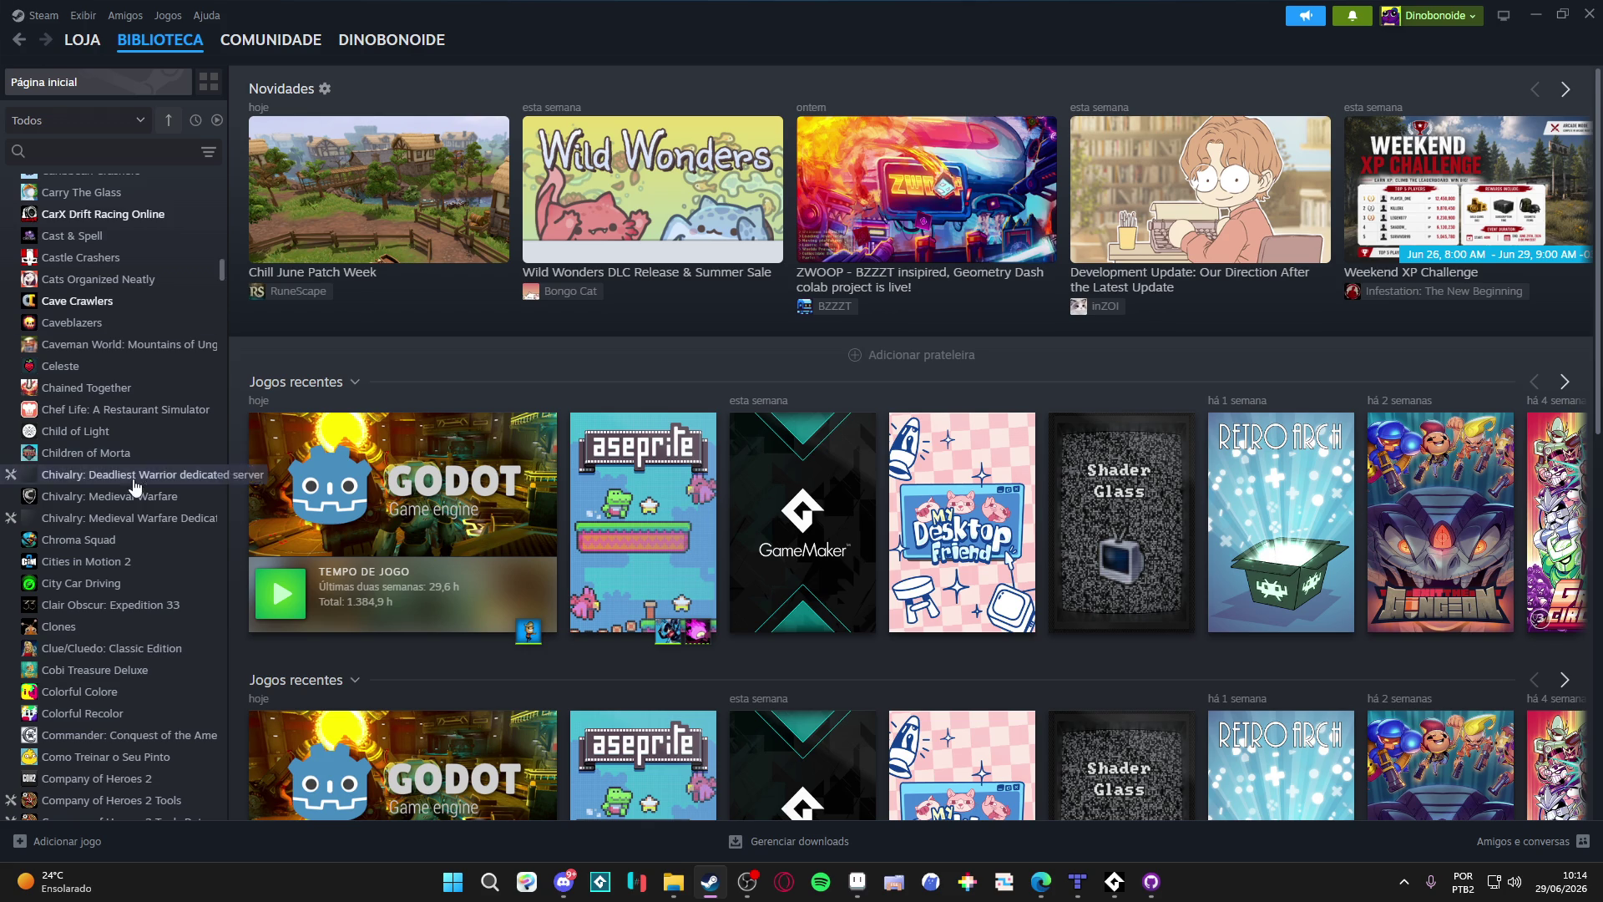
# Step: Launch GameMaker from its Steam library page
pyautogui.scroll(15, 98, 356)
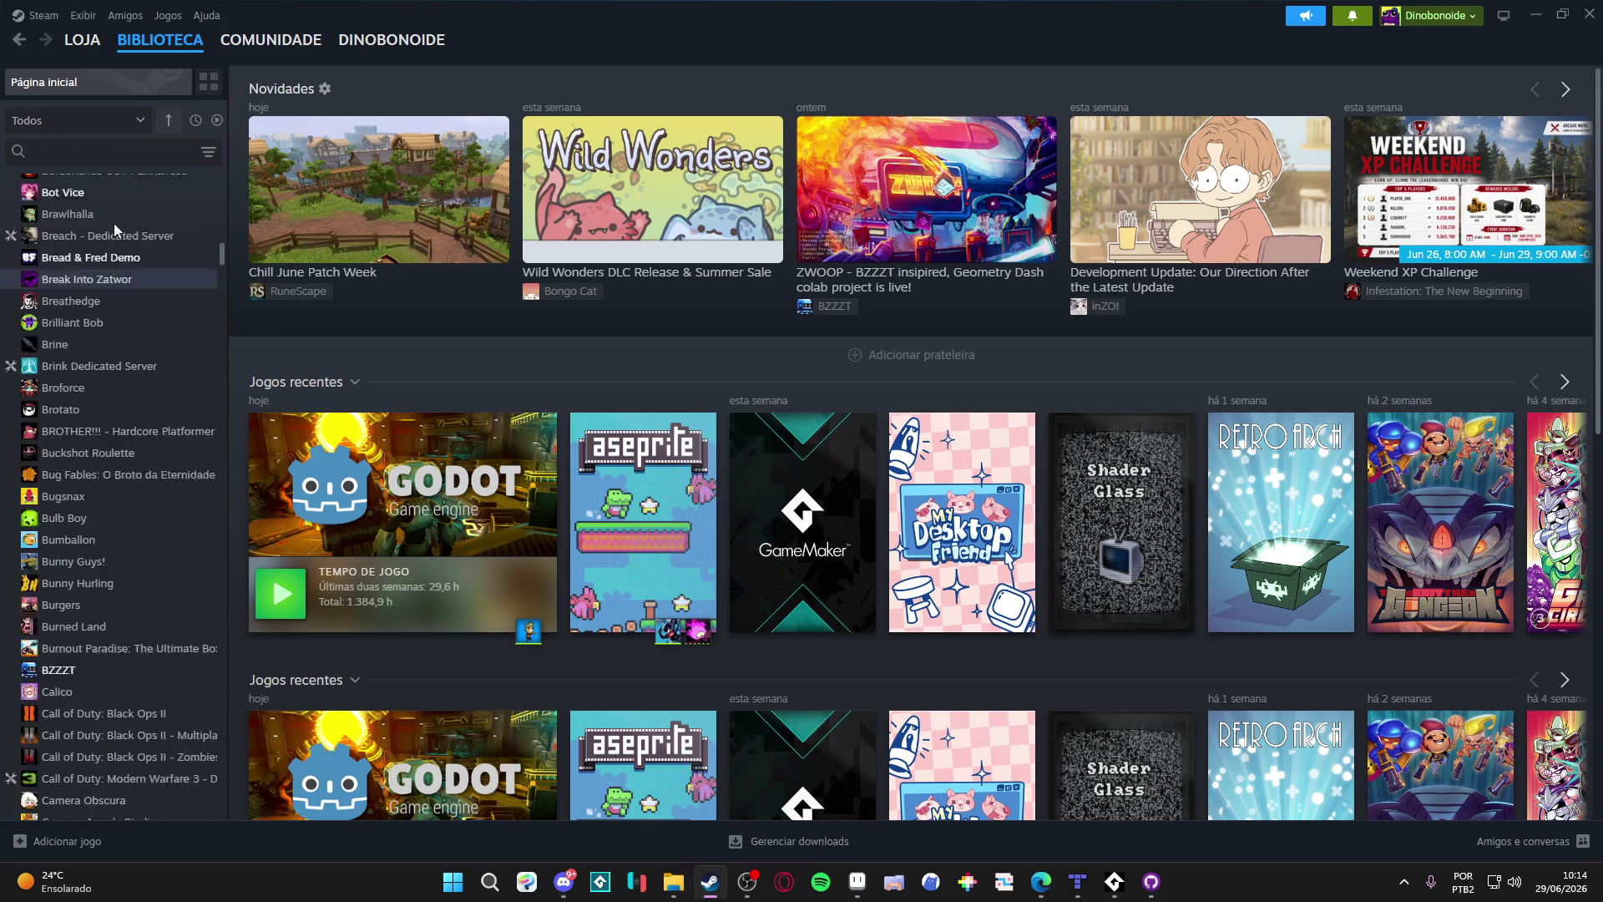
pyautogui.scroll(20, 157, 282)
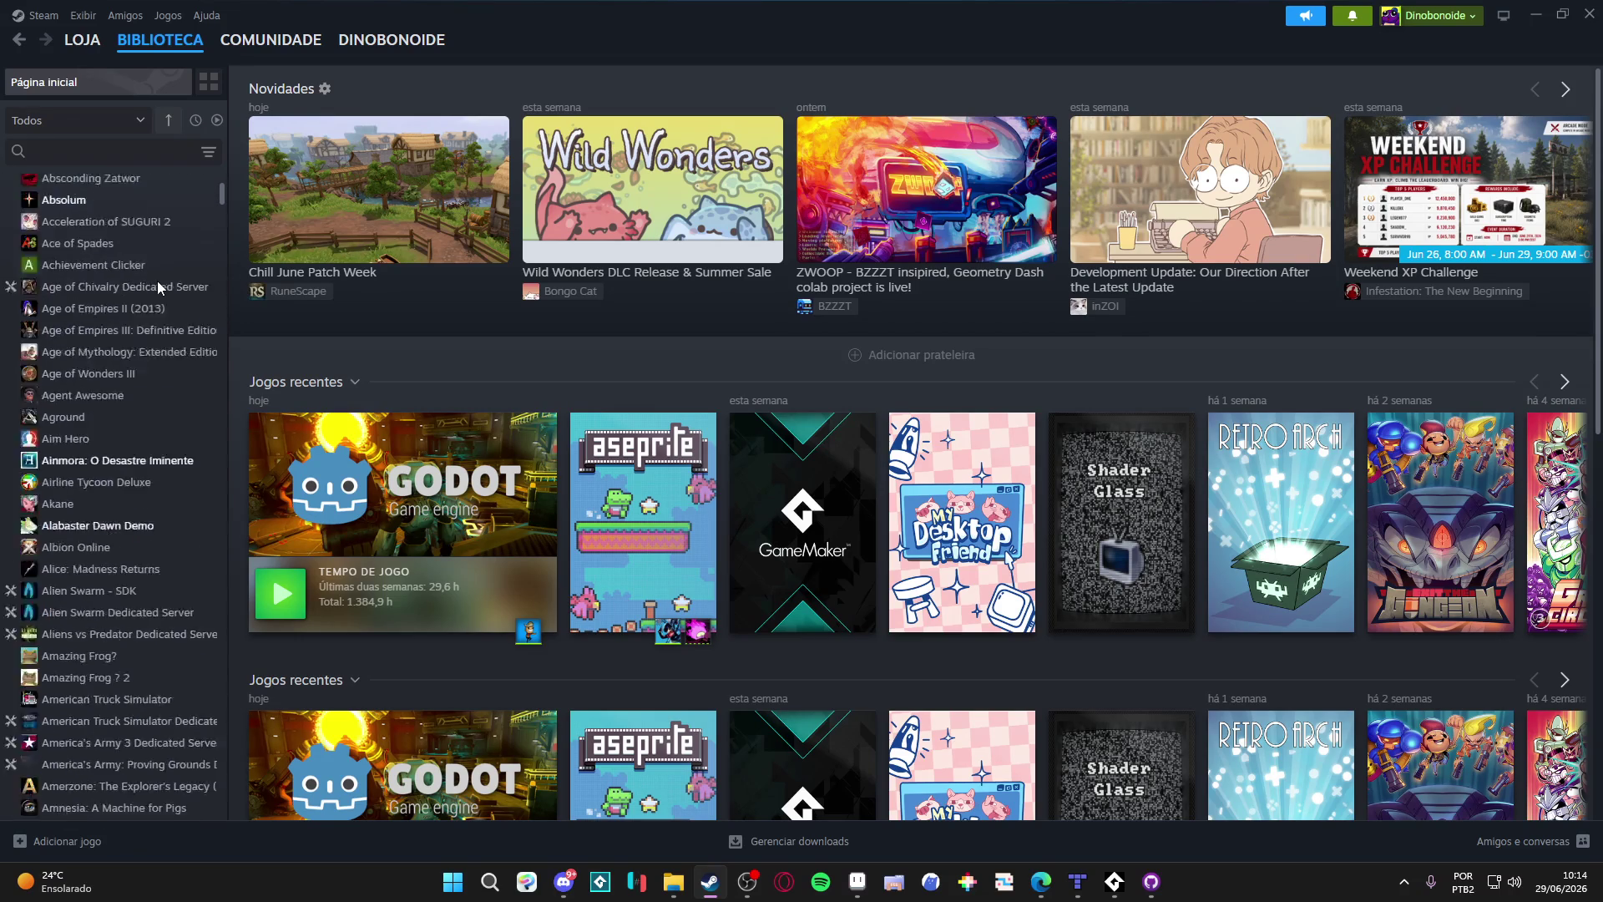
pyautogui.click(83, 151)
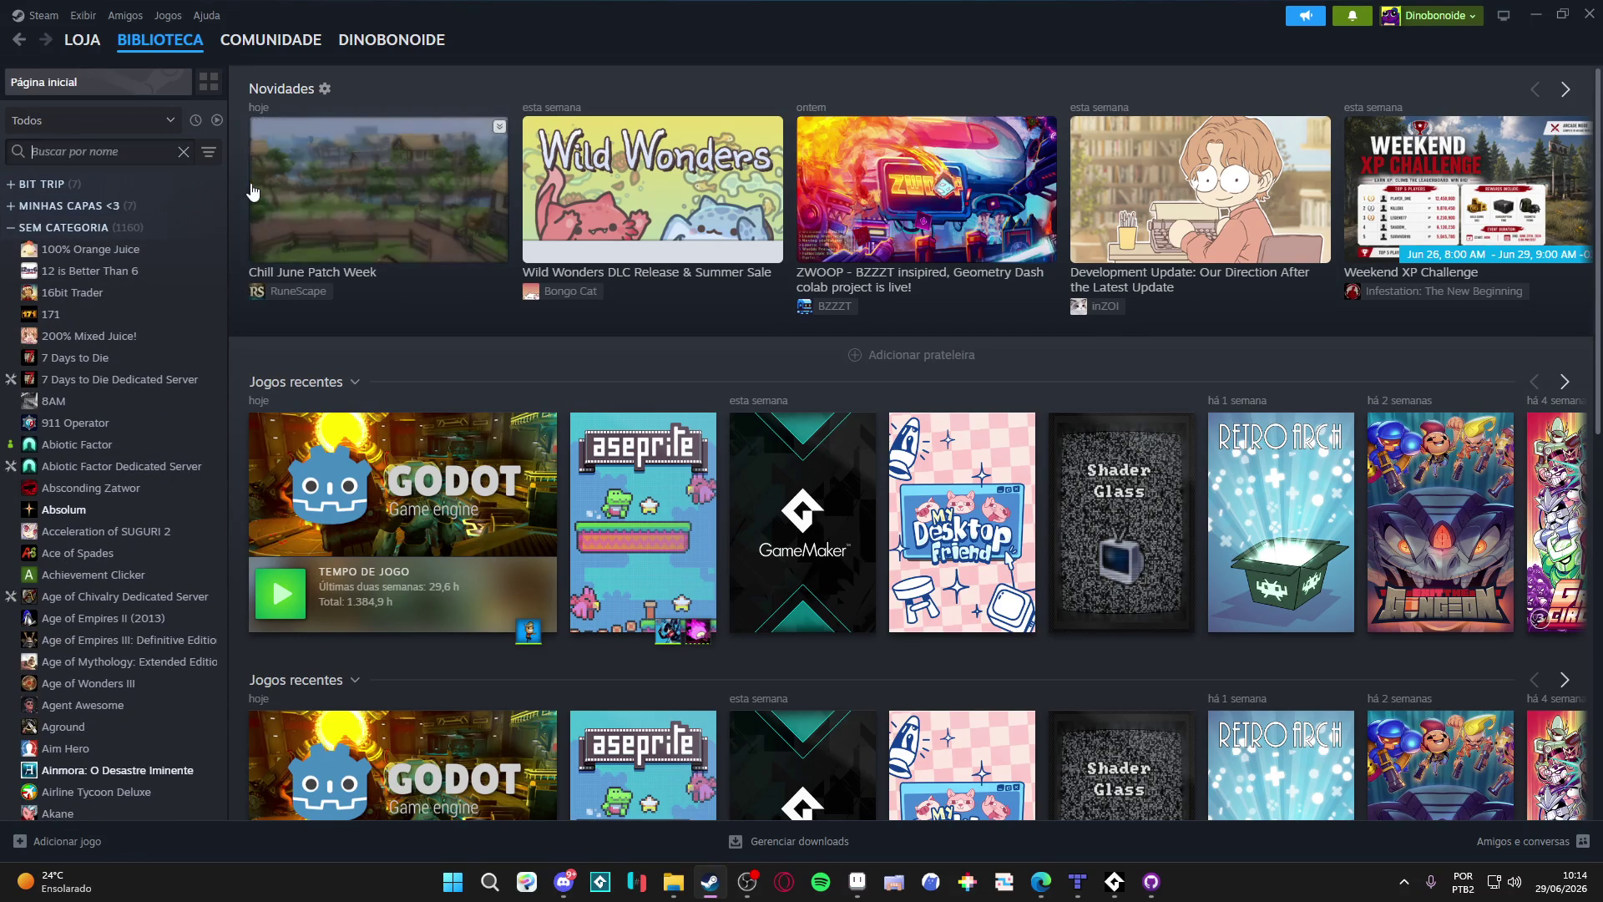
pyautogui.click(842, 522)
pyautogui.click(313, 361)
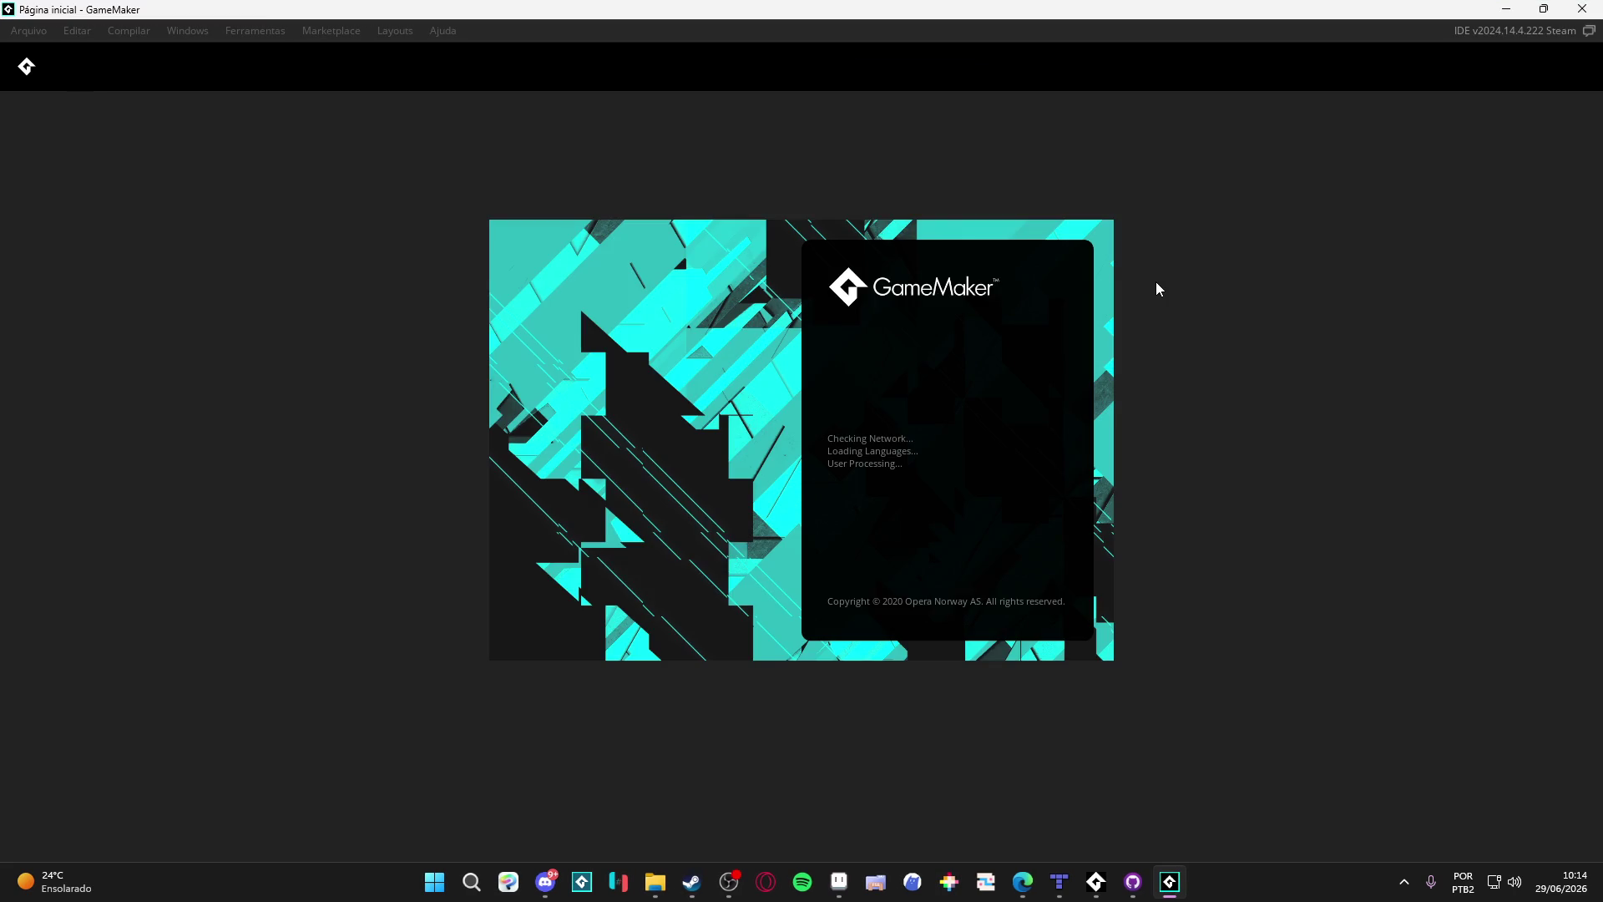
# Step: Filter the Steam library by searching for 'dunge'
pyautogui.click(692, 882)
pyautogui.click(108, 151)
pyautogui.write('dunge')
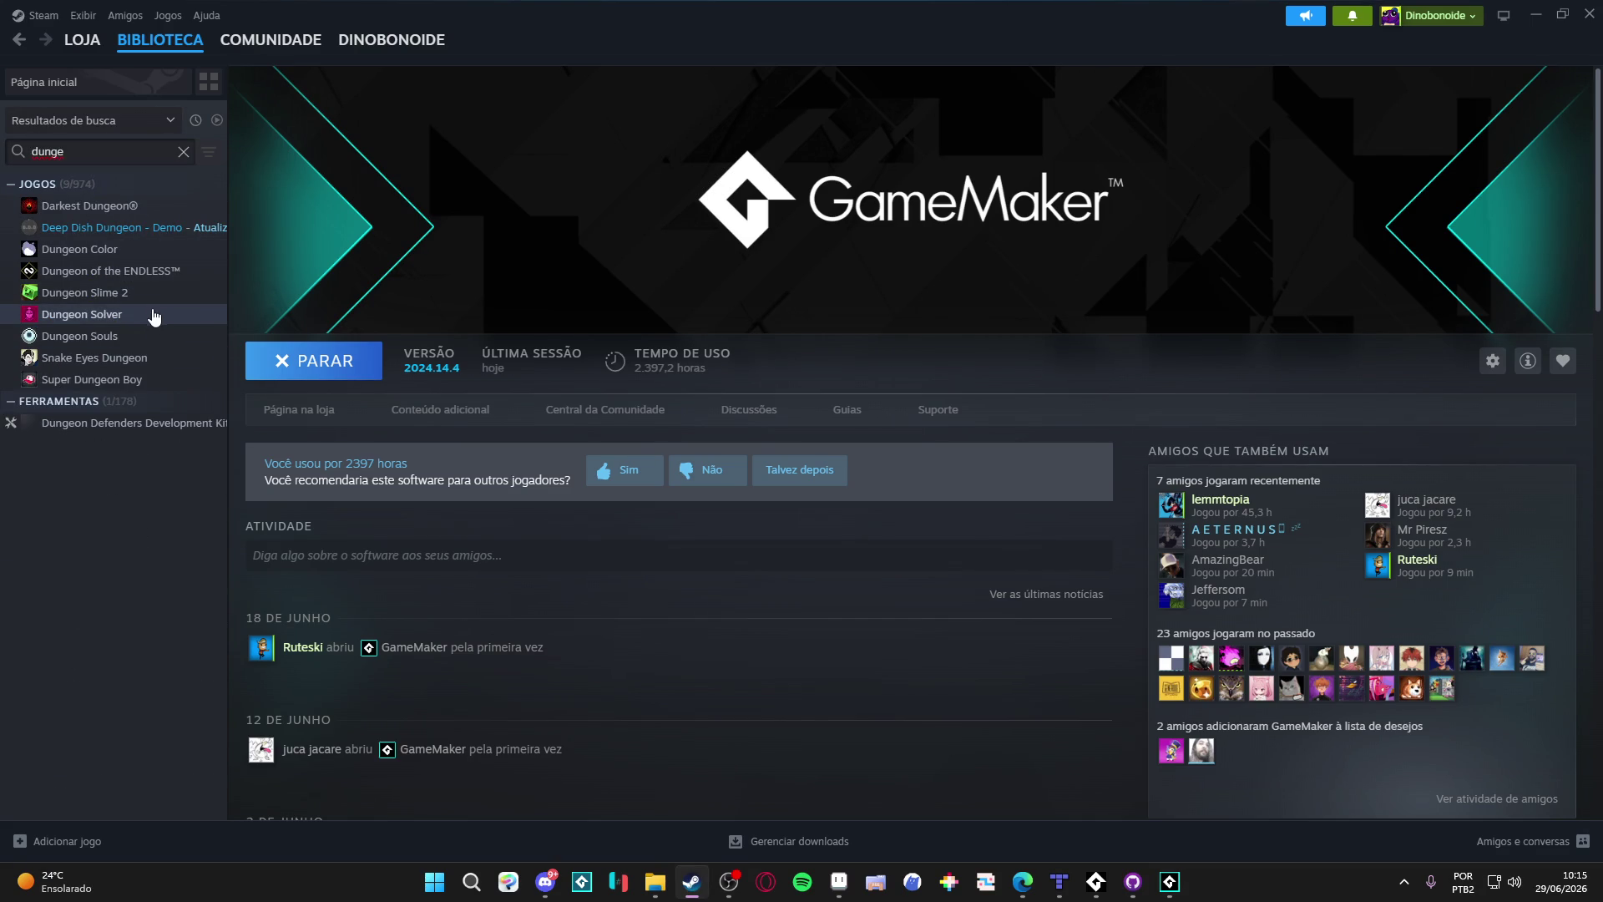
# Step: Open Dungeon Color's store page and view its third screenshot enlarged
pyautogui.click(185, 250)
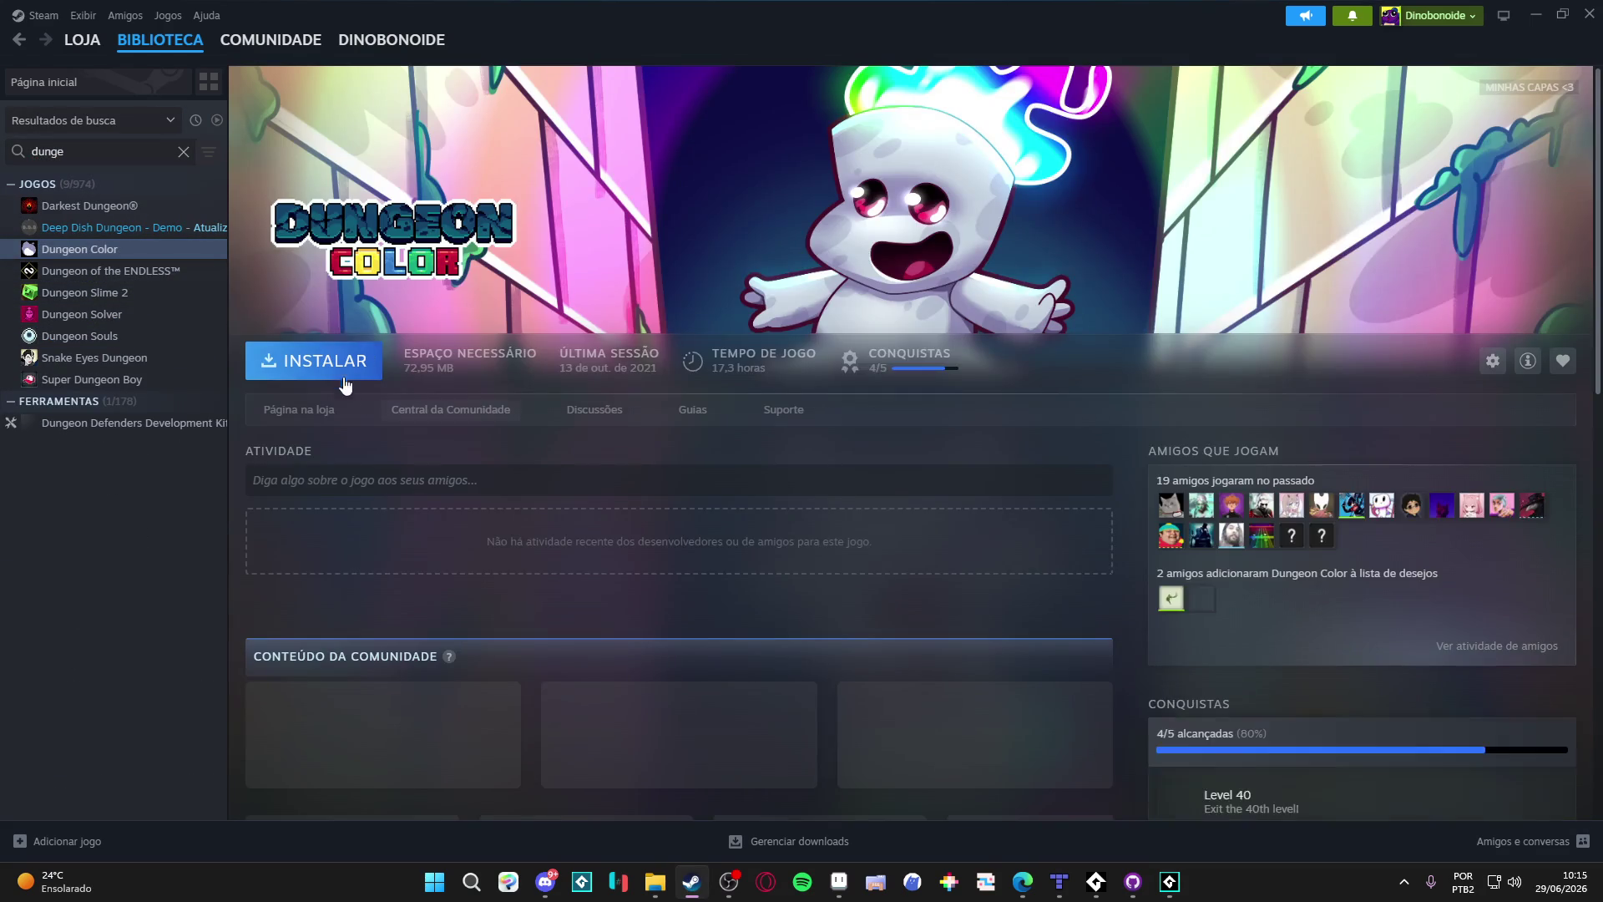
pyautogui.click(311, 411)
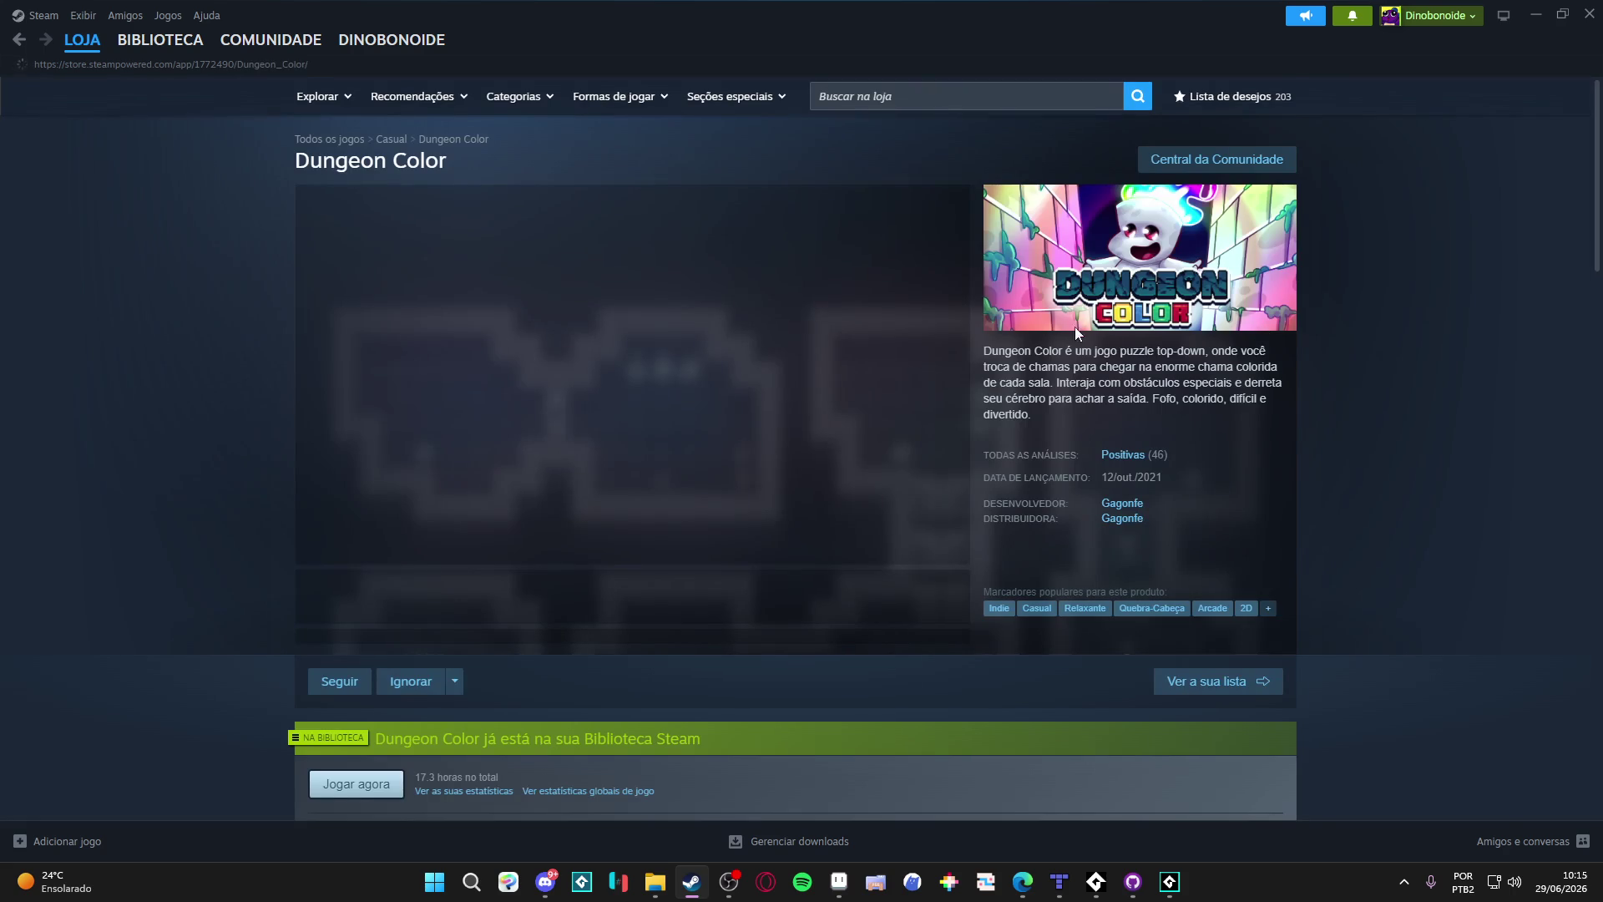
pyautogui.click(531, 596)
pyautogui.click(651, 392)
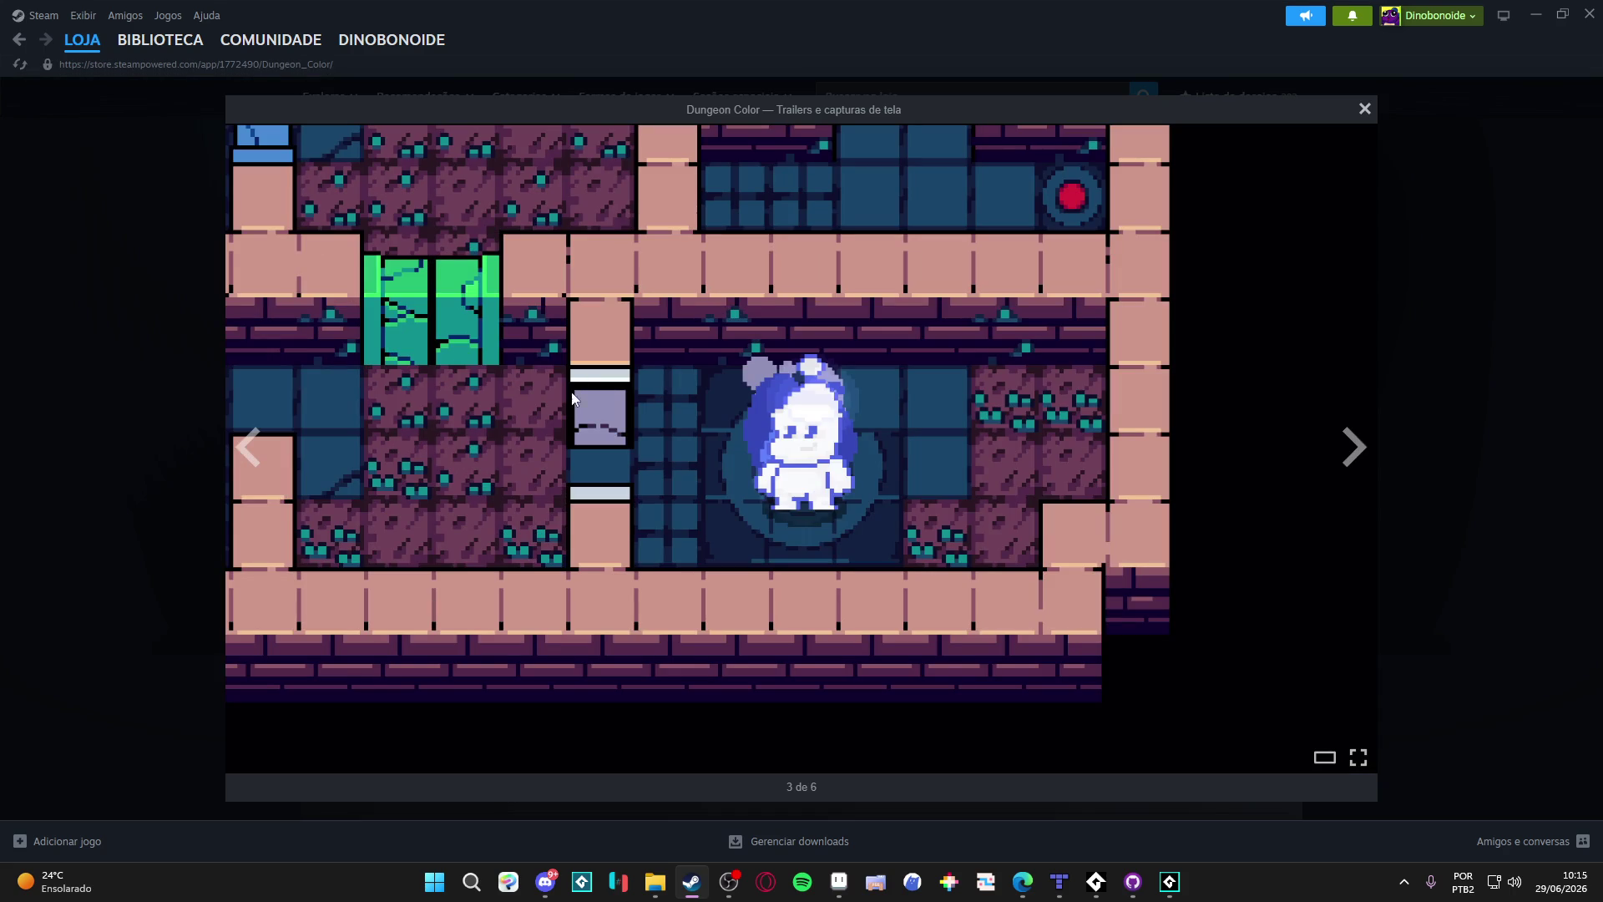
pyautogui.click(1377, 480)
# Step: View the fifth screenshot enlarged, then minimize Steam
pyautogui.click(734, 603)
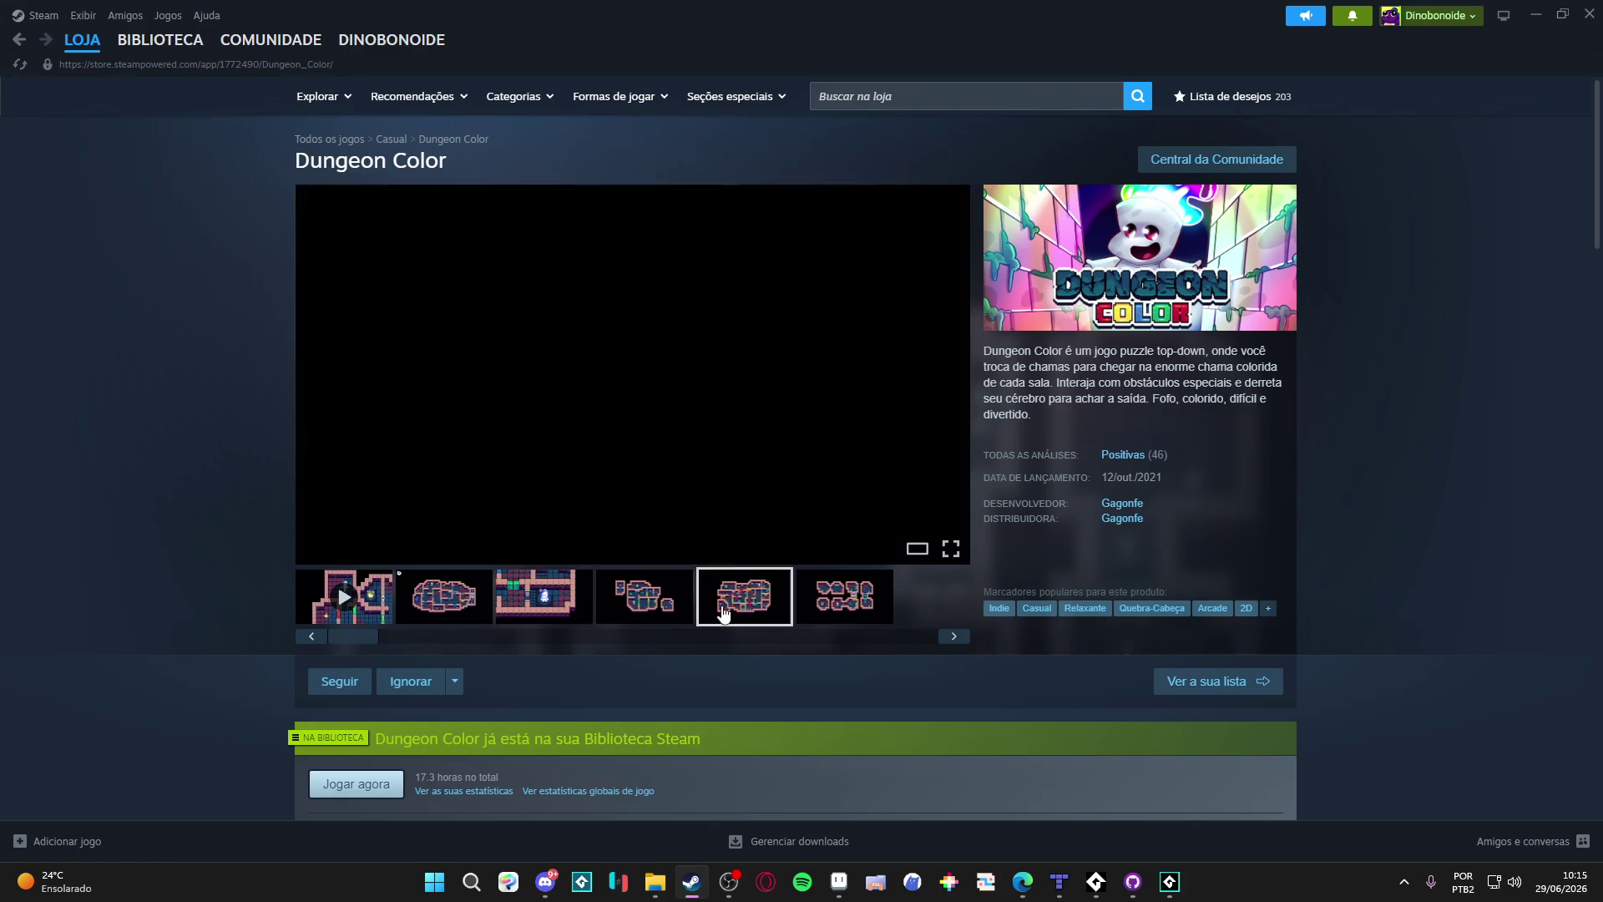
pyautogui.click(683, 368)
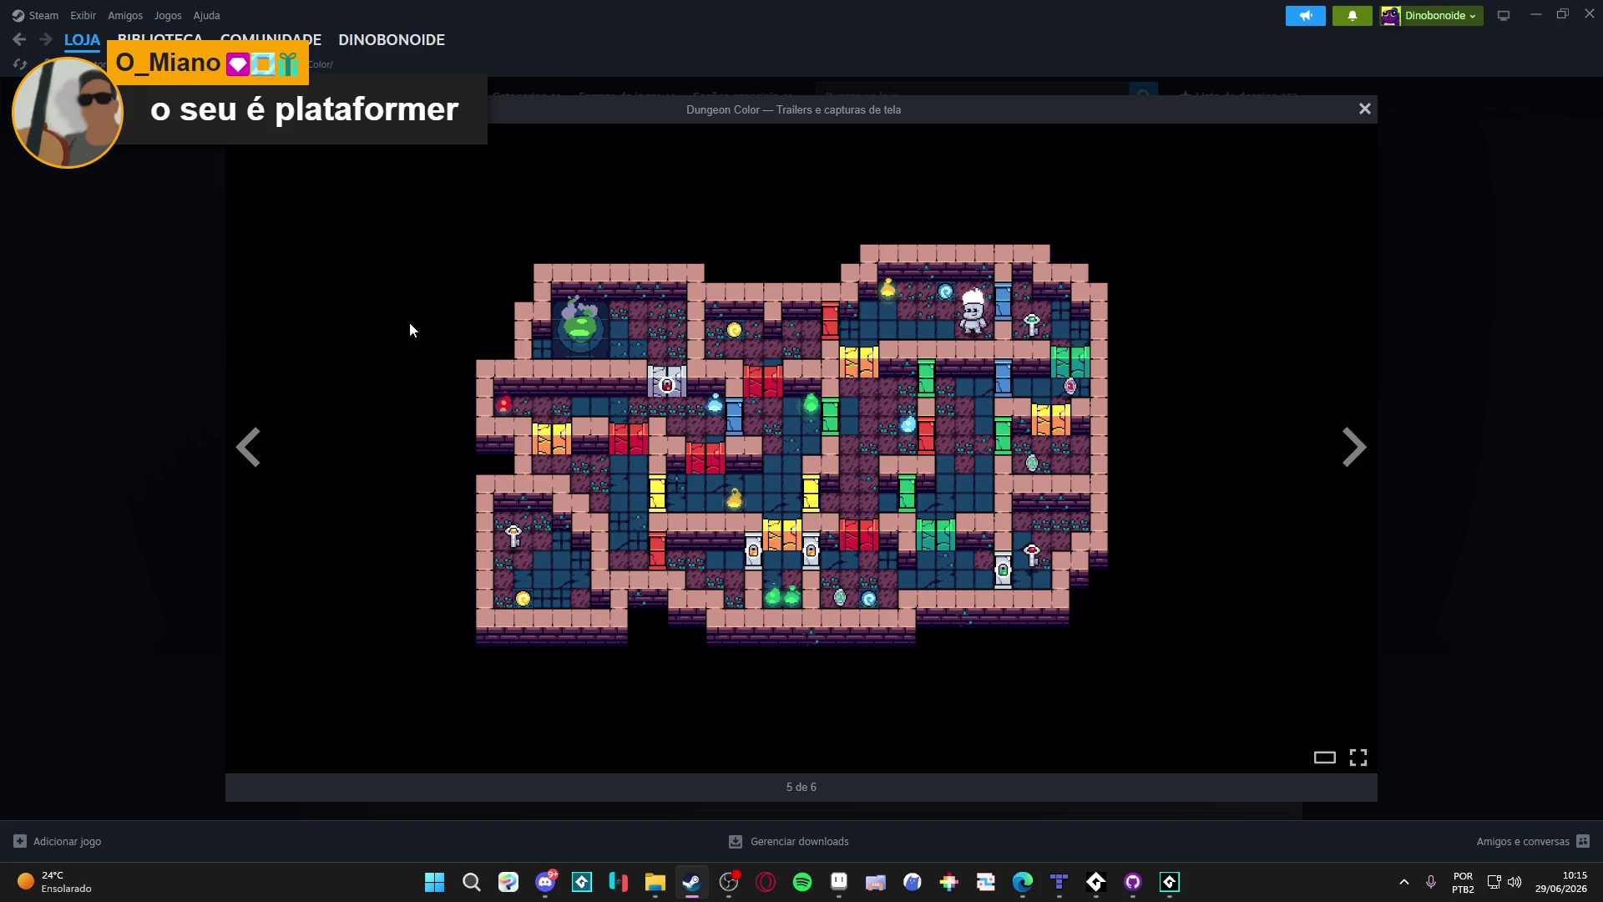
pyautogui.click(76, 234)
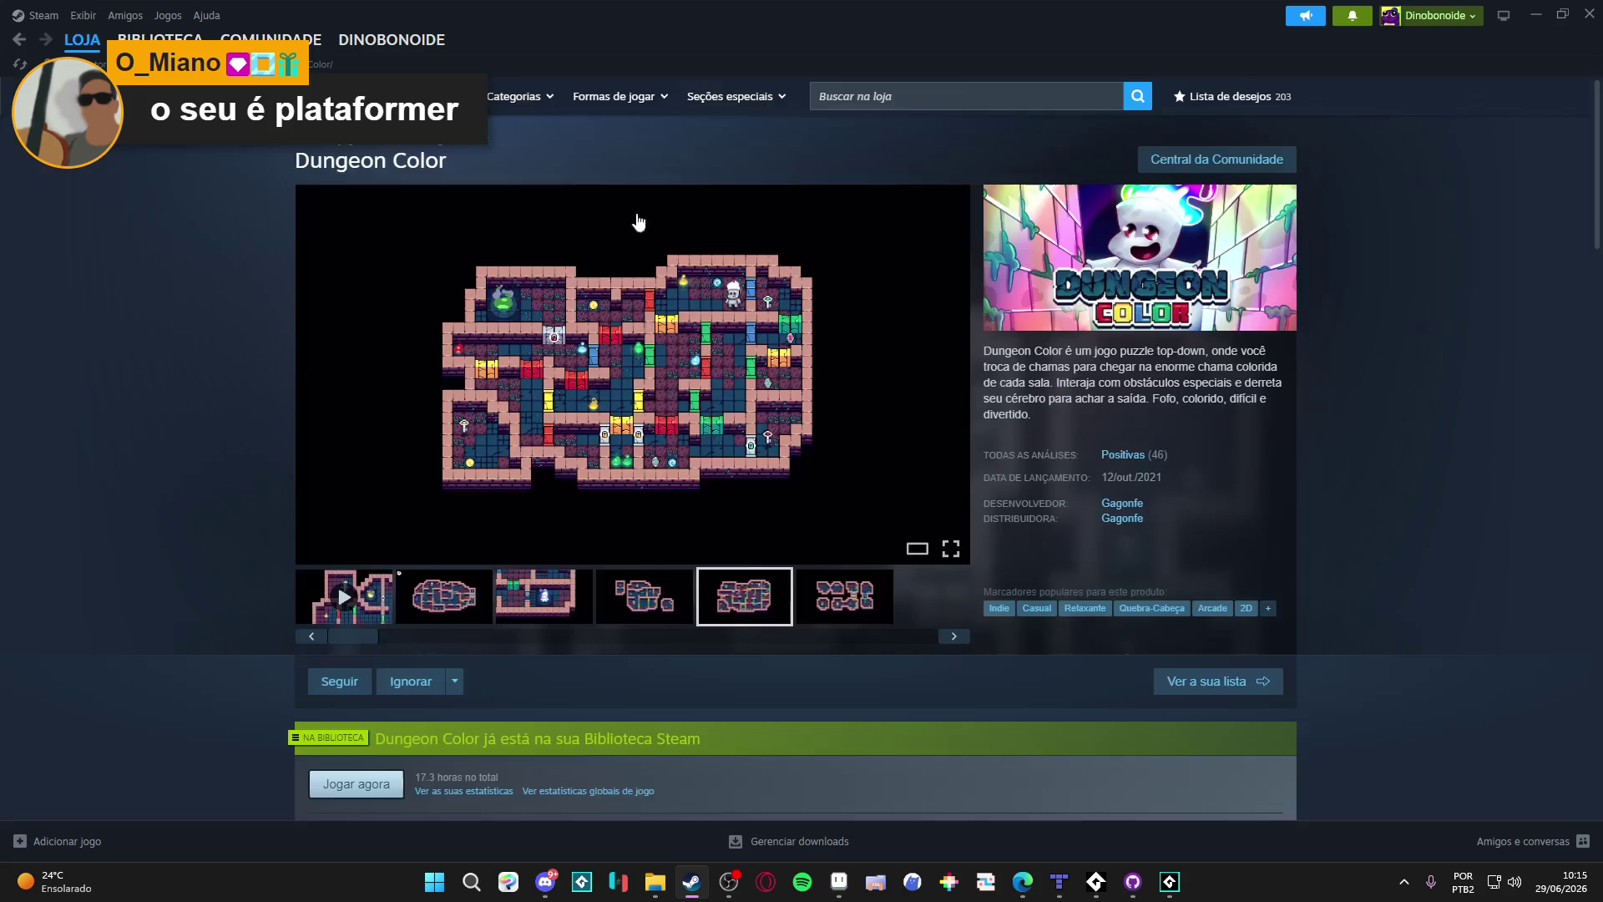
pyautogui.click(1547, 10)
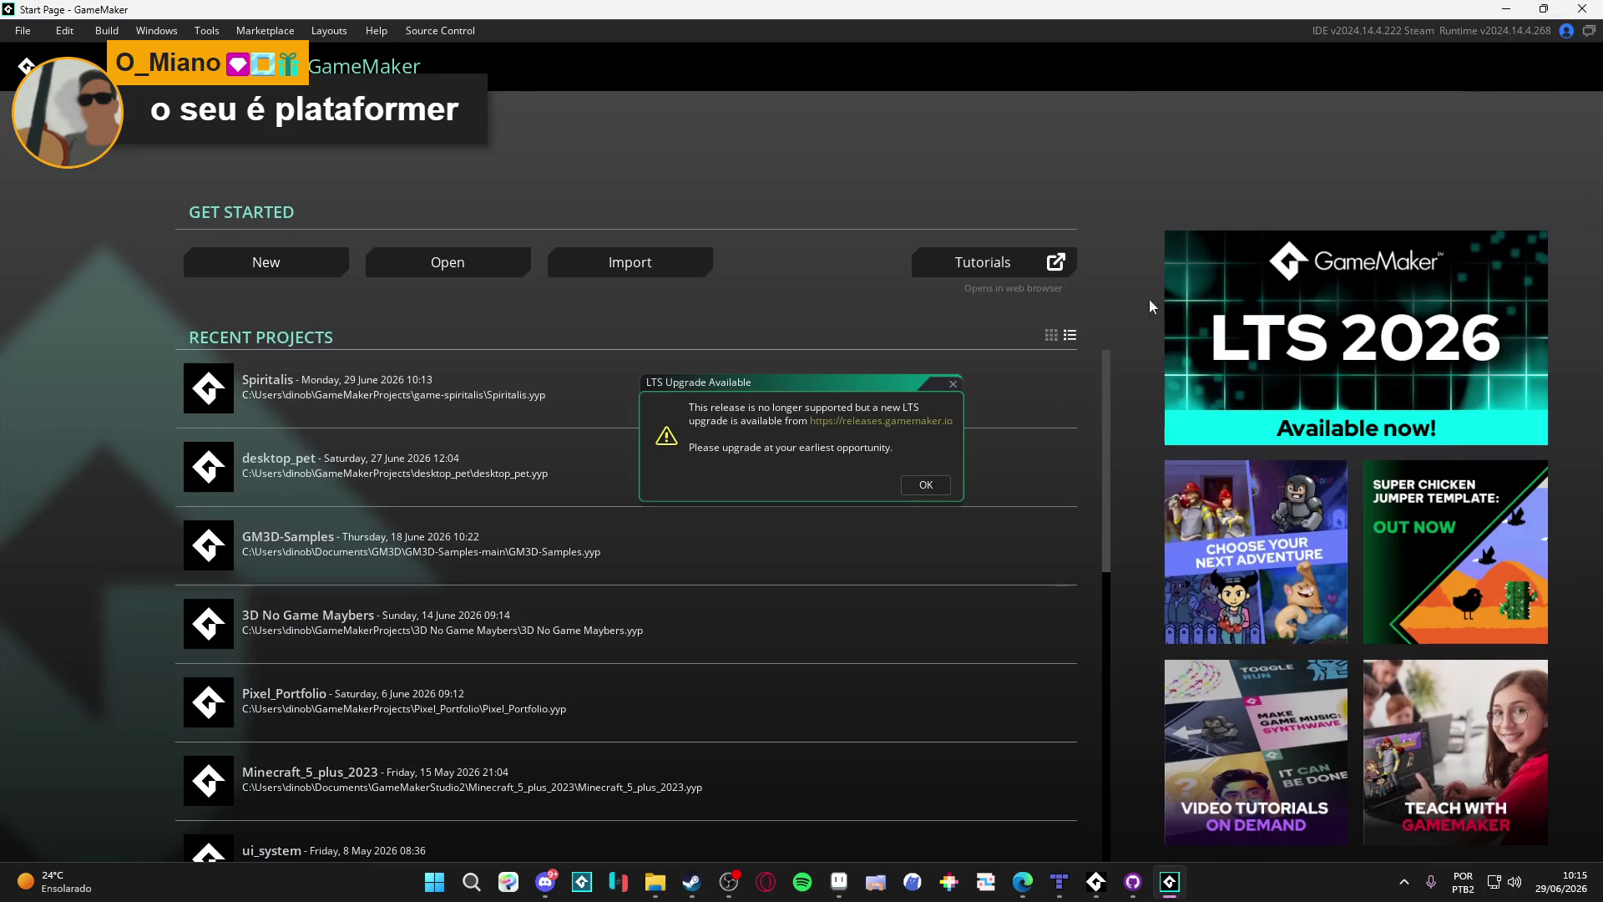
# Step: Dismiss the LTS notice, open Spiritalis, and expand Rooms > Biomes > 1. Cliffs of Indolence
pyautogui.click(954, 384)
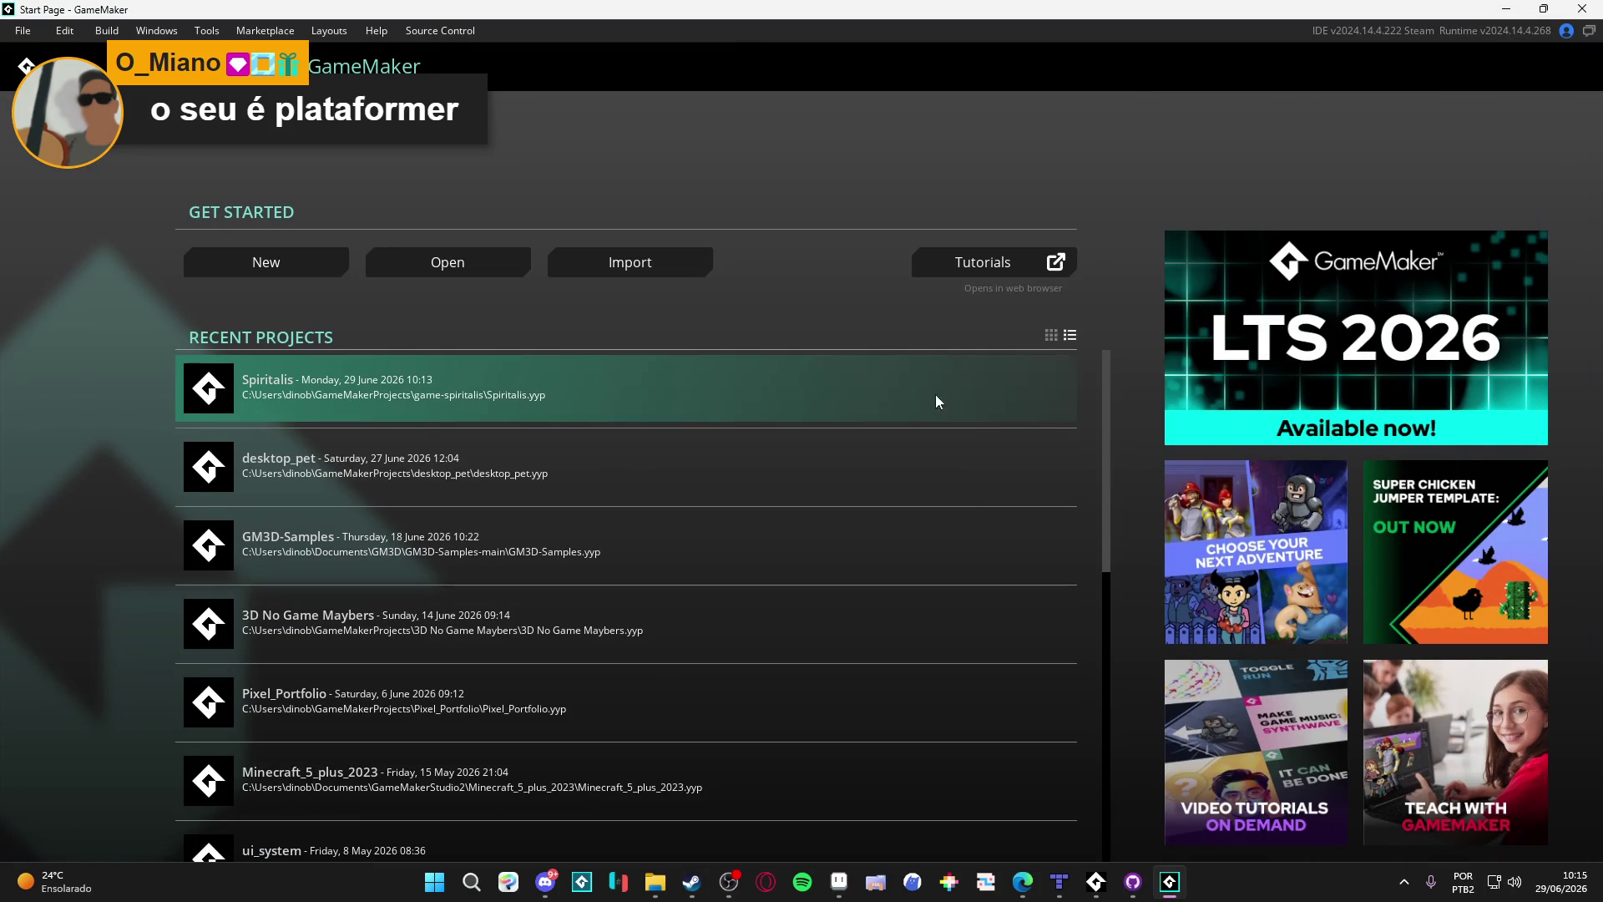
pyautogui.click(402, 389)
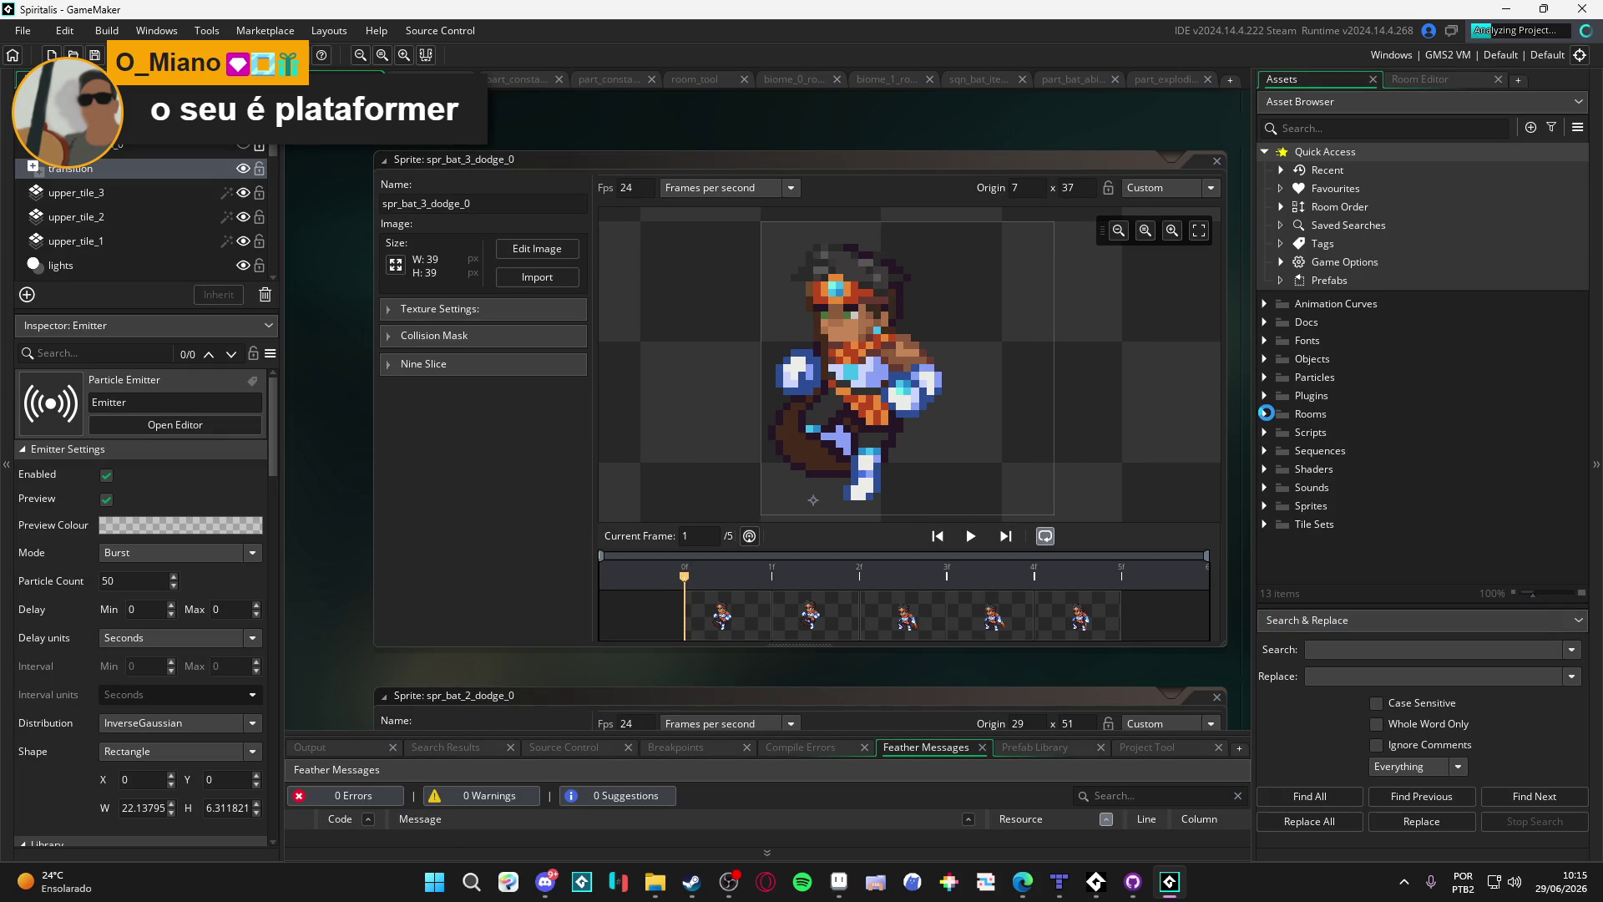
pyautogui.click(1266, 412)
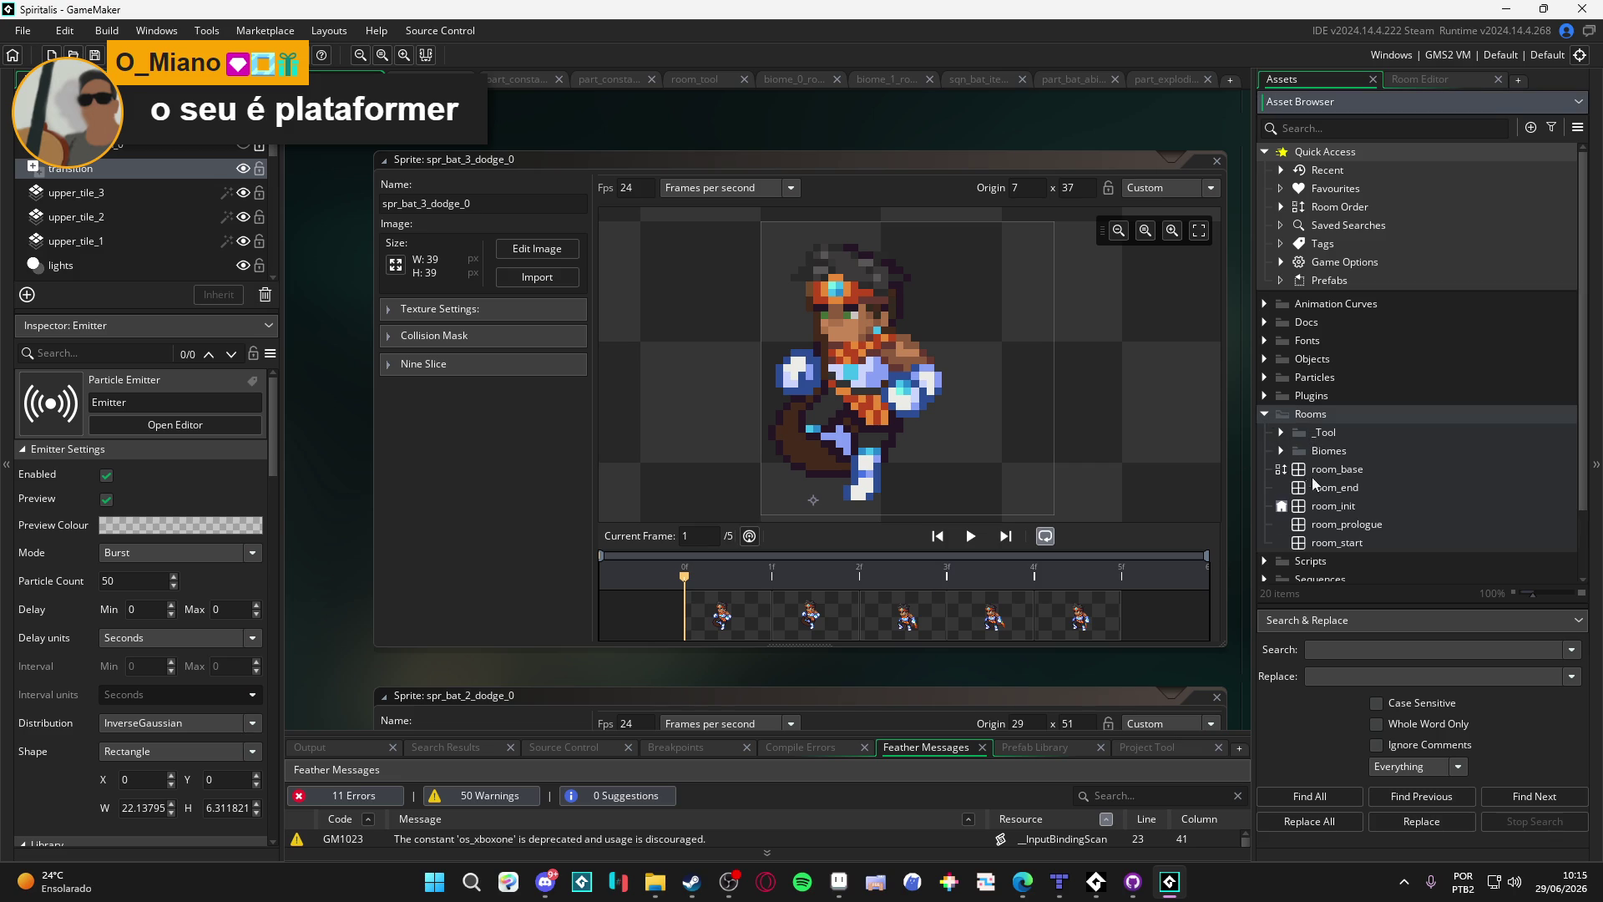
pyautogui.click(1283, 451)
pyautogui.click(1301, 486)
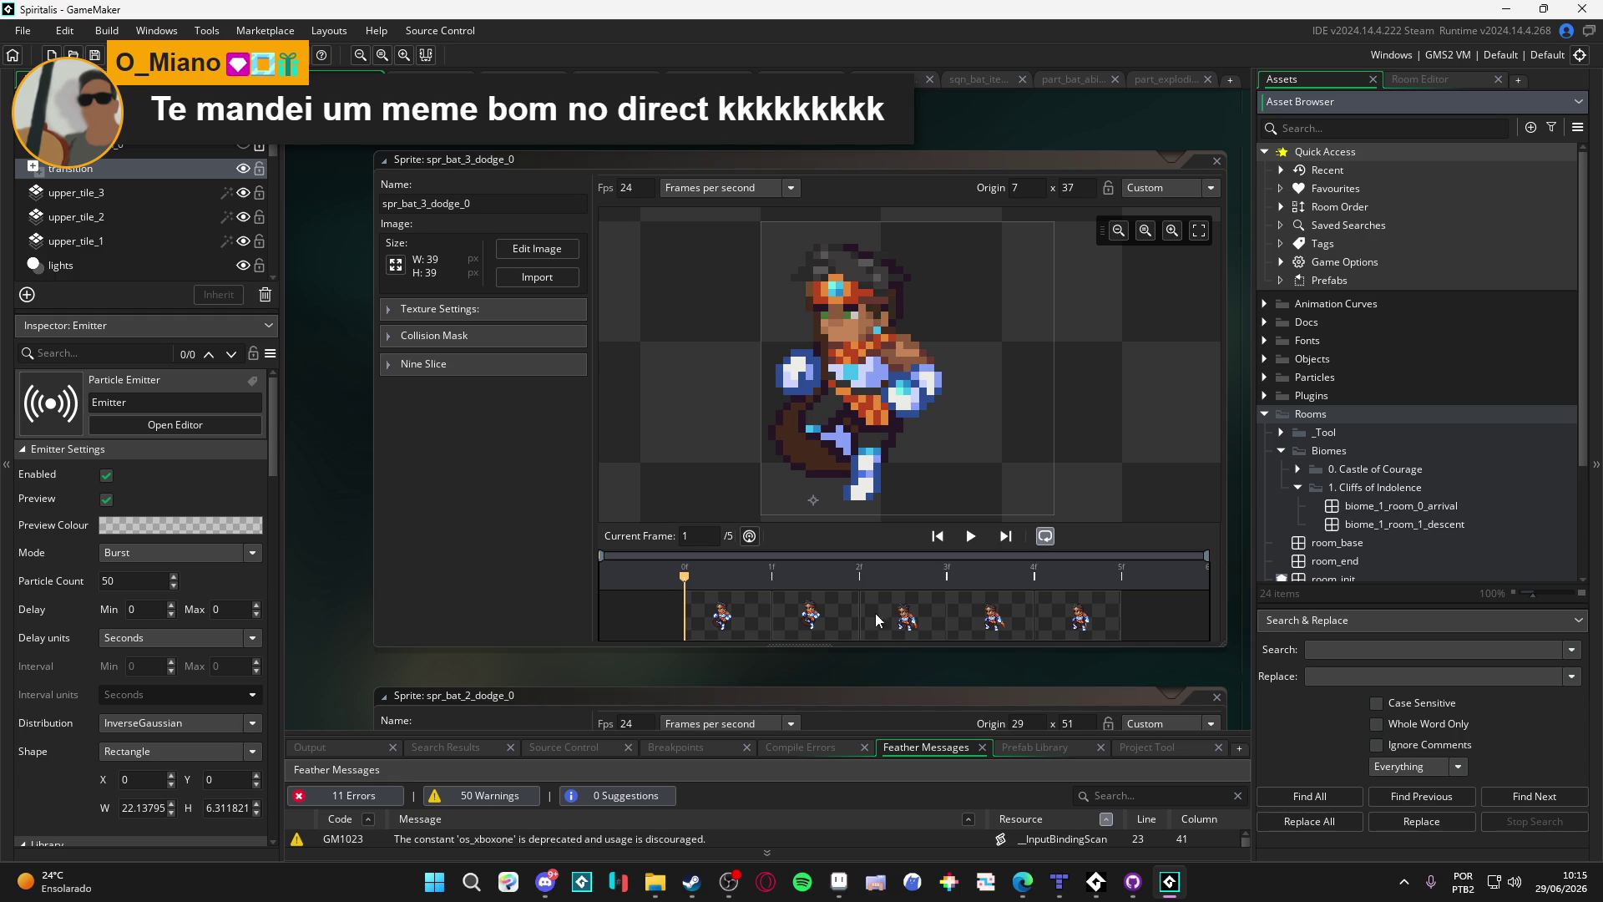
pyautogui.scroll(-1, 646, 656)
pyautogui.click(654, 881)
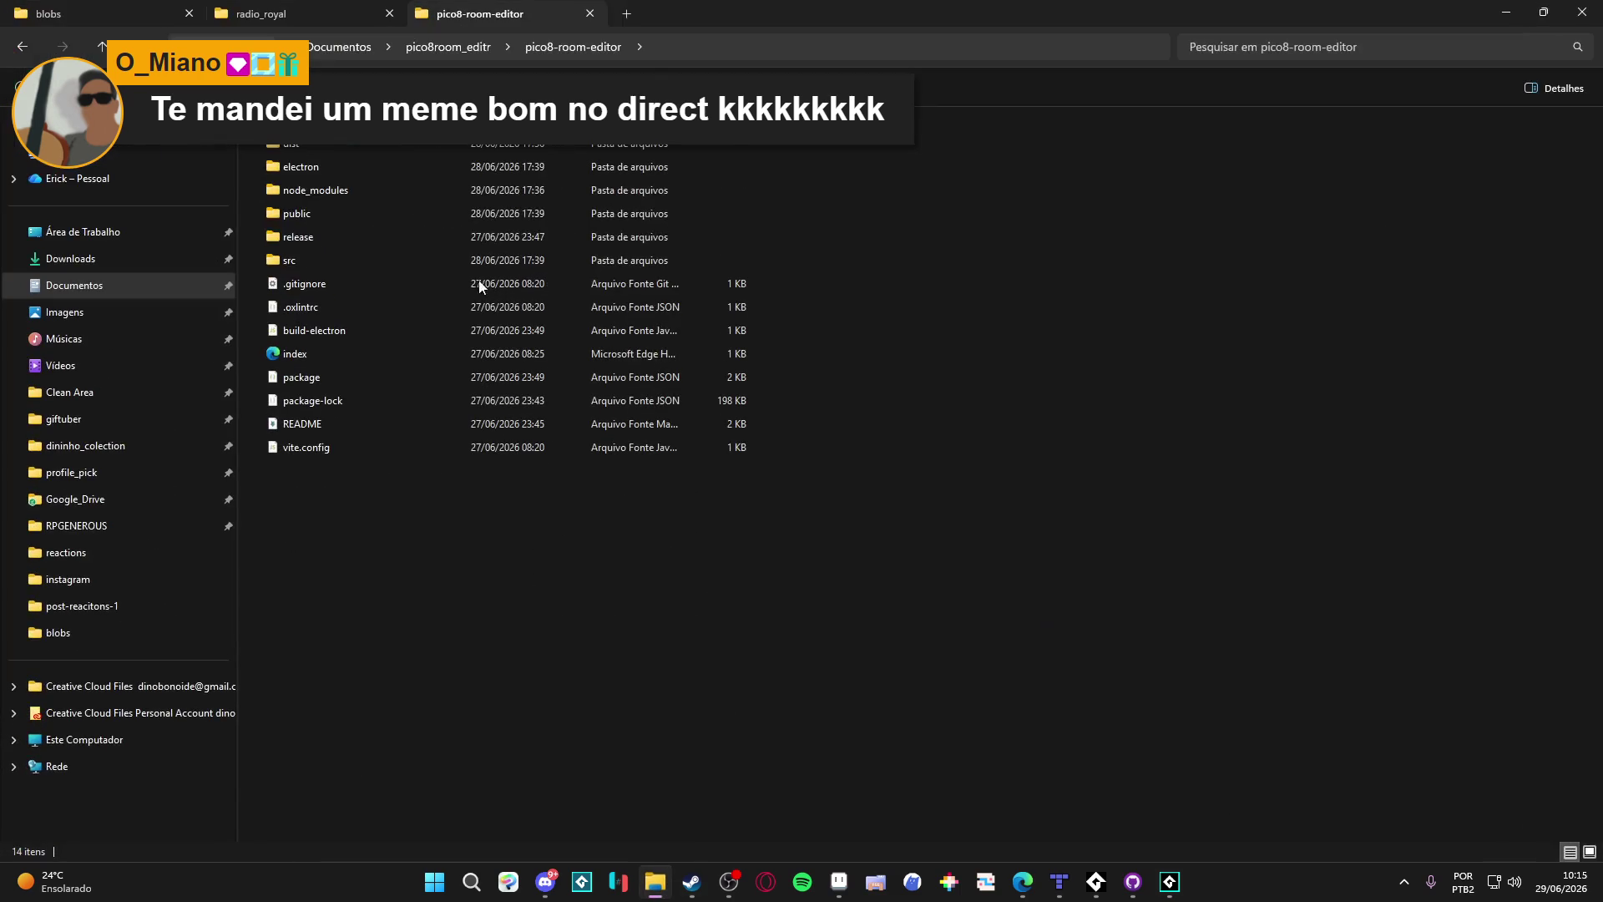
# Step: Close the pico8-room-editor and radio_royal tabs, then go to Clean Area and RPGENEROUS
pyautogui.hotkey('ctrl', 'w')
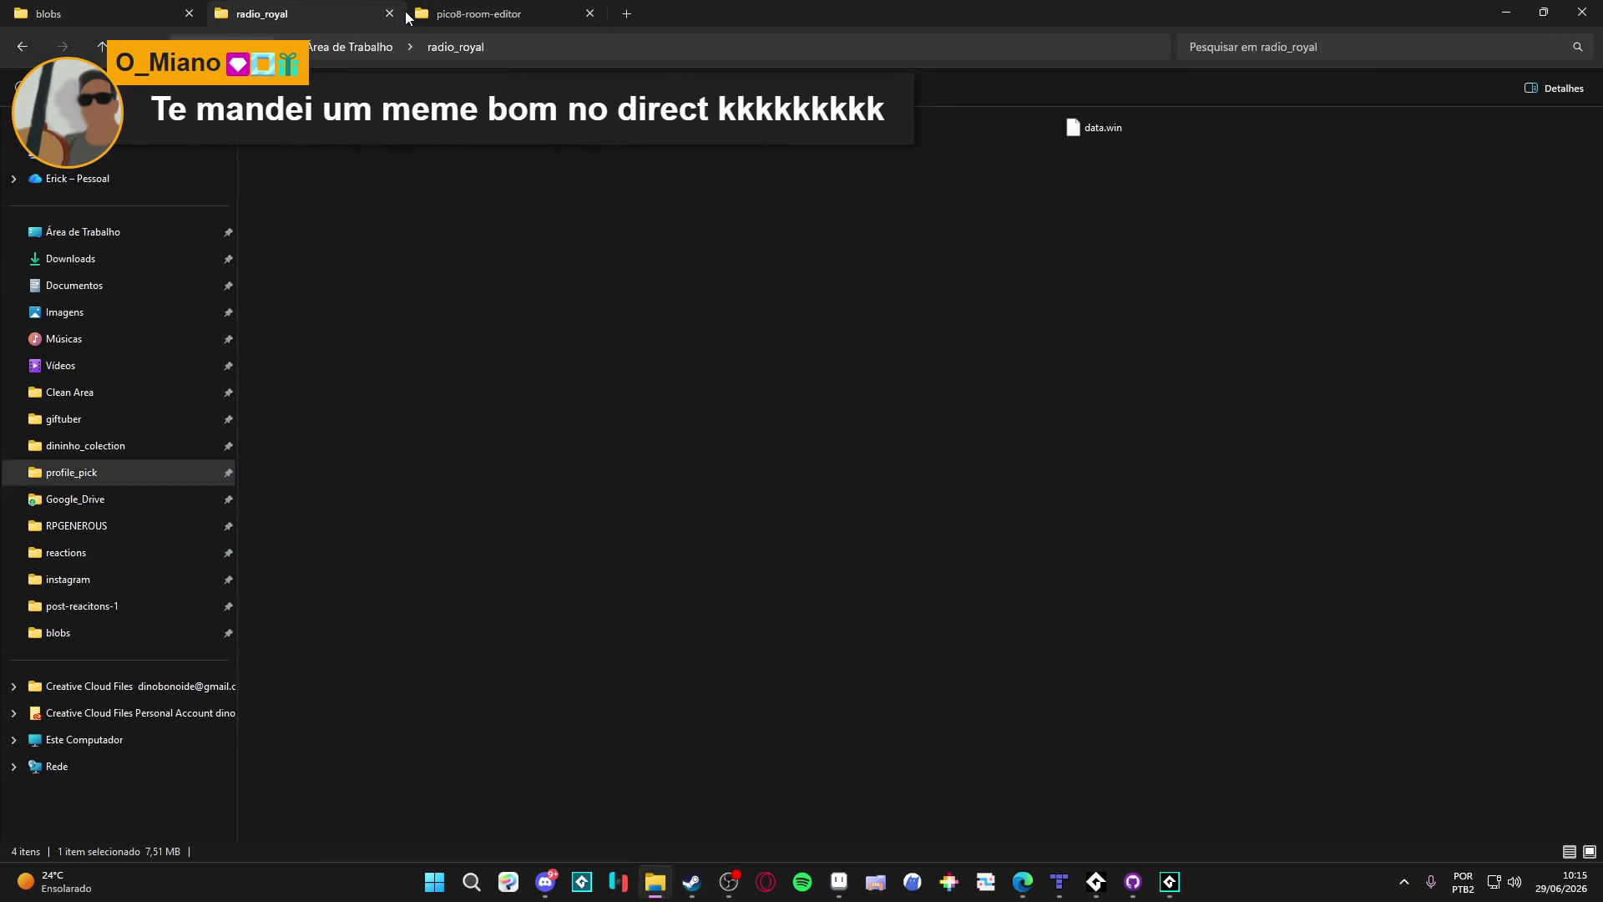
pyautogui.click(388, 13)
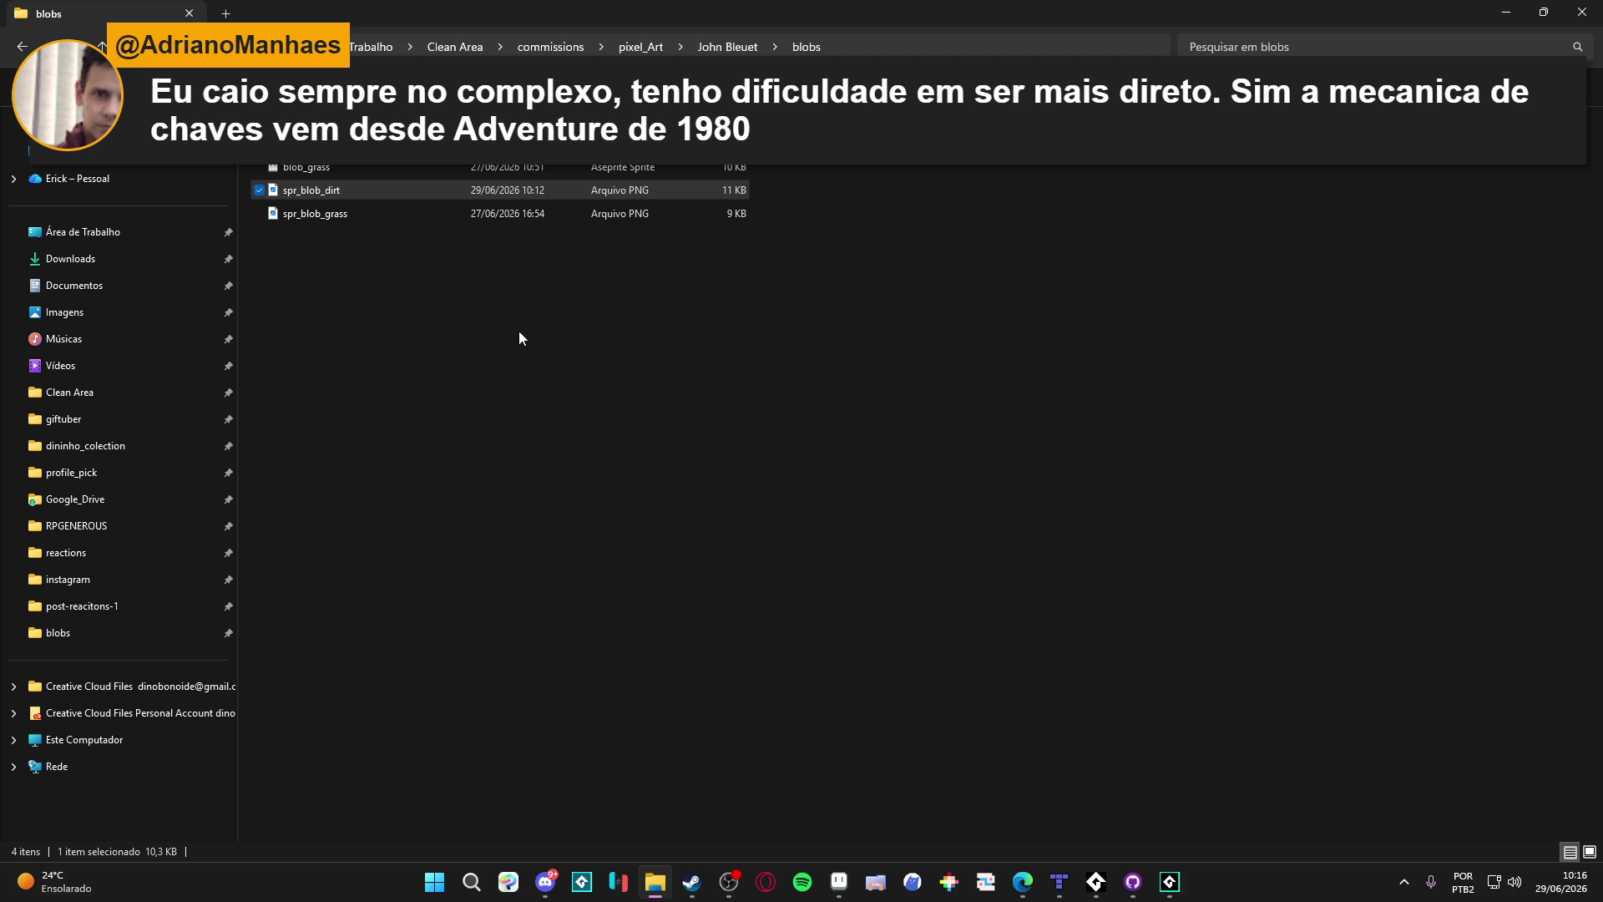
pyautogui.click(519, 332)
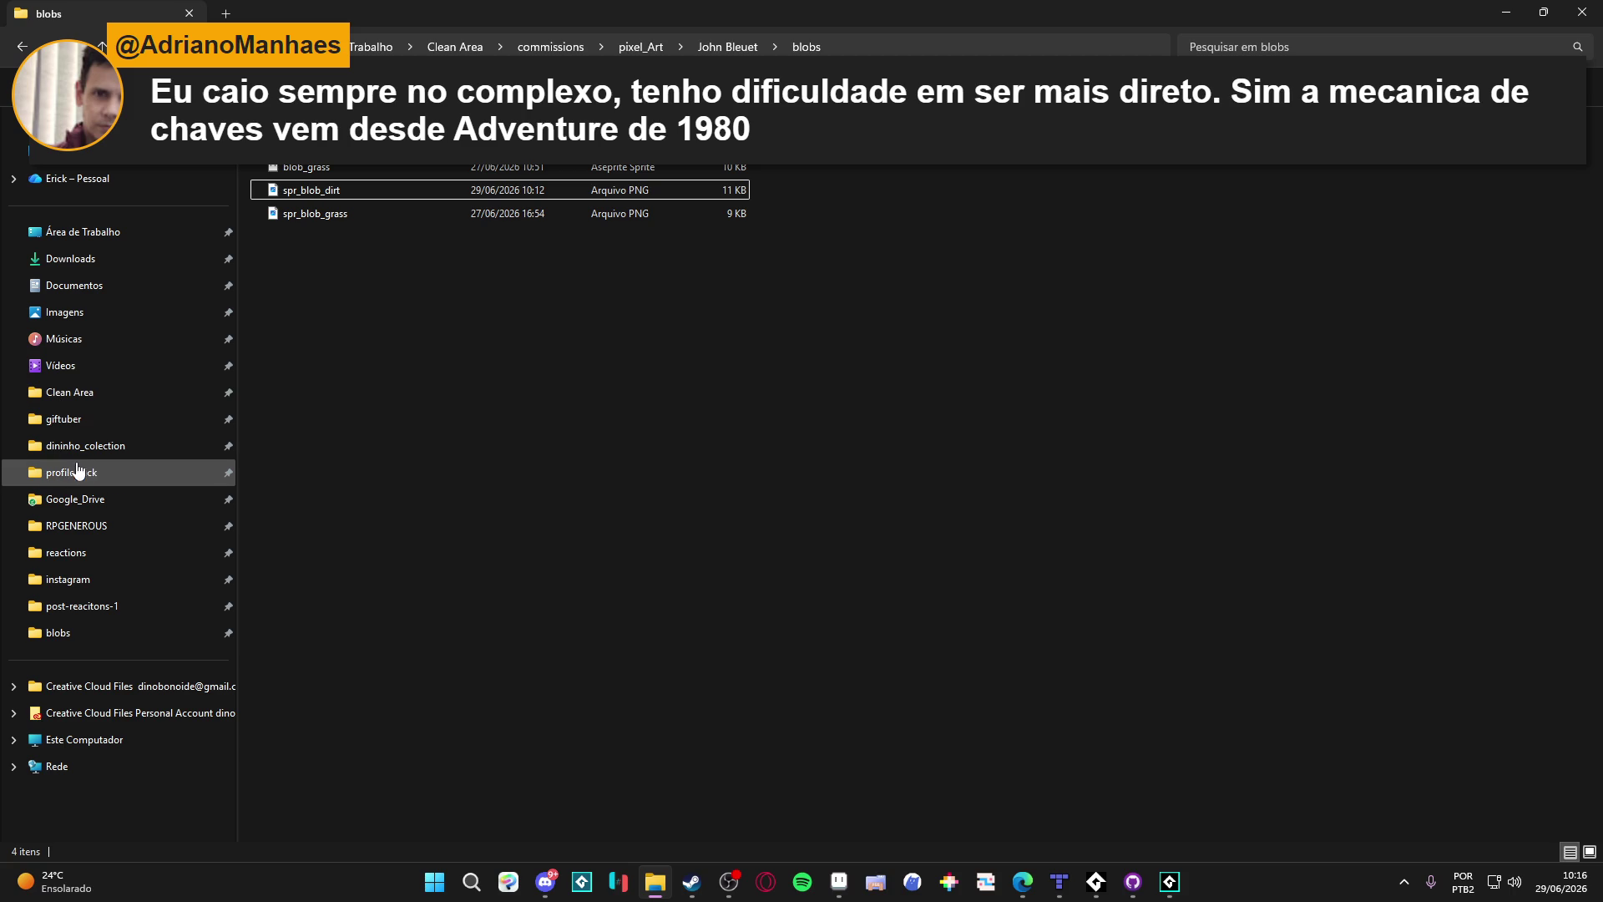
pyautogui.click(104, 394)
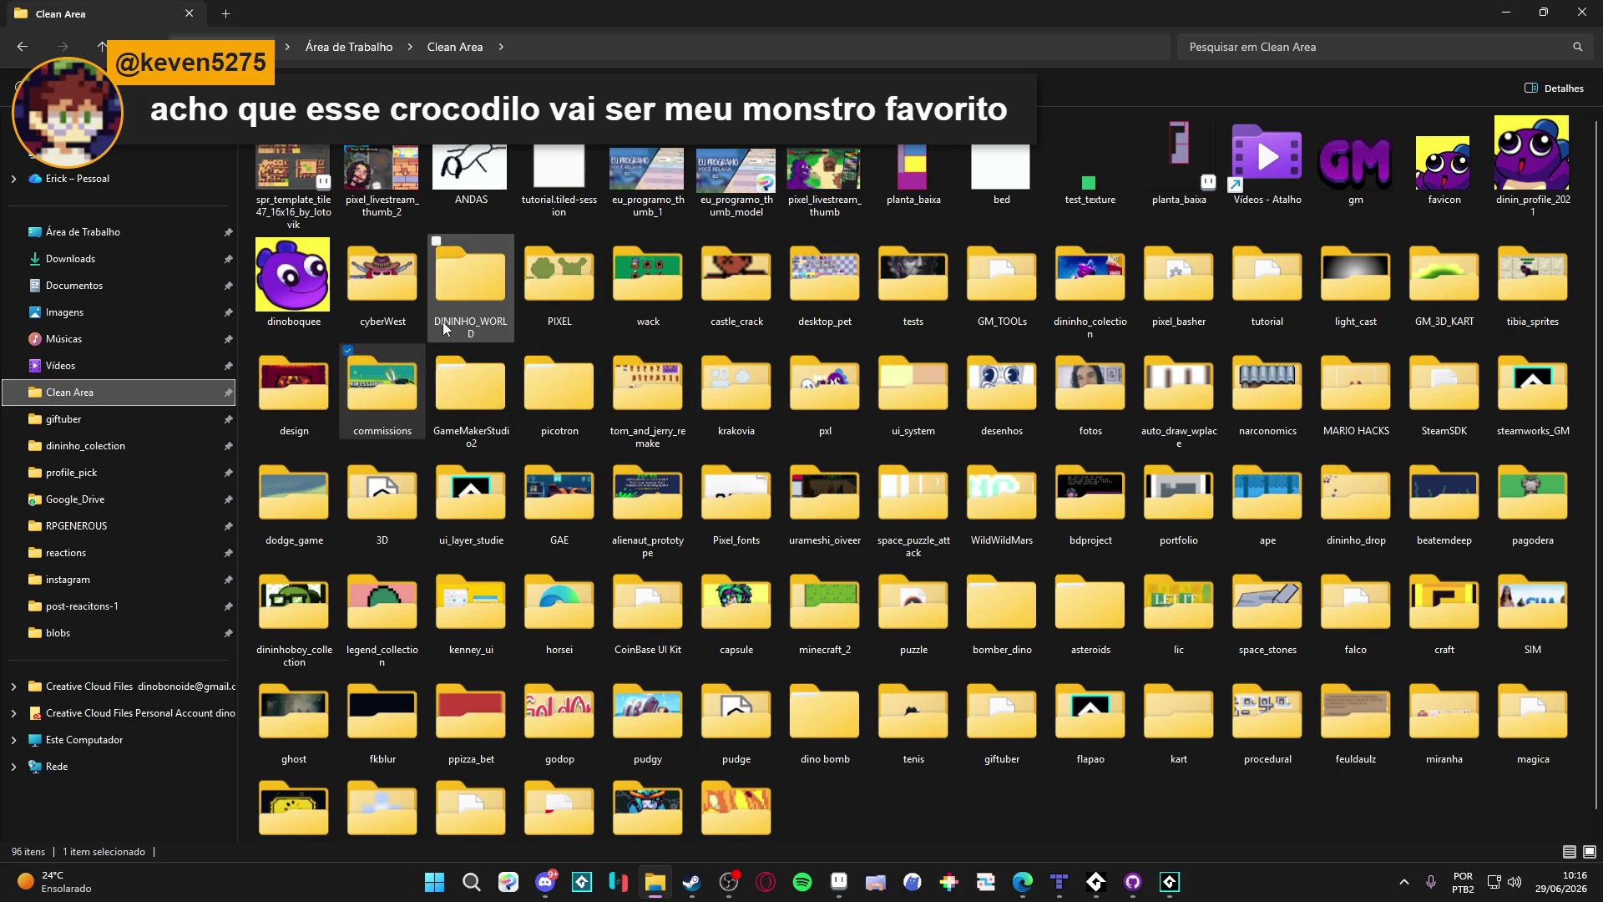
pyautogui.moveTo(438, 325)
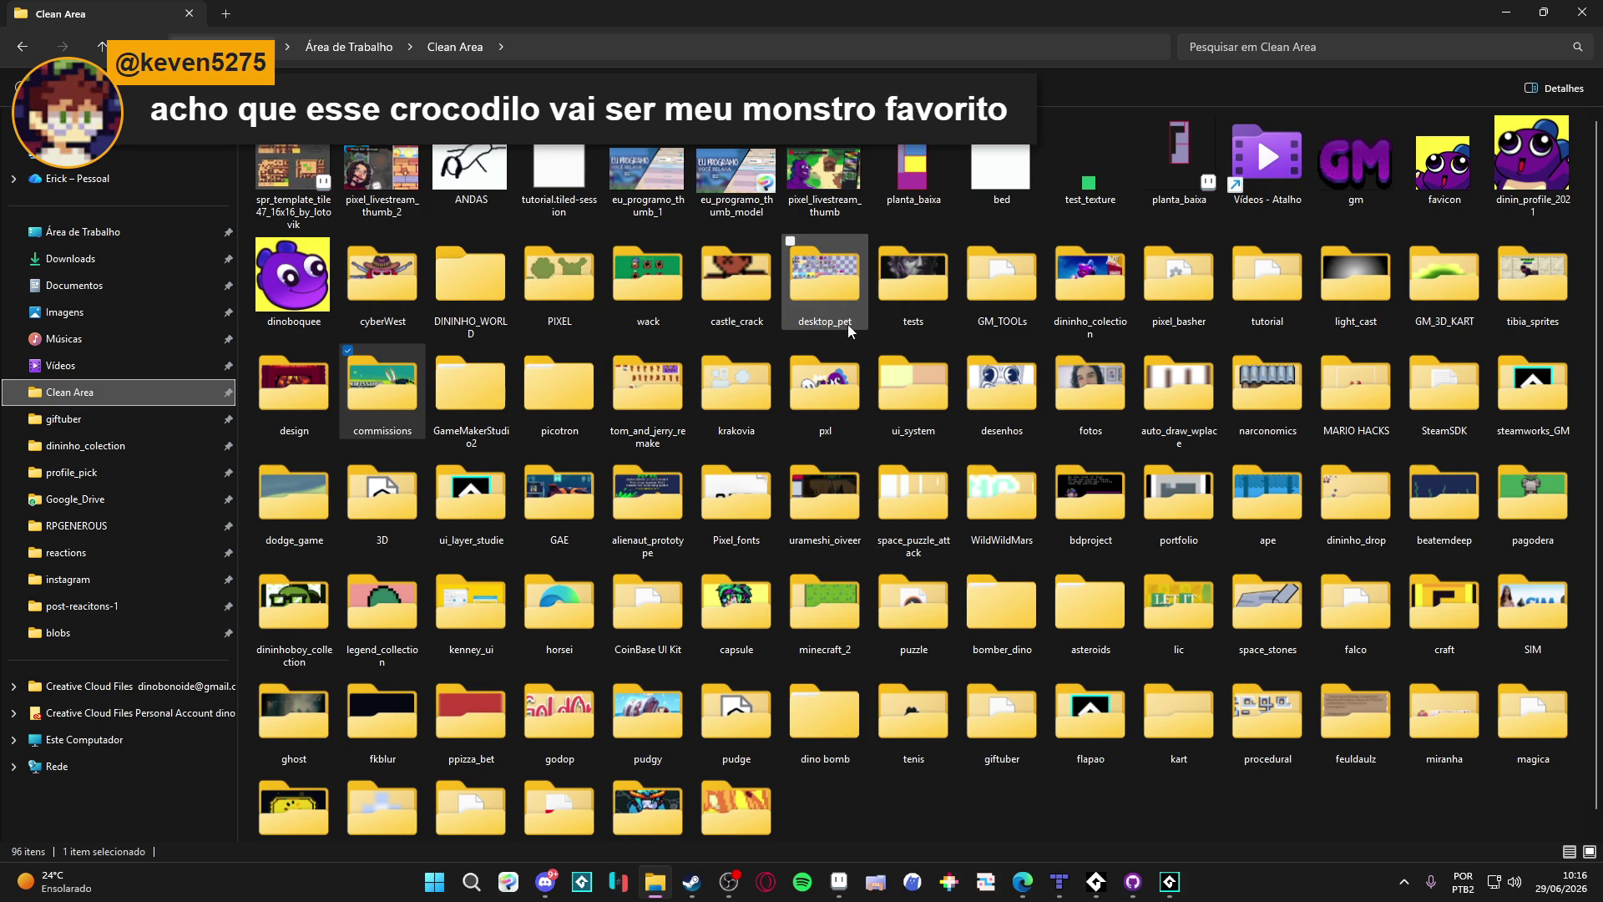
pyautogui.click(77, 526)
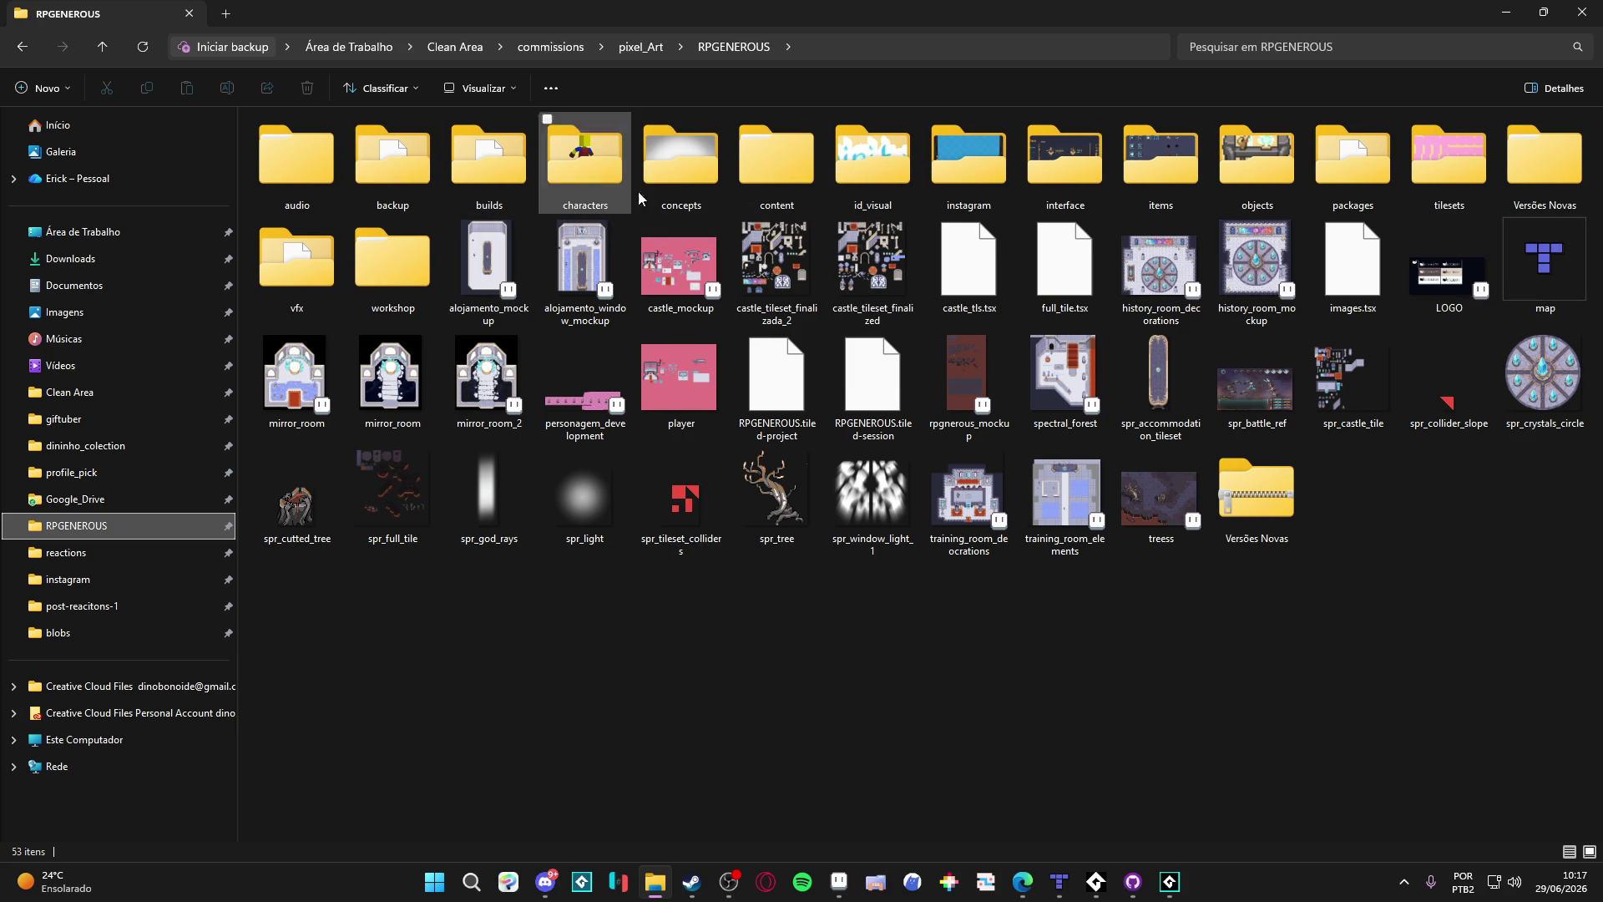
# Step: Navigate into tilesets › indolencia › area2 › gm_package in File Explorer
pyautogui.moveTo(289, 229)
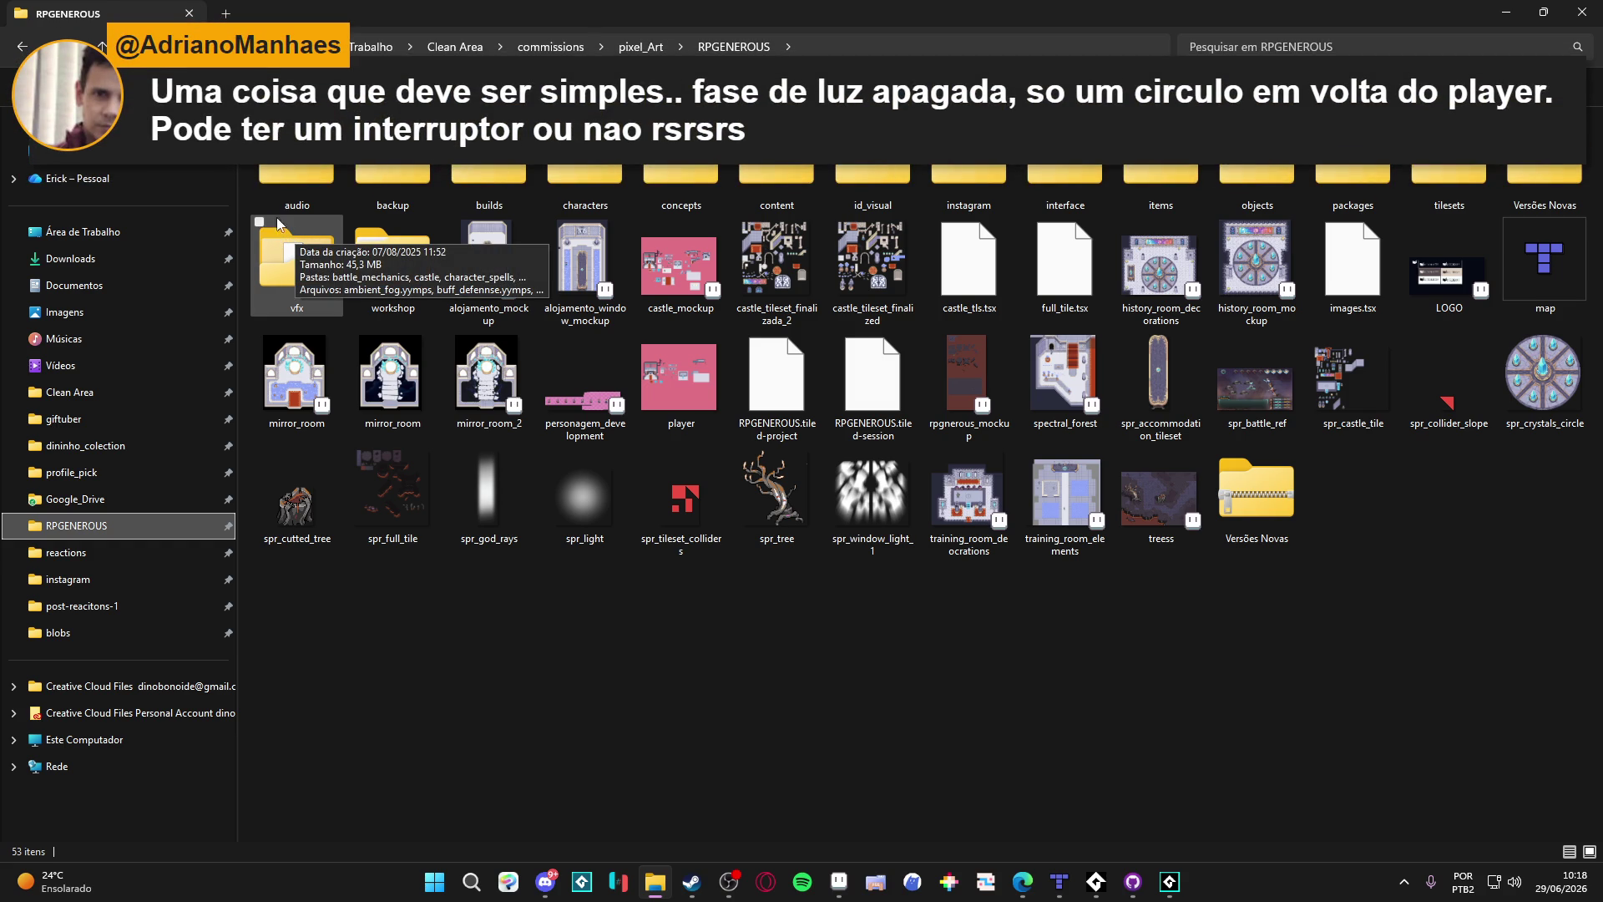
pyautogui.moveTo(518, 543)
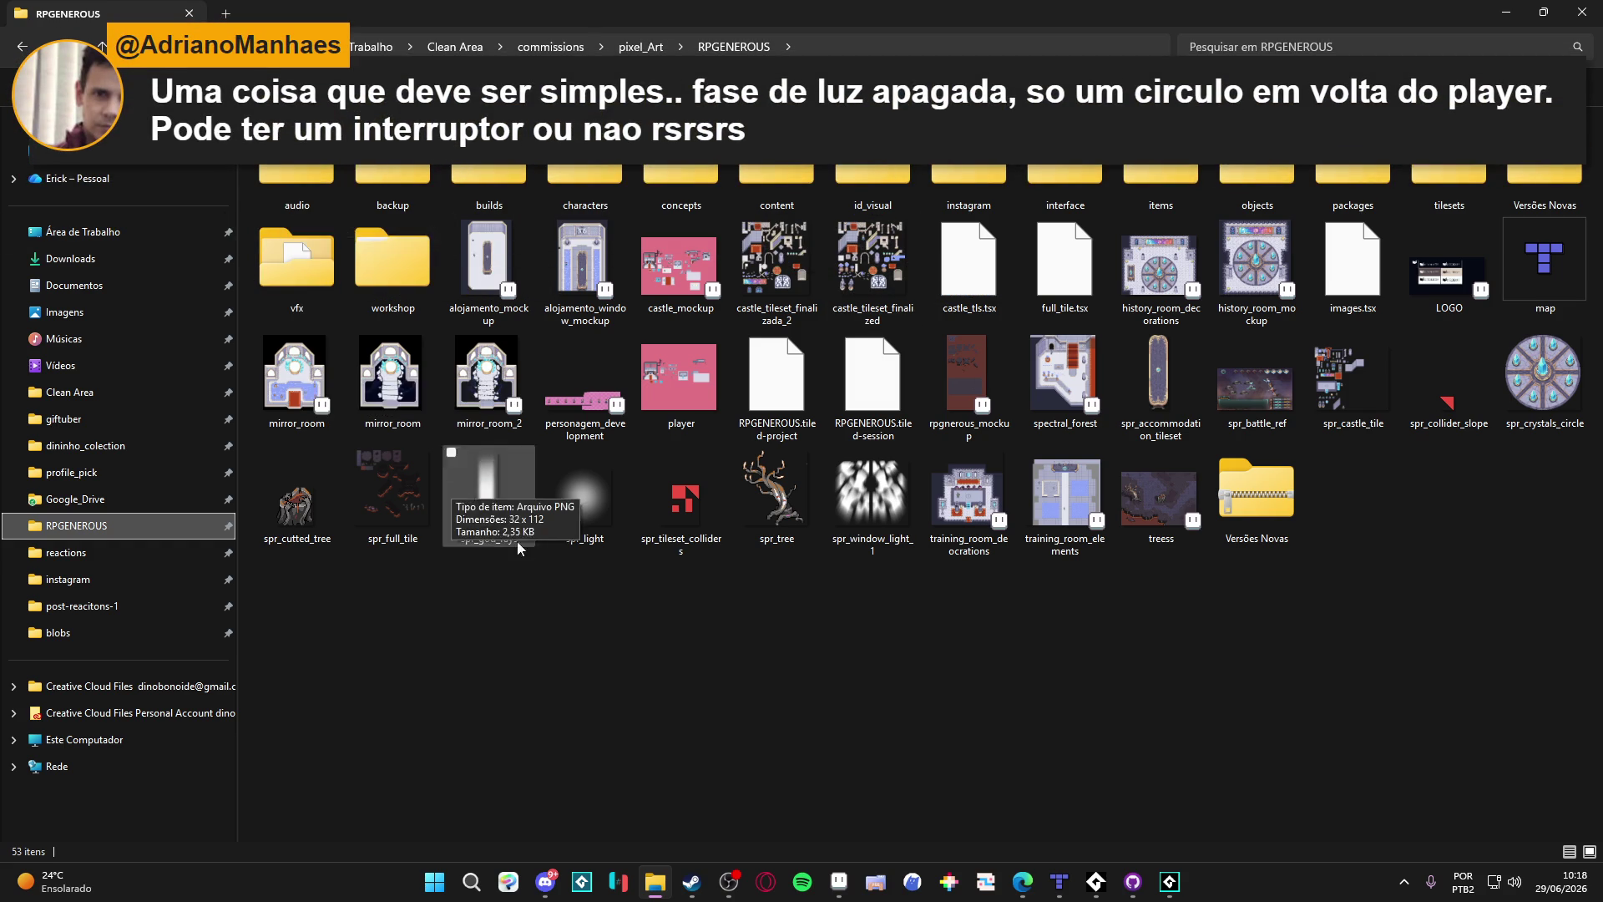
pyautogui.click(738, 678)
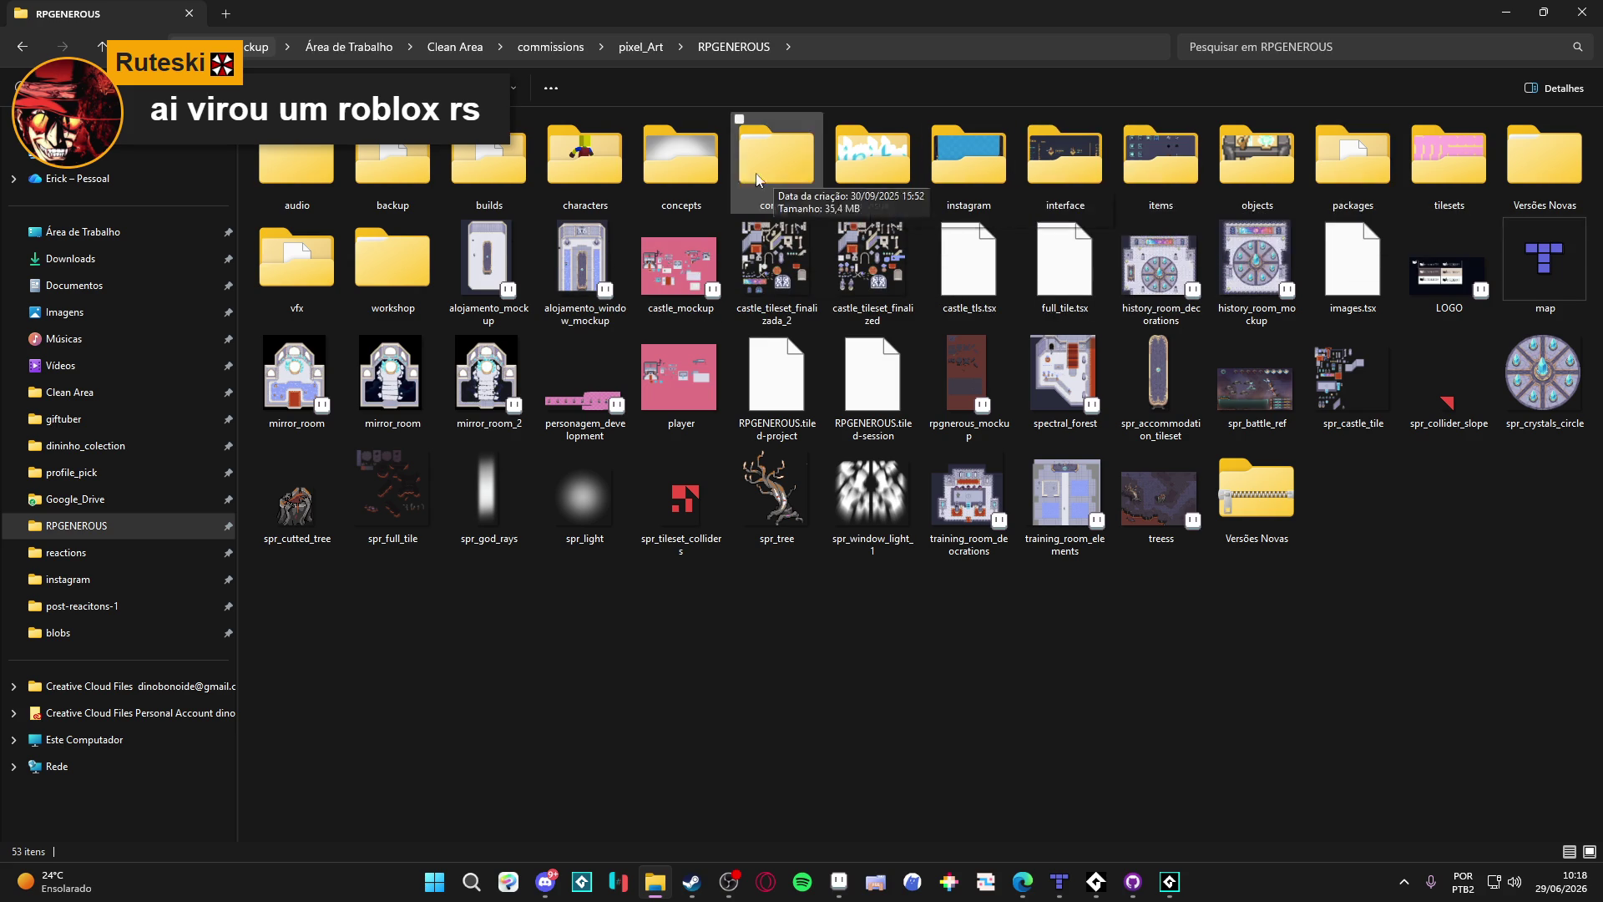
pyautogui.doubleClick(1467, 179)
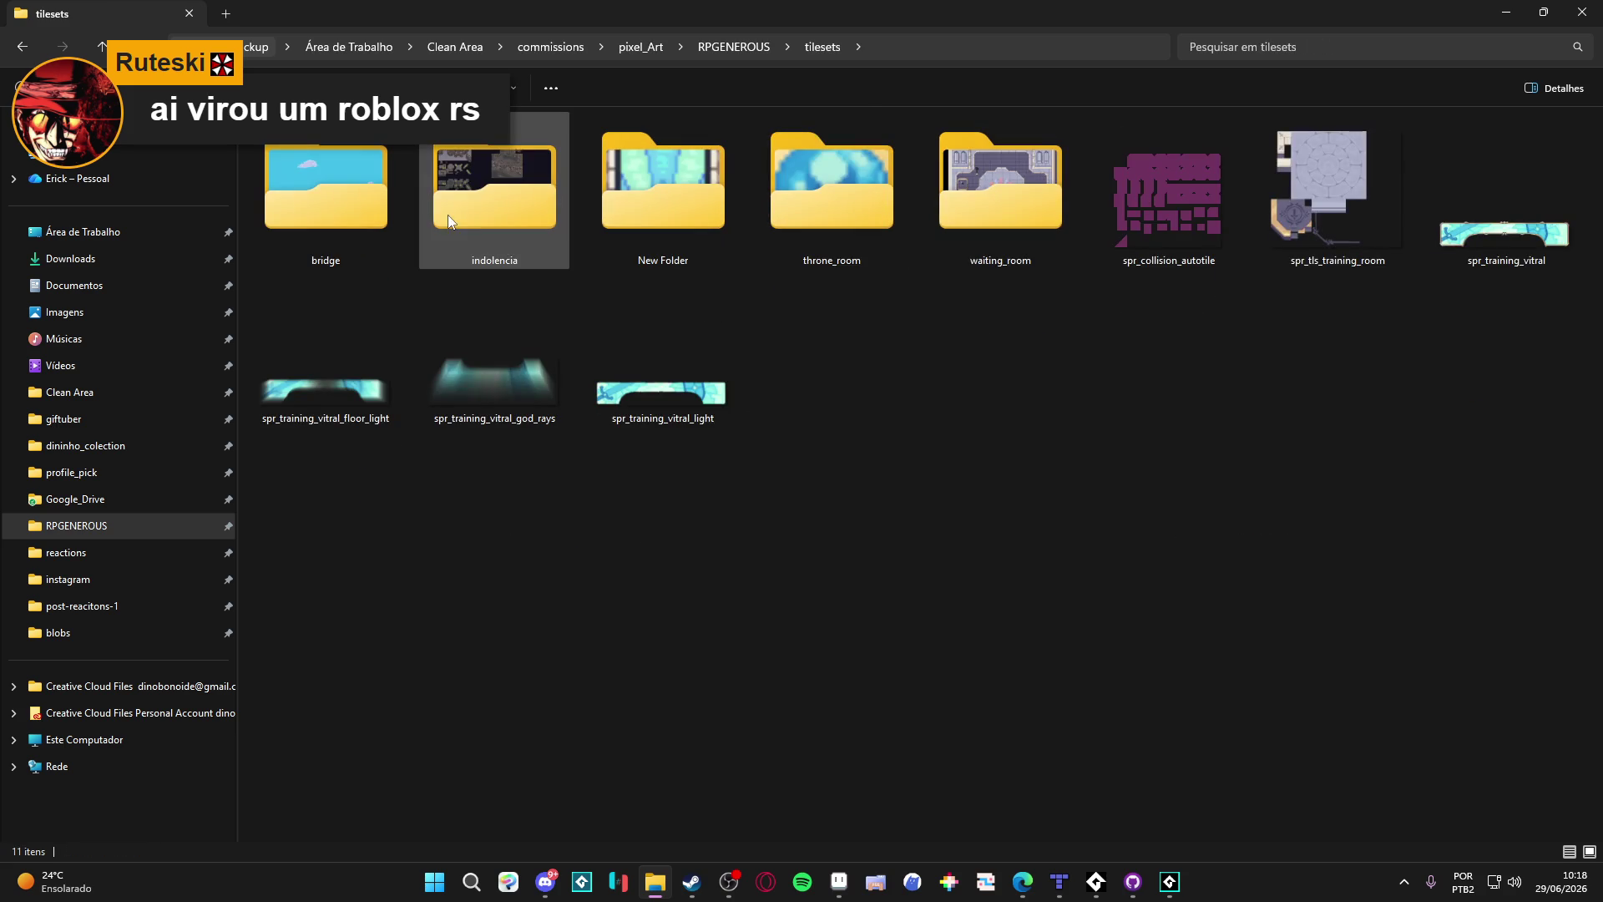
pyautogui.doubleClick(521, 197)
pyautogui.doubleClick(297, 157)
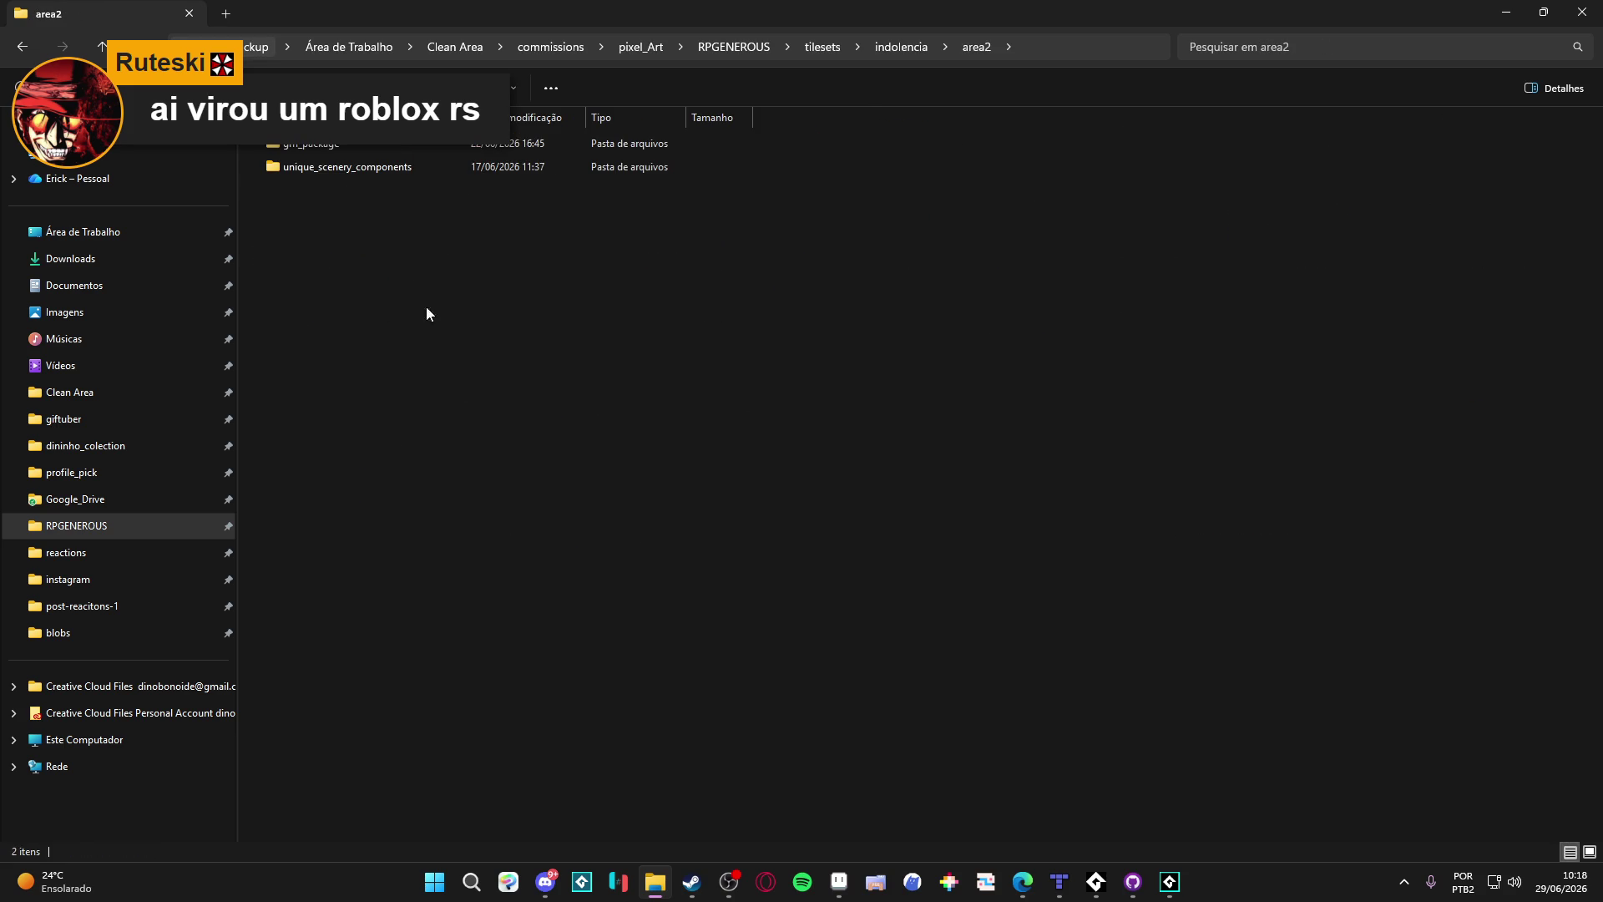
pyautogui.doubleClick(355, 149)
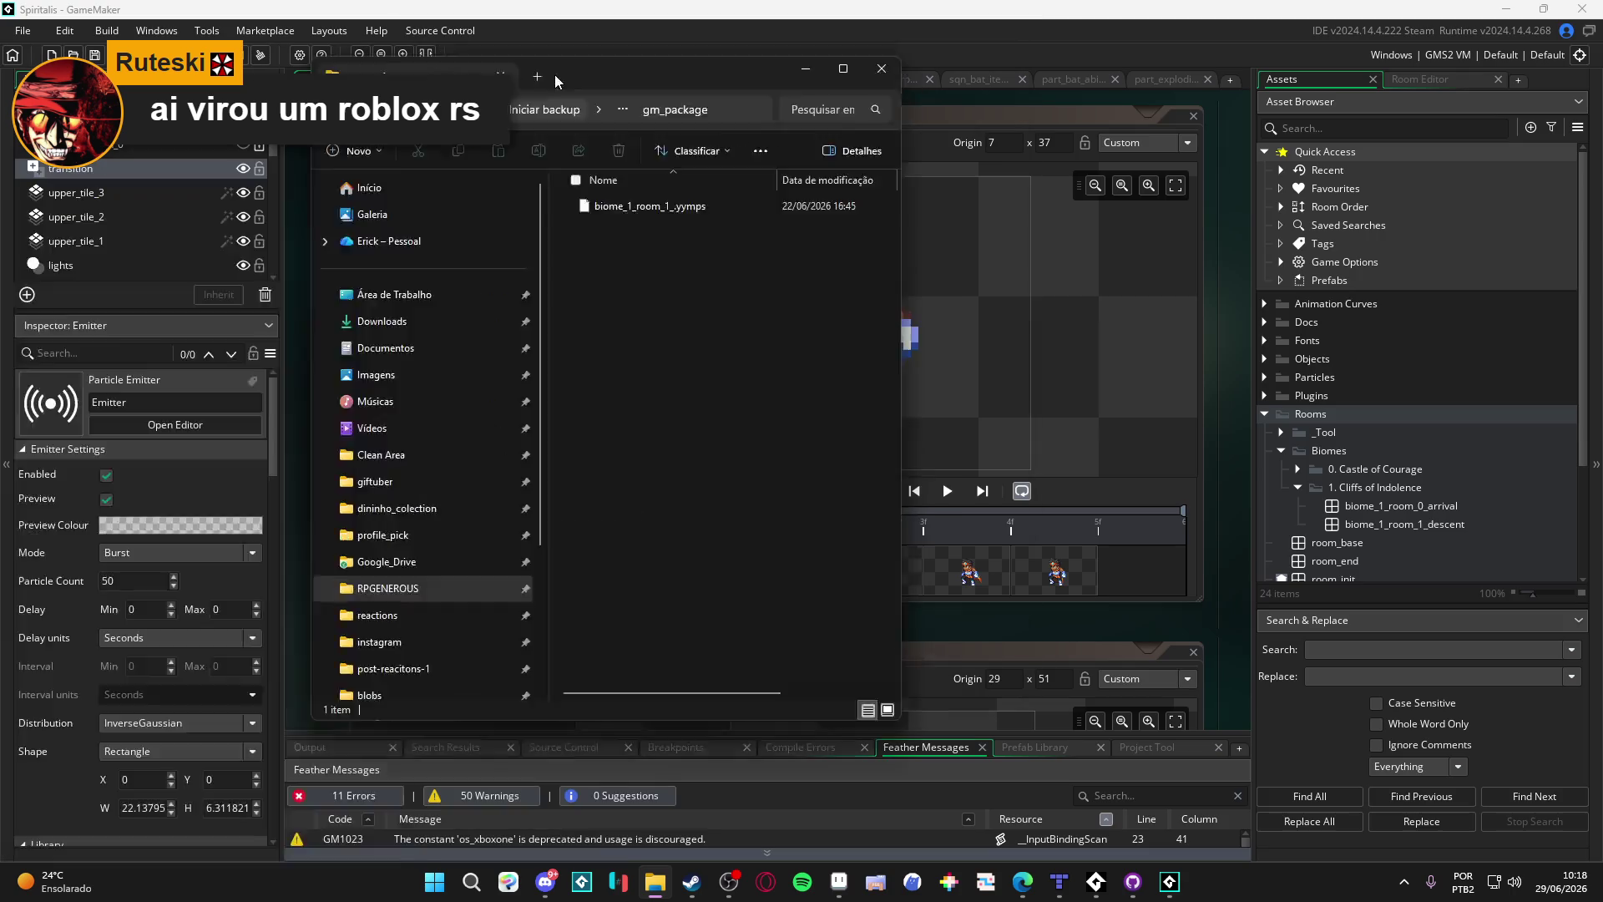
# Step: Open biome_1_room_1_.yymps in GameMaker and confirm the package import
pyautogui.press('super+Down')
pyautogui.press('super+Down')
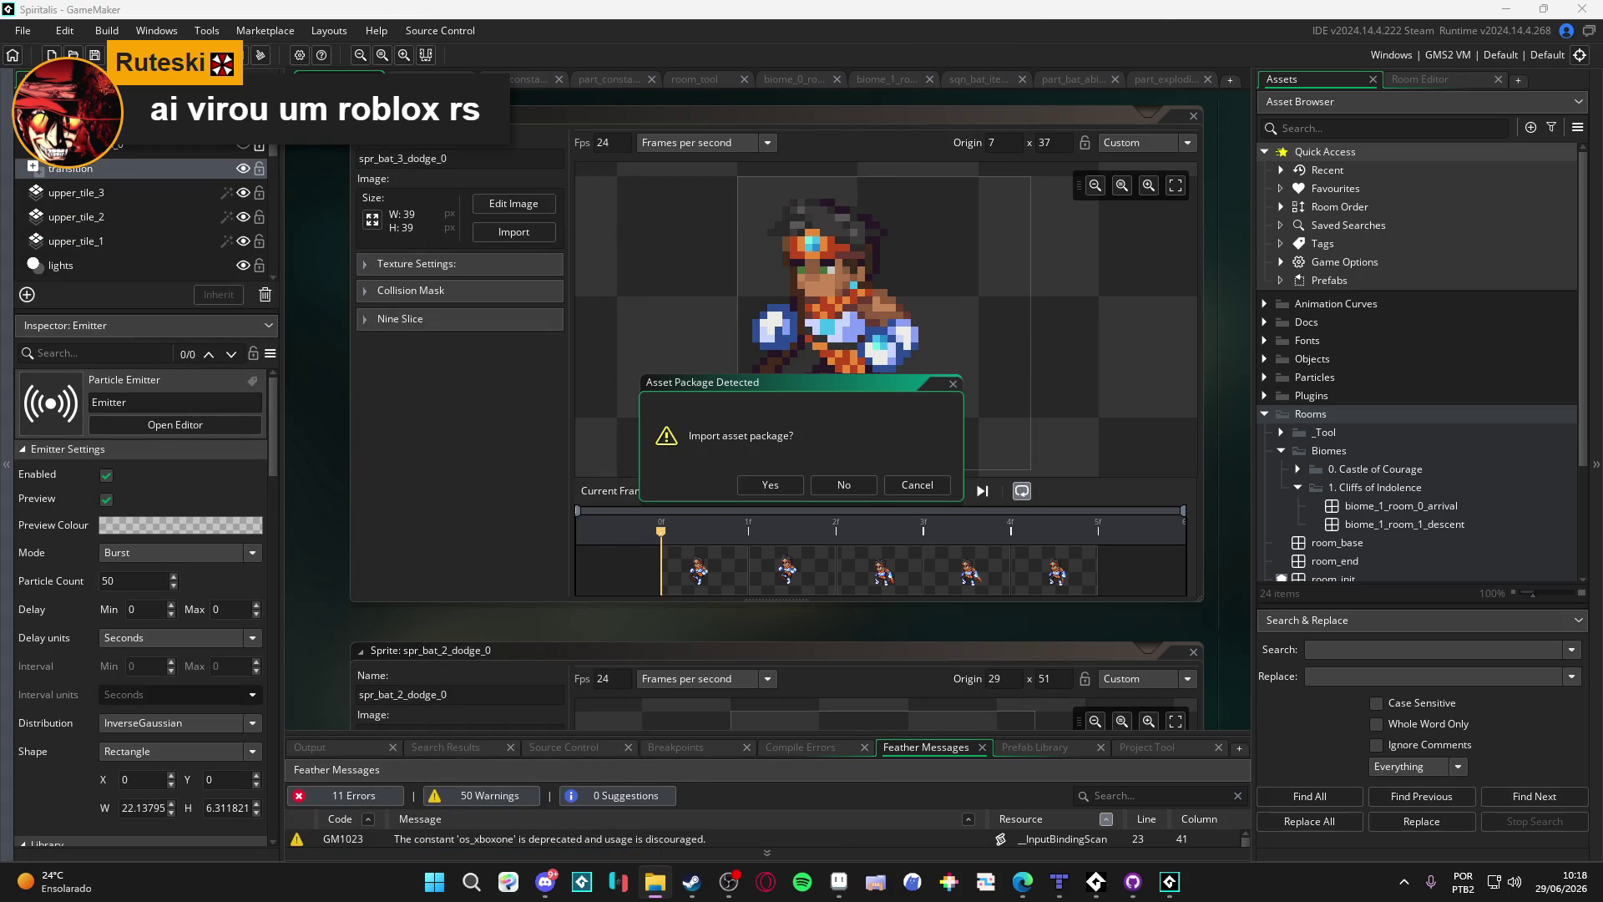
pyautogui.click(750, 484)
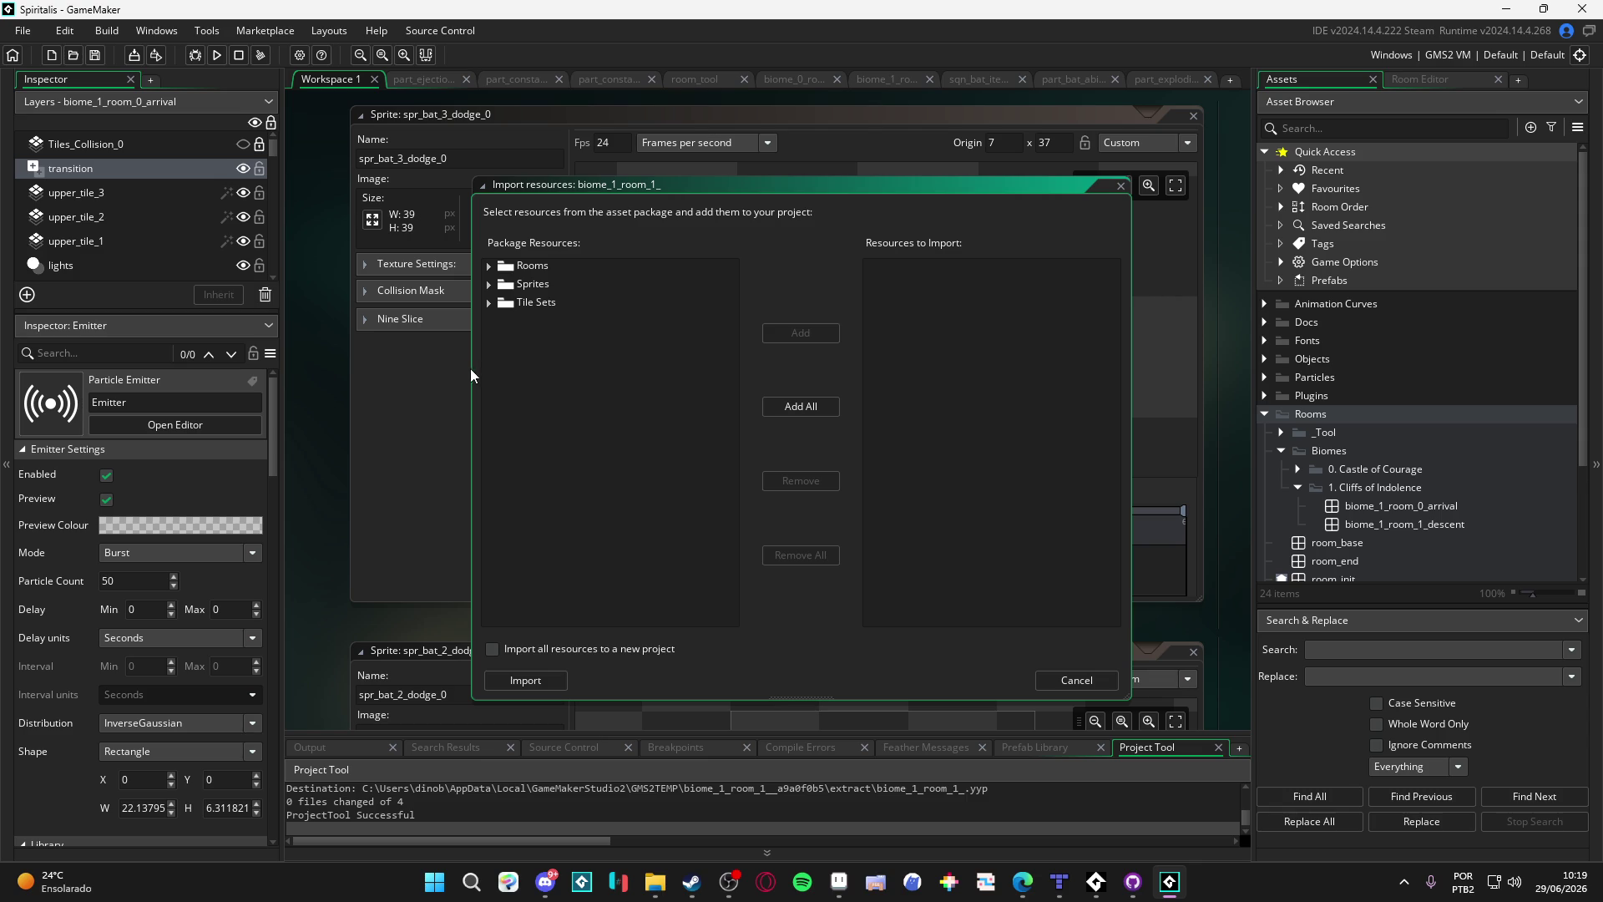
# Step: Expand the package's Rooms and Sprites groups to reveal biome_1_room_1_ and spr_fie_tls_b1
pyautogui.click(486, 289)
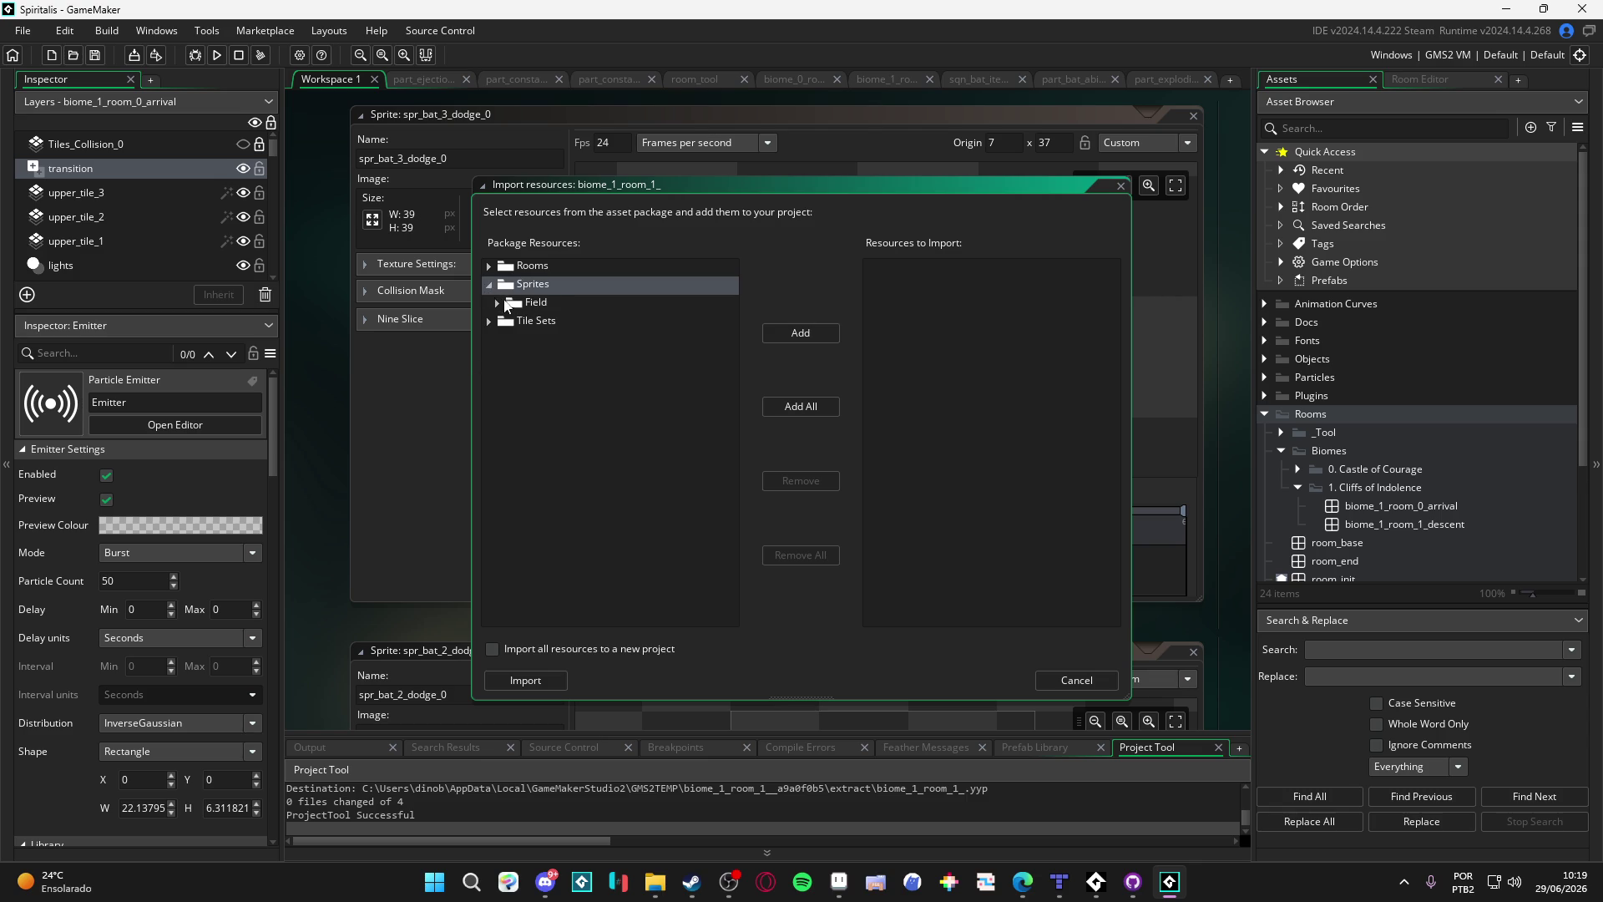
pyautogui.click(488, 284)
pyautogui.click(497, 302)
pyautogui.click(489, 284)
pyautogui.click(493, 269)
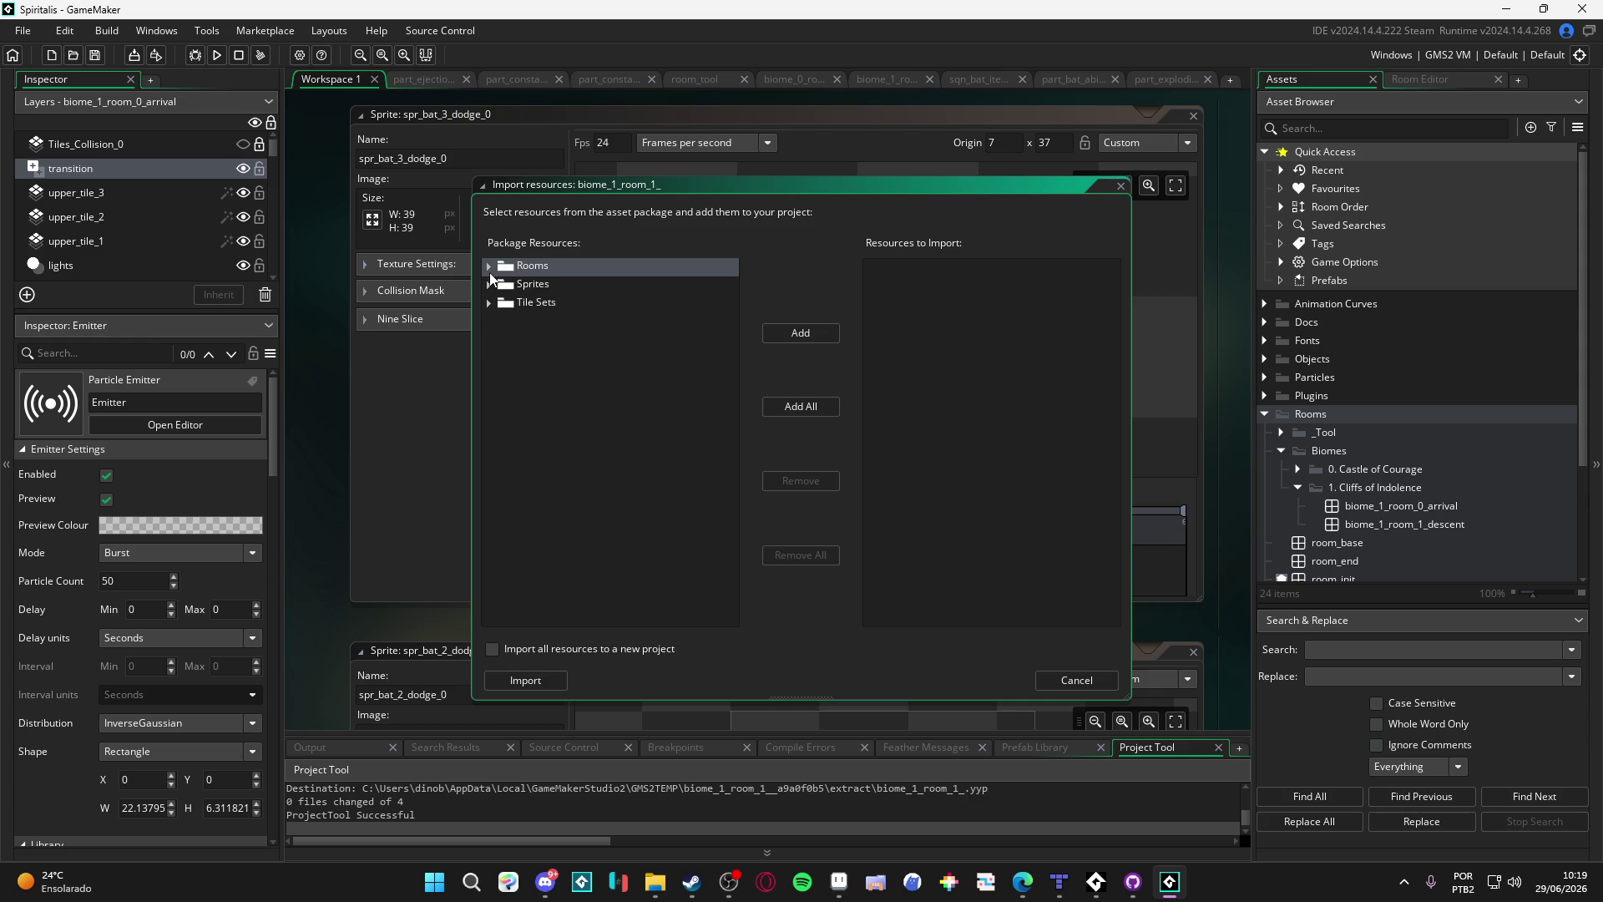
pyautogui.click(490, 265)
pyautogui.click(498, 284)
pyautogui.click(504, 304)
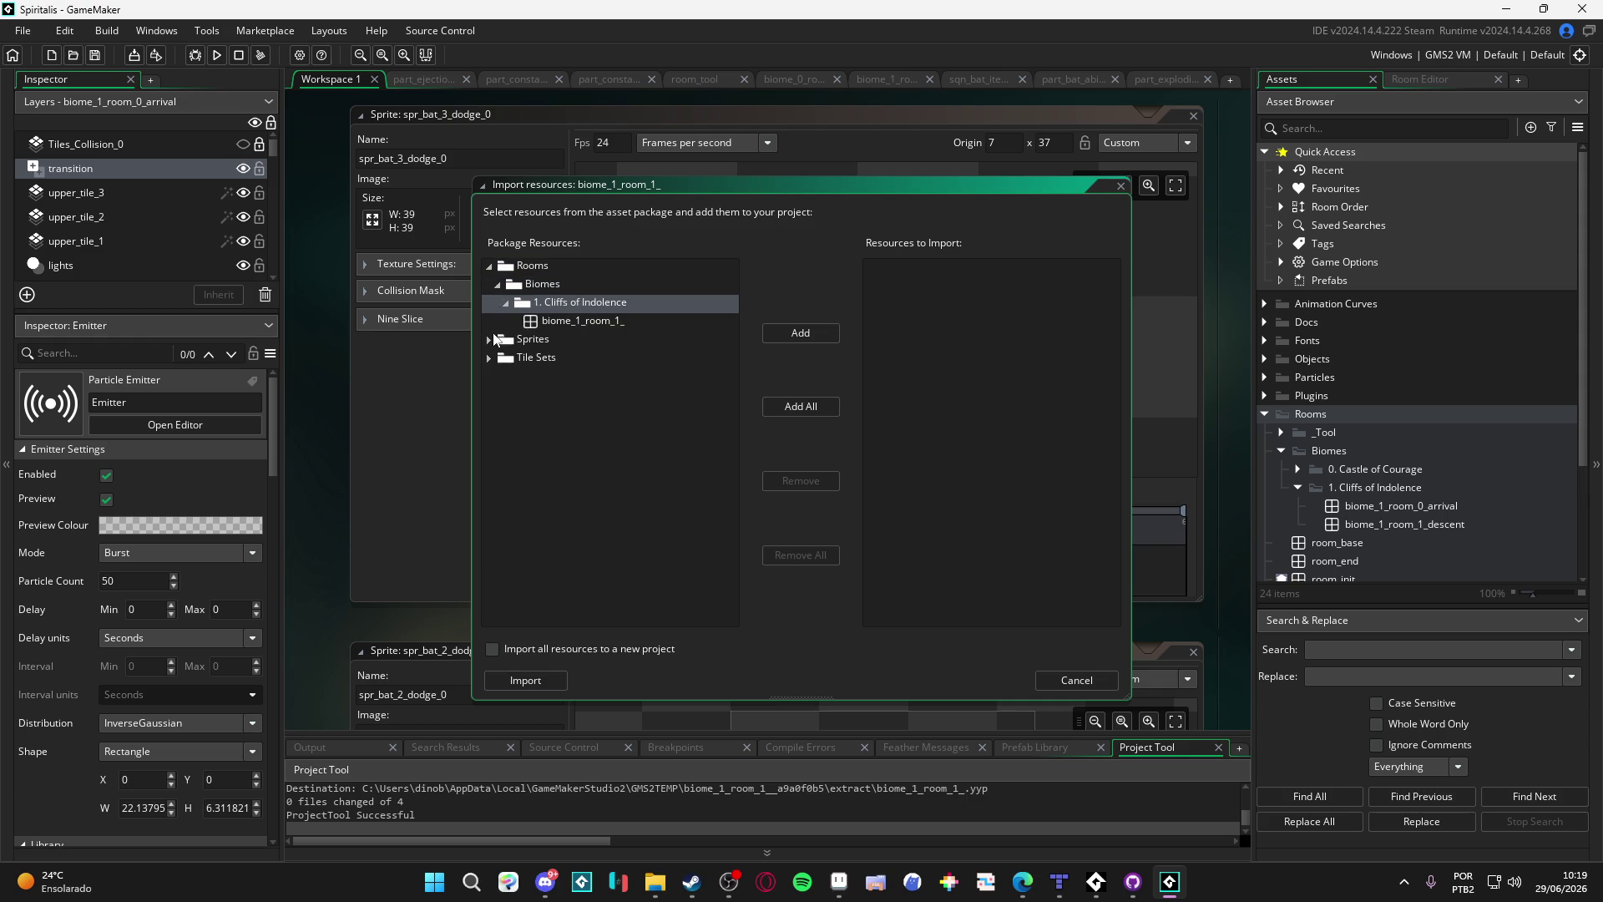
pyautogui.click(491, 340)
pyautogui.click(499, 359)
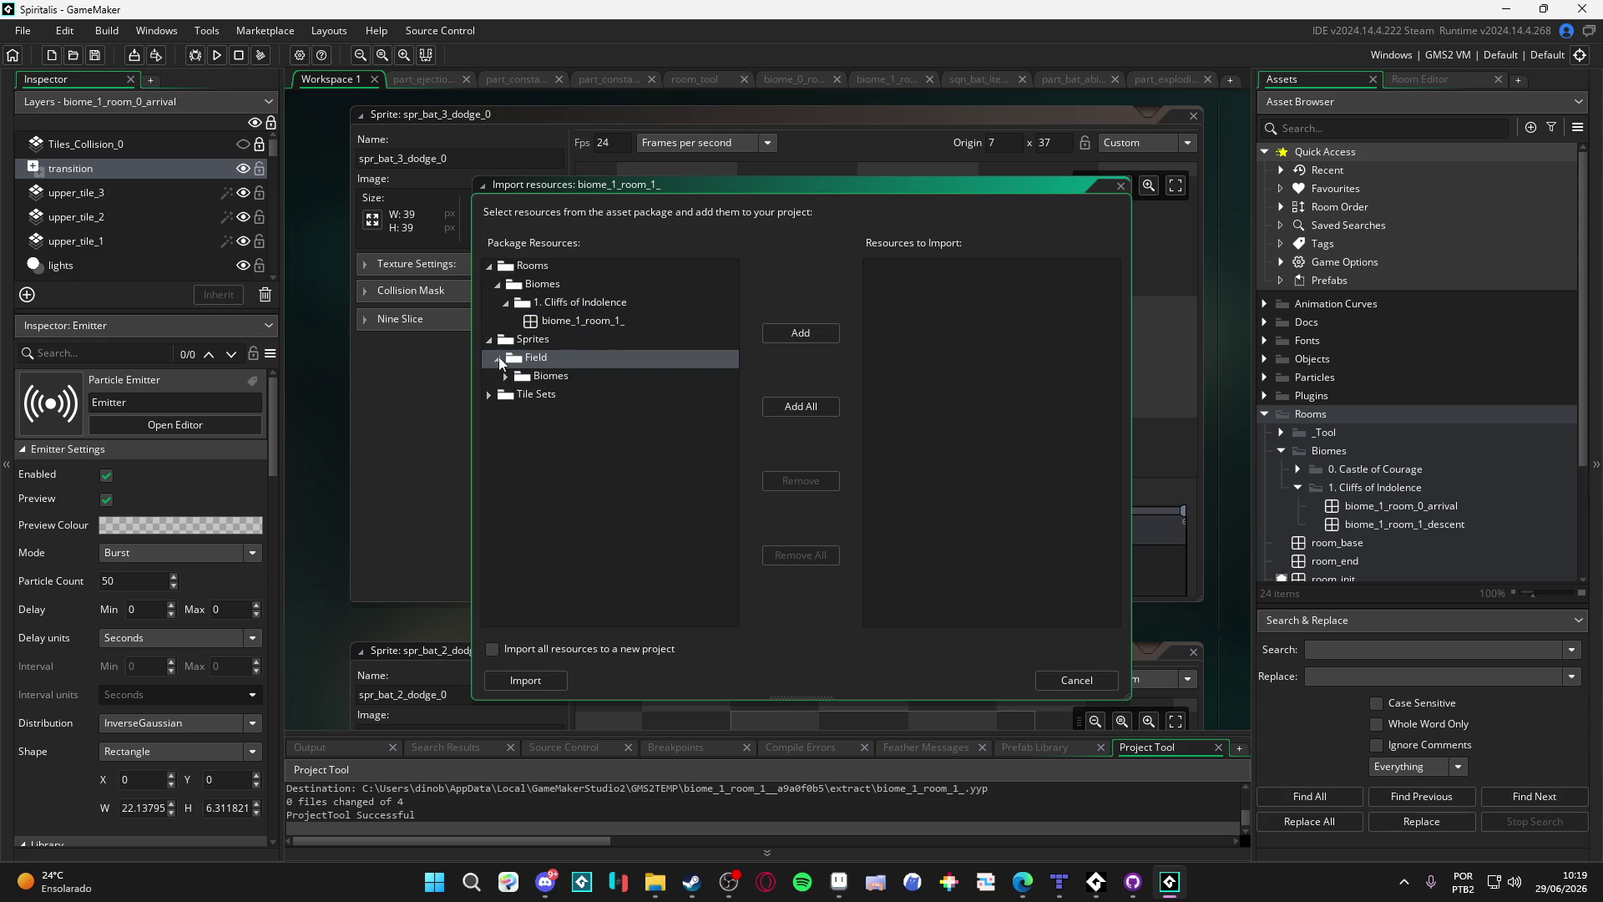
pyautogui.click(505, 375)
pyautogui.click(514, 394)
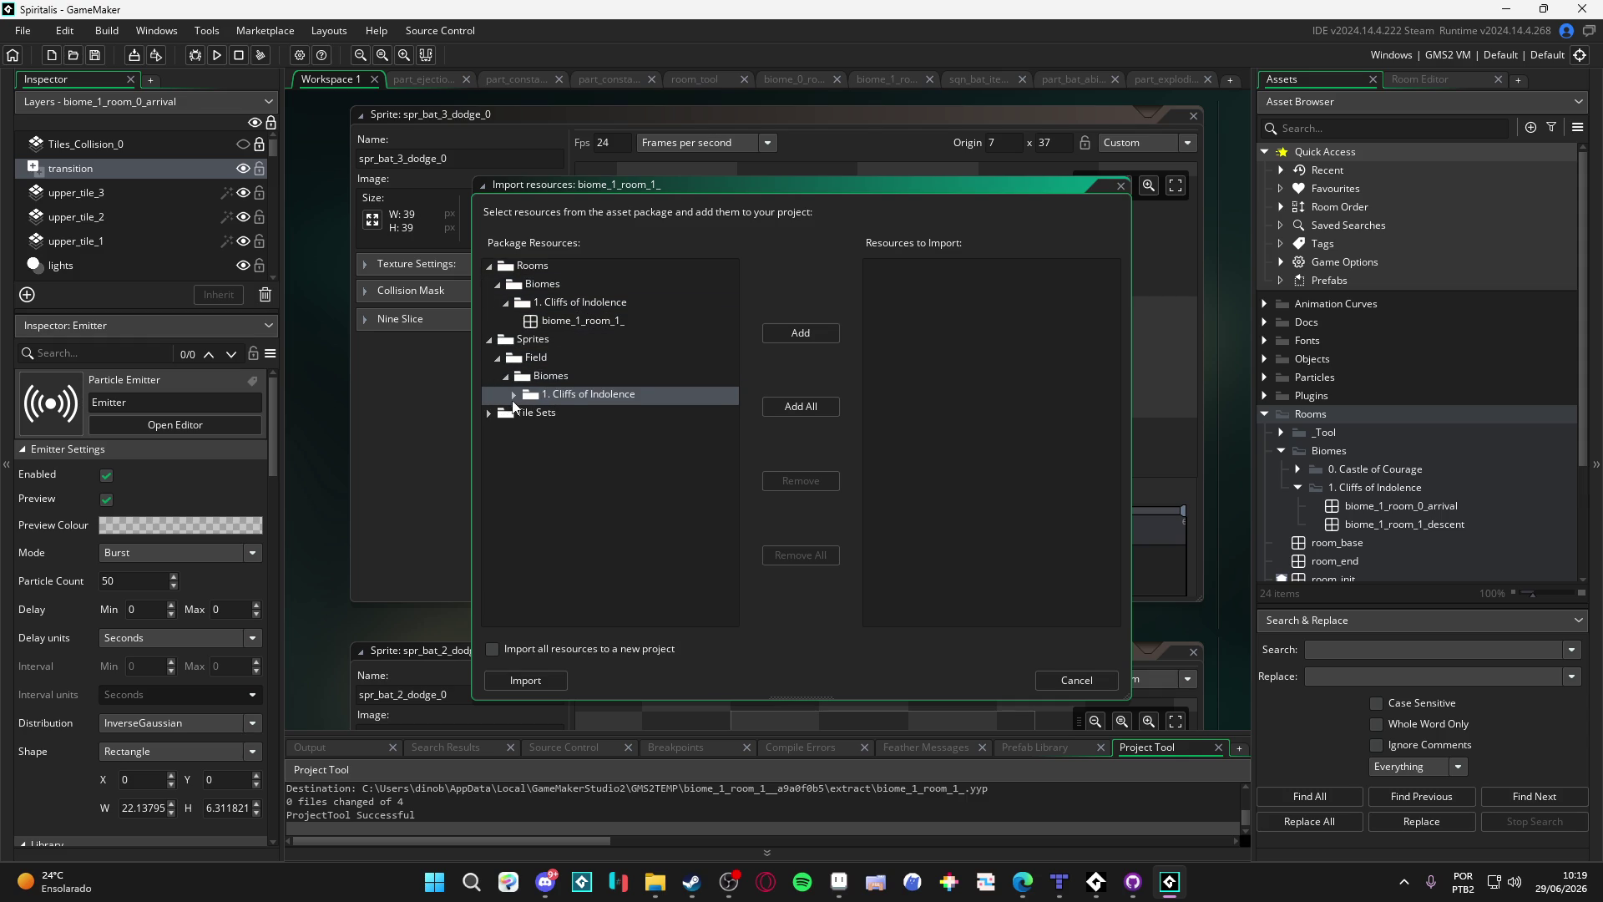
pyautogui.click(546, 413)
pyautogui.click(523, 413)
# Step: Expand Tile Sets' Field and Biomes folders to reveal the tls_indolence tile sets
pyautogui.click(490, 449)
pyautogui.click(512, 472)
pyautogui.click(497, 468)
pyautogui.click(506, 486)
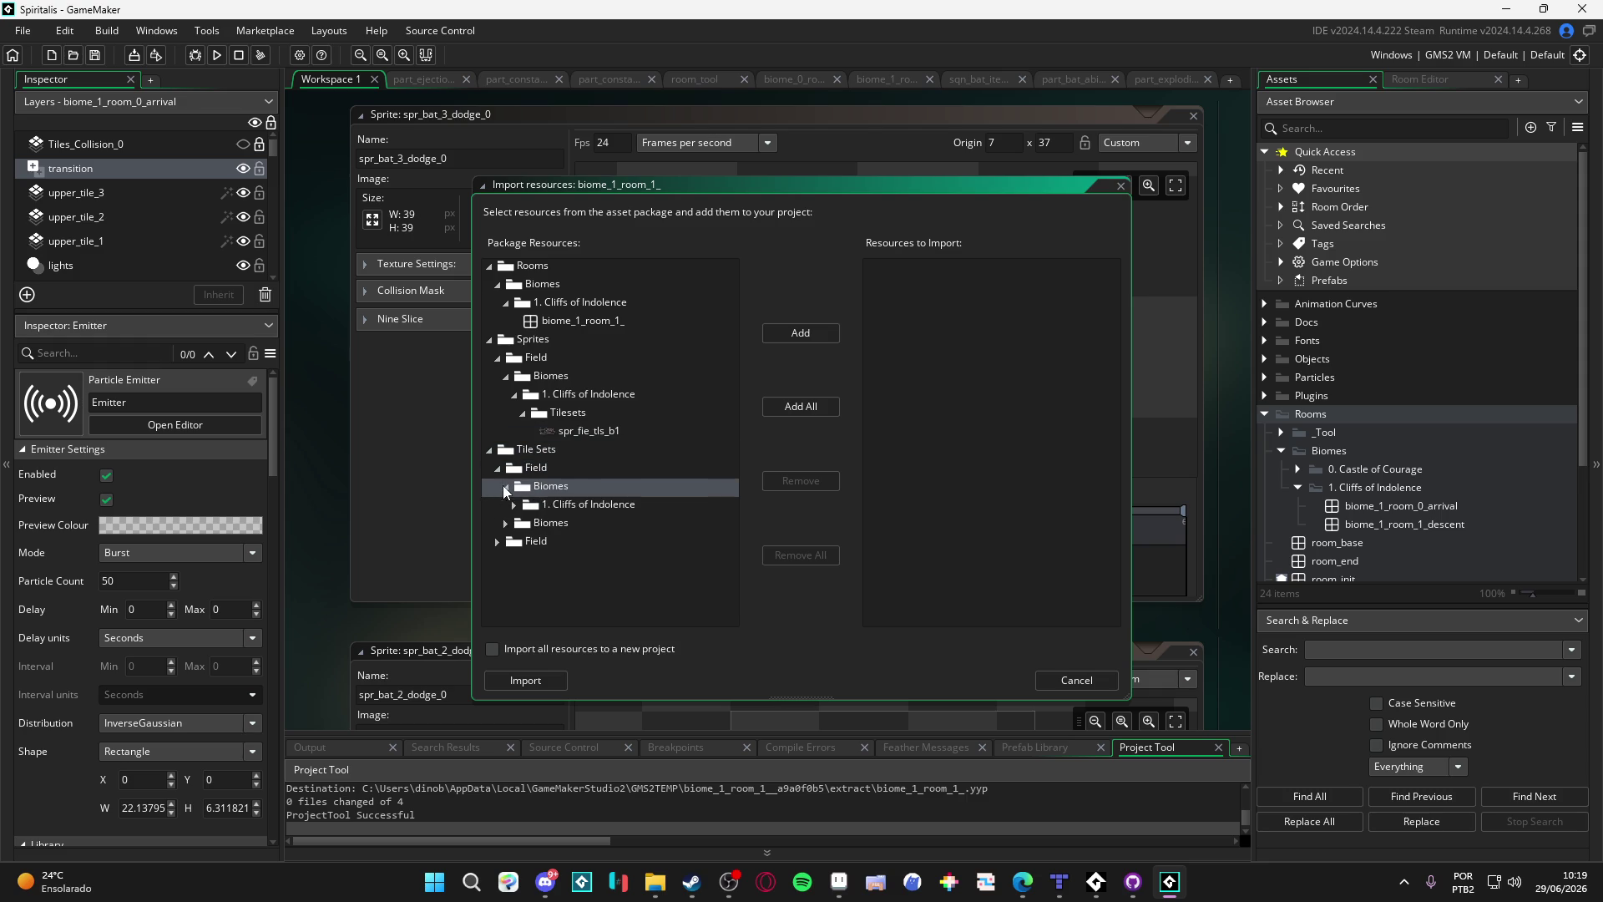
pyautogui.click(535, 504)
pyautogui.click(513, 505)
pyautogui.click(547, 541)
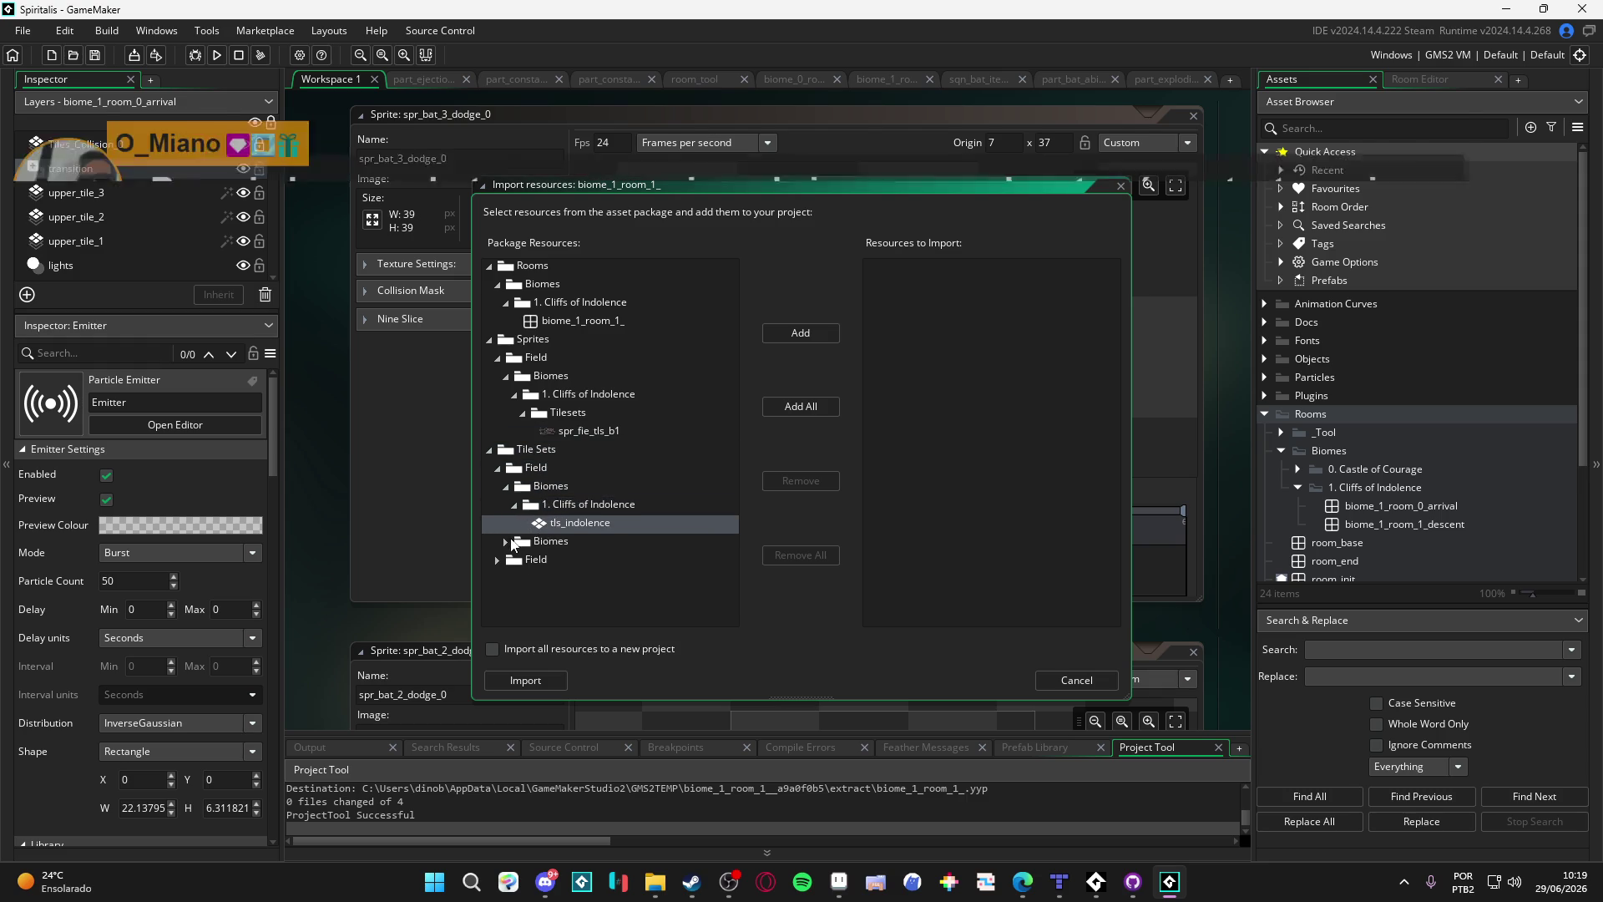
pyautogui.click(506, 541)
pyautogui.click(543, 561)
pyautogui.click(514, 560)
pyautogui.click(552, 597)
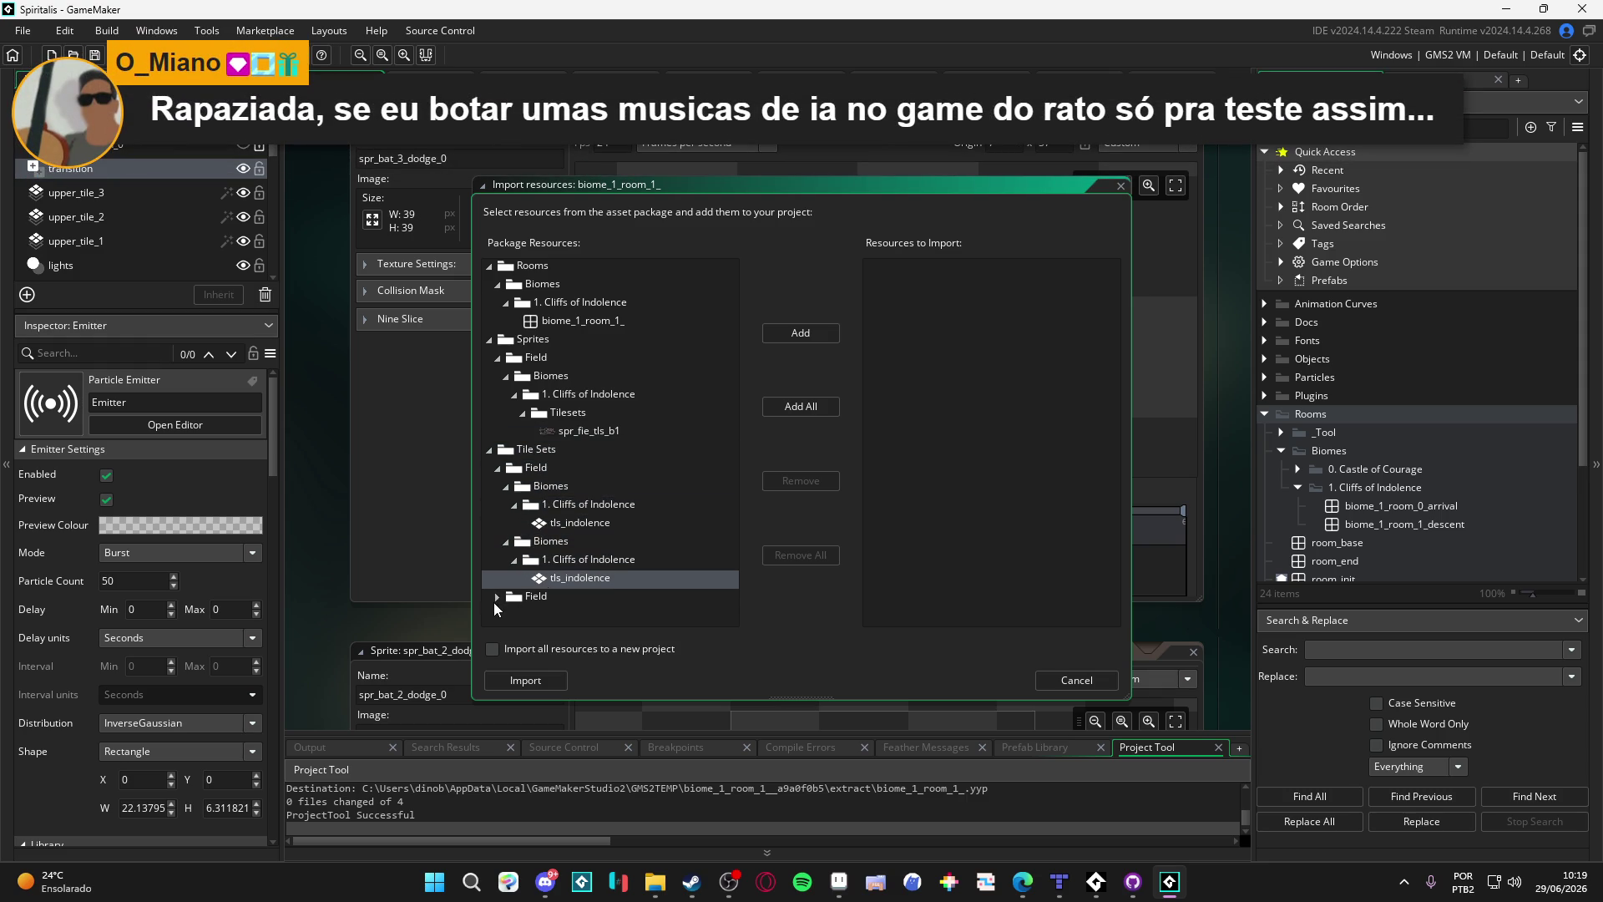
pyautogui.click(498, 598)
# Step: Open the remaining Biomes folders under the lower Field, then close without importing
pyautogui.click(528, 597)
pyautogui.click(506, 598)
pyautogui.click(539, 600)
pyautogui.click(512, 599)
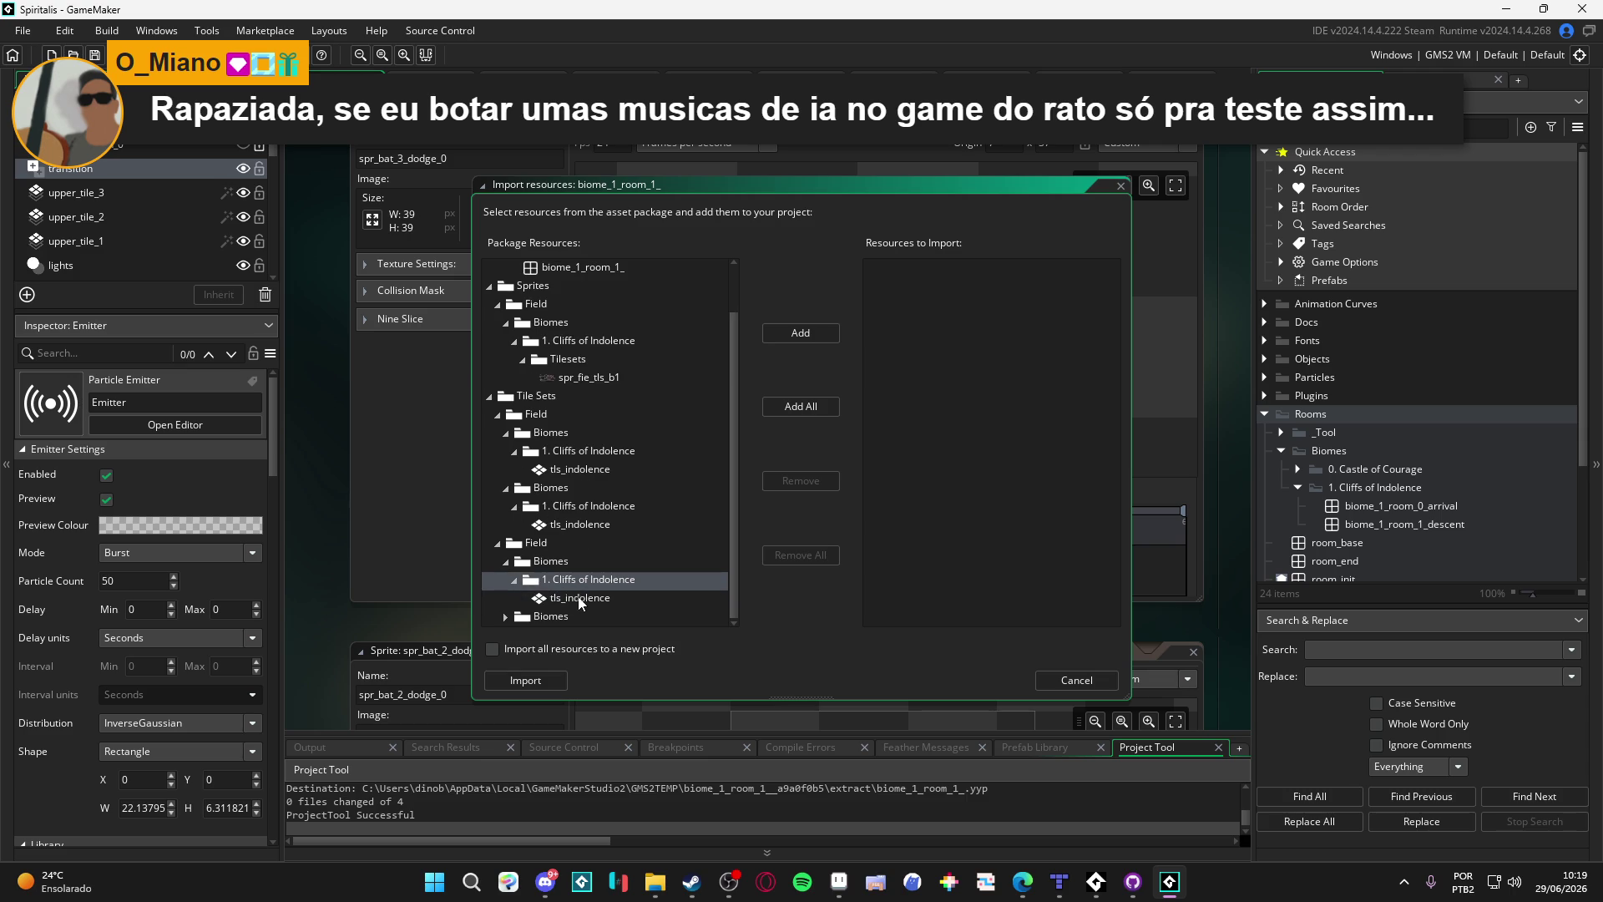
pyautogui.click(561, 600)
pyautogui.click(513, 612)
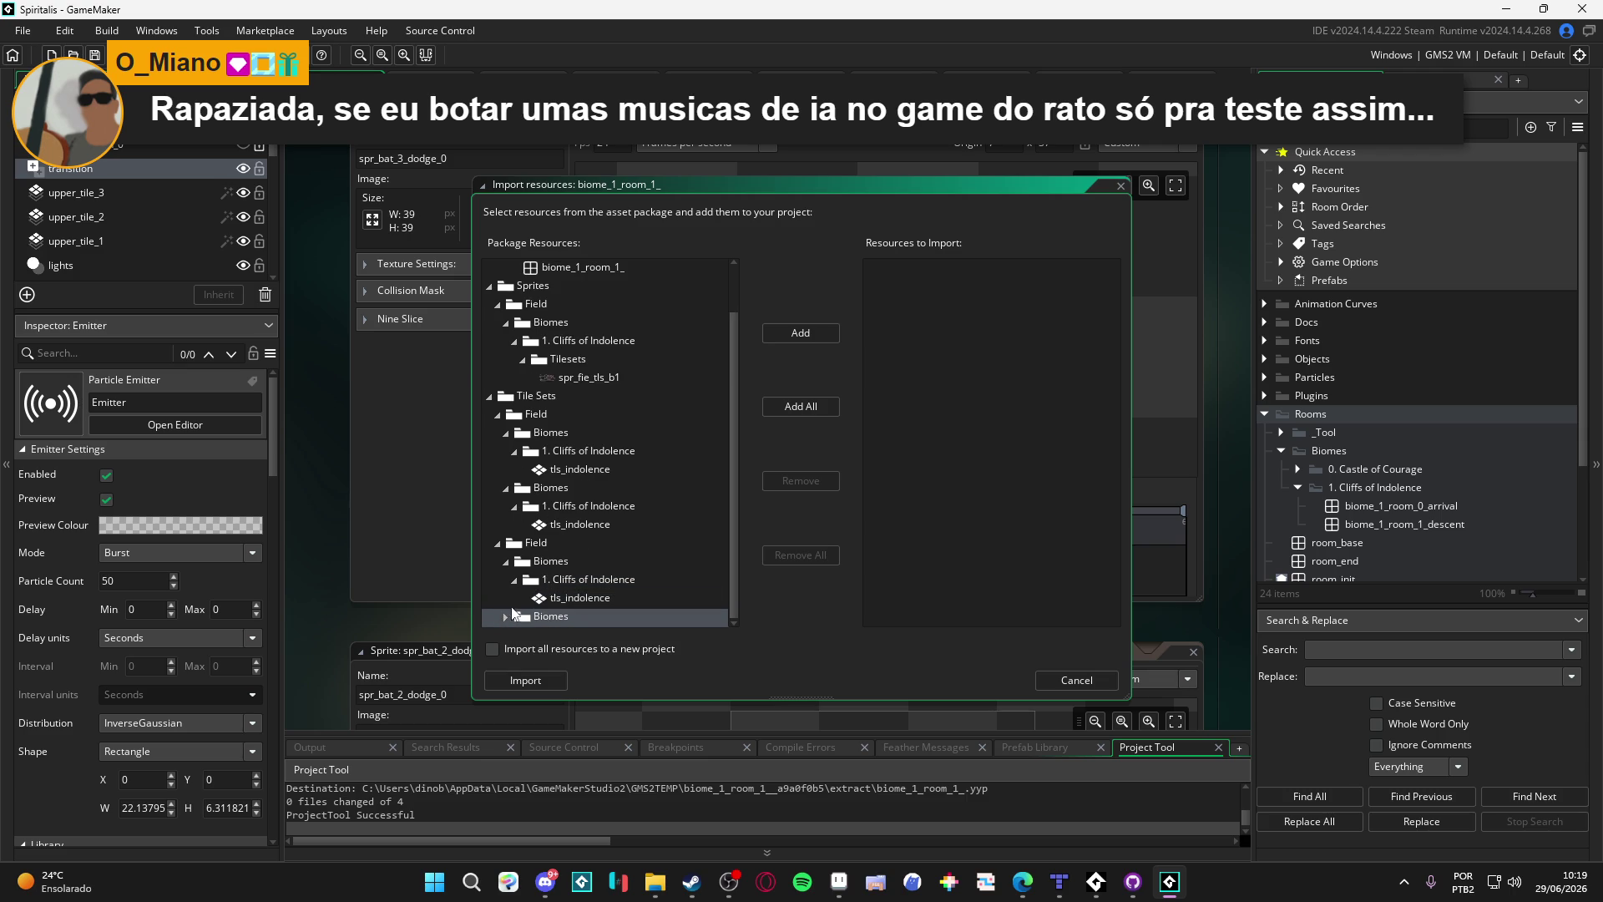
pyautogui.click(504, 618)
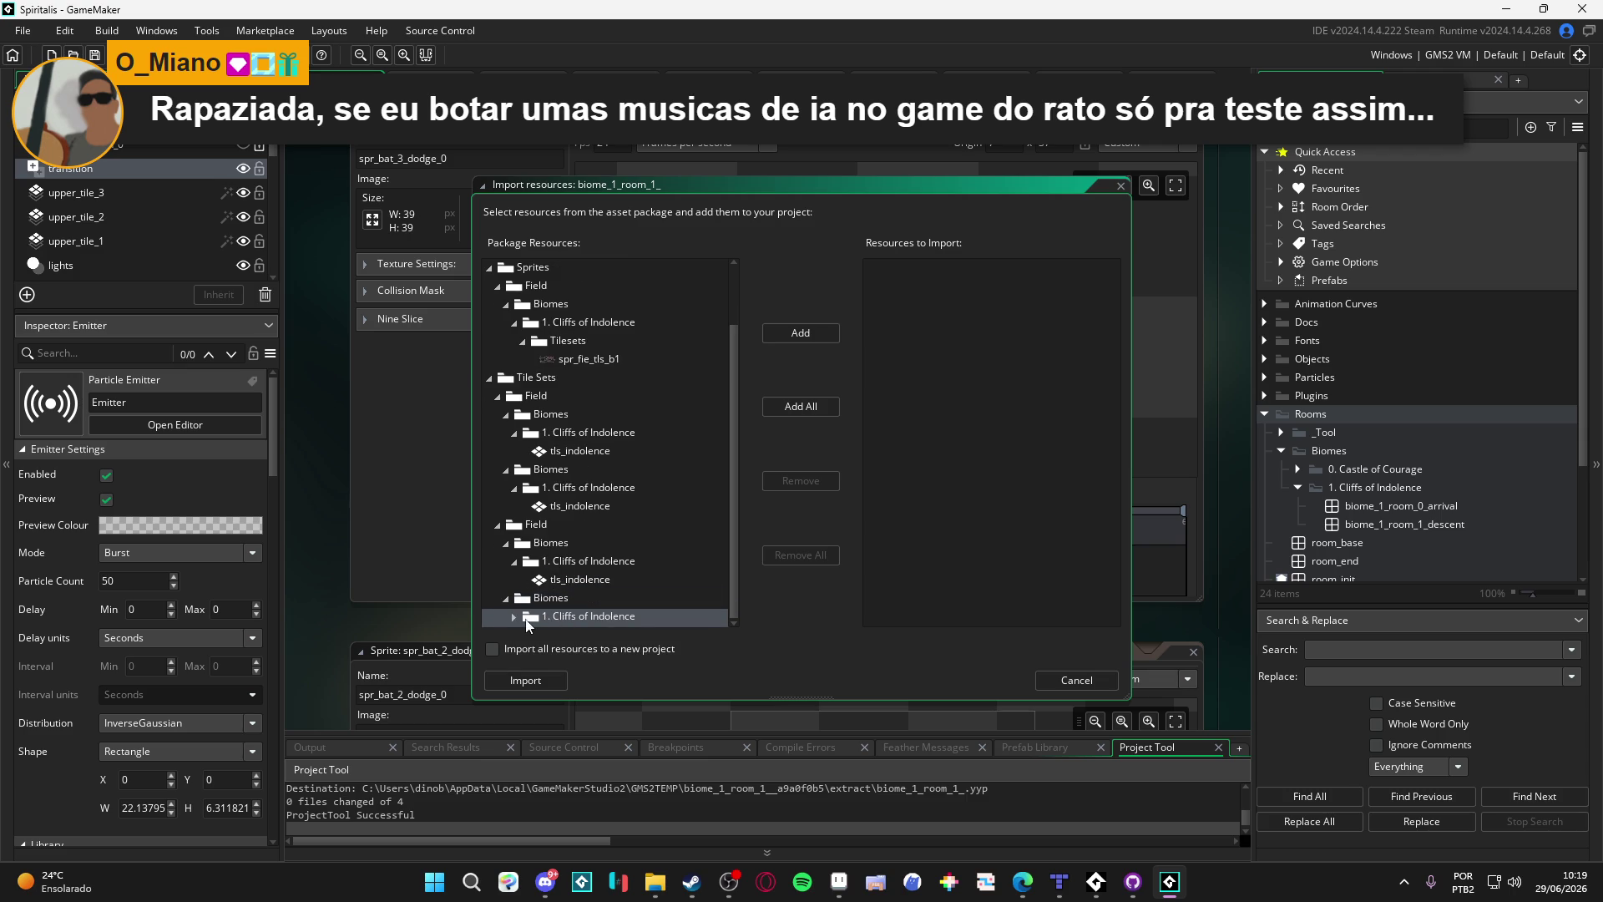
pyautogui.click(511, 618)
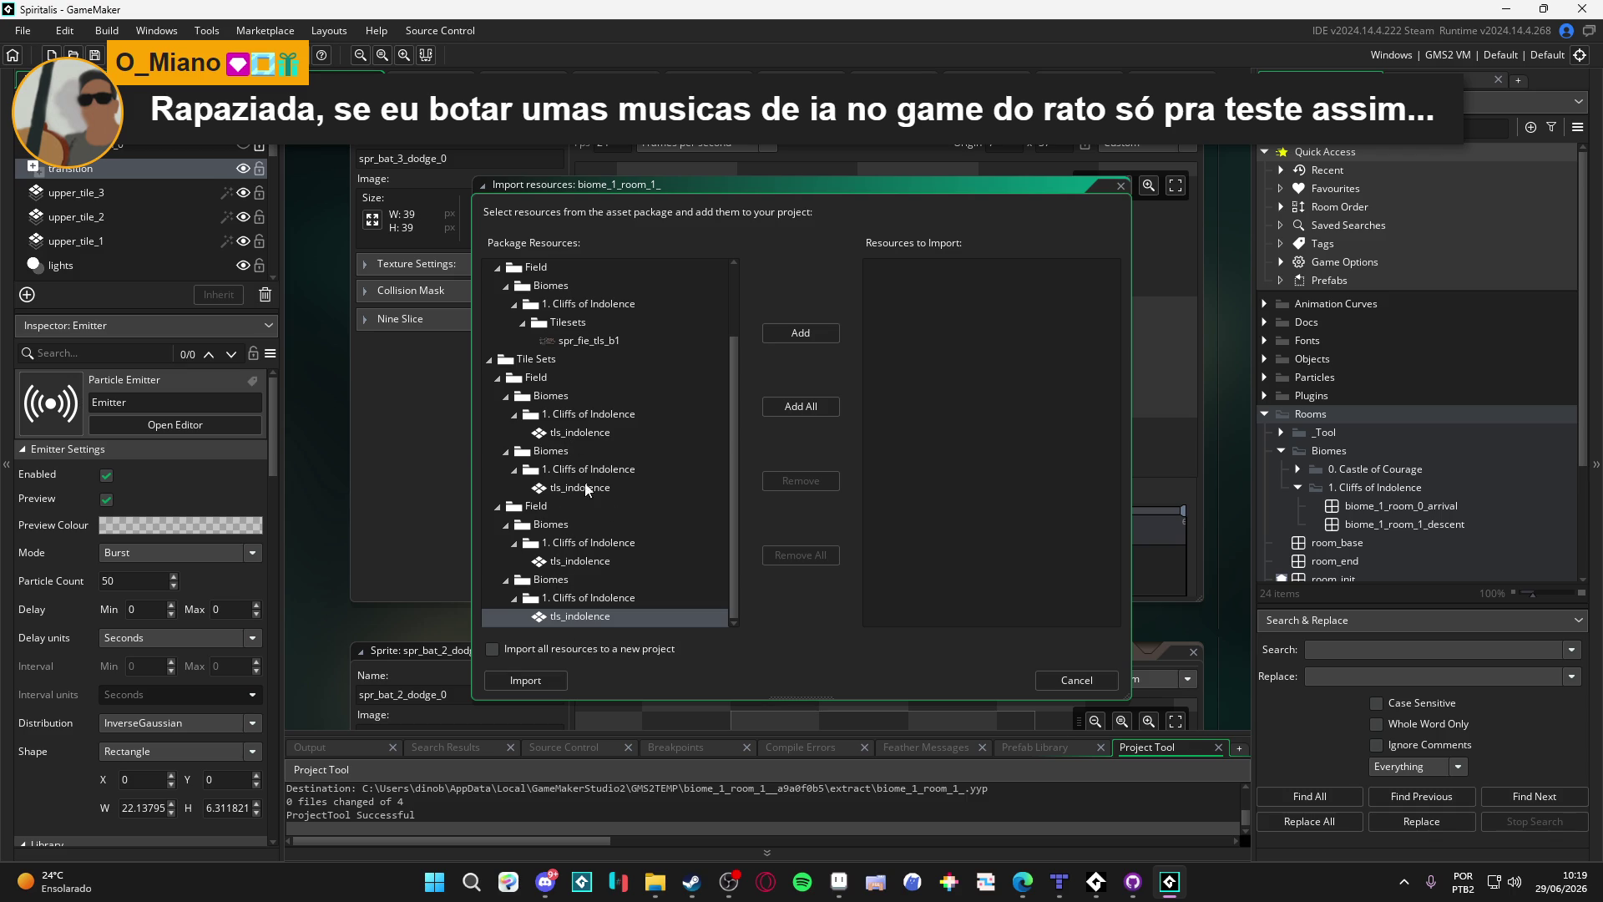
pyautogui.scroll(2, 574, 524)
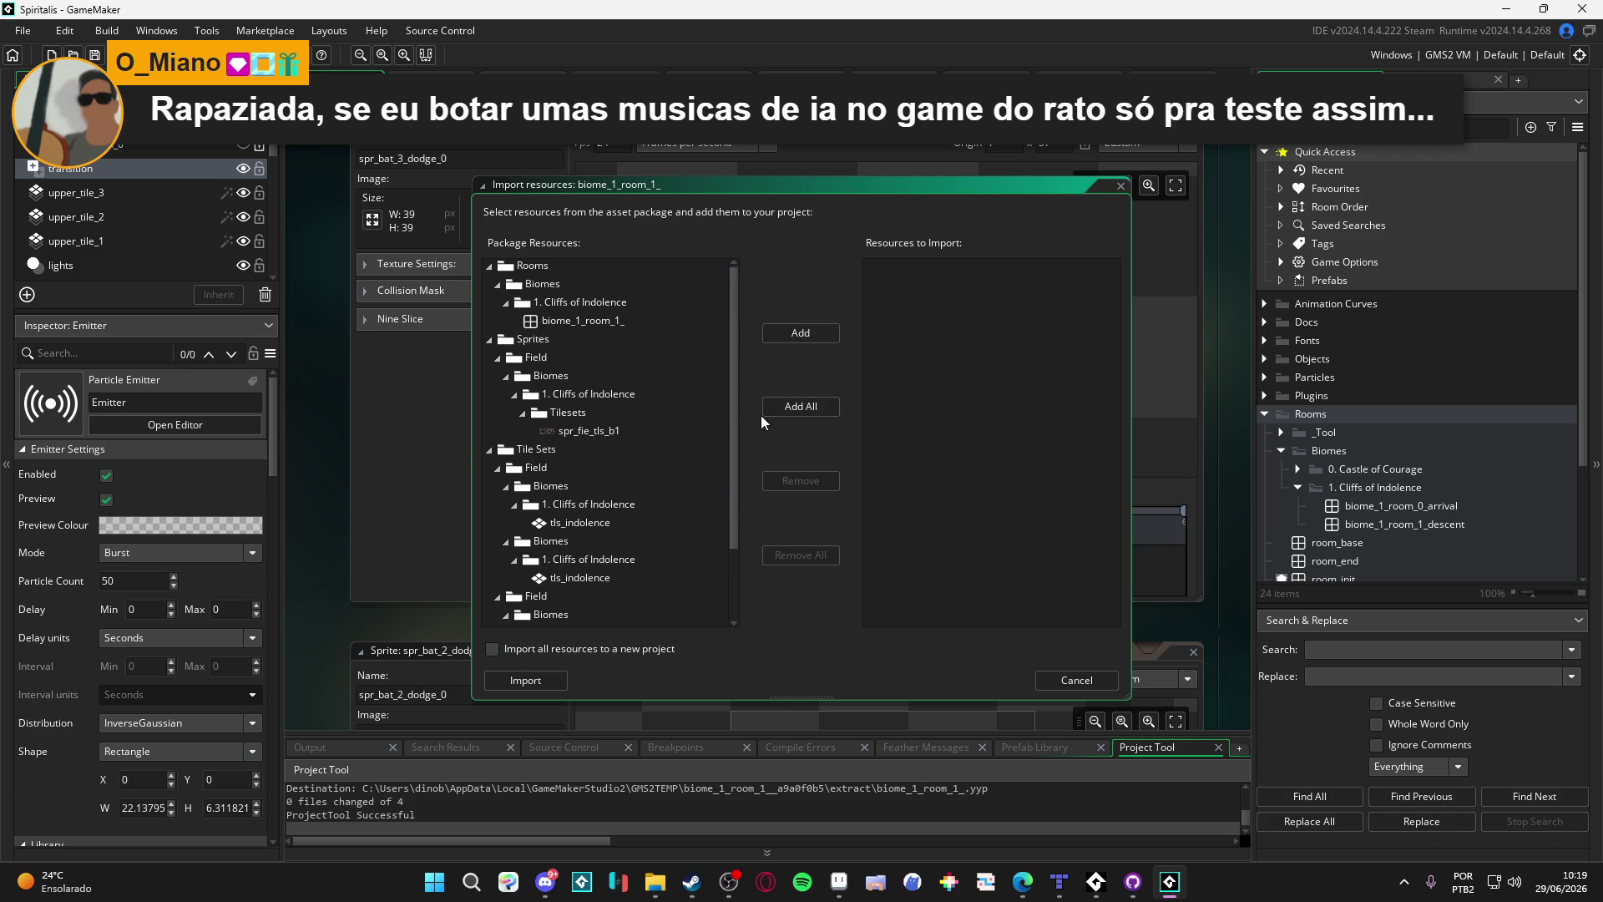
pyautogui.click(558, 678)
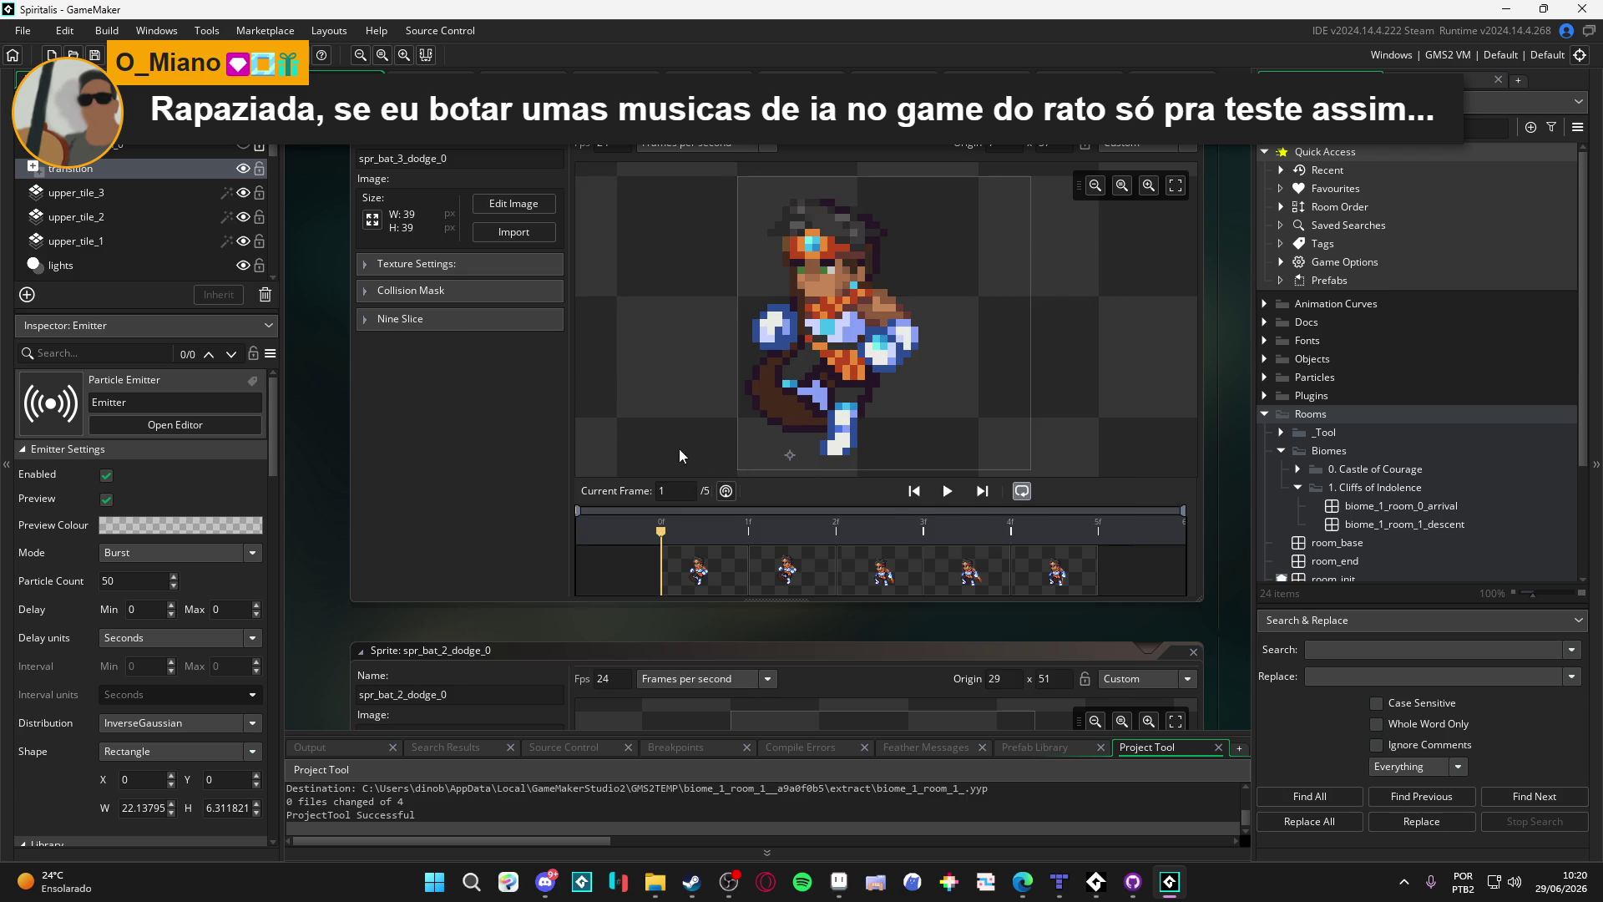
# Step: Reimport the package with Add All, accept name conflicts, and select the new biome_1_room_1_ room
pyautogui.click(655, 882)
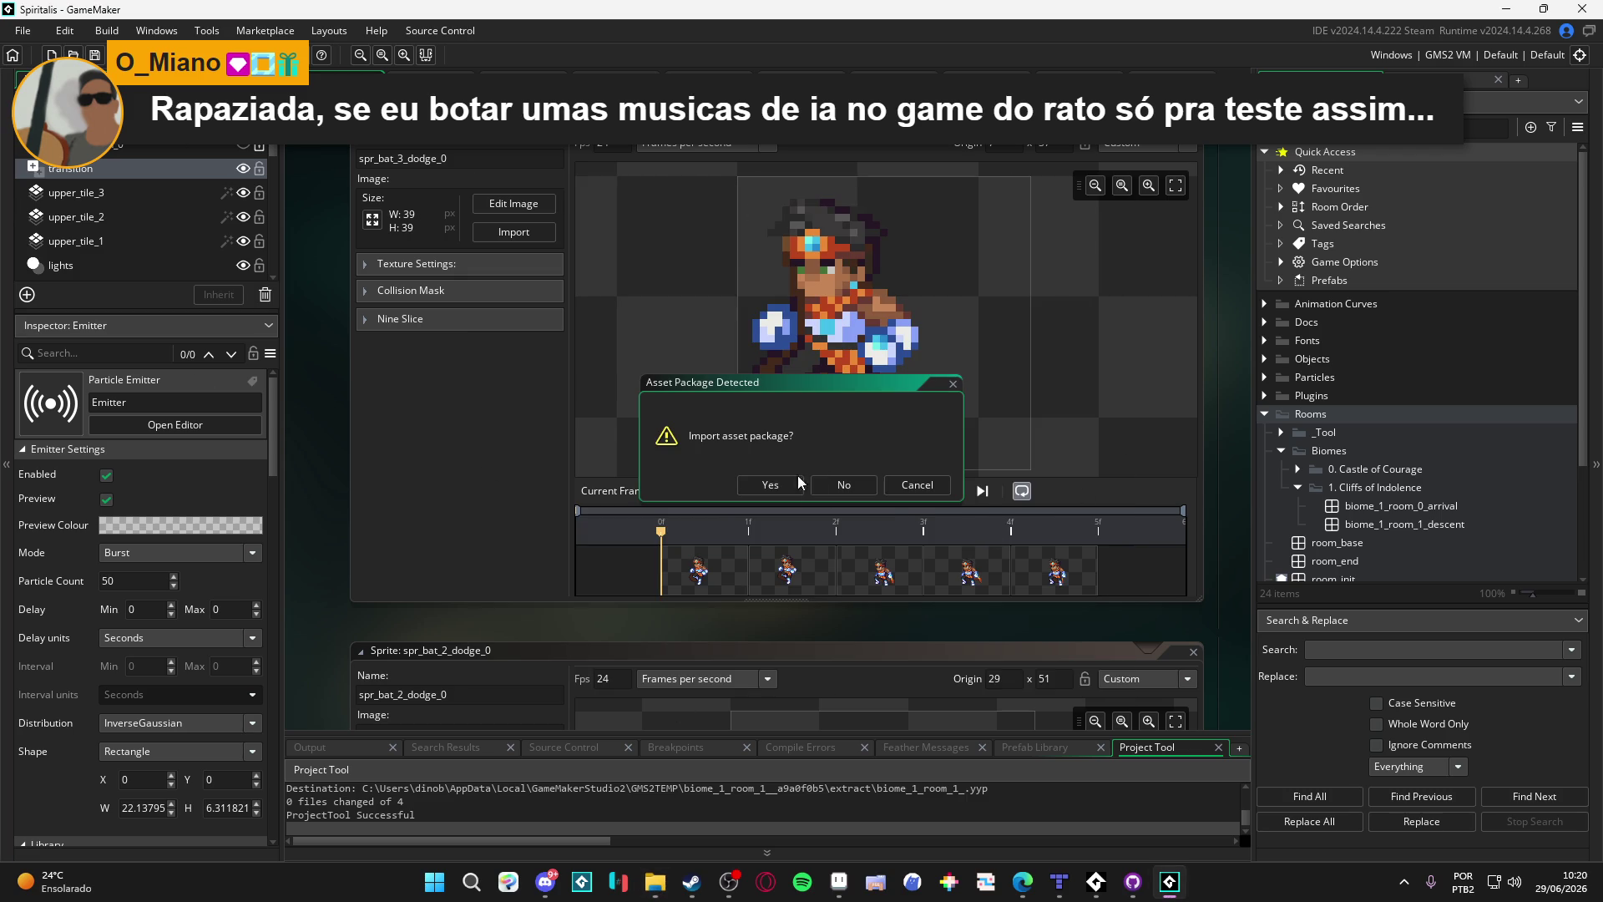
pyautogui.click(799, 483)
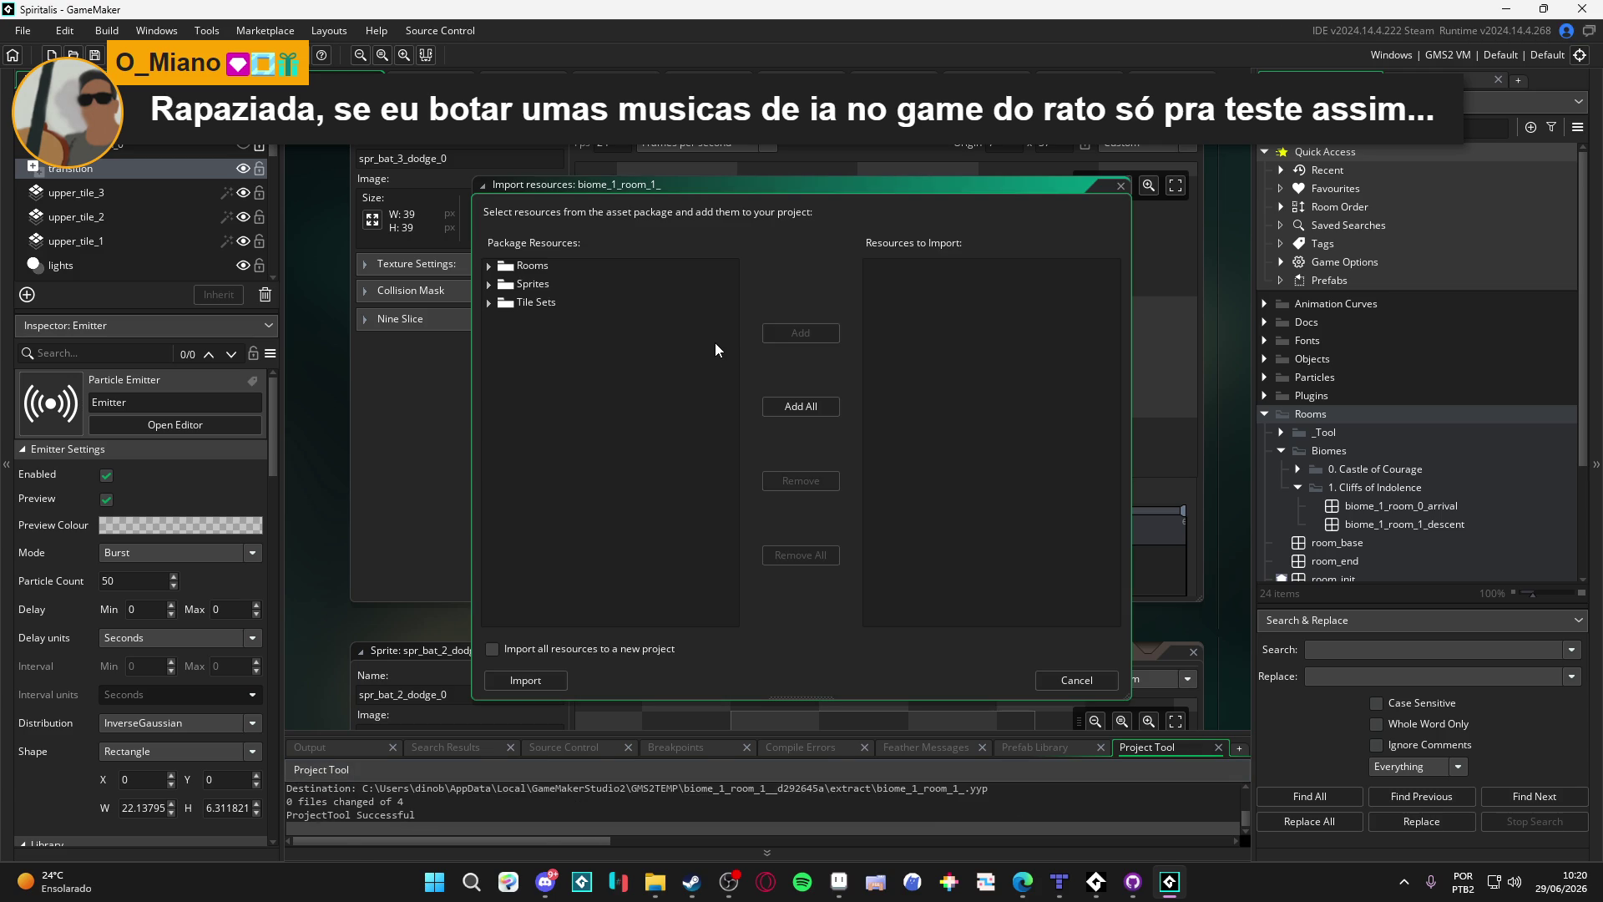
pyautogui.click(803, 408)
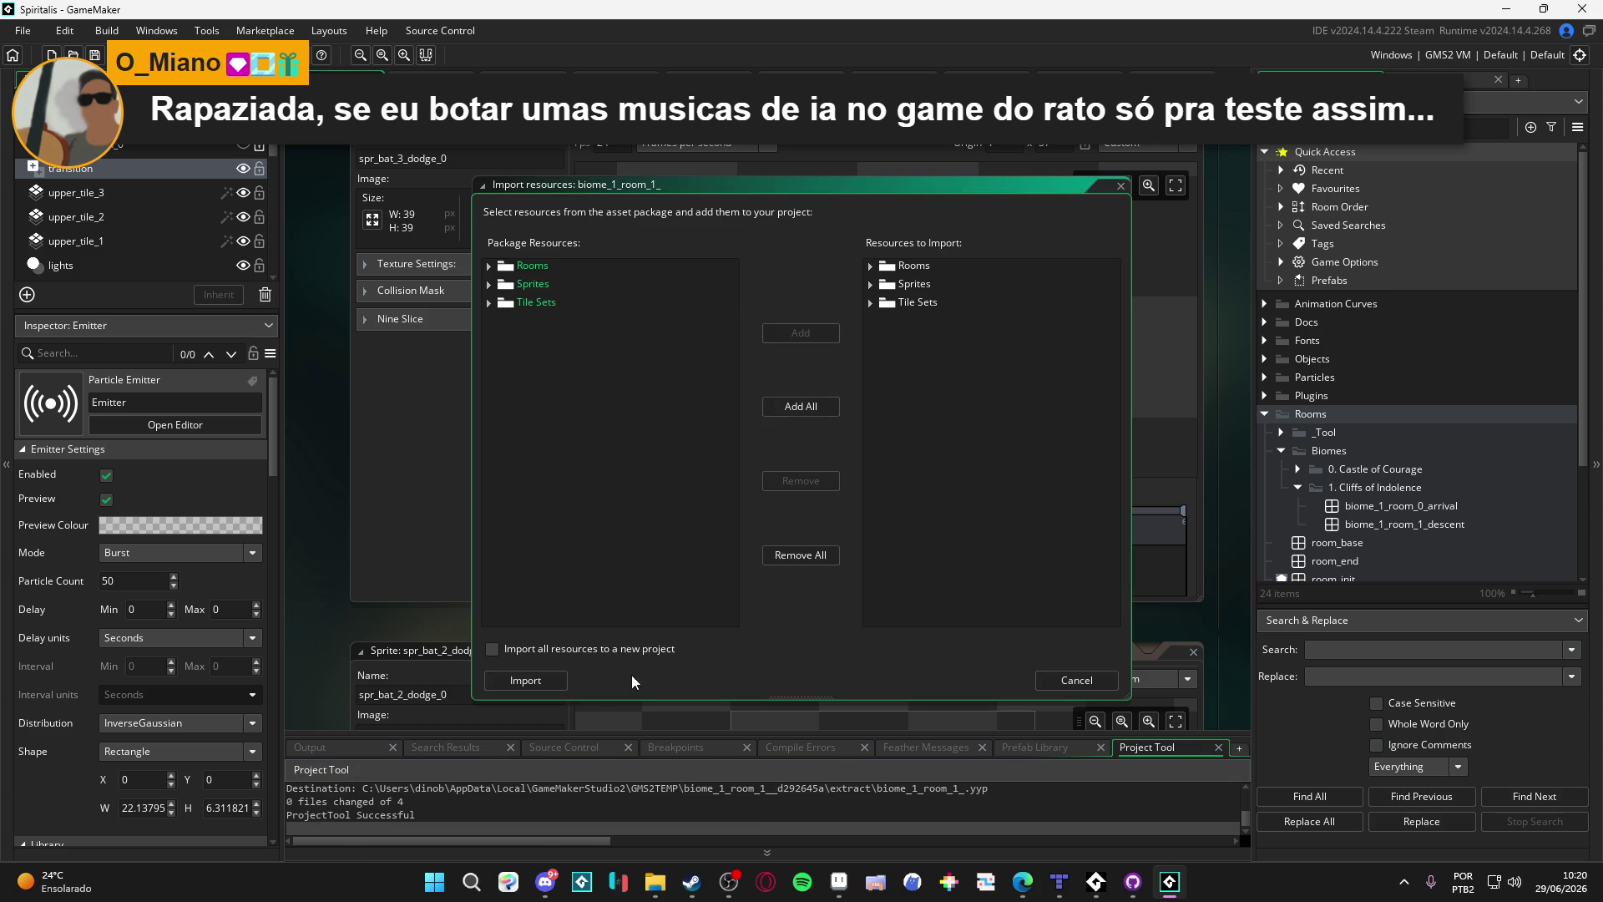
pyautogui.click(553, 678)
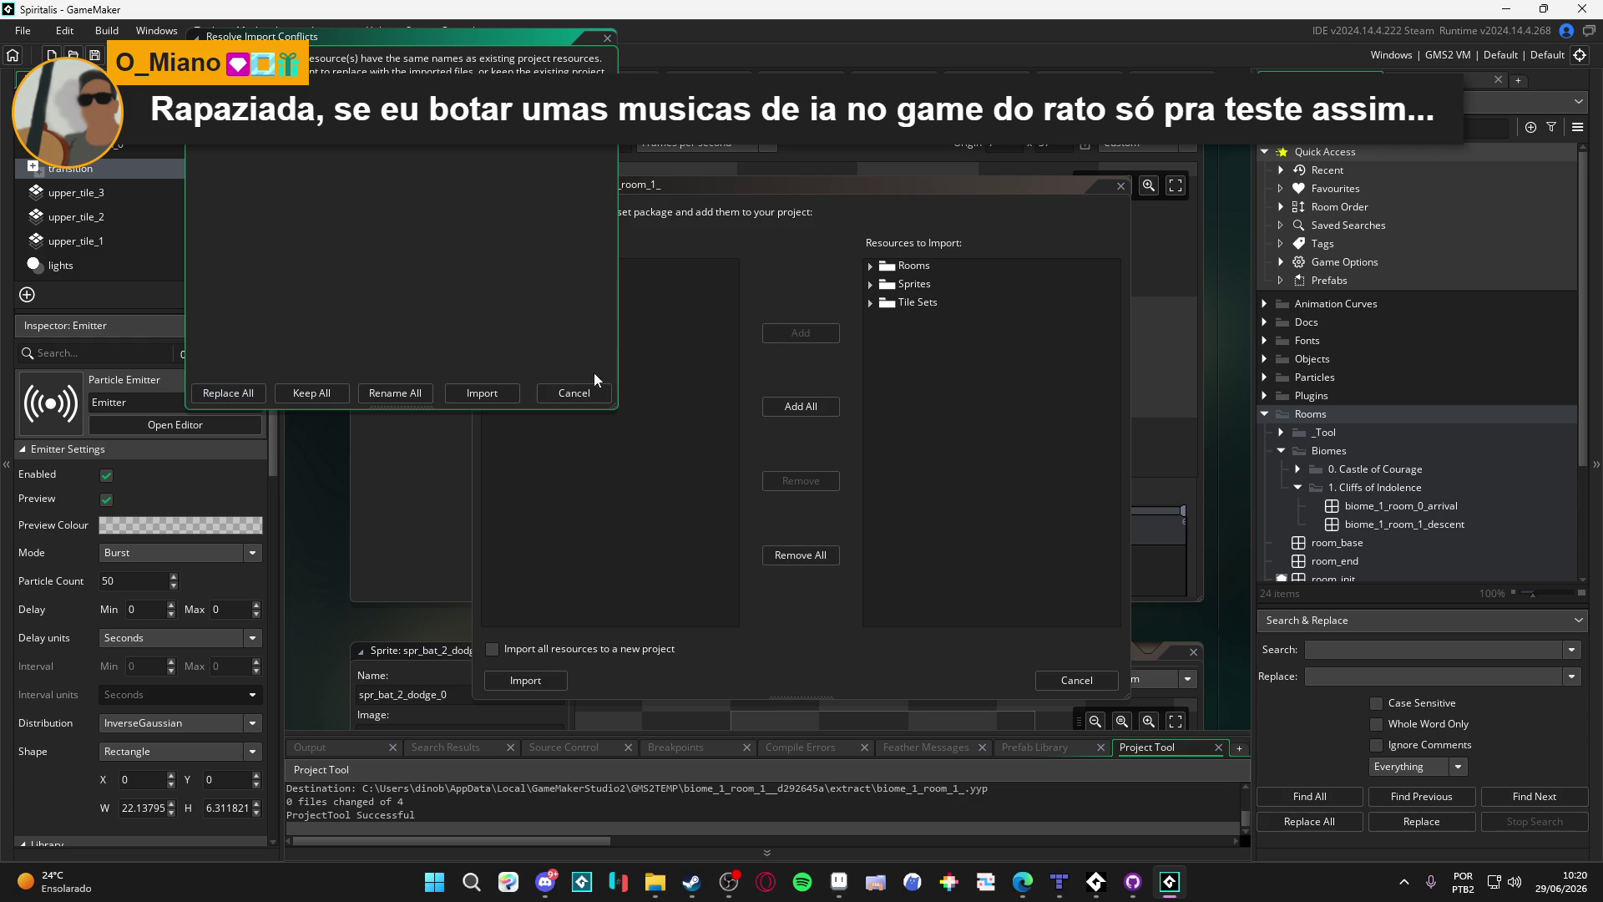
pyautogui.click(489, 392)
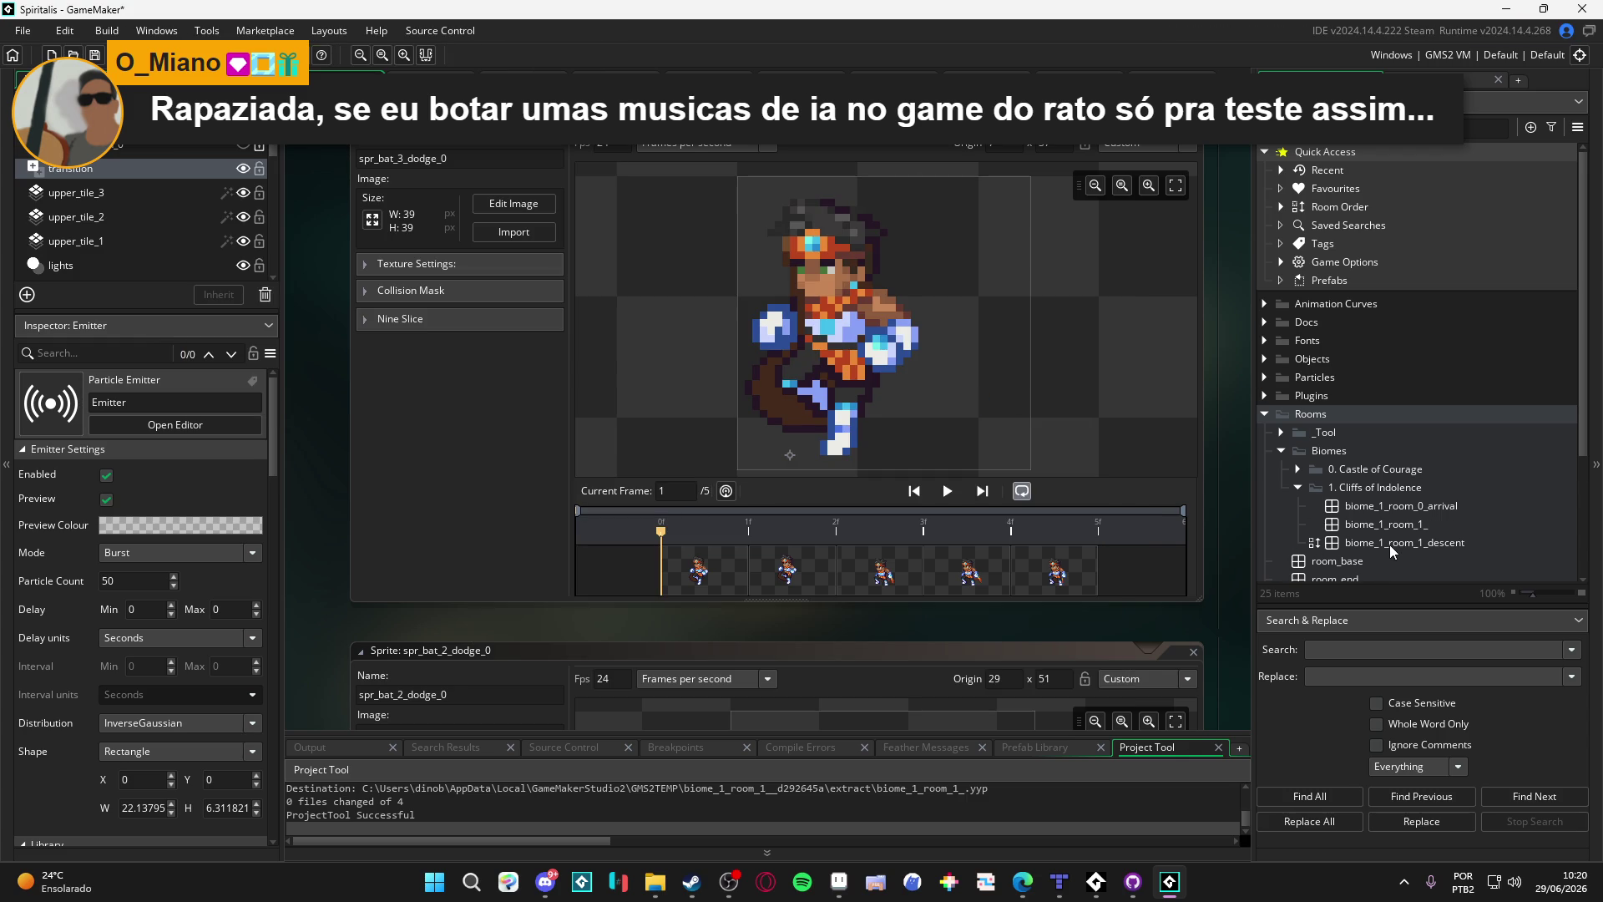
pyautogui.click(1390, 544)
# Step: Open biome_1_room_1_, hide the grid, and widen the room editing area
pyautogui.doubleClick(1428, 526)
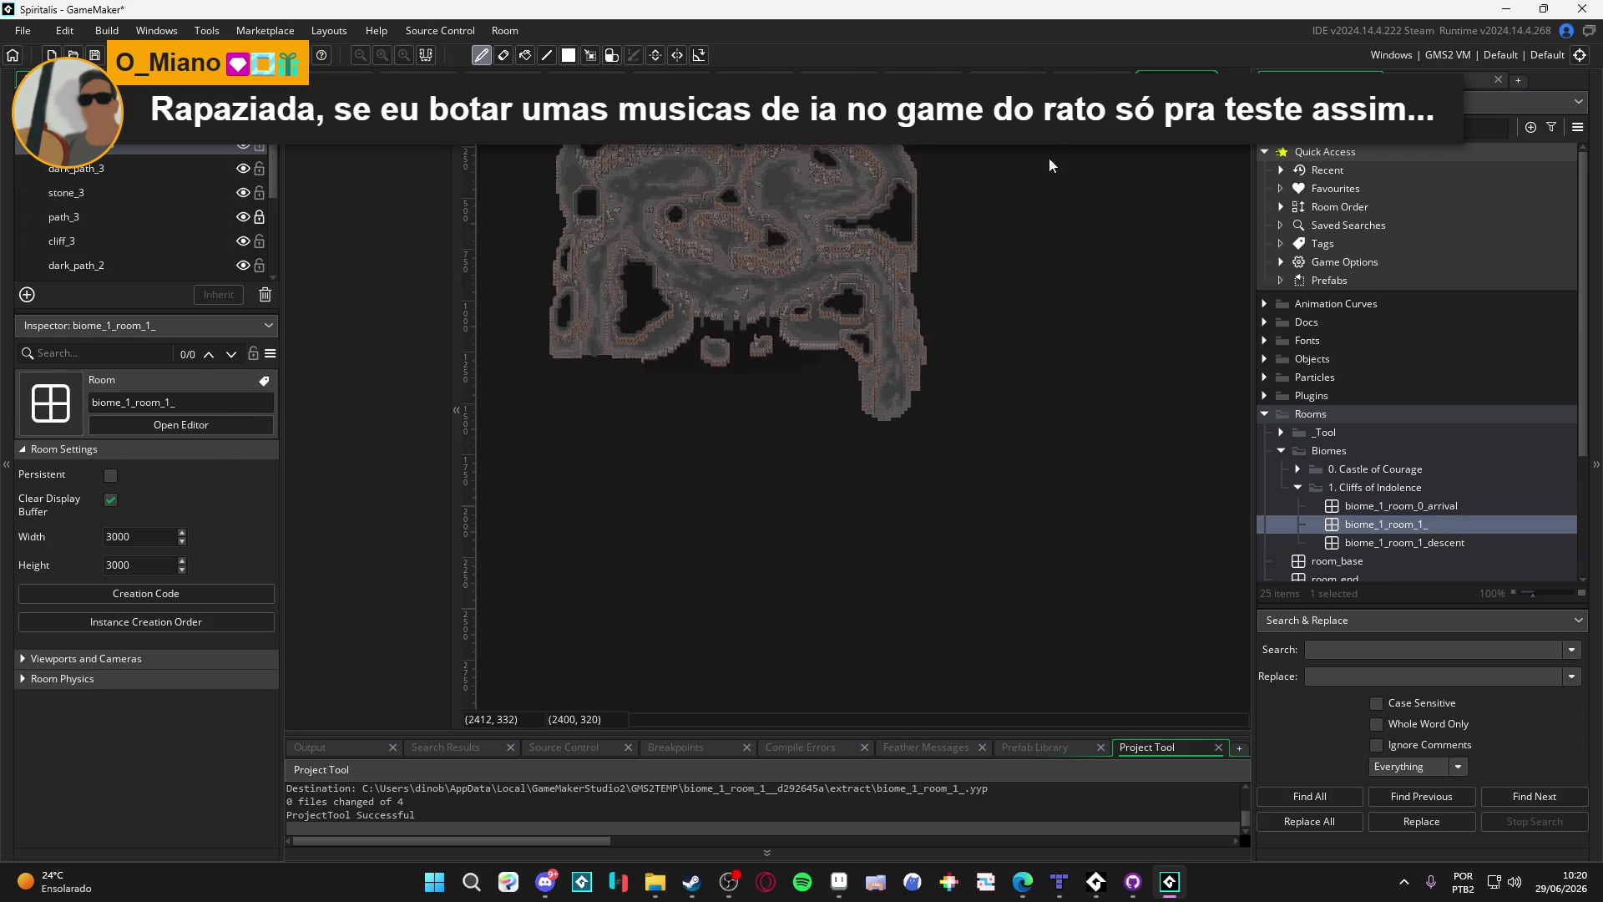
pyautogui.scroll(6, 769, 317)
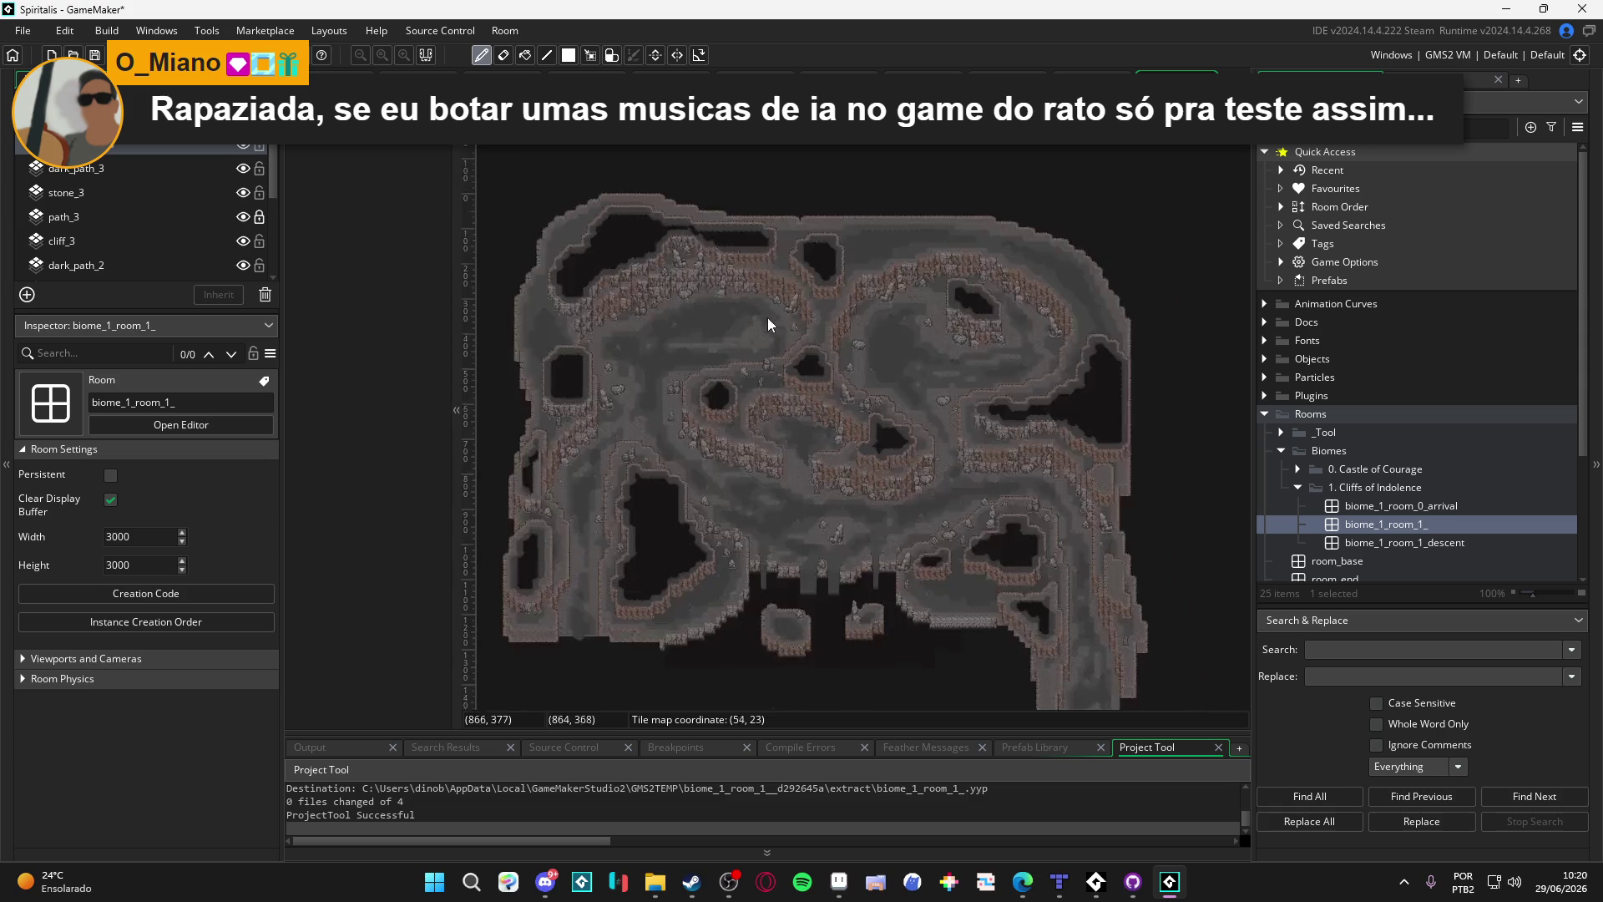
pyautogui.press('g')
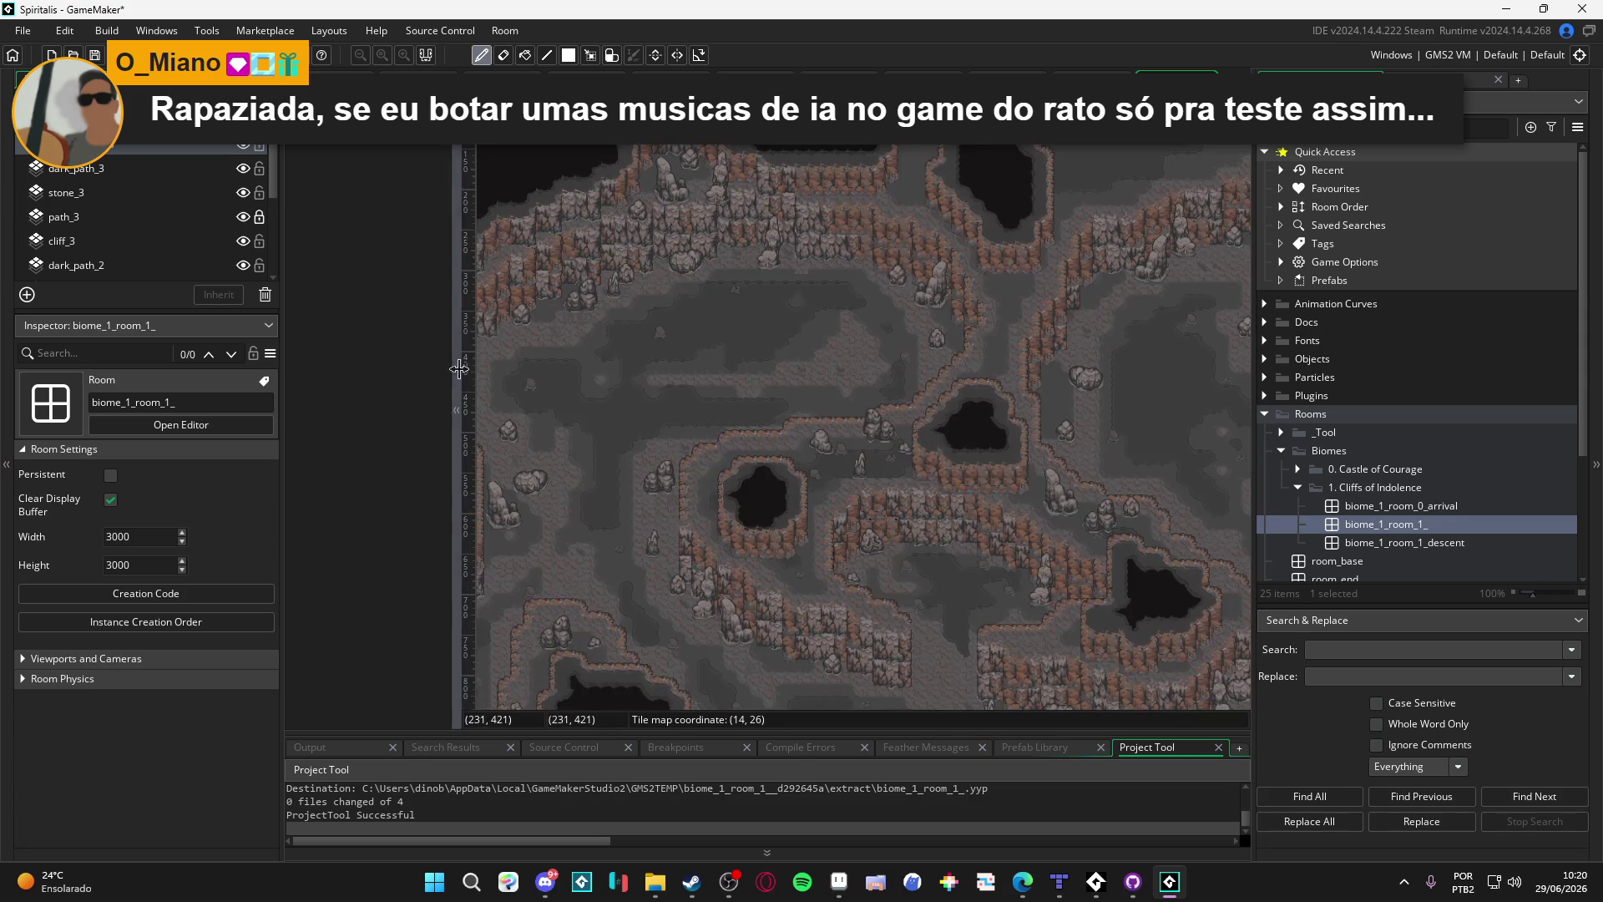
pyautogui.moveTo(464, 378)
pyautogui.mouseDown()
pyautogui.moveTo(284, 417)
pyautogui.moveTo(179, 409)
pyautogui.mouseUp()
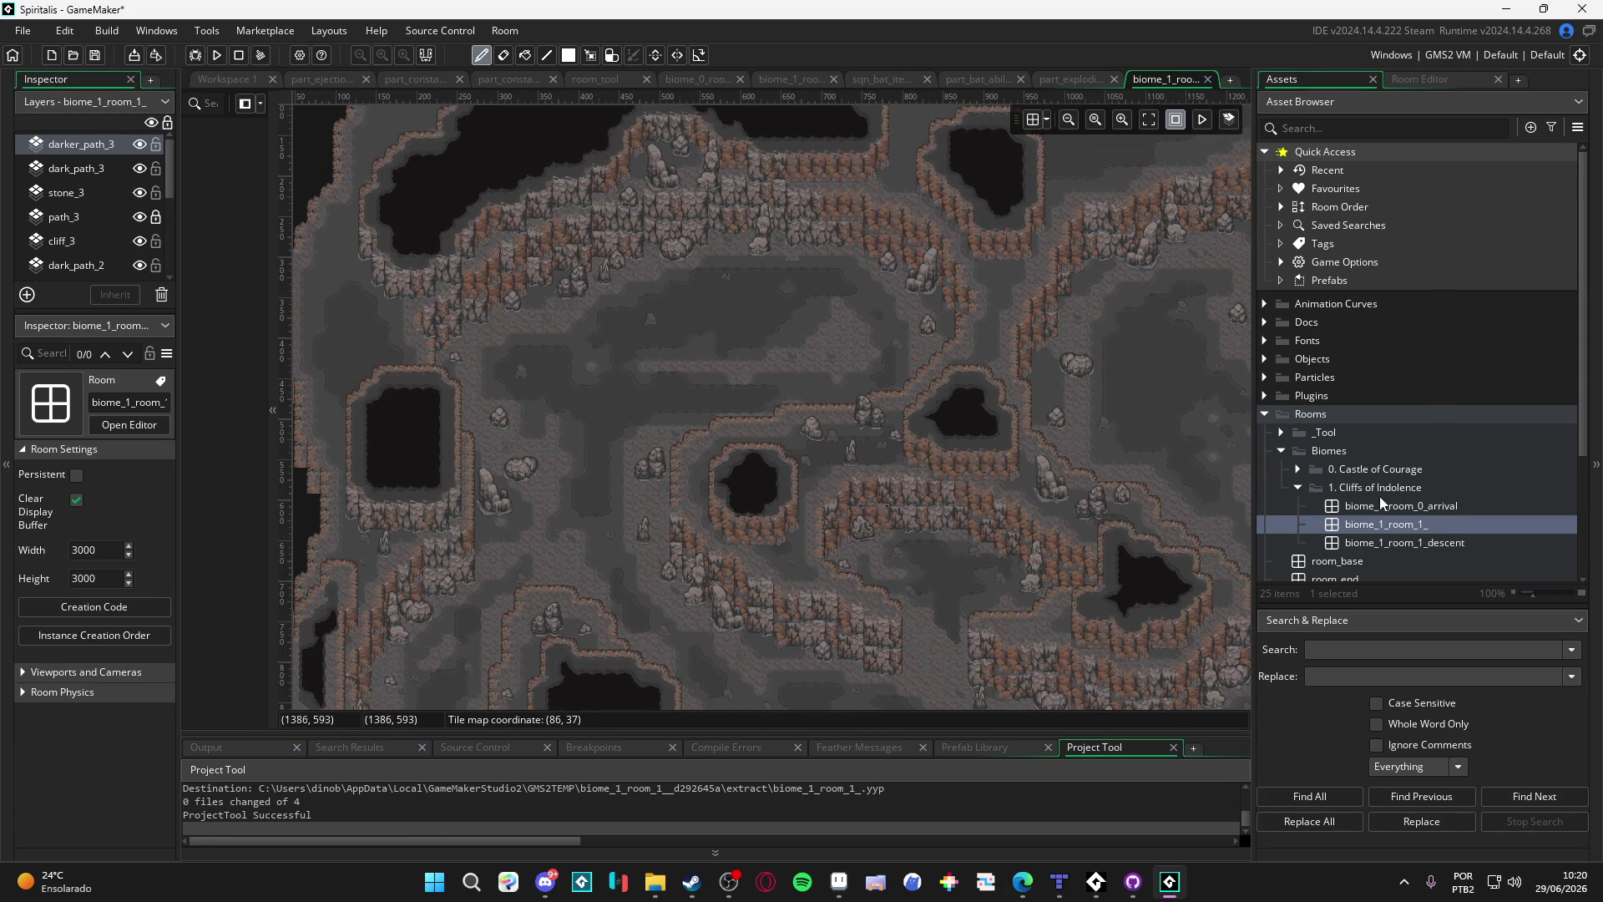
# Step: Open biome_1_room_1_descent and room_base, panning onto the room_base rectangle
pyautogui.doubleClick(1415, 541)
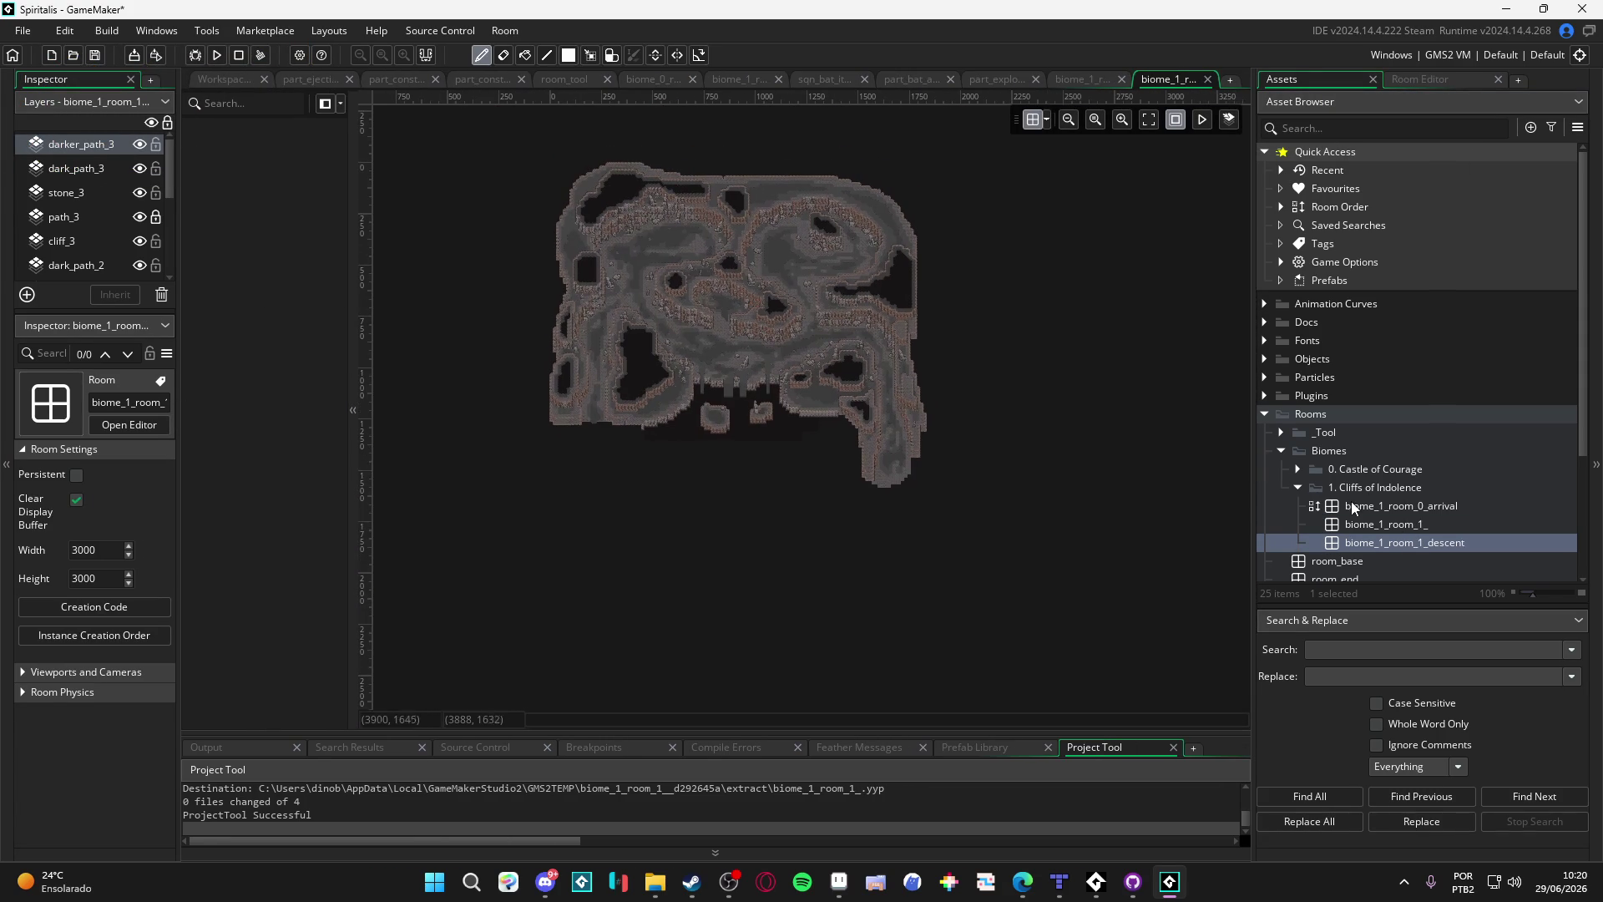
pyautogui.click(1406, 561)
pyautogui.doubleClick(1406, 561)
pyautogui.moveTo(591, 211)
pyautogui.mouseDown()
pyautogui.moveTo(795, 526)
pyautogui.moveTo(713, 329)
pyautogui.mouseUp()
pyautogui.scroll(-2, 802, 529)
pyautogui.scroll(4, 690, 333)
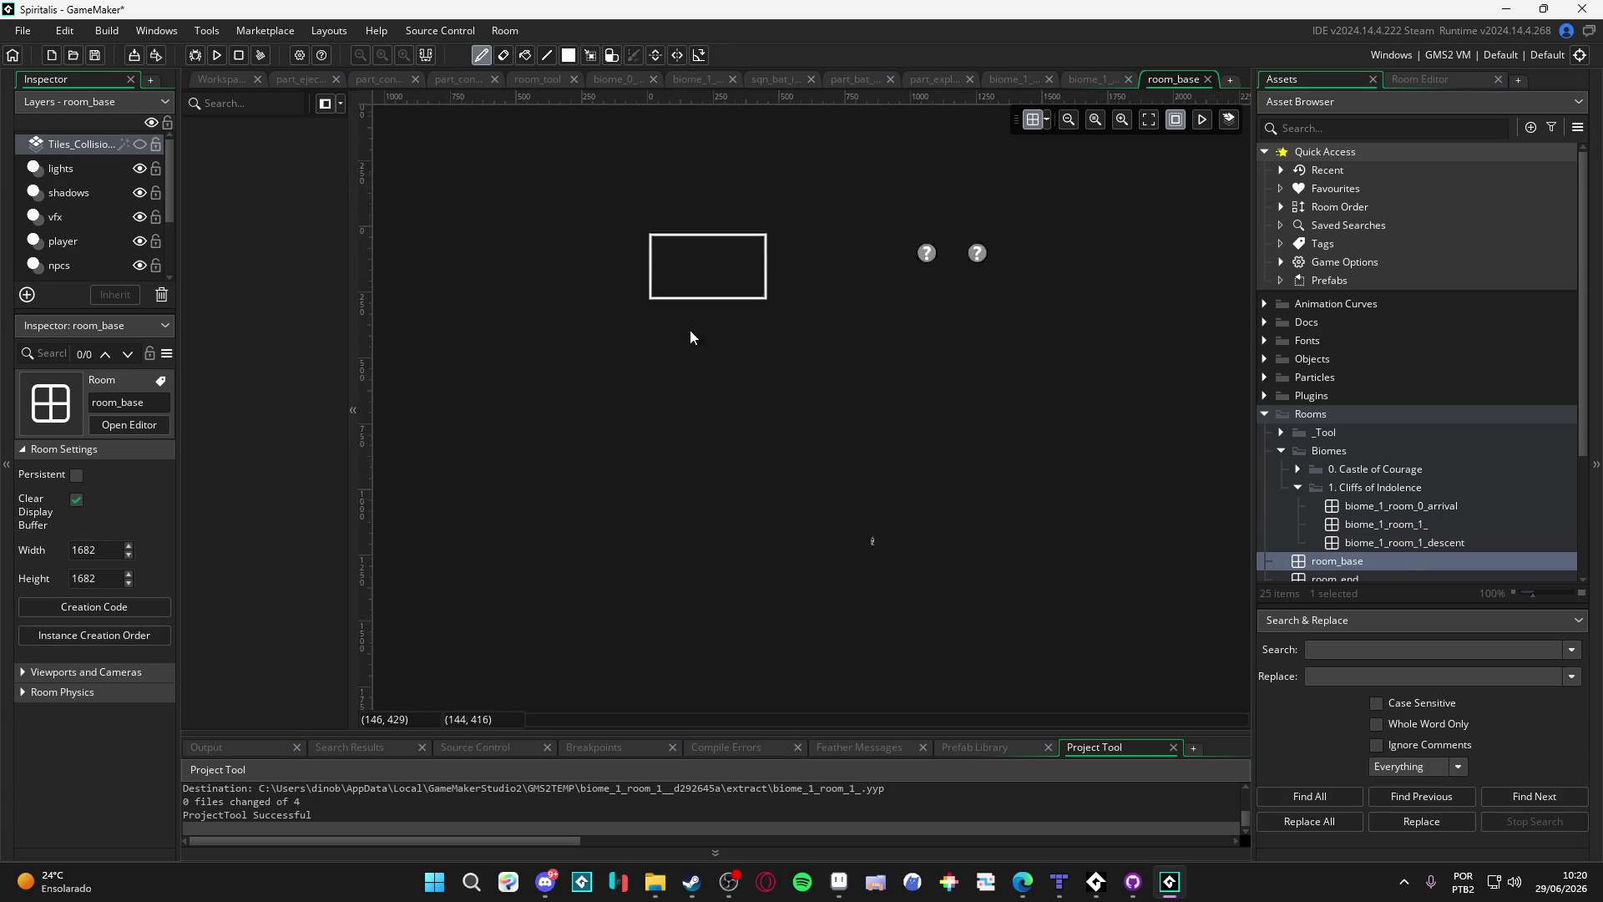
pyautogui.moveTo(715, 229); pyautogui.dragTo(700, 430)
pyautogui.scroll(-4, 610, 332)
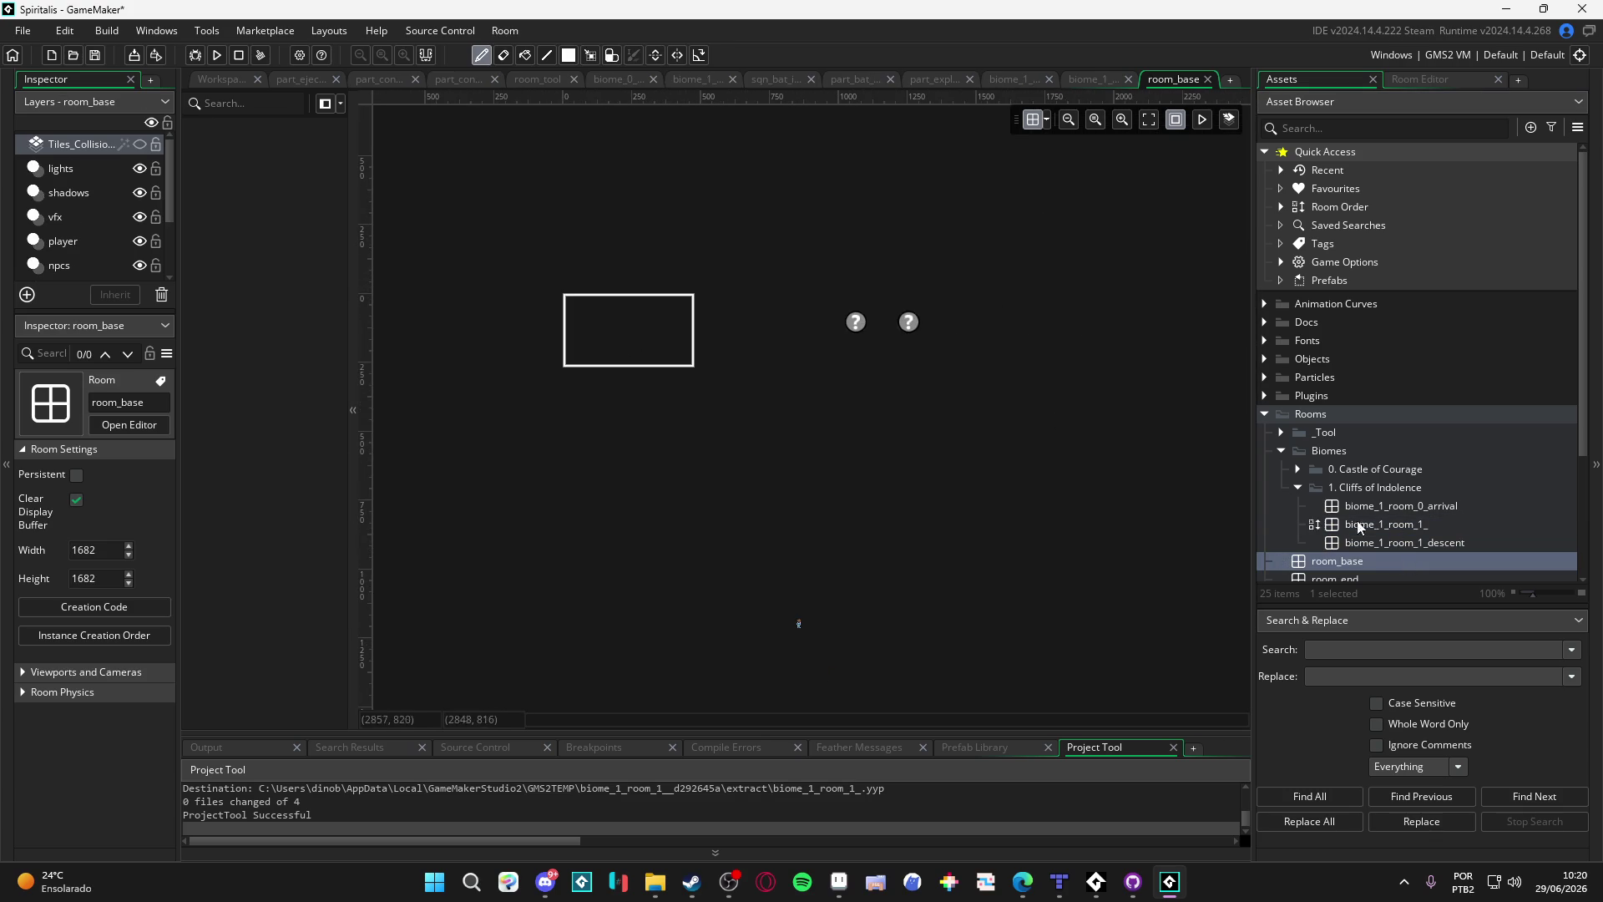
pyautogui.click(1417, 507)
# Step: Switch between the arrival, descent and biome_1_room_1_ rooms to compare them
pyautogui.doubleClick(1417, 507)
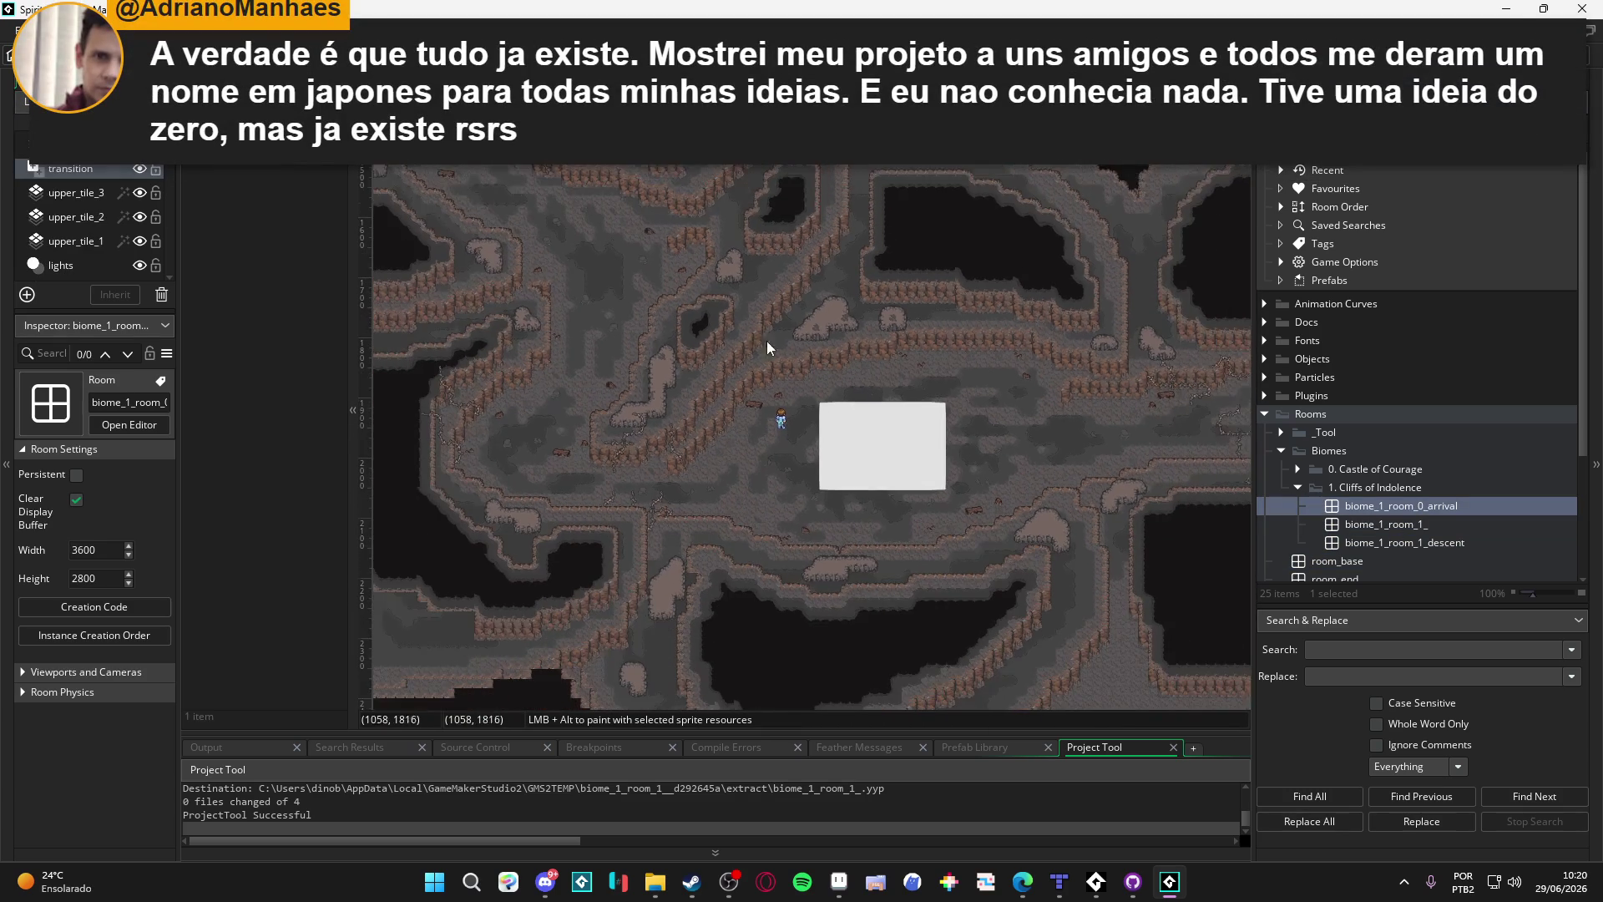
pyautogui.doubleClick(1403, 529)
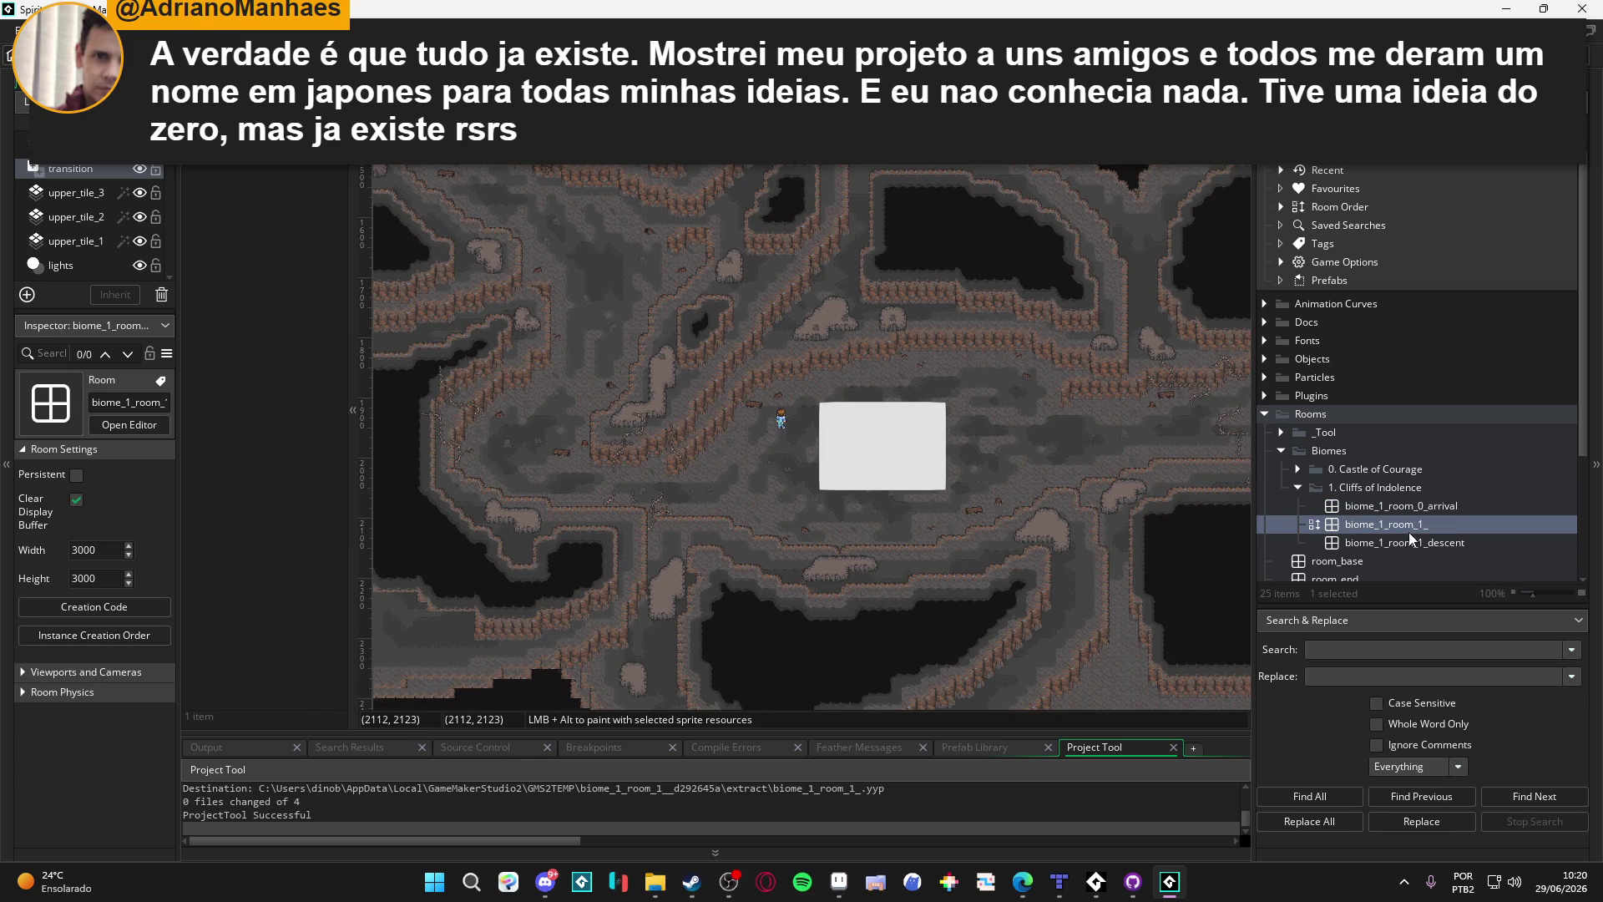
pyautogui.doubleClick(1418, 543)
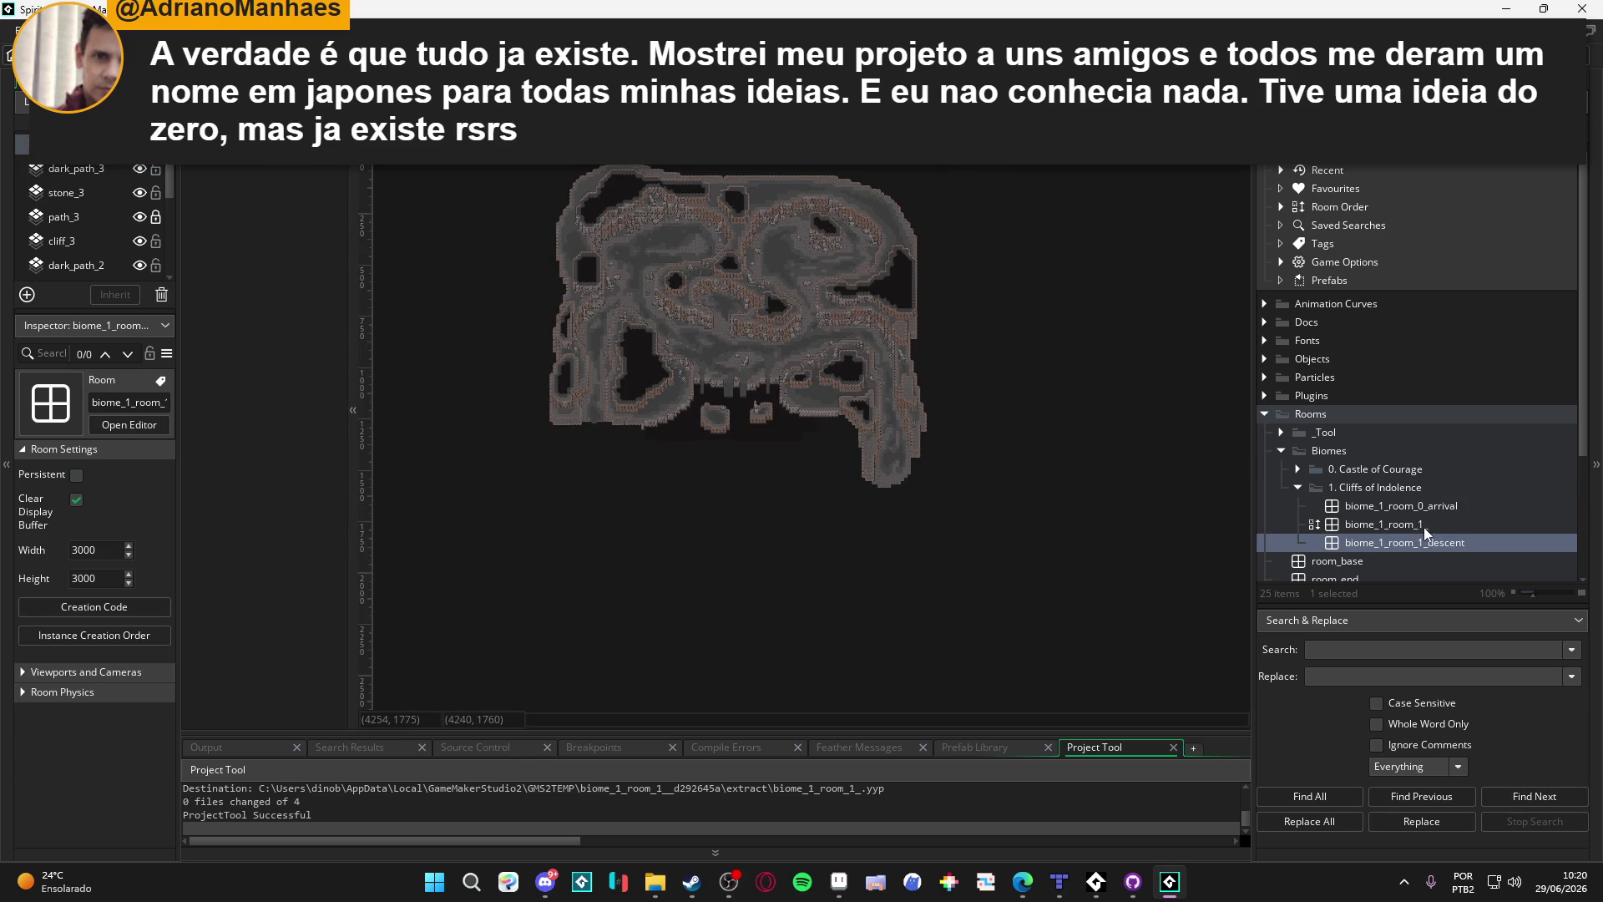
pyautogui.doubleClick(1424, 528)
pyautogui.doubleClick(1410, 546)
pyautogui.doubleClick(1407, 524)
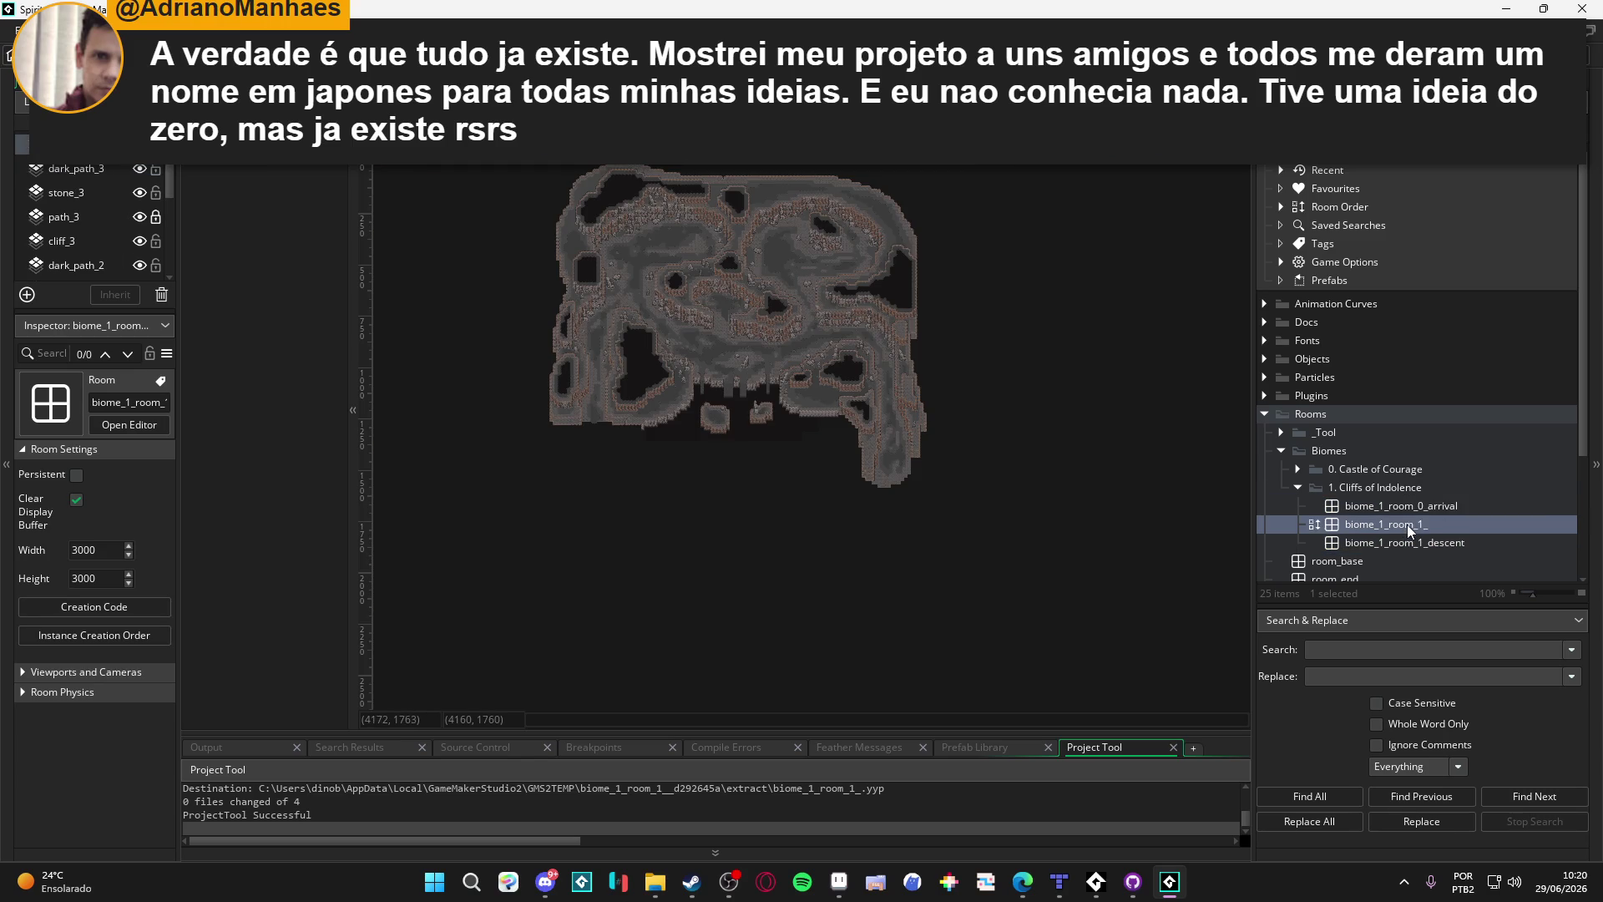
pyautogui.doubleClick(1423, 504)
pyautogui.doubleClick(1419, 526)
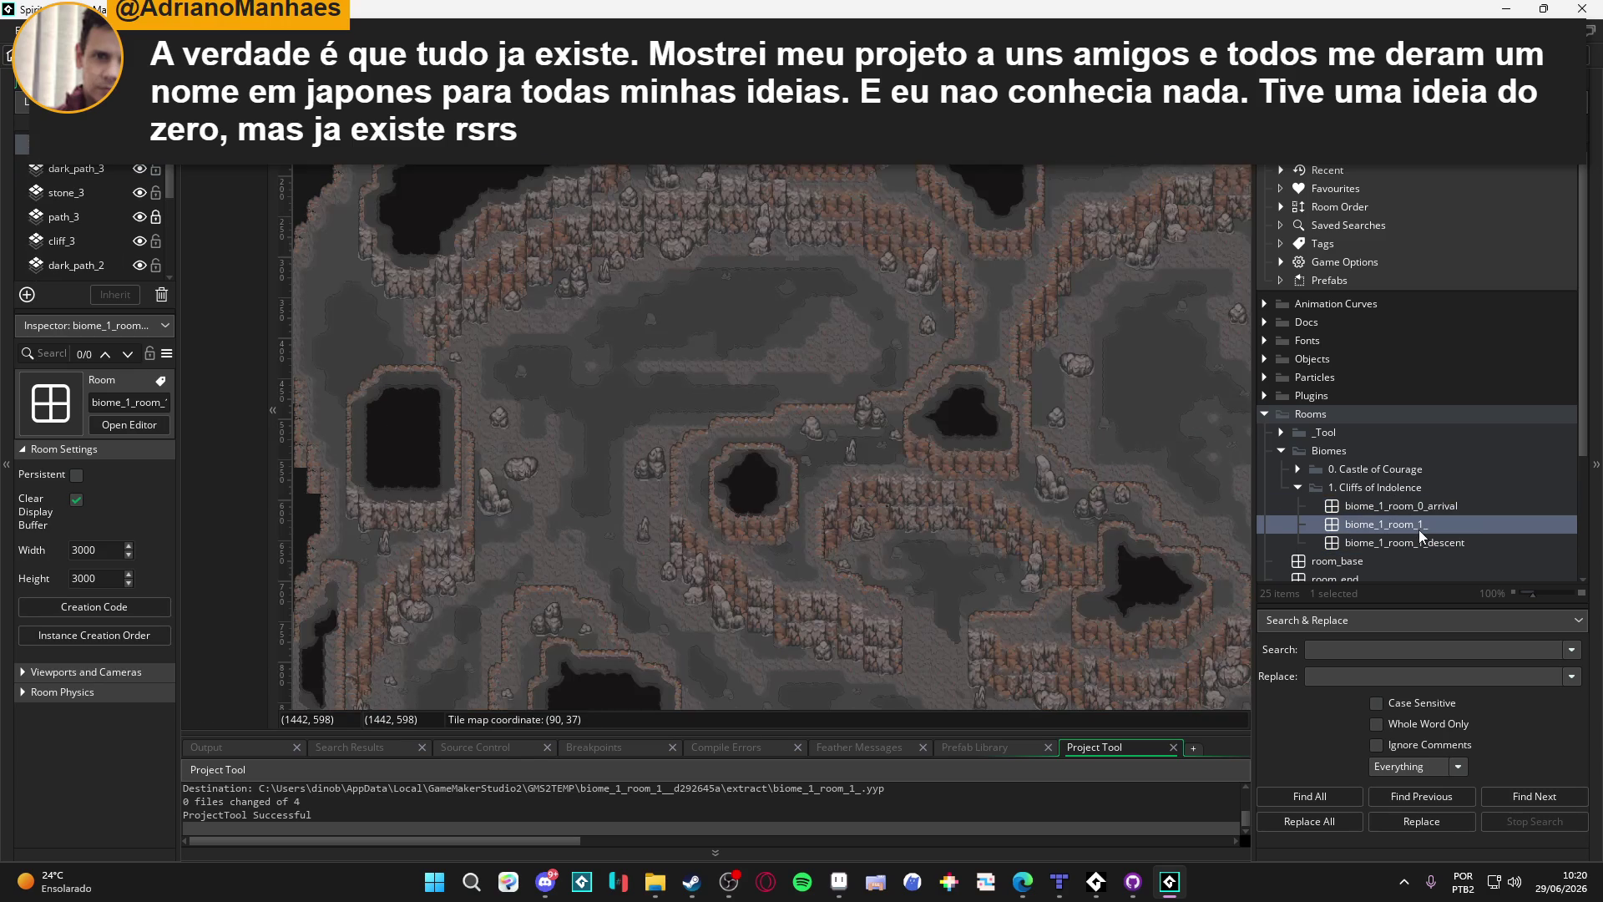
pyautogui.doubleClick(1416, 506)
pyautogui.doubleClick(1414, 525)
pyautogui.doubleClick(1401, 542)
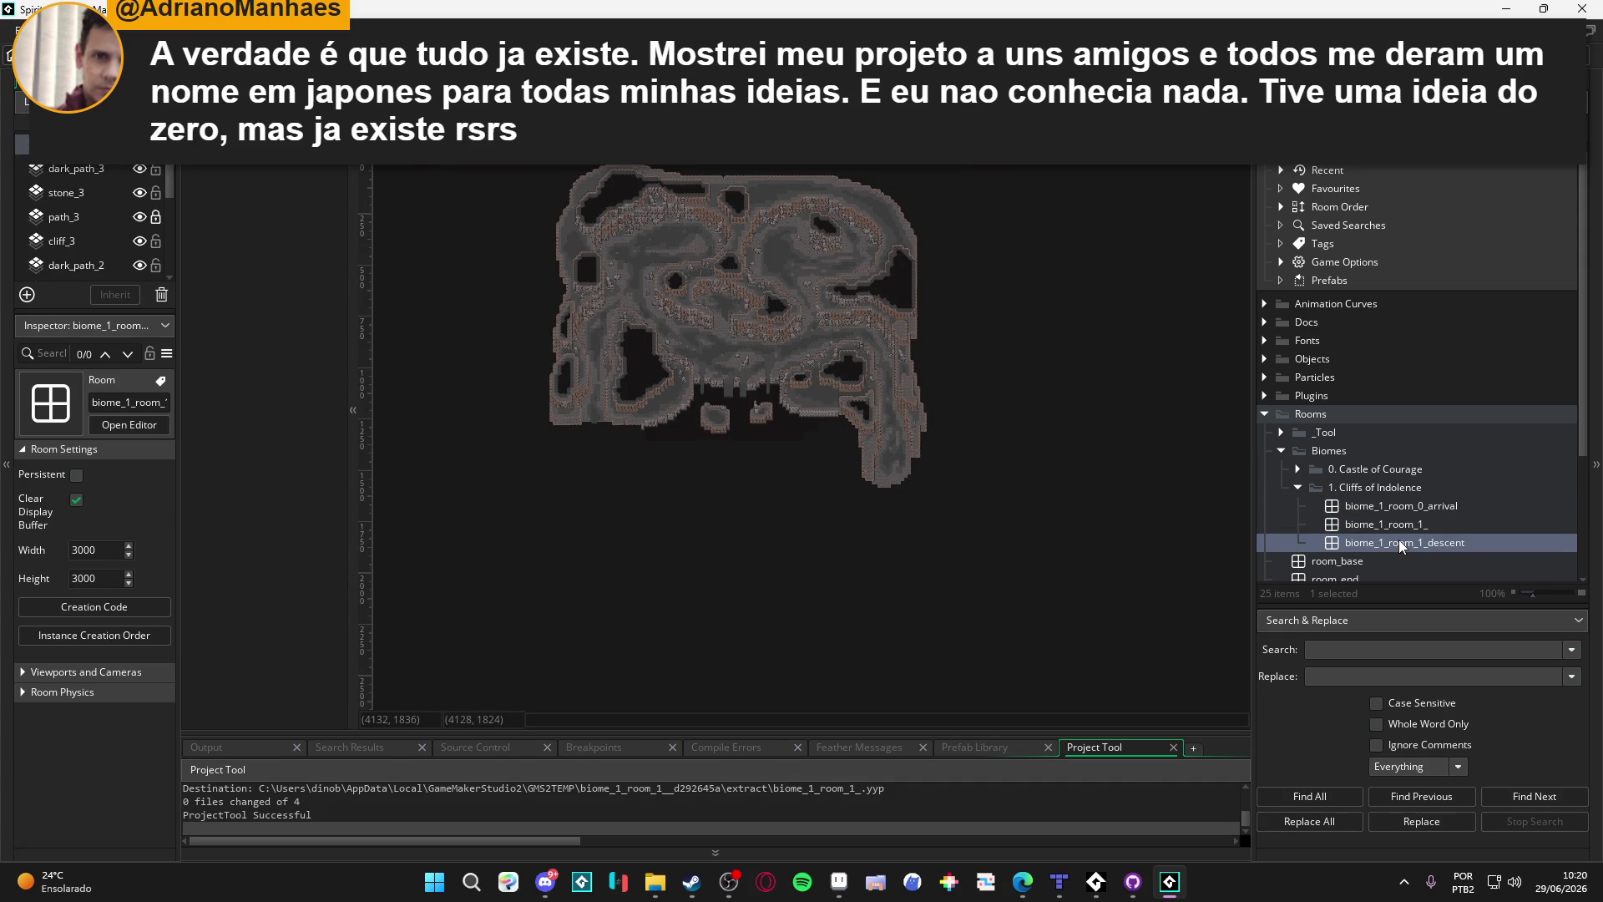
# Step: Reopen biome_1_room_0_arrival and pan across its 3600×2800 layout
pyautogui.scroll(3, 684, 240)
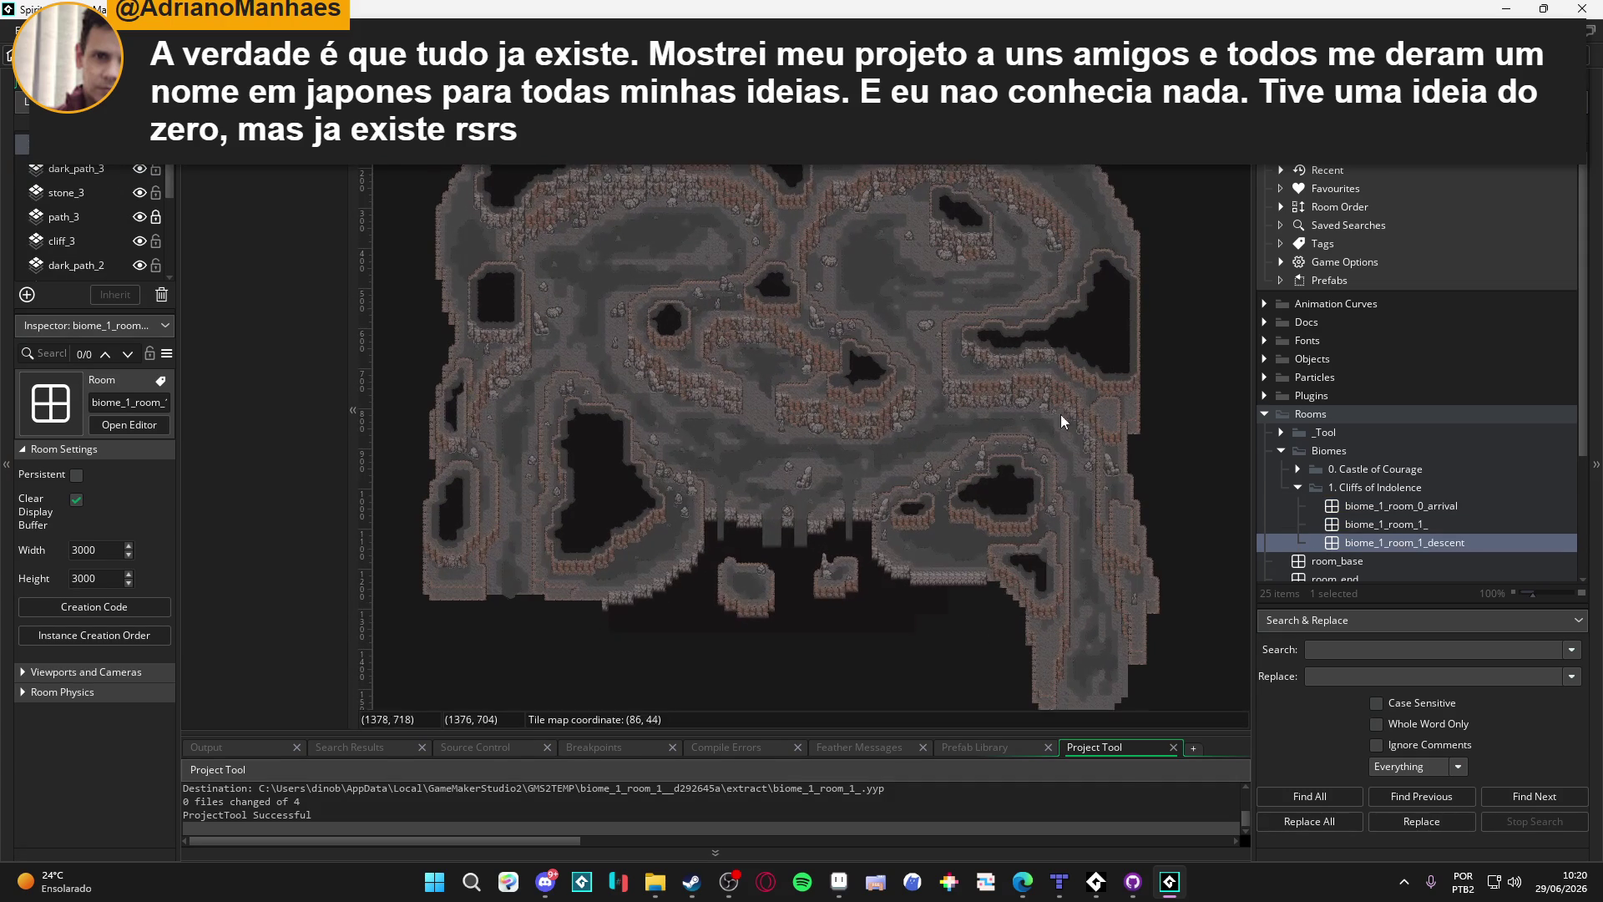
pyautogui.click(1426, 503)
pyautogui.doubleClick(1426, 503)
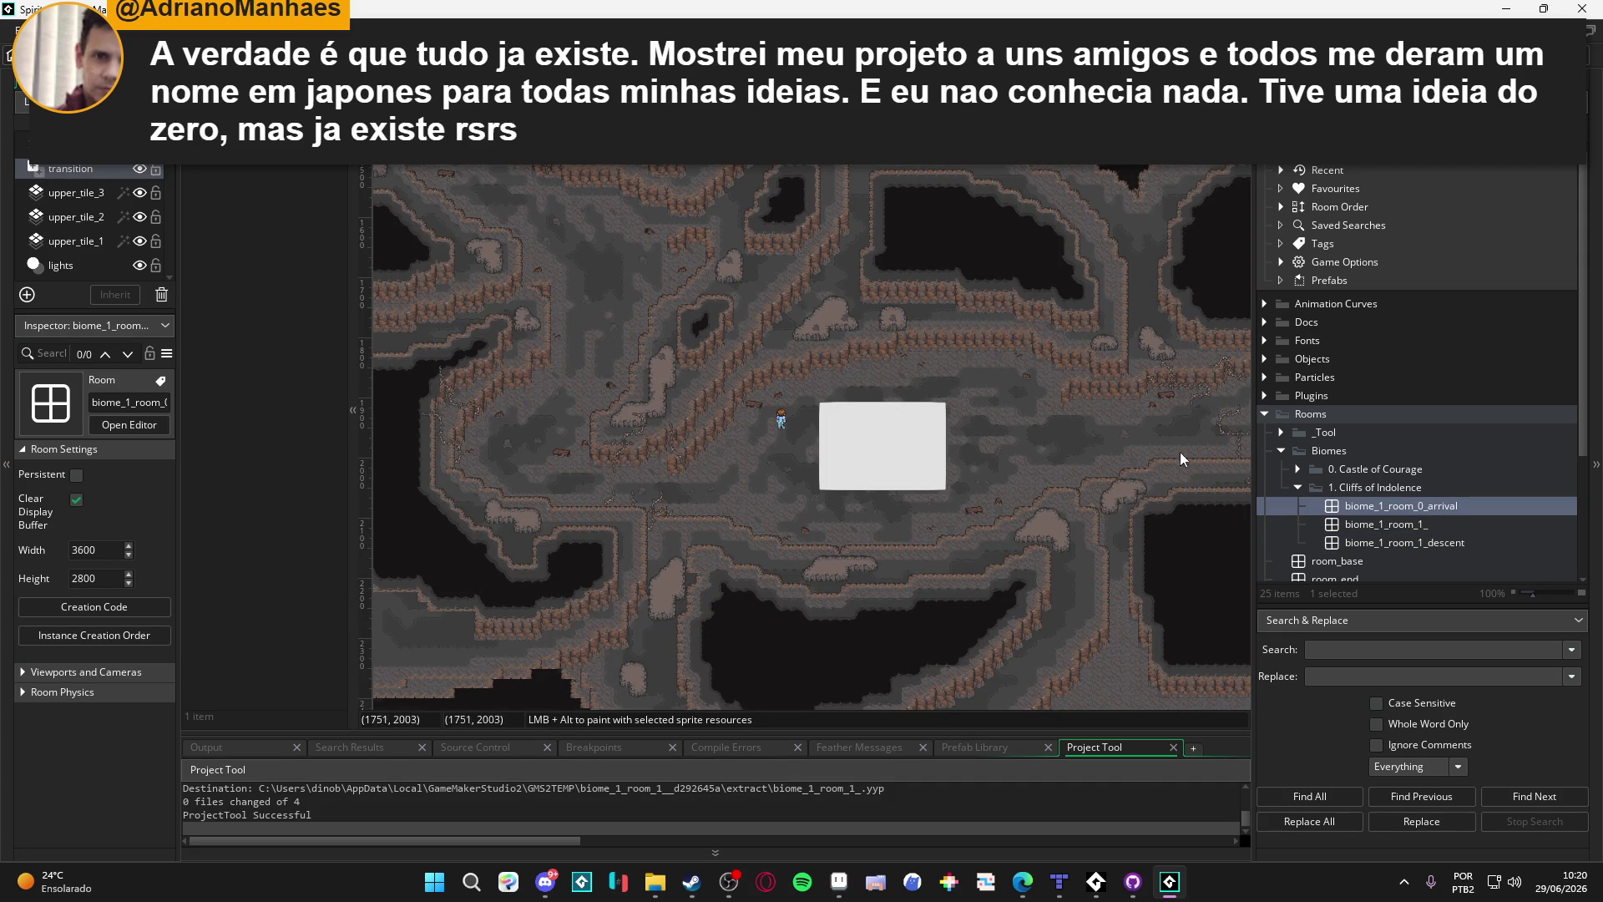
pyautogui.moveTo(715, 347)
pyautogui.mouseDown()
pyautogui.moveTo(764, 437)
pyautogui.moveTo(766, 487)
pyautogui.mouseUp()
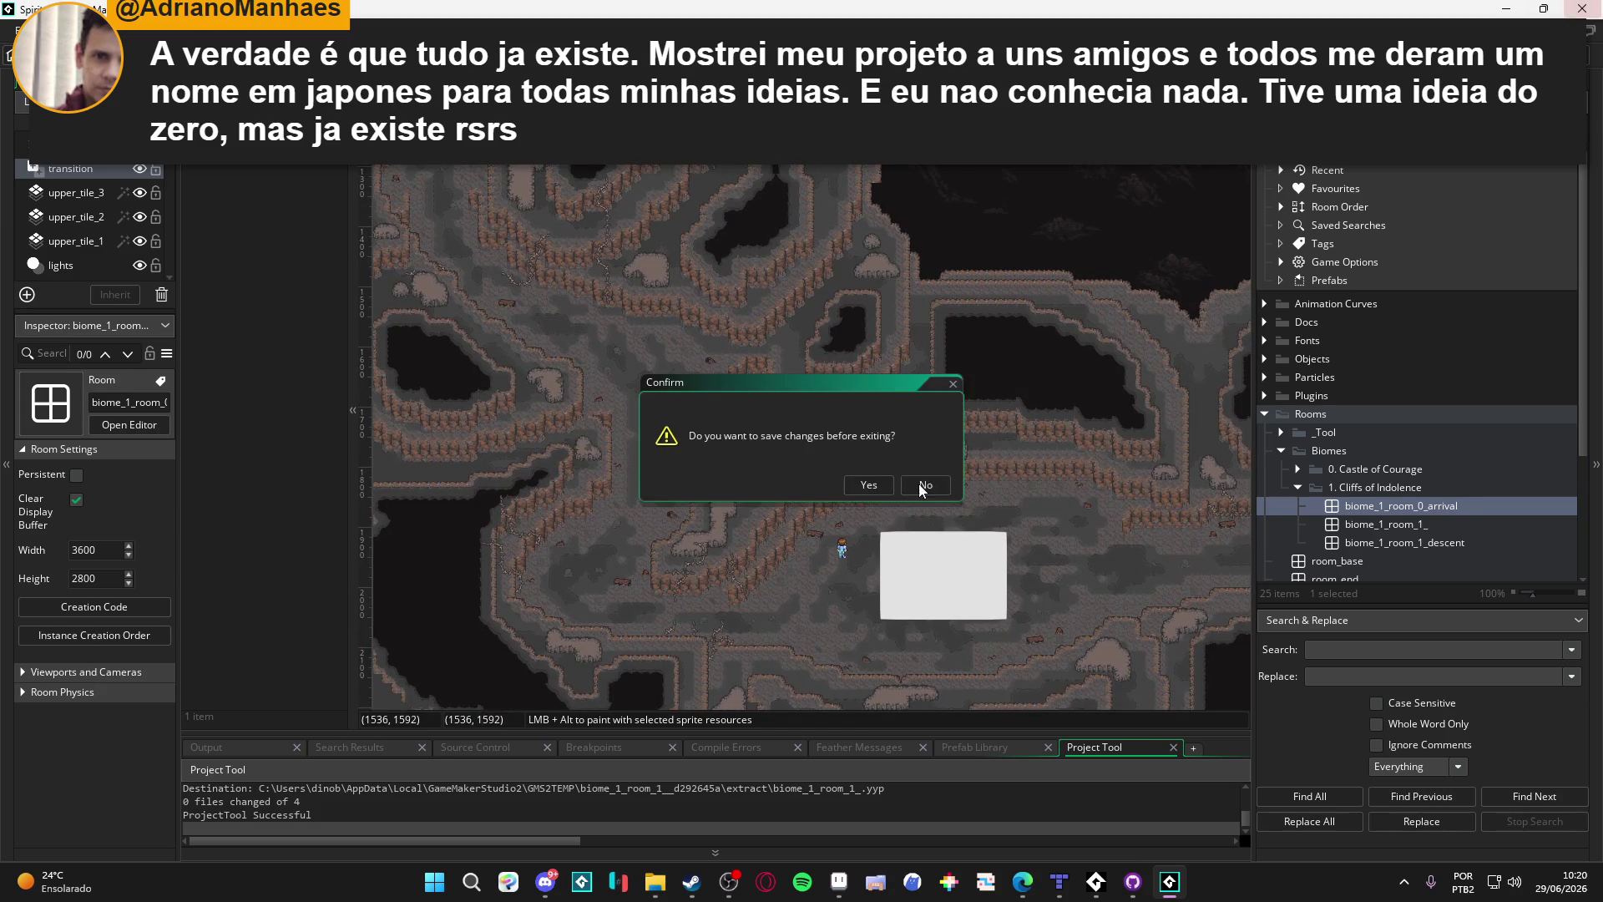
# Step: Close GameMaker without saving and review each changed file's diff, including tls_b1.yy
pyautogui.click(927, 484)
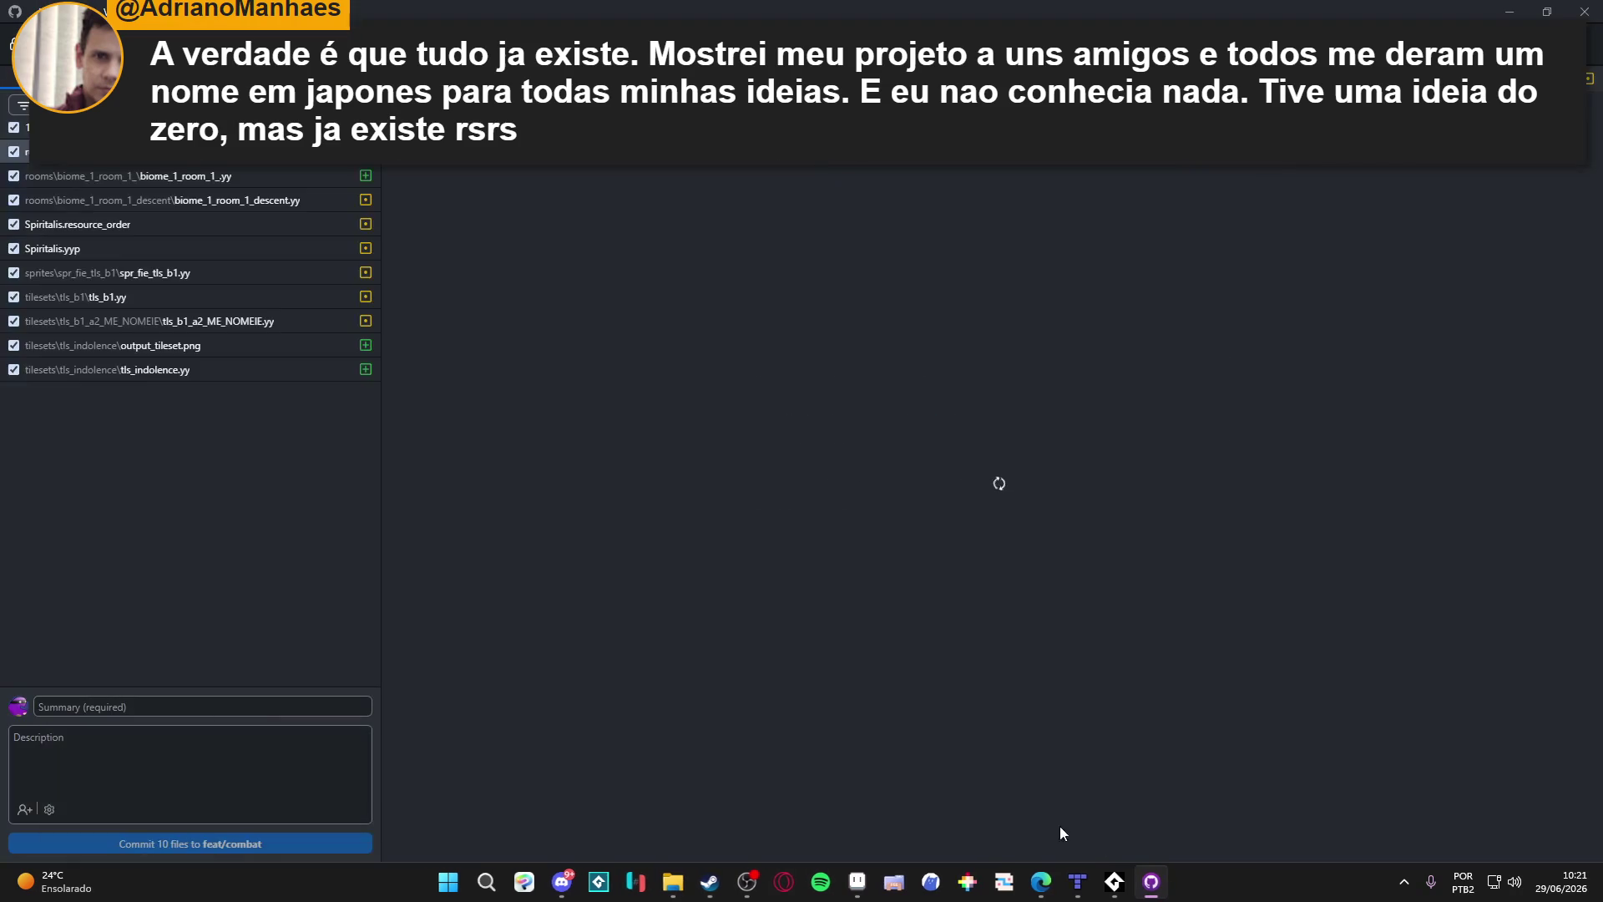
pyautogui.click(209, 294)
pyautogui.click(212, 272)
pyautogui.click(239, 177)
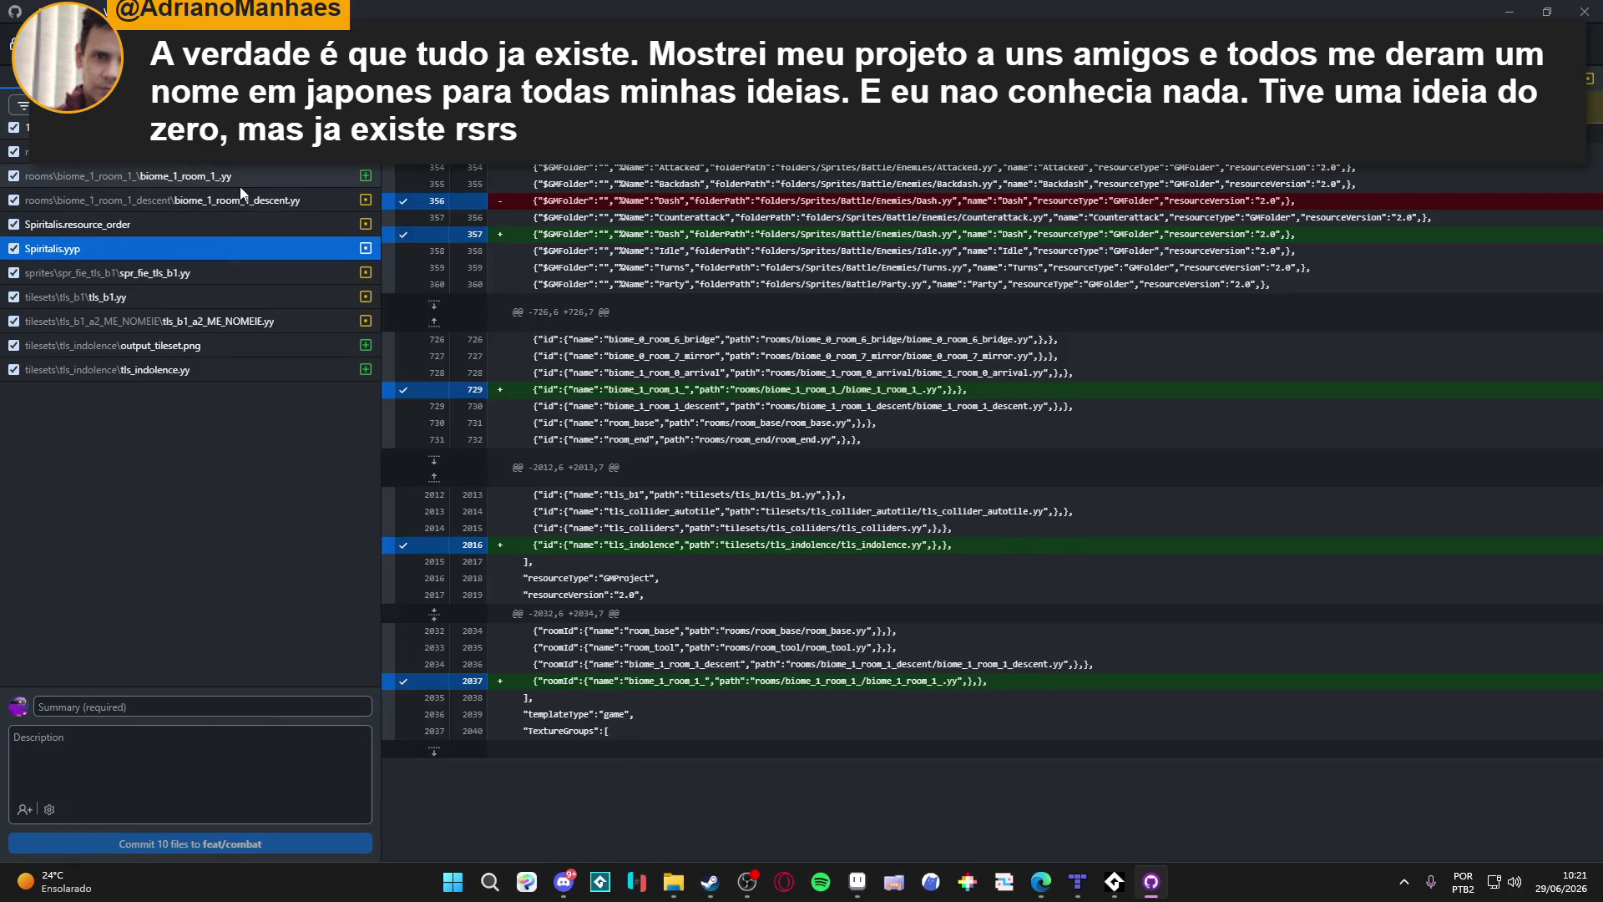
pyautogui.click(208, 152)
pyautogui.click(265, 200)
pyautogui.click(264, 224)
pyautogui.click(259, 297)
# Step: Discard all ten pending changes in GitHub Desktop and confirm
pyautogui.rightClick(176, 127)
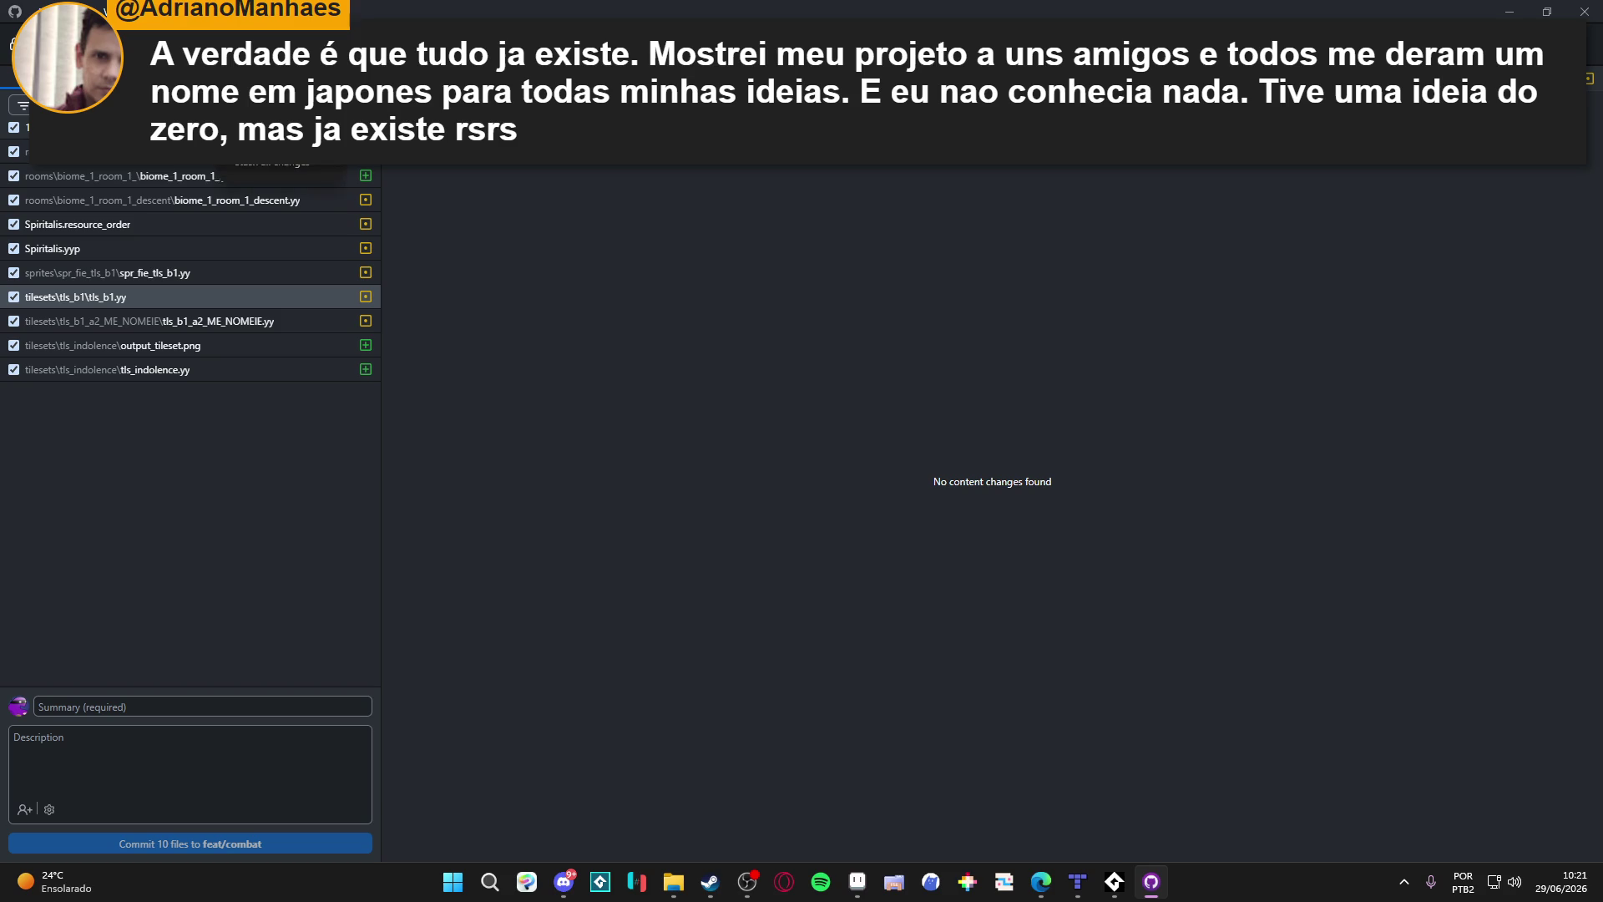
pyautogui.click(217, 173)
pyautogui.click(819, 562)
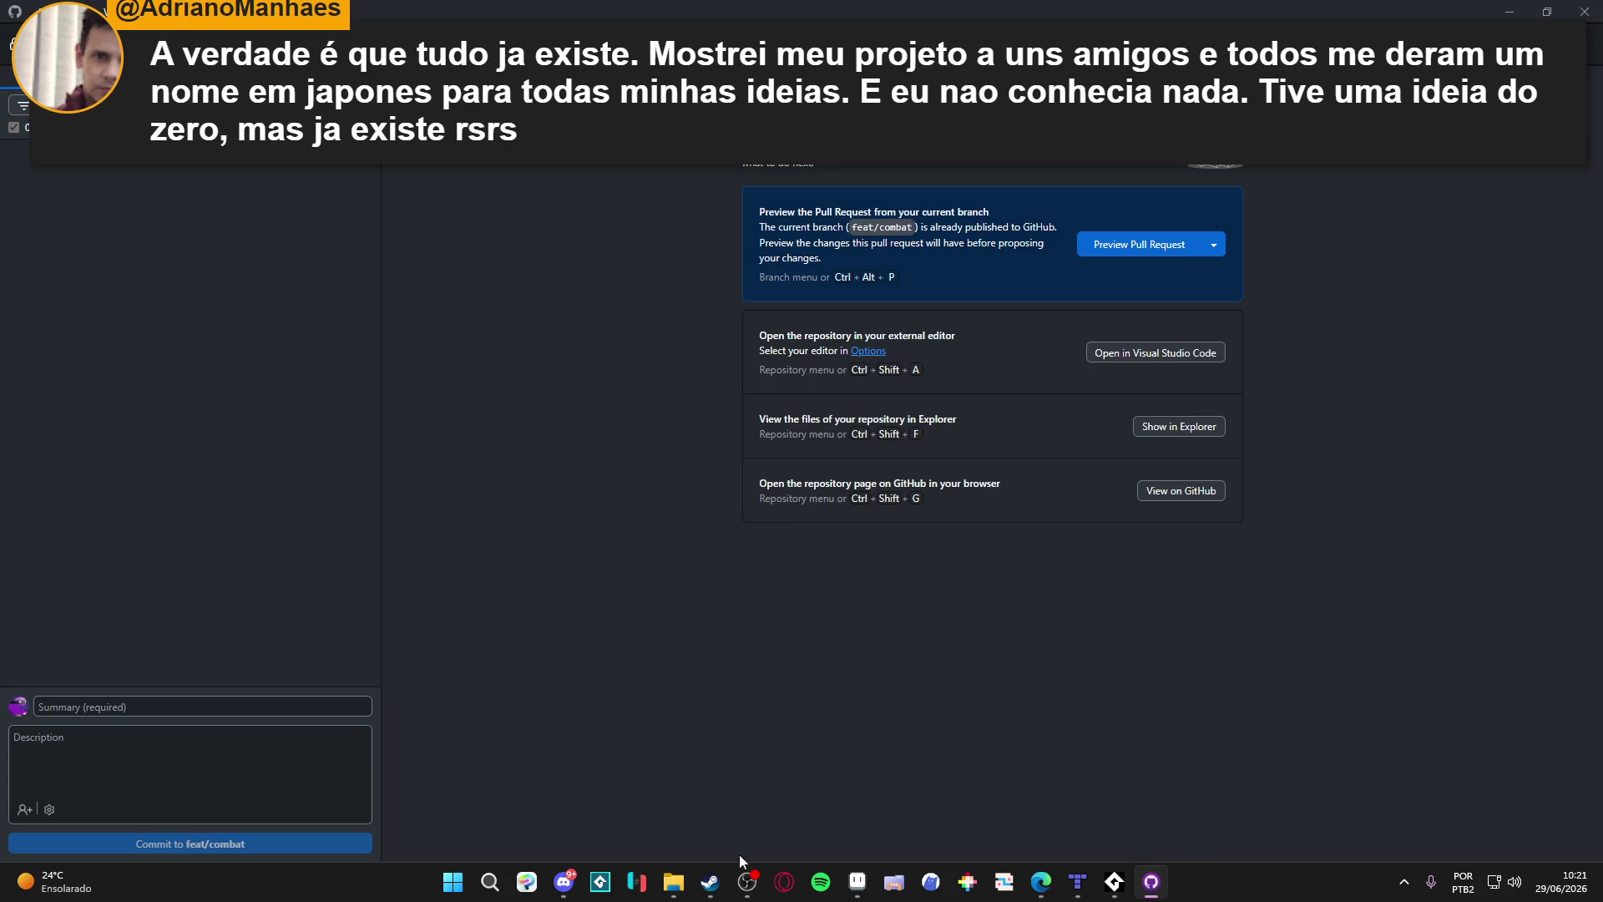
pyautogui.click(710, 882)
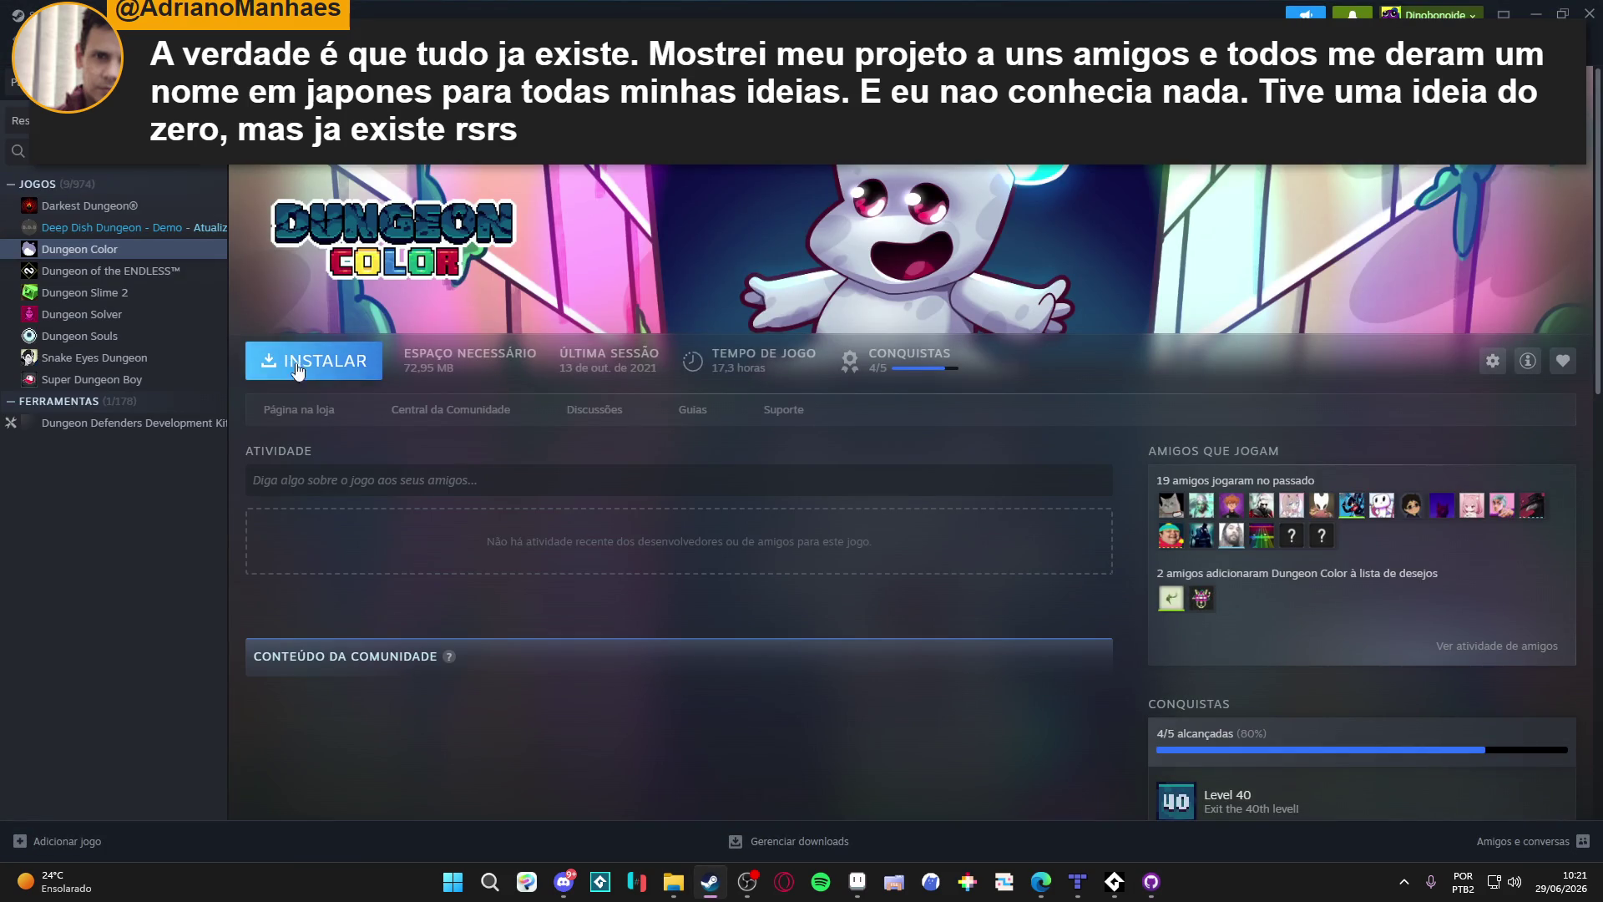
# Step: Install Dungeon Color in Steam, launch it, then close the game window
pyautogui.click(351, 384)
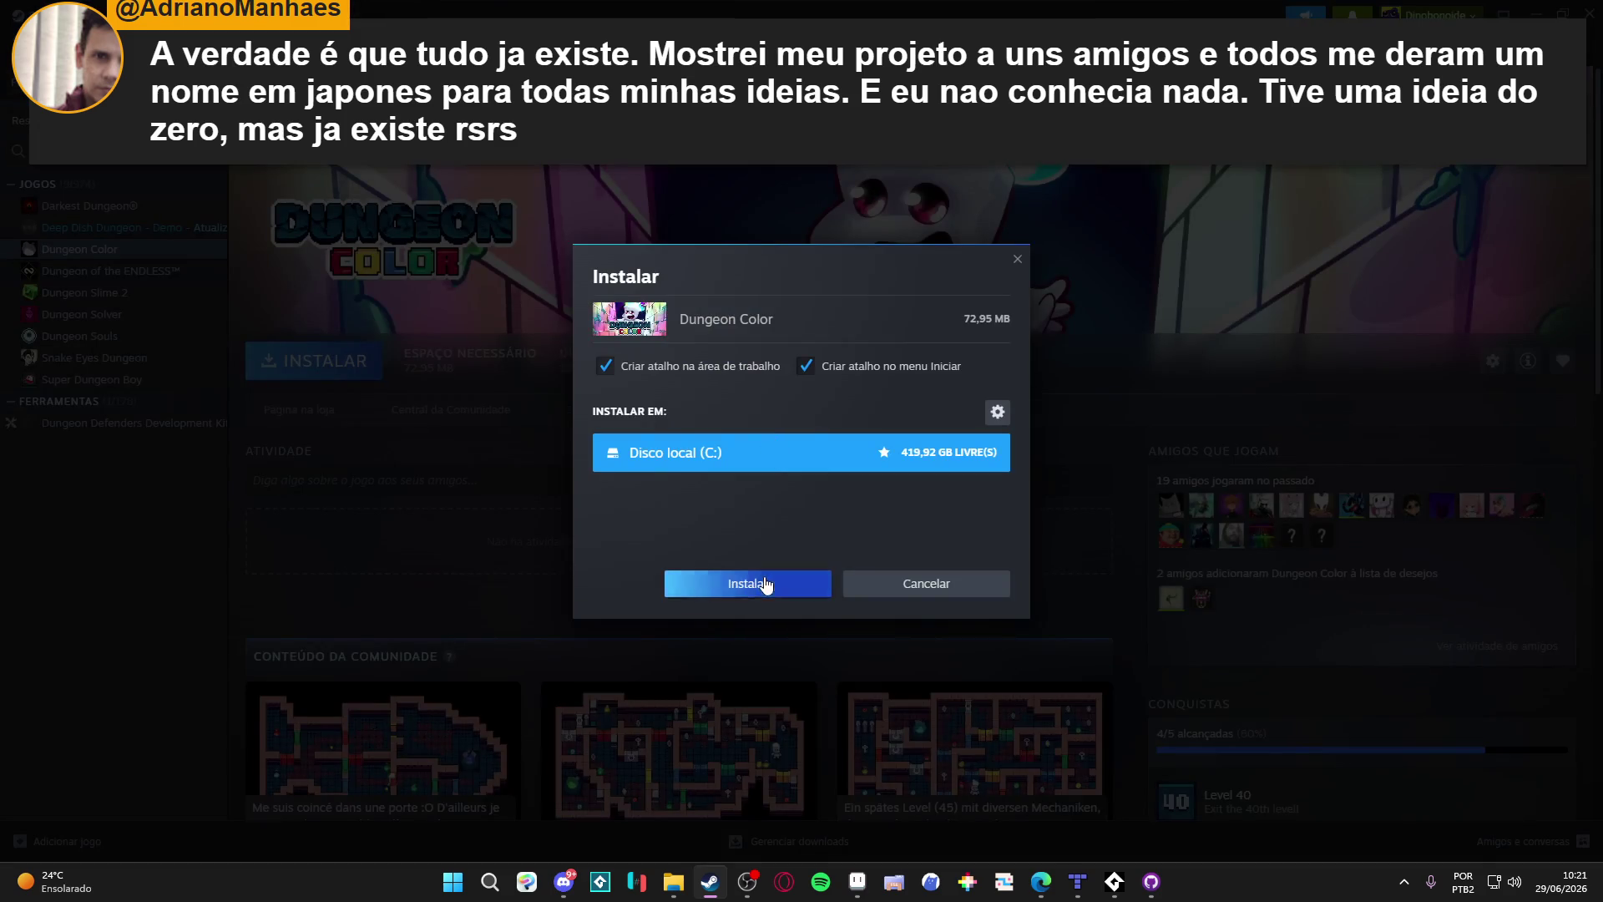
pyautogui.click(745, 584)
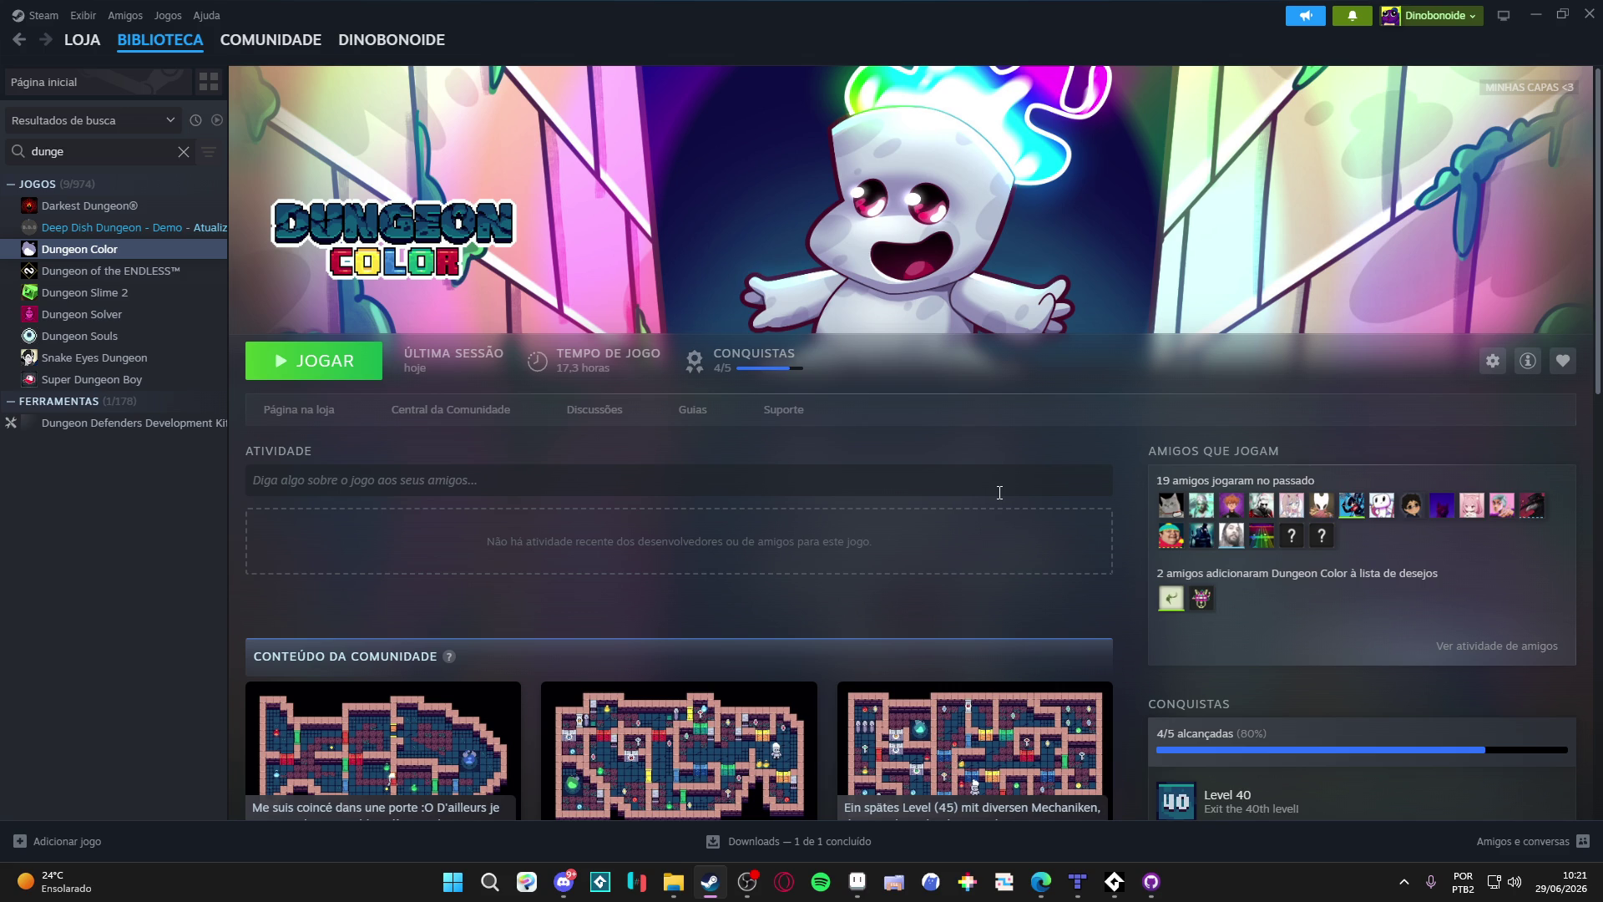
pyautogui.click(342, 361)
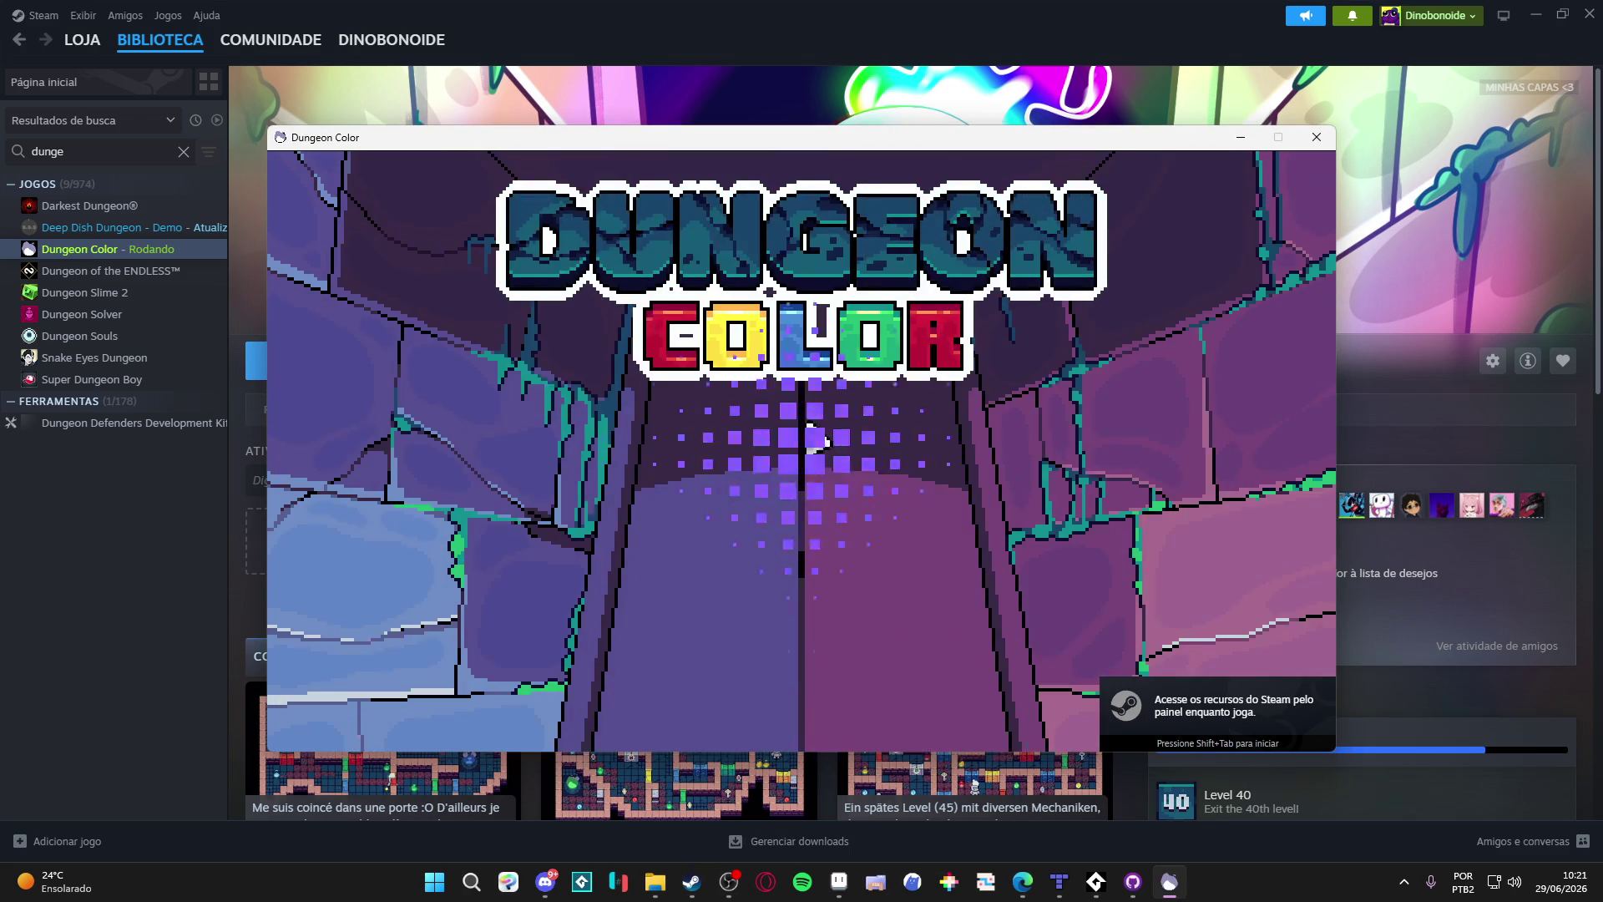
pyautogui.click(1317, 137)
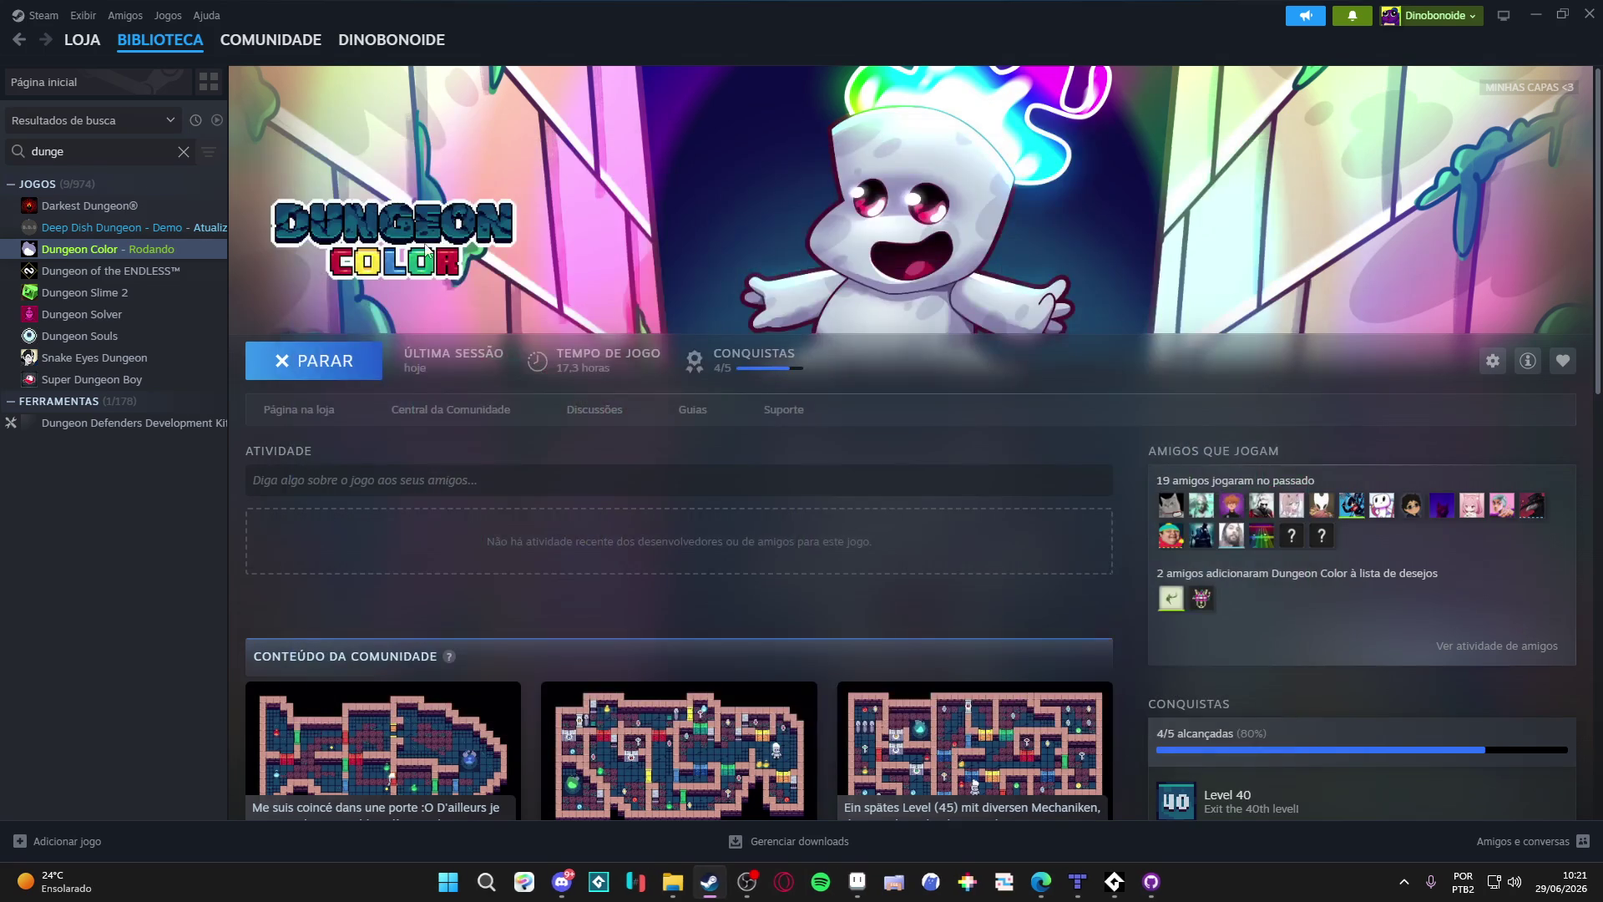
# Step: Search the Steam library for 'game' and launch GameMaker
pyautogui.doubleClick(93, 151)
pyautogui.write('game')
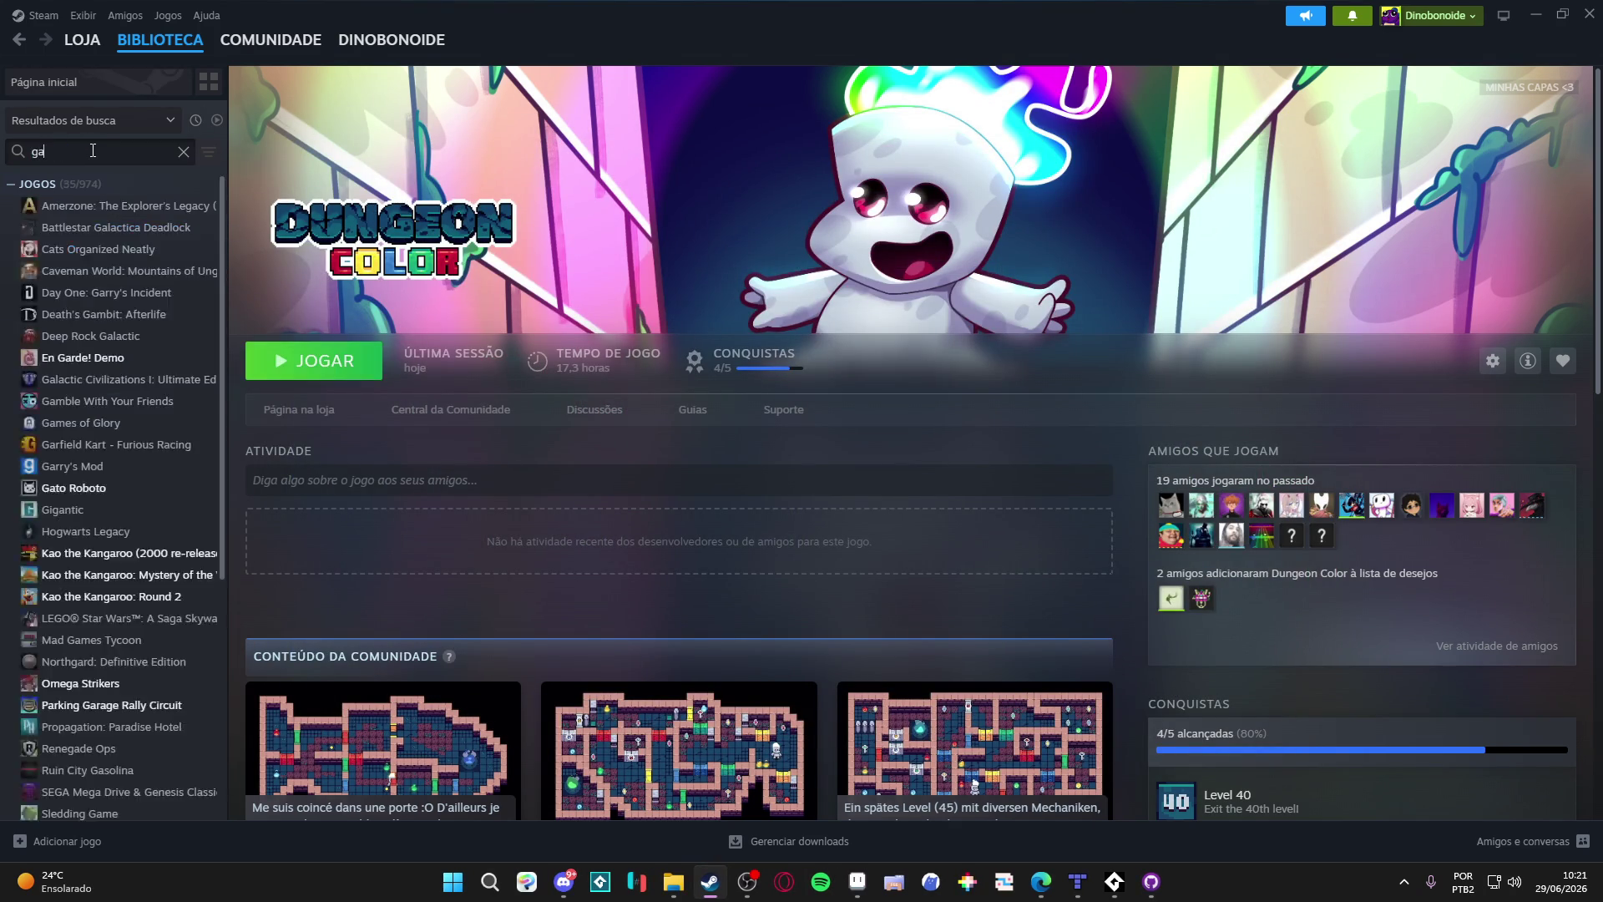
pyautogui.click(104, 358)
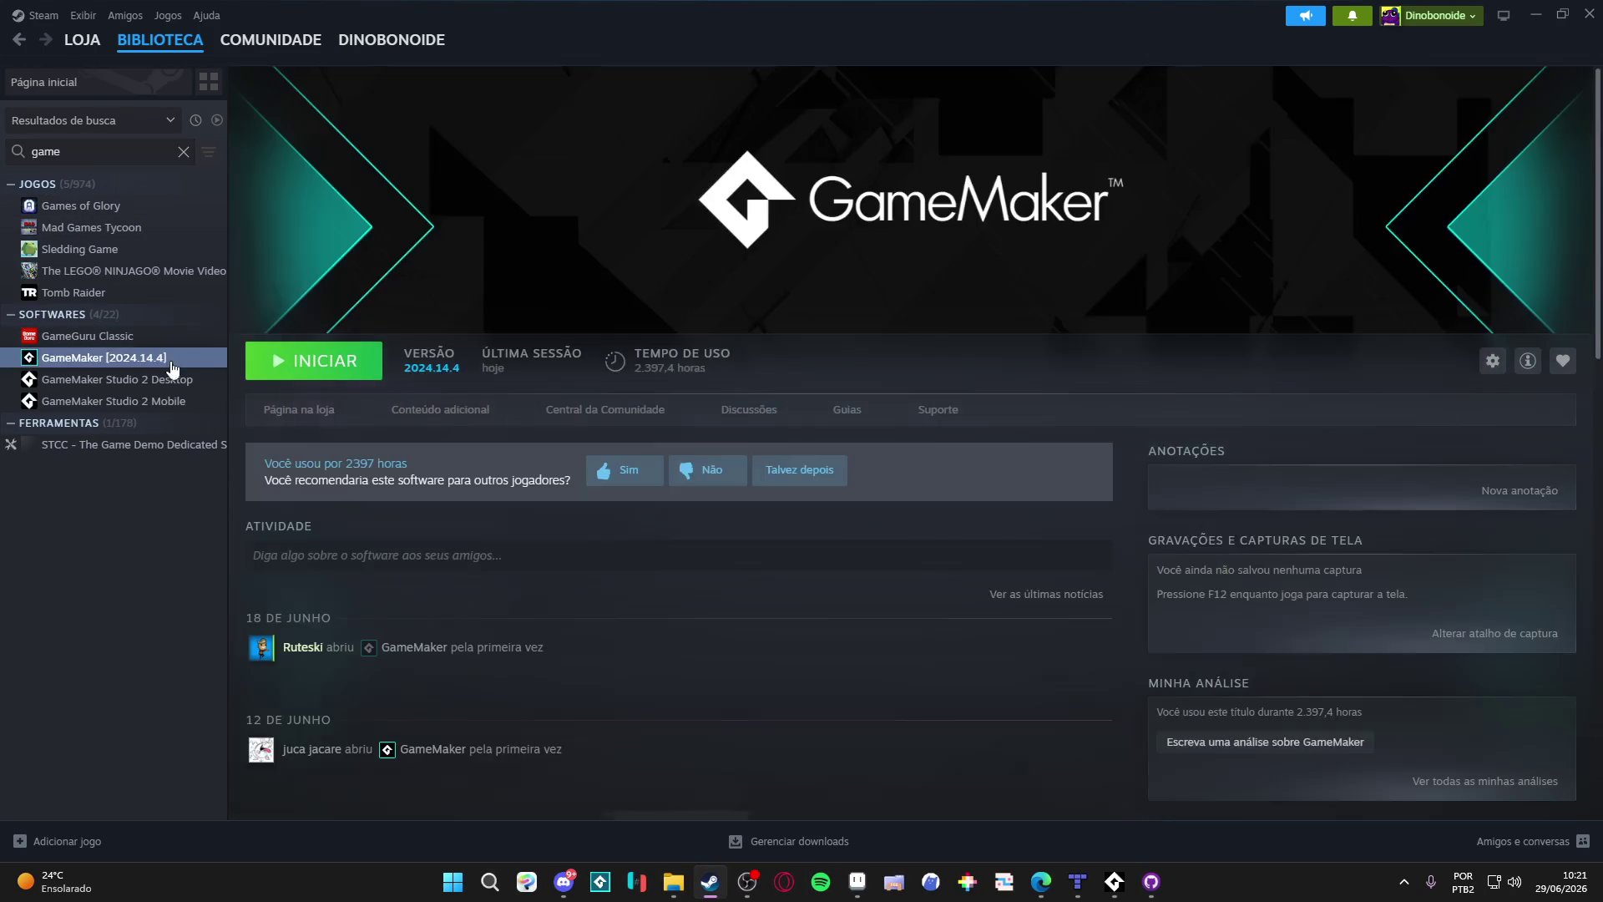
pyautogui.click(310, 359)
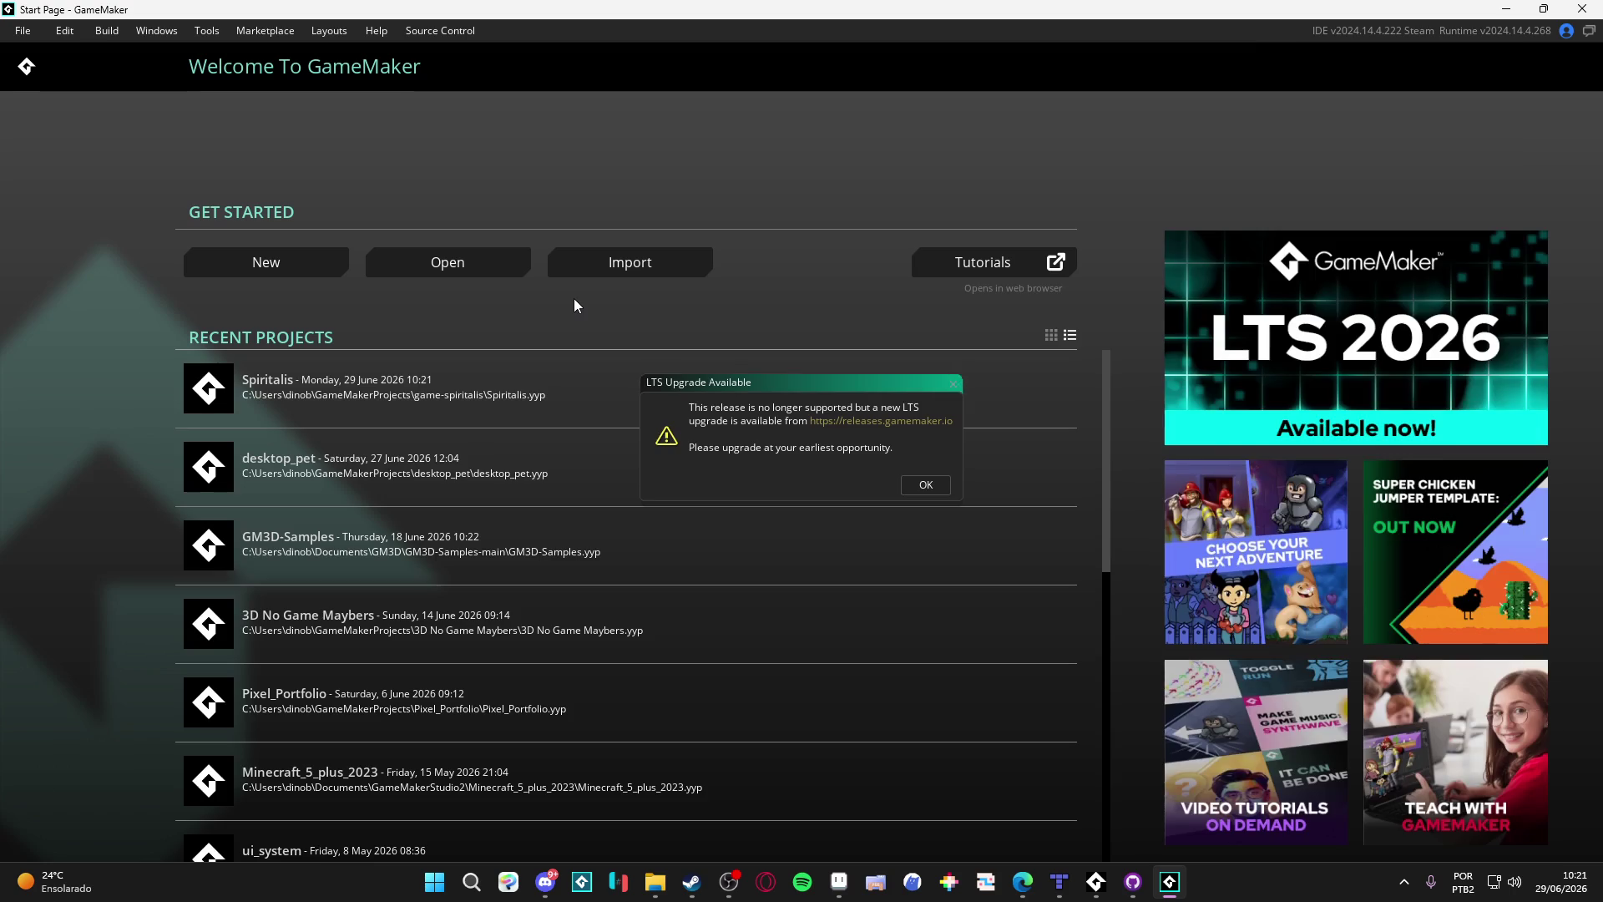
# Step: Dismiss the LTS notice, open Spiritalis, and expand Rooms > Biomes > 1. Cliffs of Indolence
pyautogui.click(954, 387)
pyautogui.click(394, 392)
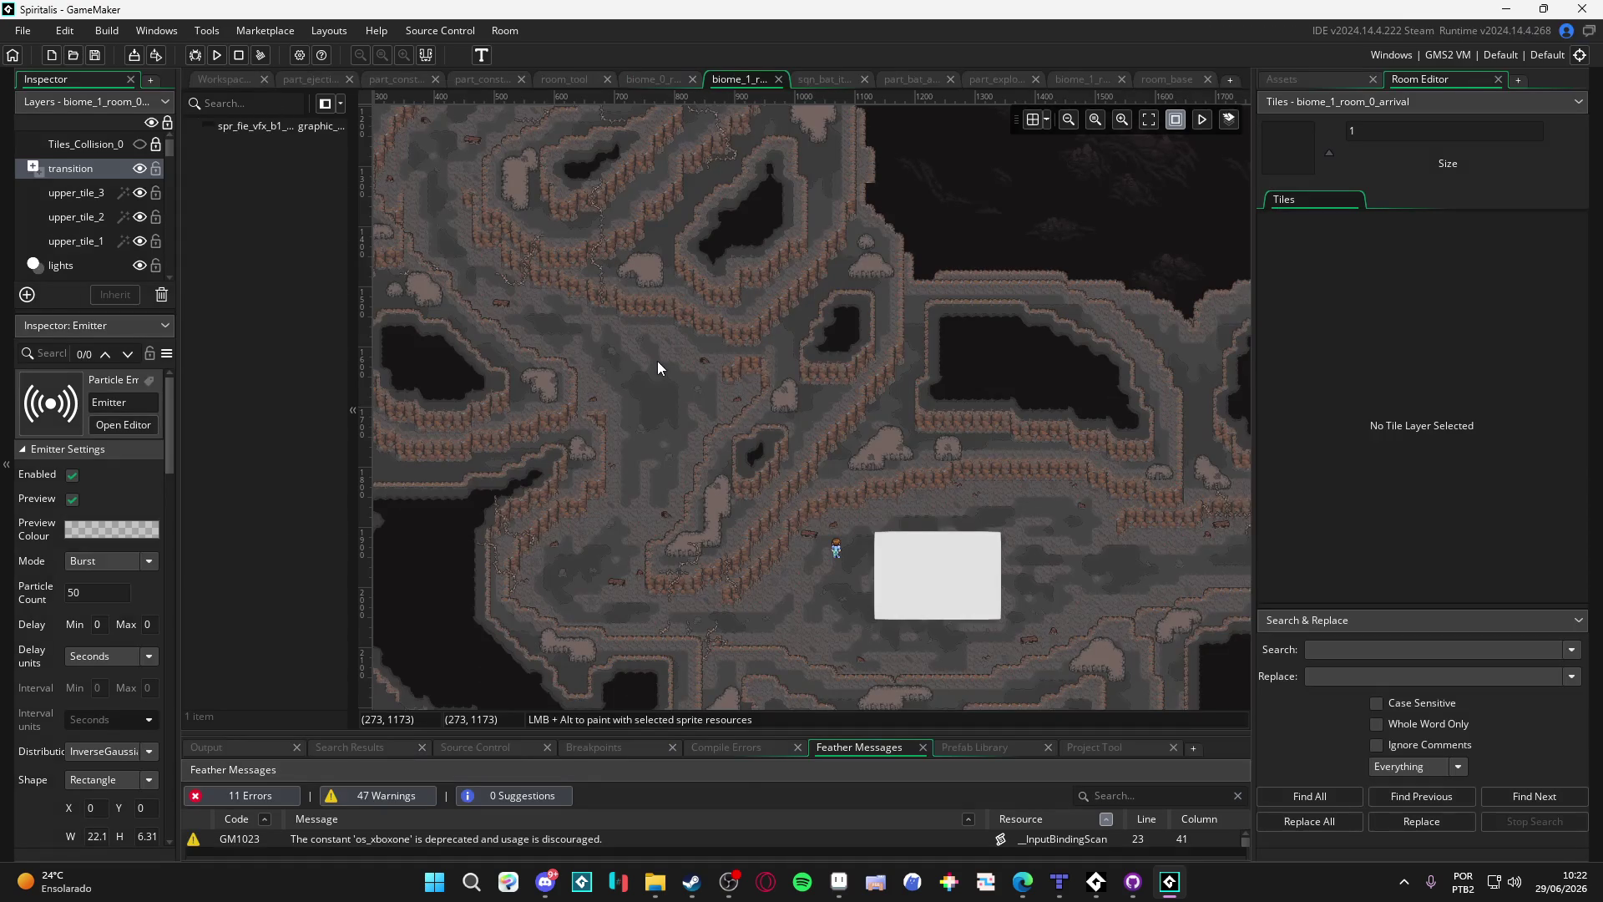
pyautogui.moveTo(808, 489); pyautogui.dragTo(708, 358)
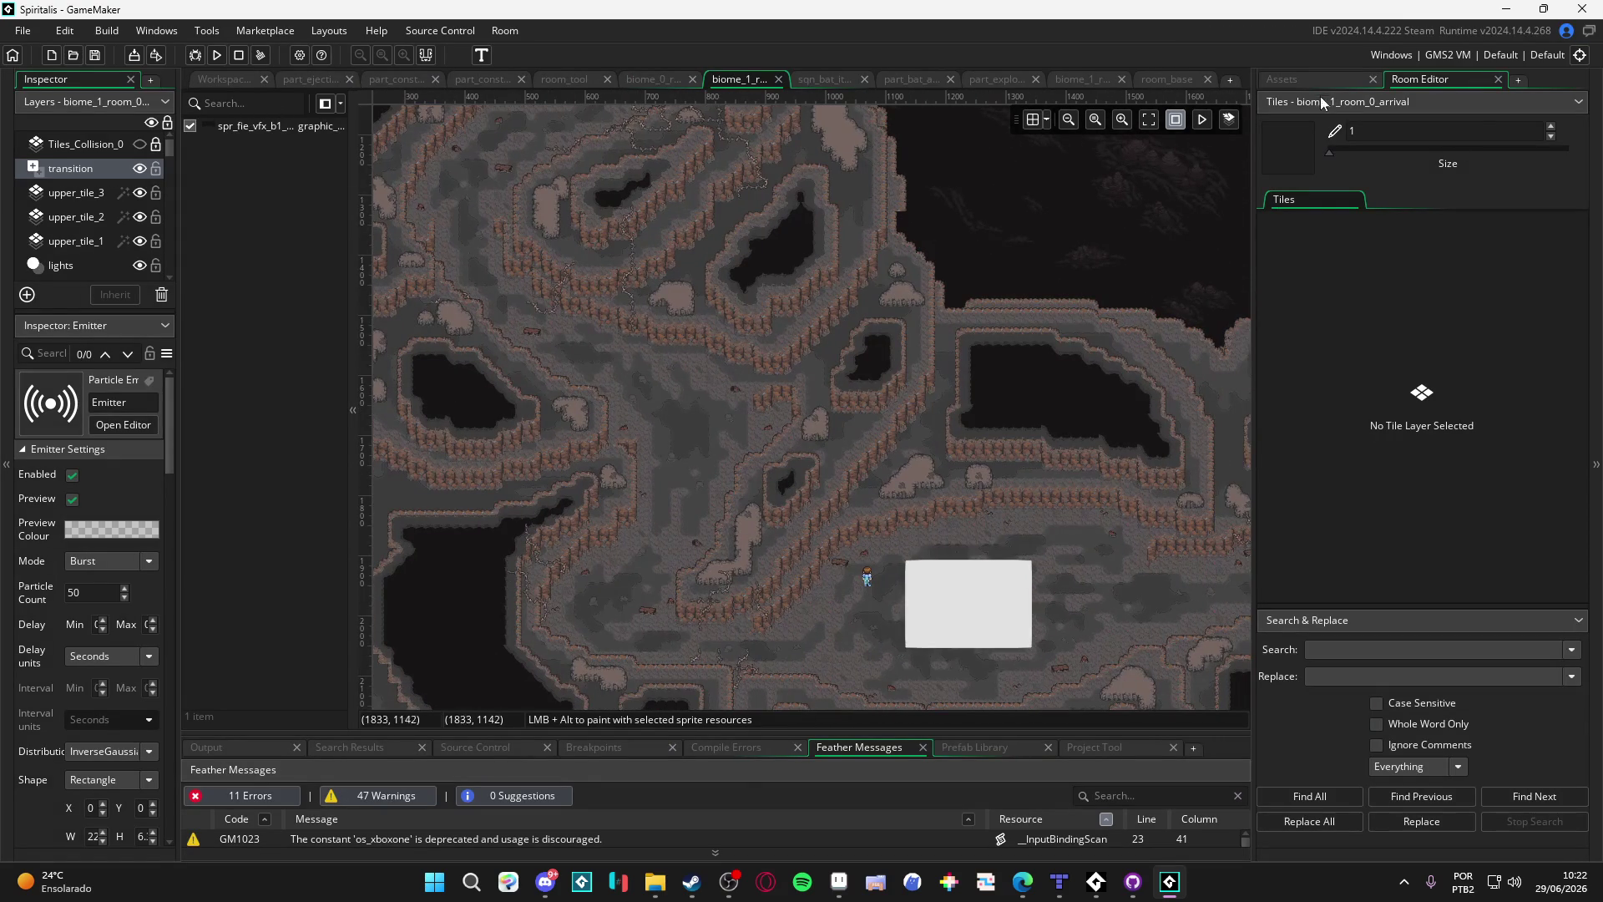
pyautogui.click(1269, 413)
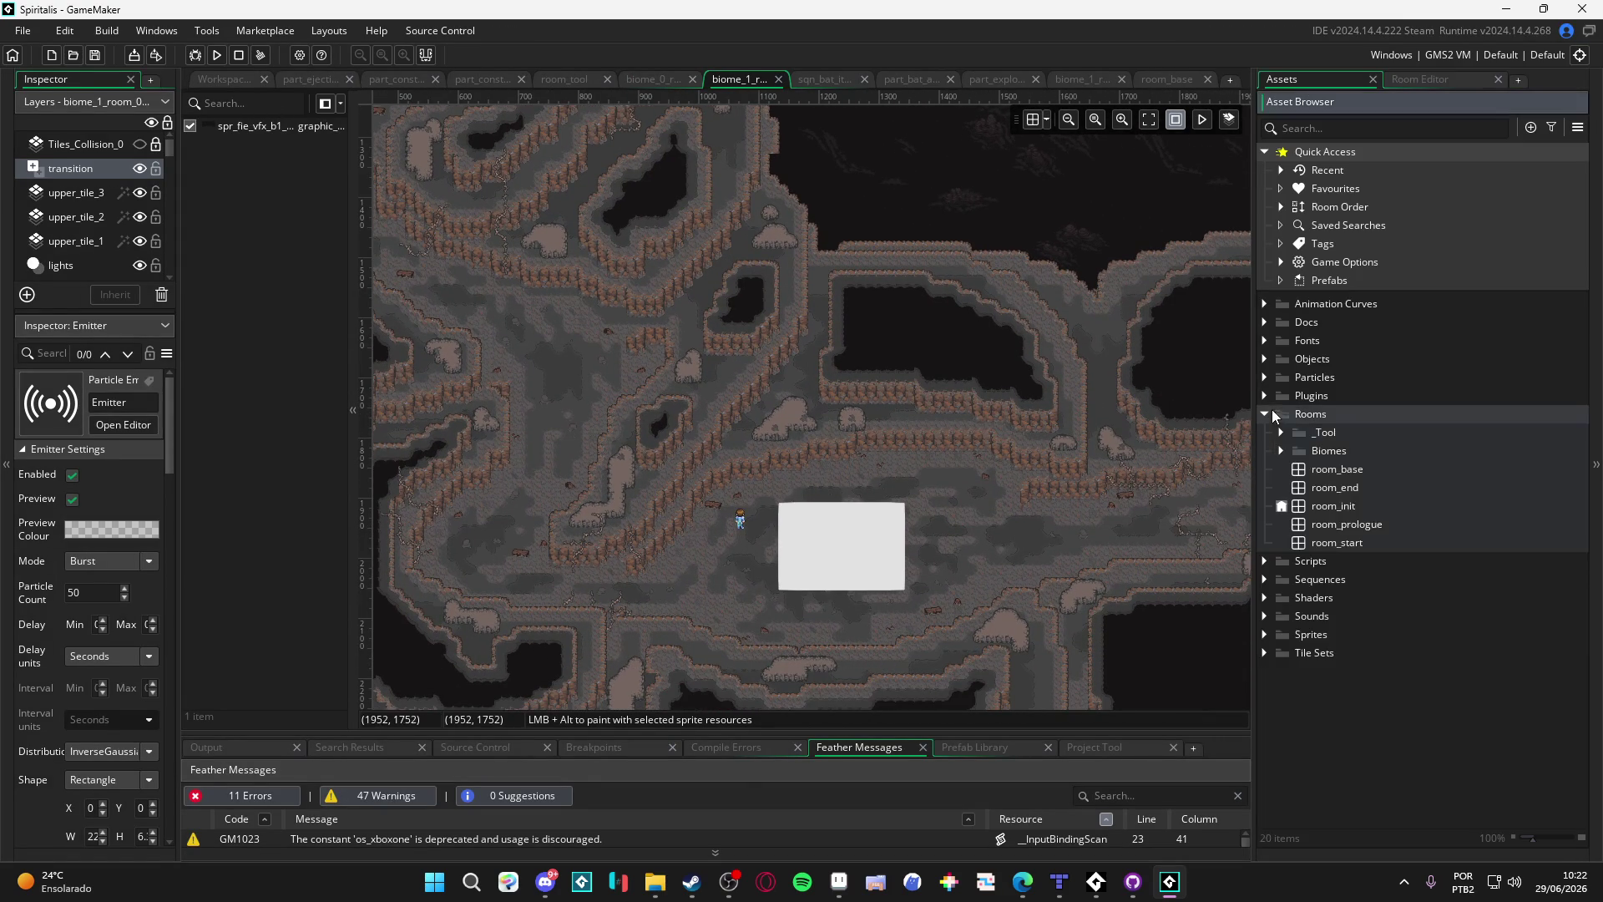
pyautogui.click(1286, 453)
pyautogui.click(1300, 488)
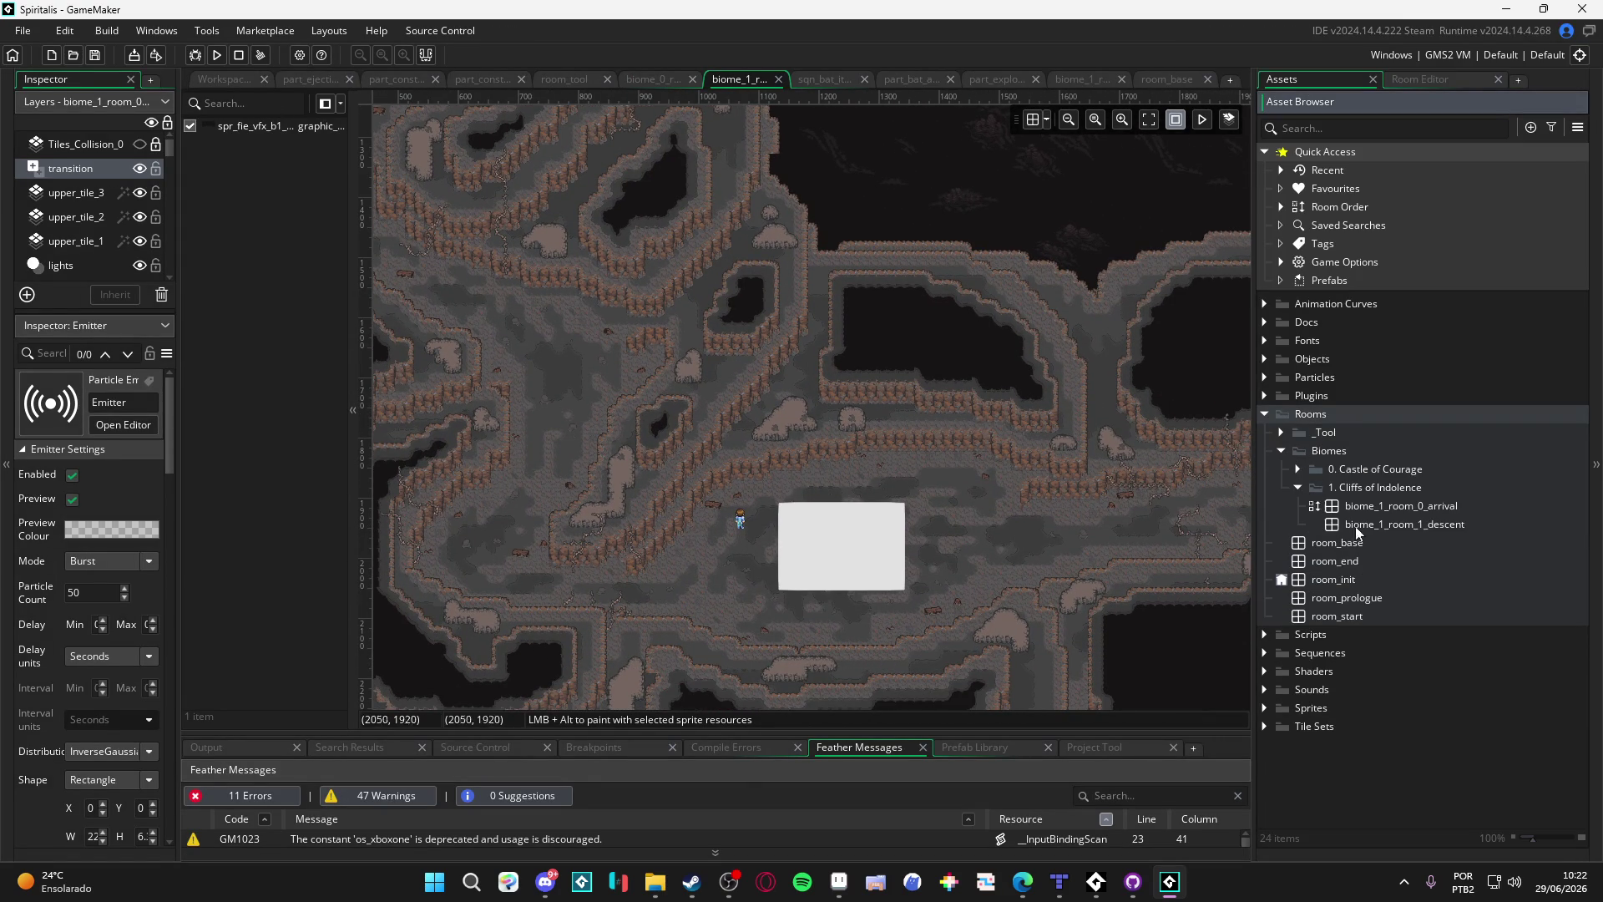
pyautogui.doubleClick(1386, 525)
pyautogui.hscroll(-3, 813, 404)
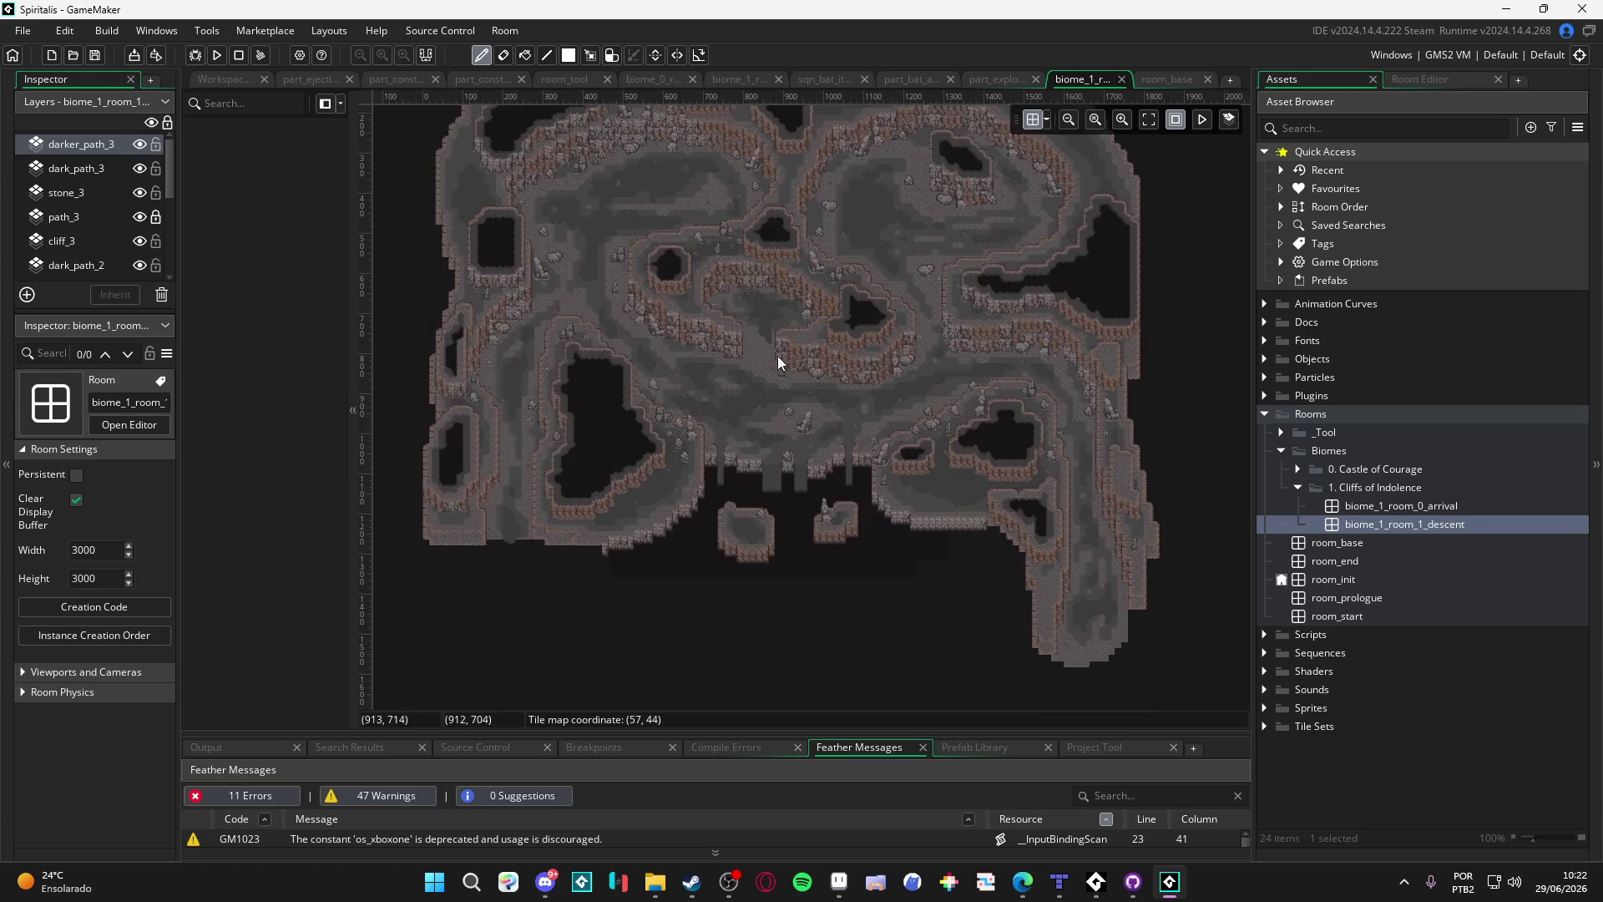
pyautogui.scroll(-3, 779, 356)
pyautogui.scroll(5, 843, 424)
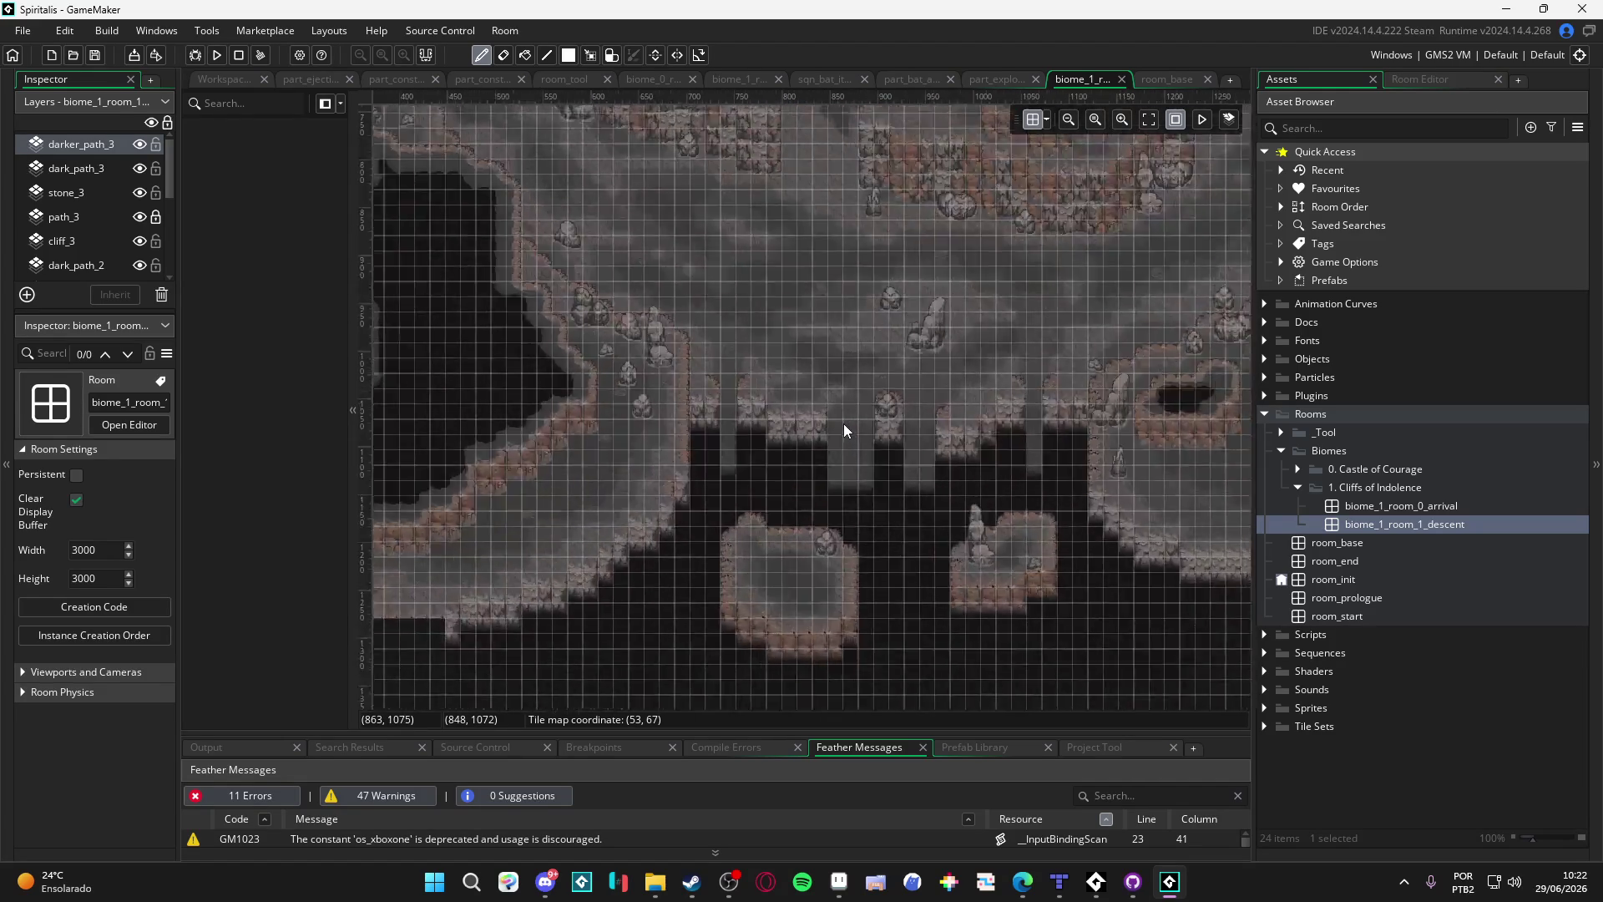
pyautogui.click(1035, 120)
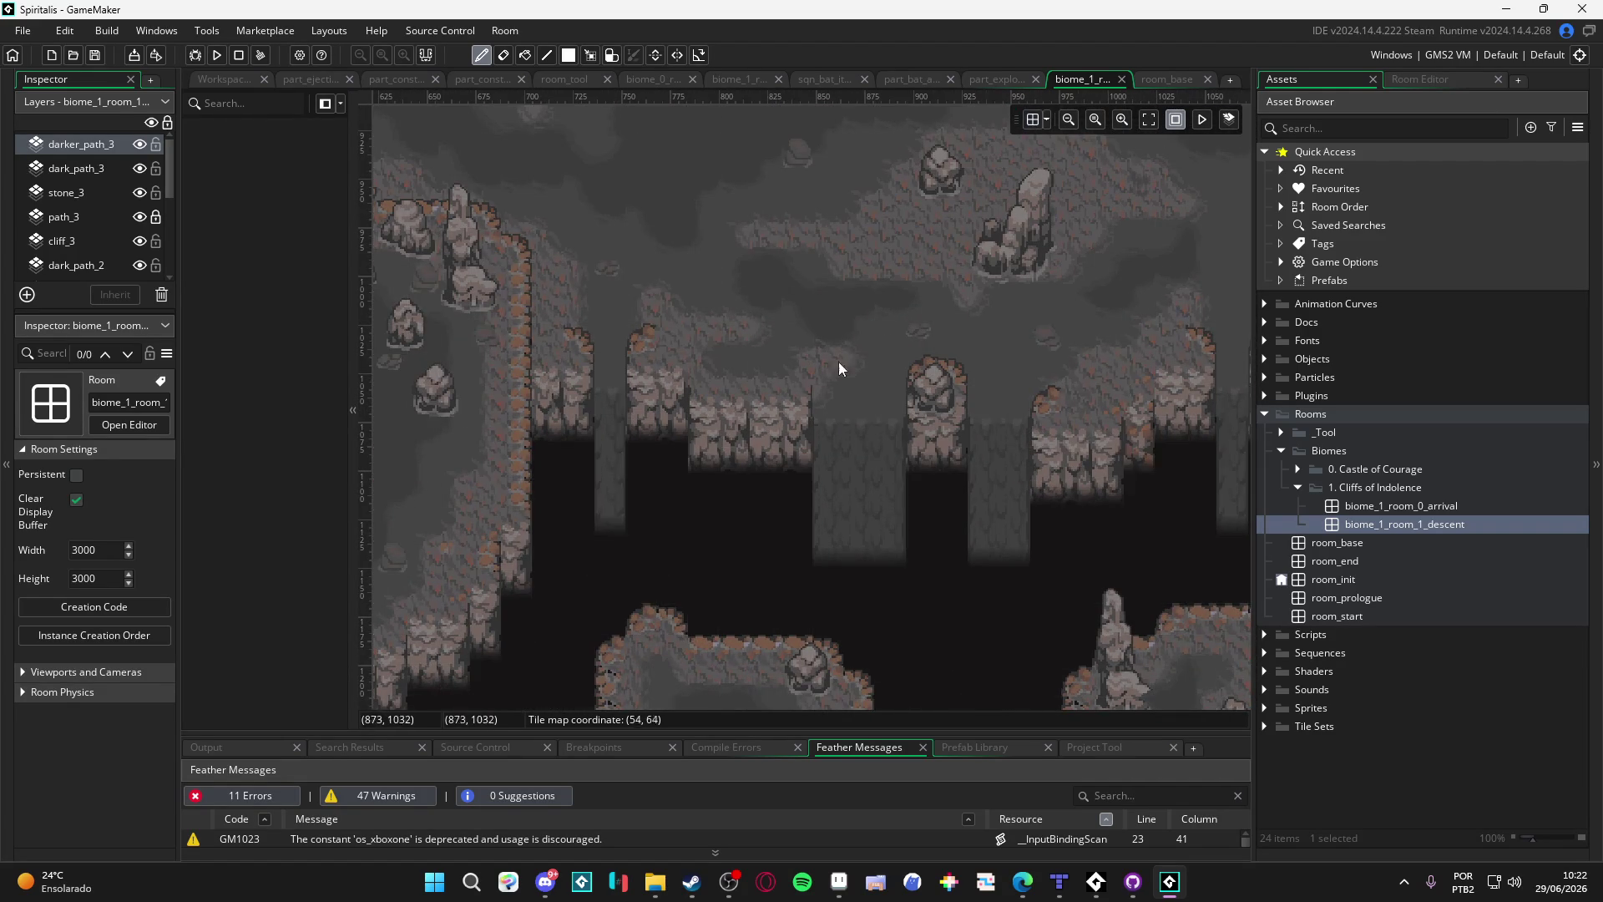
pyautogui.scroll(3, 815, 437)
pyautogui.scroll(-3, 730, 584)
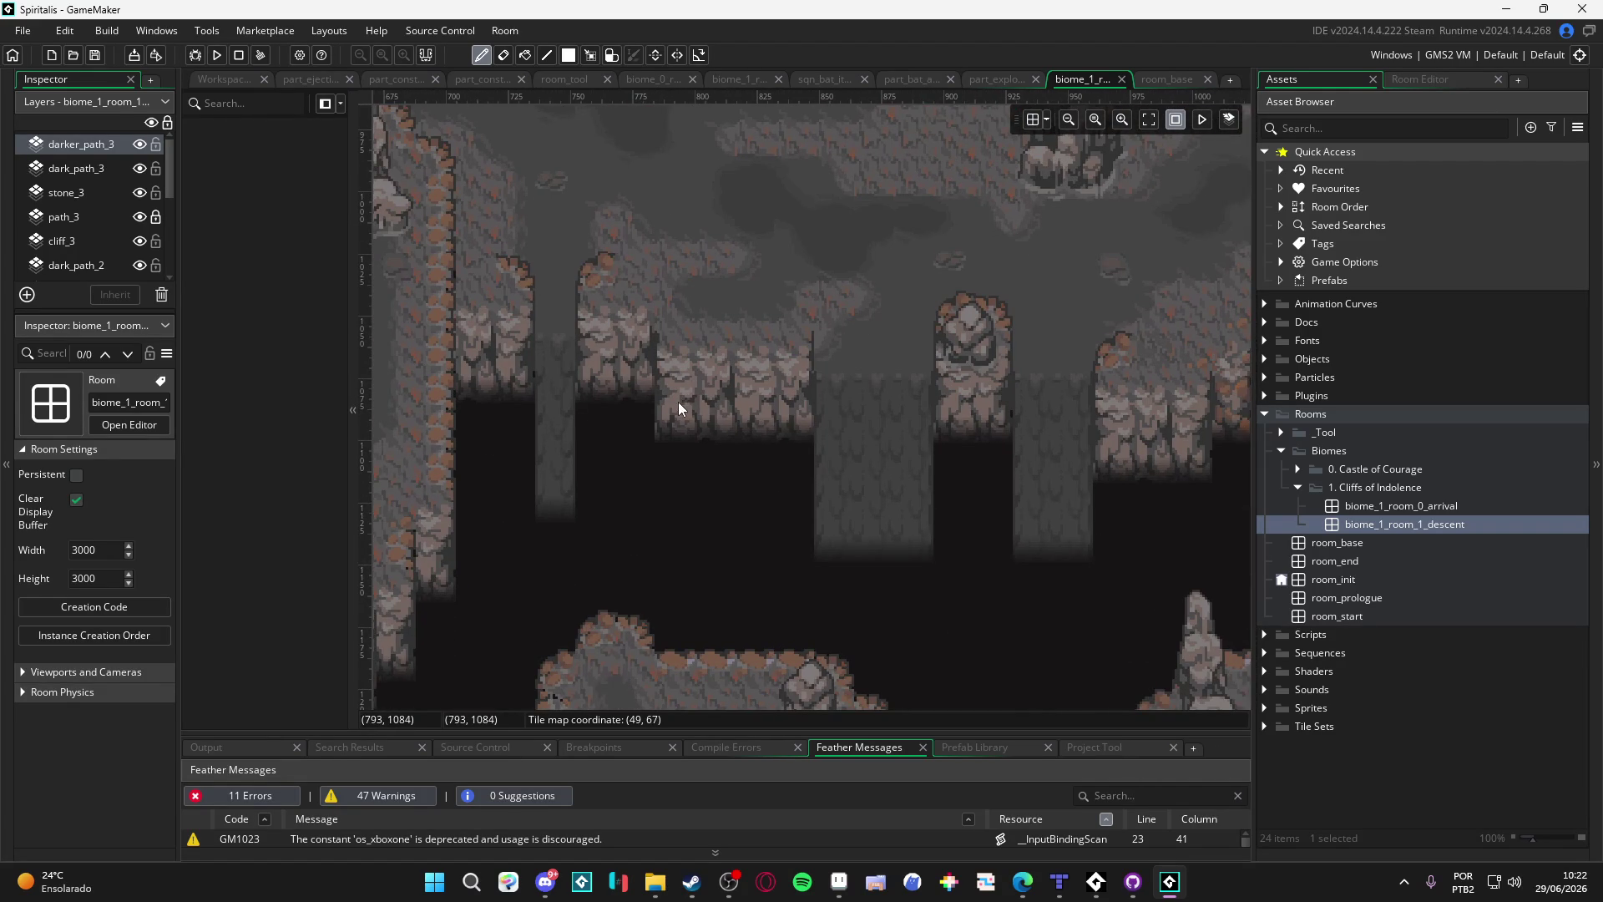
pyautogui.hscroll(2, 835, 394)
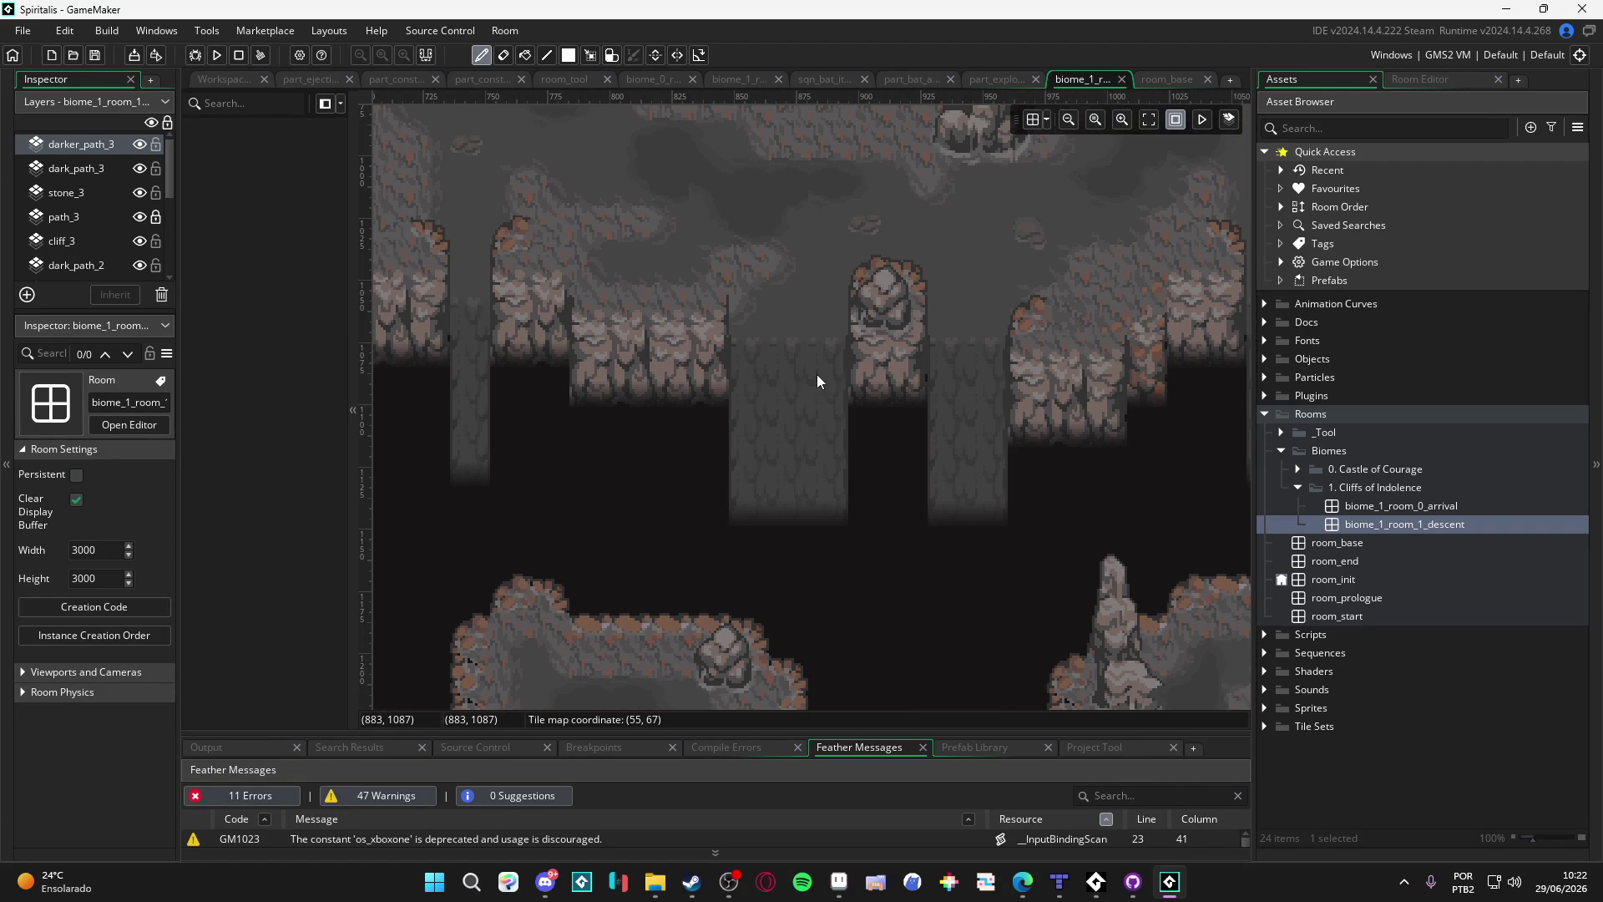
pyautogui.hotkey('alt', 'Tab')
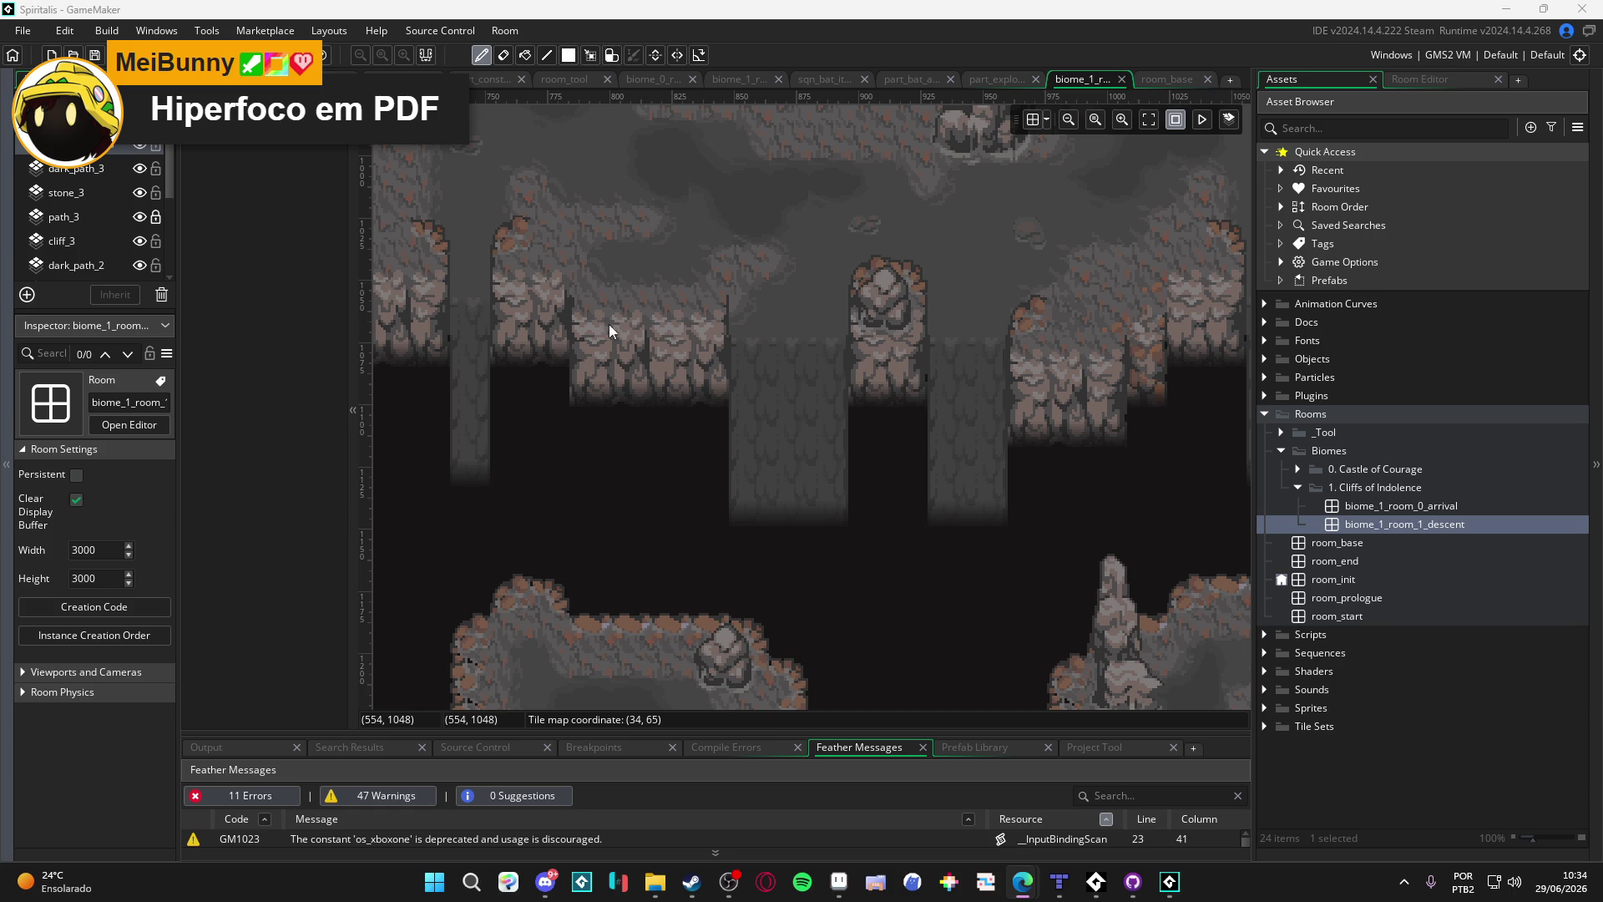
# Step: Pick up the path_1 layer's tiles from the descent room
pyautogui.keyDown('ctrl'); pyautogui.click(810, 411); pyautogui.keyUp('ctrl')
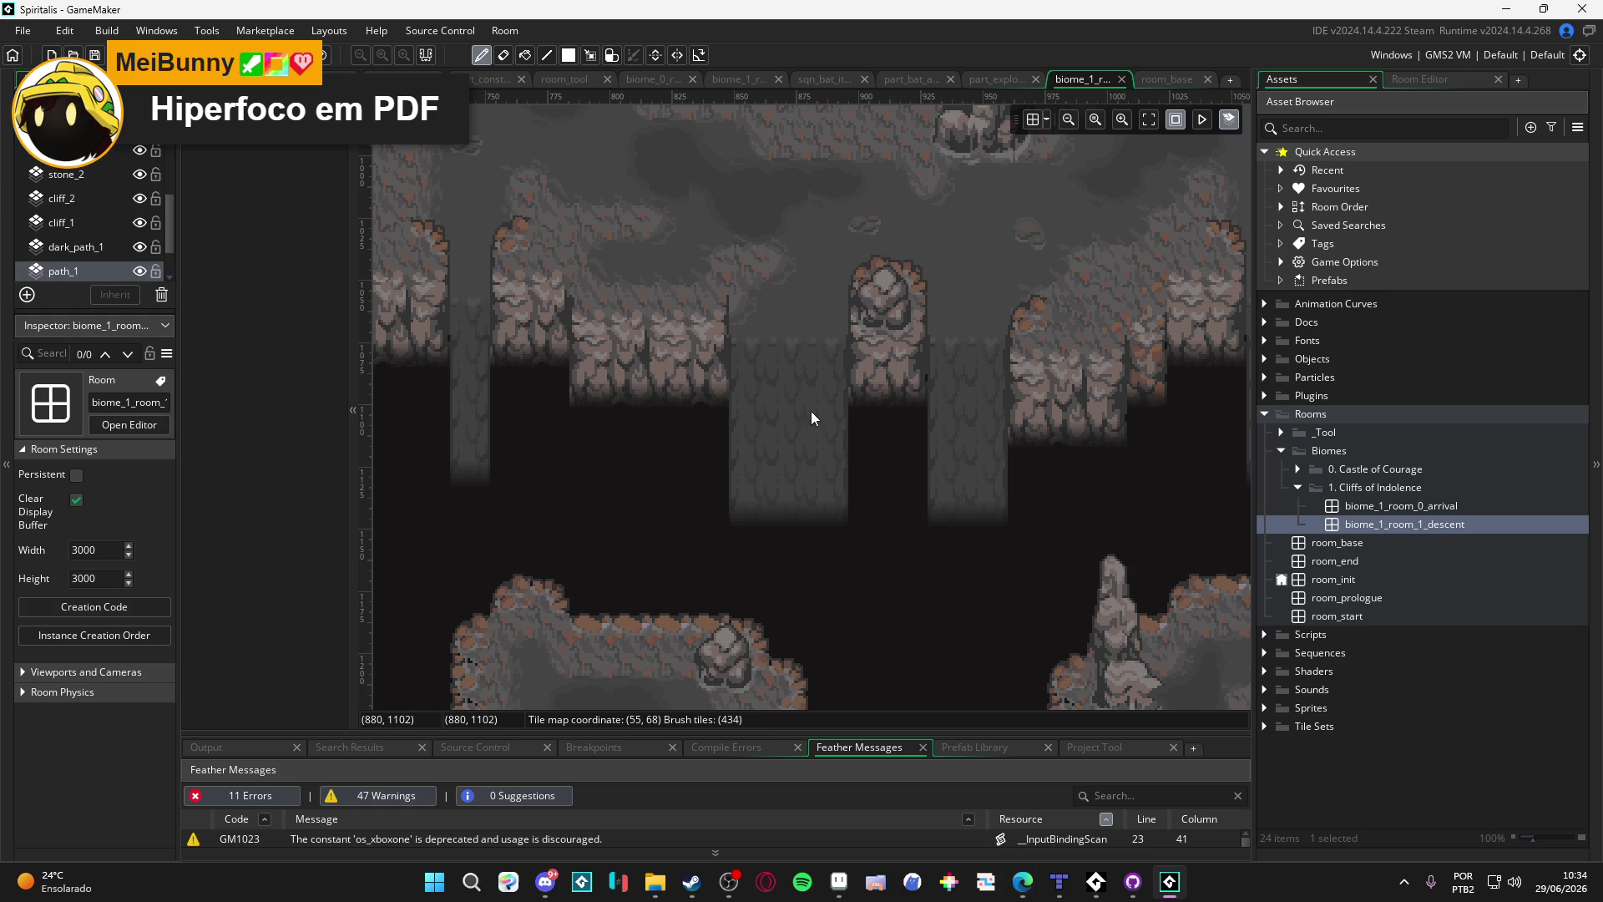
# Step: Show the path_1 layer settings and filter the Asset Browser for 'tls_b1'
pyautogui.click(93, 268)
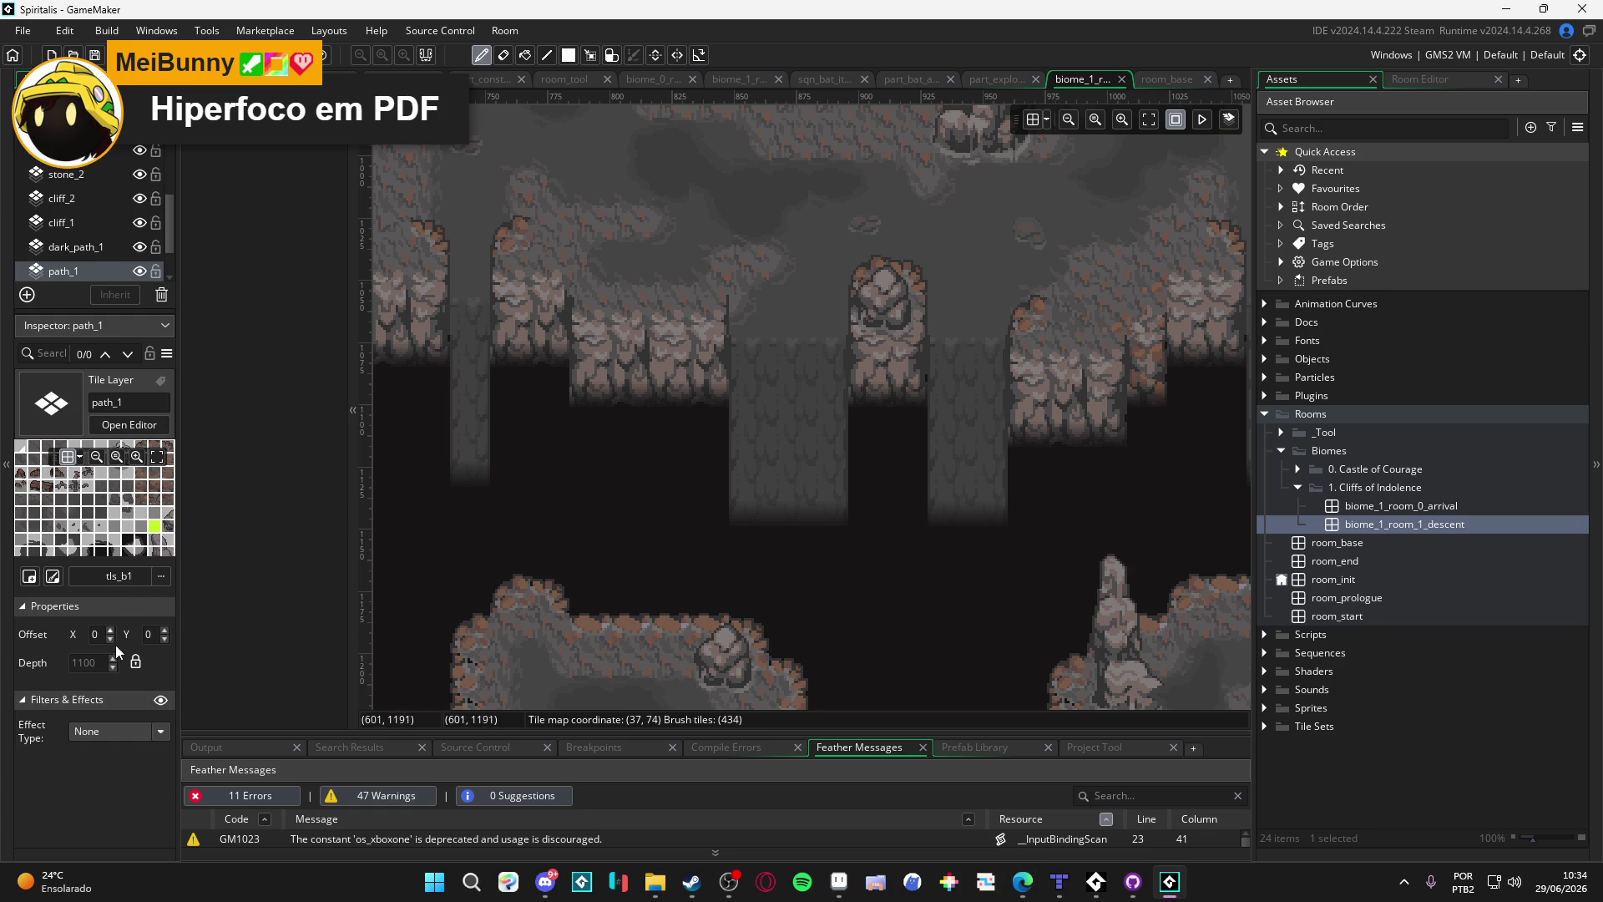
pyautogui.click(1334, 127)
pyautogui.write('tls_b1')
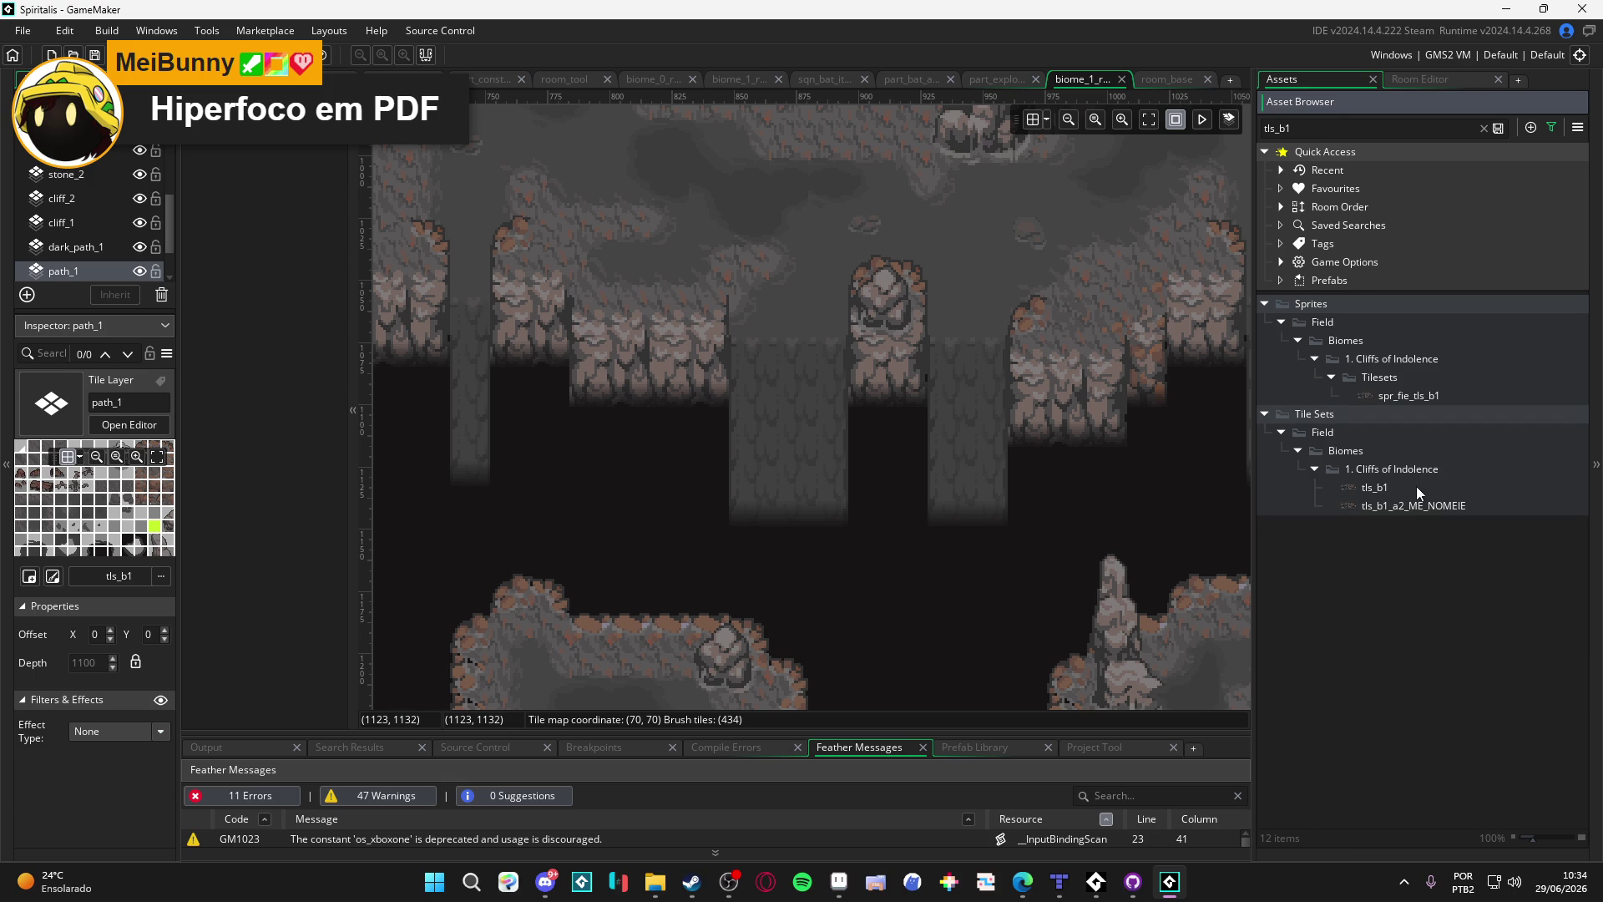
# Step: Open the tls_b1_a2_ME_NOMEIE and tls_b1 tile set editors, ending on tls_b1
pyautogui.doubleClick(1406, 505)
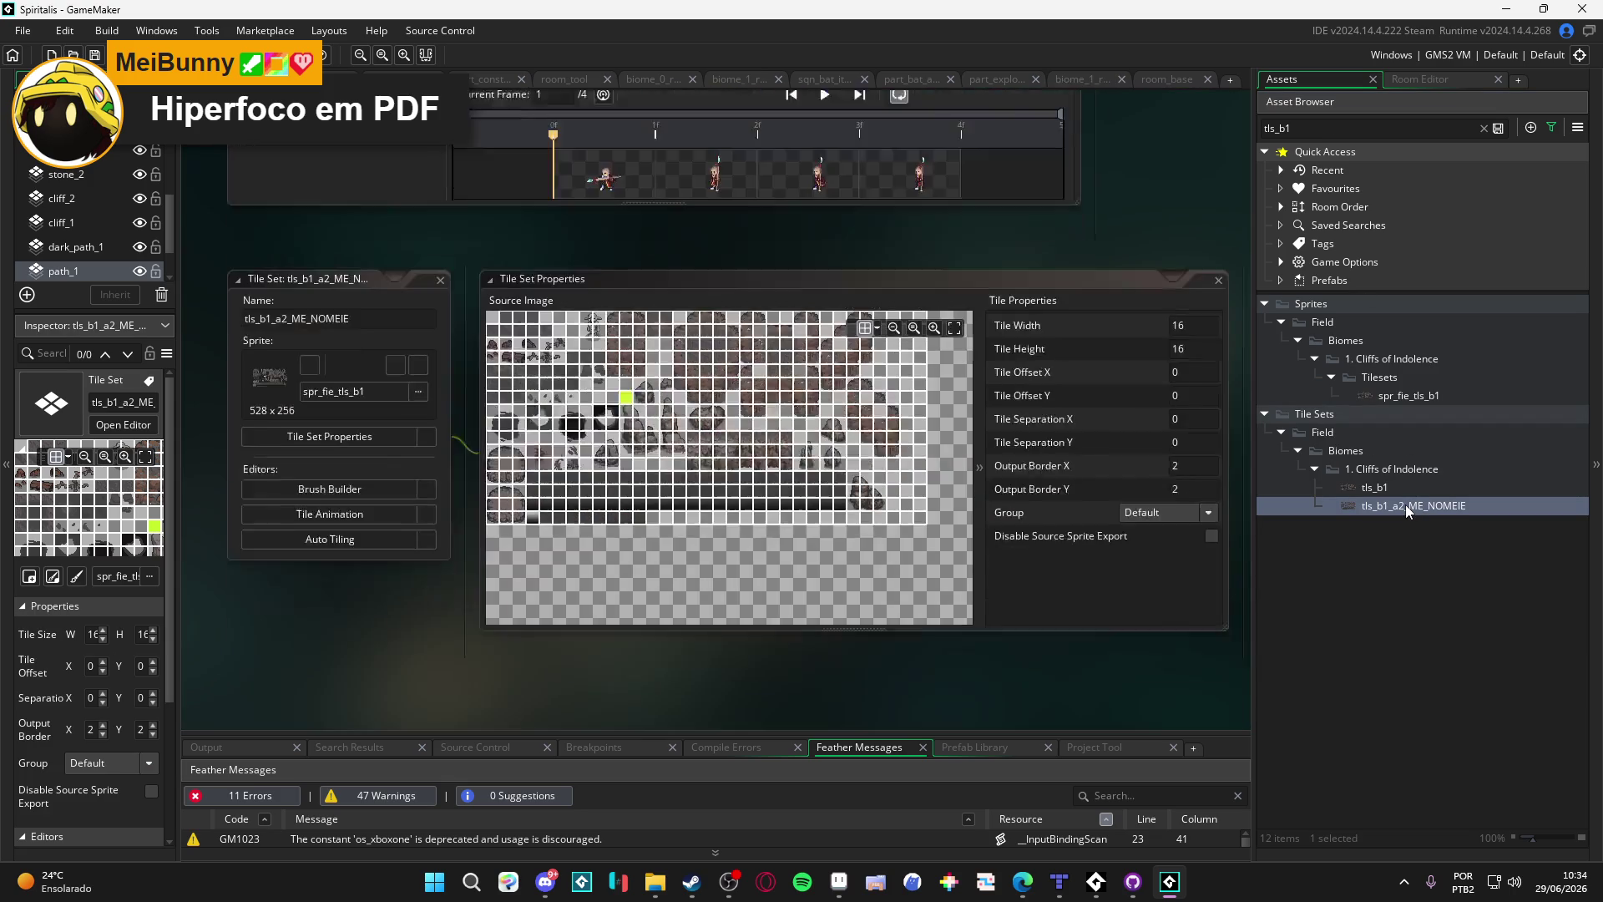
pyautogui.doubleClick(1391, 485)
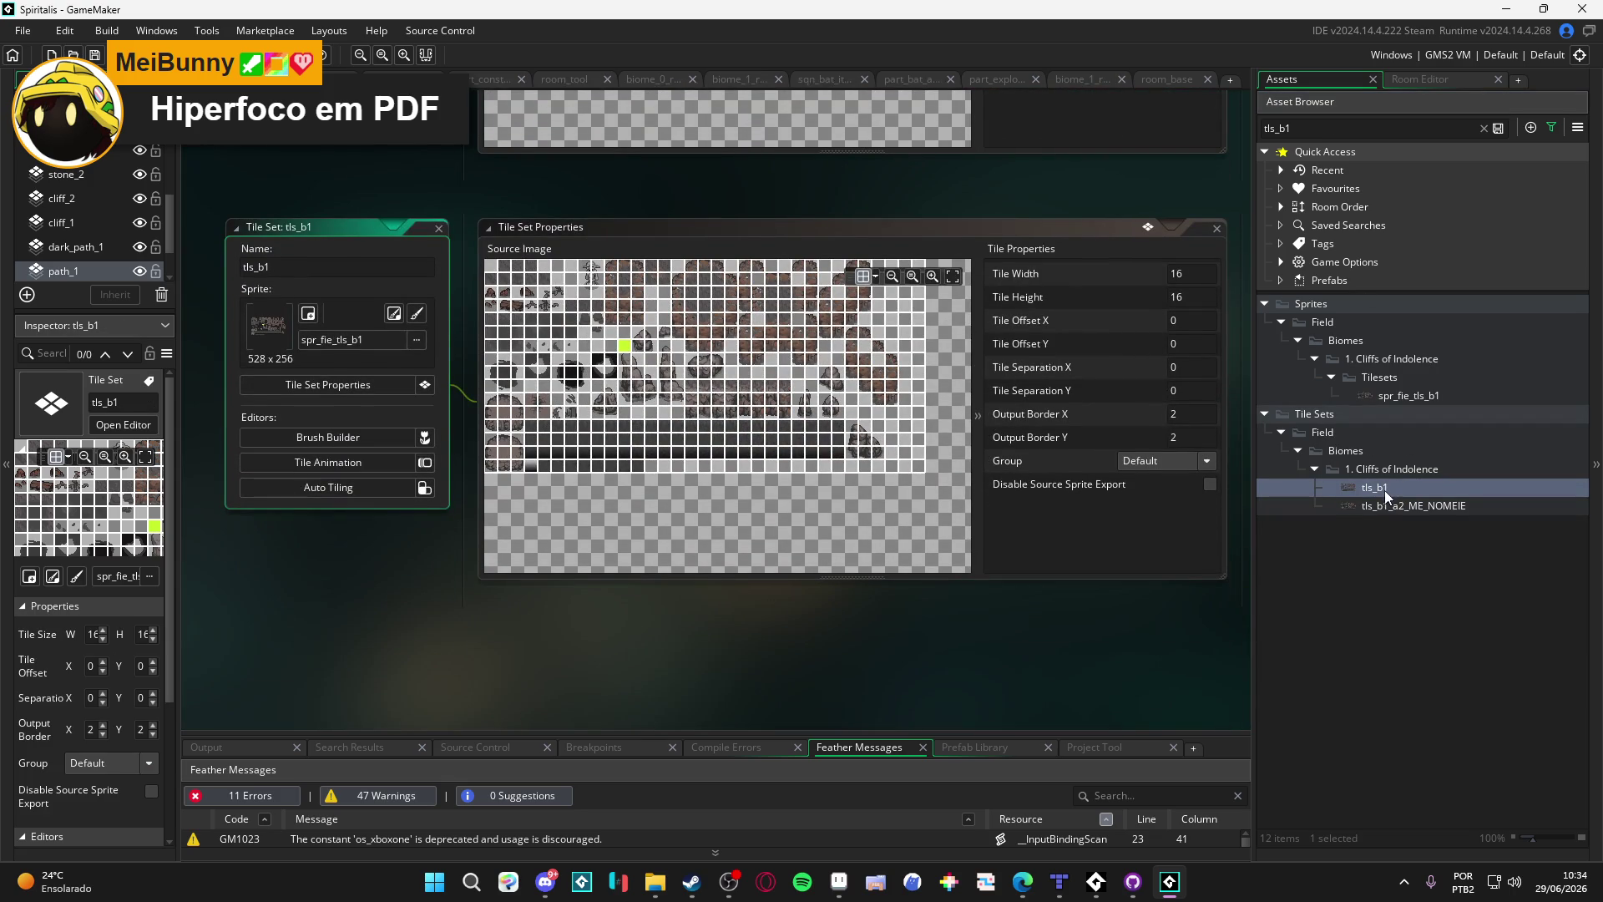
pyautogui.doubleClick(1382, 506)
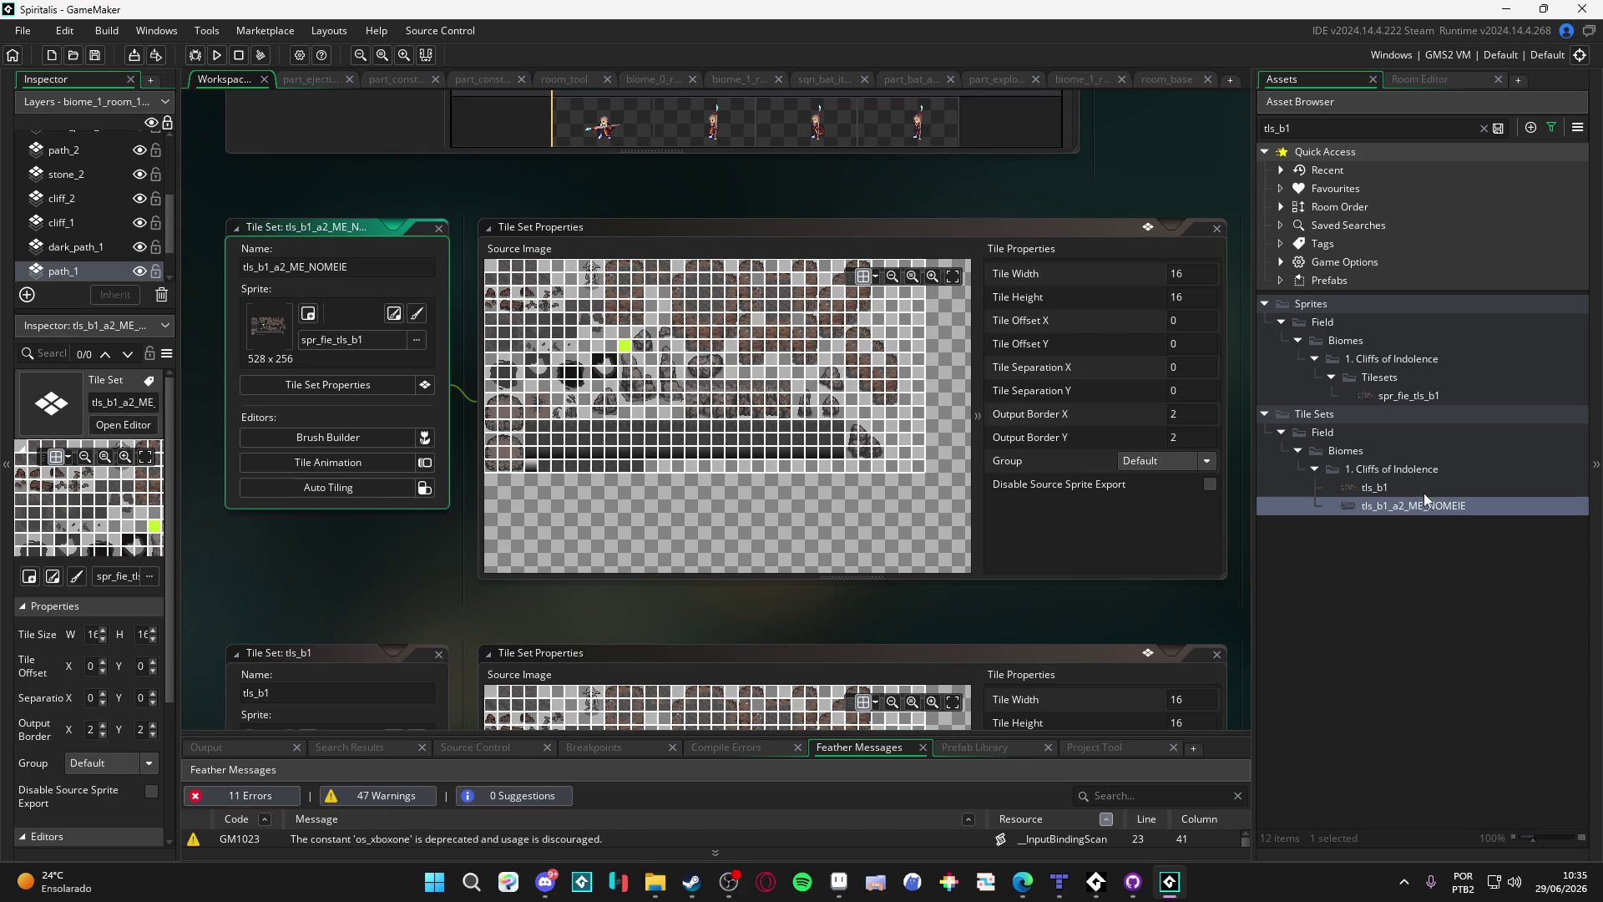
pyautogui.doubleClick(1417, 504)
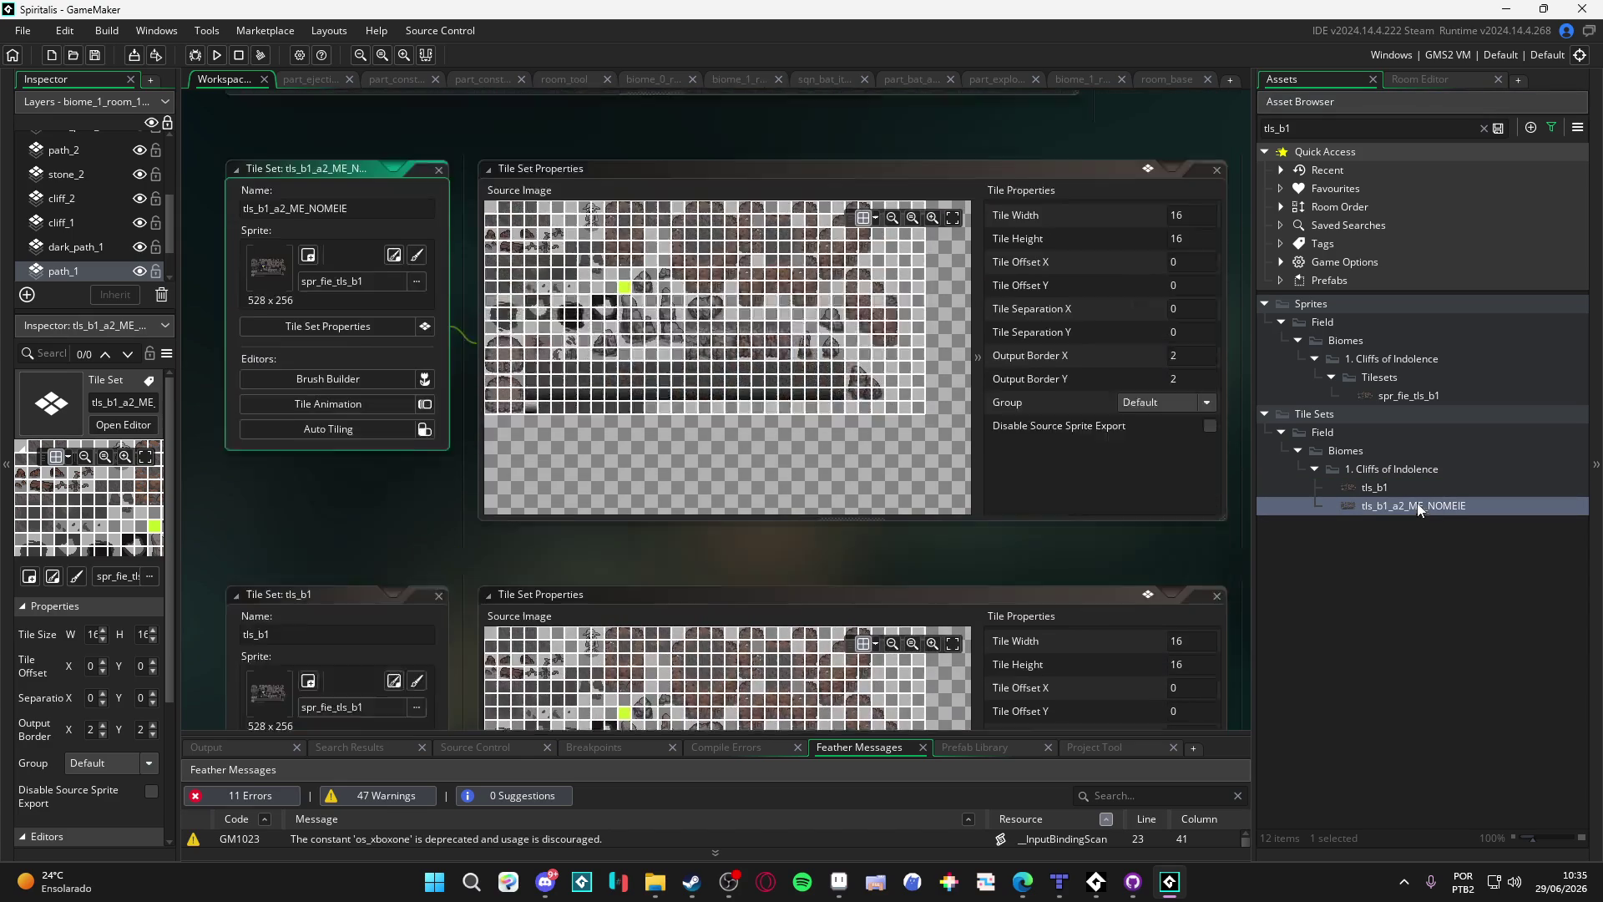
pyautogui.doubleClick(1423, 488)
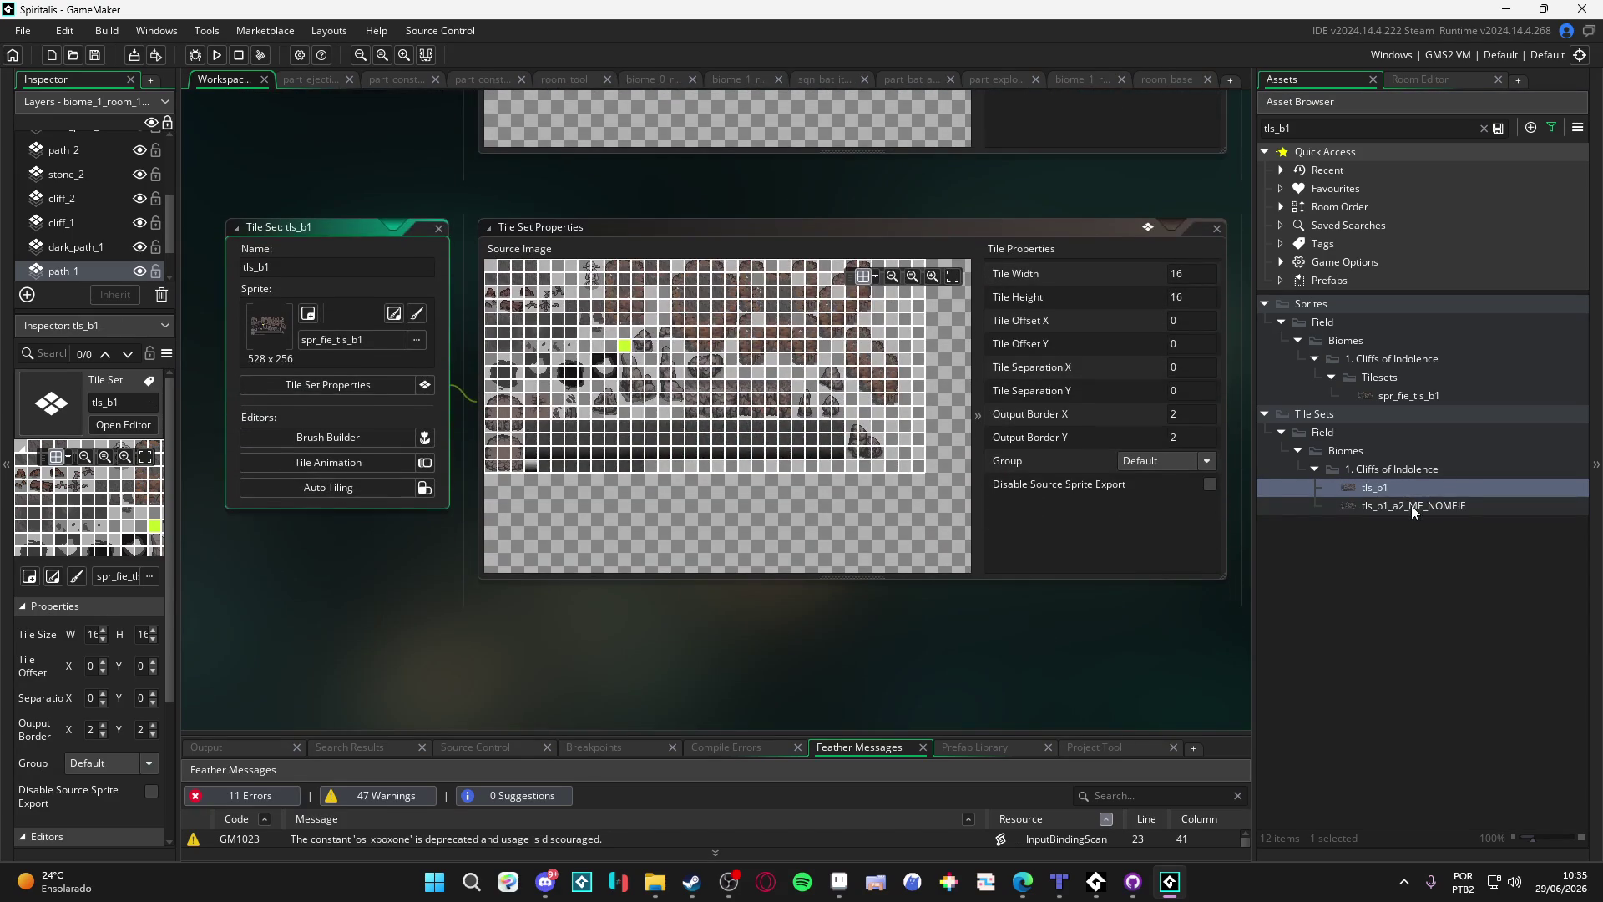
pyautogui.doubleClick(1411, 506)
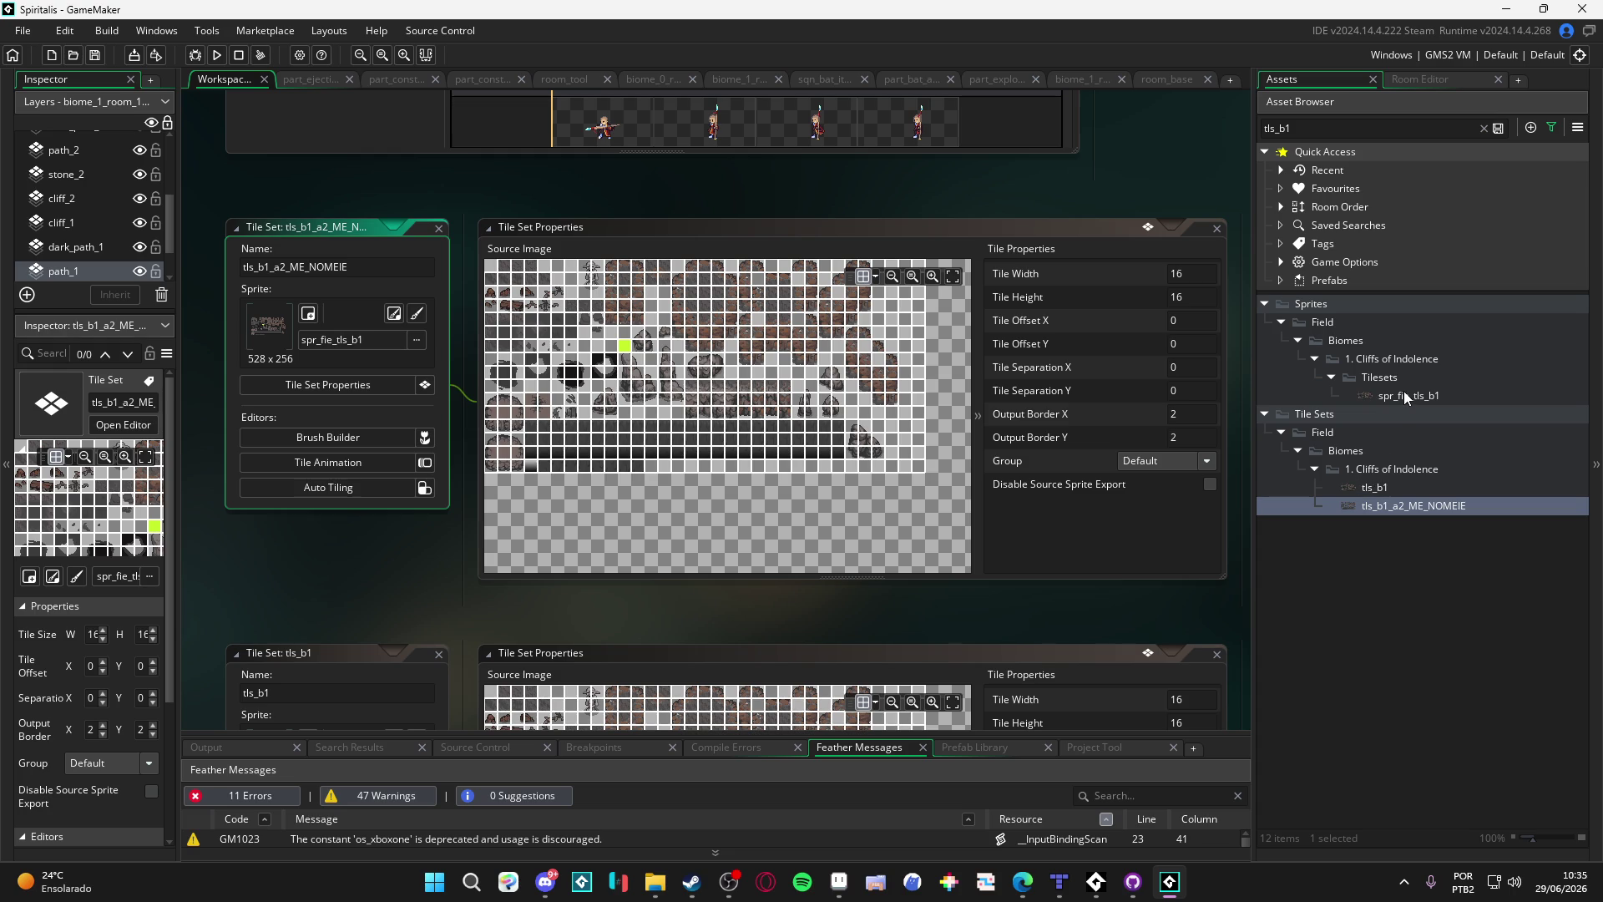
pyautogui.scroll(-3, 886, 594)
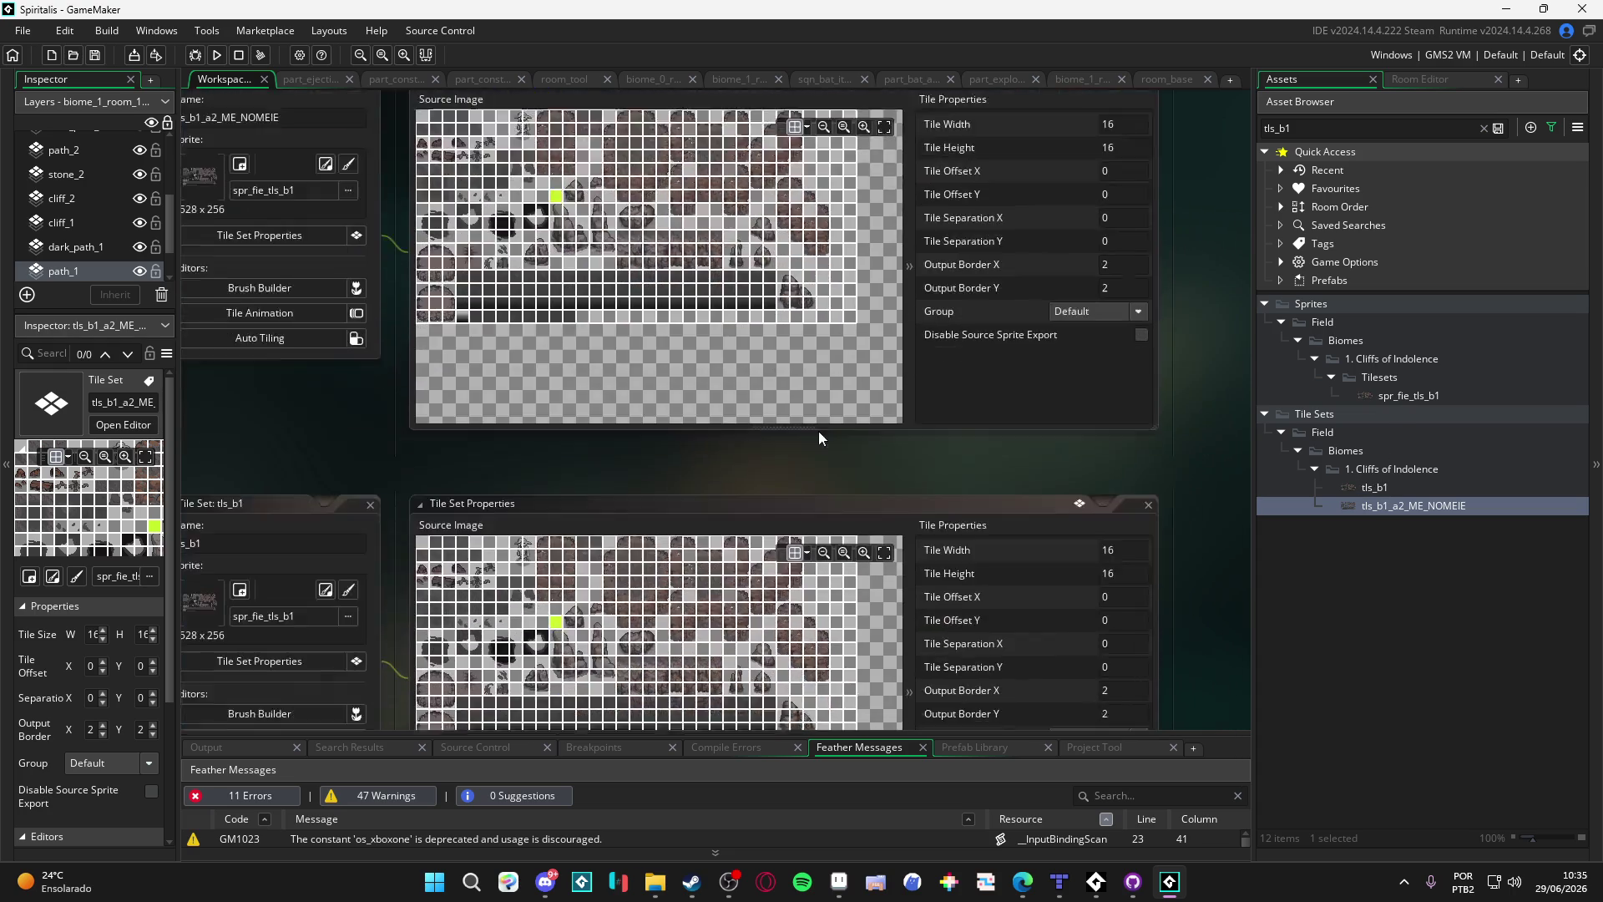
pyautogui.scroll(3, 1002, 413)
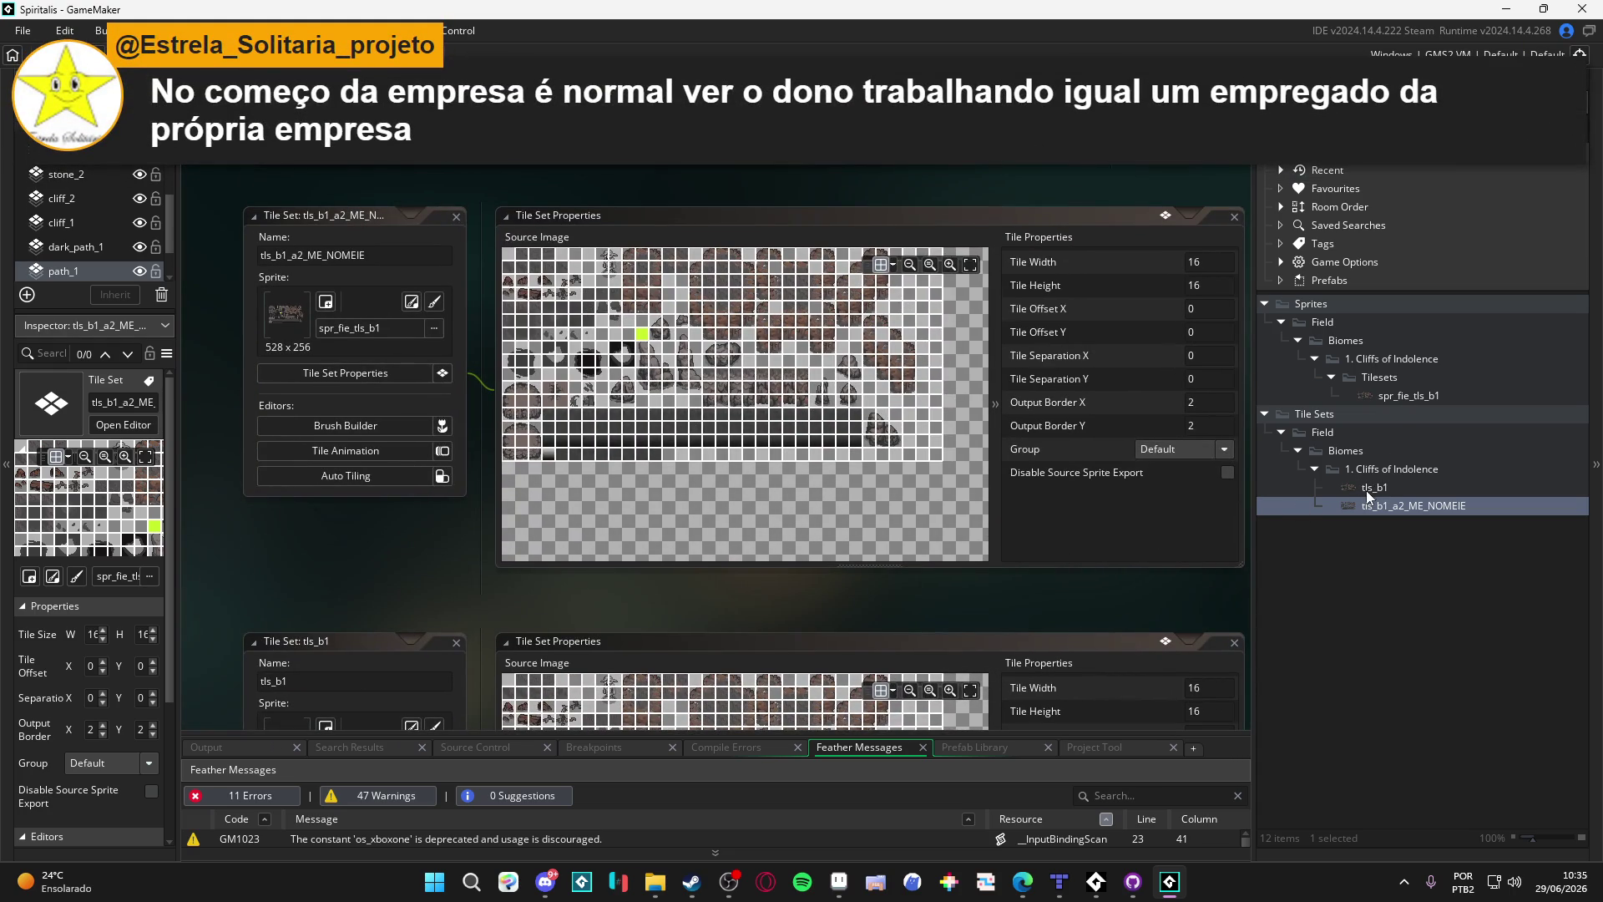
pyautogui.doubleClick(1370, 488)
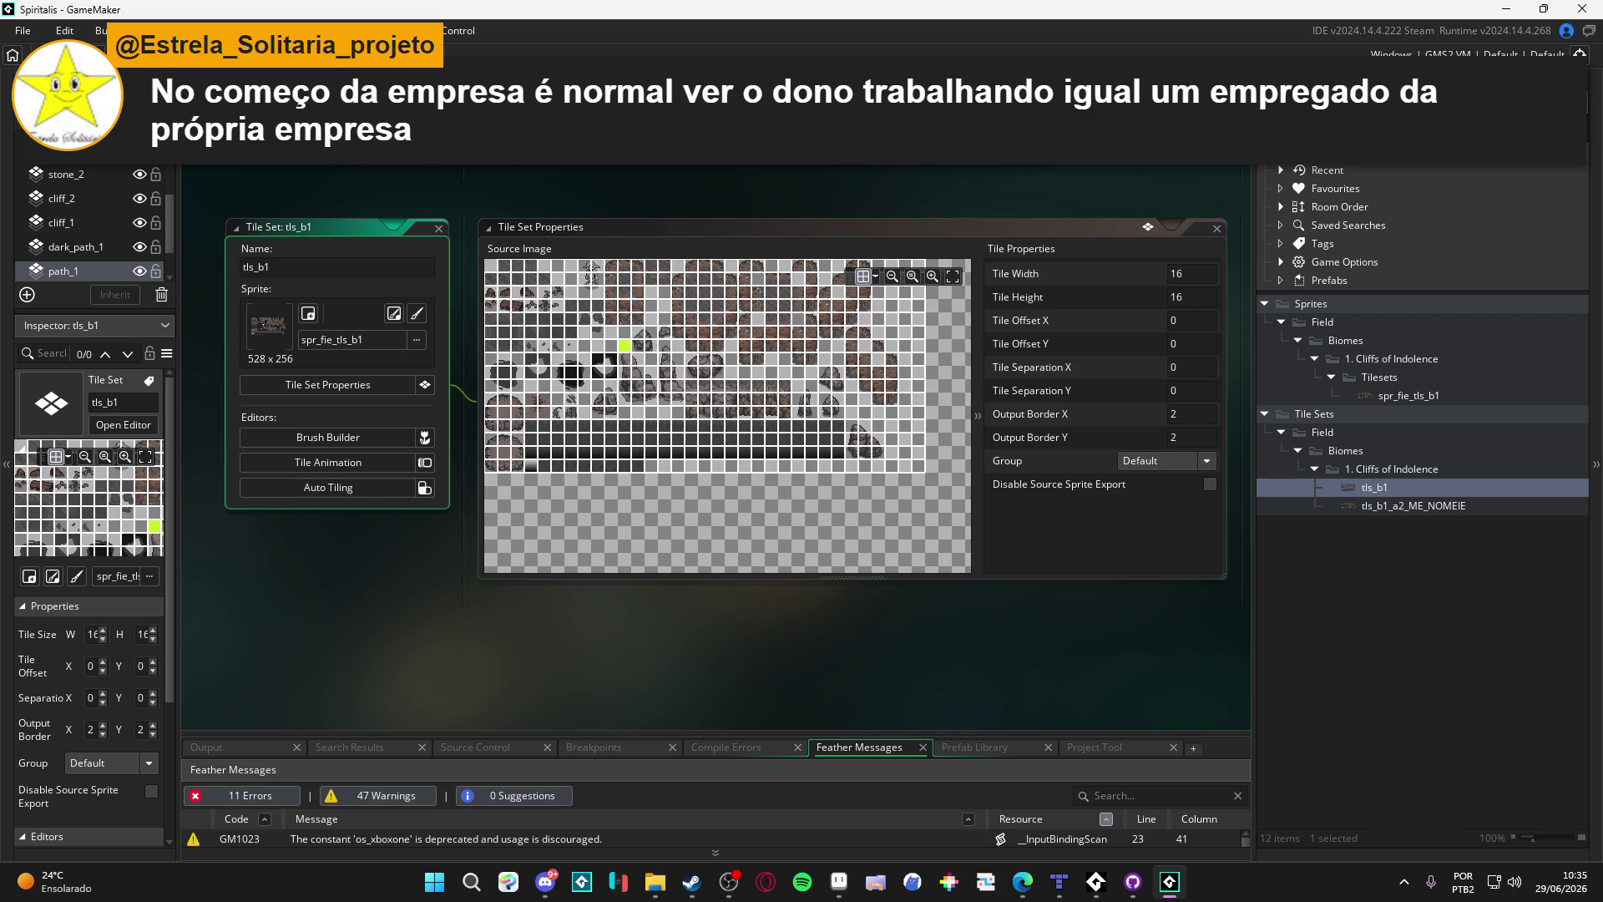
# Step: Return to the biome_1_room editor and select the path_1 tile layer
pyautogui.hotkey('ctrl', 'Tab')
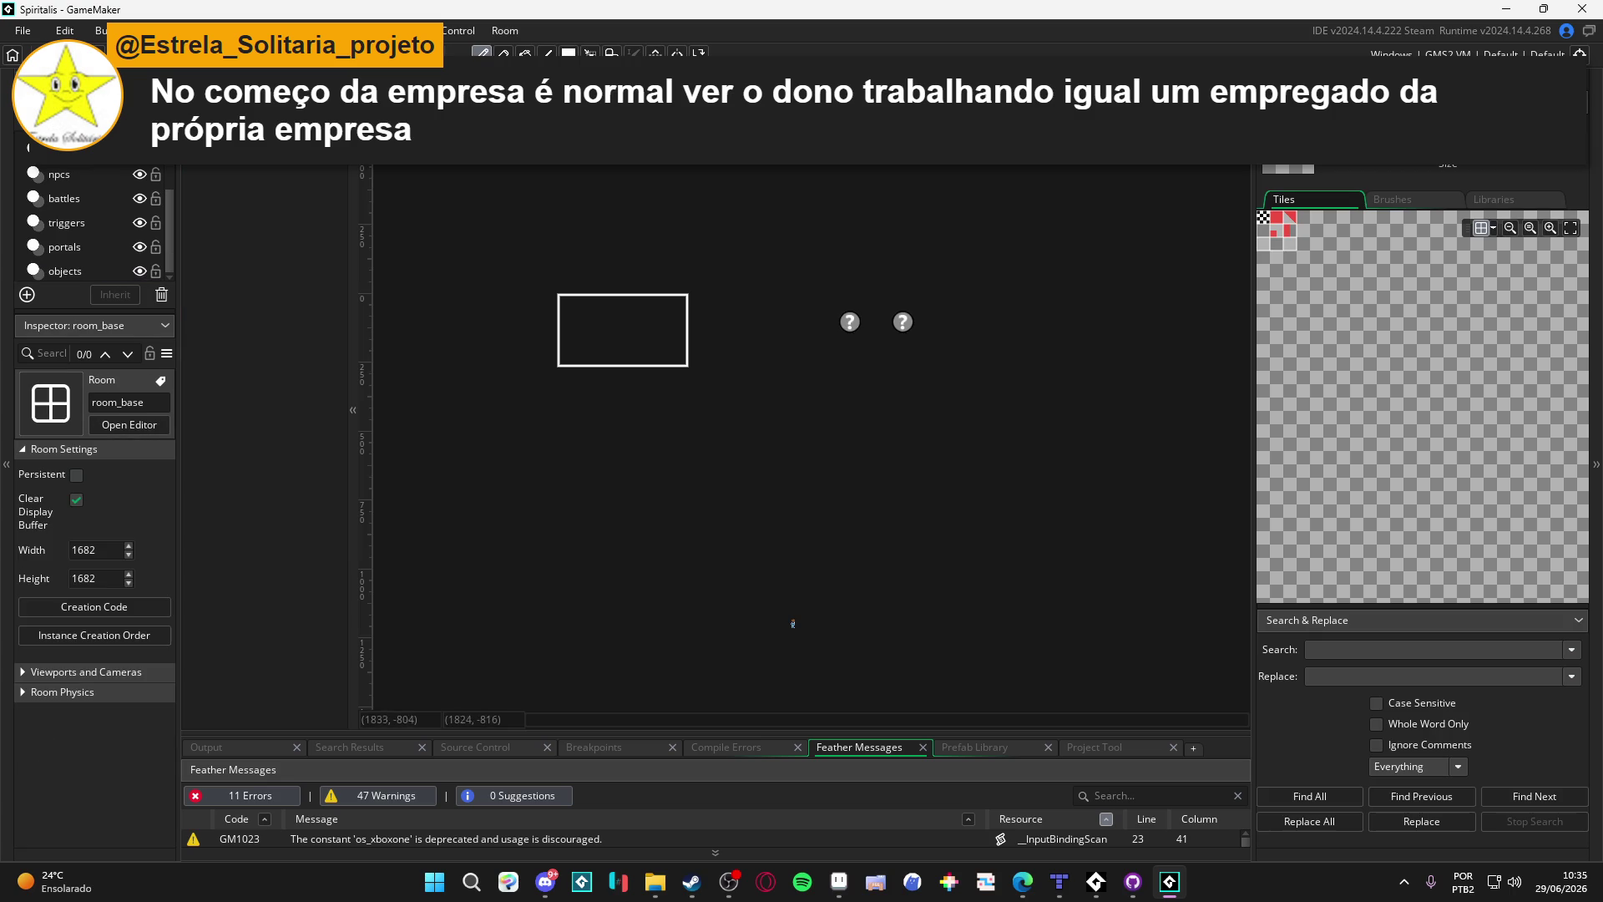
pyautogui.hotkey('ctrl', 'Tab')
pyautogui.hotkey('ctrl', 'Tab')
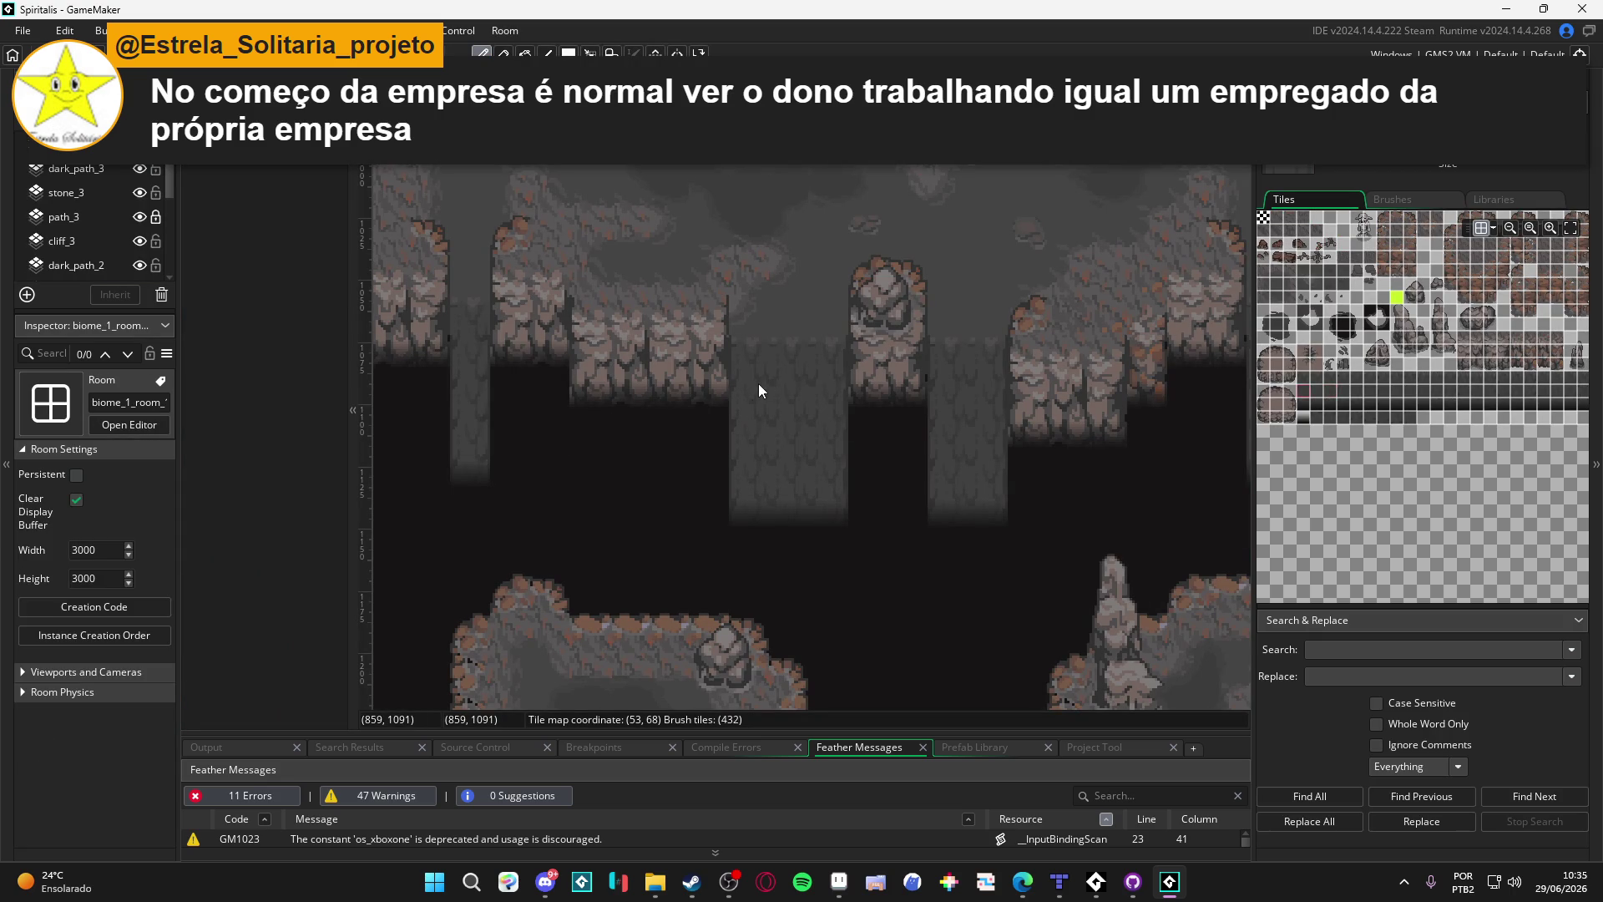
pyautogui.scroll(-3, 123, 217)
pyautogui.click(113, 247)
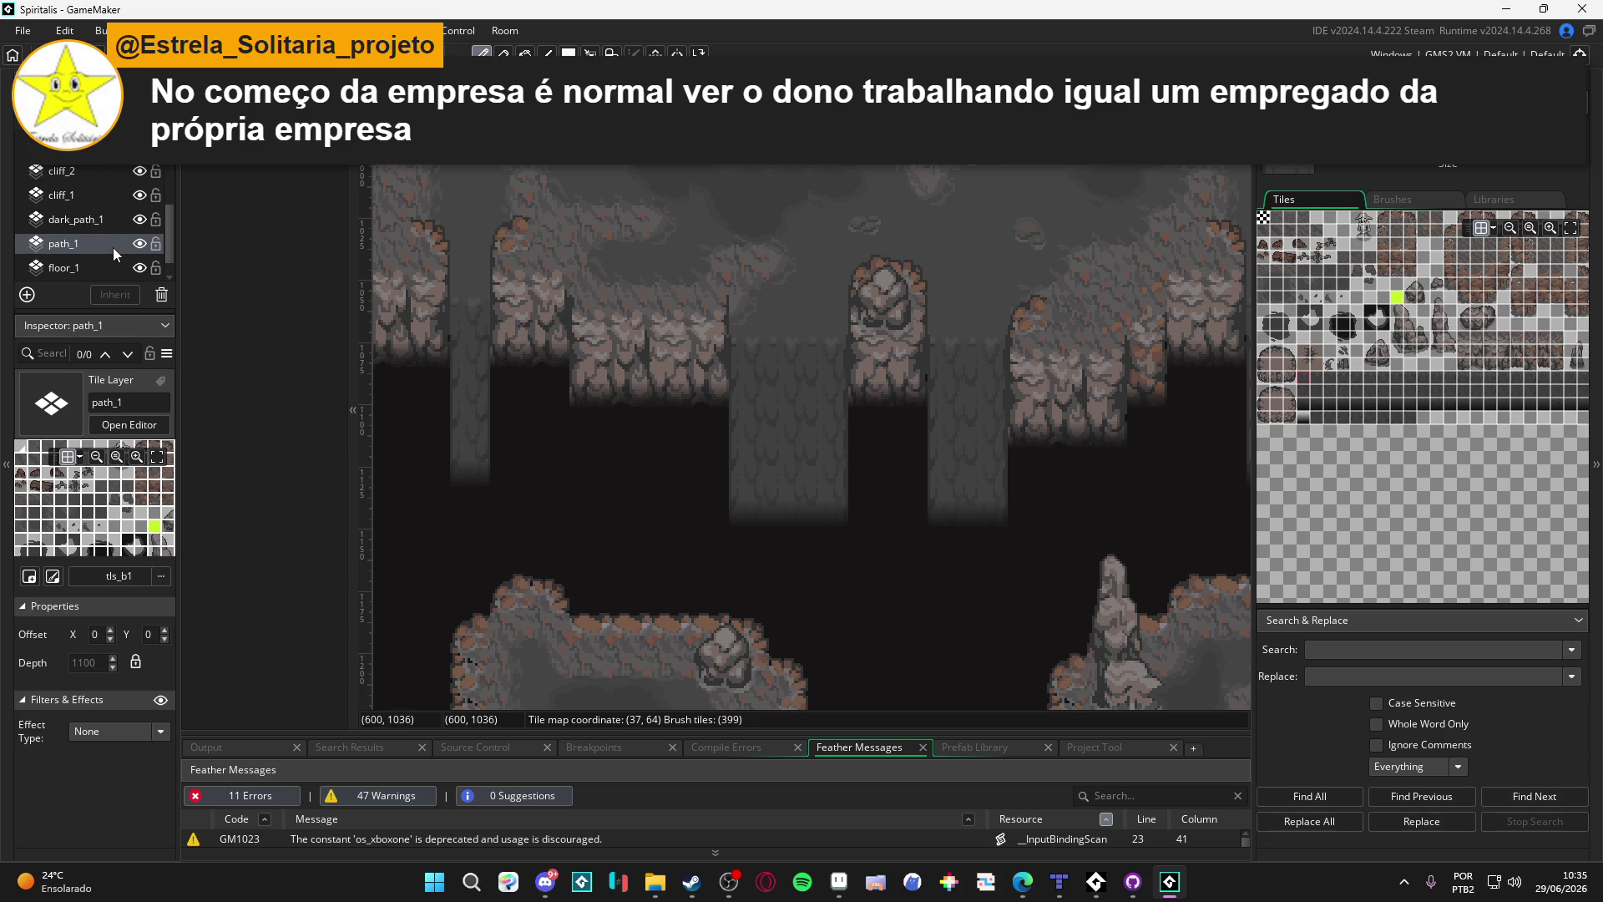
# Step: Add a new blank animation in the tls_b1 tile set's Tile Animation editor
pyautogui.hotkey('ctrl', 'alt', 'a')
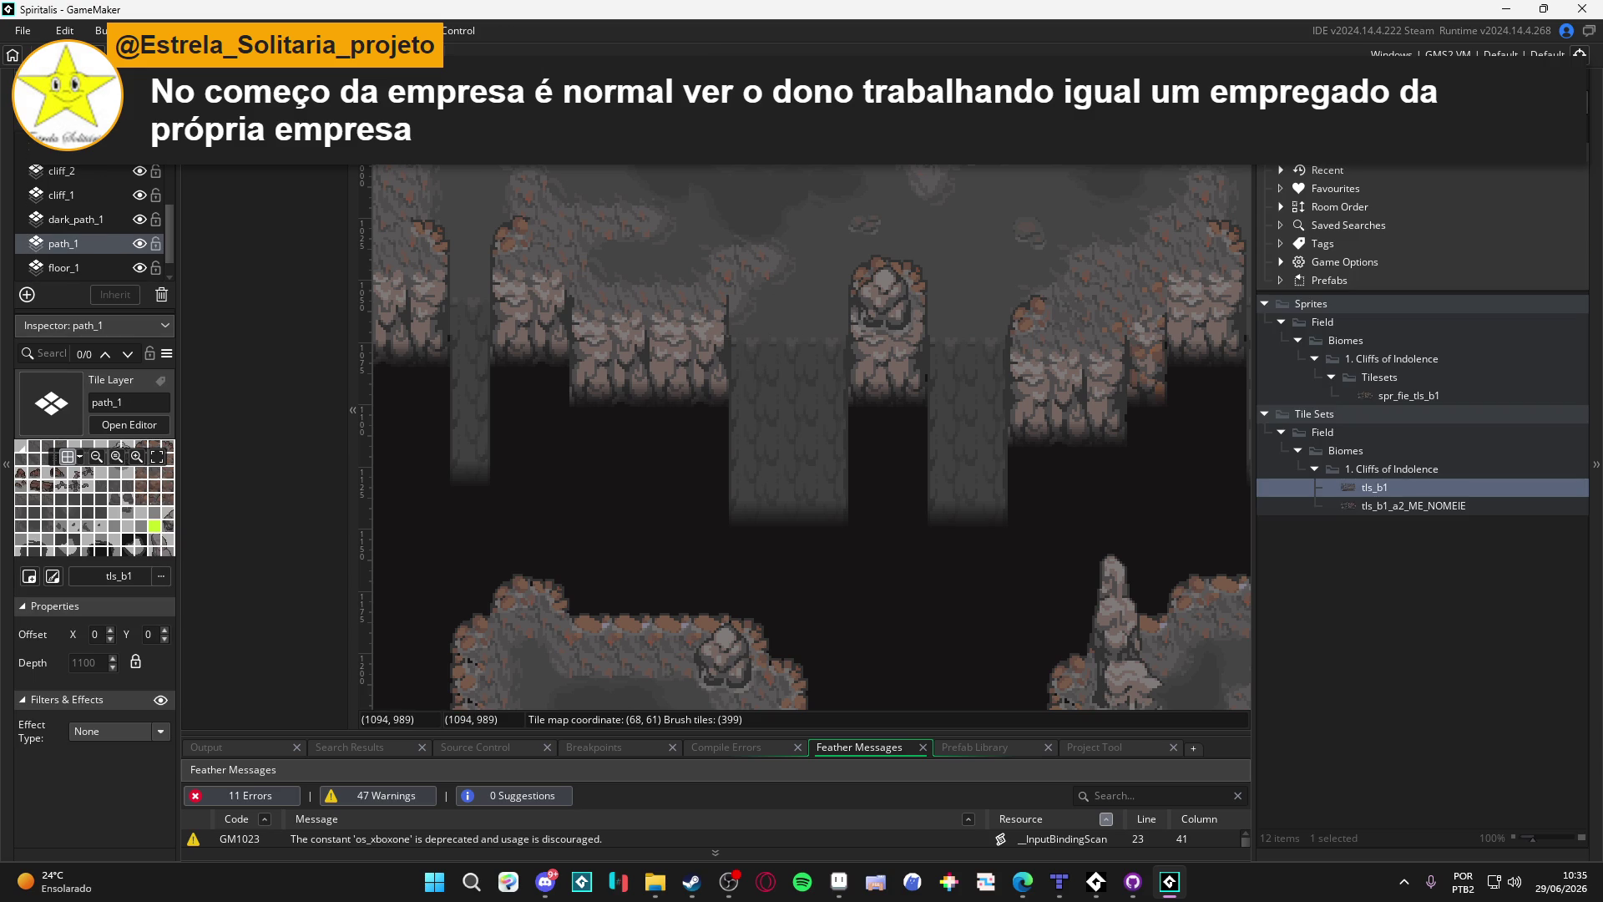
pyautogui.doubleClick(1368, 489)
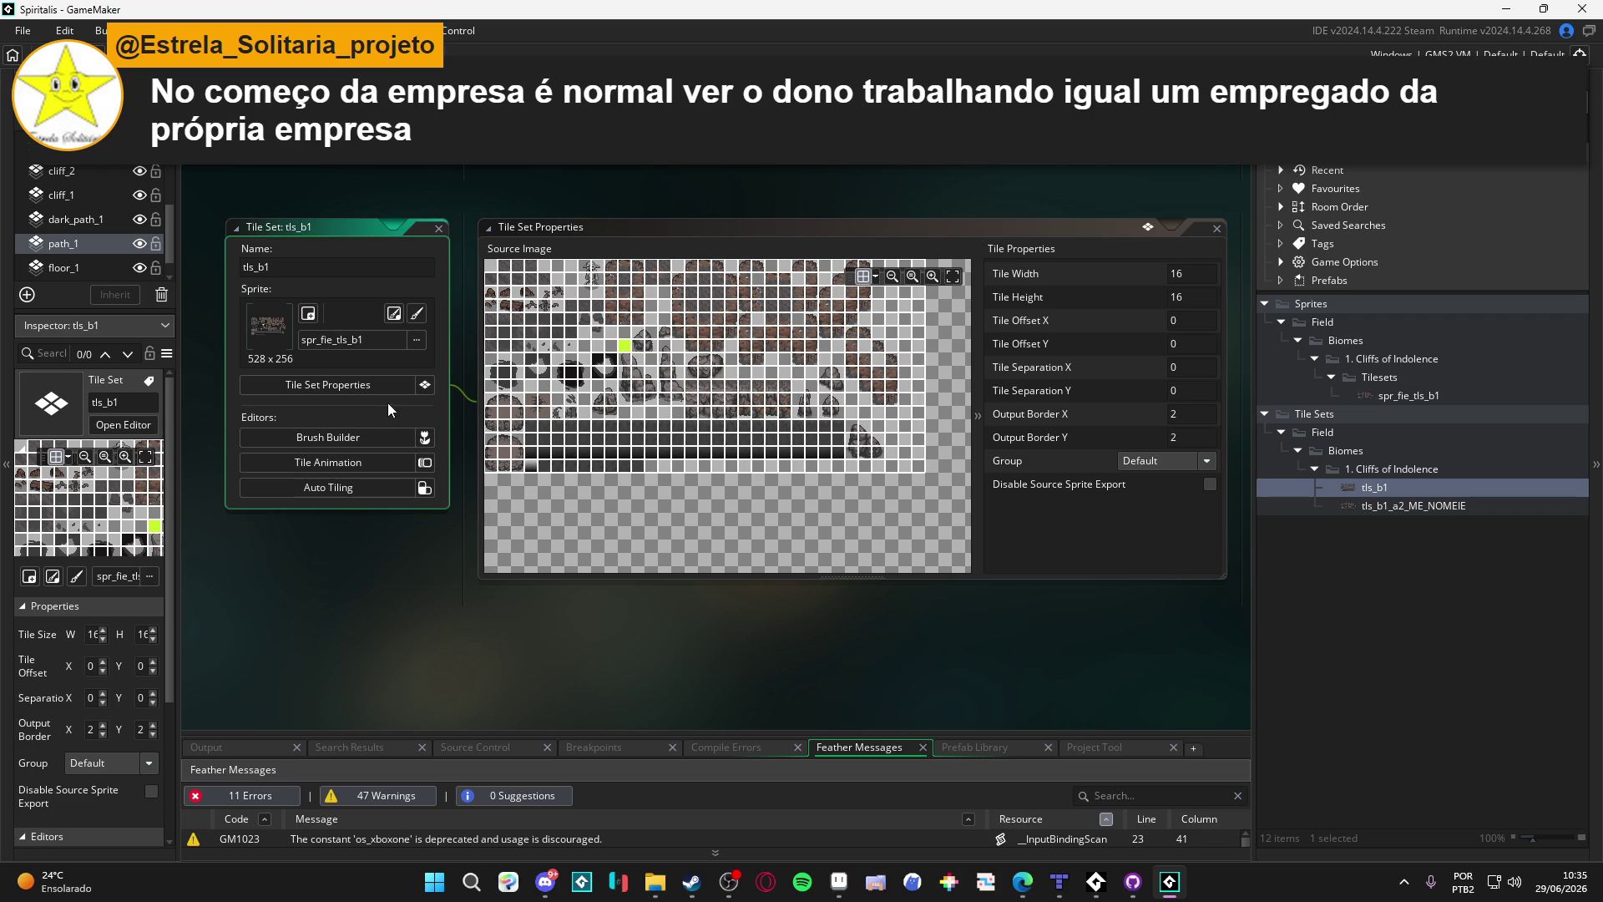
pyautogui.click(431, 462)
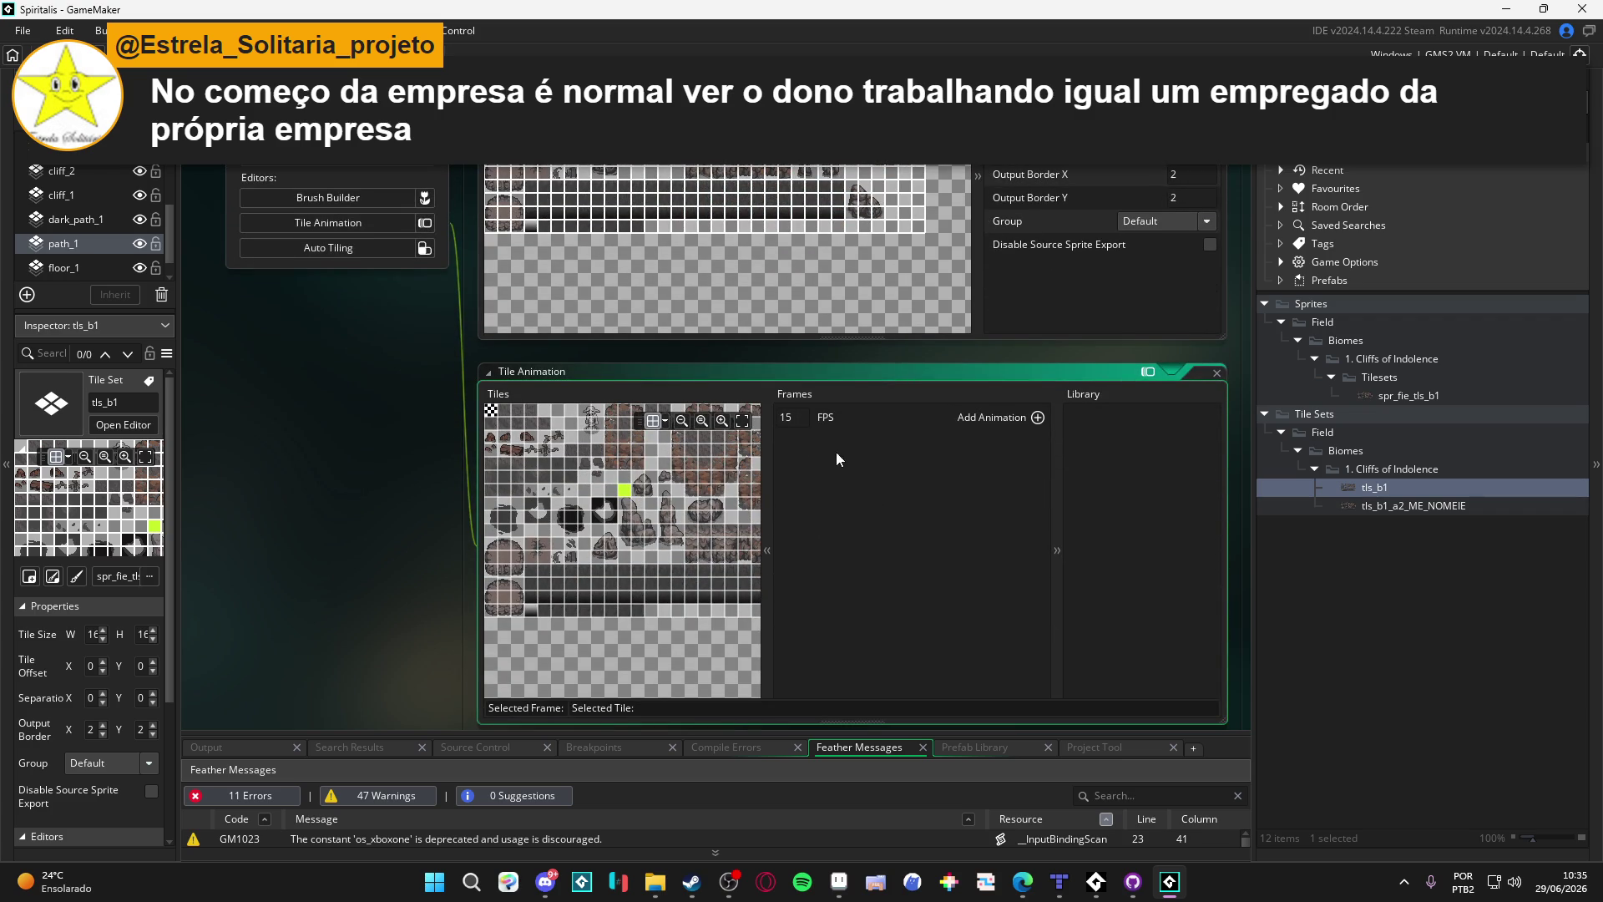
pyautogui.click(1039, 417)
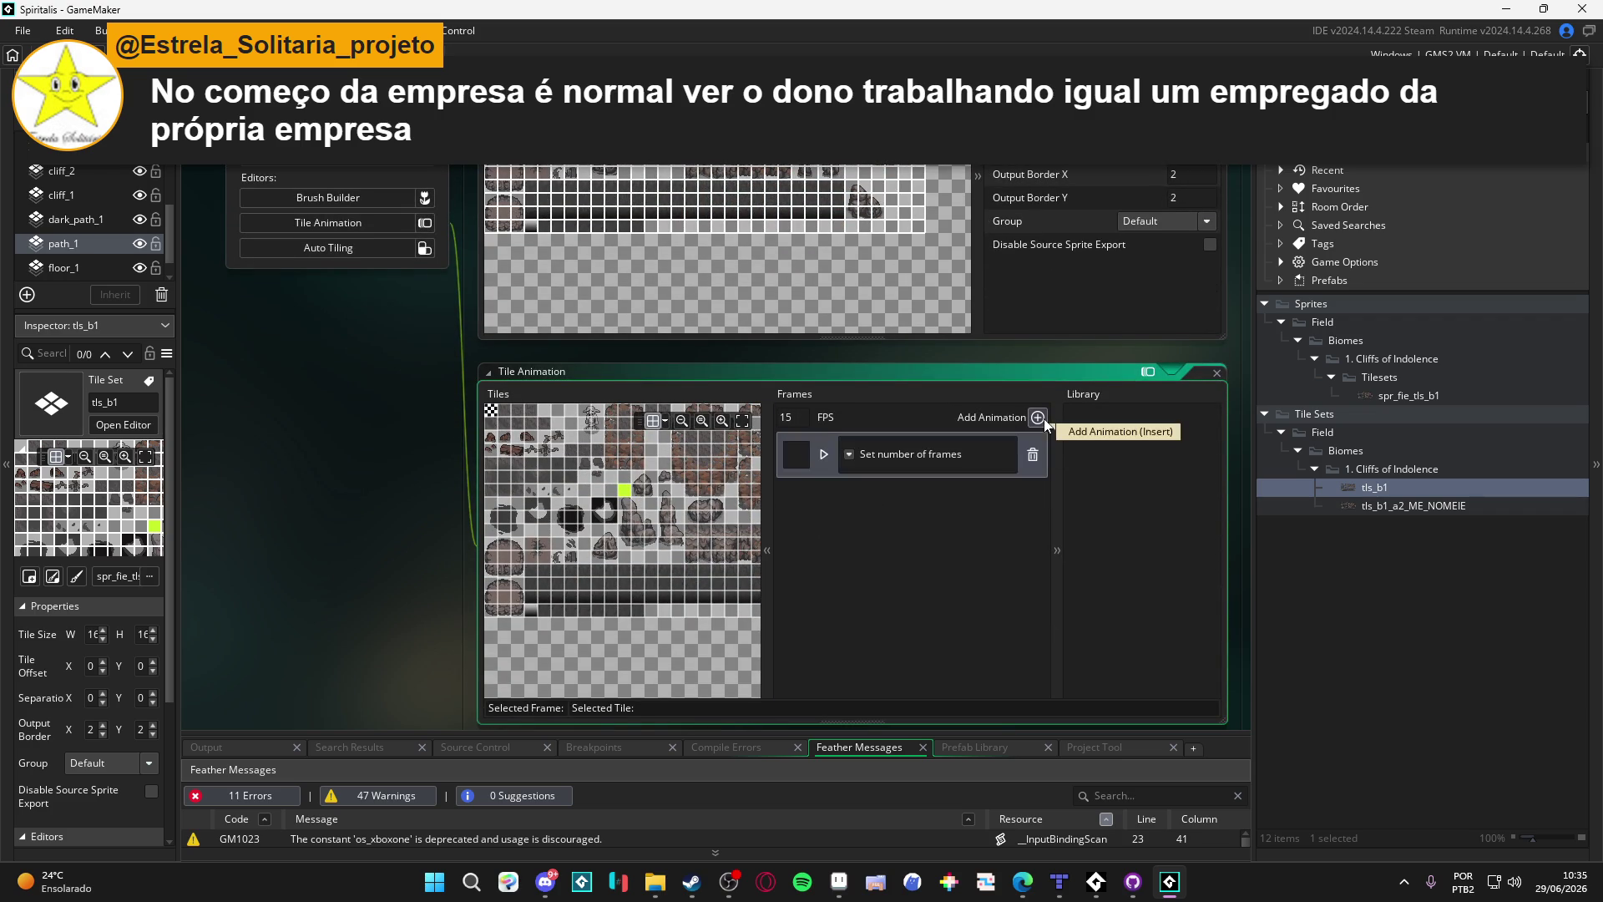
pyautogui.scroll(-2, 637, 573)
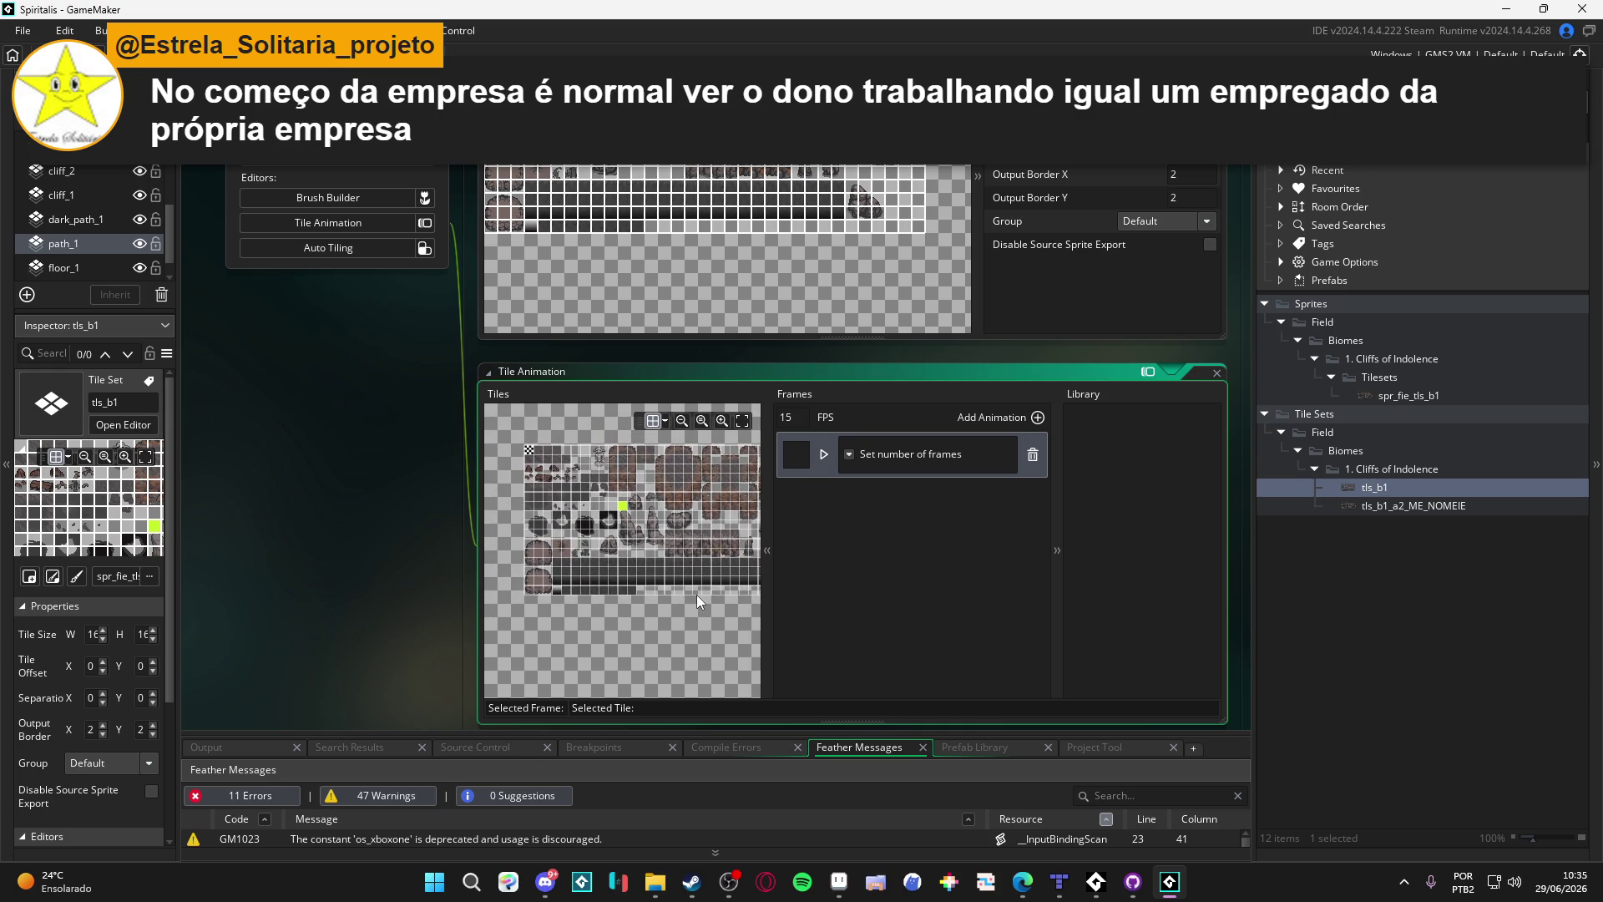
pyautogui.click(1059, 881)
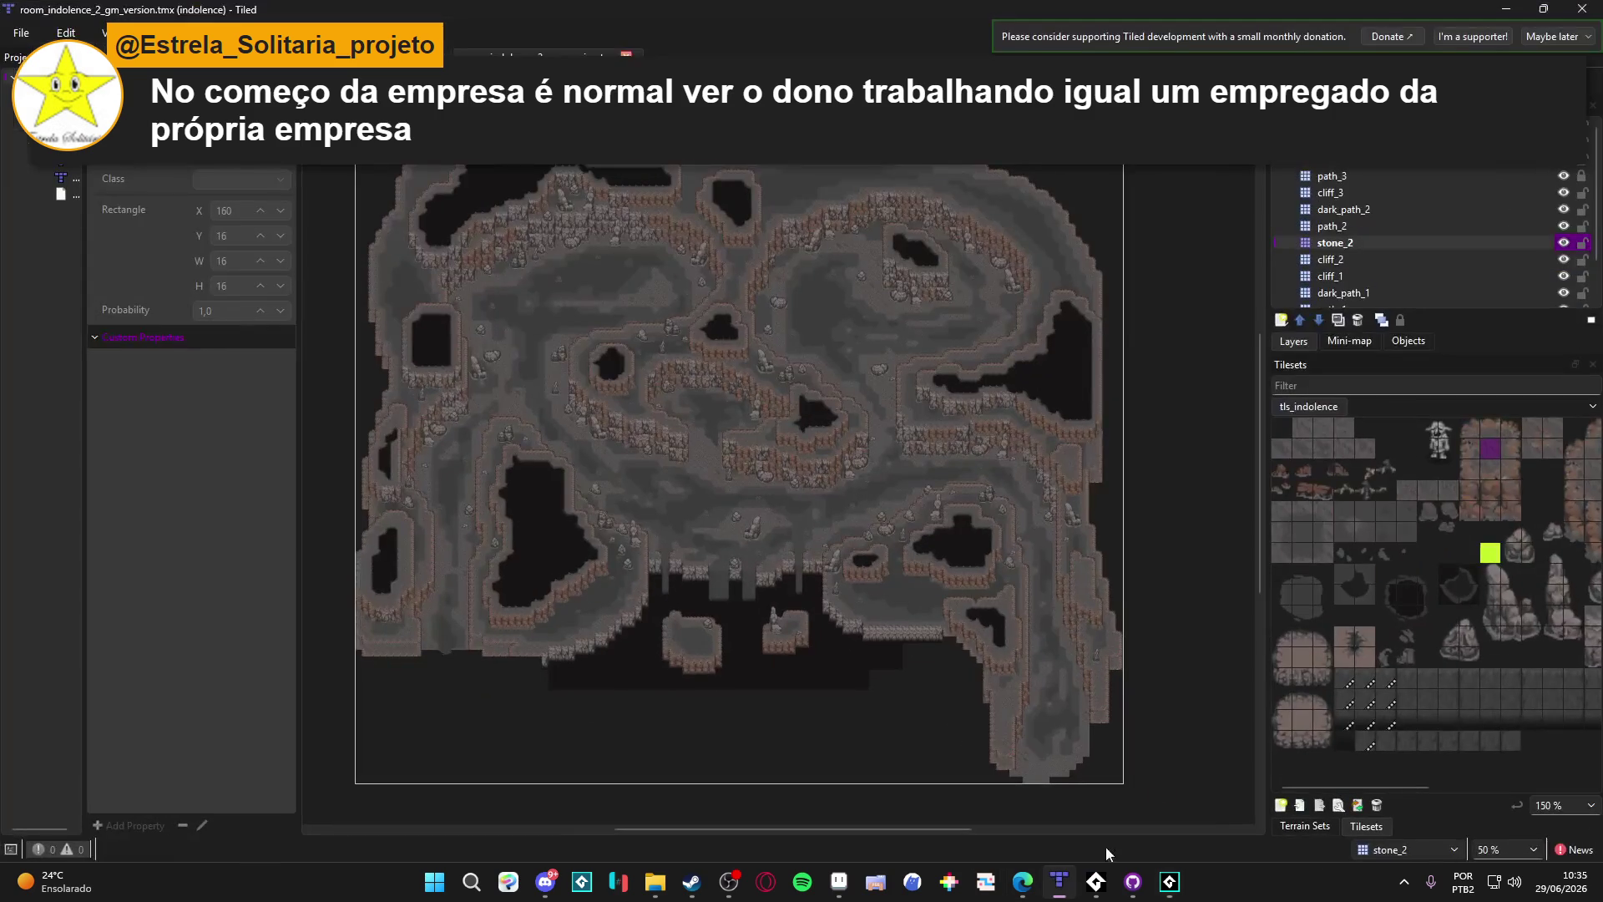
# Step: In Tiled, view the hatched tls_indolence tile's frames in the Tile Animation Editor
pyautogui.scroll(10, 717, 584)
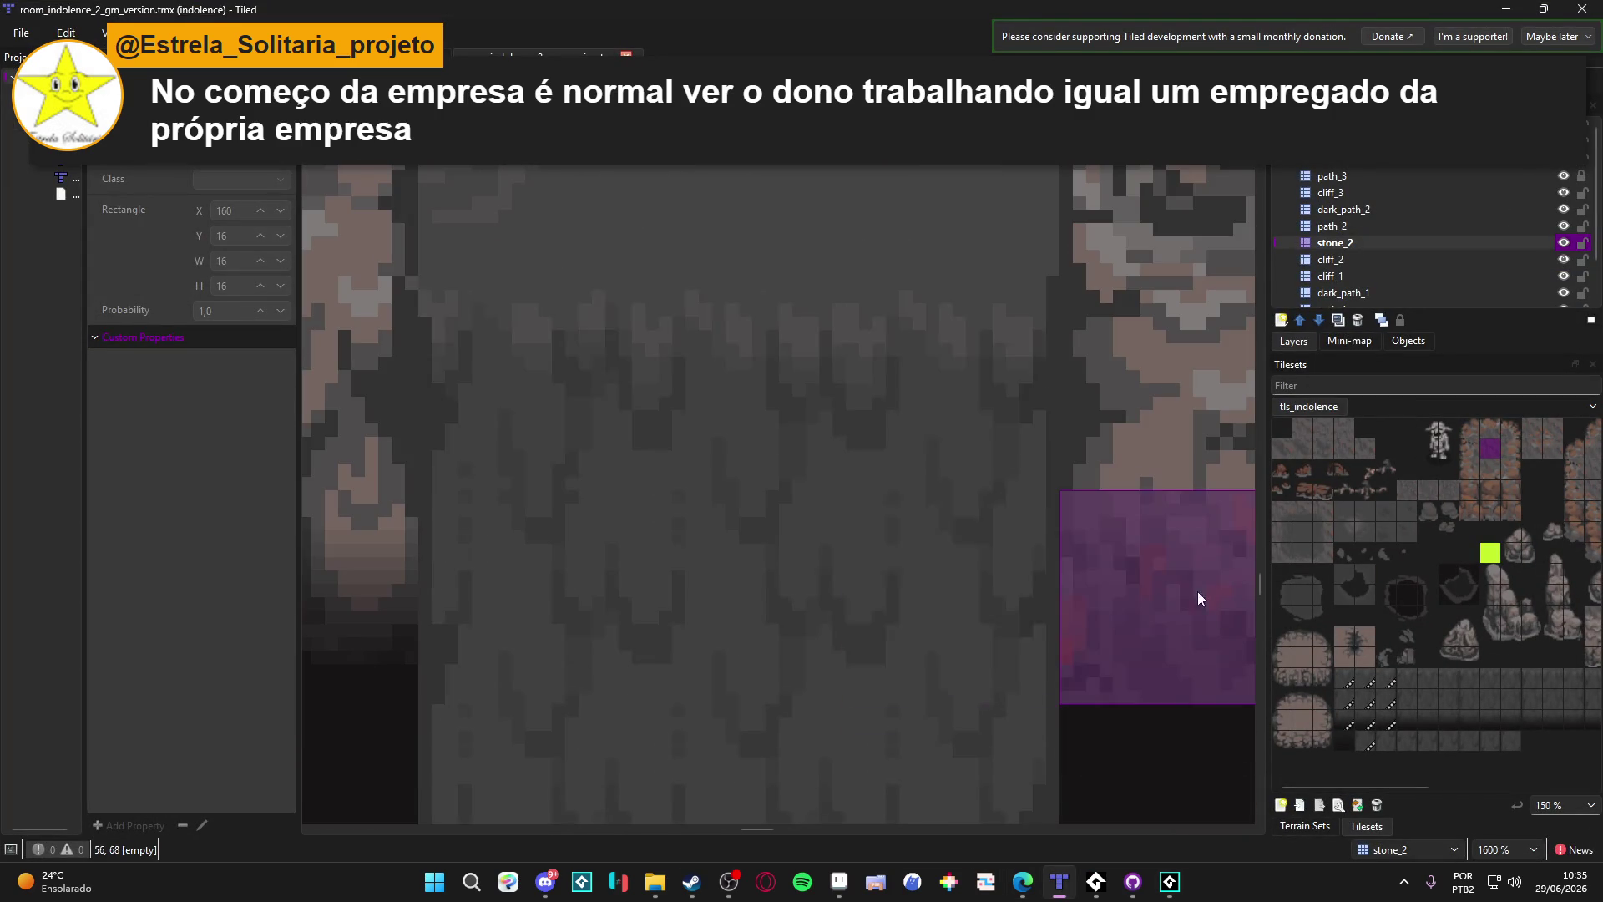
pyautogui.click(1358, 807)
pyautogui.click(518, 621)
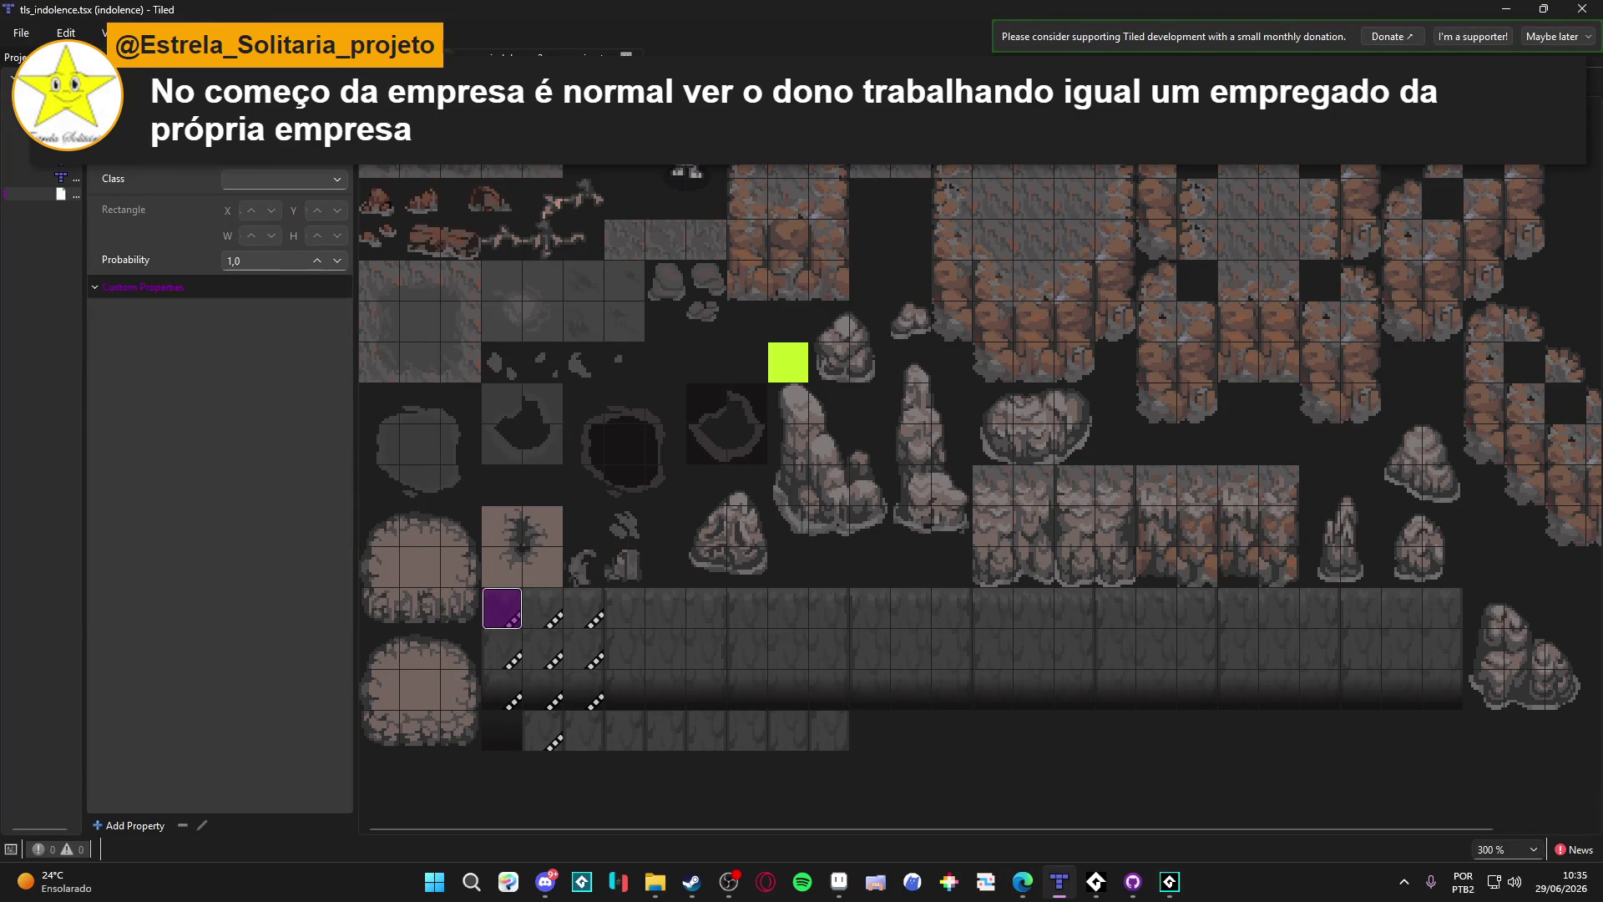
pyautogui.click(627, 56)
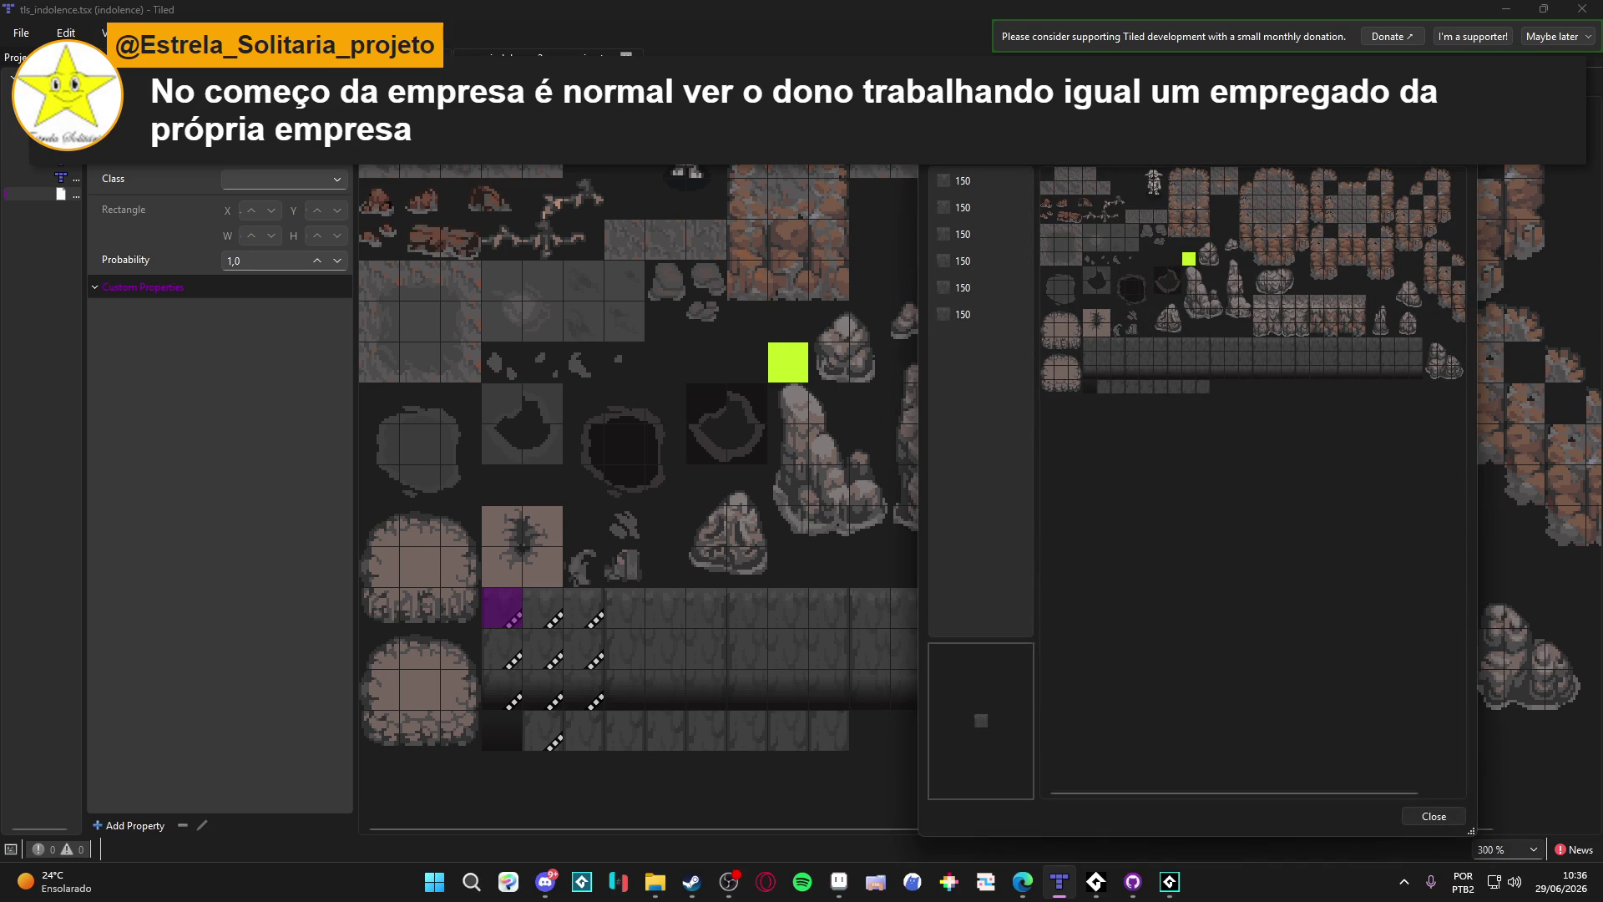
pyautogui.click(1508, 8)
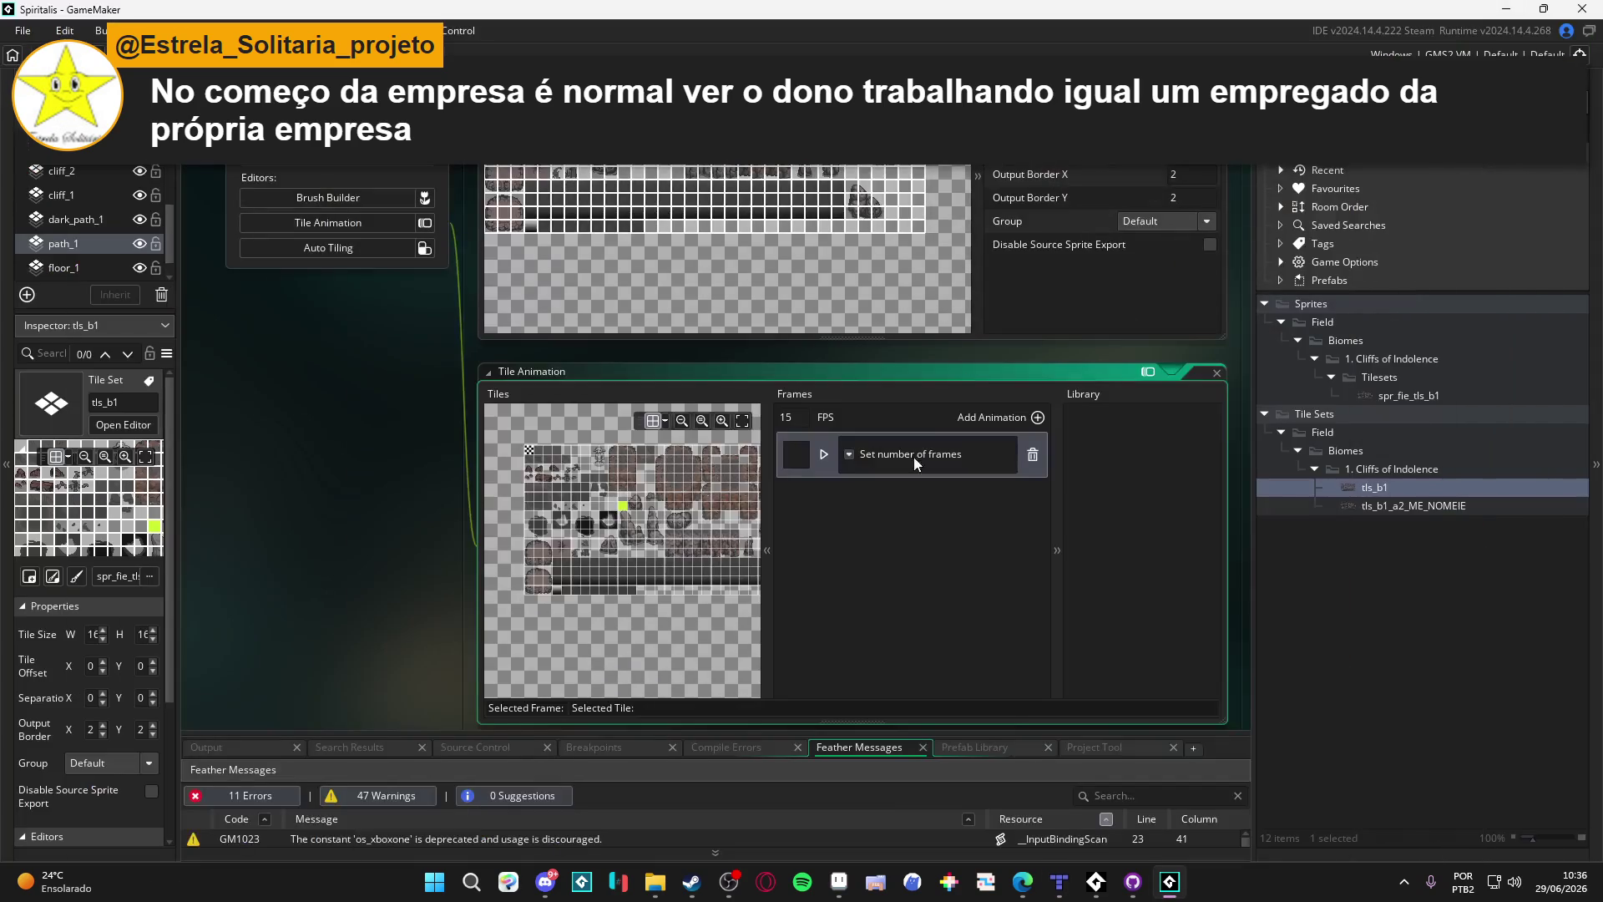
# Step: Open tls_b1's frame count choices, compare with Tiled, and return to GameMaker
pyautogui.click(854, 453)
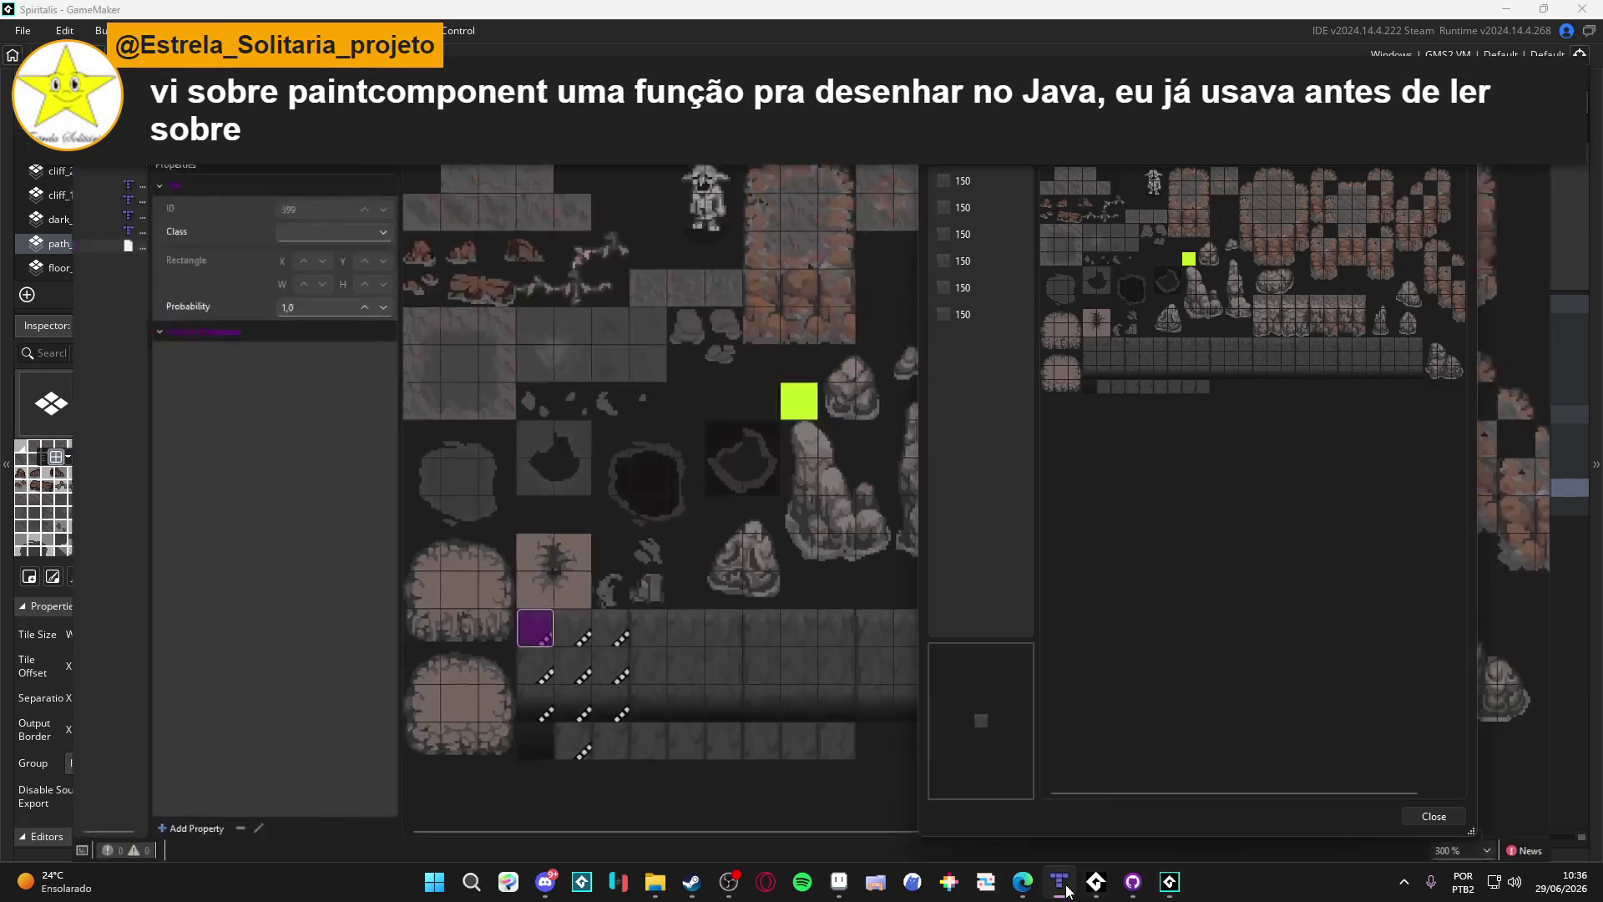
pyautogui.click(1072, 886)
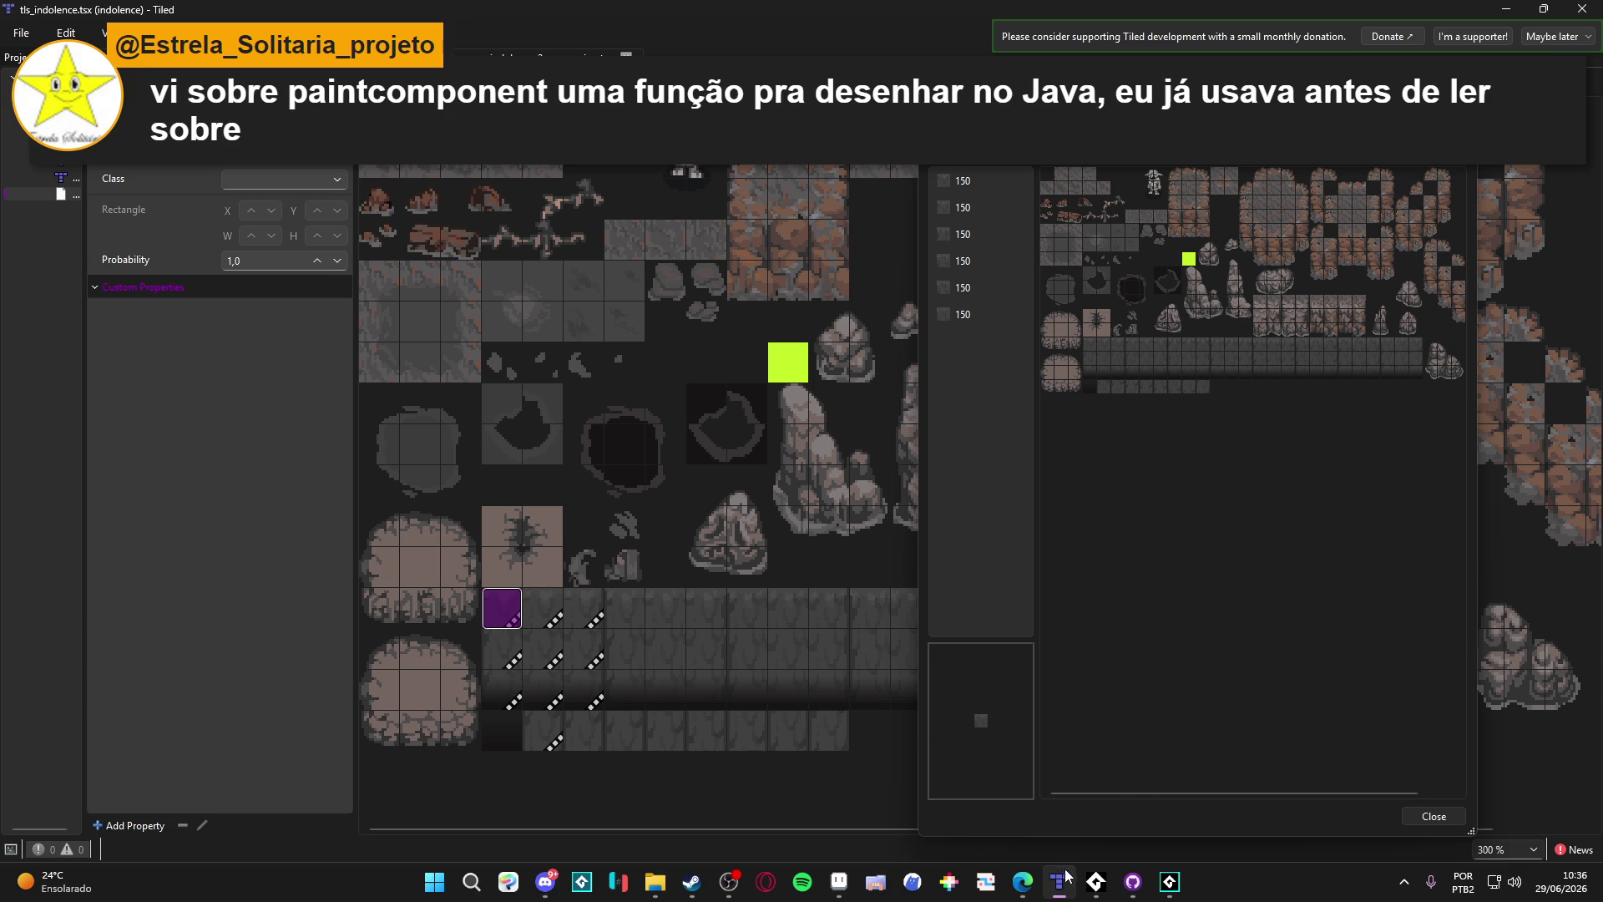
pyautogui.click(1166, 888)
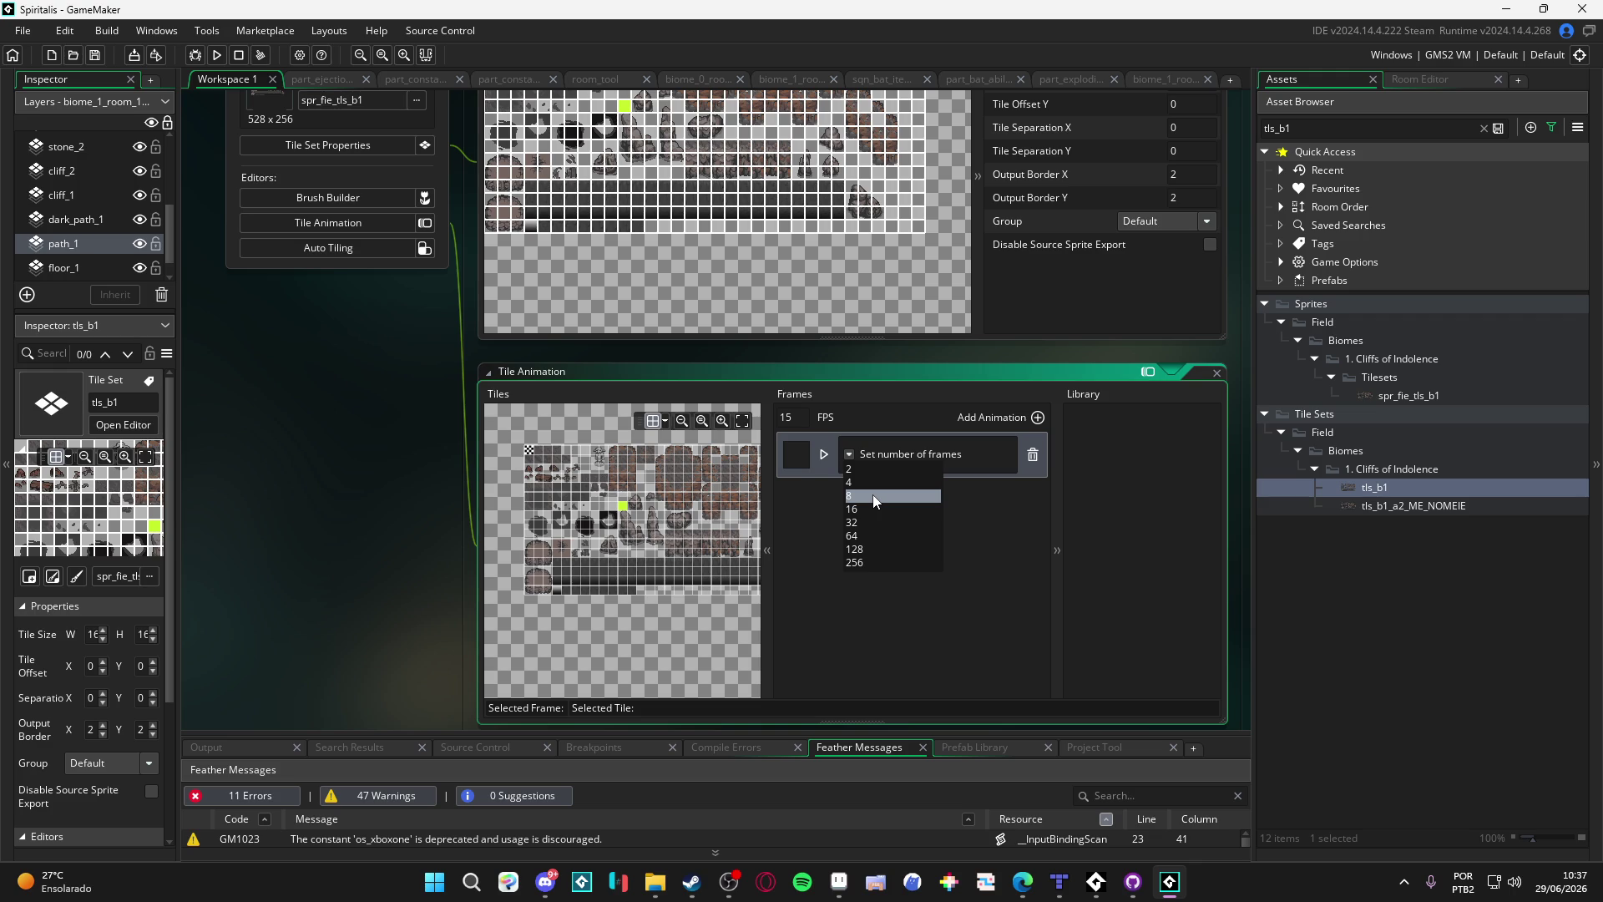
# Step: Set the tls_b1 tile animation to 4 frames
pyautogui.click(884, 609)
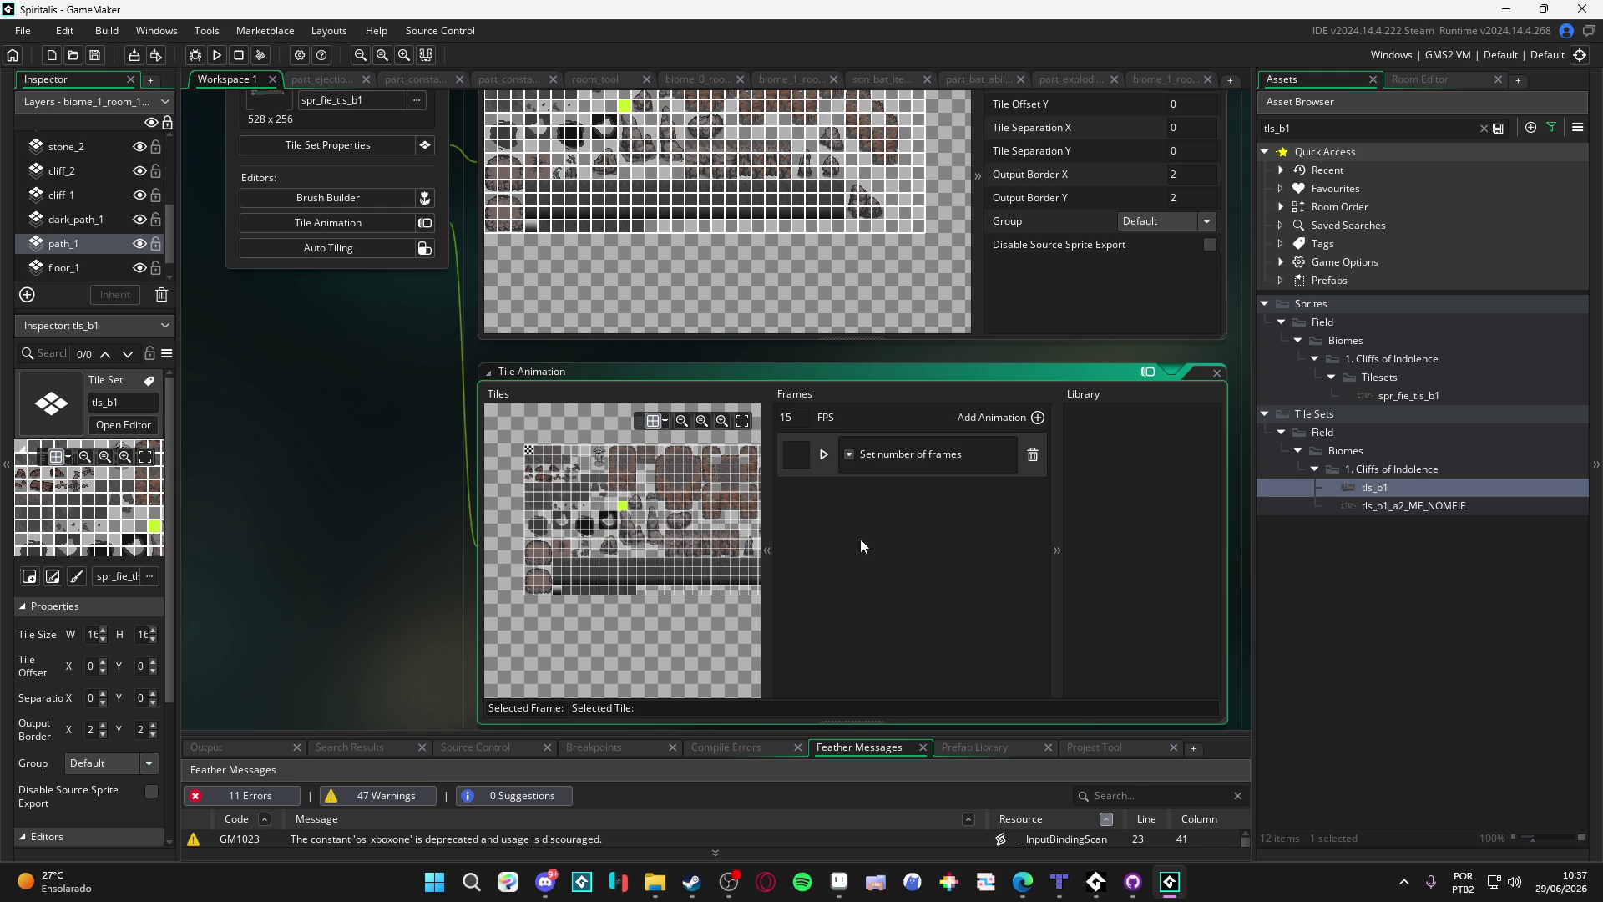
pyautogui.click(850, 453)
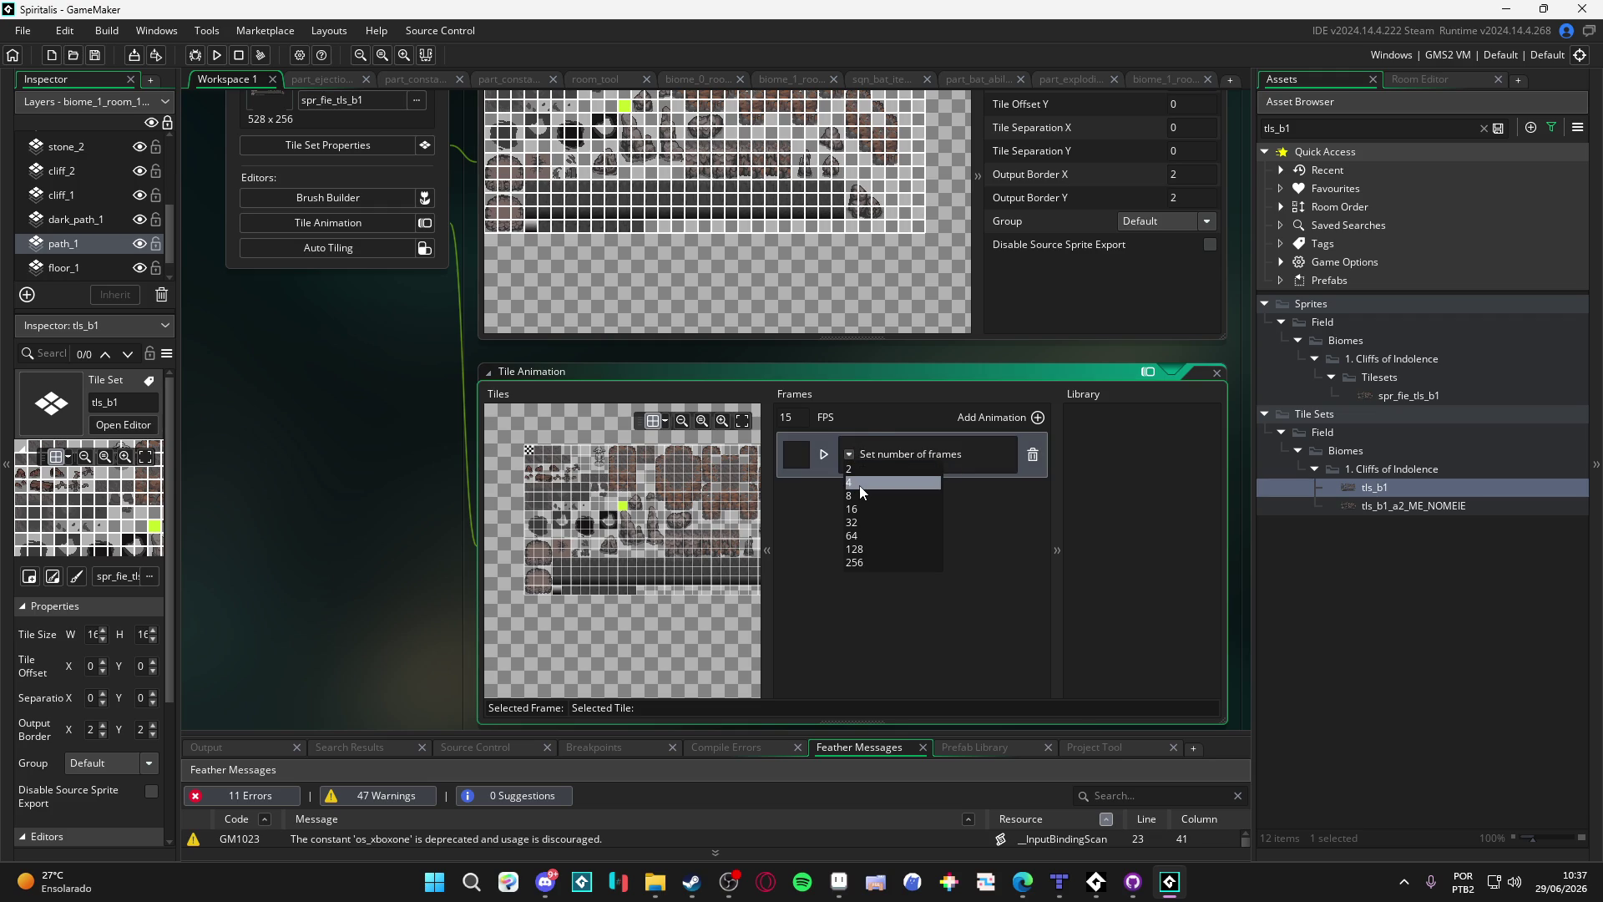
pyautogui.click(861, 486)
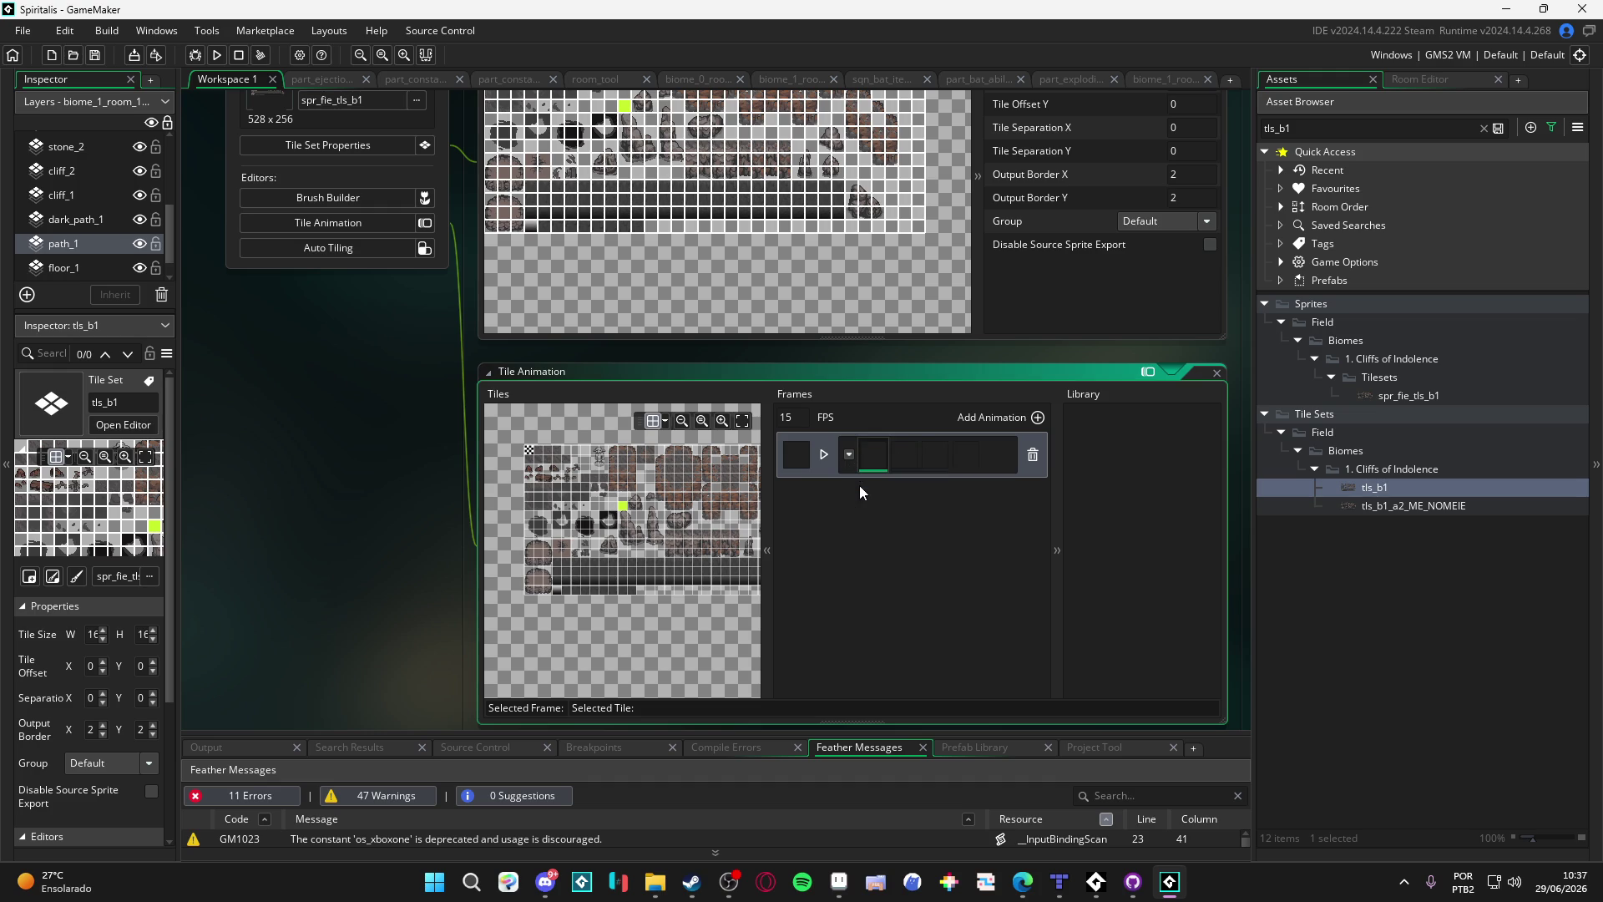
pyautogui.click(548, 589)
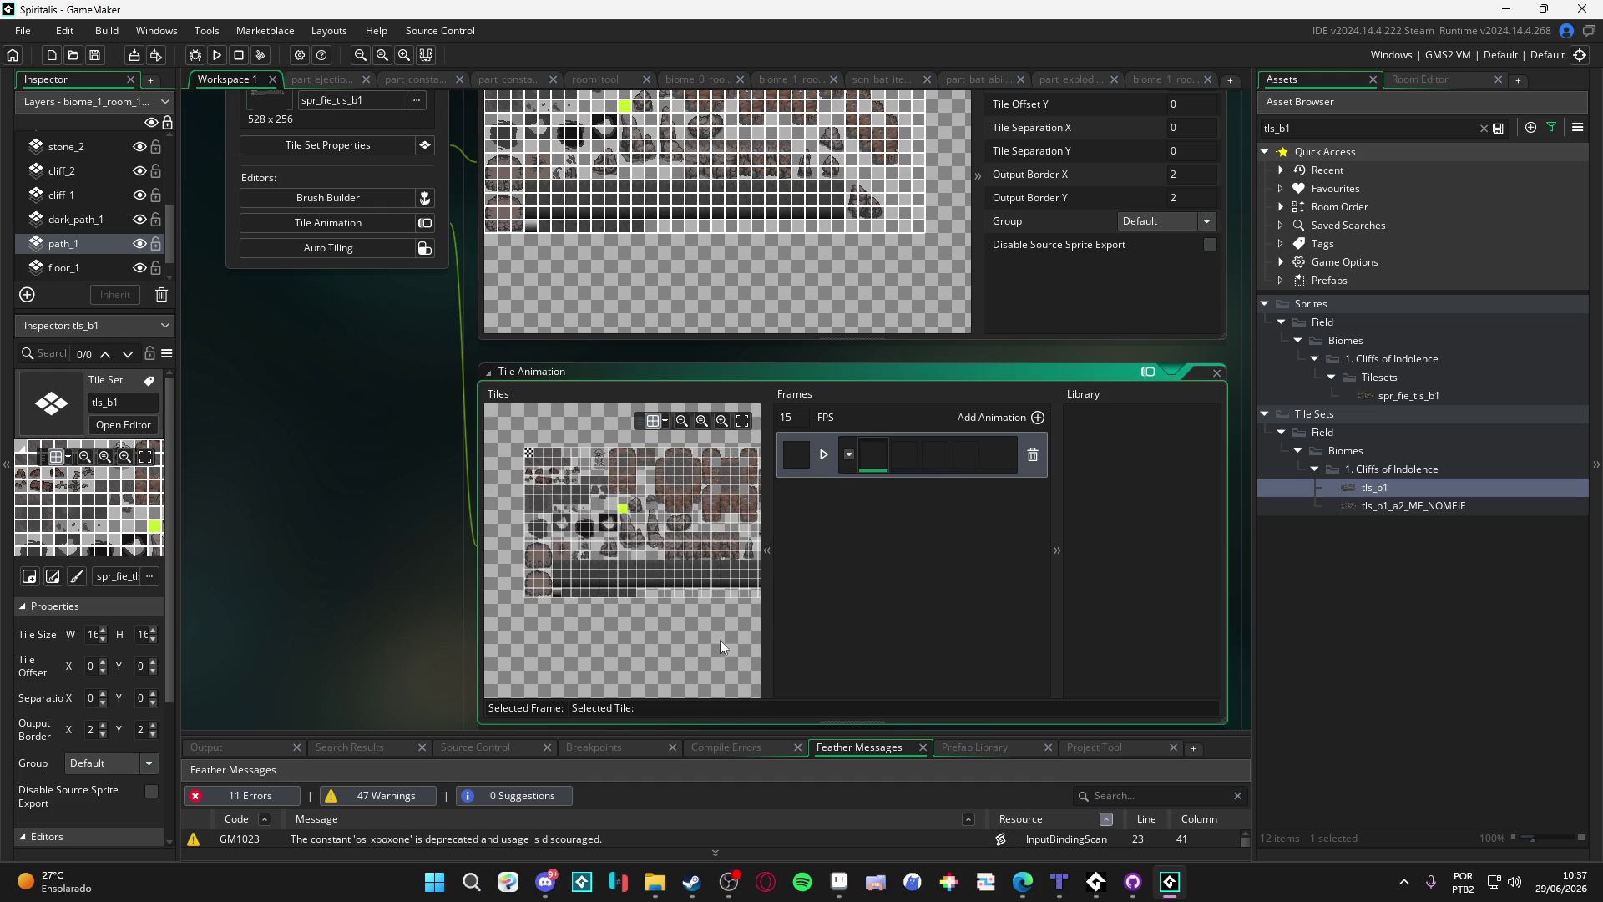
pyautogui.scroll(5, 565, 581)
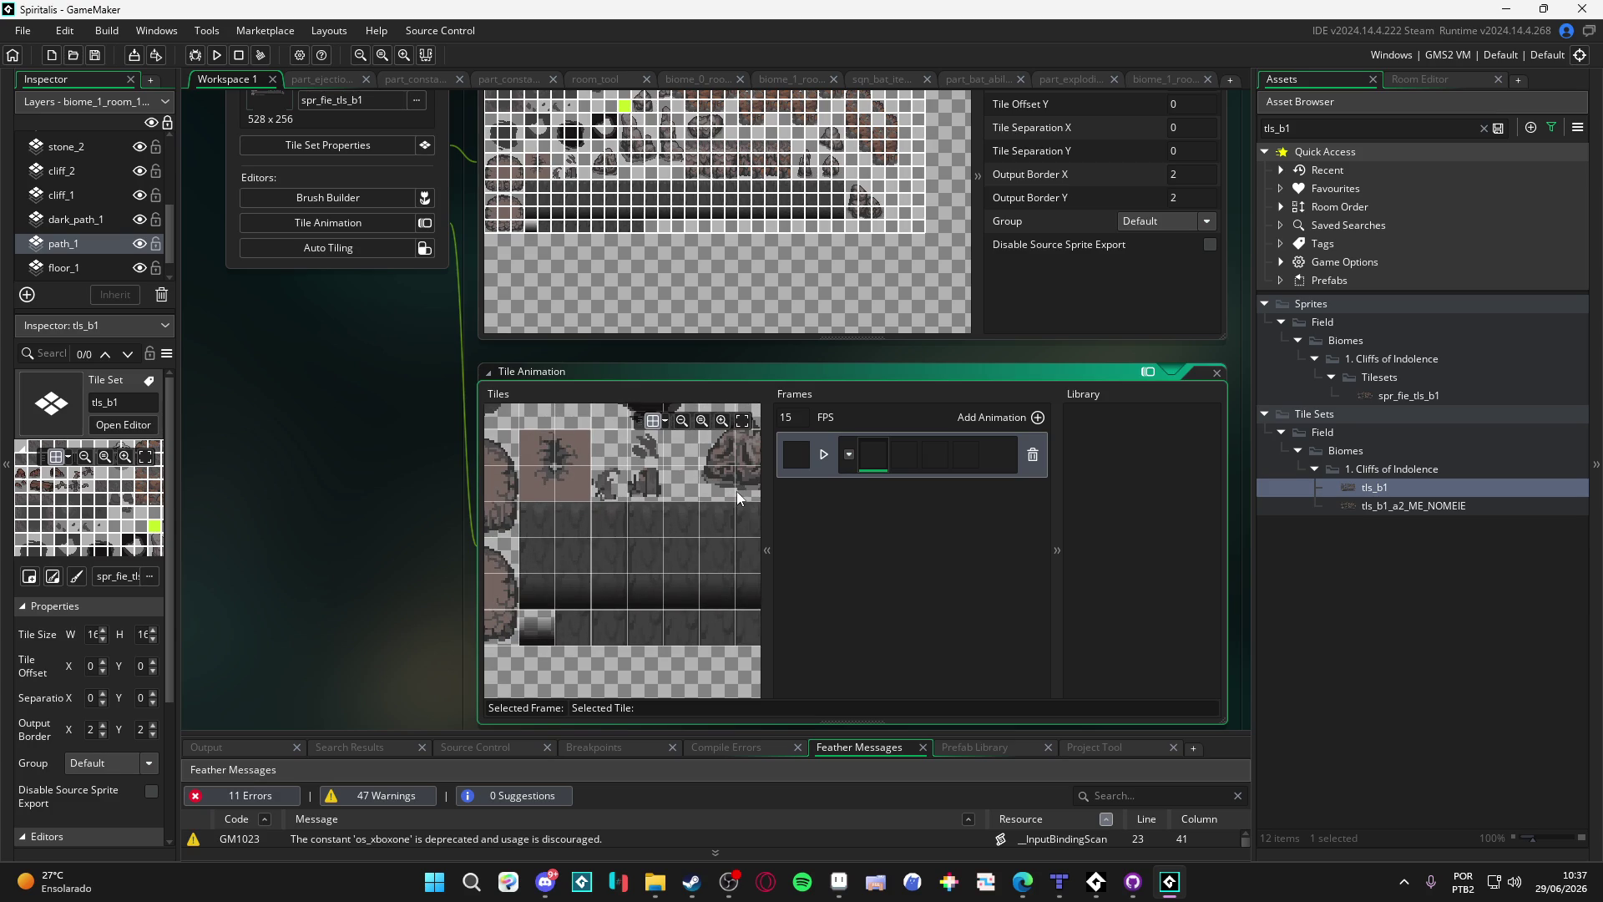
pyautogui.scroll(-1, 616, 549)
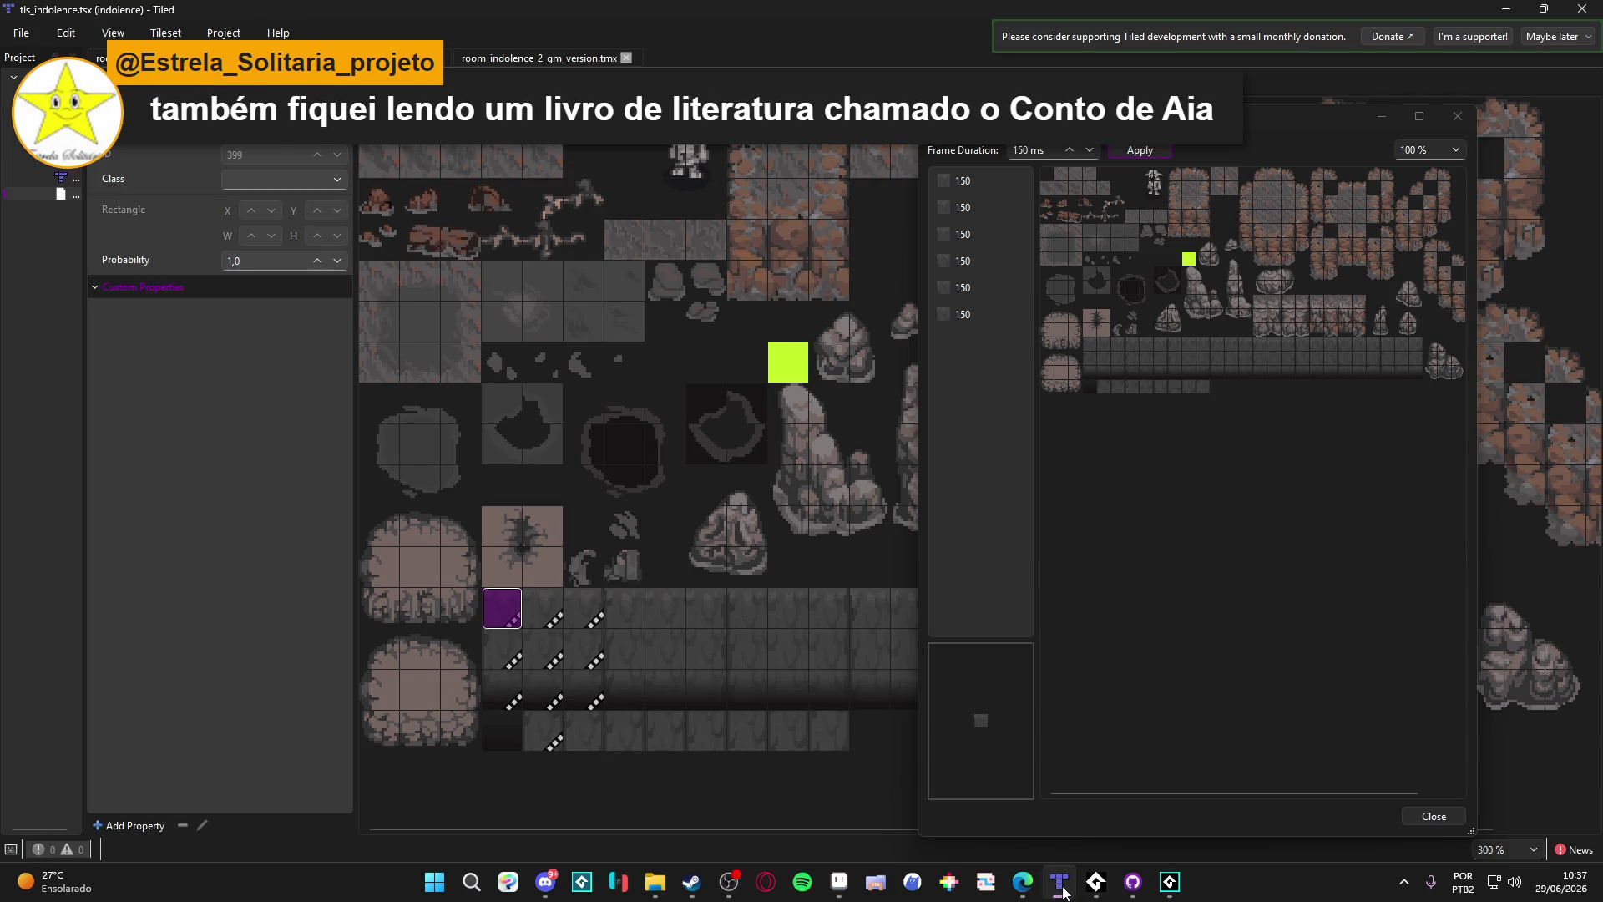
# Step: Fill three animation frames with successive dark floor tiles from tls_b1
pyautogui.click(1061, 887)
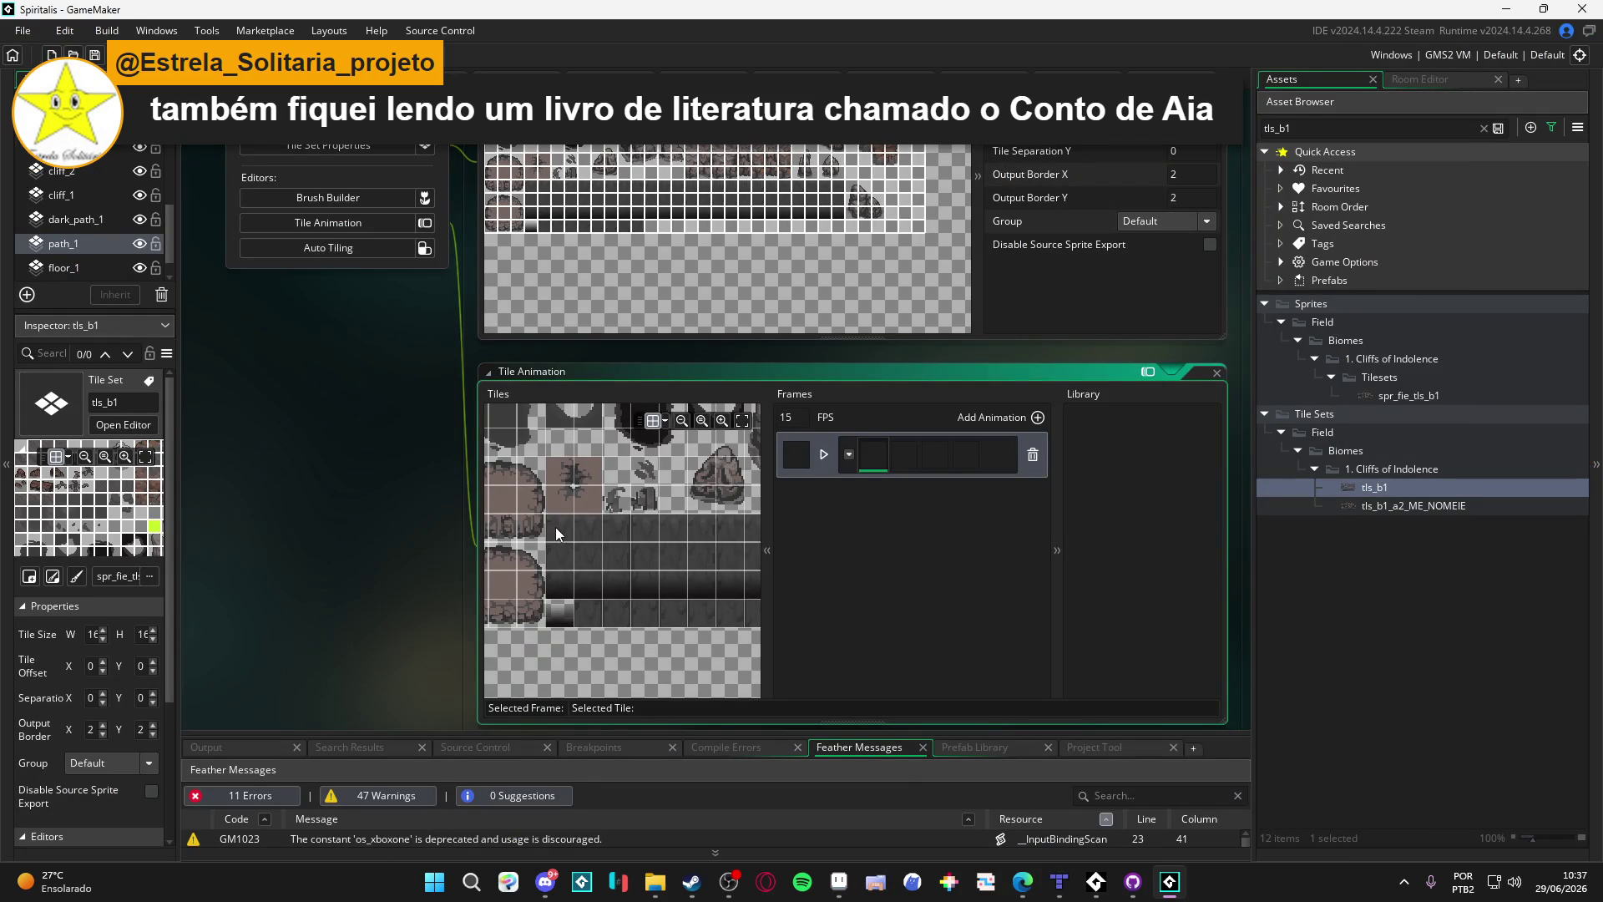
pyautogui.click(558, 532)
pyautogui.click(603, 545)
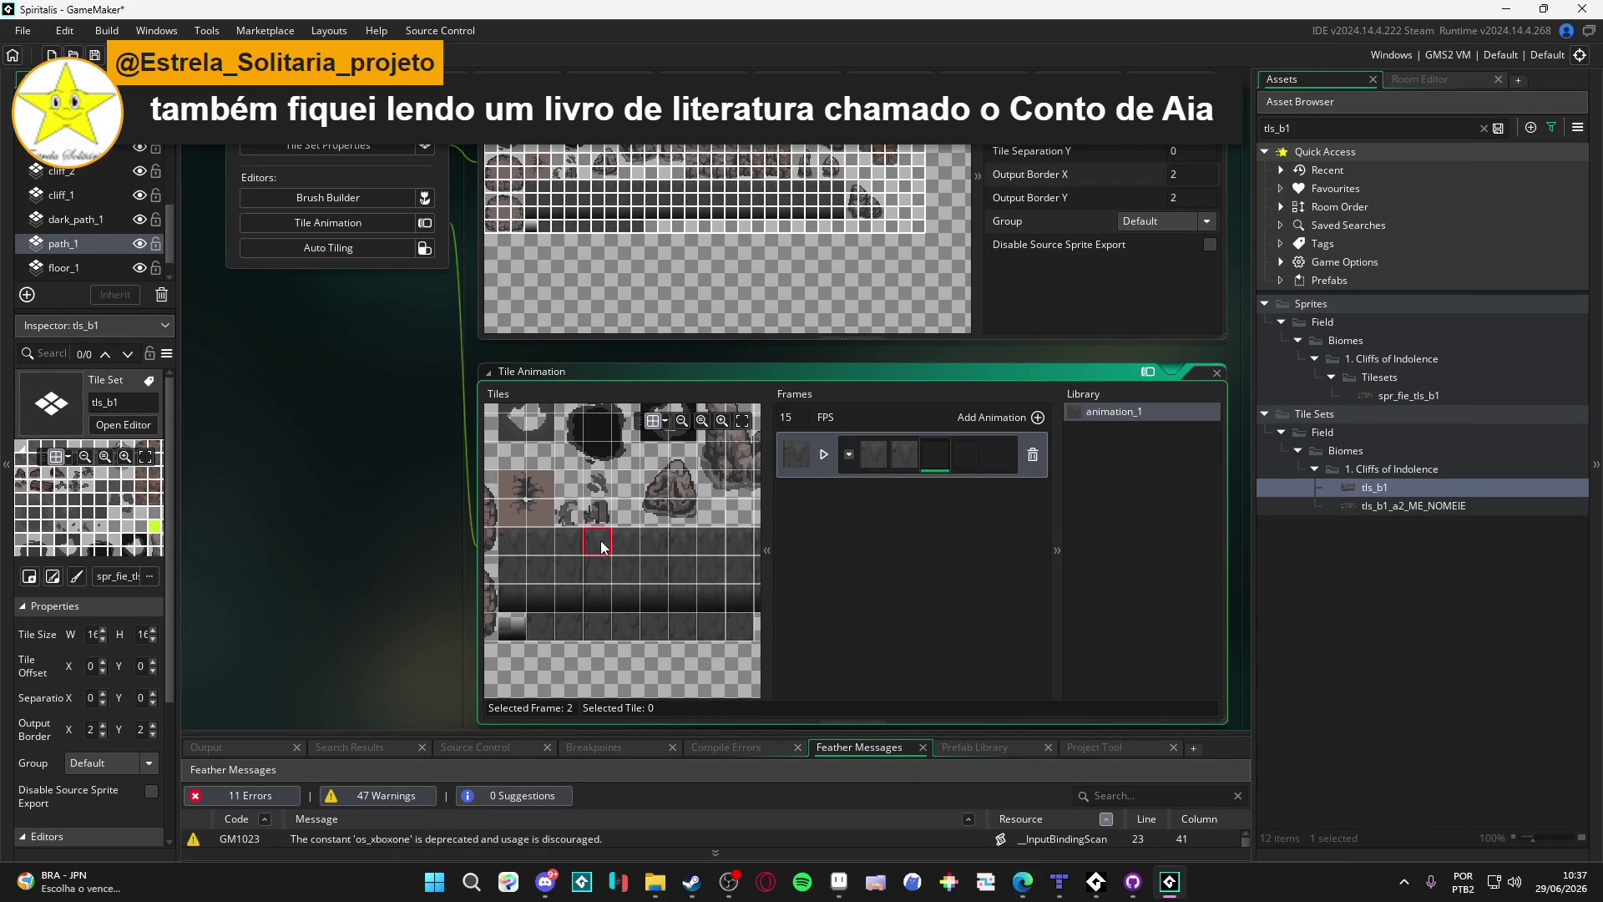
pyautogui.click(650, 549)
pyautogui.moveTo(652, 555); pyautogui.dragTo(680, 552)
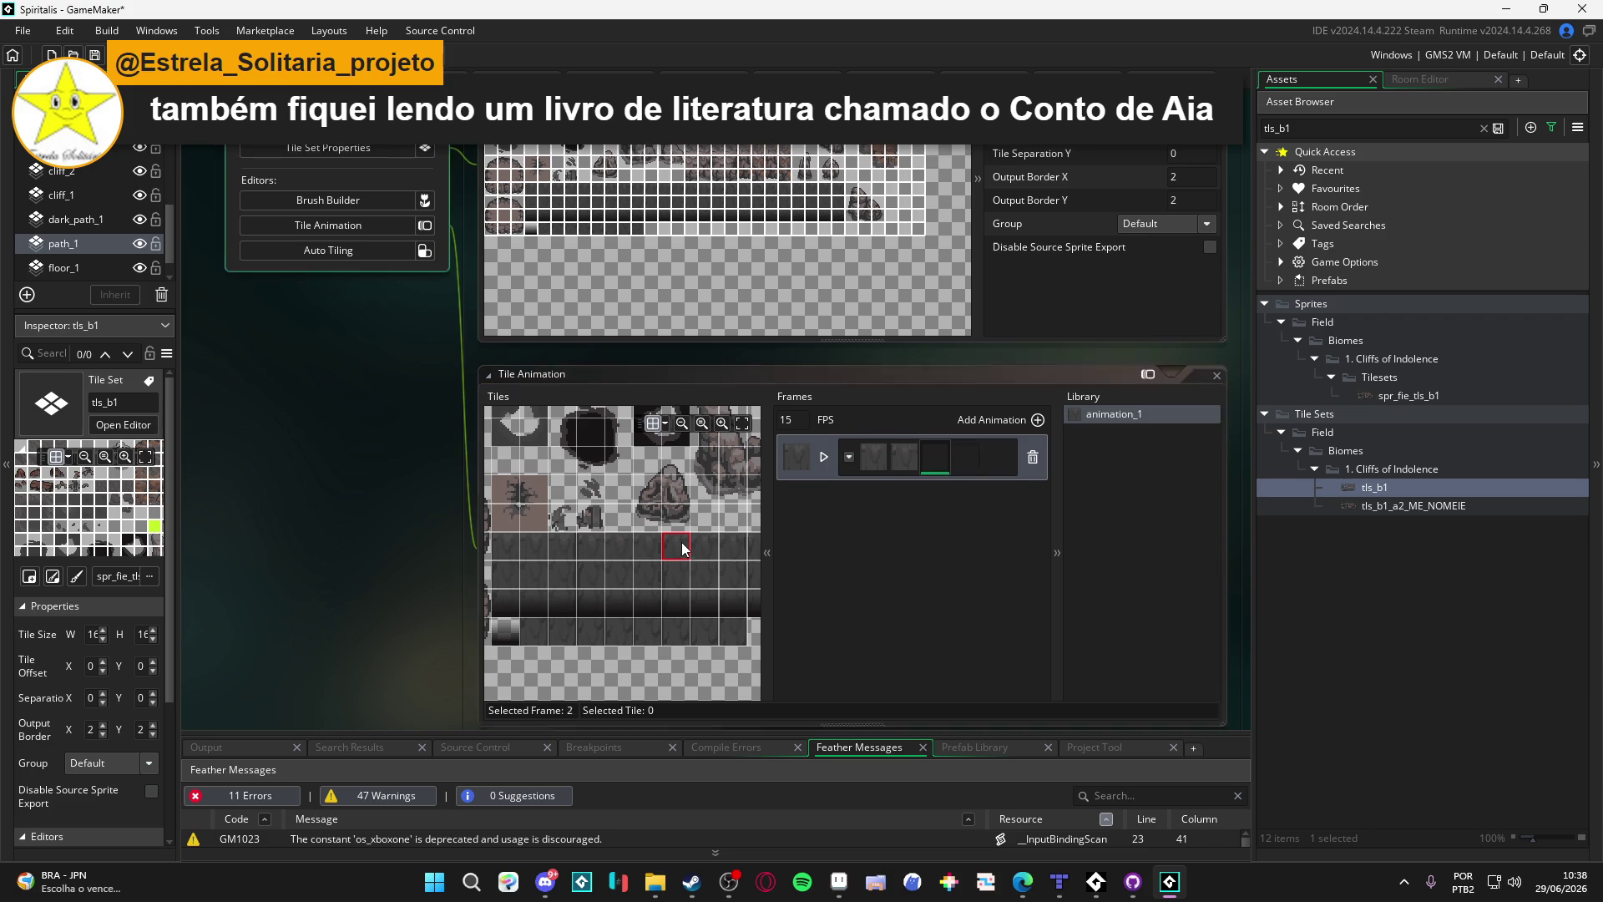
pyautogui.scroll(2, 683, 549)
# Step: Undo the tile animation edits, leaving the animation without frames
pyautogui.hotkey('ctrl', 'z')
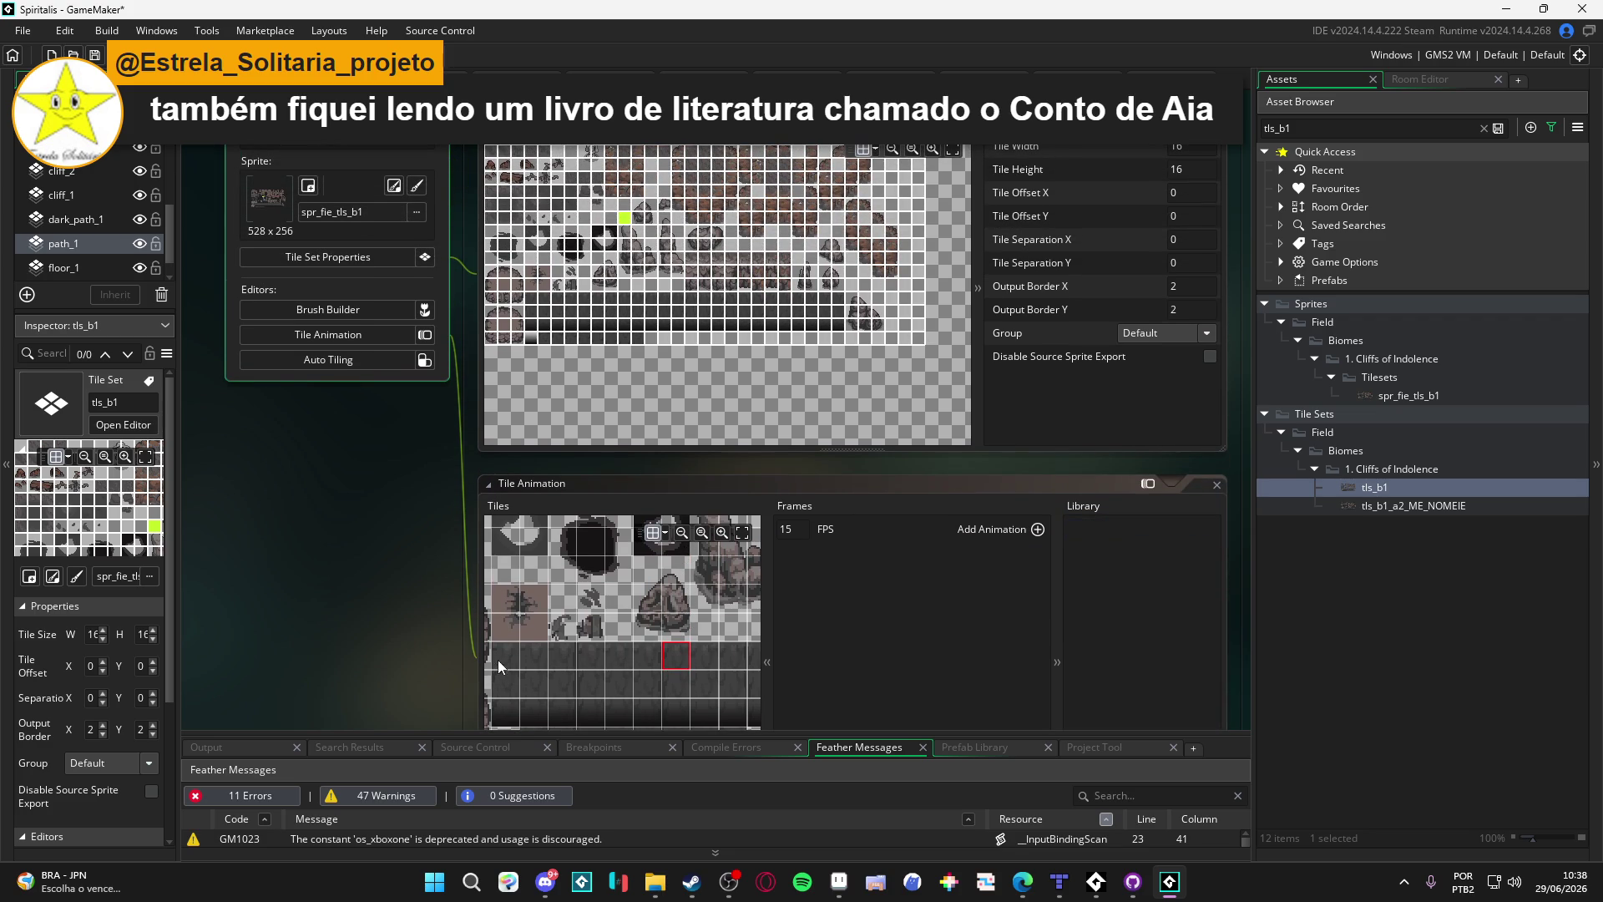
pyautogui.scroll(-3, 724, 565)
pyautogui.scroll(-2, 574, 553)
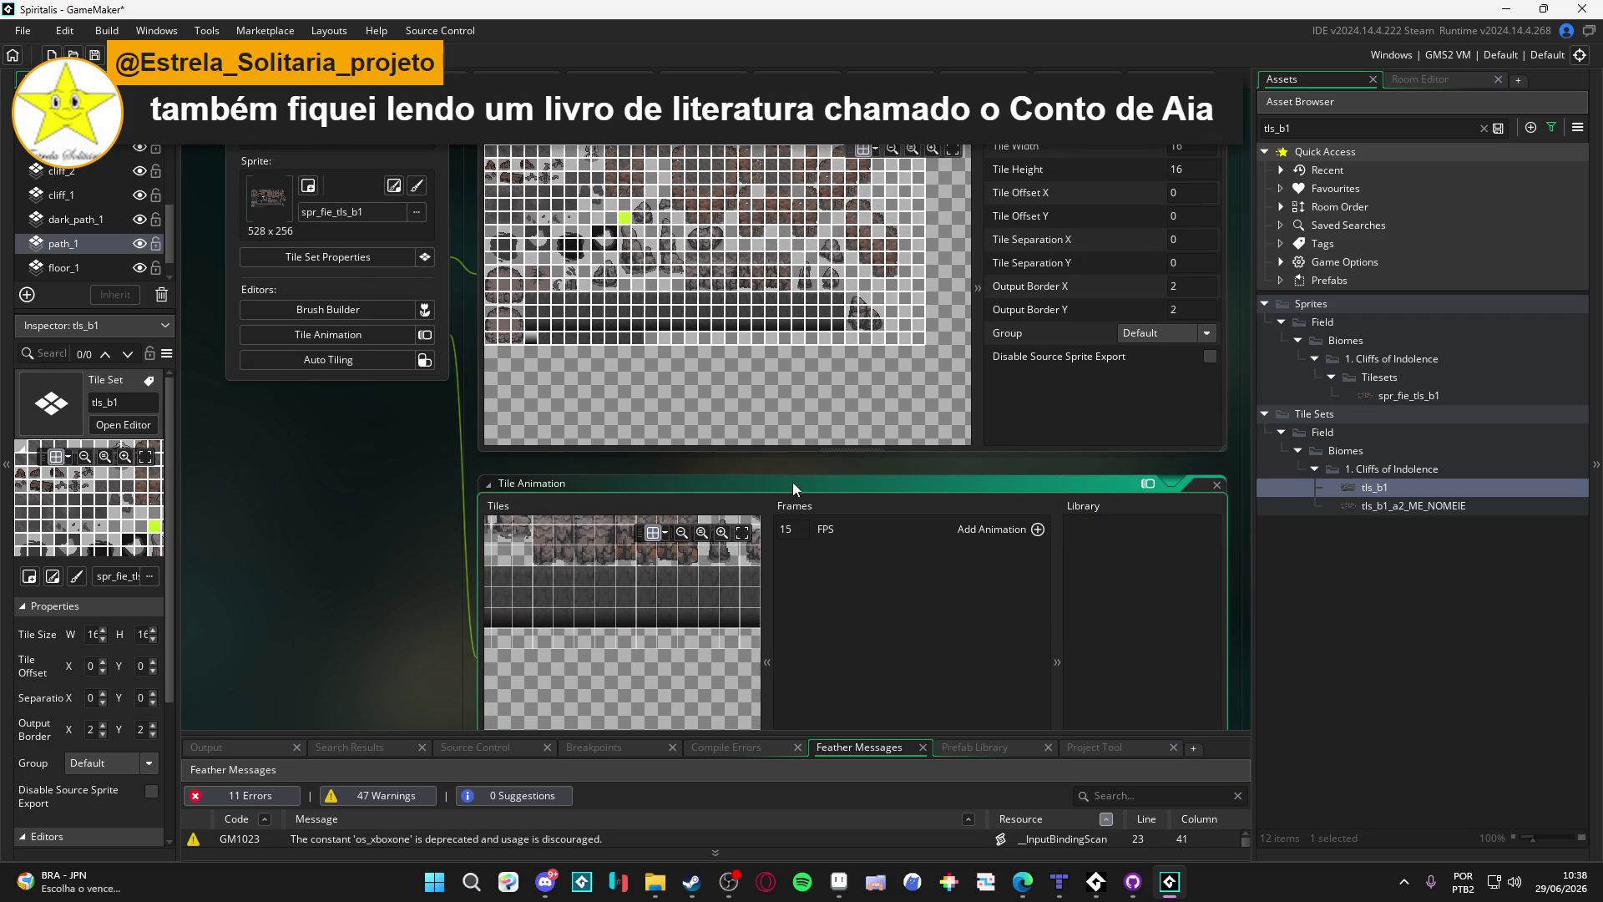
pyautogui.scroll(-2, 793, 481)
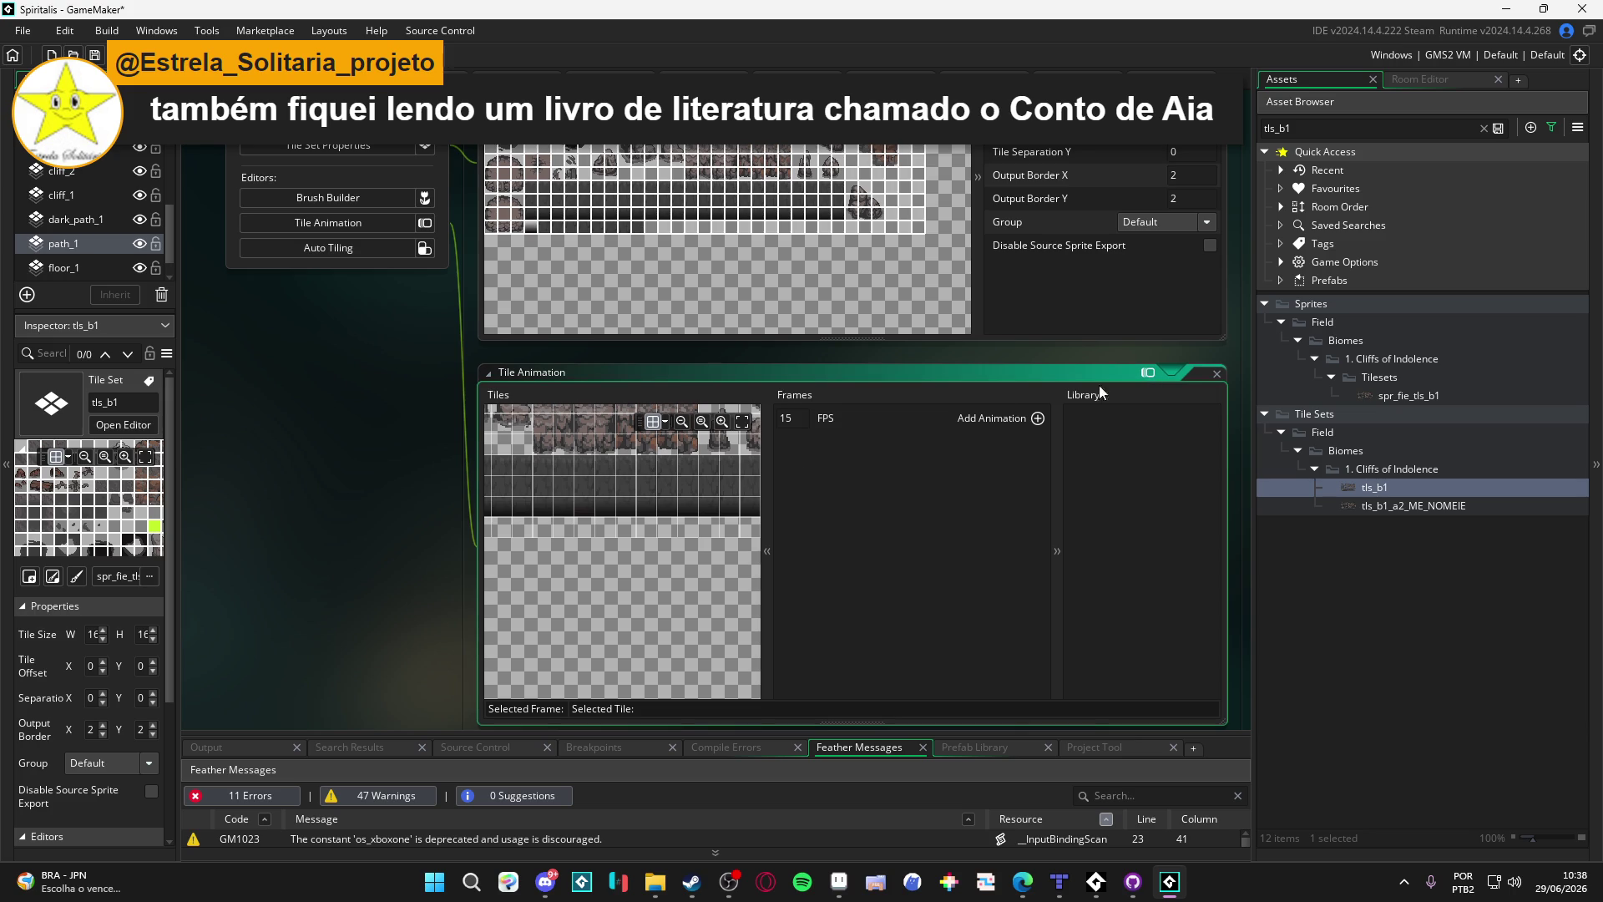
pyautogui.scroll(-3, 335, 528)
pyautogui.hscroll(3, 1000, 593)
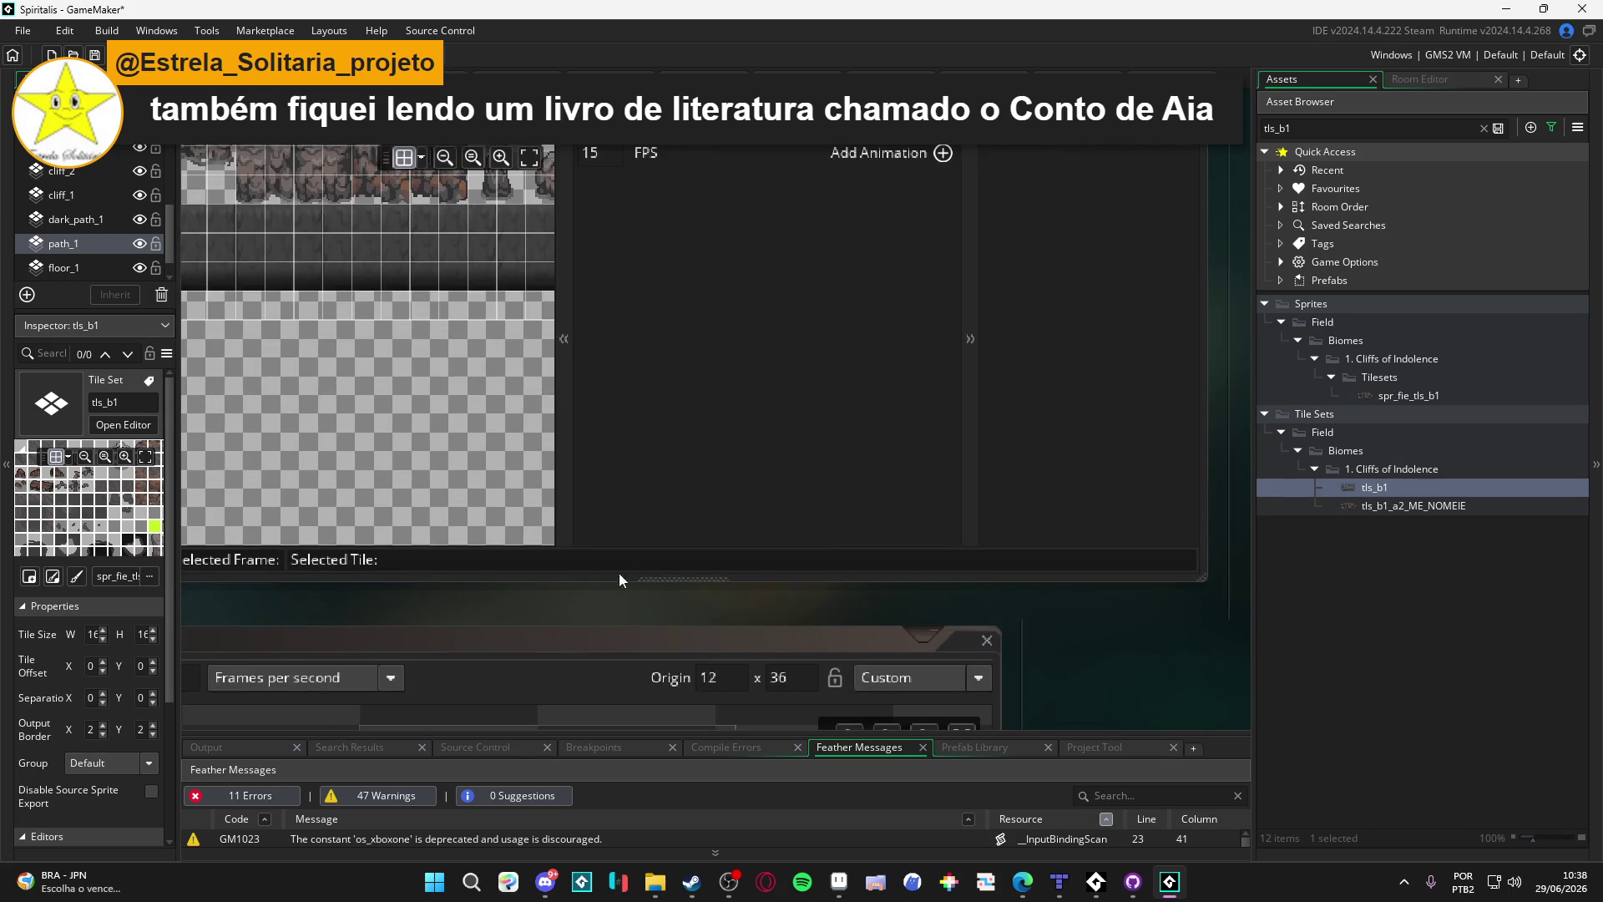
pyautogui.scroll(2, 829, 690)
pyautogui.hscroll(3, 526, 520)
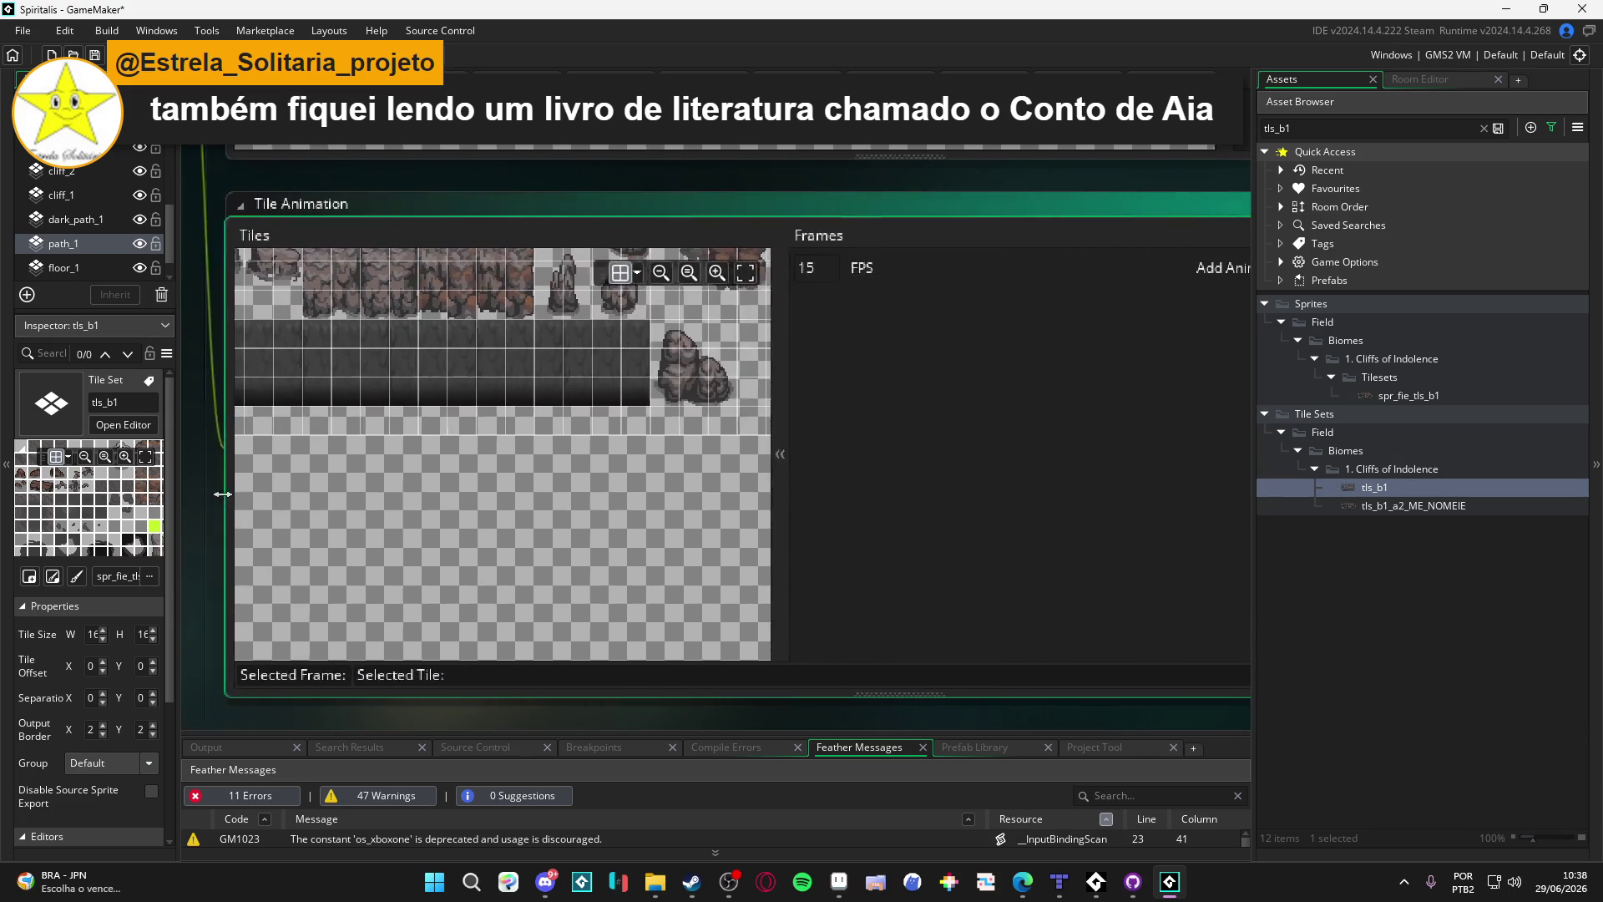
pyautogui.hscroll(-5, 513, 574)
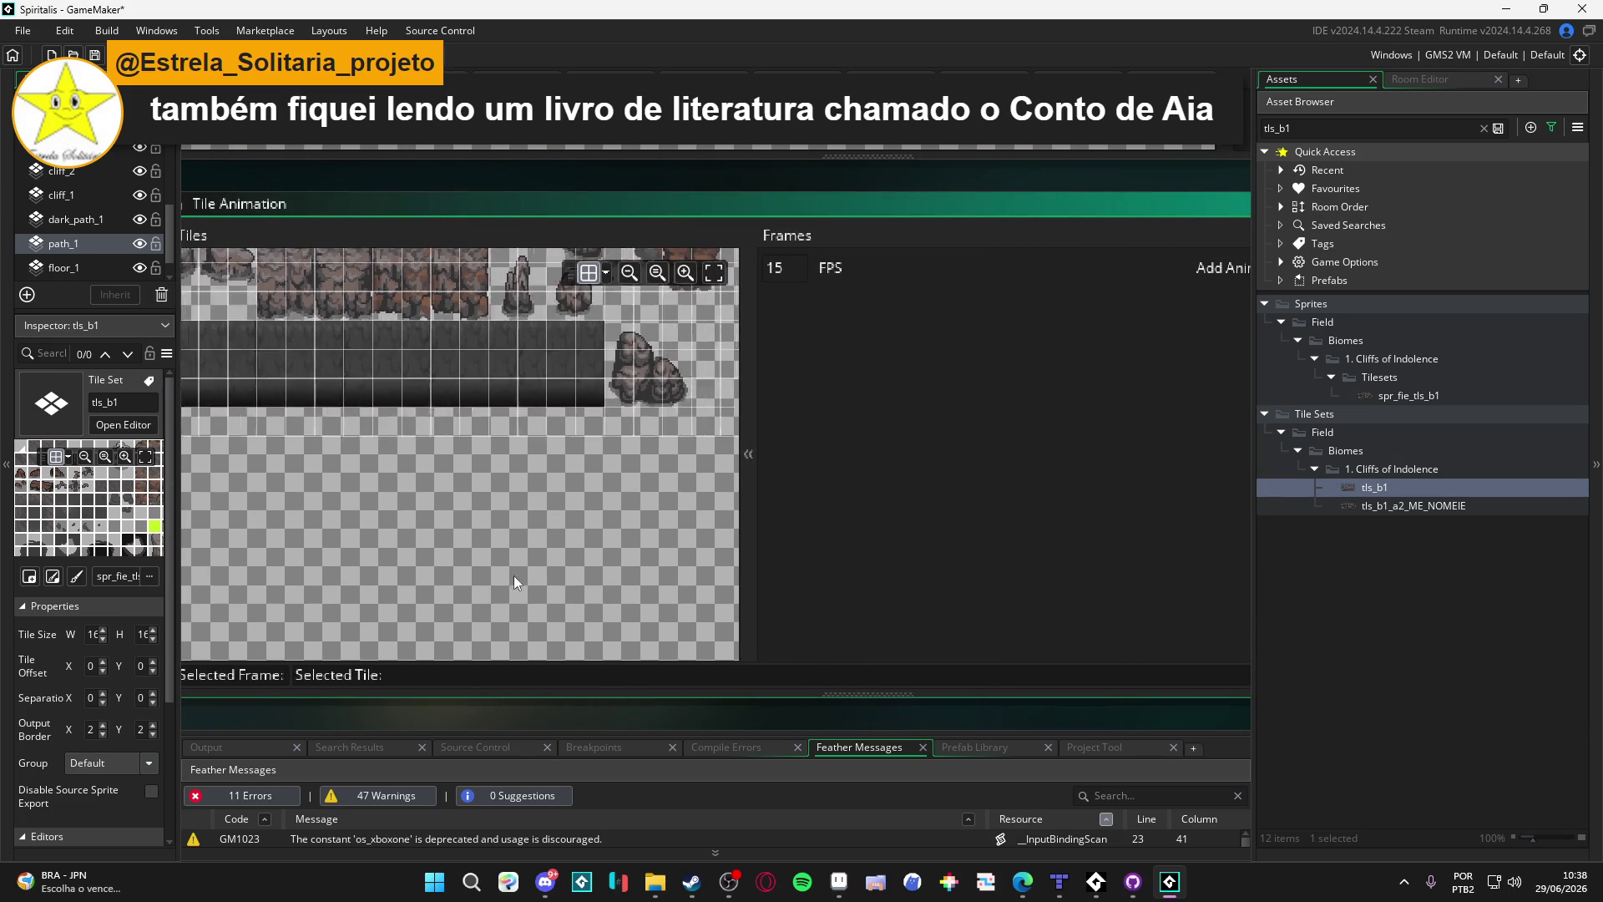
pyautogui.hscroll(3, 501, 509)
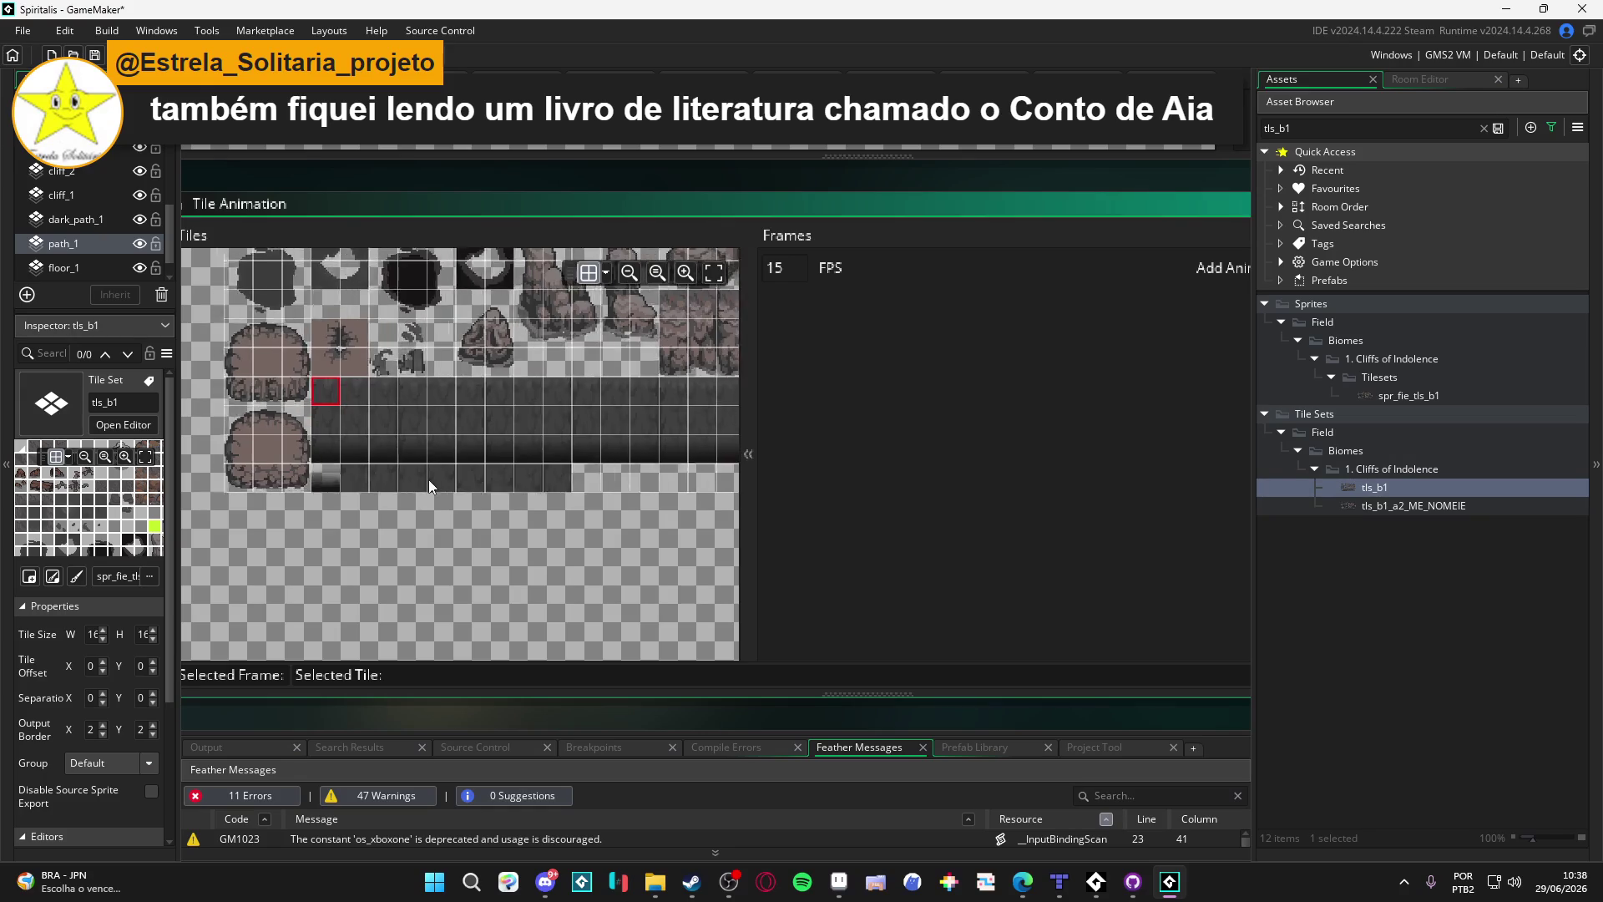
pyautogui.scroll(2, 463, 423)
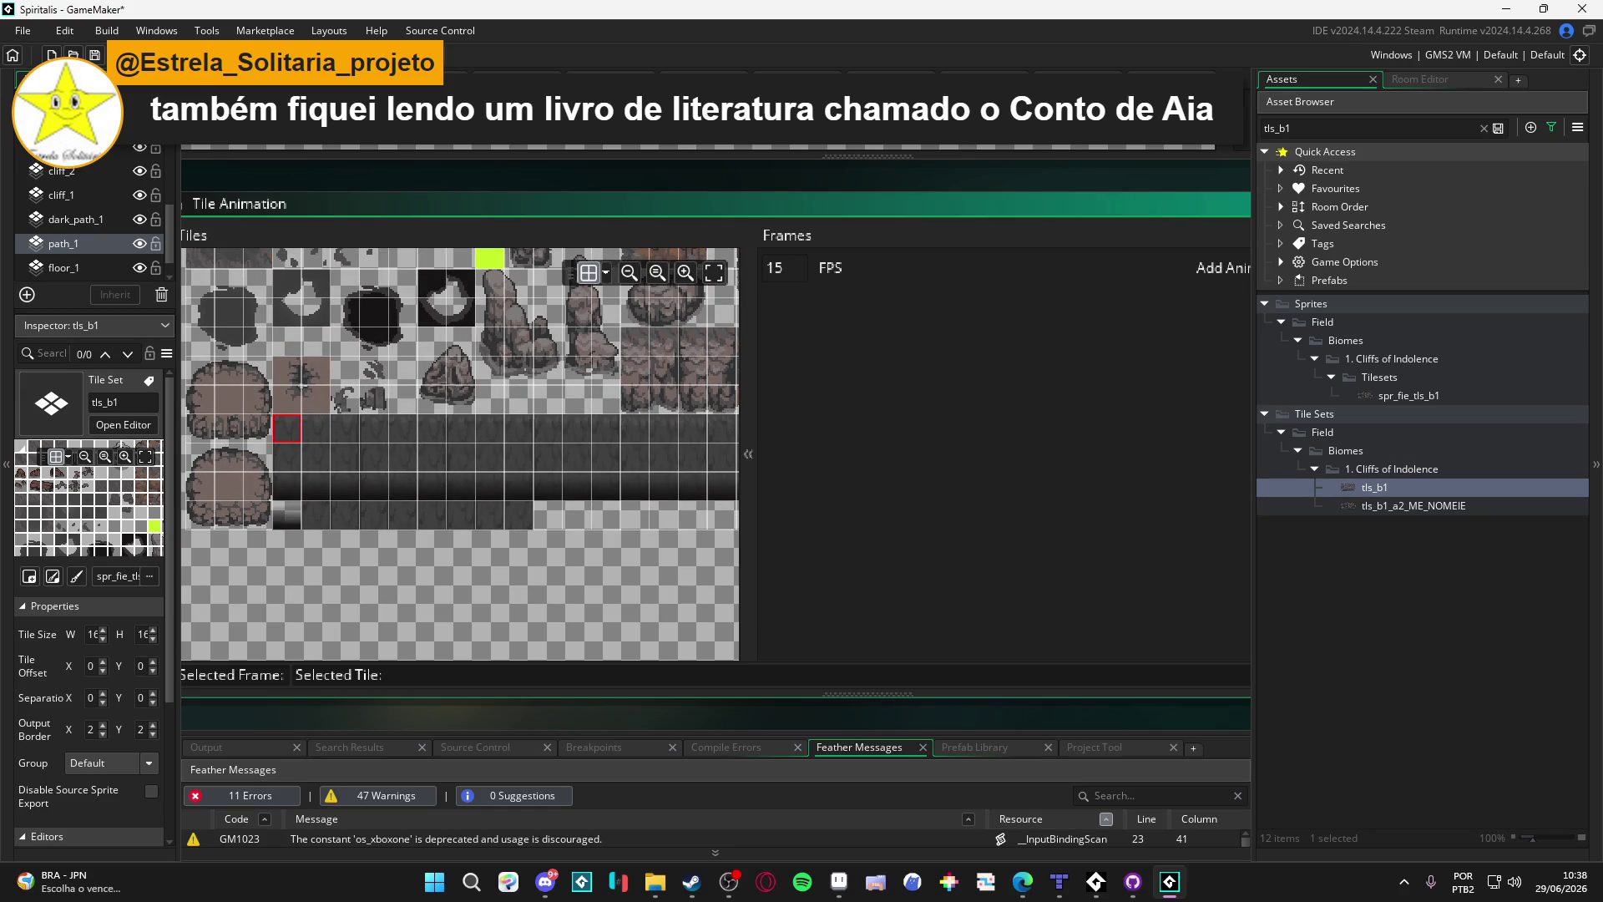
pyautogui.click(1173, 73)
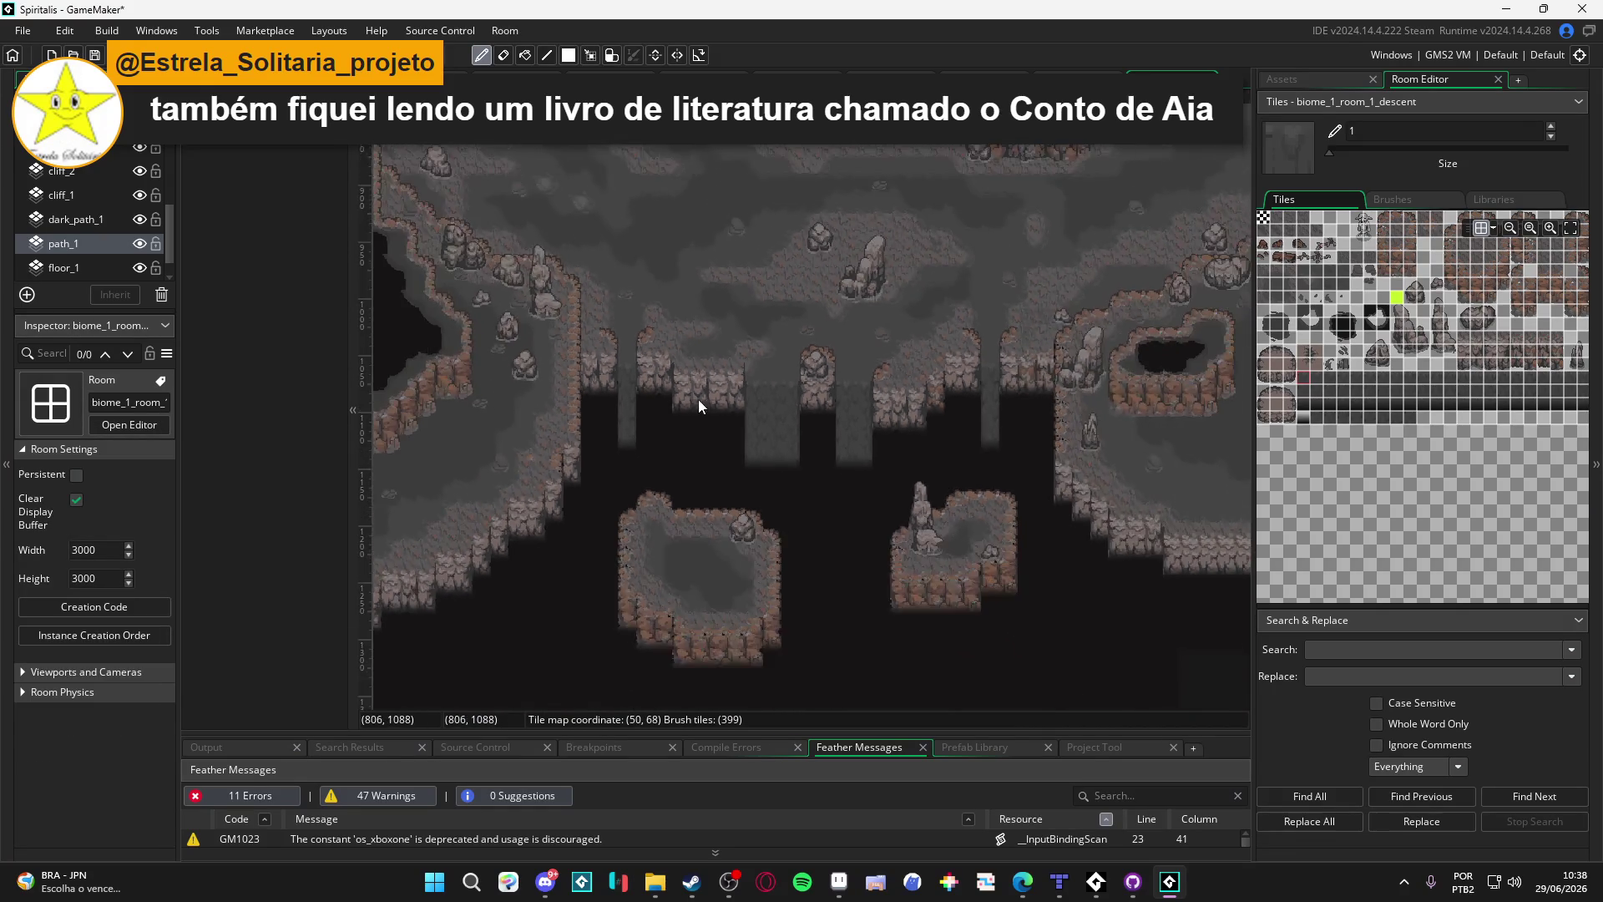
# Step: Pan across the descent room's tile map, then bring up the Asset Browser
pyautogui.hscroll(-5, 698, 399)
pyautogui.scroll(2, 714, 379)
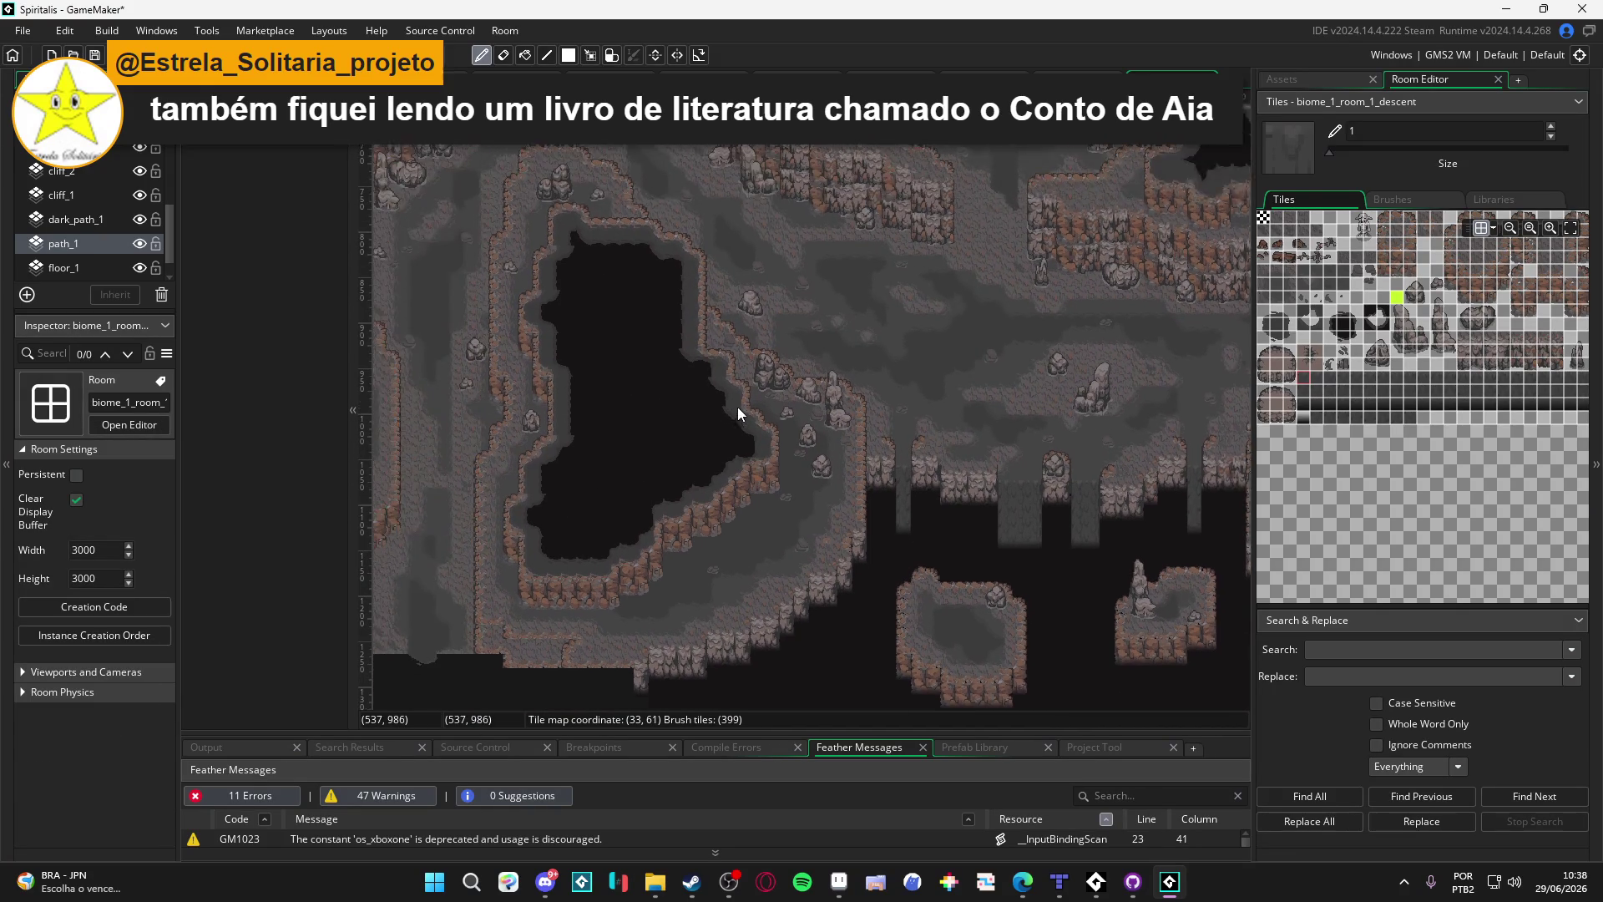
pyautogui.hscroll(-1, 726, 406)
pyautogui.hscroll(-4, 704, 389)
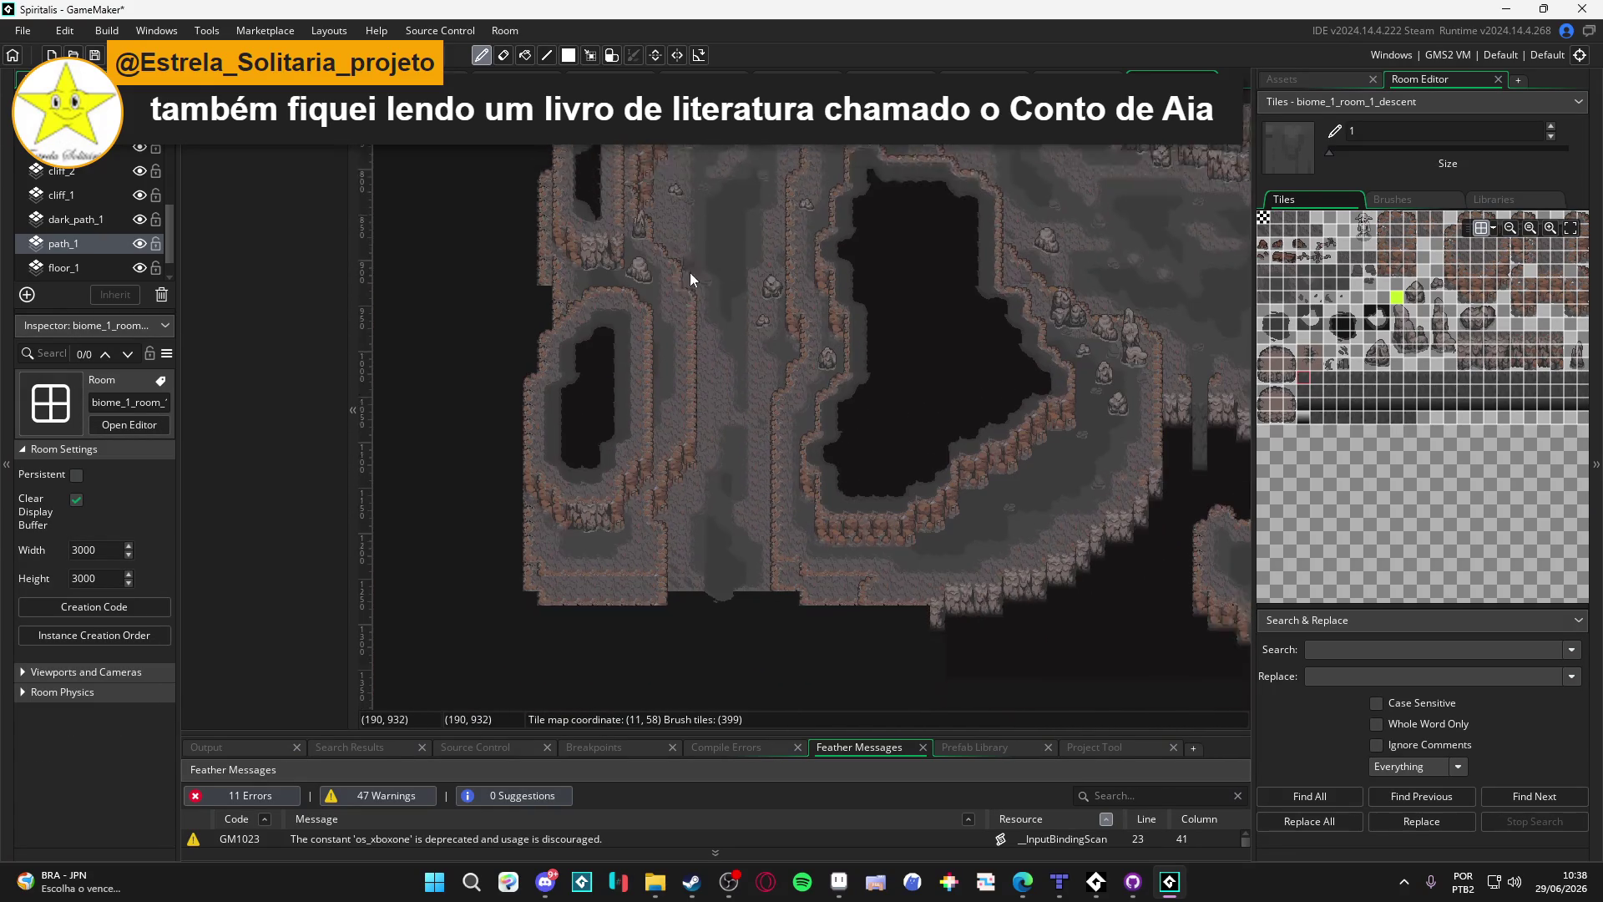
pyautogui.scroll(-2, 690, 272)
pyautogui.click(1285, 78)
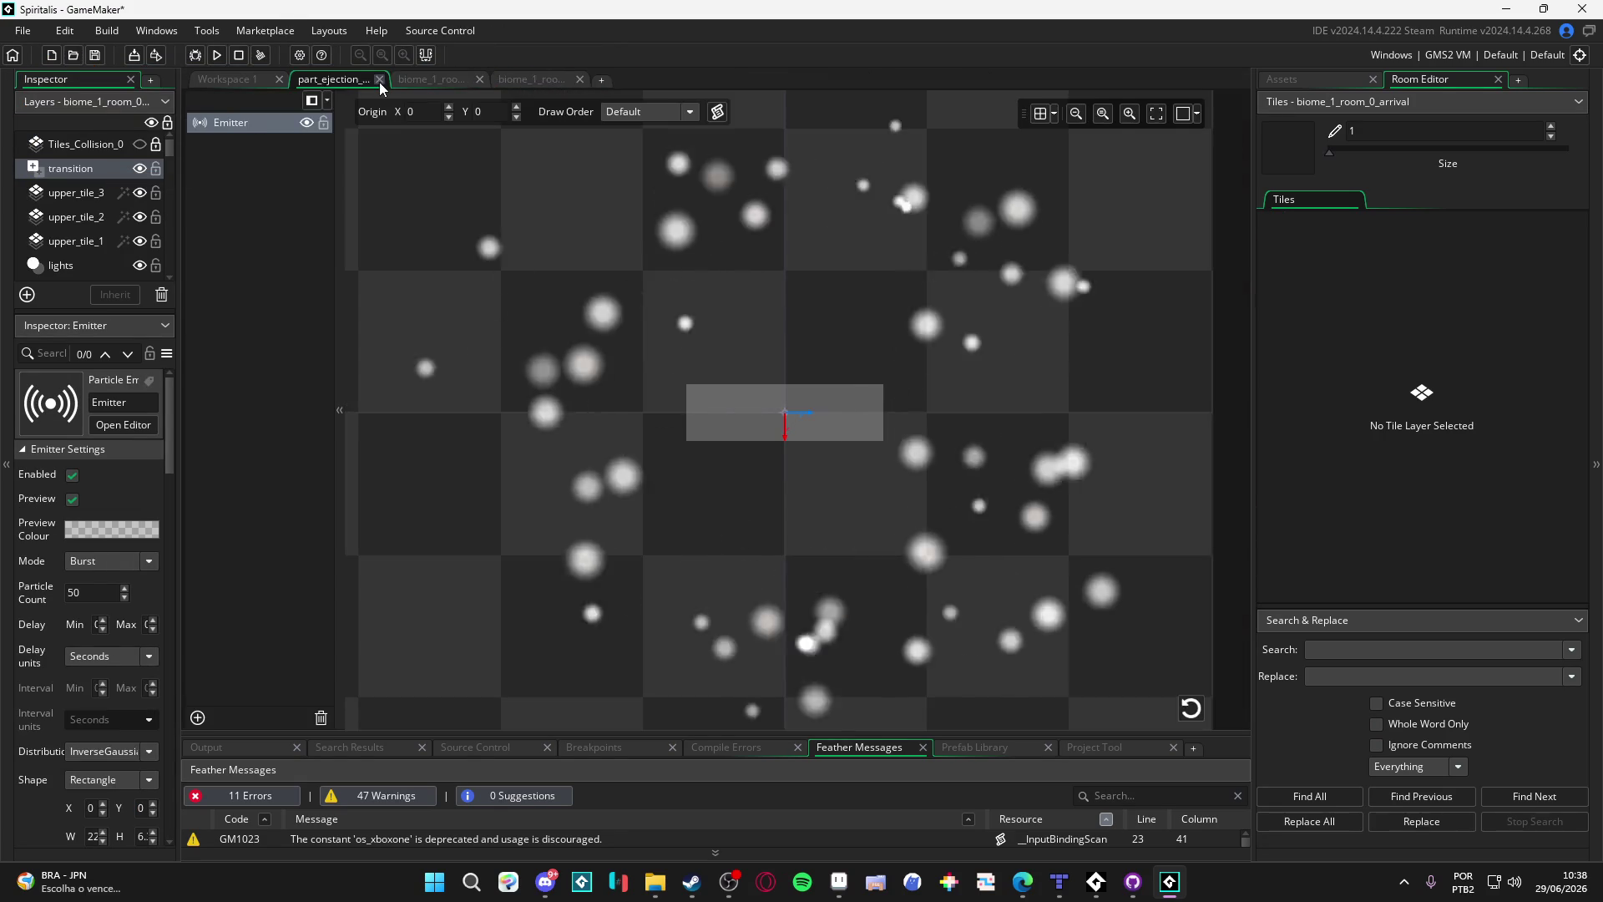
# Step: Close the particle editor and select the dark gradient transition sprite in biome_1_room_0_arrival
pyautogui.click(379, 79)
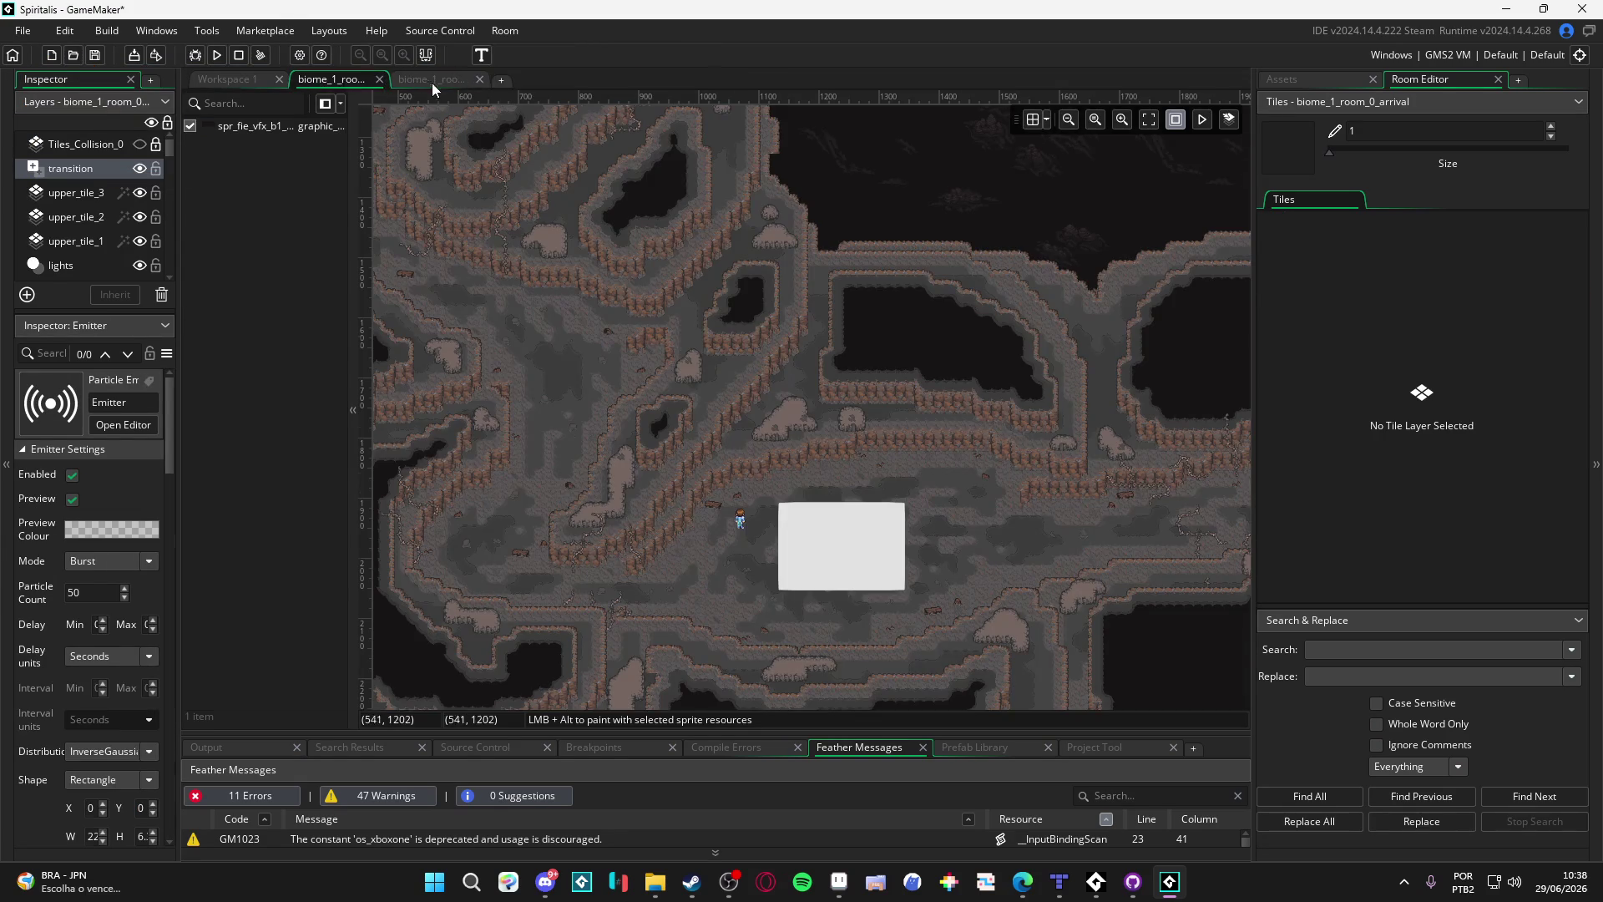
pyautogui.click(432, 83)
pyautogui.click(334, 79)
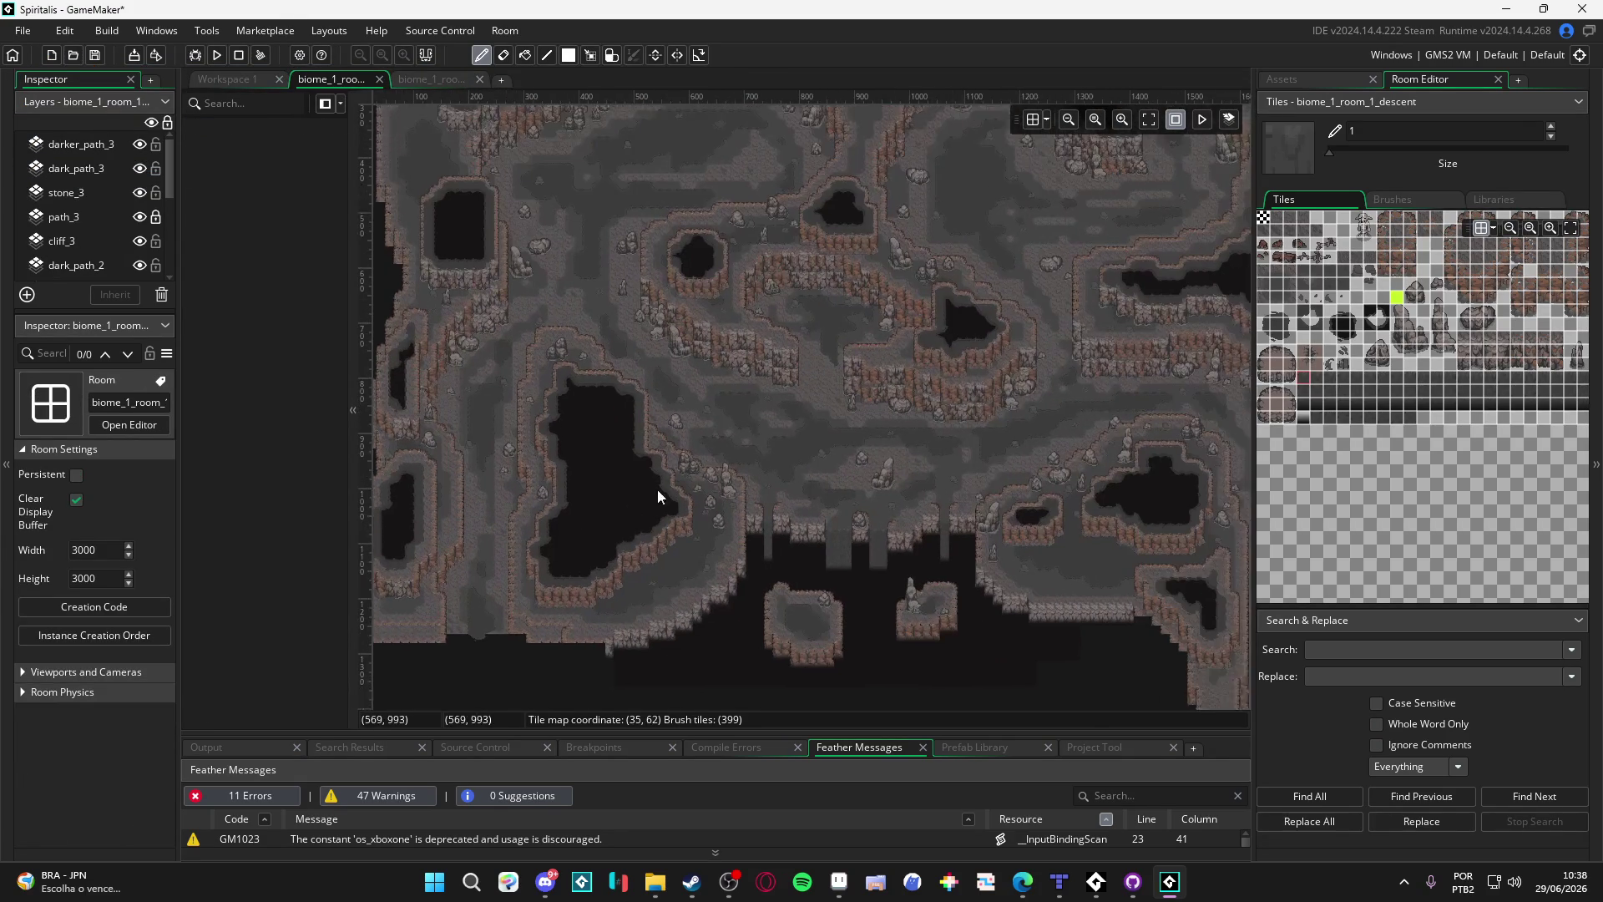
pyautogui.click(418, 80)
pyautogui.scroll(-2, 684, 254)
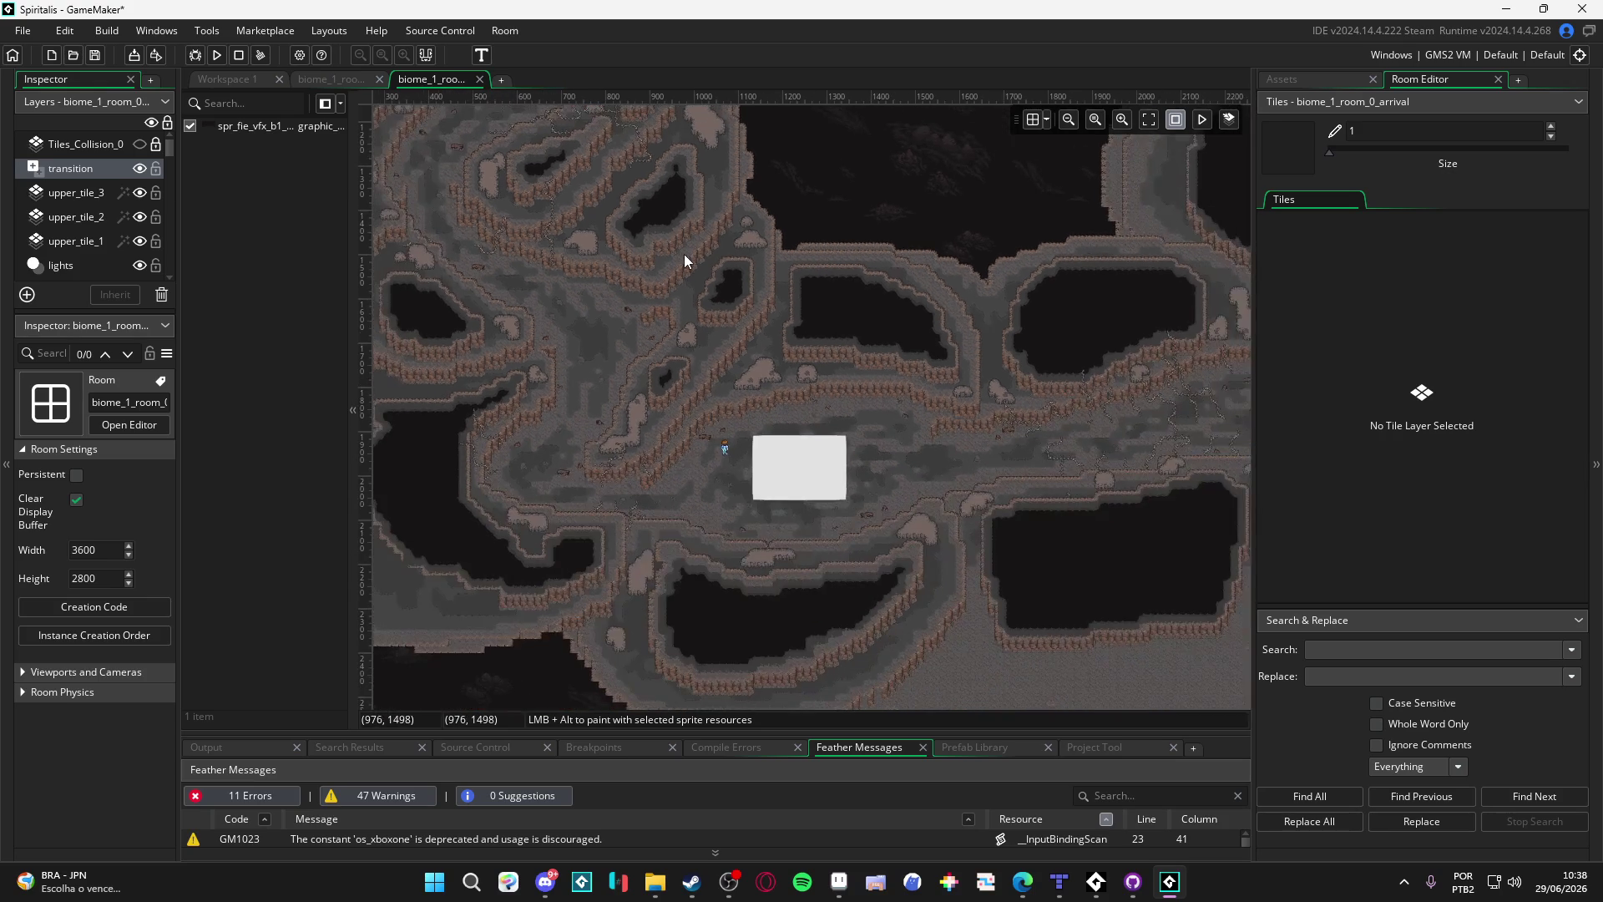
pyautogui.scroll(-2, 682, 254)
pyautogui.scroll(5, 743, 458)
pyautogui.hscroll(5, 785, 403)
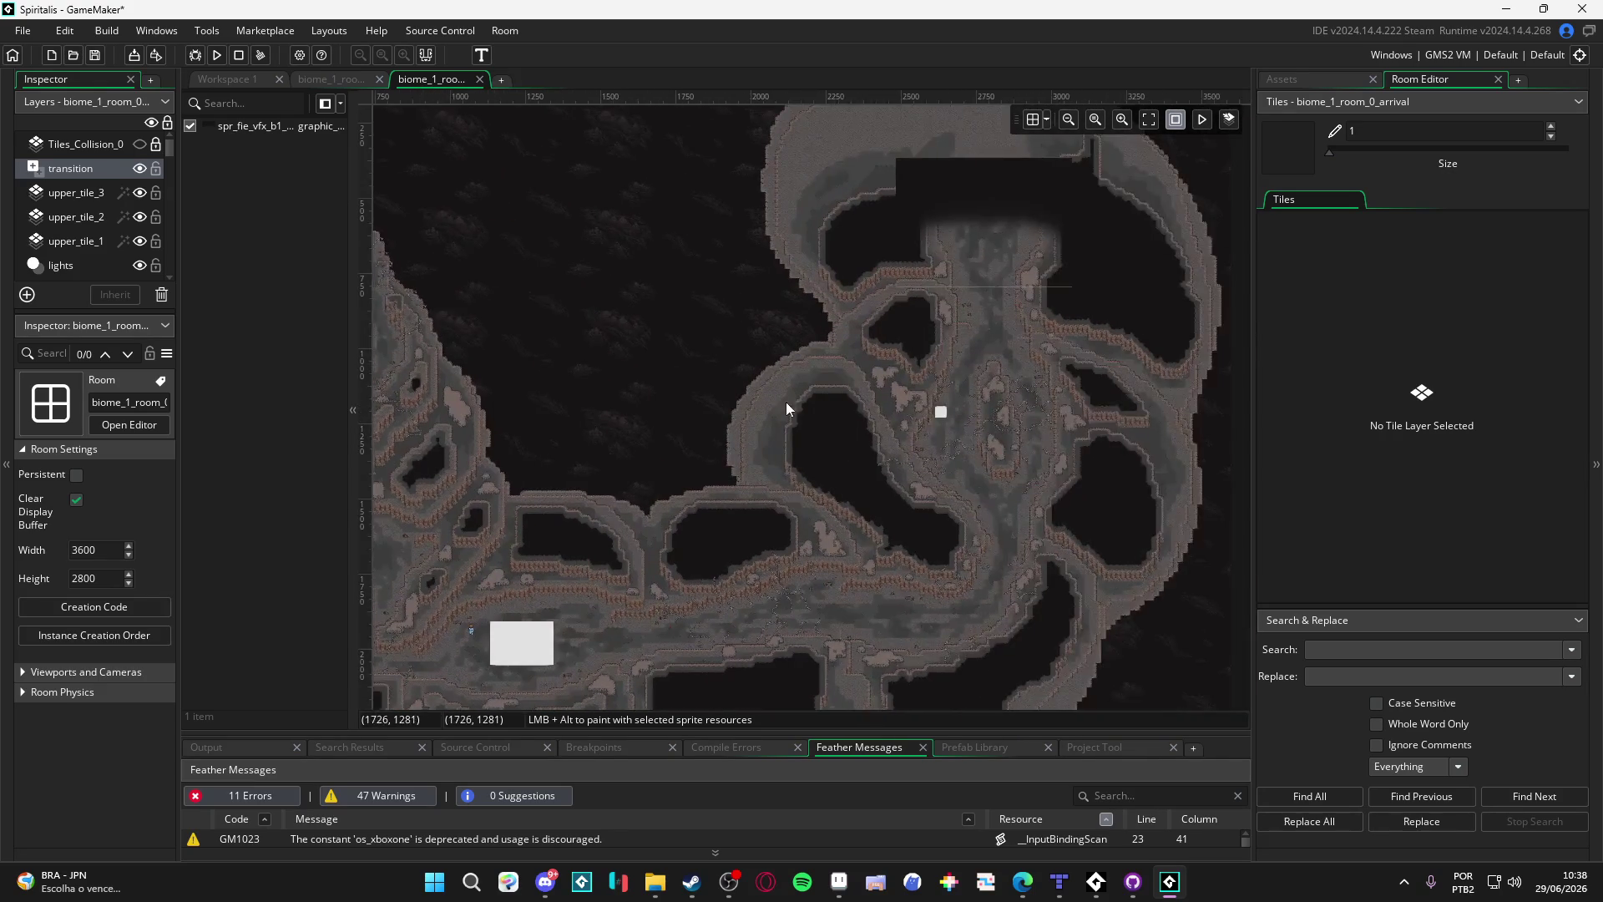
pyautogui.scroll(2, 843, 309)
pyautogui.click(855, 276)
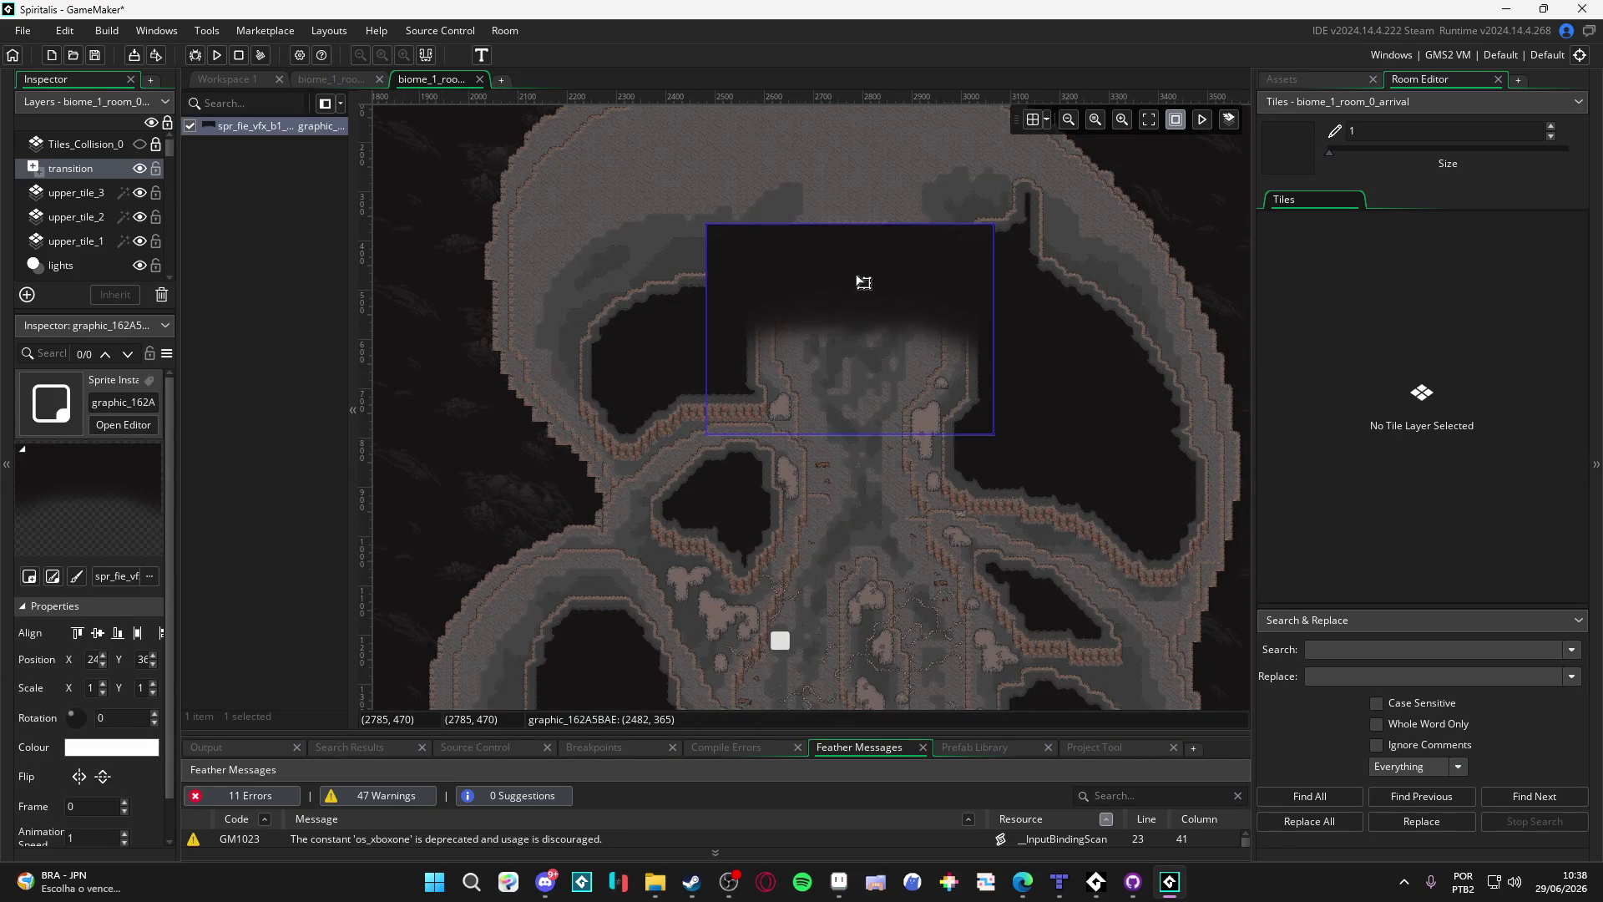
# Step: In biome_1_room_1_descent, add a new asset layer at the darker_path_3 layer
pyautogui.click(337, 83)
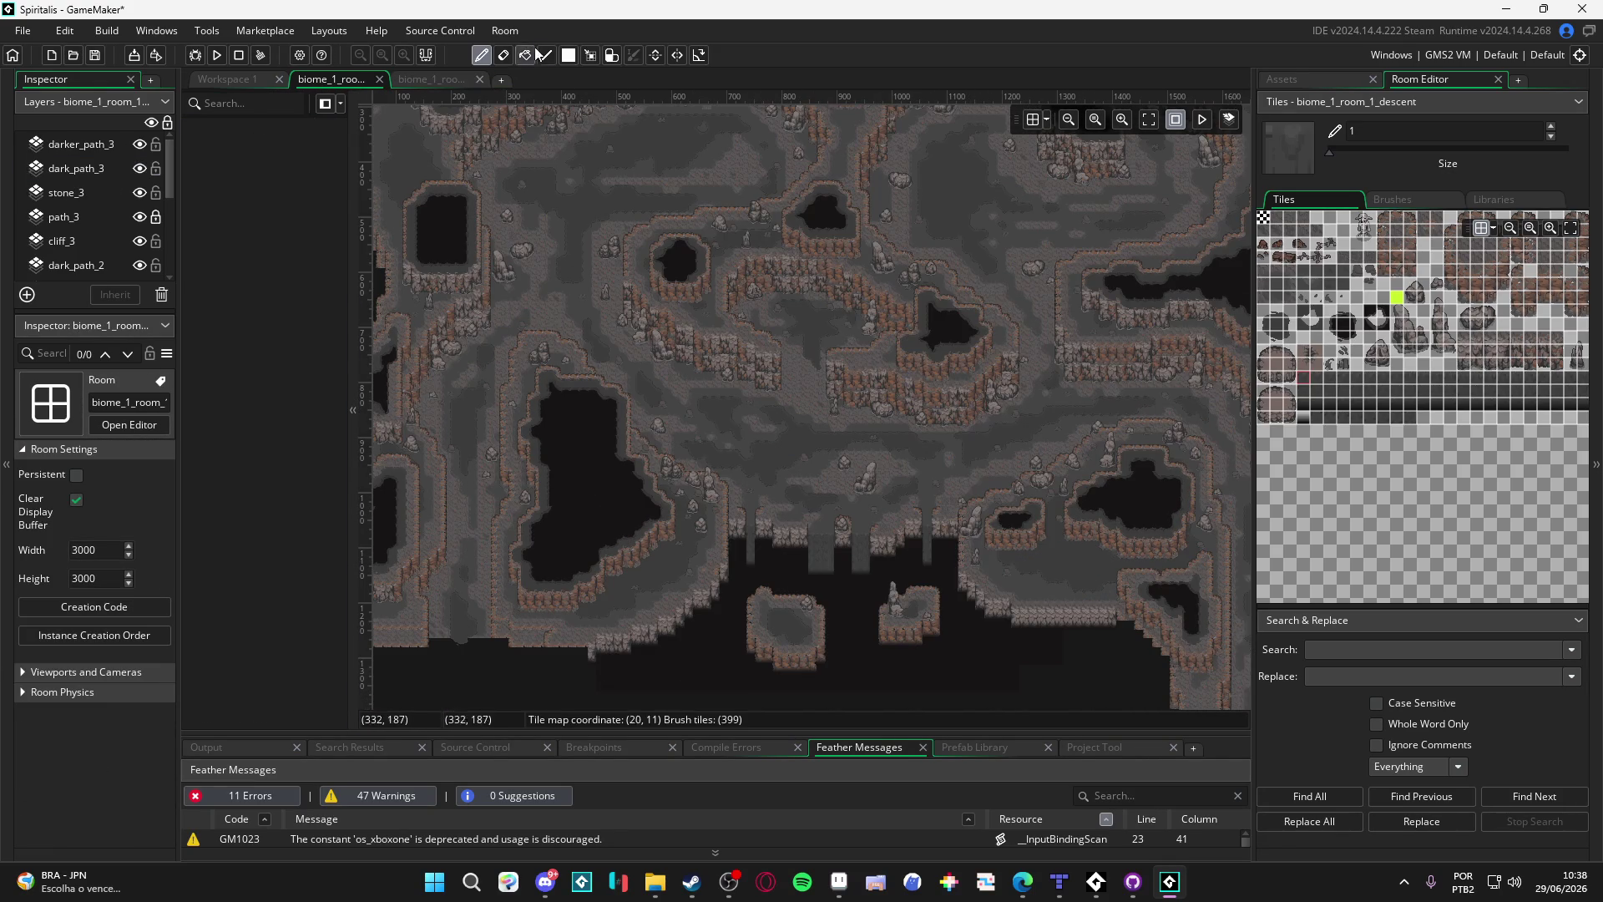
pyautogui.click(453, 84)
pyautogui.click(325, 81)
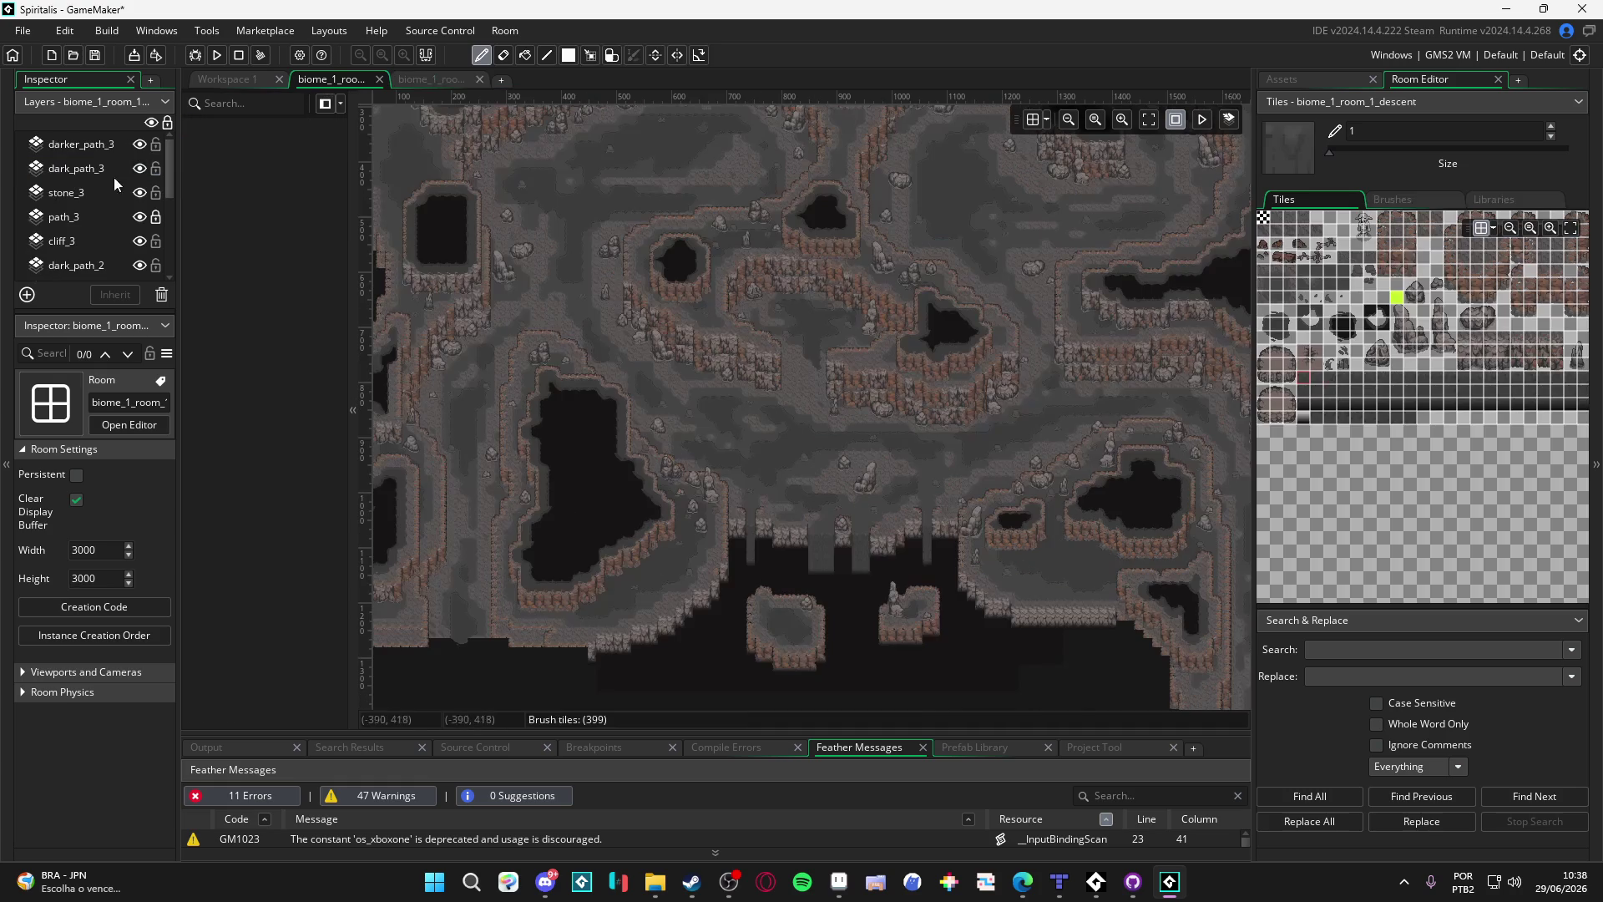
pyautogui.click(73, 151)
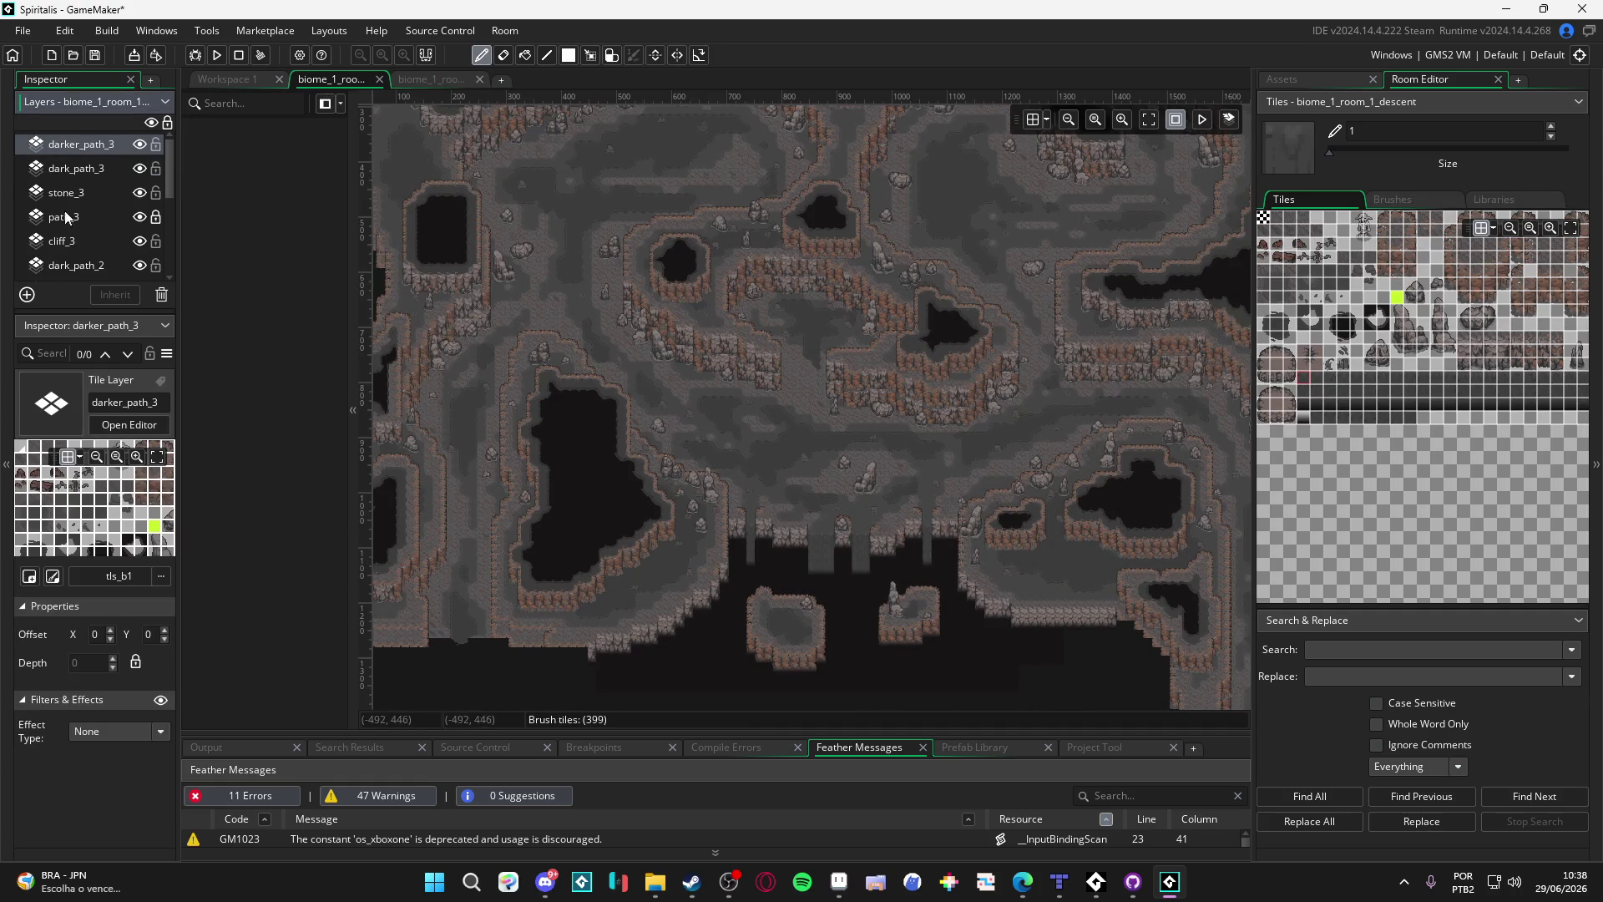
pyautogui.click(23, 298)
pyautogui.click(63, 412)
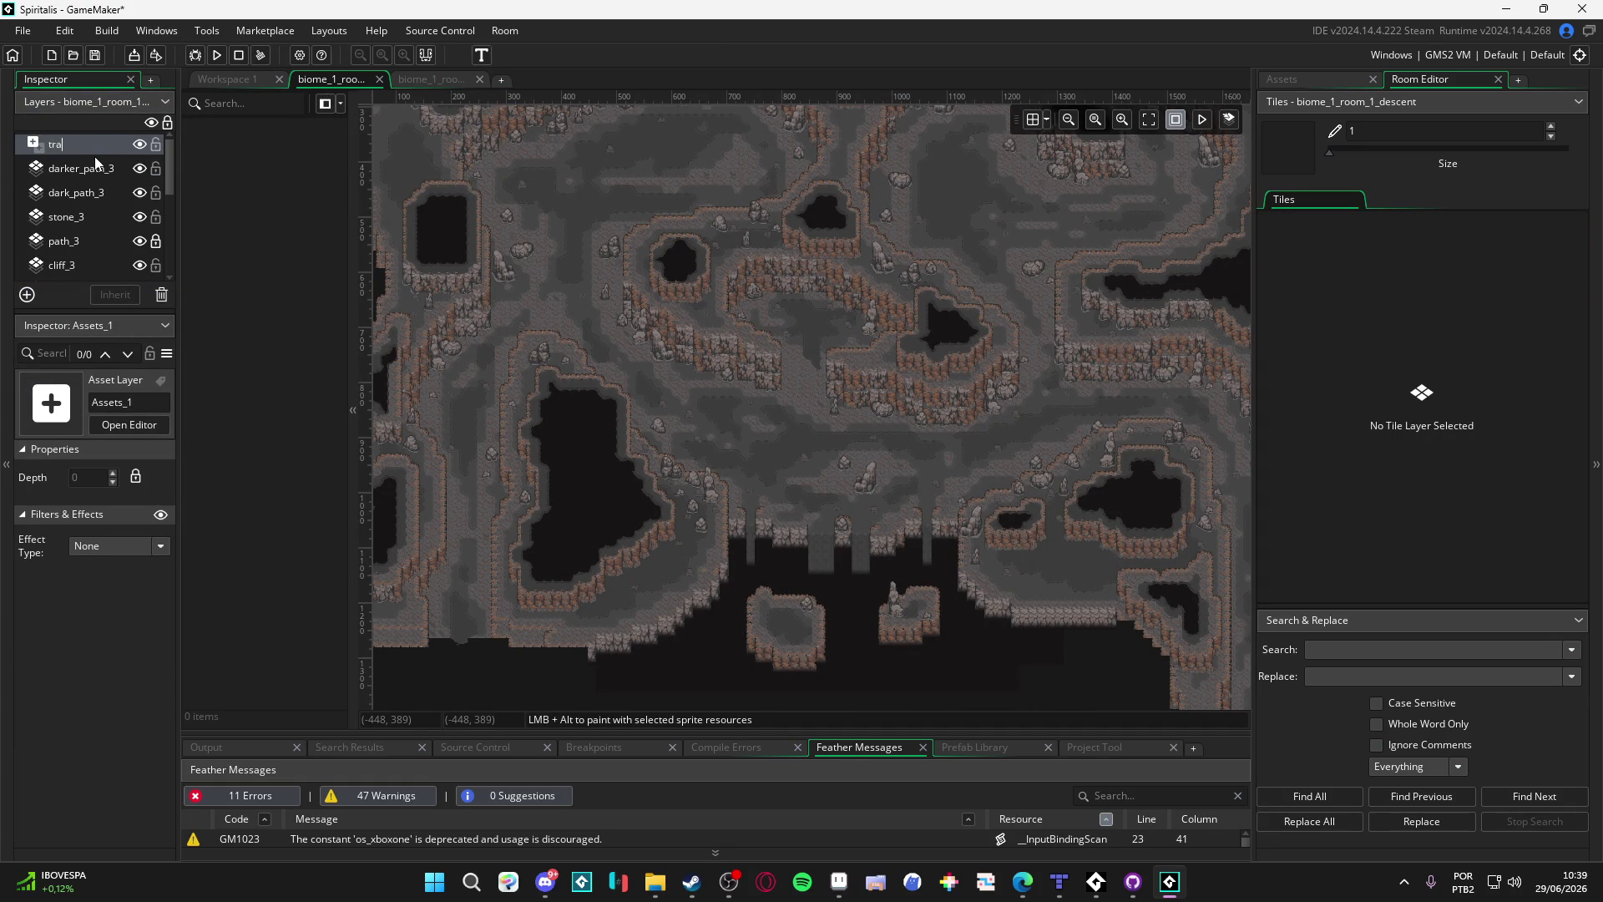
# Step: Name the layer 'transition' and place a dark gradient sprite at (0, 1069)
pyautogui.write('nsitio')
pyautogui.press('Return')
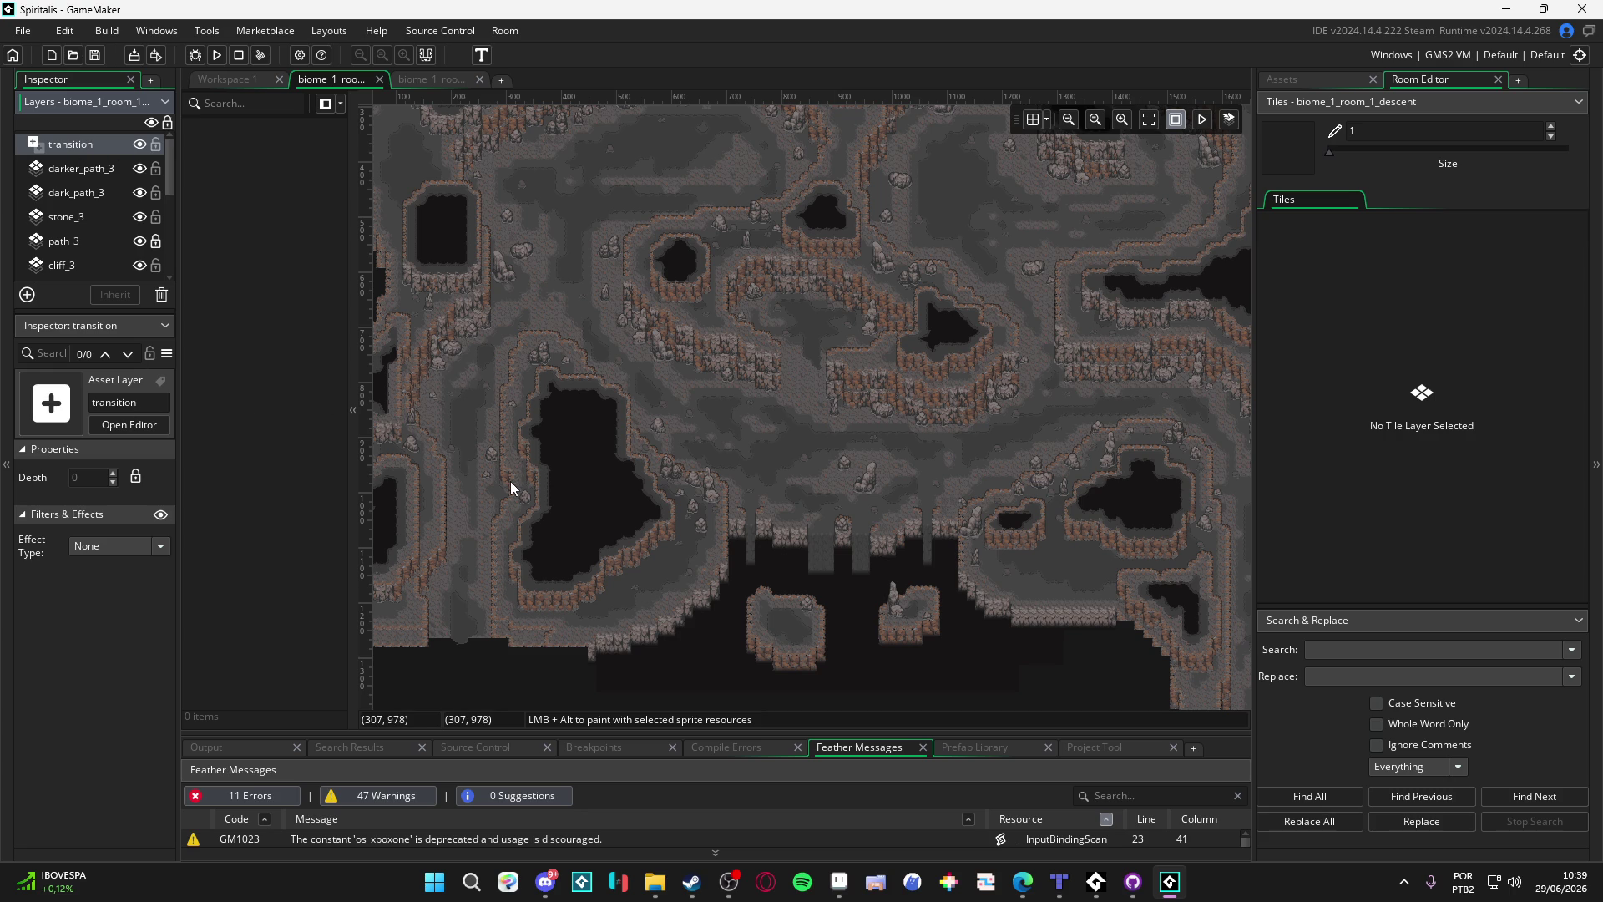
pyautogui.moveTo(504, 502)
pyautogui.mouseDown()
pyautogui.moveTo(536, 548)
pyautogui.moveTo(754, 459)
pyautogui.mouseUp()
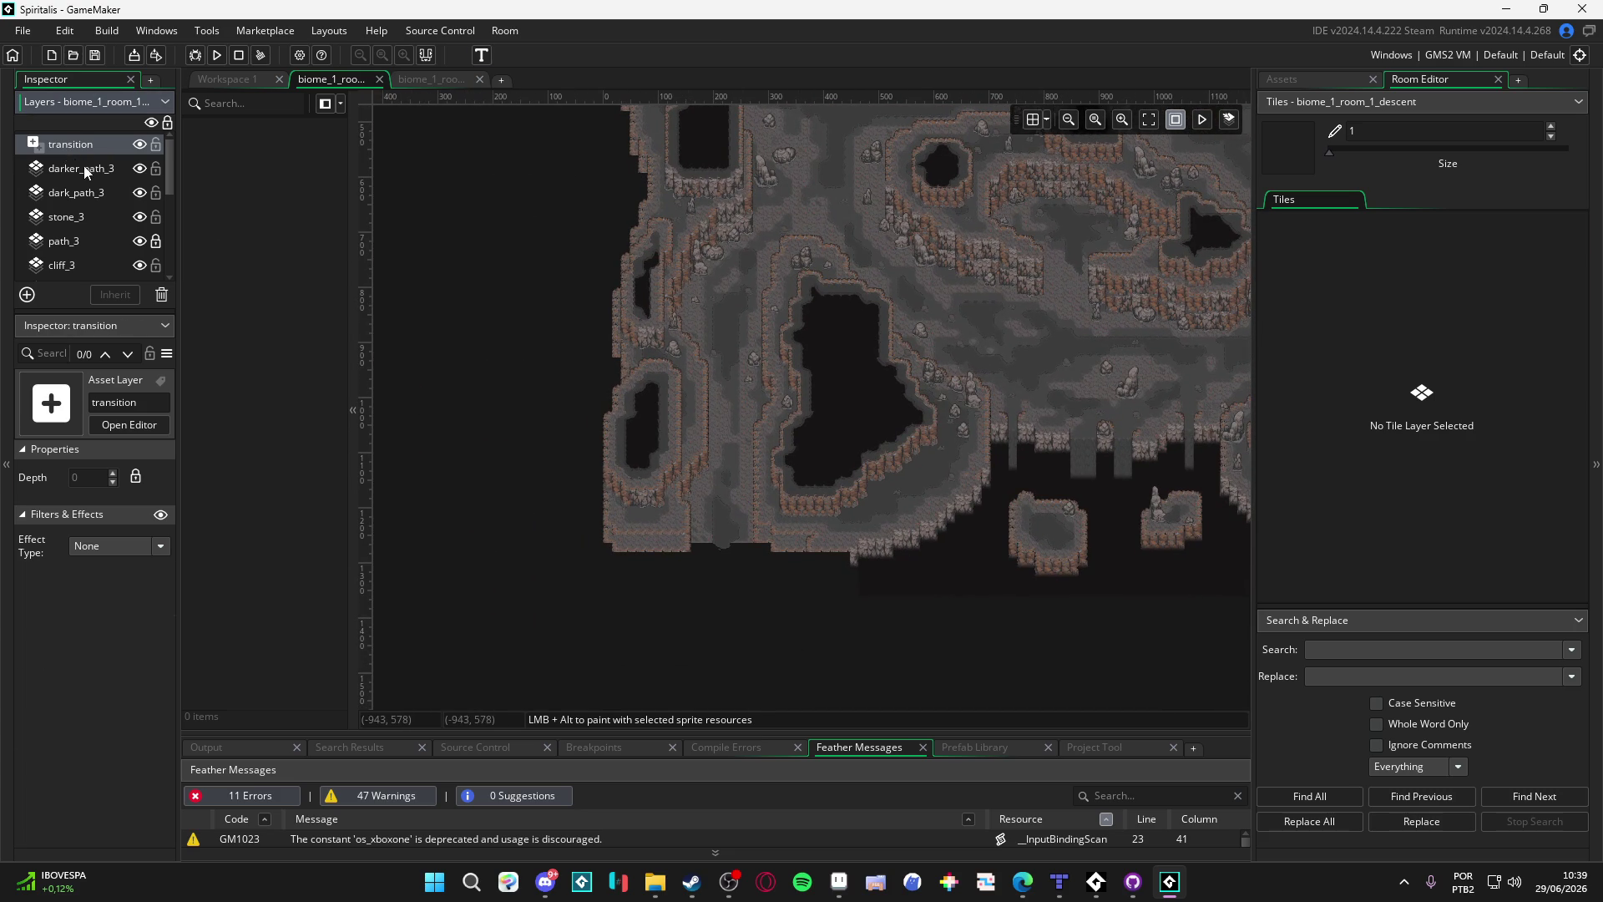
pyautogui.hotkey('ctrl', 'z')
pyautogui.moveTo(553, 419)
pyautogui.mouseDown()
pyautogui.moveTo(763, 404)
pyautogui.moveTo(808, 539)
pyautogui.mouseUp()
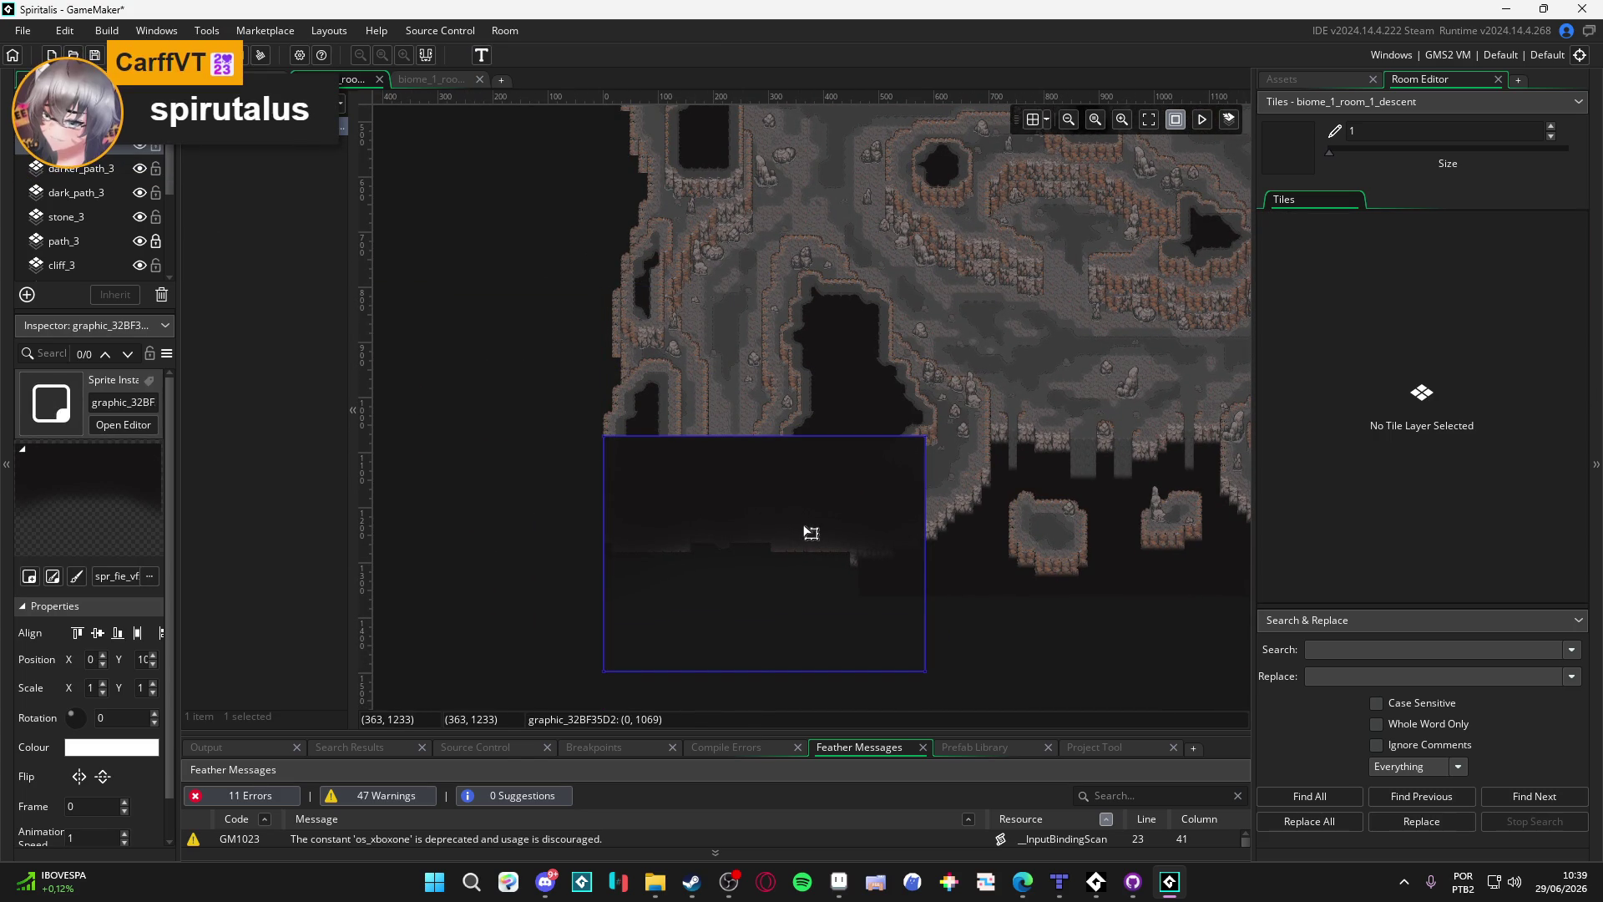
# Step: Flip the dark gradient sprite horizontally and vertically, then move it down to the cave's bottom edge
pyautogui.press('x')
pyautogui.press('x')
pyautogui.press('y')
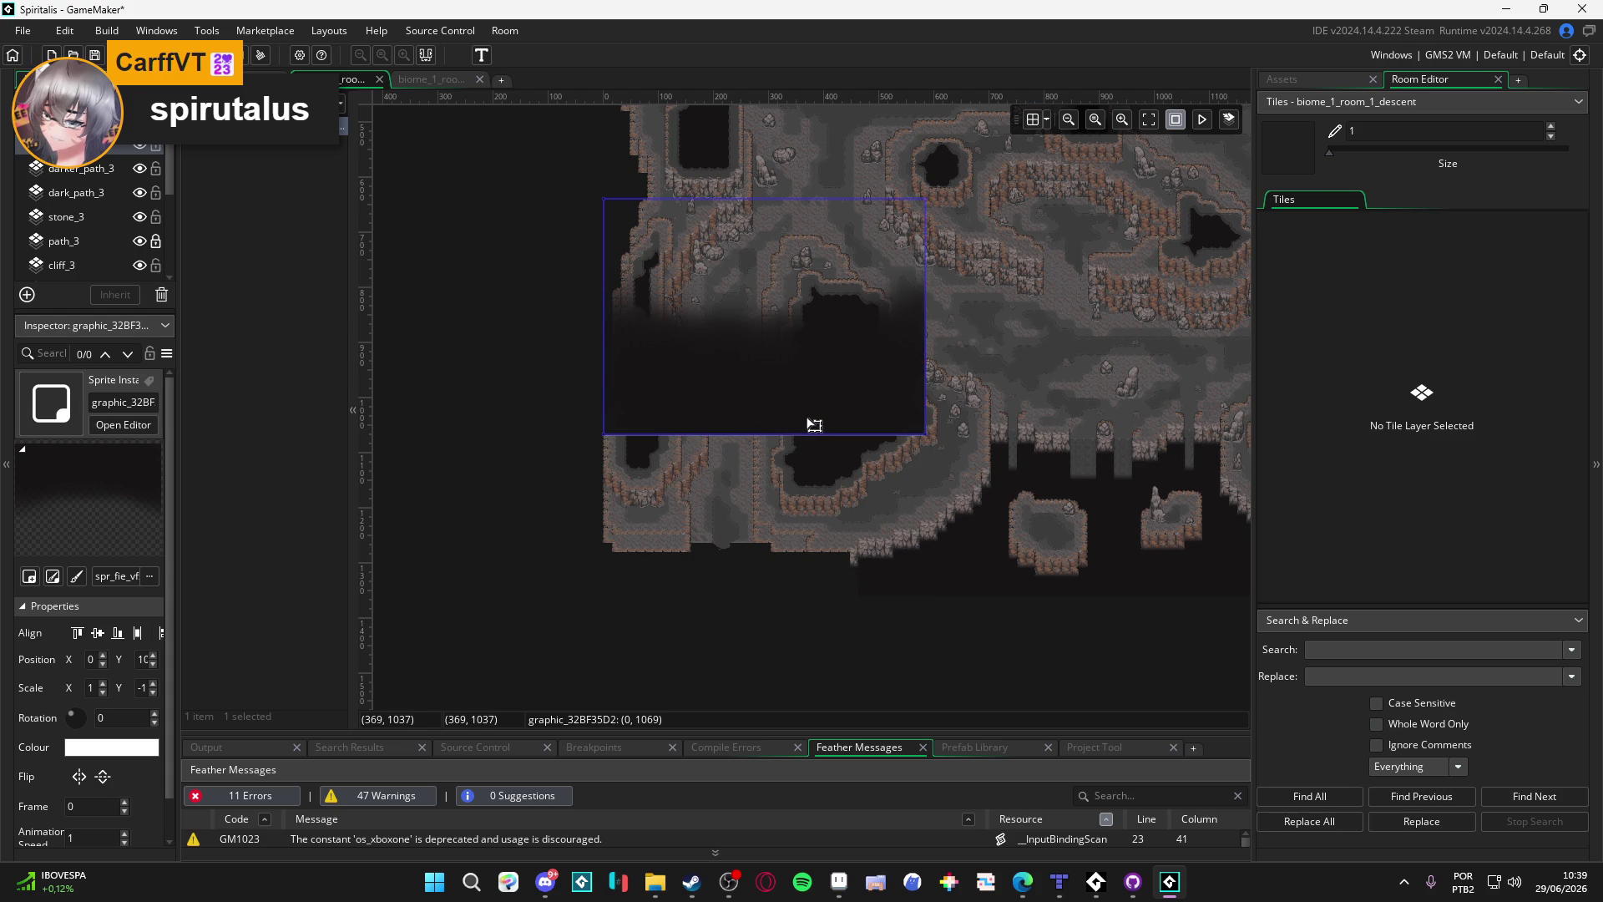
pyautogui.moveTo(814, 426)
pyautogui.mouseDown()
pyautogui.moveTo(793, 565)
pyautogui.moveTo(813, 611)
pyautogui.moveTo(793, 605)
pyautogui.moveTo(824, 613)
pyautogui.moveTo(734, 626)
pyautogui.moveTo(780, 627)
pyautogui.moveTo(767, 601)
pyautogui.moveTo(782, 588)
pyautogui.mouseUp()
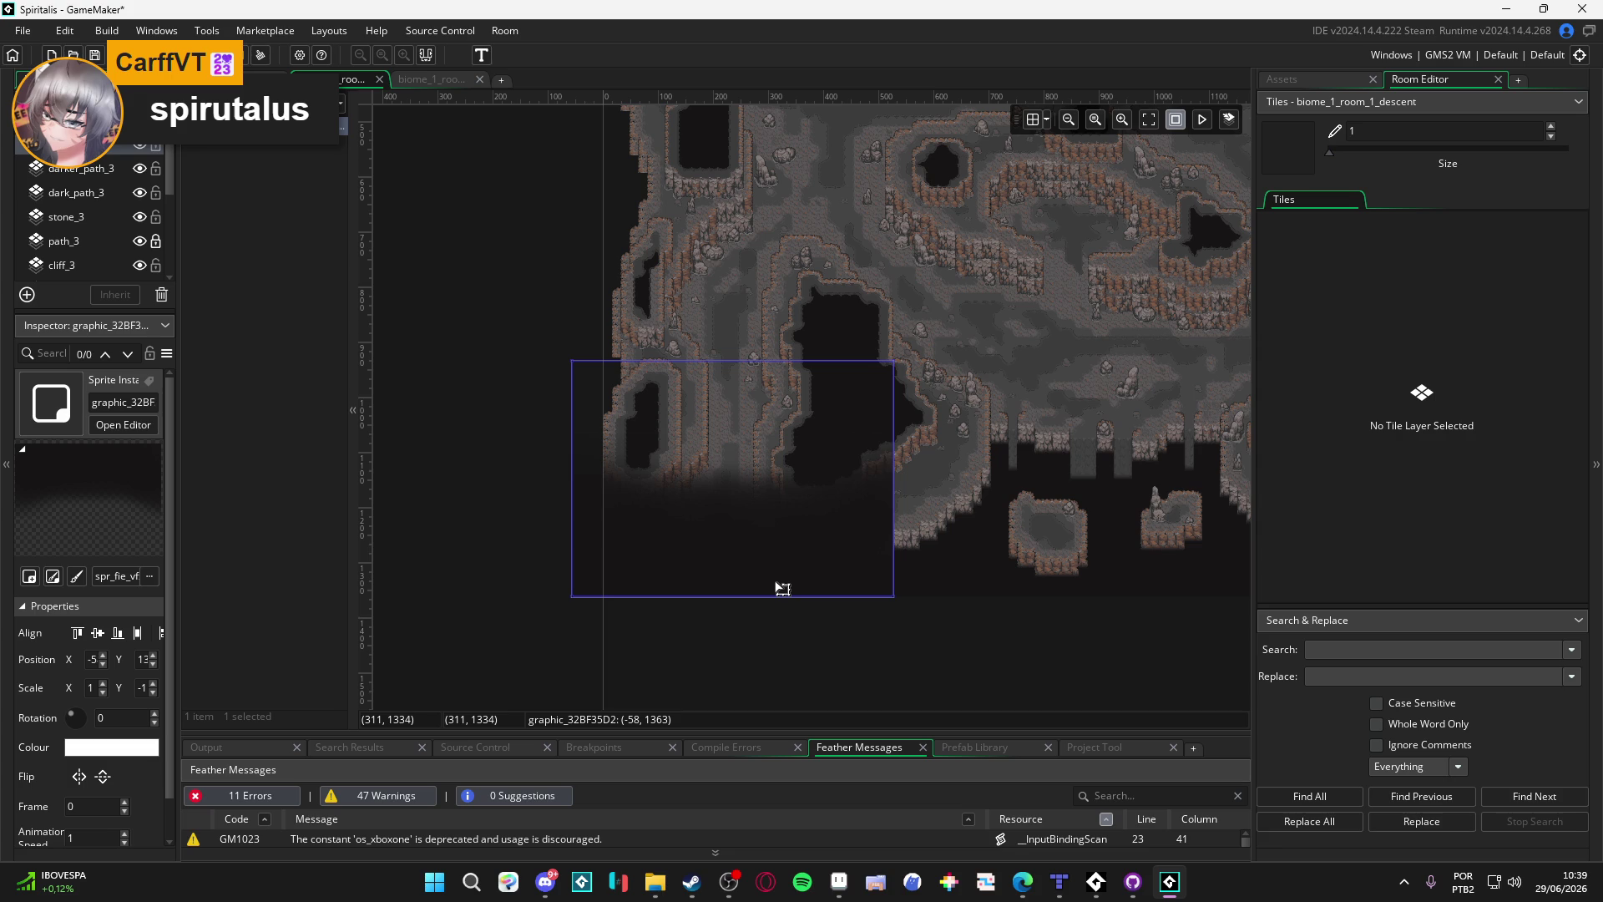
pyautogui.hscroll(1, 960, 587)
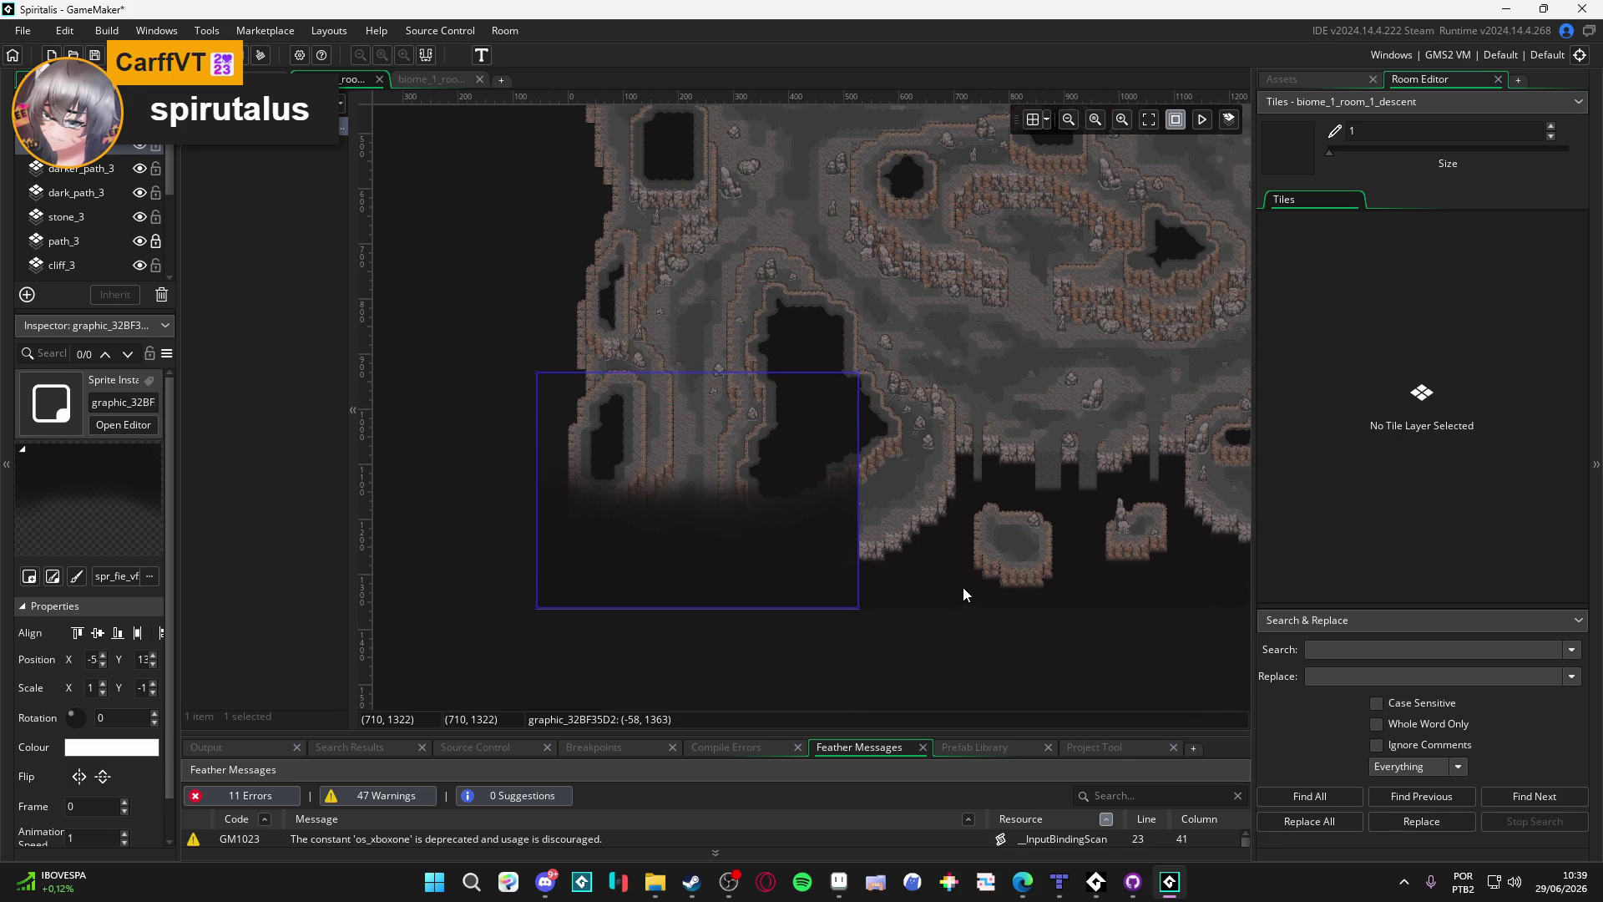
pyautogui.scroll(-3, 964, 594)
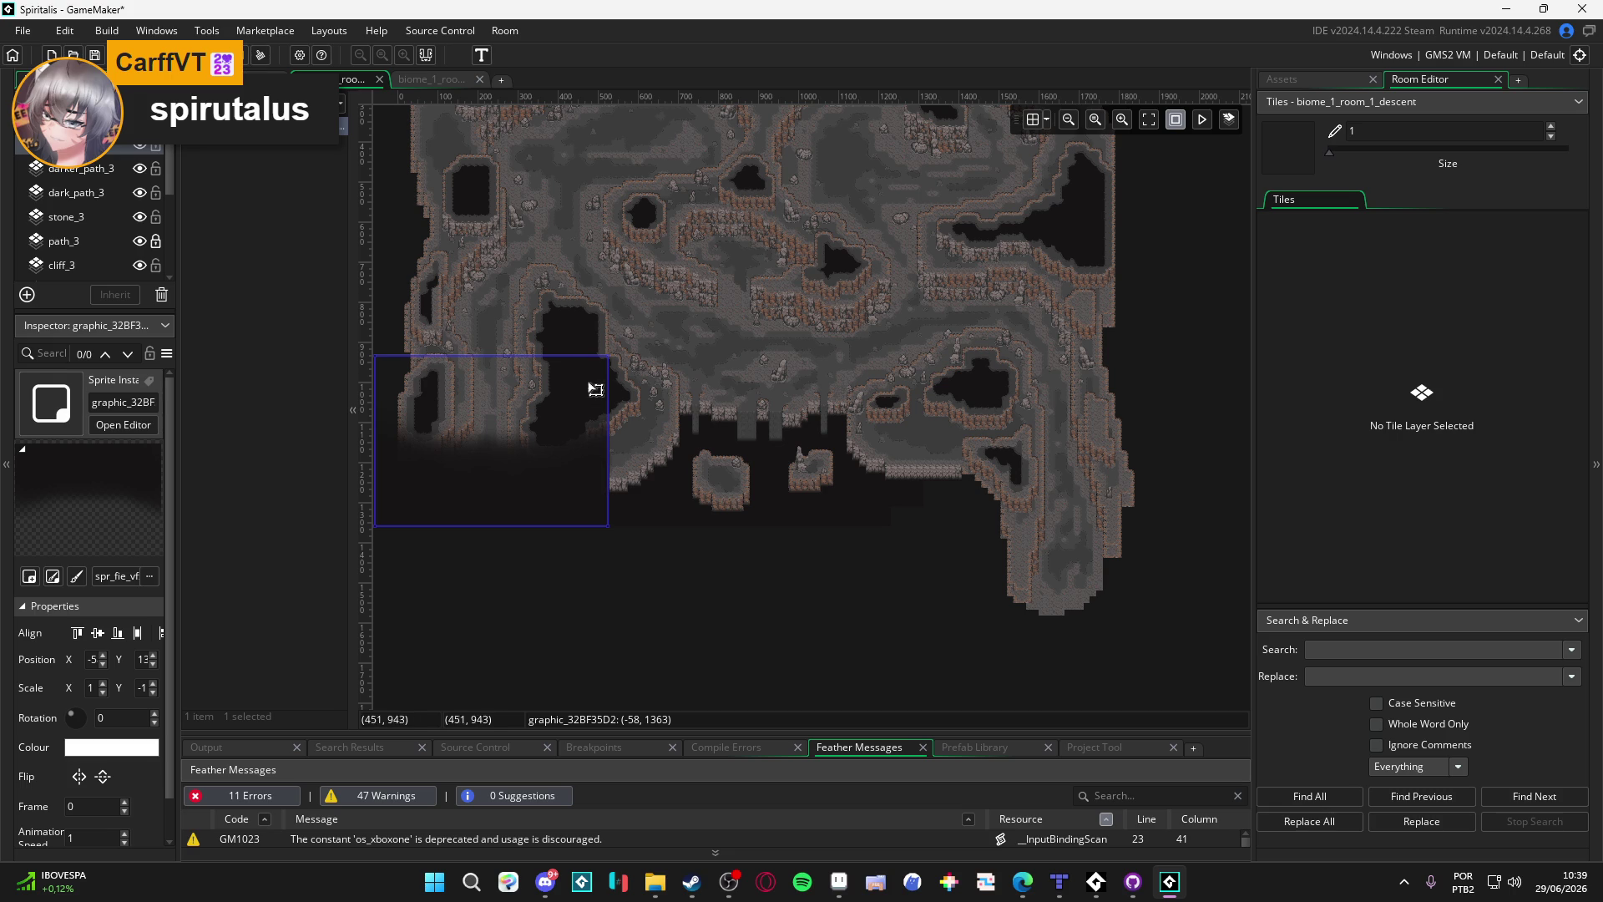
# Step: Narrow the sprite from both sides and shorten it from the top into a strip at (153, 1363)
pyautogui.moveTo(608, 428); pyautogui.dragTo(522, 434)
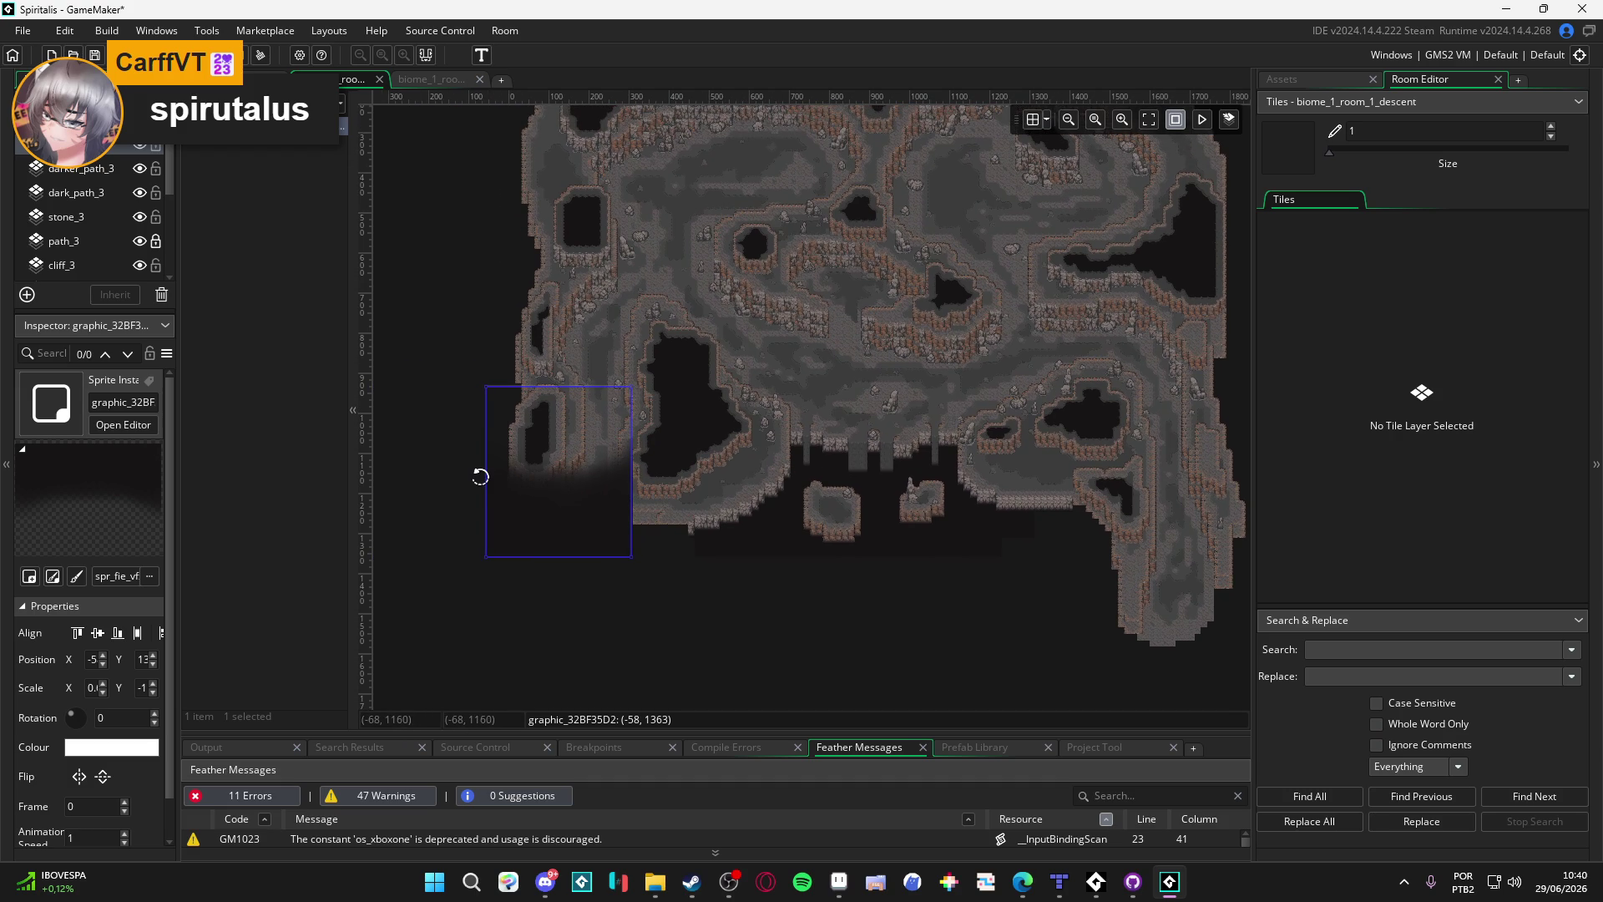
pyautogui.moveTo(486, 478)
pyautogui.mouseDown()
pyautogui.moveTo(584, 489)
pyautogui.moveTo(574, 503)
pyautogui.mouseUp()
pyautogui.scroll(2, 578, 505)
pyautogui.scroll(1, 579, 506)
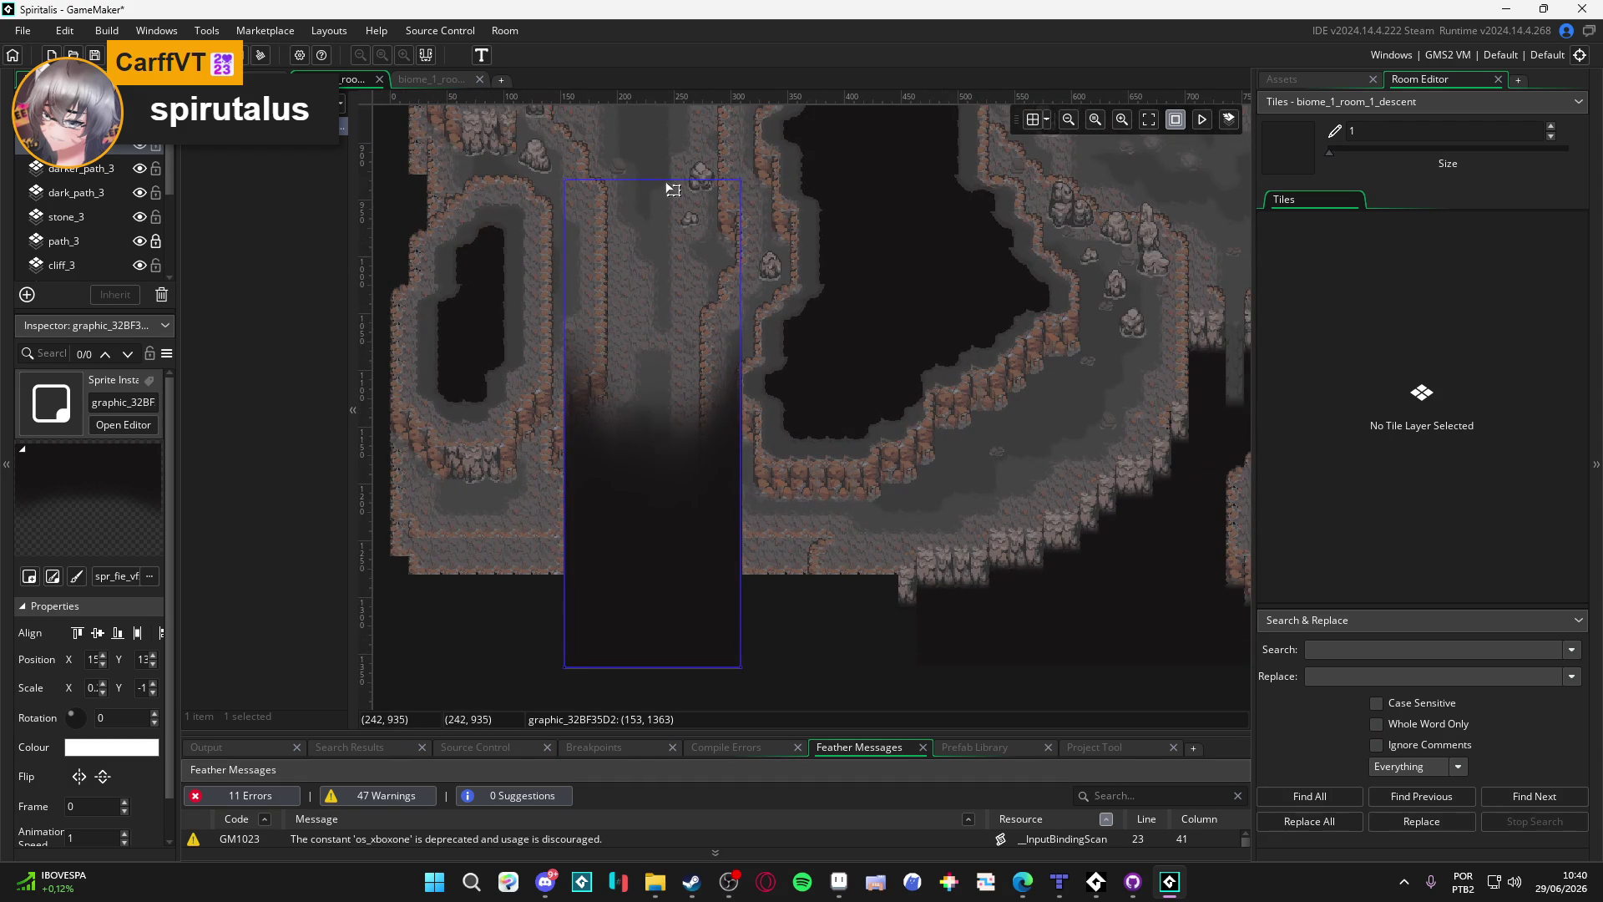
pyautogui.moveTo(670, 178); pyautogui.dragTo(668, 351)
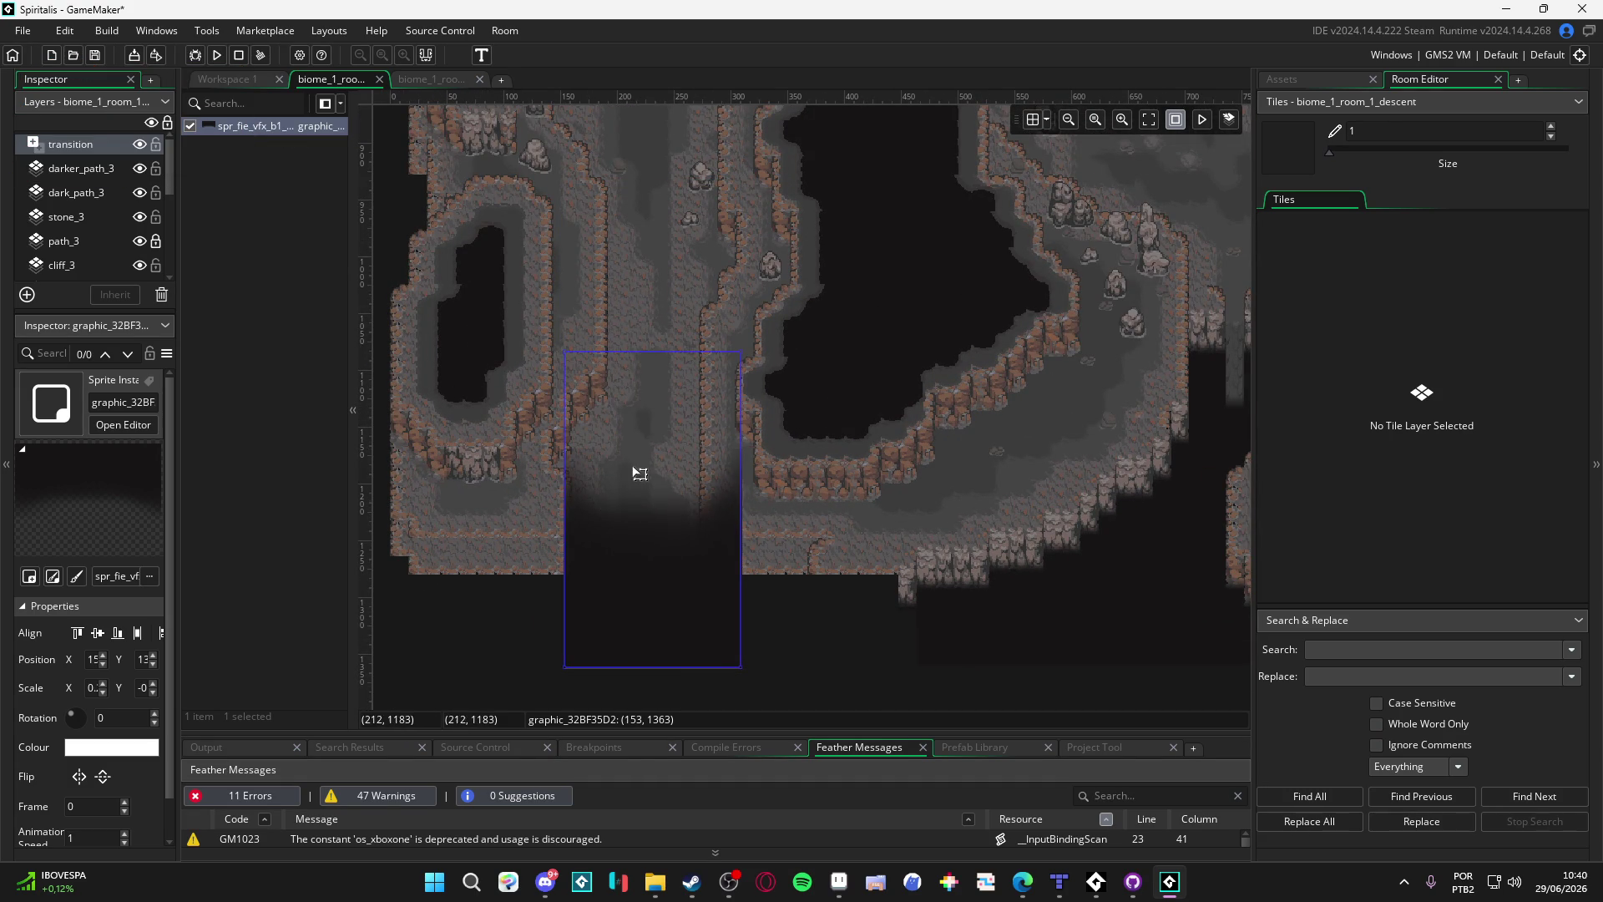
pyautogui.scroll(-1, 629, 468)
# Step: Widen the gradient sprite left and right along the cave bottom to (-117, 1363) and raise its top slightly
pyautogui.moveTo(591, 537); pyautogui.dragTo(448, 529)
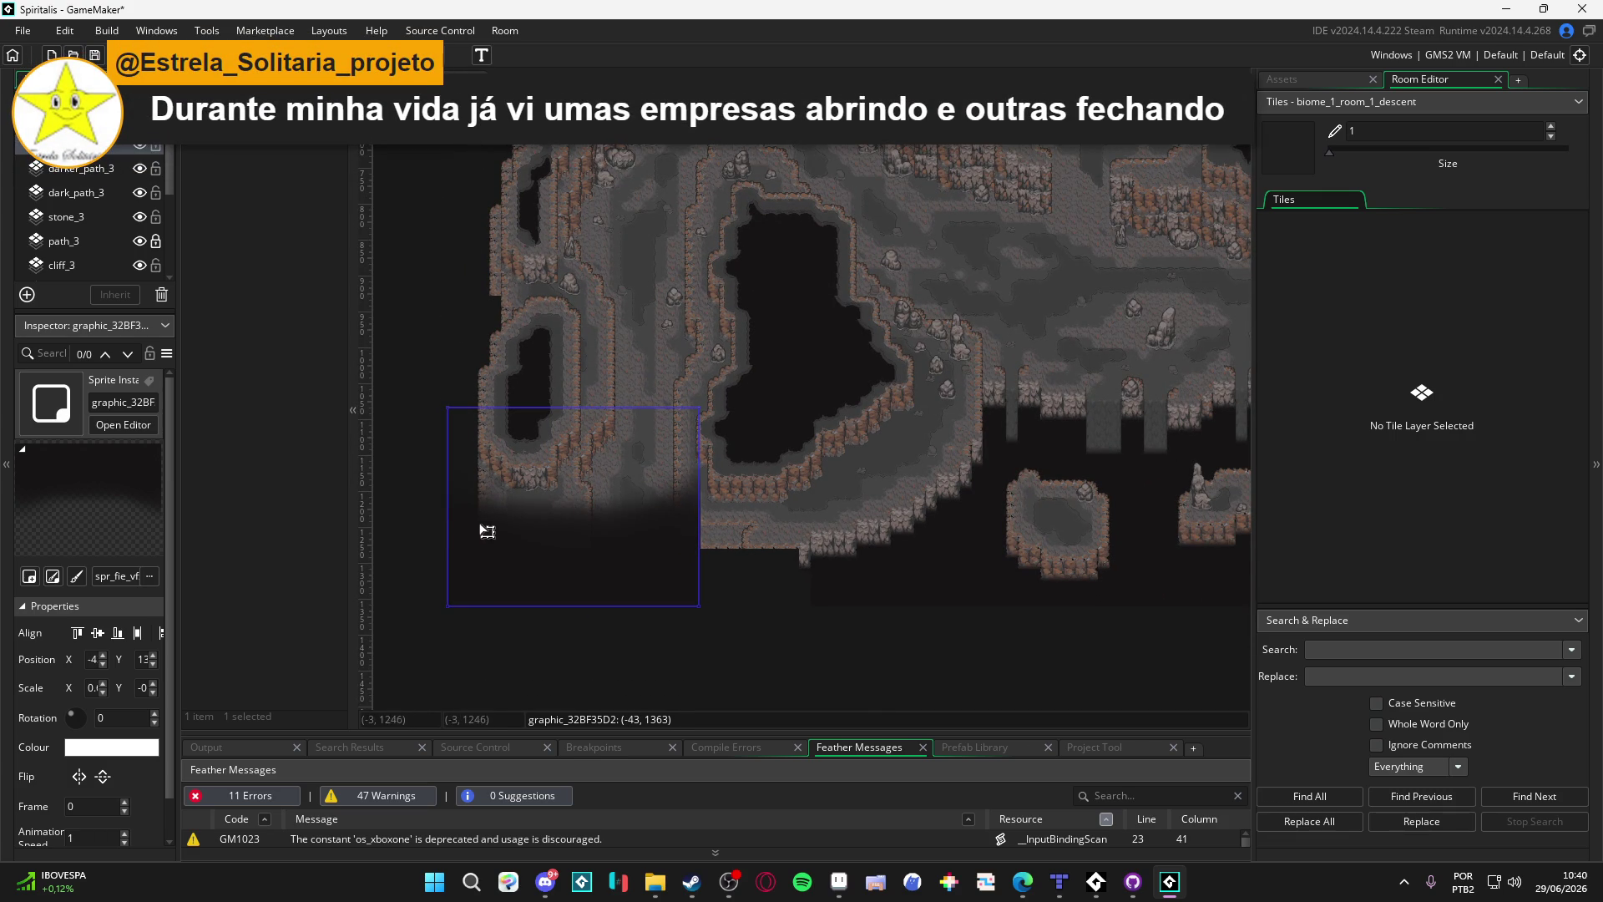
pyautogui.moveTo(687, 540); pyautogui.dragTo(981, 544)
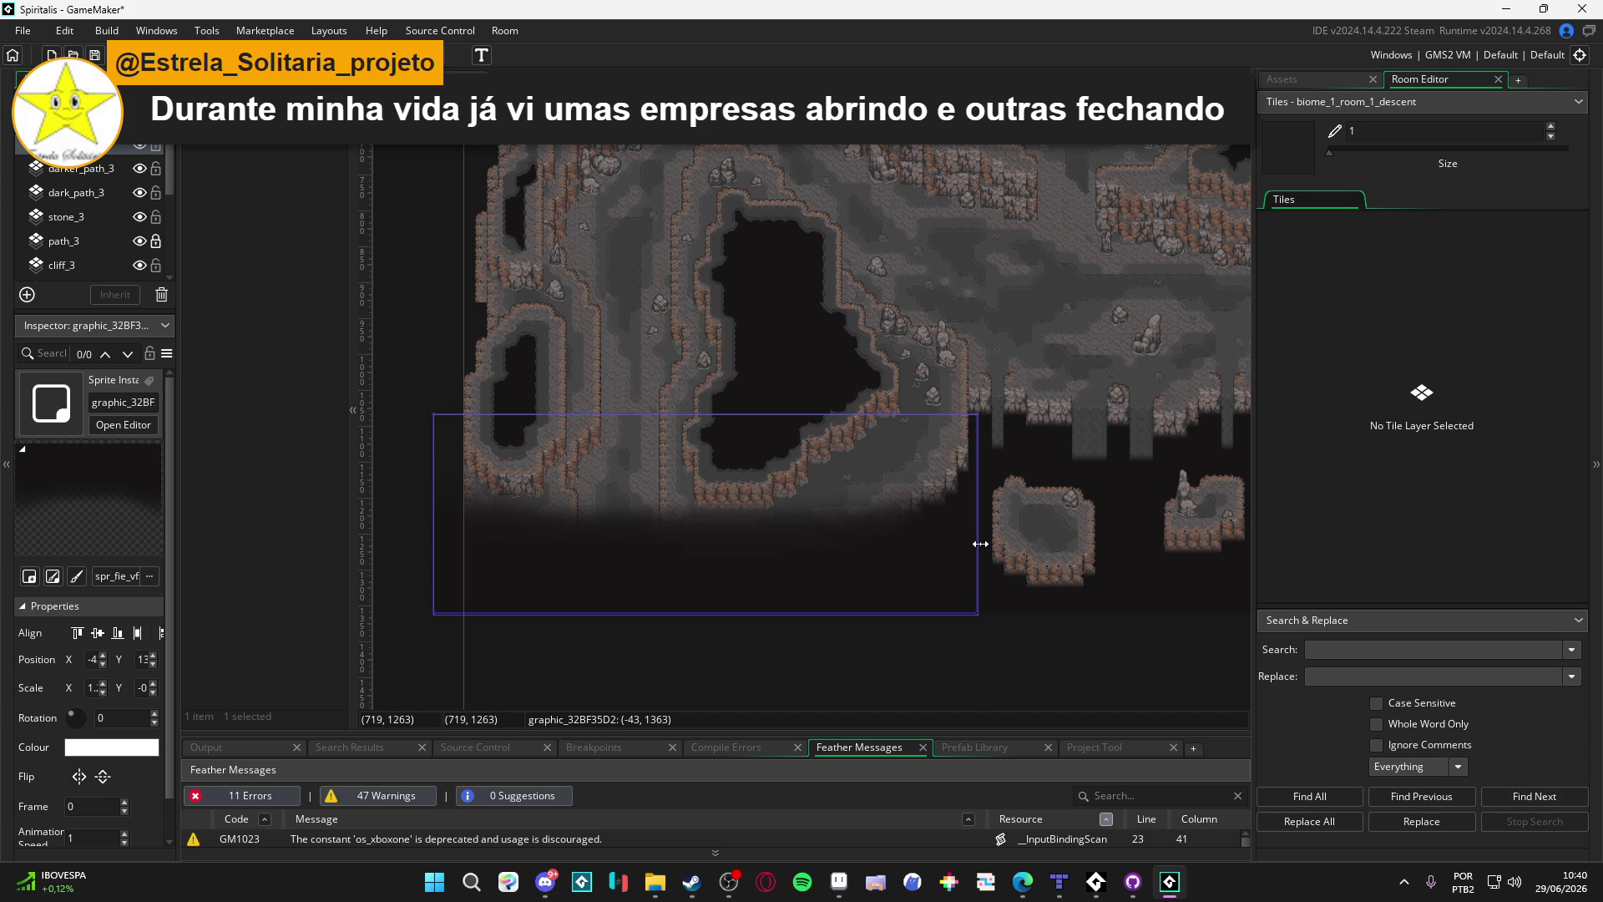
pyautogui.moveTo(431, 541); pyautogui.dragTo(380, 538)
pyautogui.moveTo(662, 411); pyautogui.dragTo(670, 407)
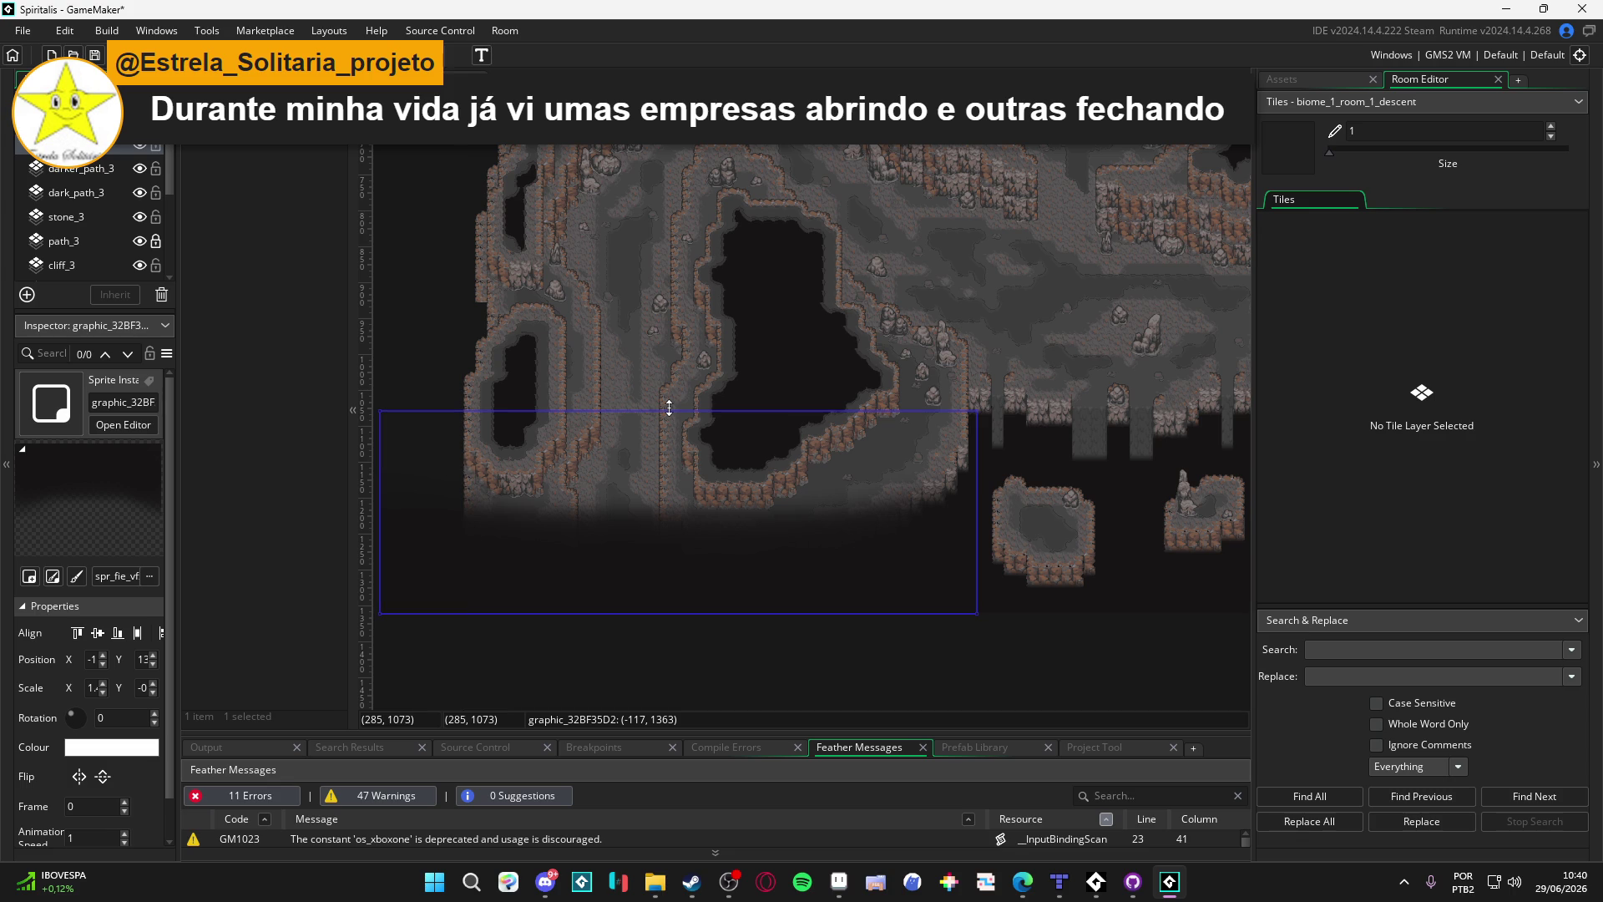
pyautogui.moveTo(669, 409)
pyautogui.mouseDown()
pyautogui.moveTo(504, 415)
pyautogui.moveTo(548, 434)
pyautogui.mouseUp()
pyautogui.scroll(-3, 680, 426)
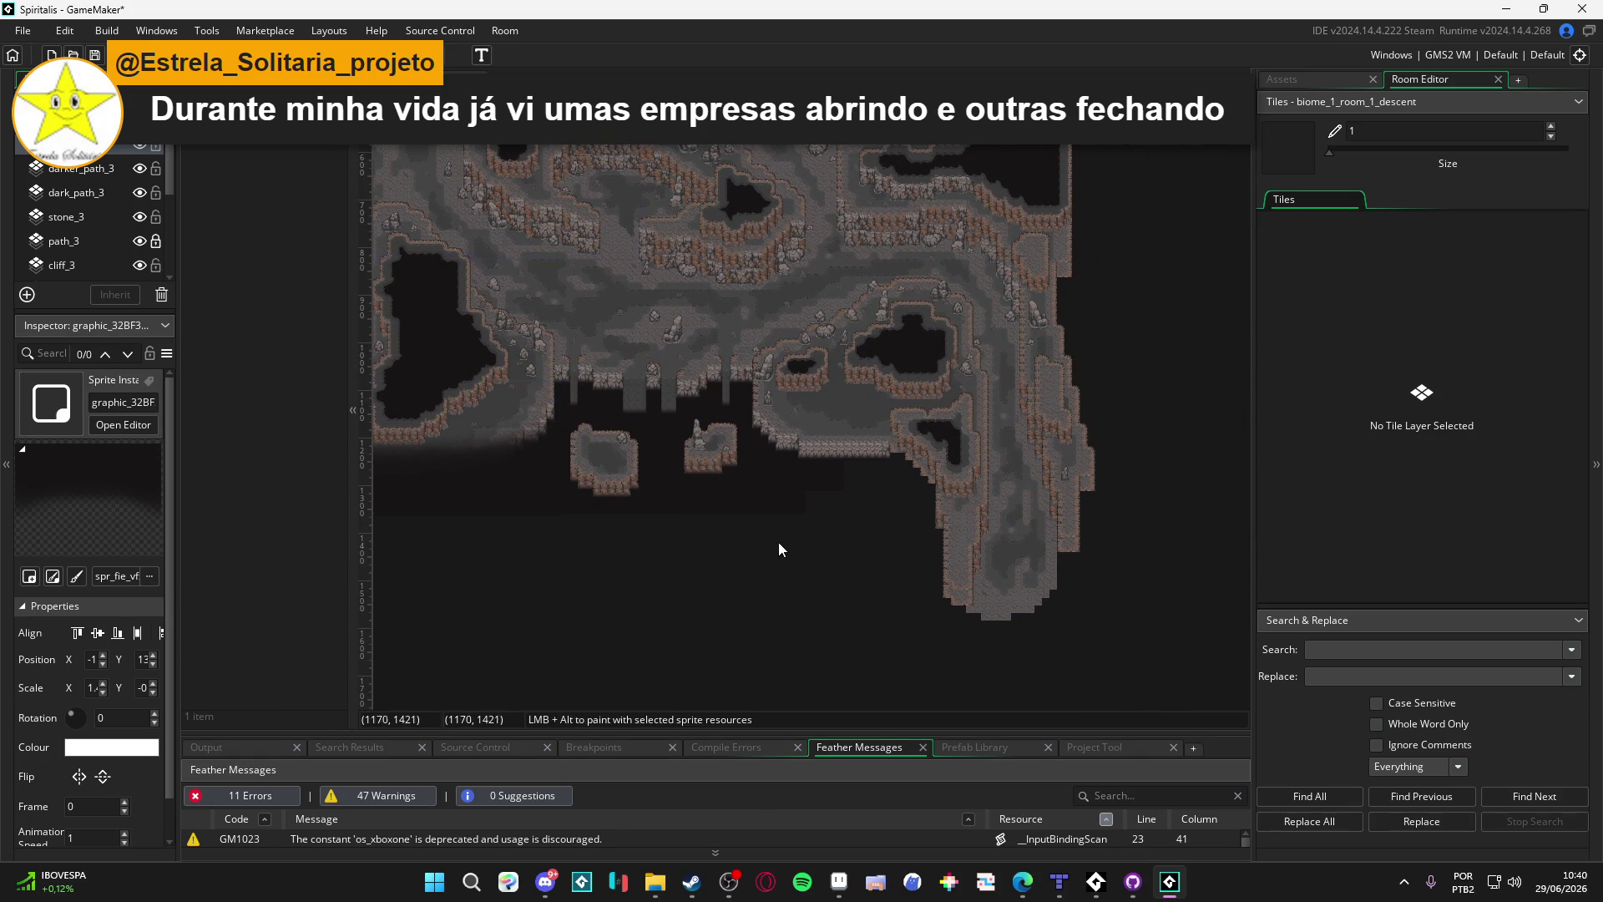
# Step: Paste a copy of the dark gradient sprite at the bottom-right, flip it vertically and stretch it taller
pyautogui.hotkey('ctrl', 'v')
pyautogui.moveTo(540, 292)
pyautogui.mouseDown()
pyautogui.moveTo(891, 501)
pyautogui.moveTo(994, 589)
pyautogui.moveTo(1002, 547)
pyautogui.moveTo(980, 562)
pyautogui.moveTo(992, 603)
pyautogui.moveTo(992, 550)
pyautogui.mouseUp()
pyautogui.press('y')
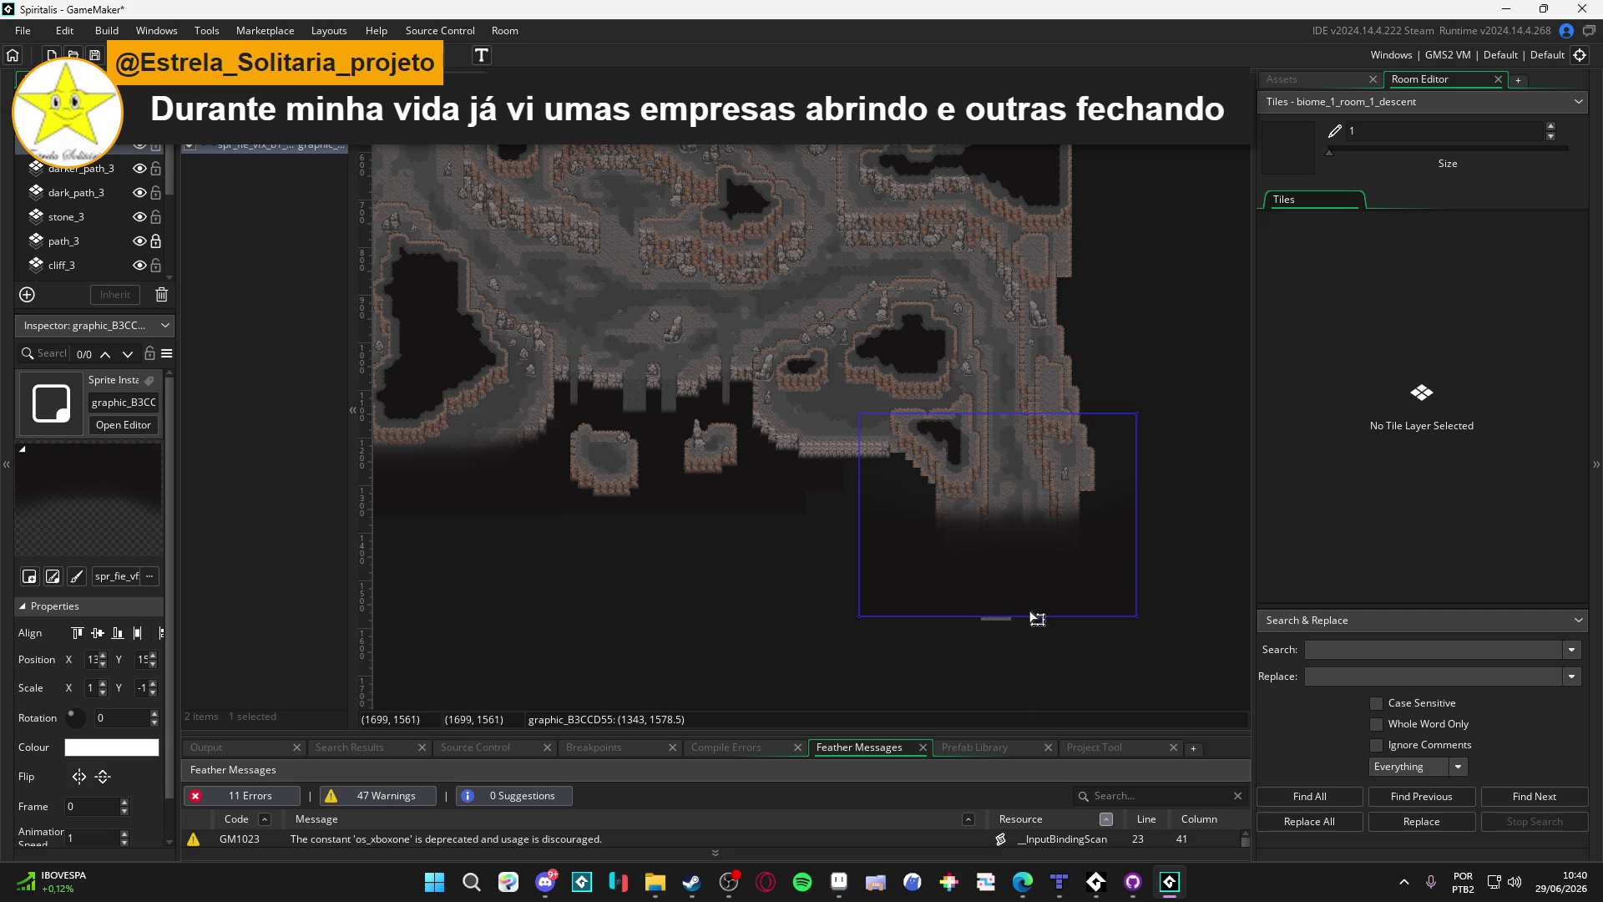
pyautogui.moveTo(1037, 619)
pyautogui.mouseDown()
pyautogui.moveTo(1020, 634)
pyautogui.moveTo(1027, 580)
pyautogui.mouseUp()
pyautogui.click(1178, 535)
pyautogui.hscroll(-2, 511, 511)
# Step: Review both gradient sprites across the map's lower edge, then select the bg tile layer
pyautogui.click(1020, 615)
pyautogui.scroll(2, 1031, 662)
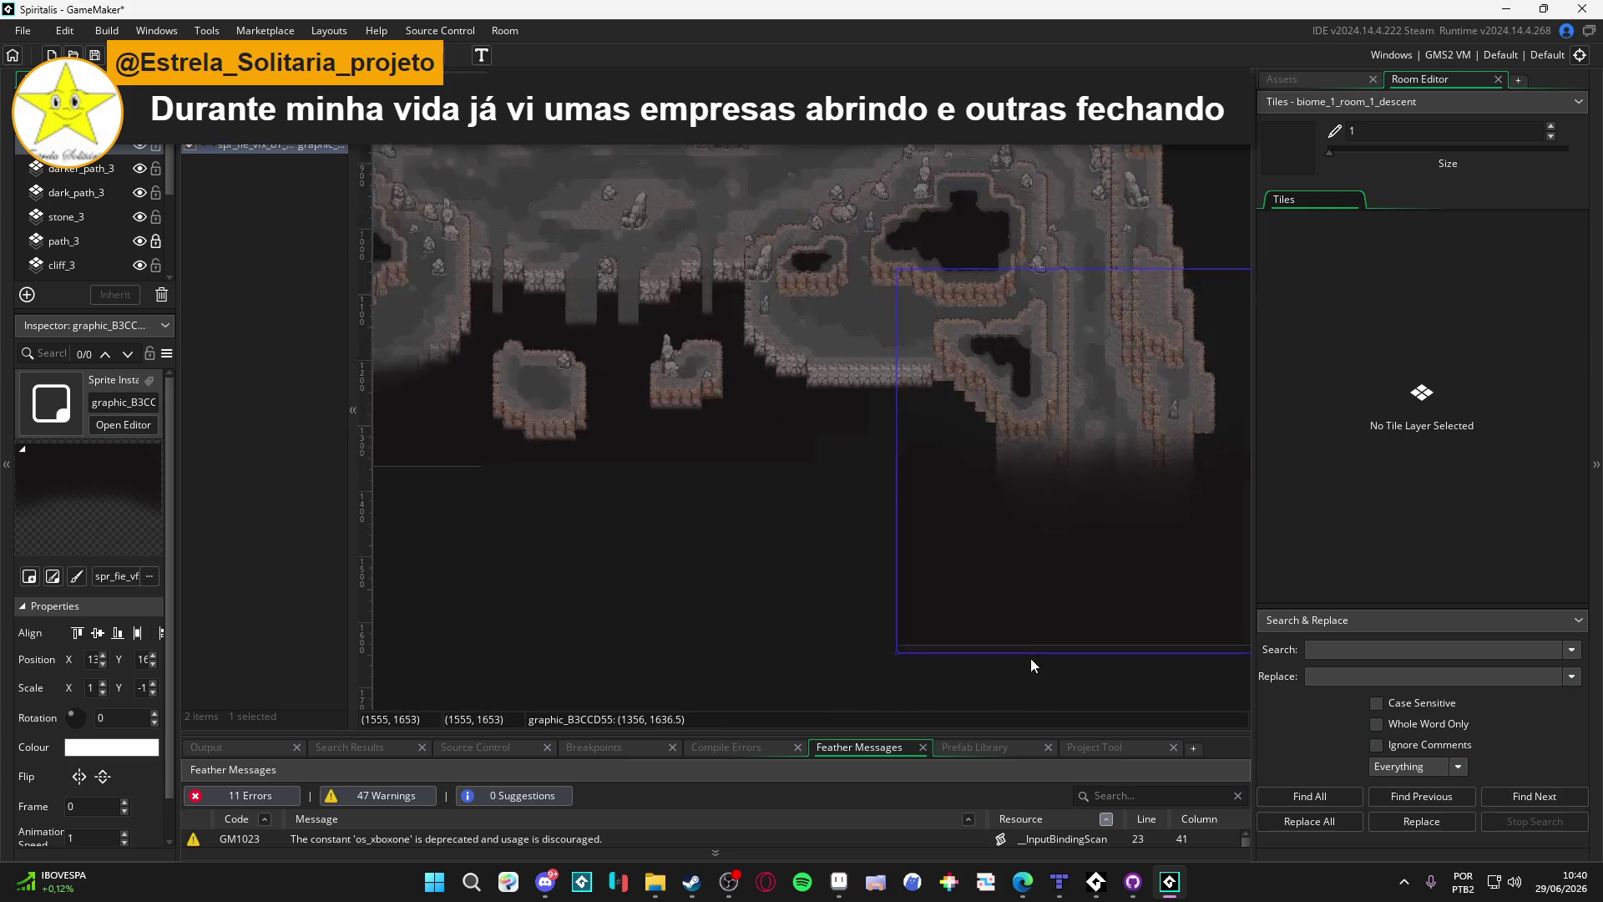
pyautogui.scroll(-3, 775, 604)
pyautogui.click(774, 604)
pyautogui.scroll(-5, 829, 623)
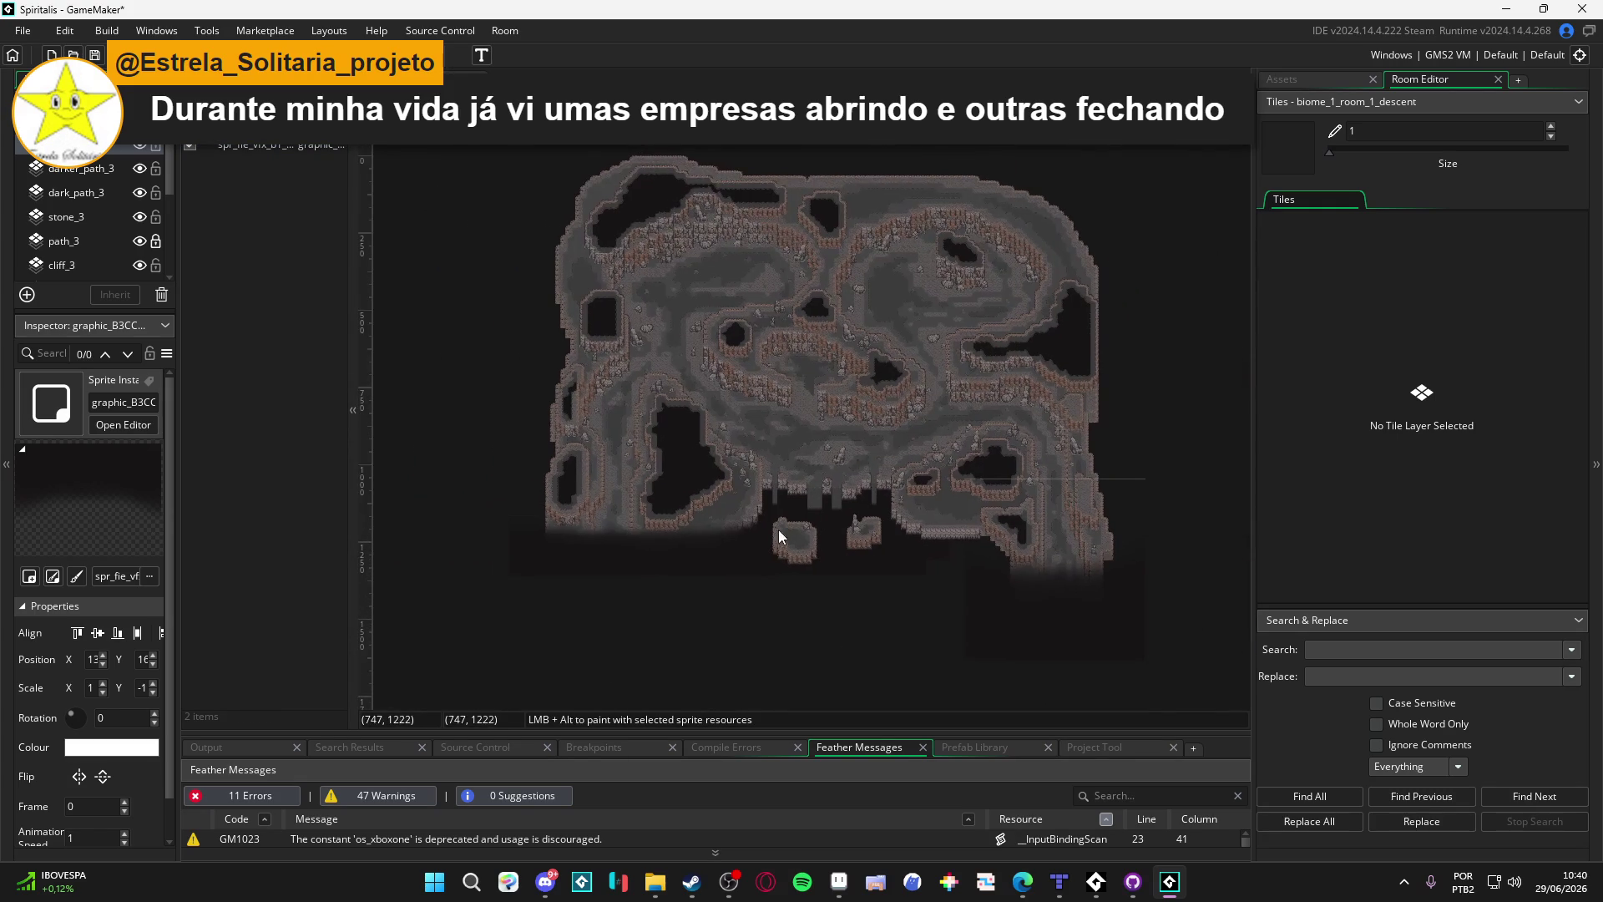
pyautogui.scroll(2, 1085, 432)
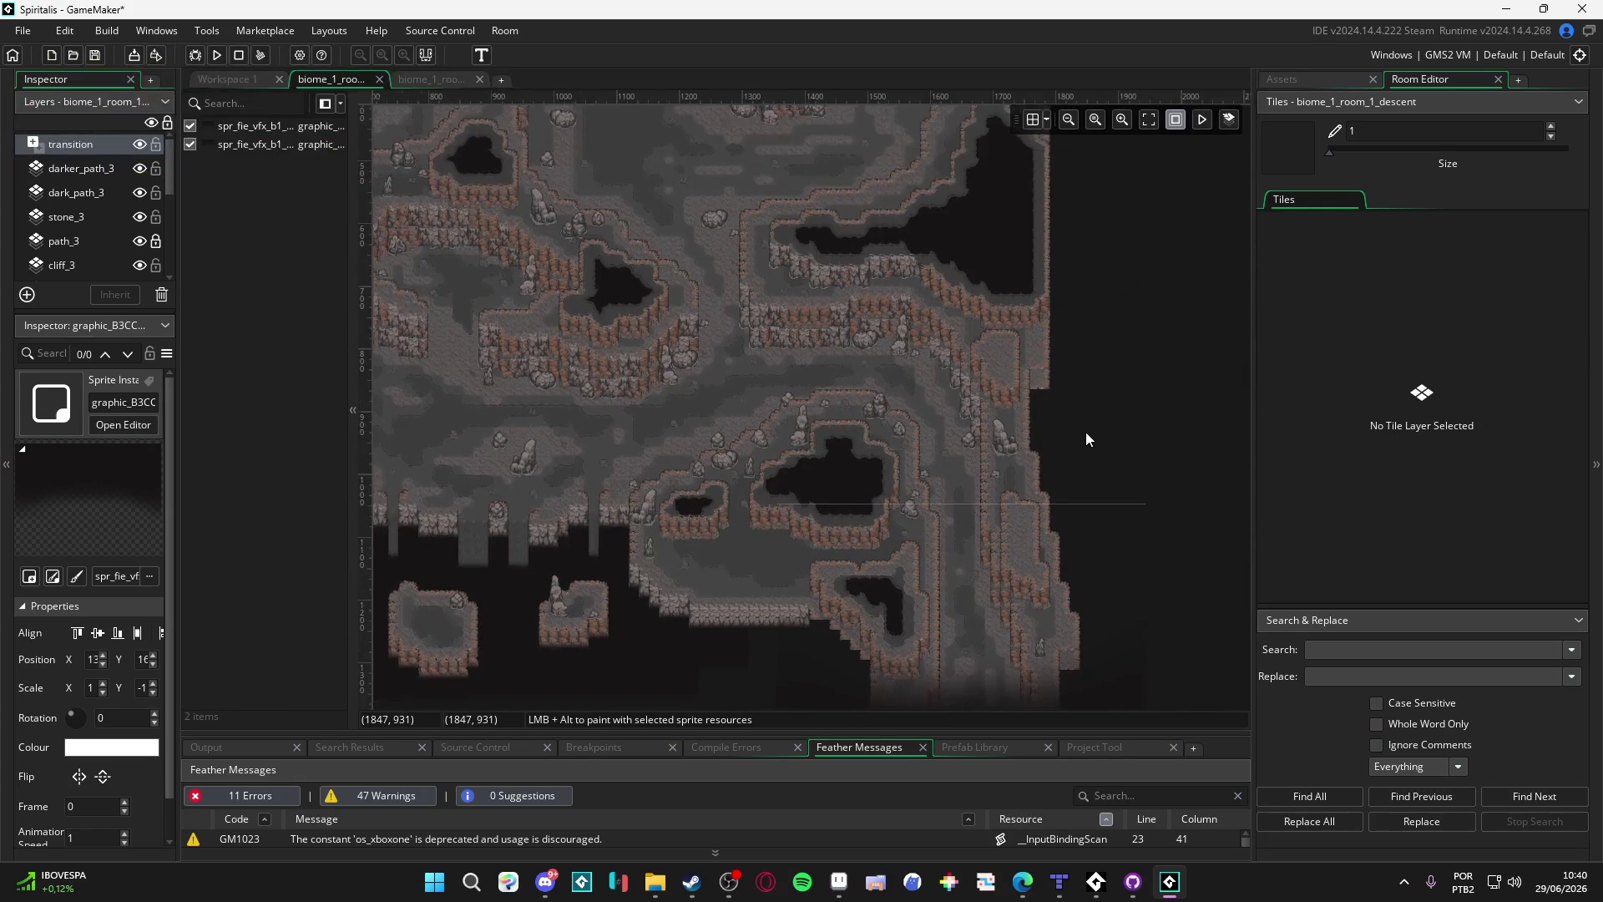
pyautogui.moveTo(693, 419); pyautogui.dragTo(734, 423)
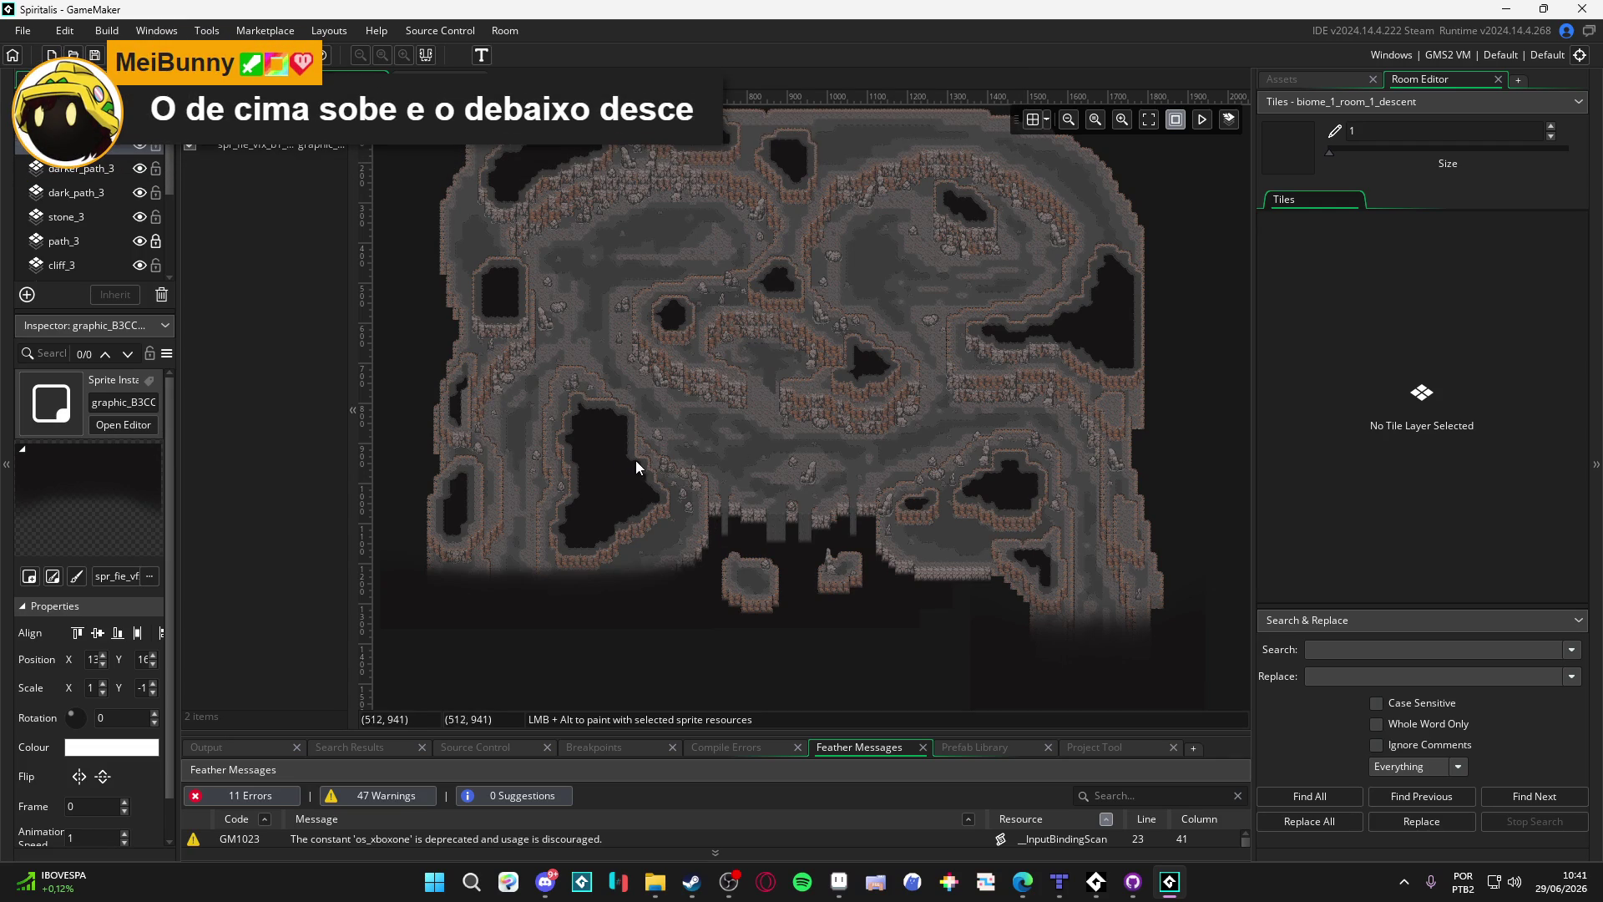
pyautogui.moveTo(651, 457)
pyautogui.mouseDown()
pyautogui.moveTo(672, 557)
pyautogui.moveTo(683, 447)
pyautogui.mouseUp()
pyautogui.click(720, 612)
pyautogui.click(827, 608)
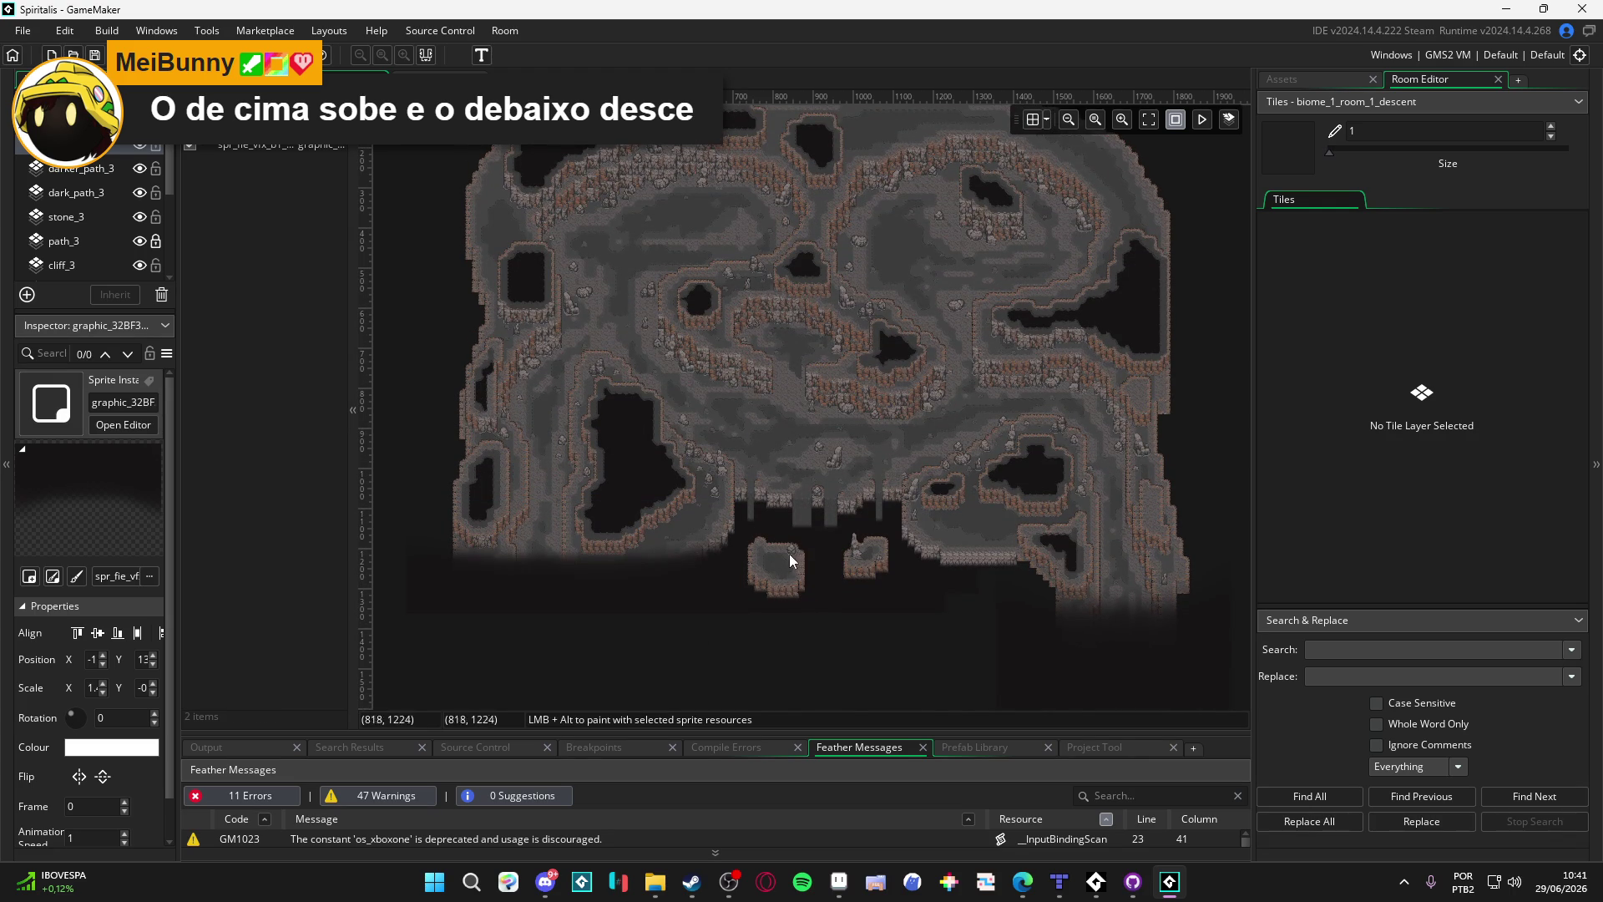
pyautogui.click(824, 598)
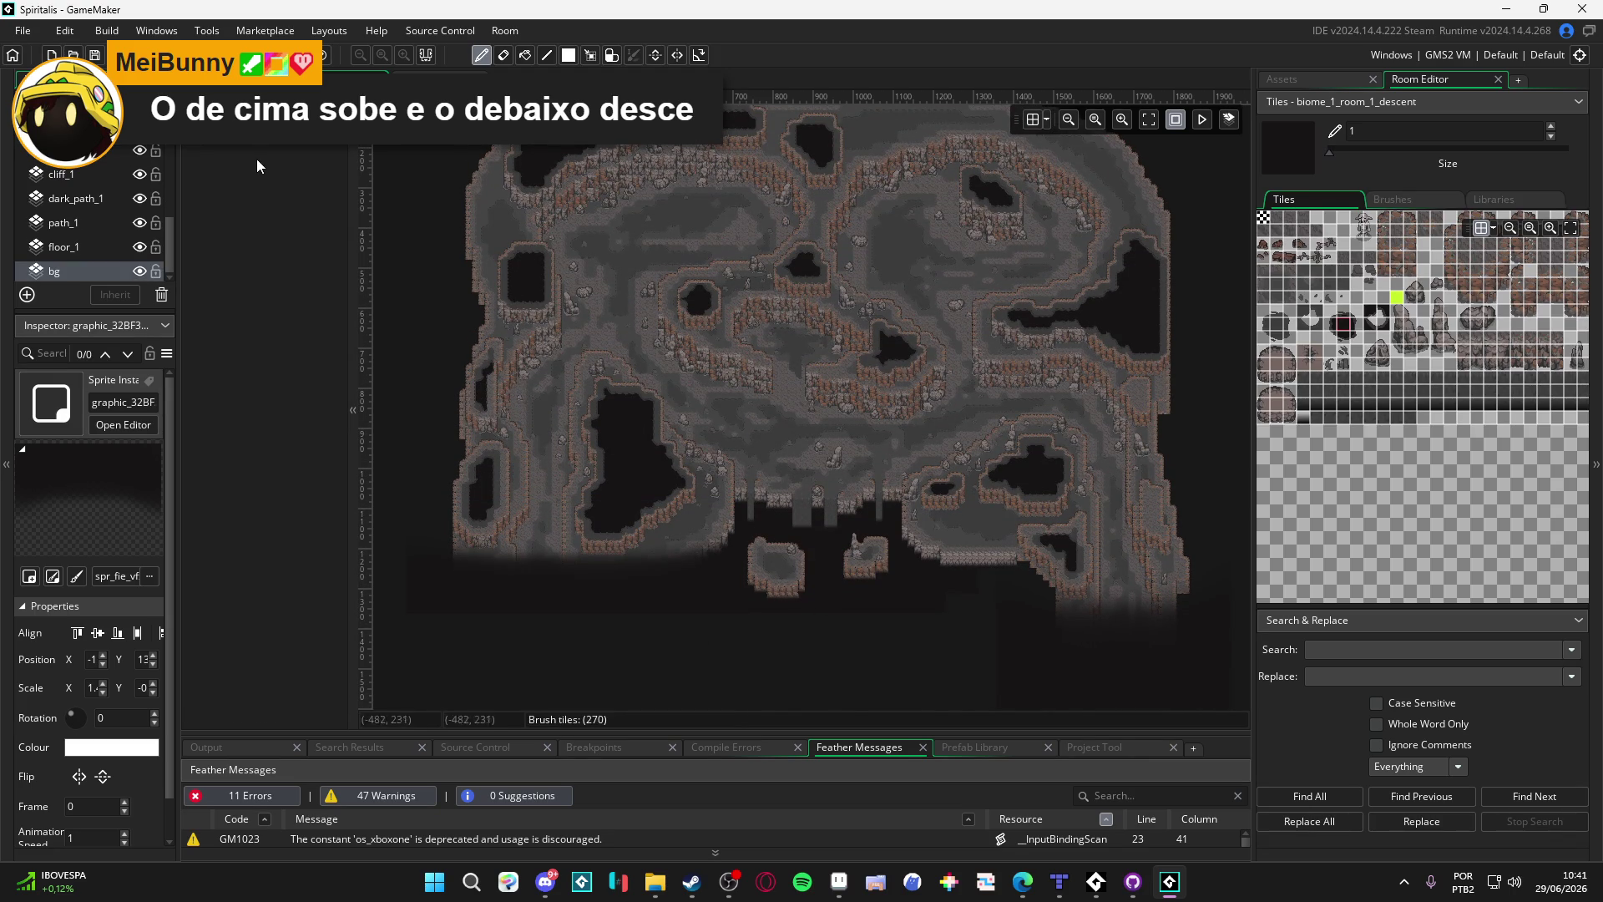
pyautogui.click(526, 55)
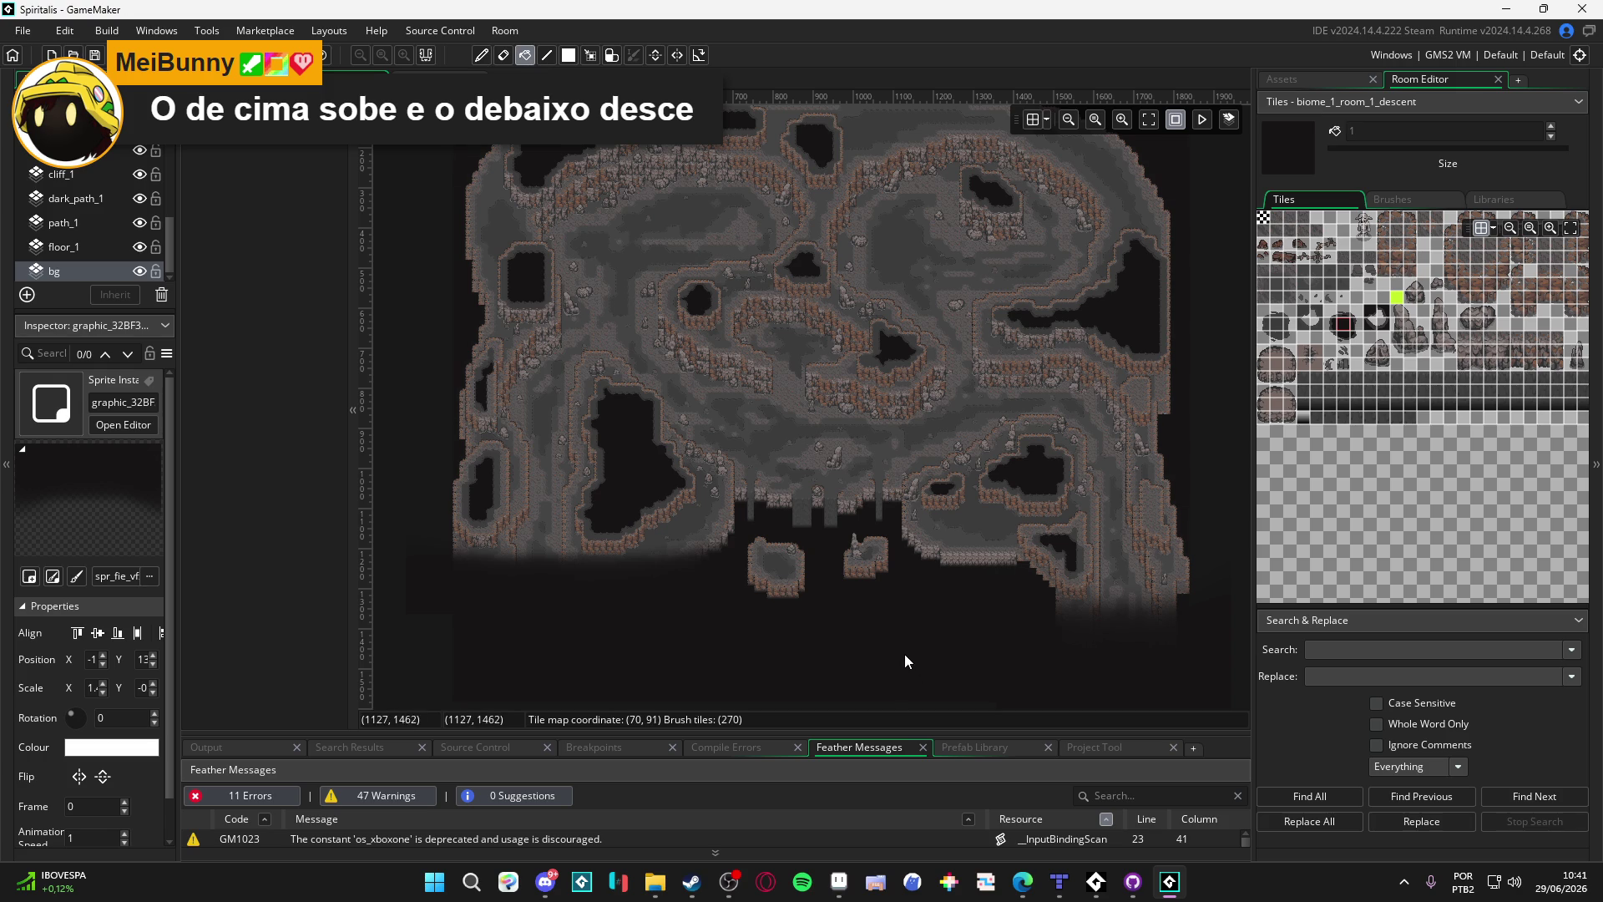
pyautogui.moveTo(904, 653); pyautogui.dragTo(839, 646)
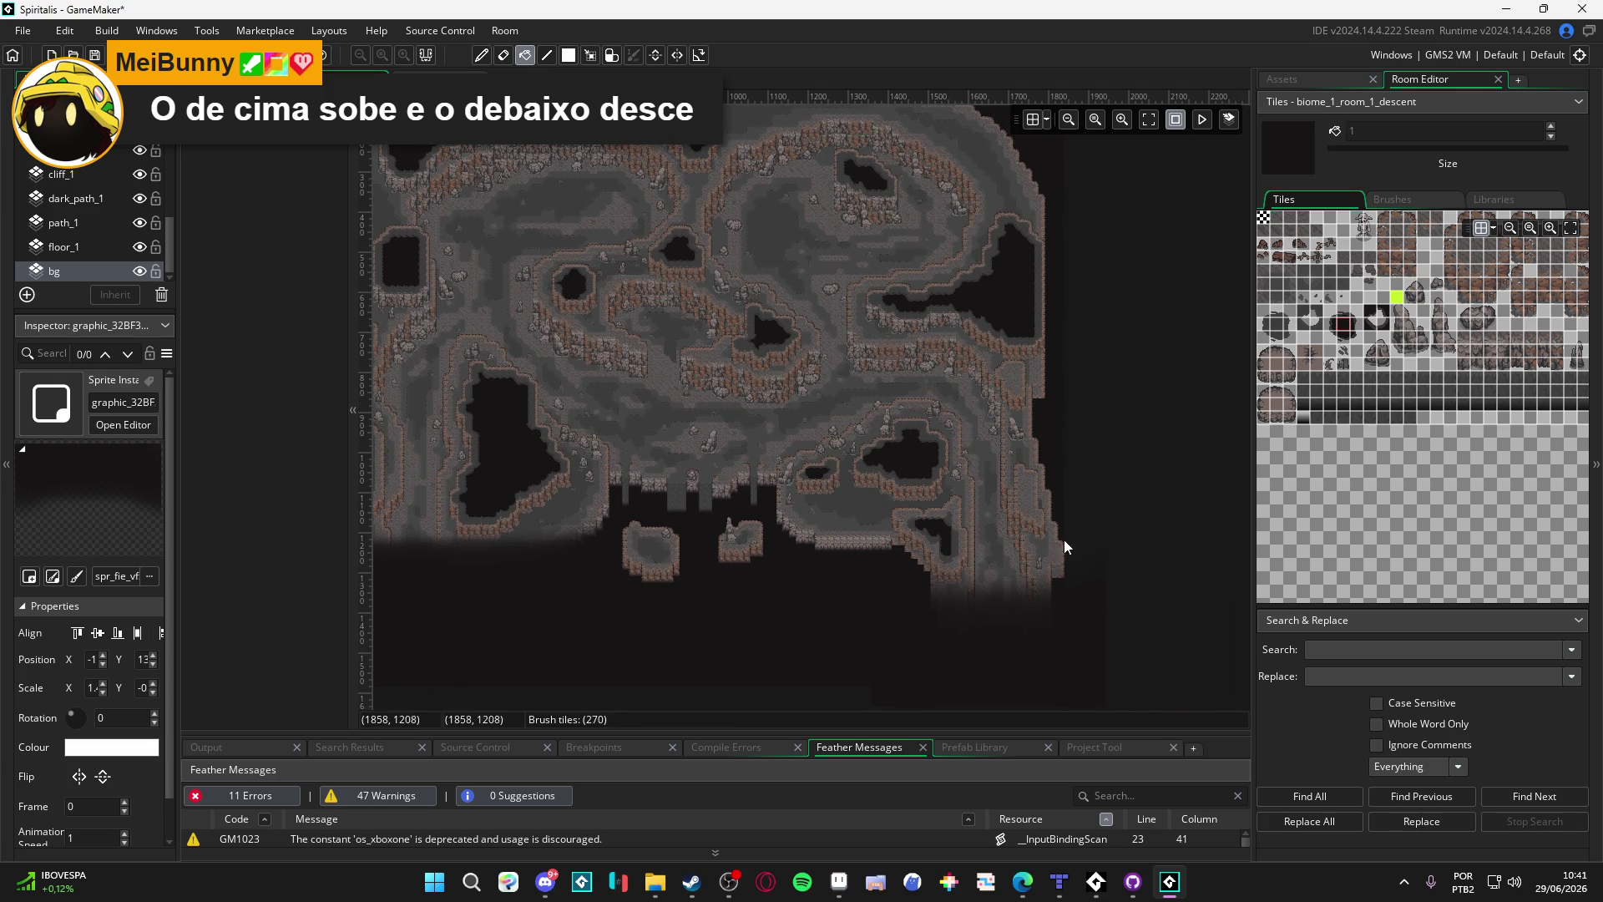
pyautogui.scroll(1, 841, 409)
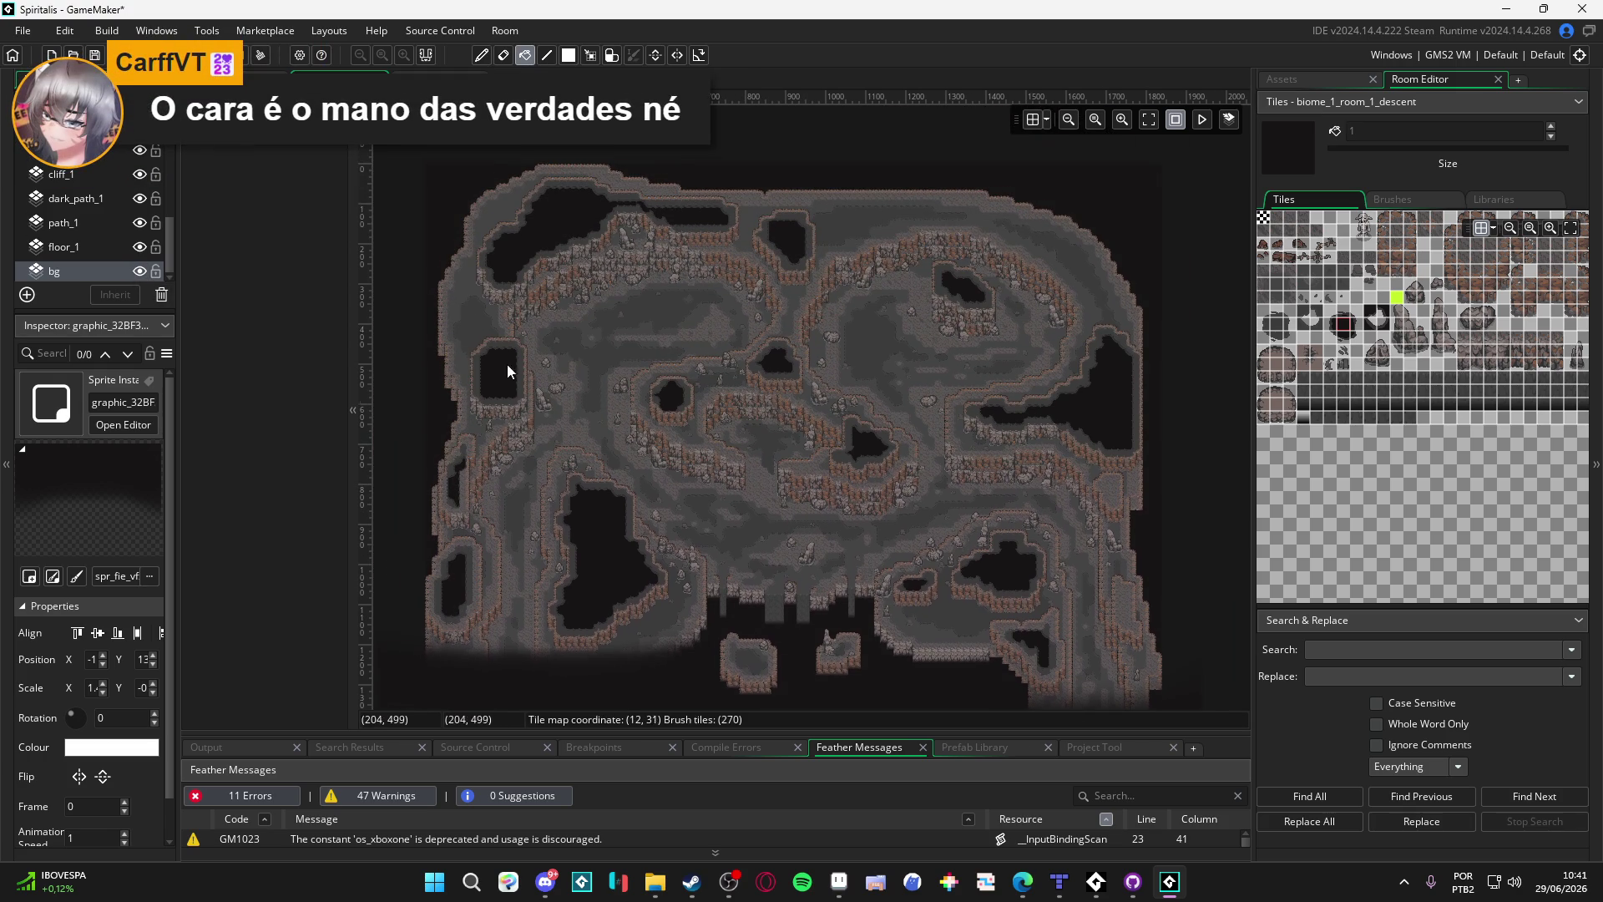
pyautogui.moveTo(508, 364); pyautogui.dragTo(484, 222)
pyautogui.moveTo(617, 466); pyautogui.dragTo(814, 408)
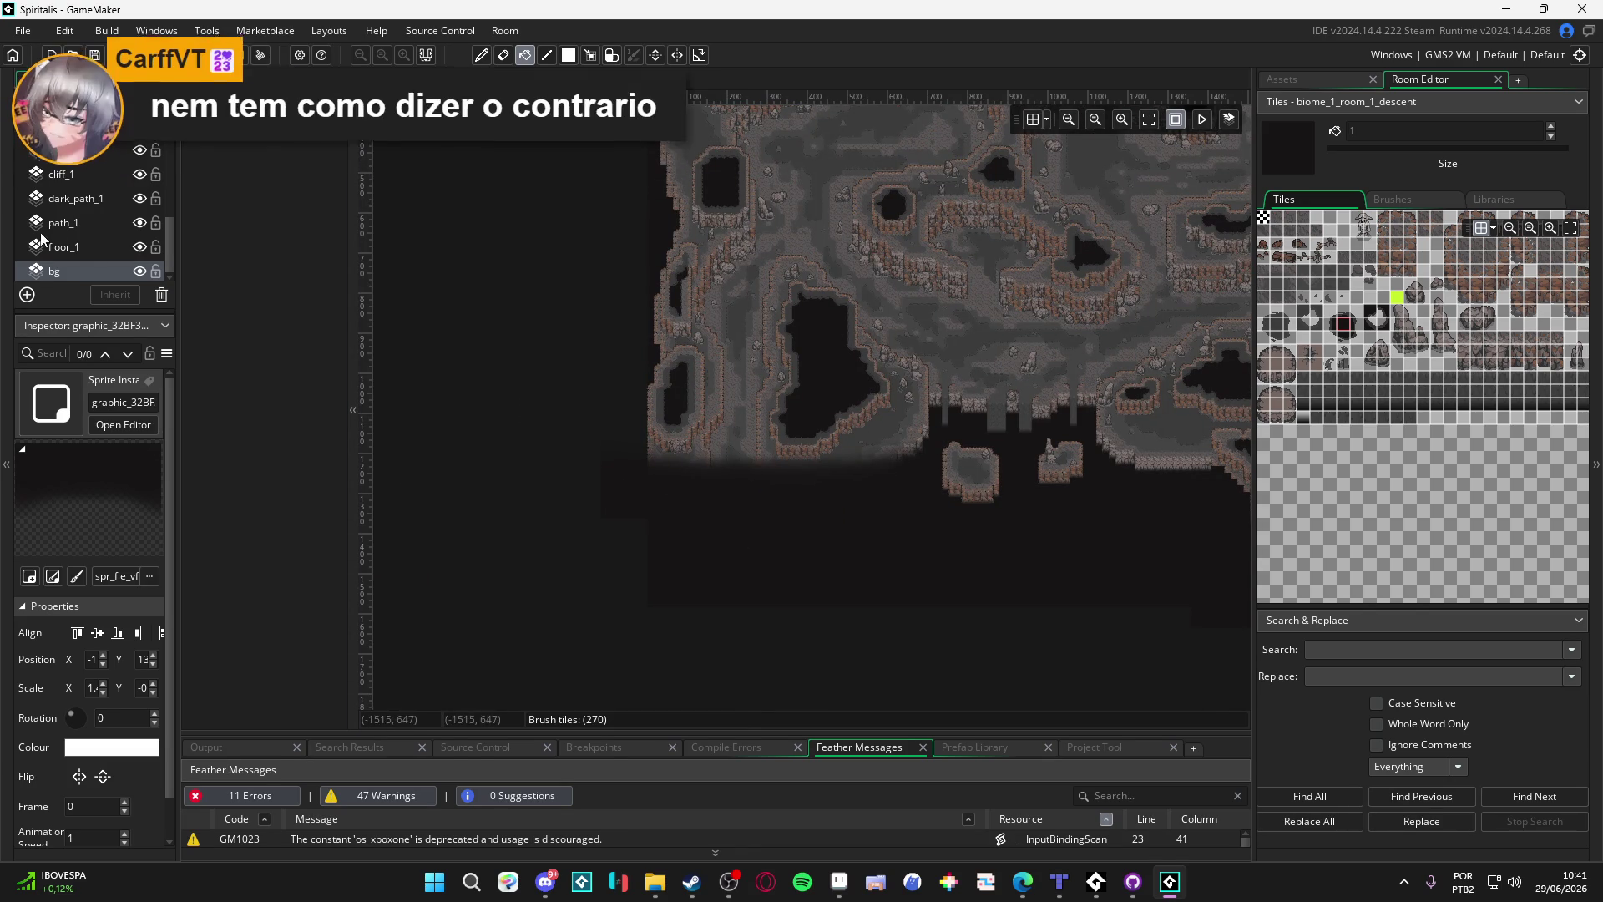
pyautogui.scroll(3, 76, 244)
pyautogui.scroll(-5, 75, 244)
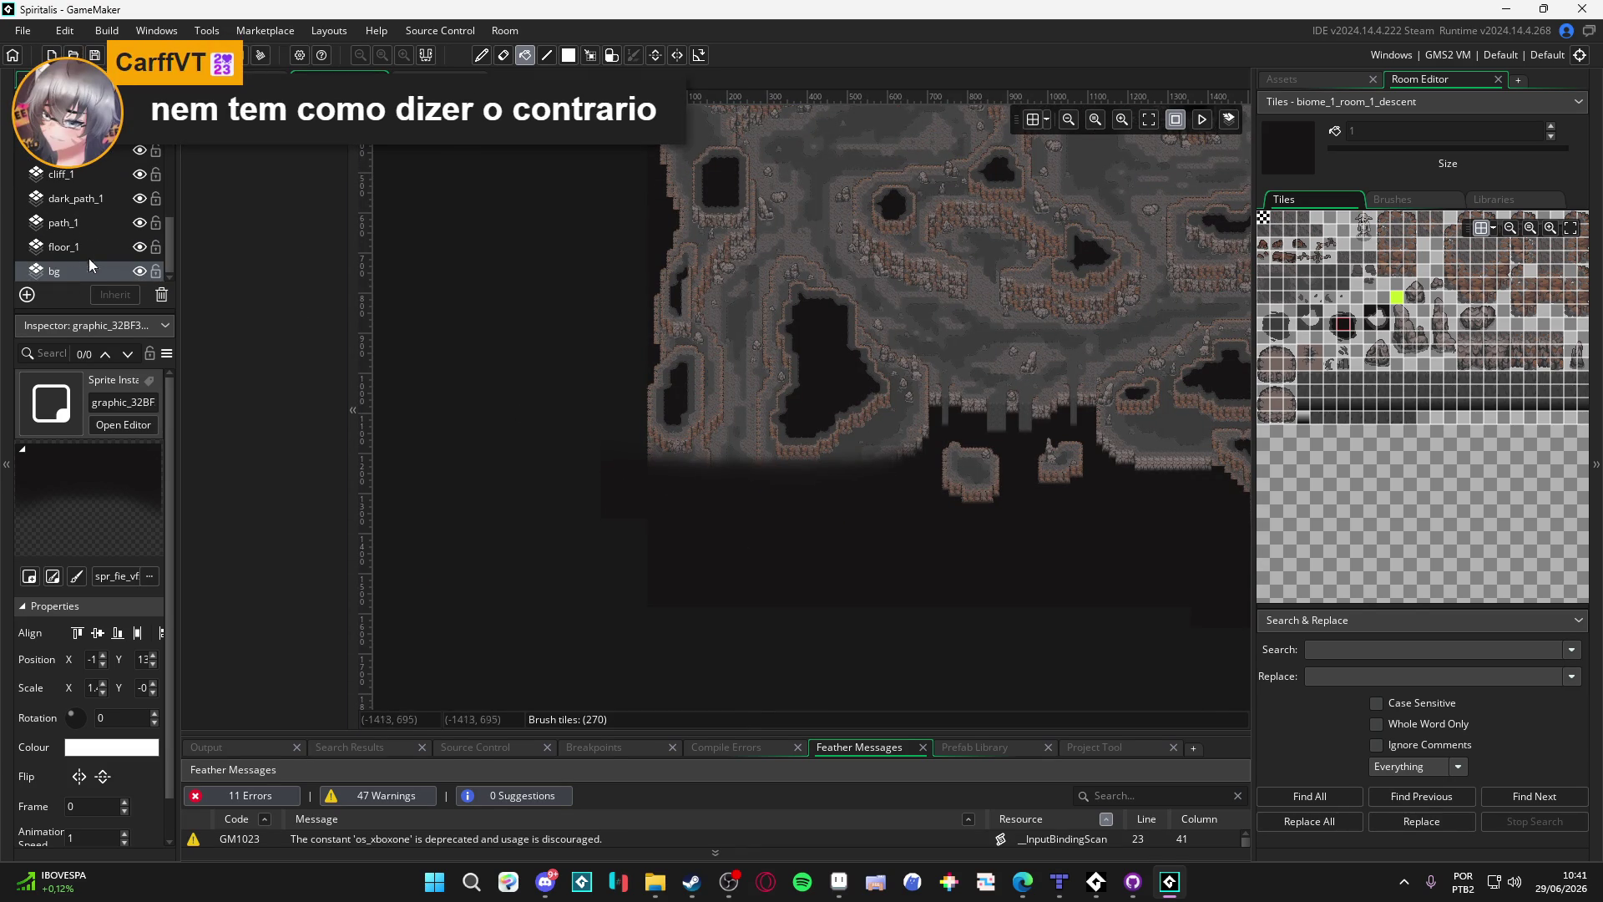
pyautogui.moveTo(777, 399)
pyautogui.mouseDown()
pyautogui.moveTo(774, 371)
pyautogui.moveTo(694, 456)
pyautogui.moveTo(700, 471)
pyautogui.moveTo(769, 383)
pyautogui.mouseUp()
pyautogui.scroll(-2, 790, 470)
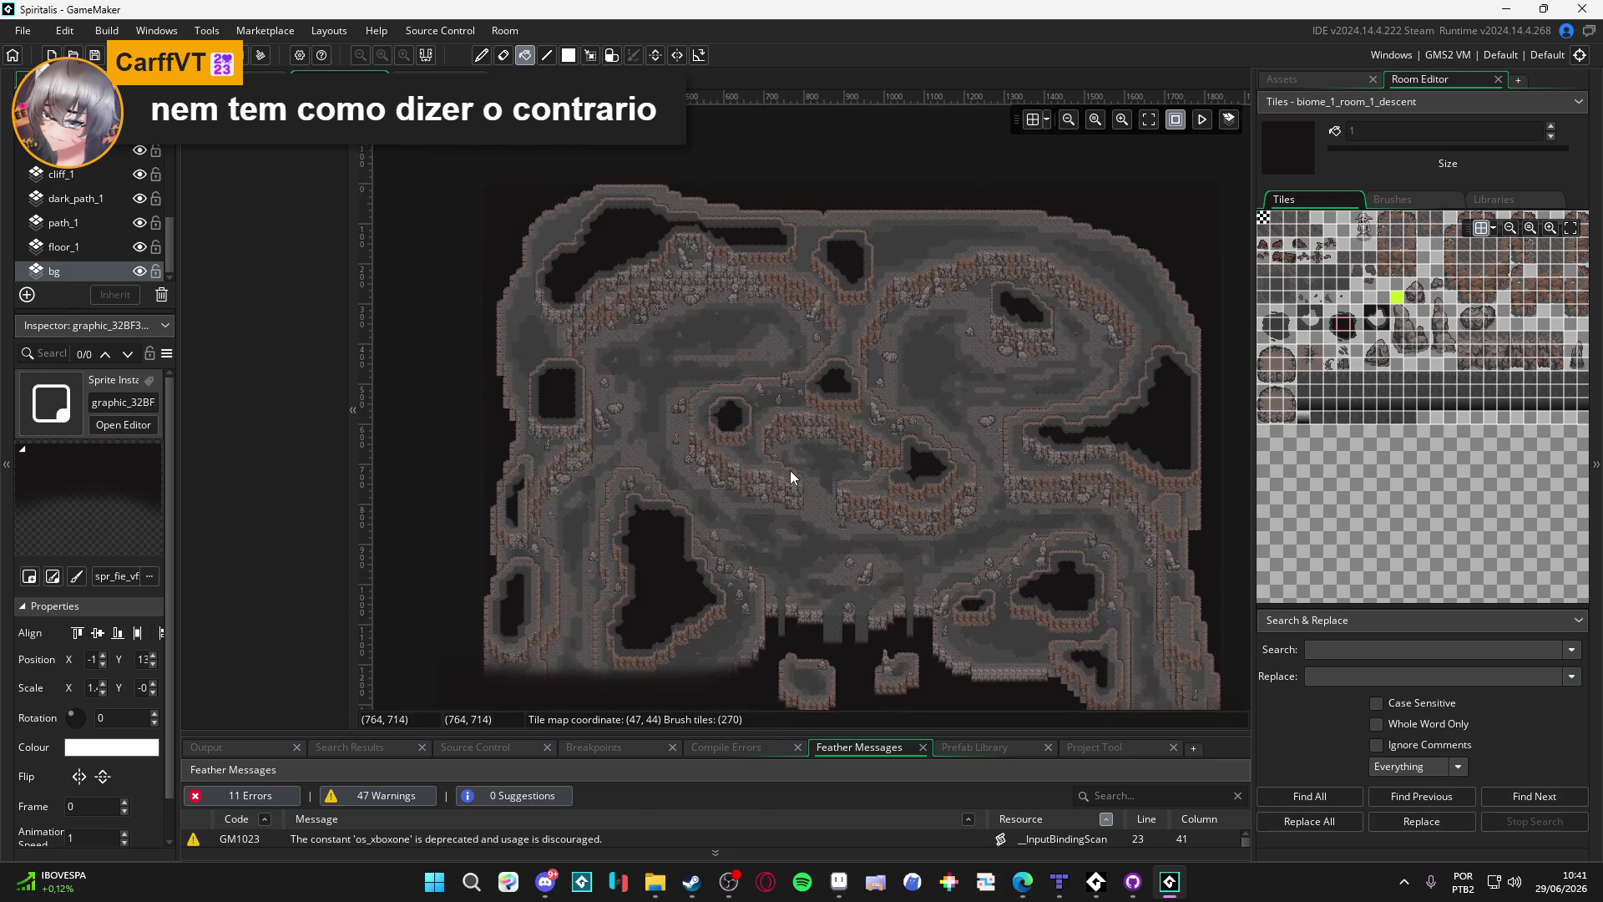
pyautogui.scroll(2, 774, 309)
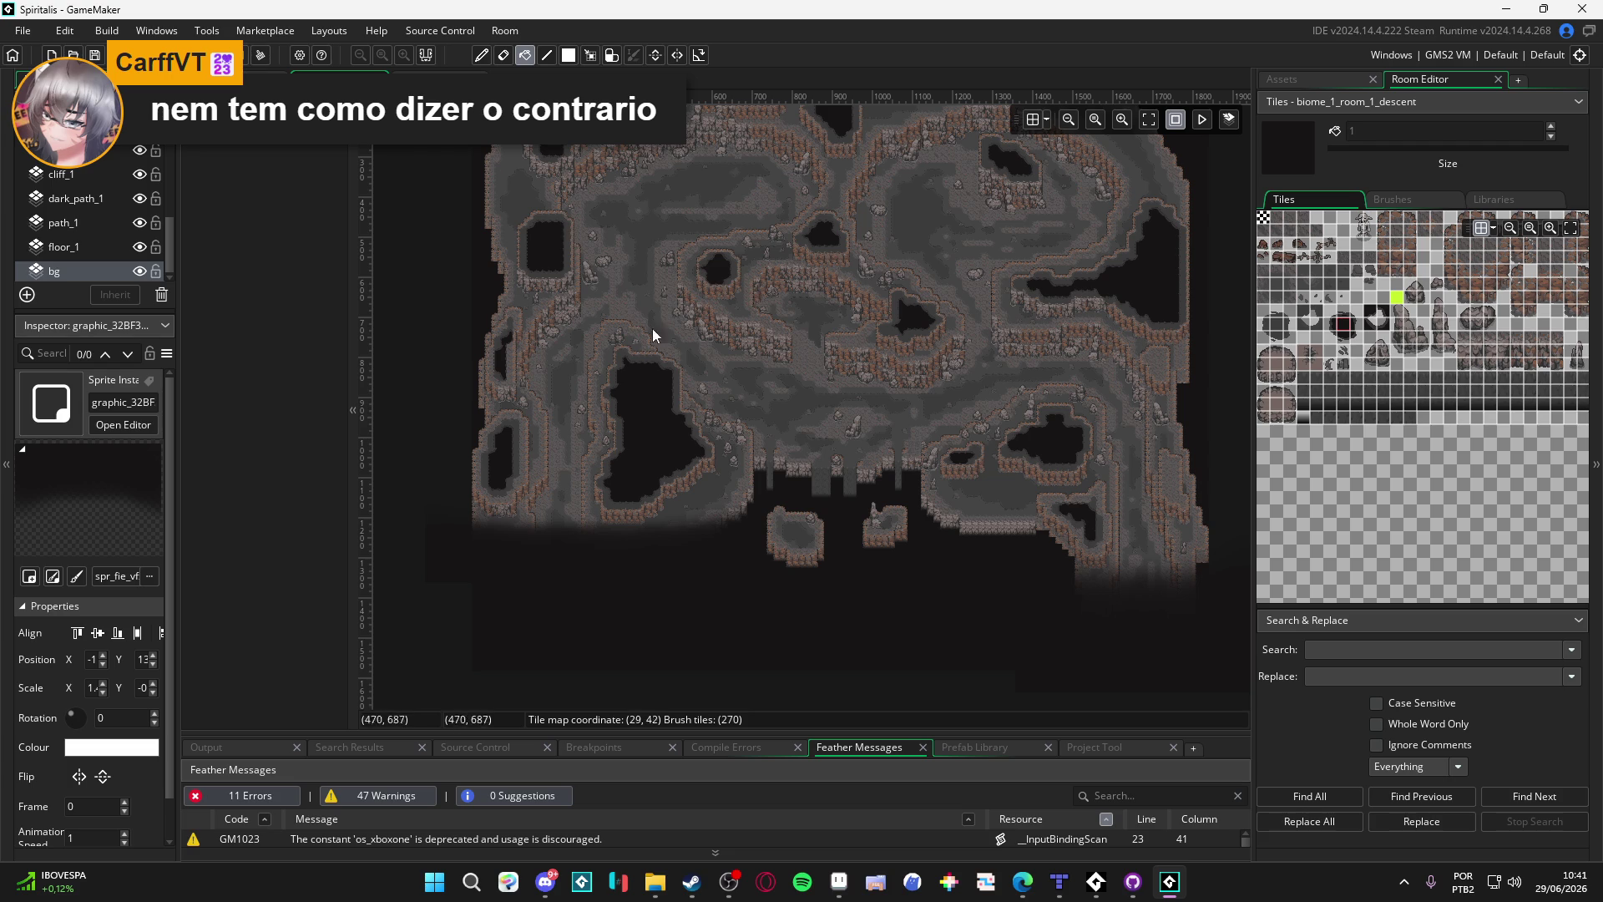
pyautogui.scroll(2, 615, 347)
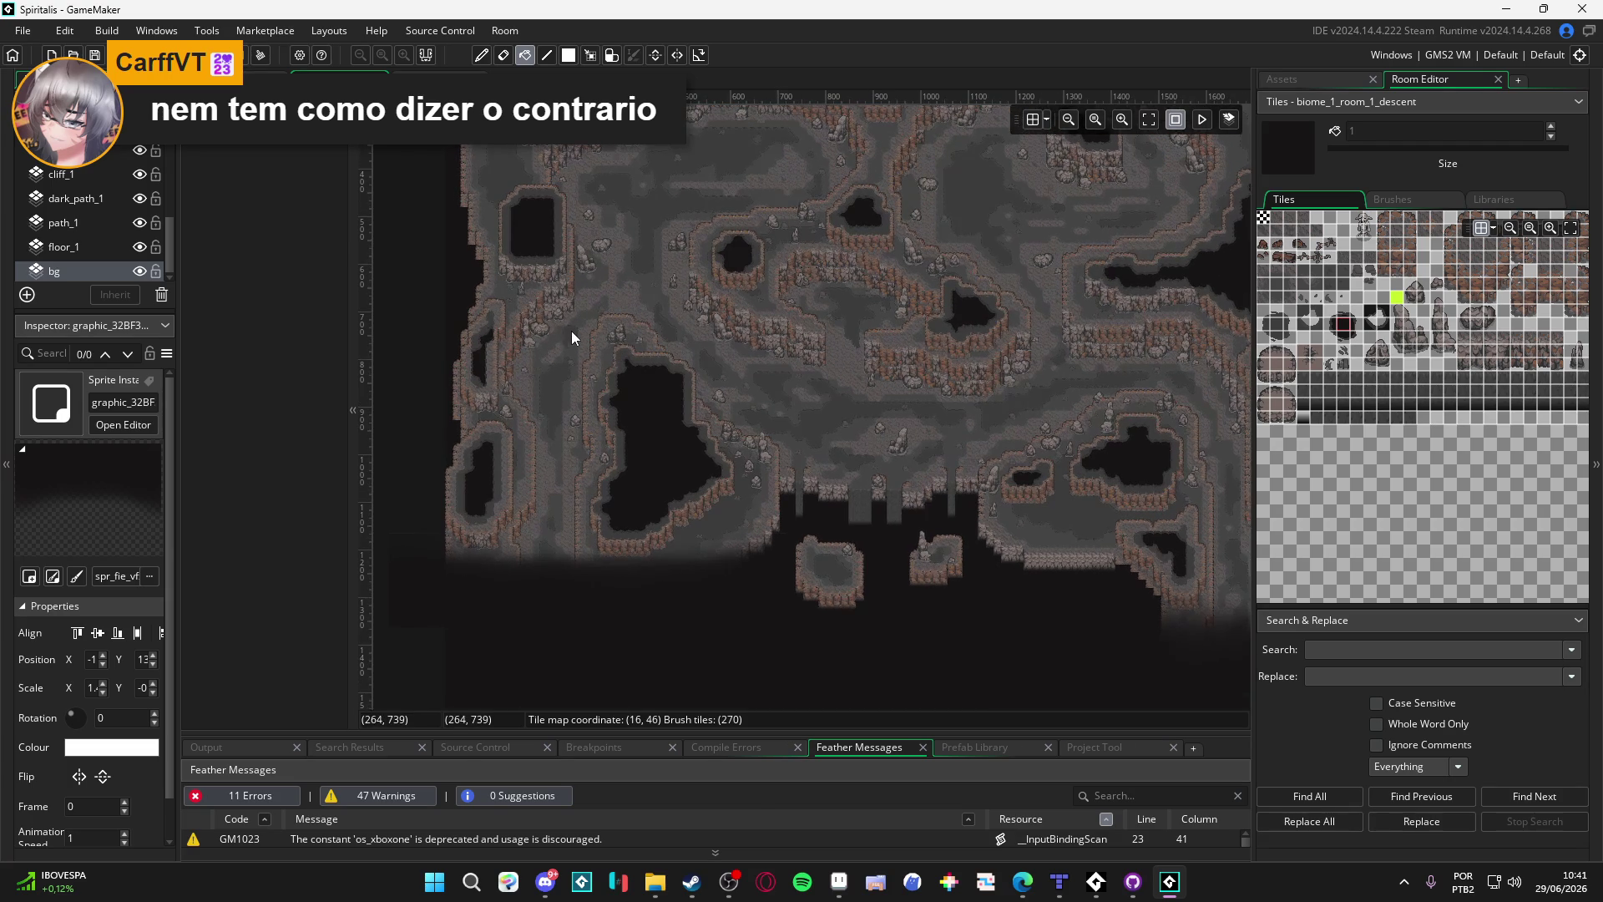
pyautogui.scroll(1, 571, 331)
pyautogui.scroll(5, 138, 232)
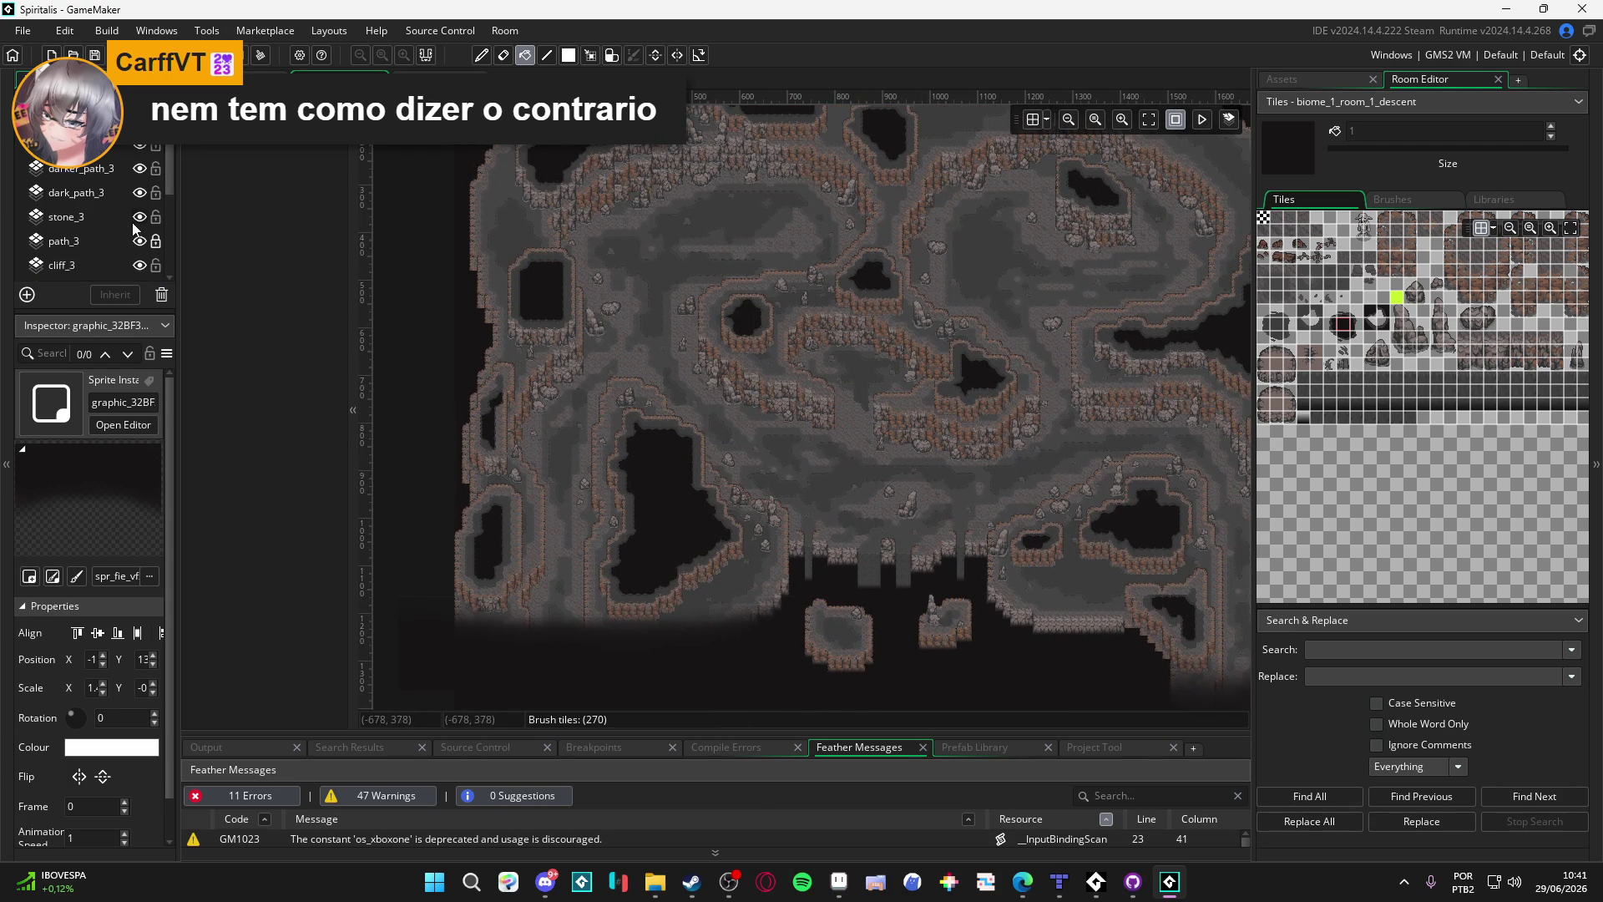
# Step: Make the arrival room's Tiles_Collision_0 layer visible and pan around to inspect its collision outline
pyautogui.hotkey('ctrl', 'Tab')
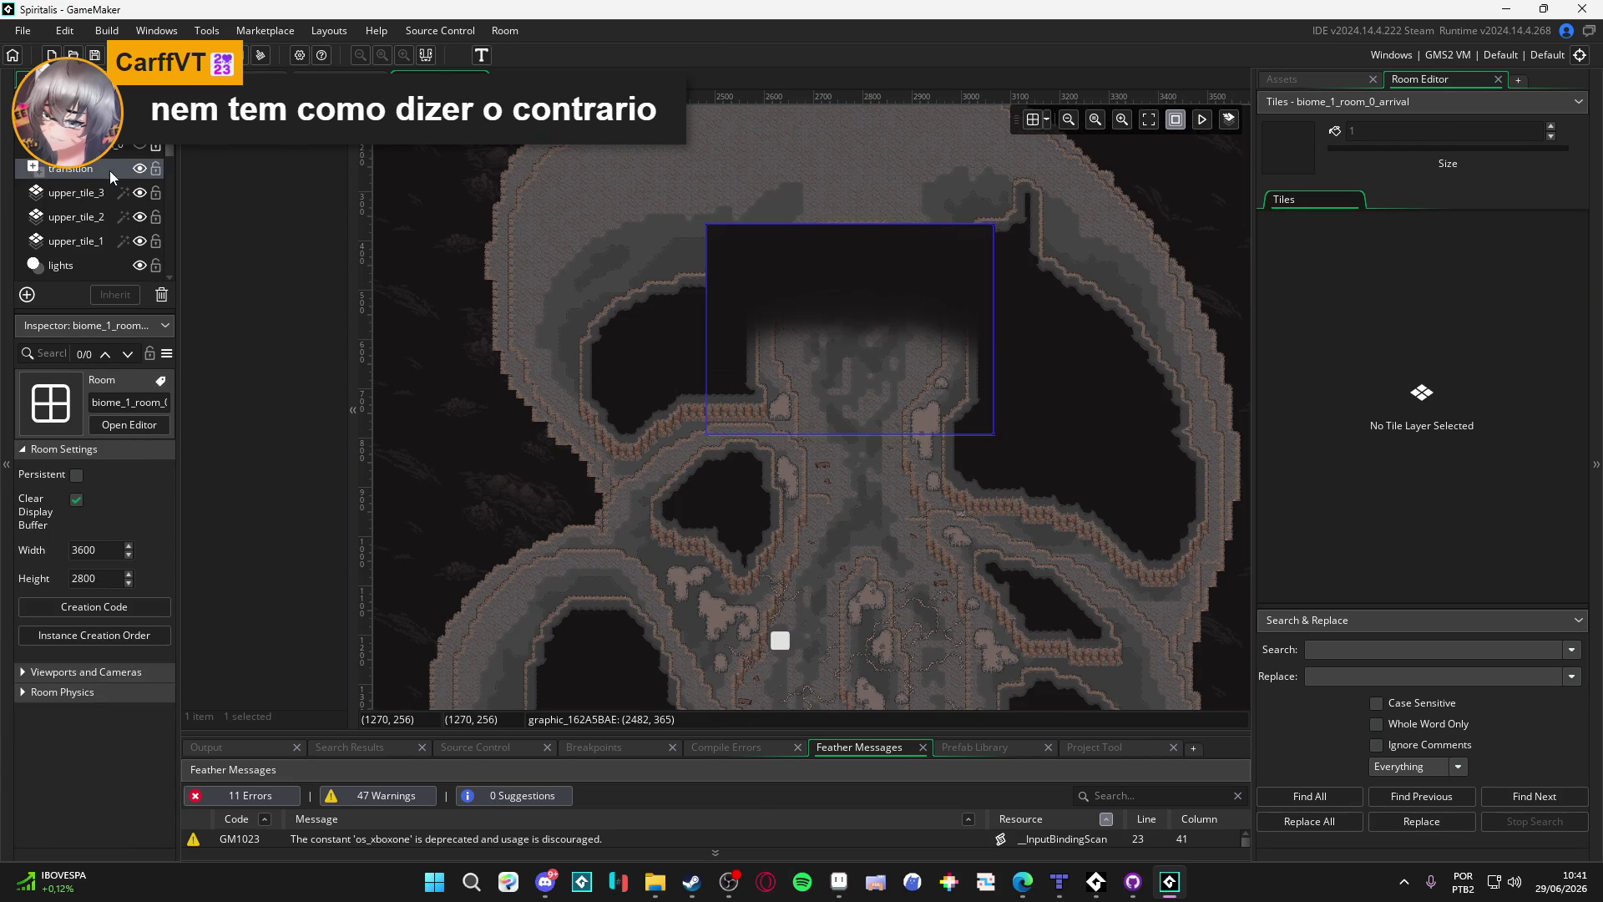
pyautogui.click(101, 153)
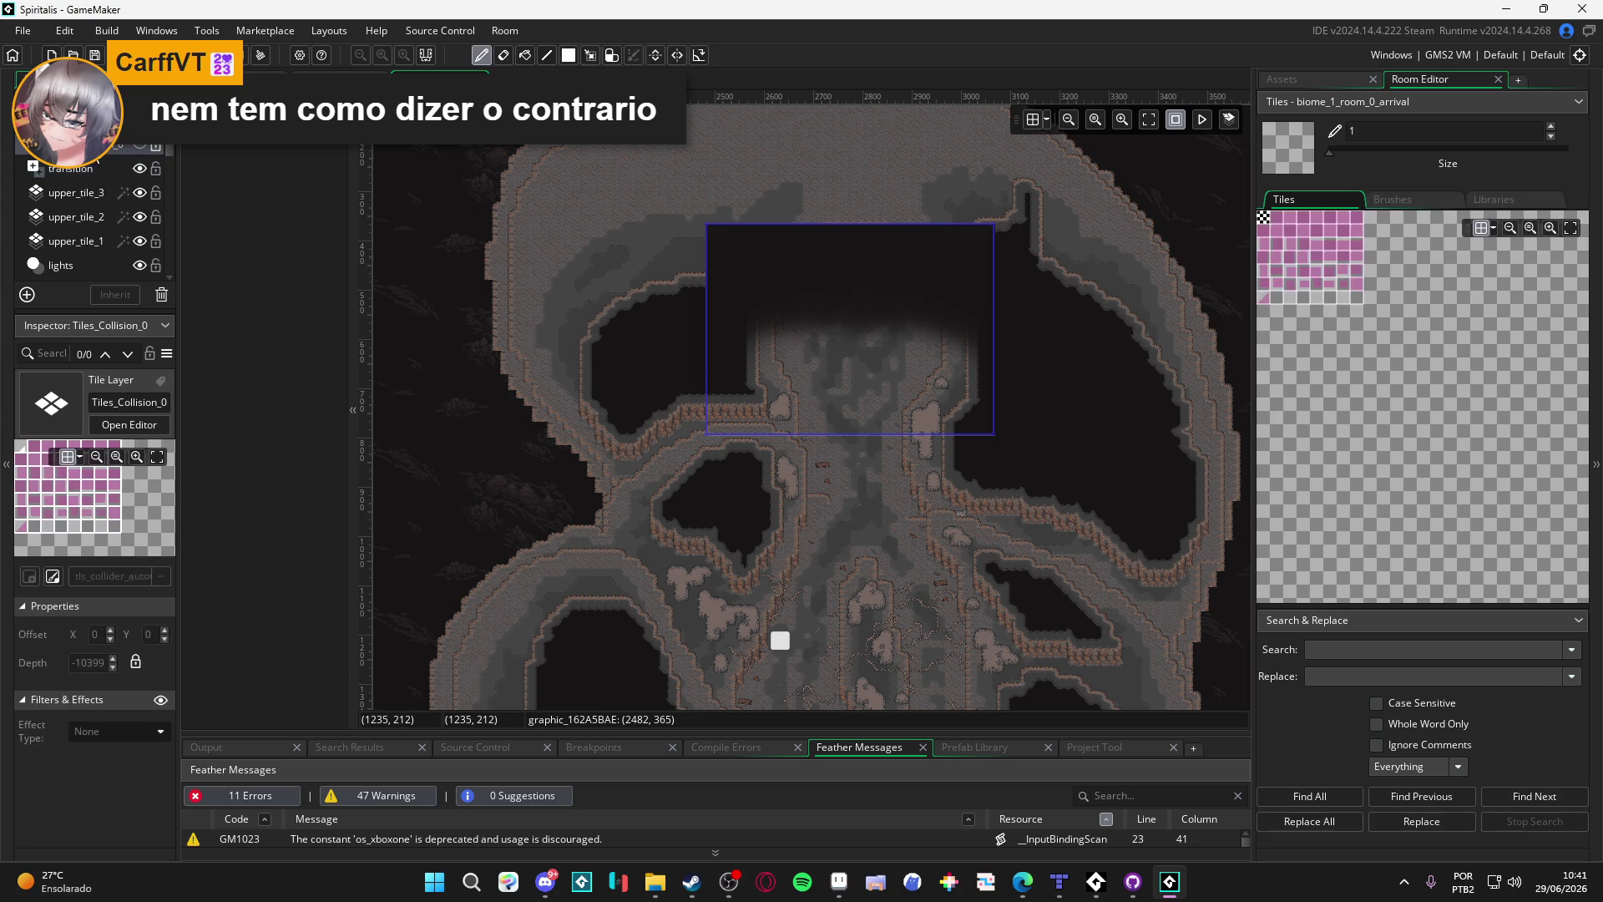
pyautogui.scroll(-3, 726, 418)
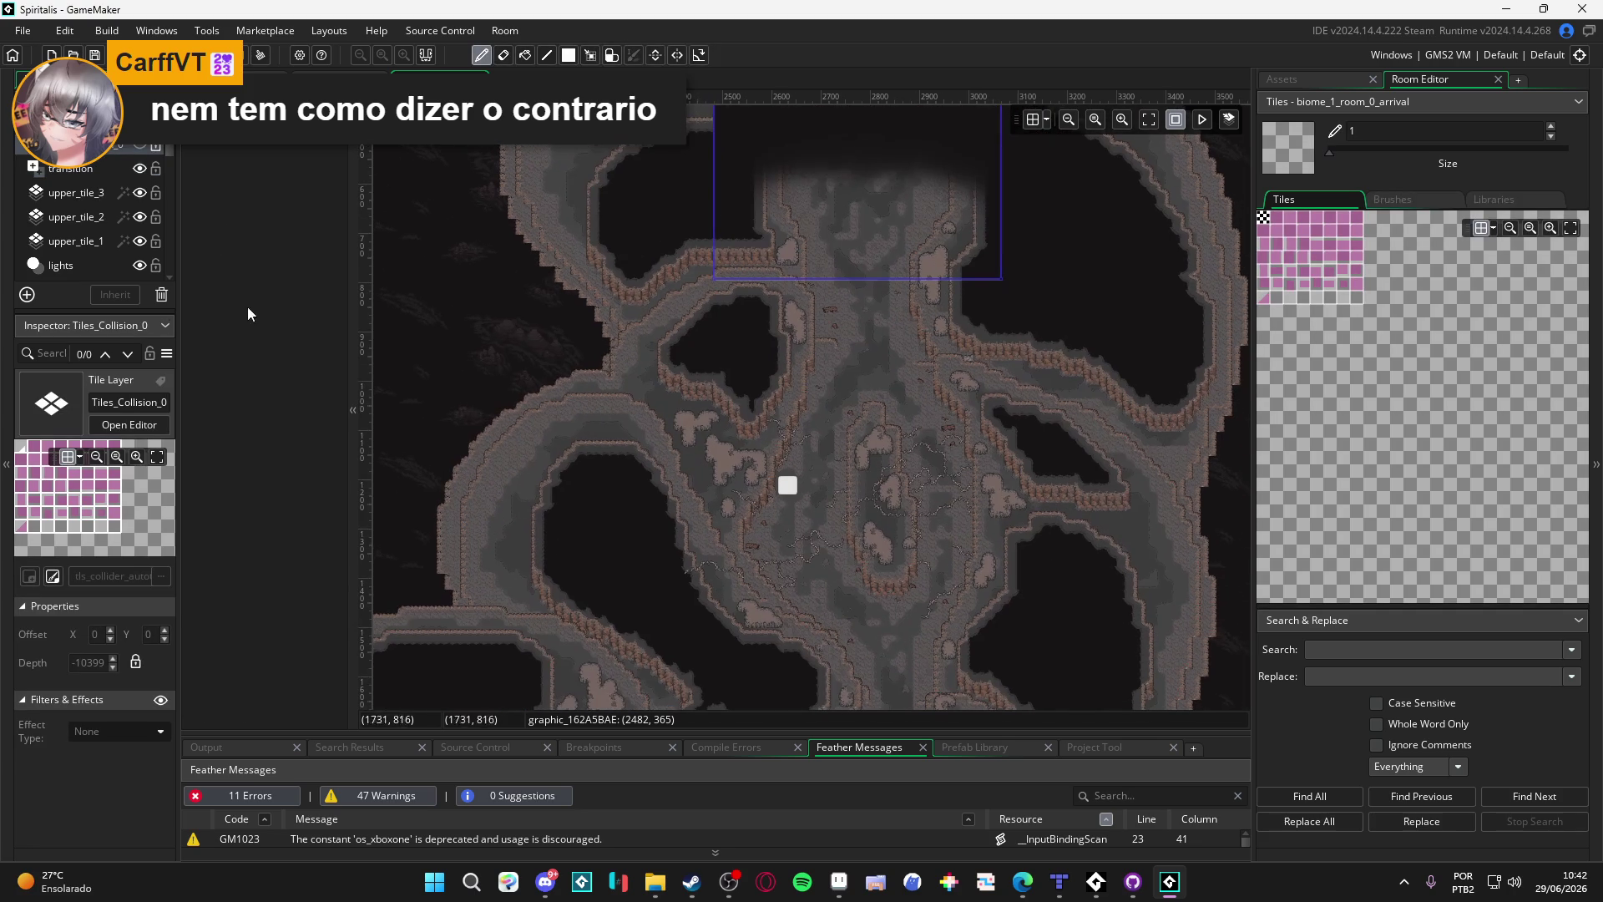
pyautogui.click(145, 149)
pyautogui.scroll(5, 684, 387)
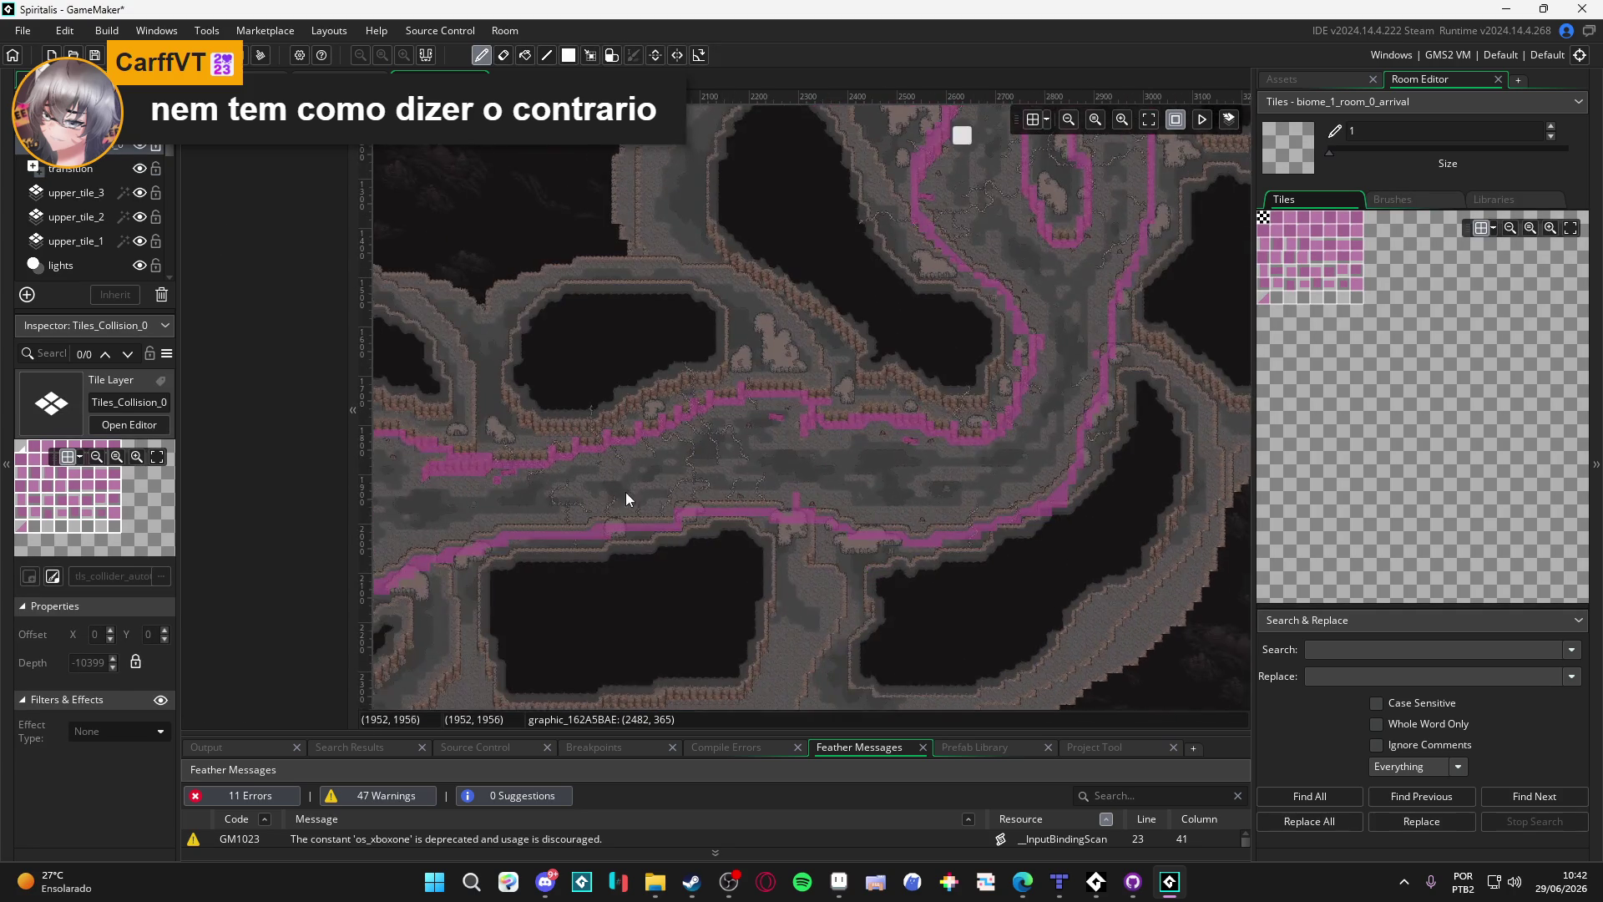
pyautogui.scroll(6, 972, 393)
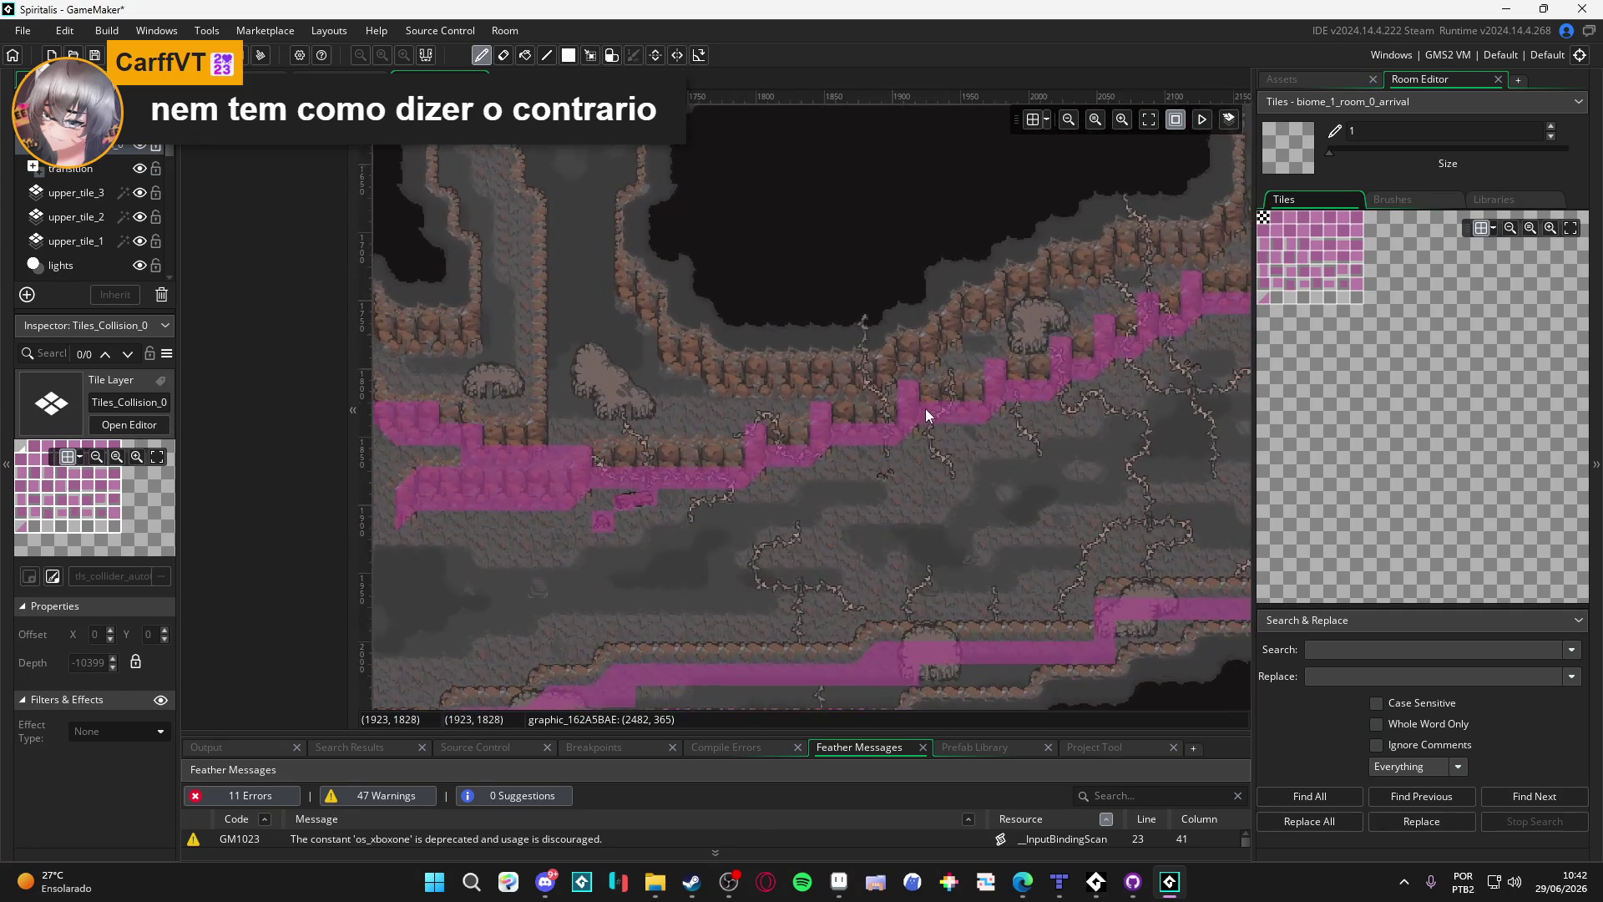
pyautogui.scroll(-3, 692, 489)
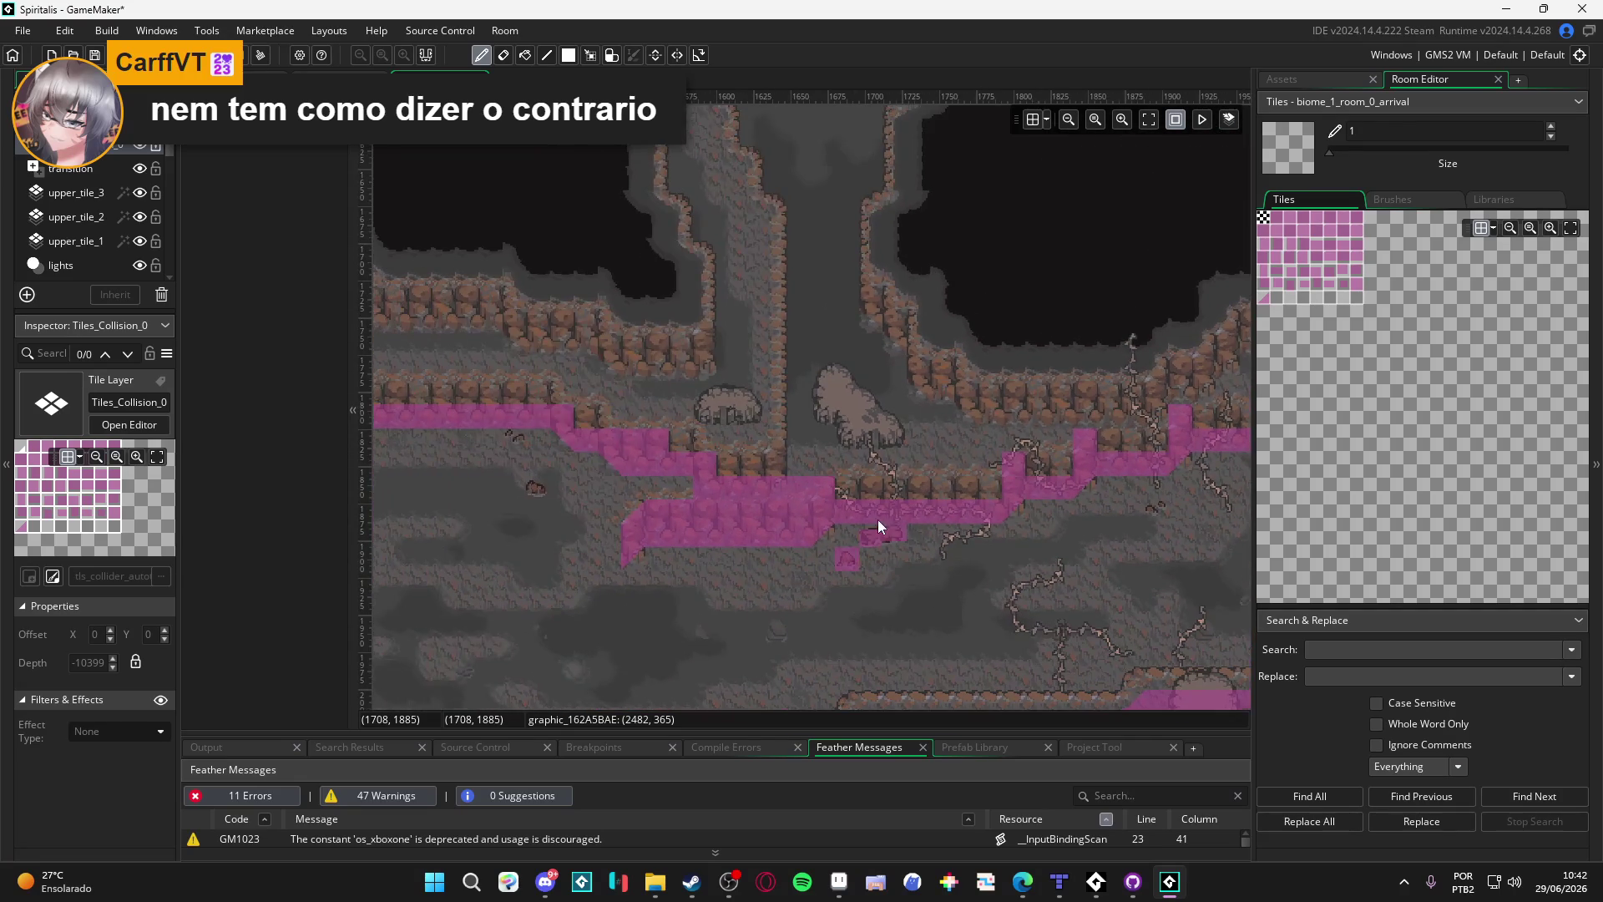
pyautogui.scroll(-1, 934, 448)
pyautogui.moveTo(561, 473)
pyautogui.mouseDown()
pyautogui.moveTo(697, 522)
pyautogui.moveTo(887, 157)
pyautogui.moveTo(670, 283)
pyautogui.mouseUp()
pyautogui.scroll(-5, 669, 283)
pyautogui.hscroll(5, 669, 283)
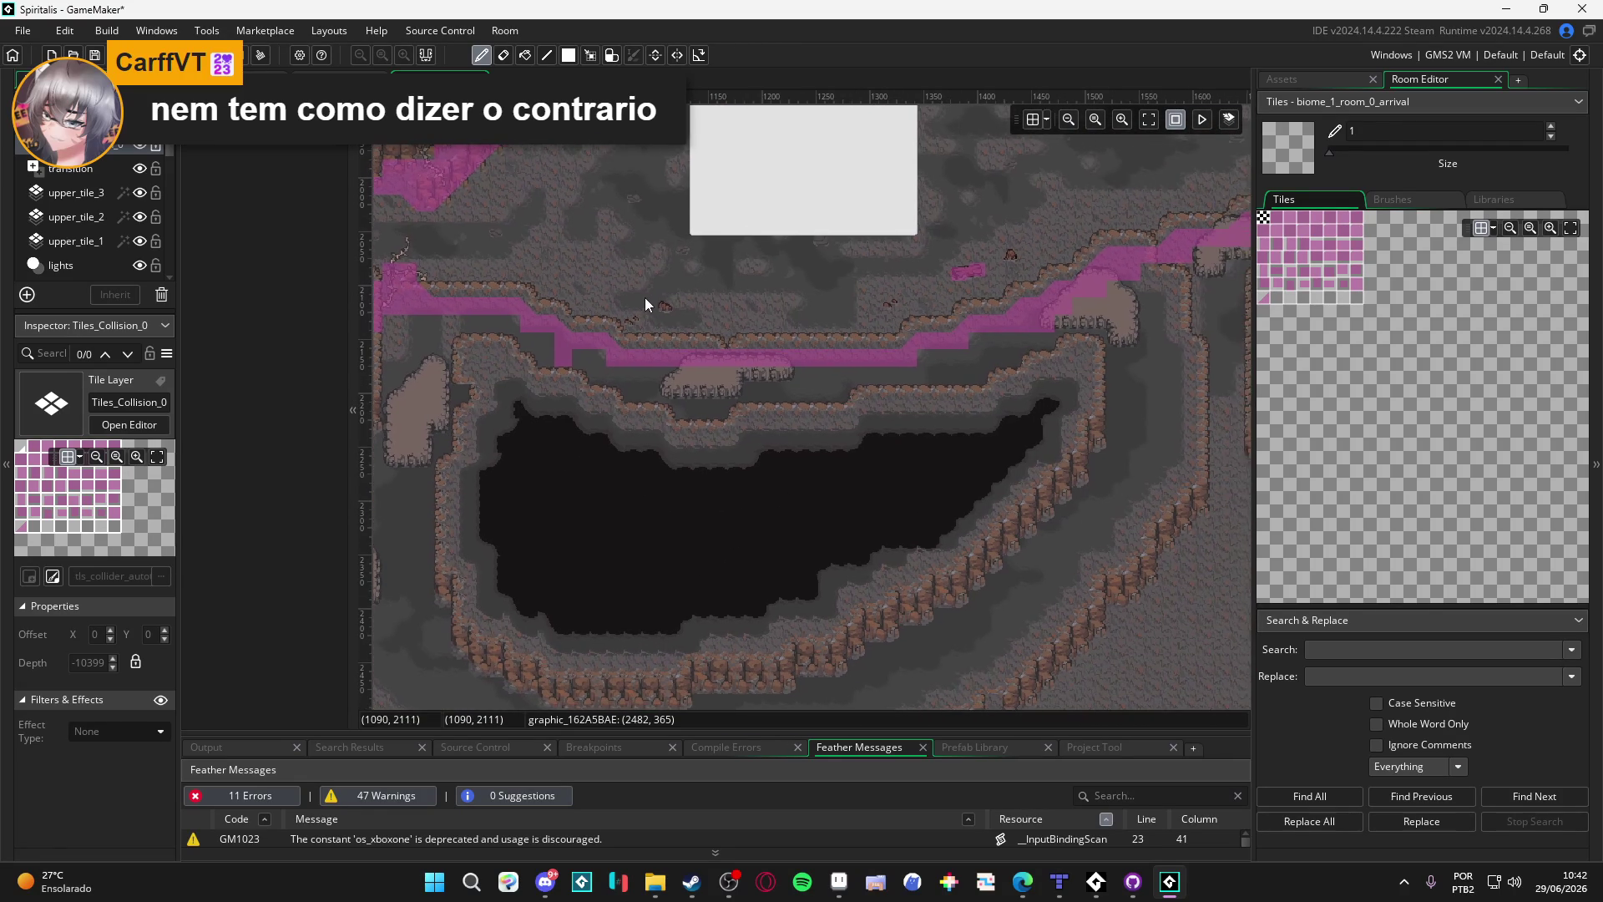
pyautogui.scroll(5, 669, 304)
pyautogui.hscroll(-6, 748, 314)
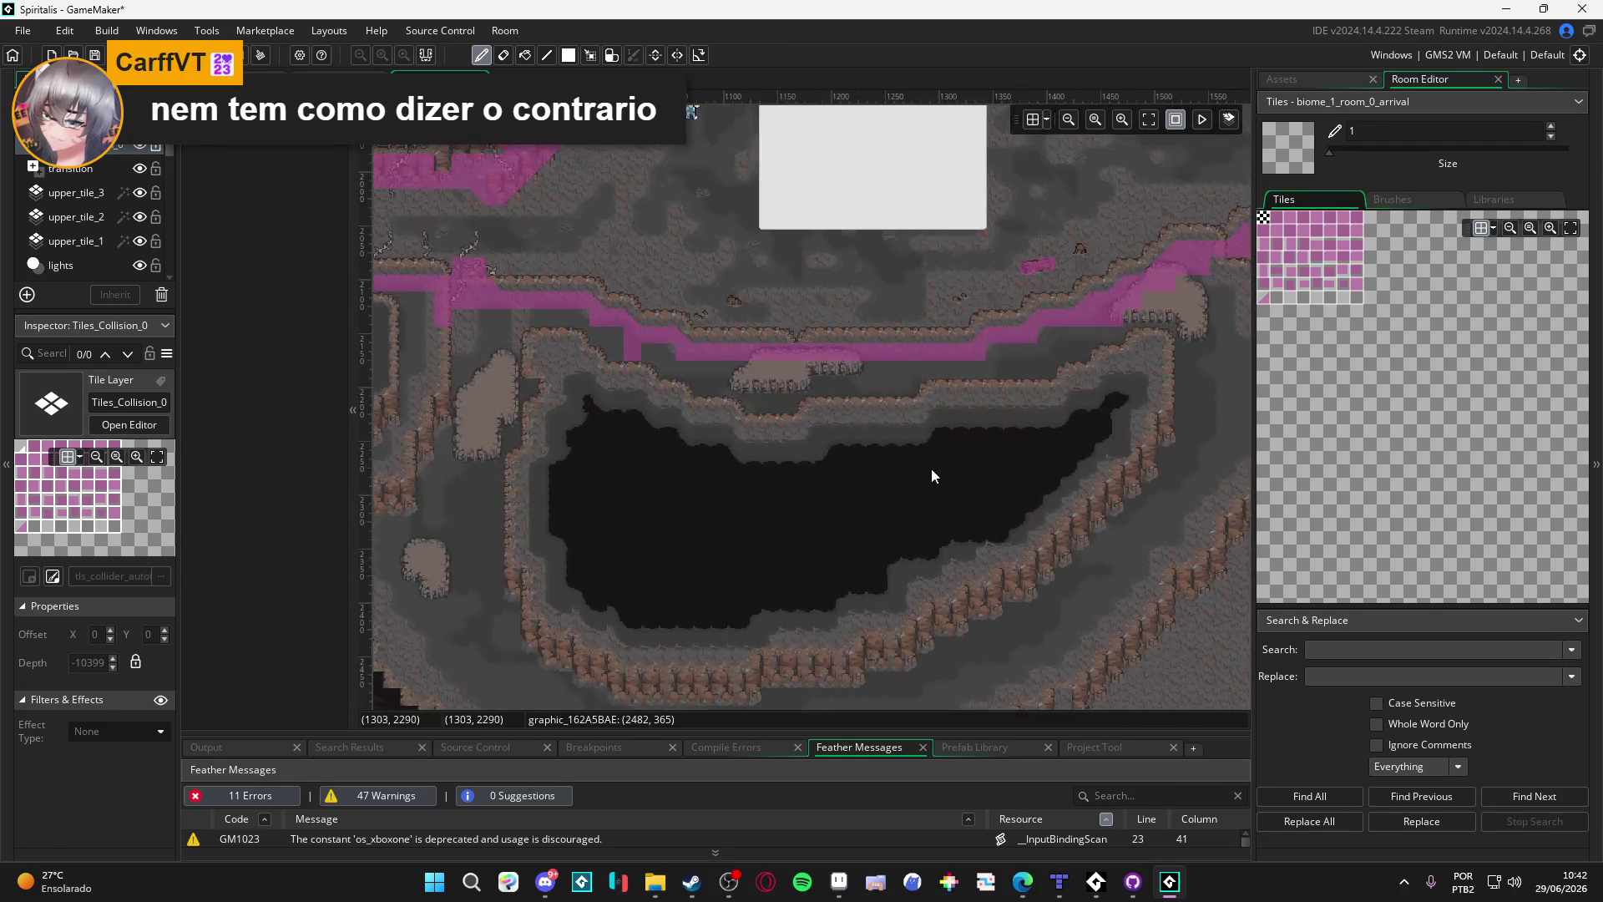
pyautogui.scroll(5, 830, 578)
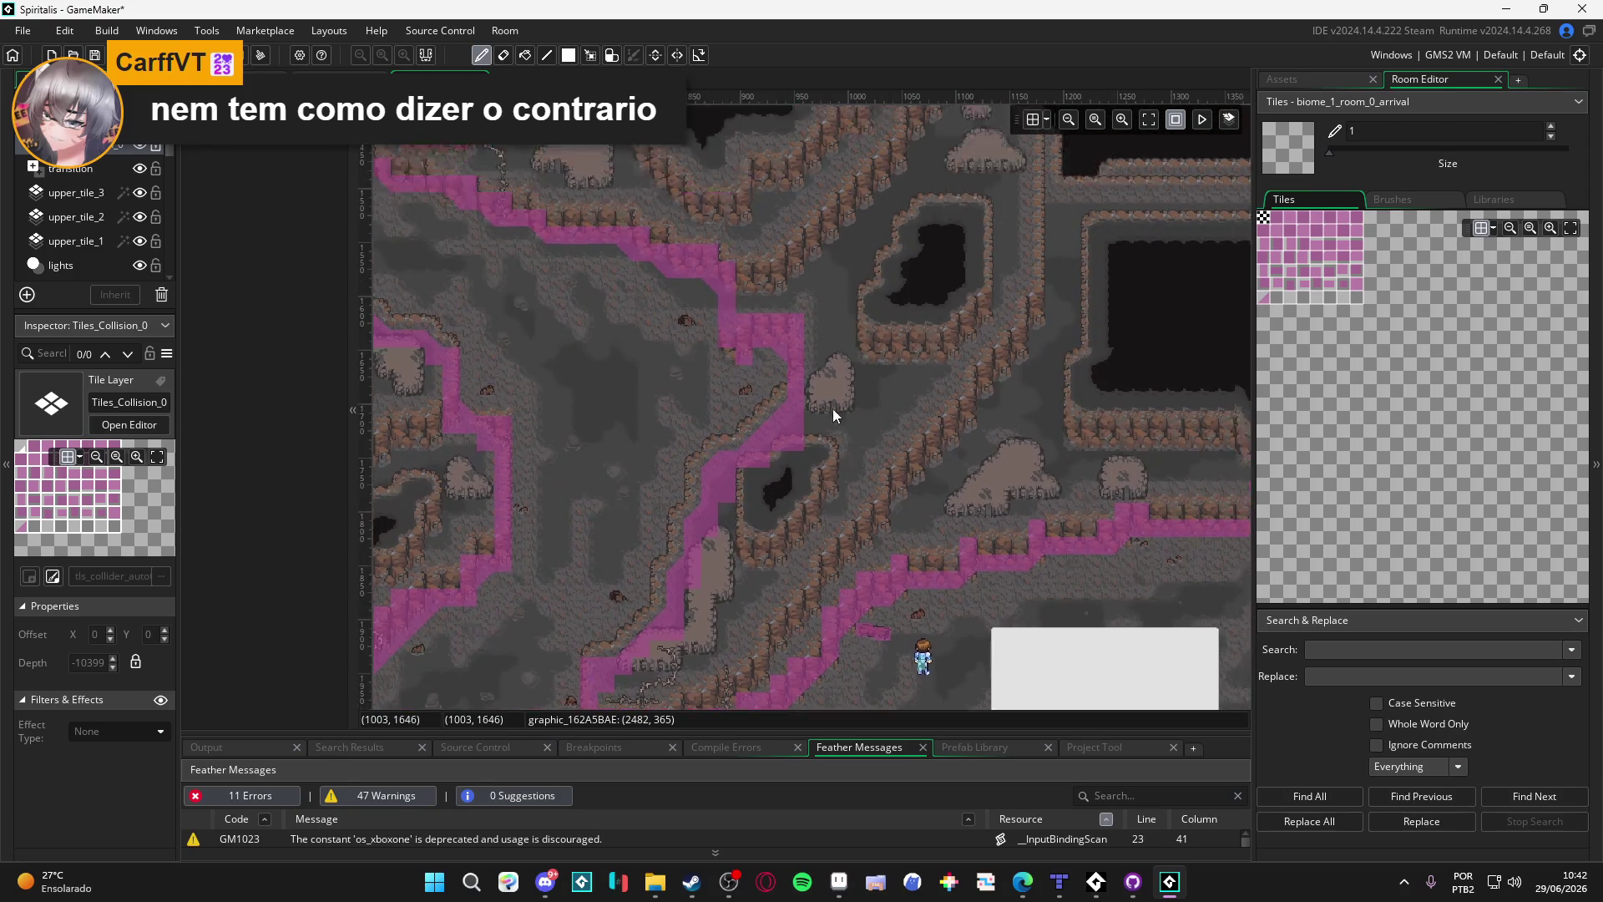
pyautogui.scroll(5, 909, 618)
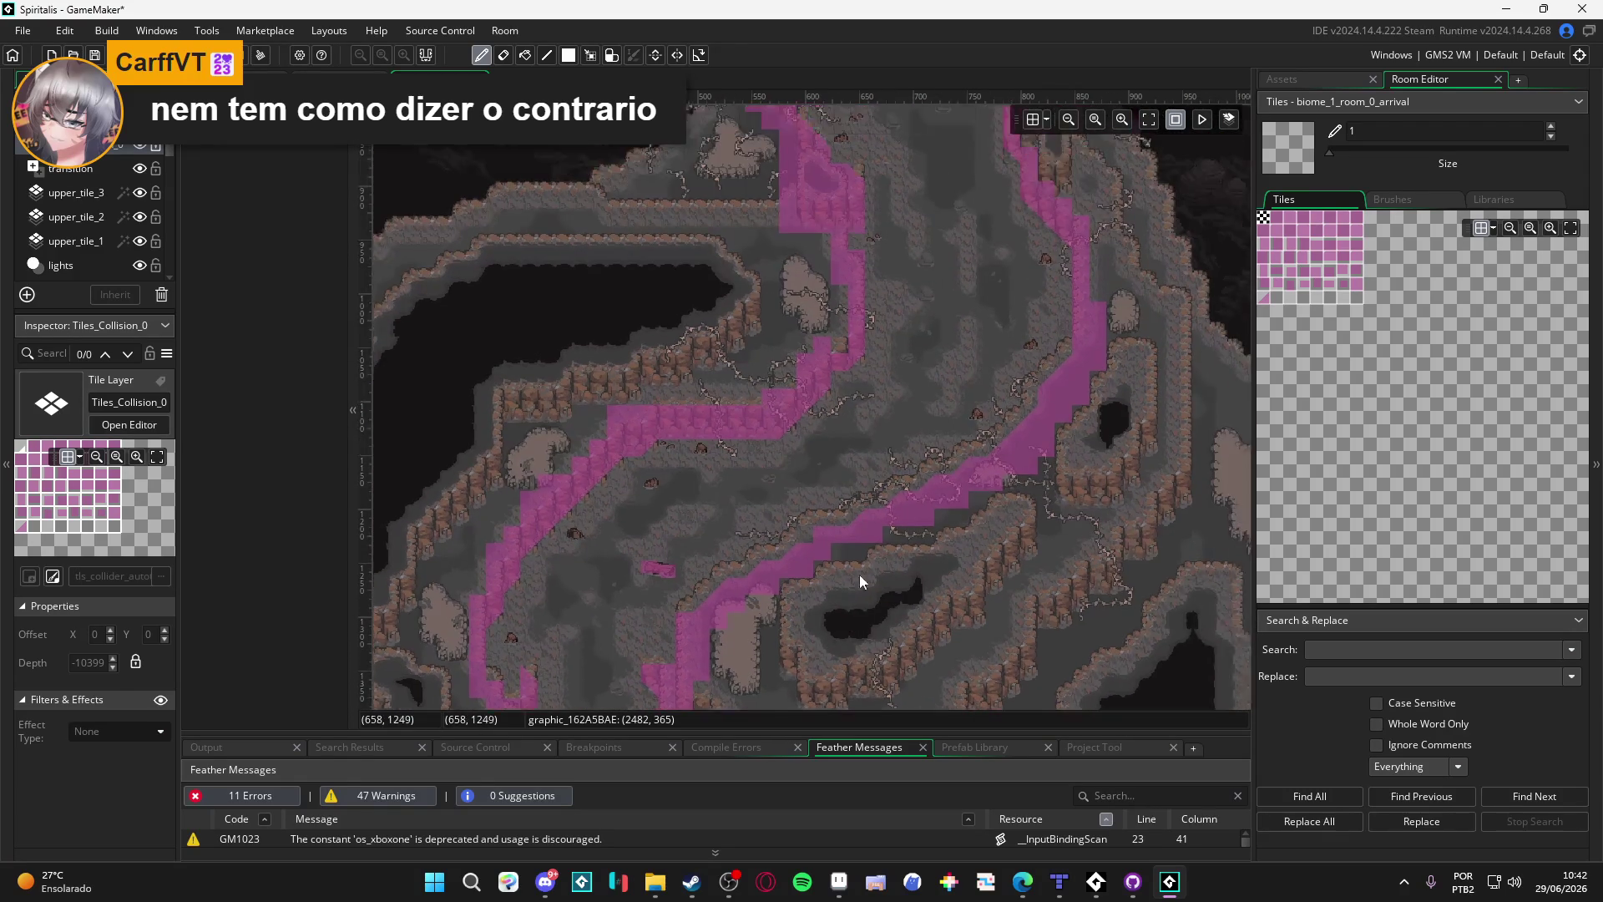
pyautogui.scroll(-3, 775, 535)
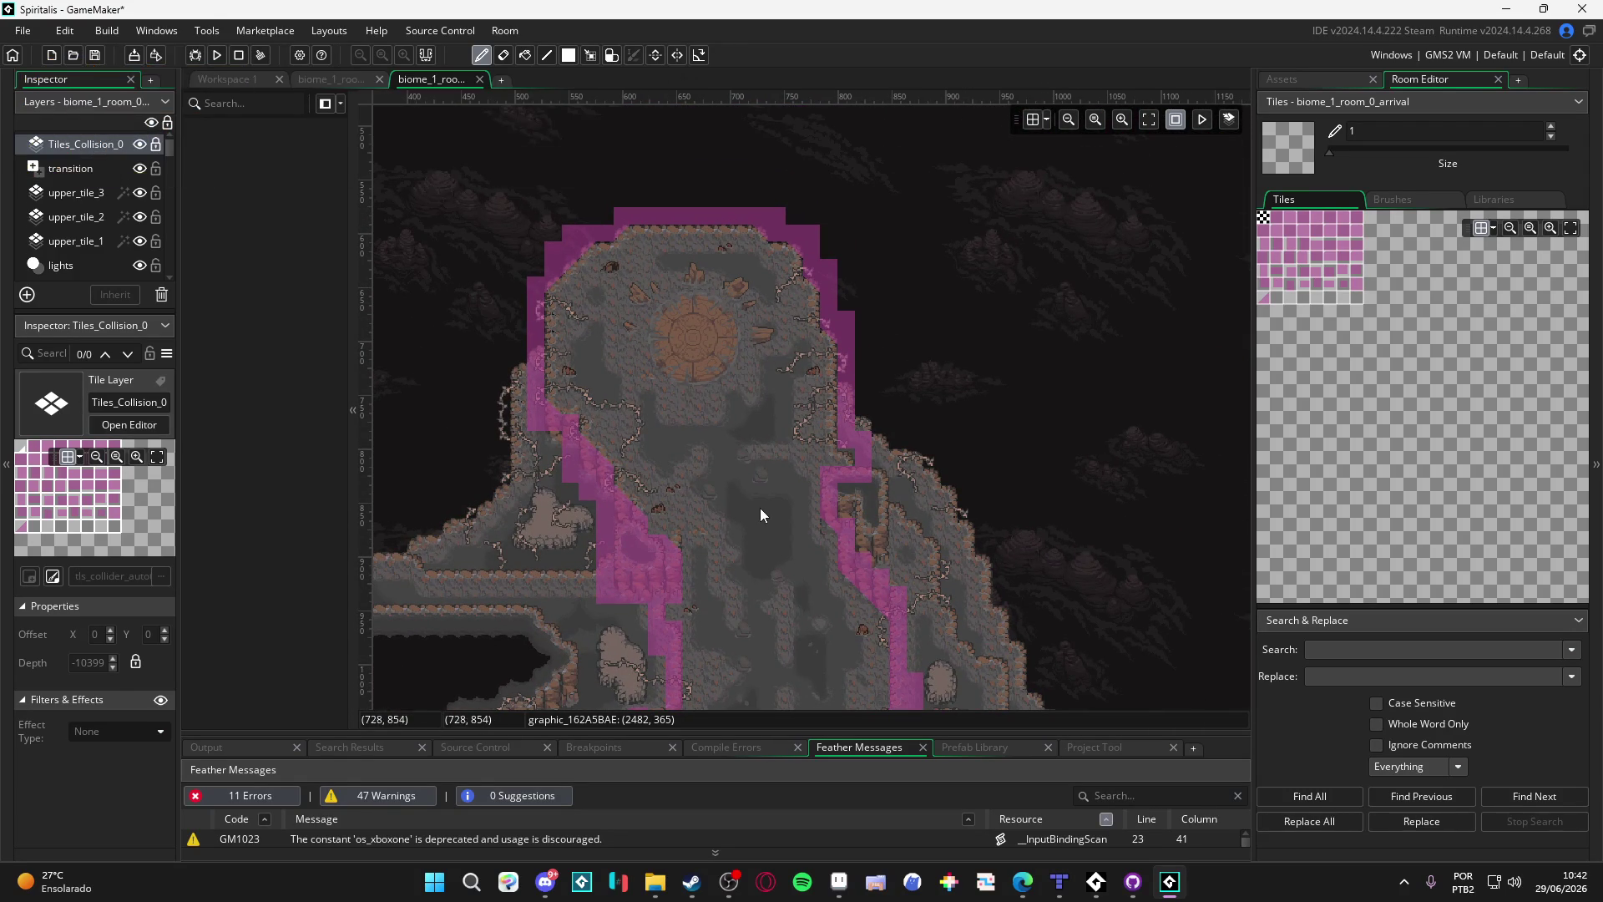
pyautogui.scroll(3, 755, 510)
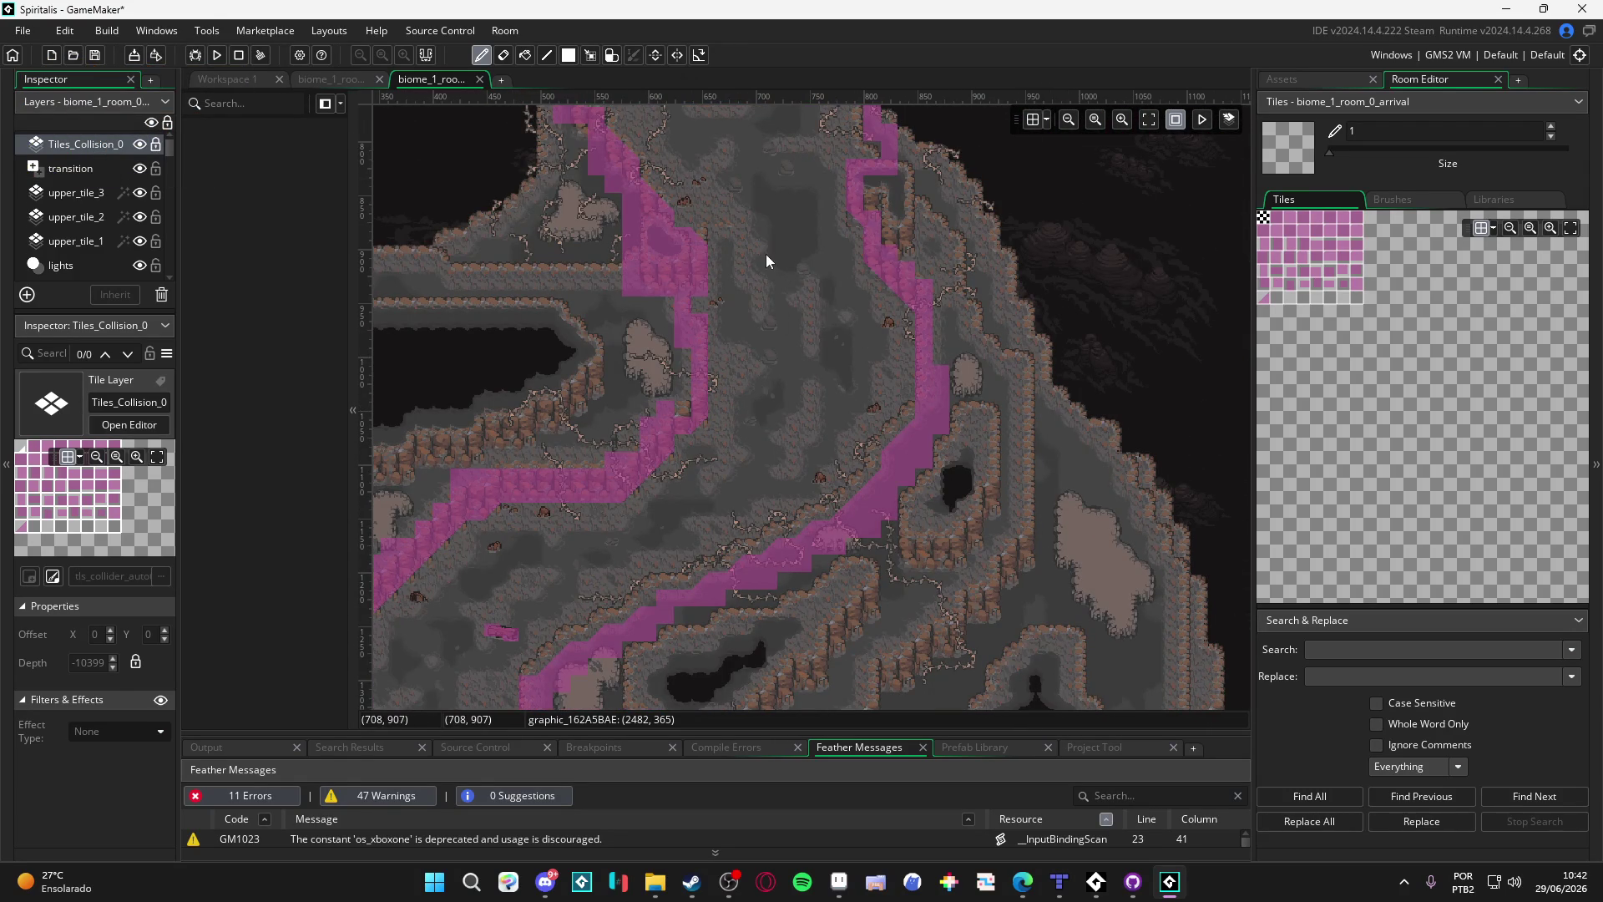
pyautogui.scroll(5, 765, 254)
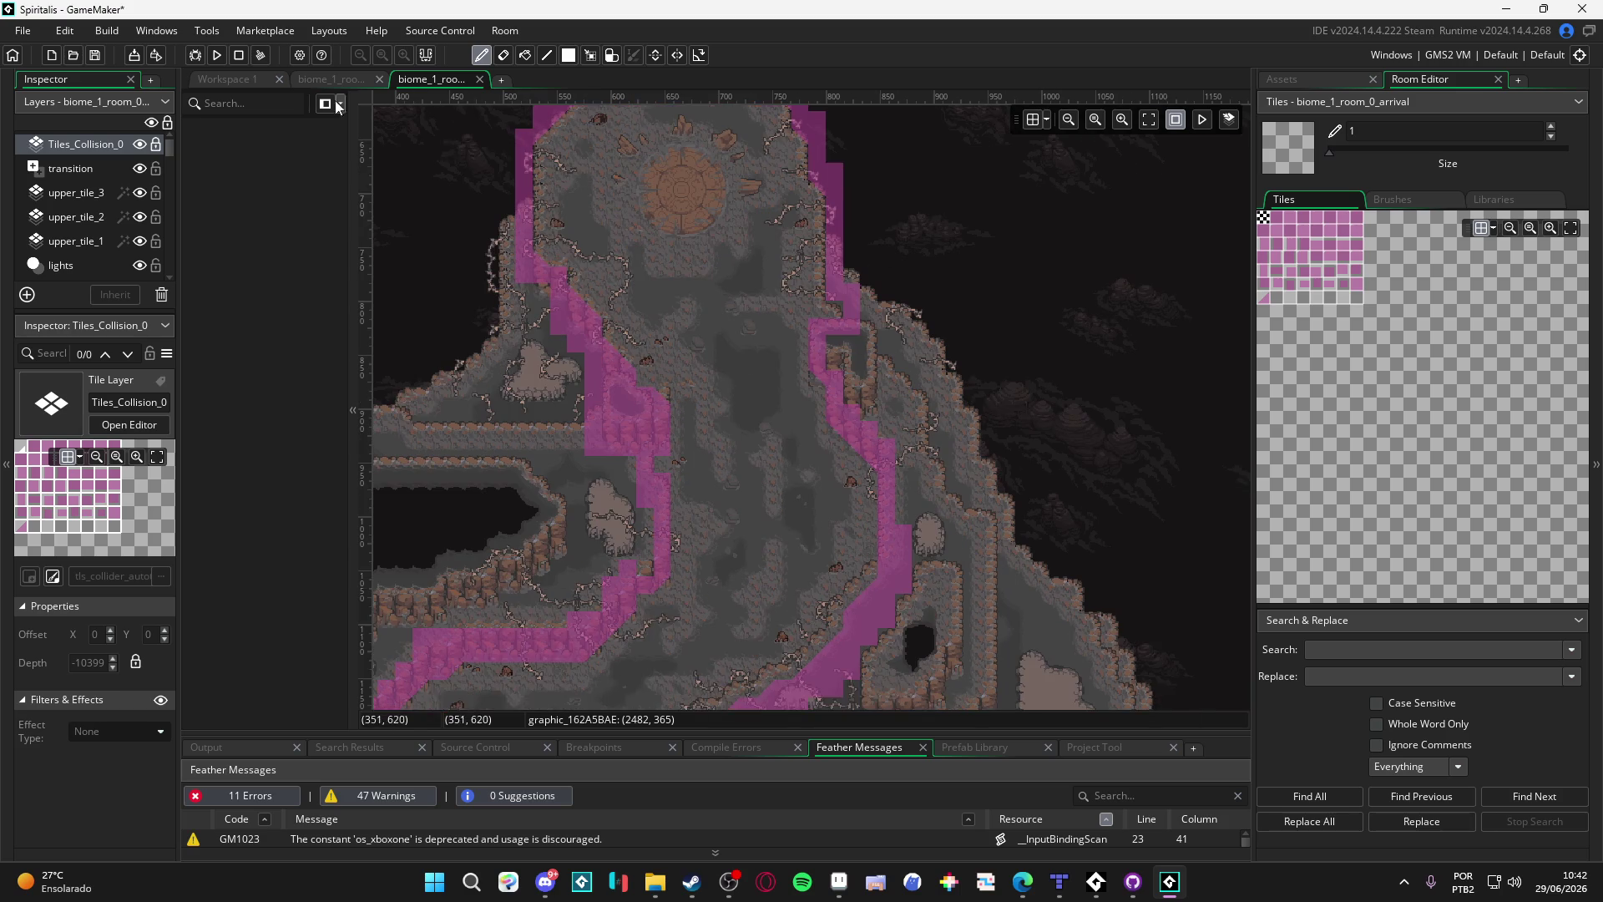
# Step: Return to the biome_1_room_1_descent room and bring up the Create Layer choices
pyautogui.click(332, 79)
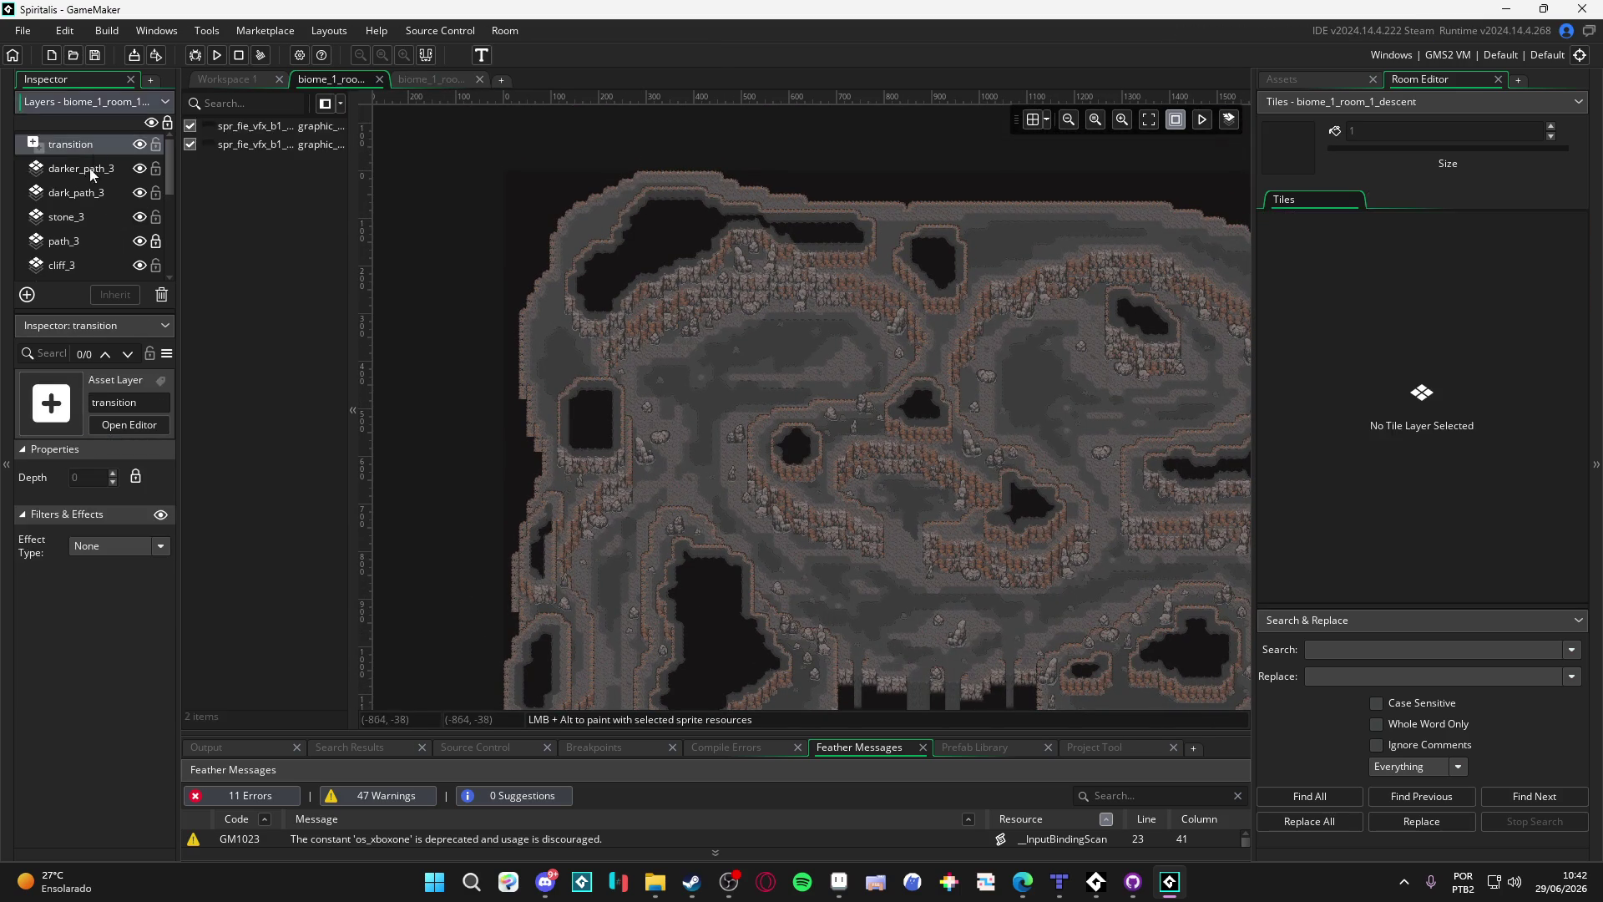
pyautogui.click(431, 79)
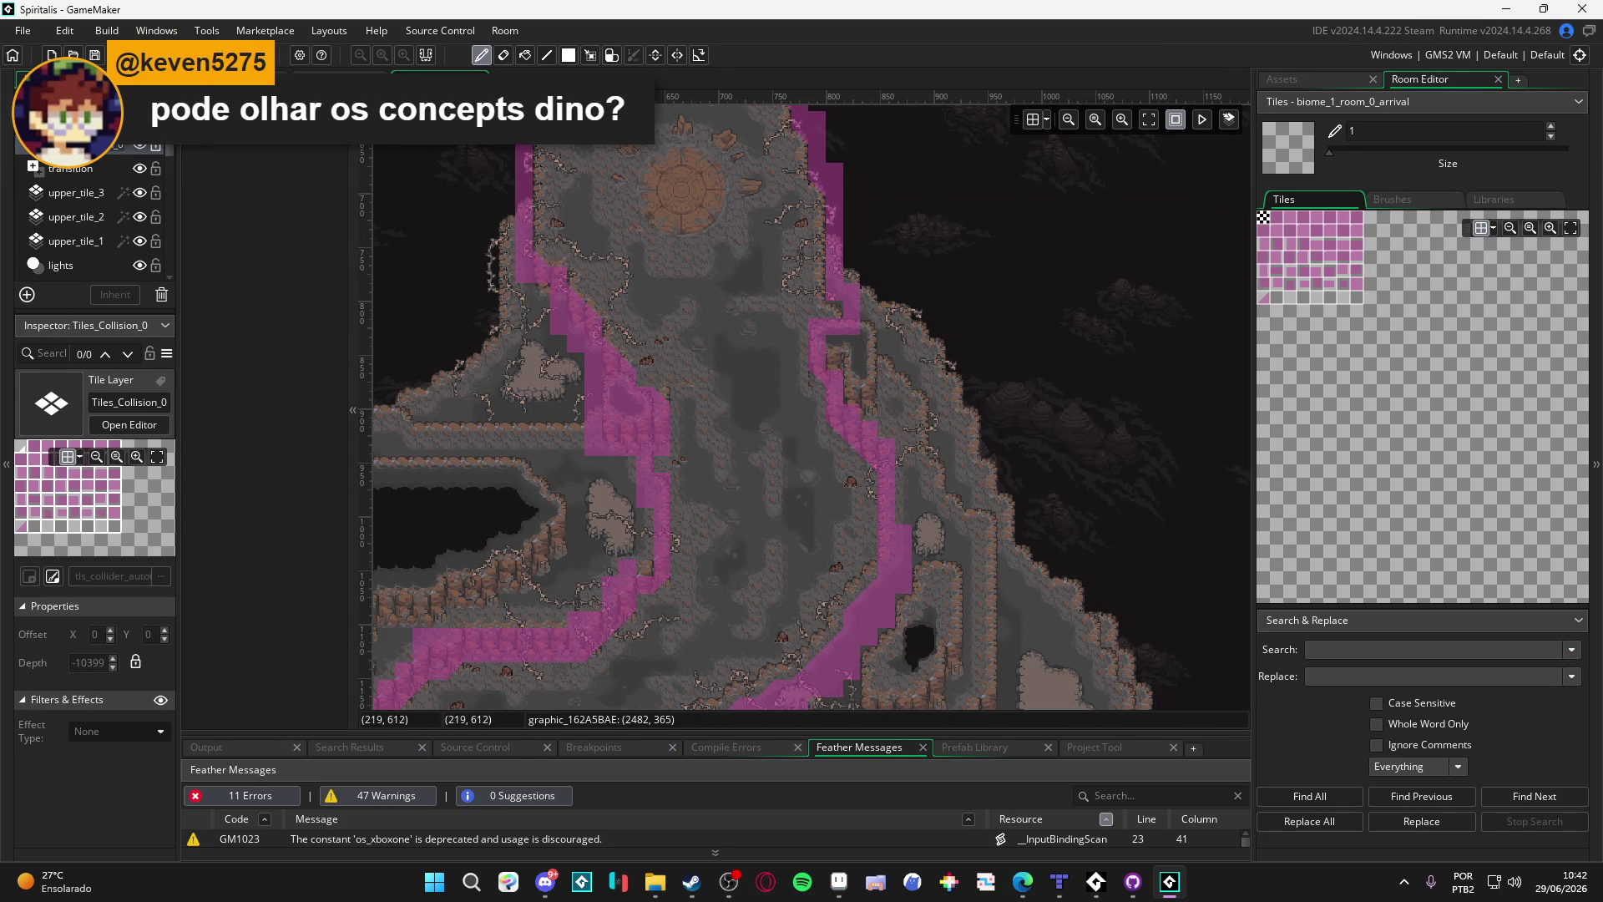
pyautogui.hotkey('ctrl', 'Tab')
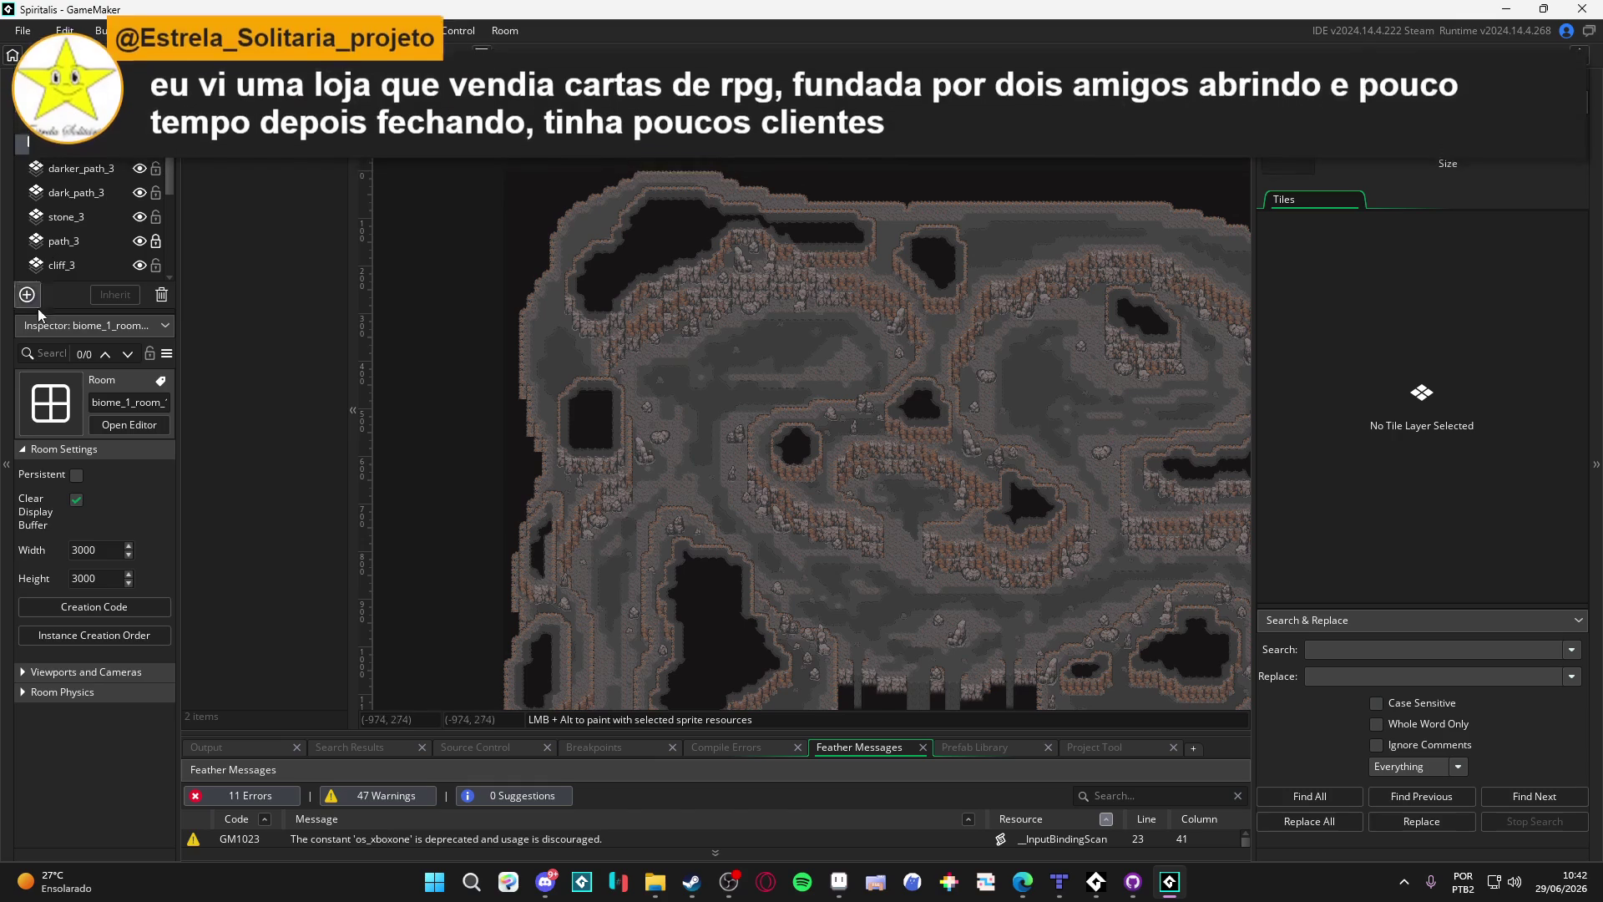
pyautogui.click(27, 295)
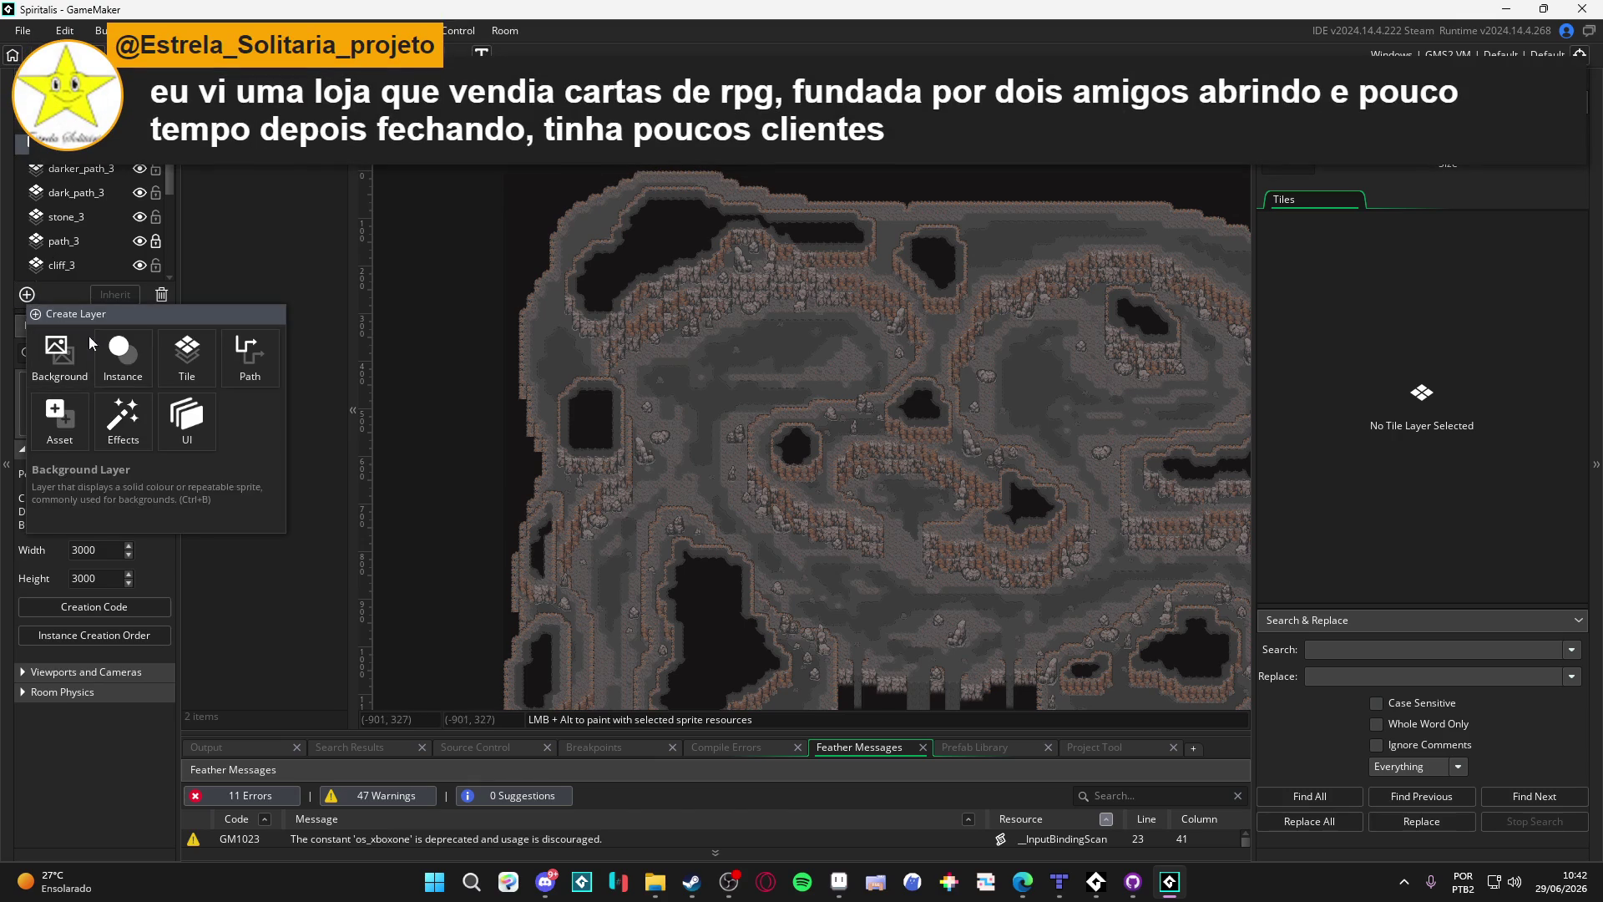
# Step: Add a new tile layer to the descent room and hide the arrival room's collision tiles again
pyautogui.click(186, 359)
pyautogui.hotkey('ctrl', 'Tab')
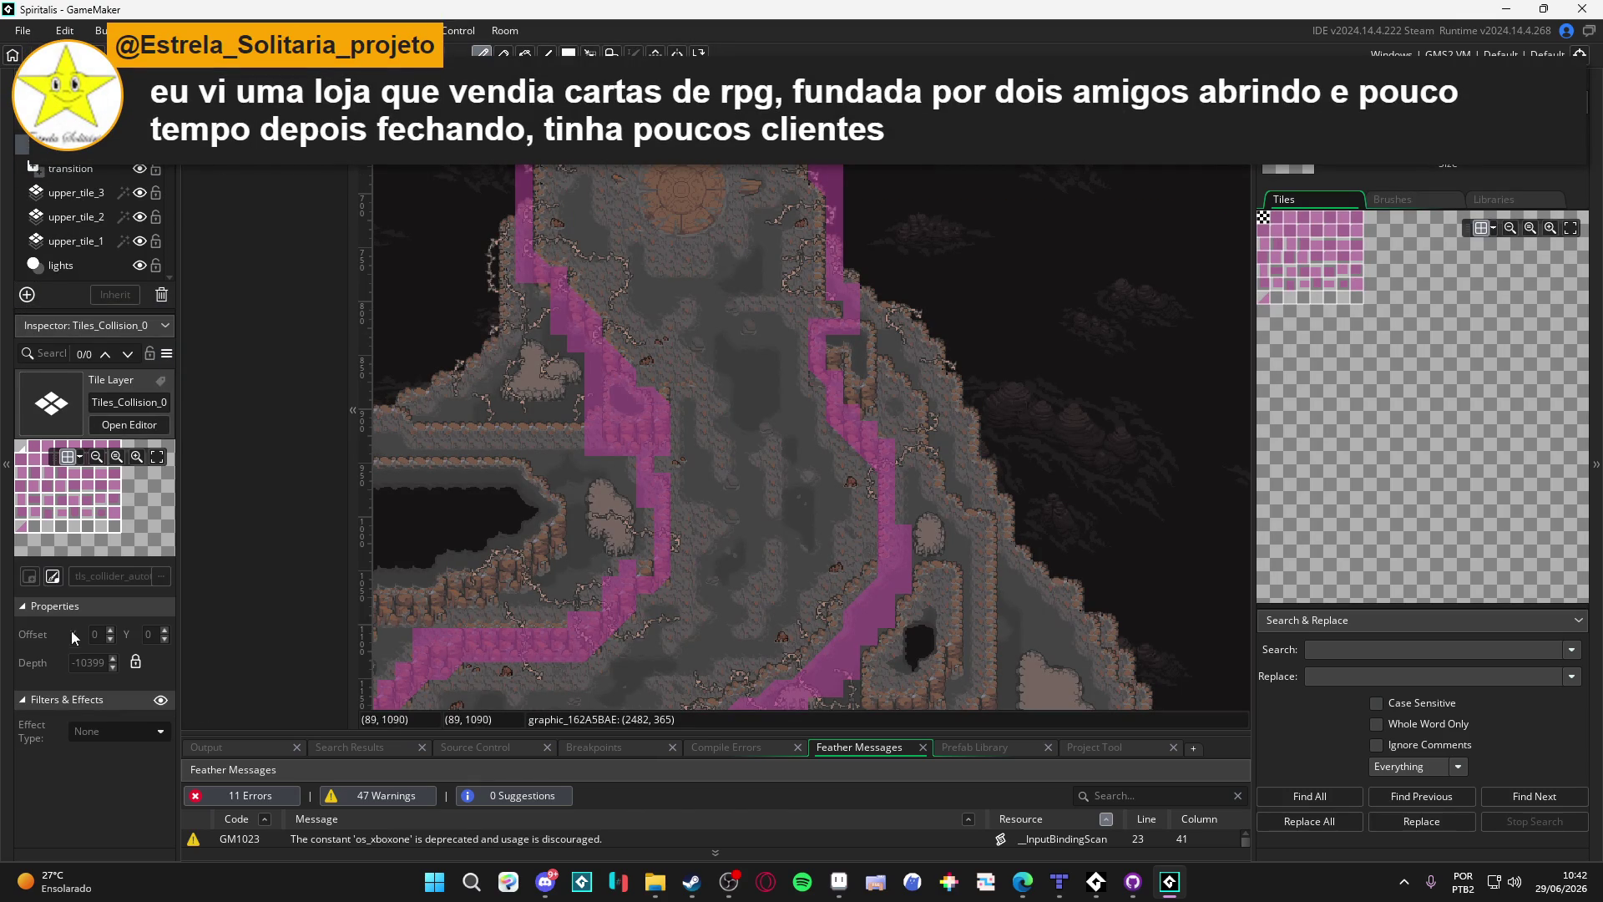
pyautogui.click(132, 583)
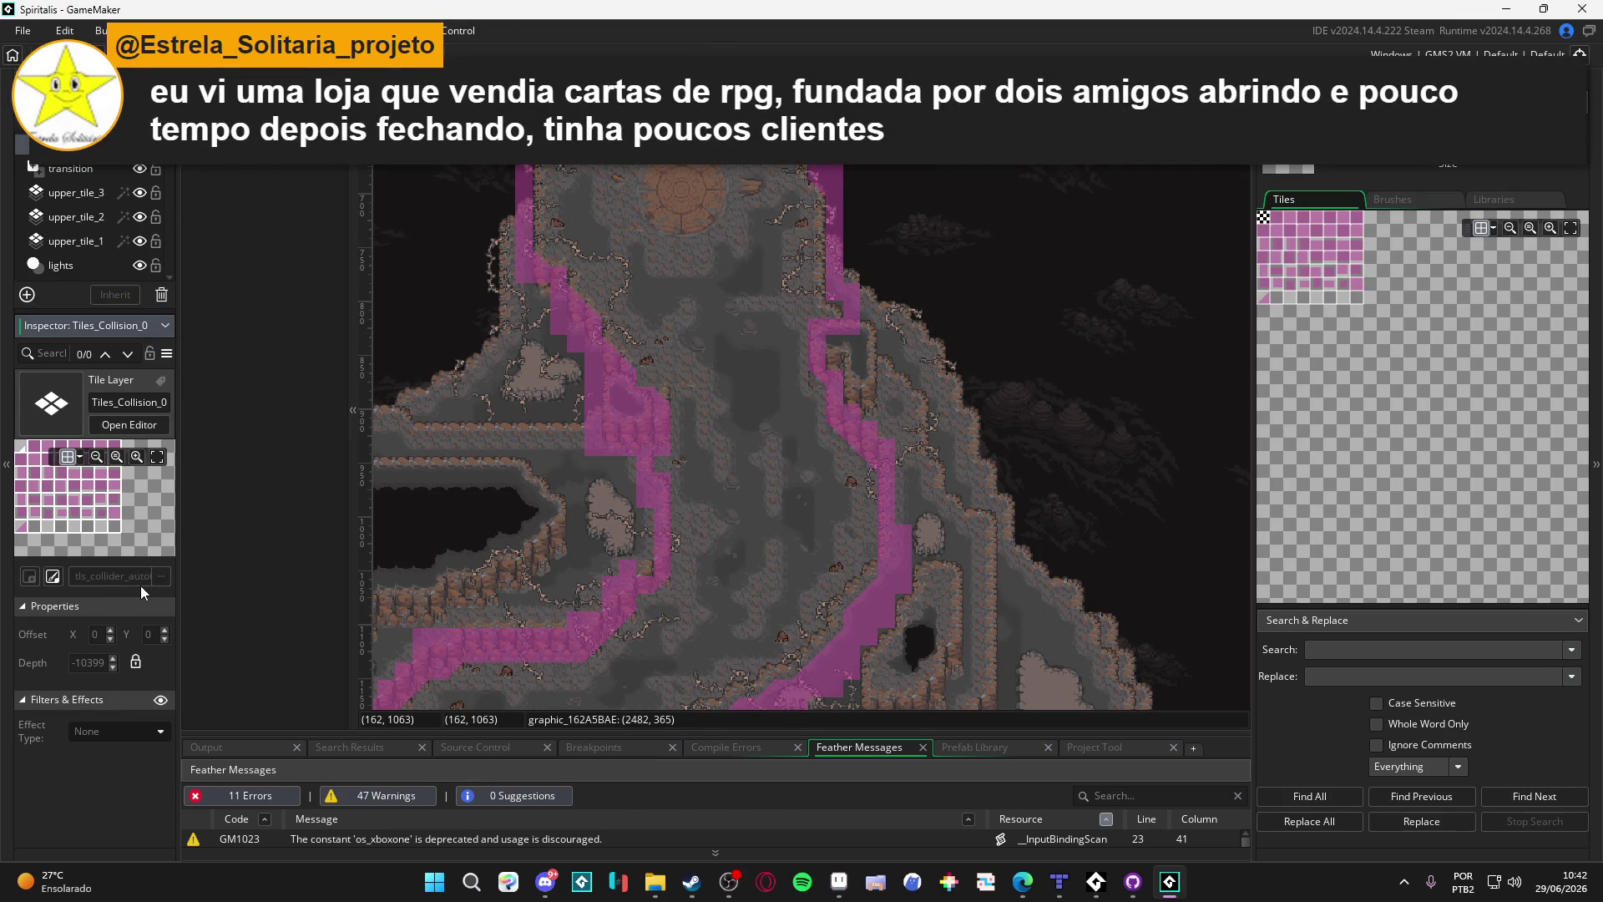
pyautogui.hotkey('ctrl', 'z')
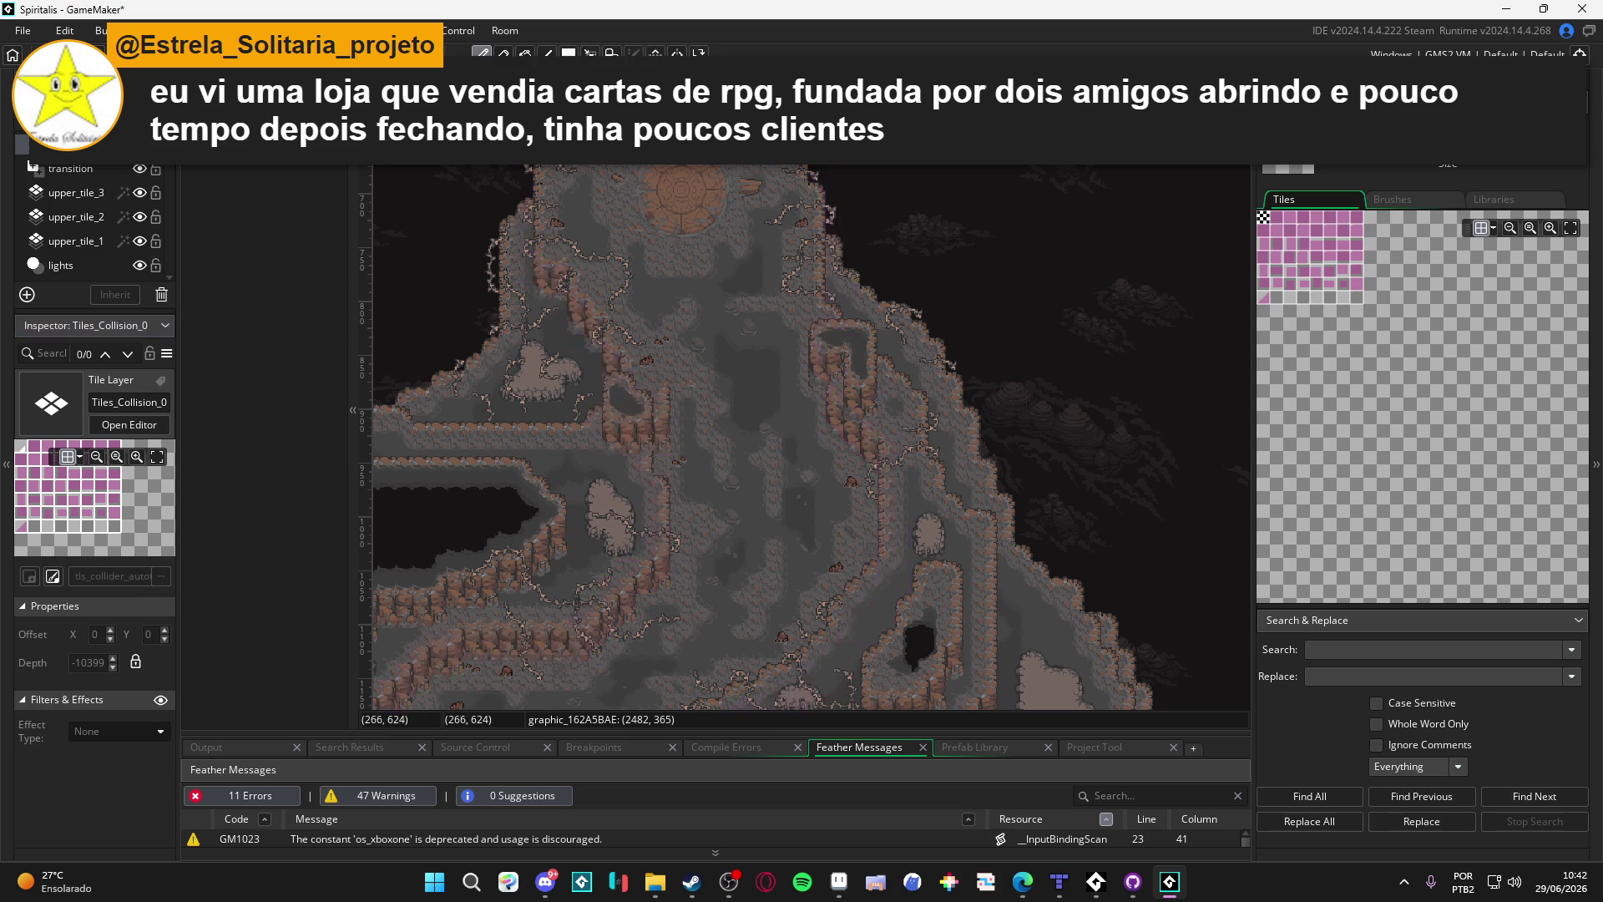
pyautogui.hotkey('ctrl', 'Tab')
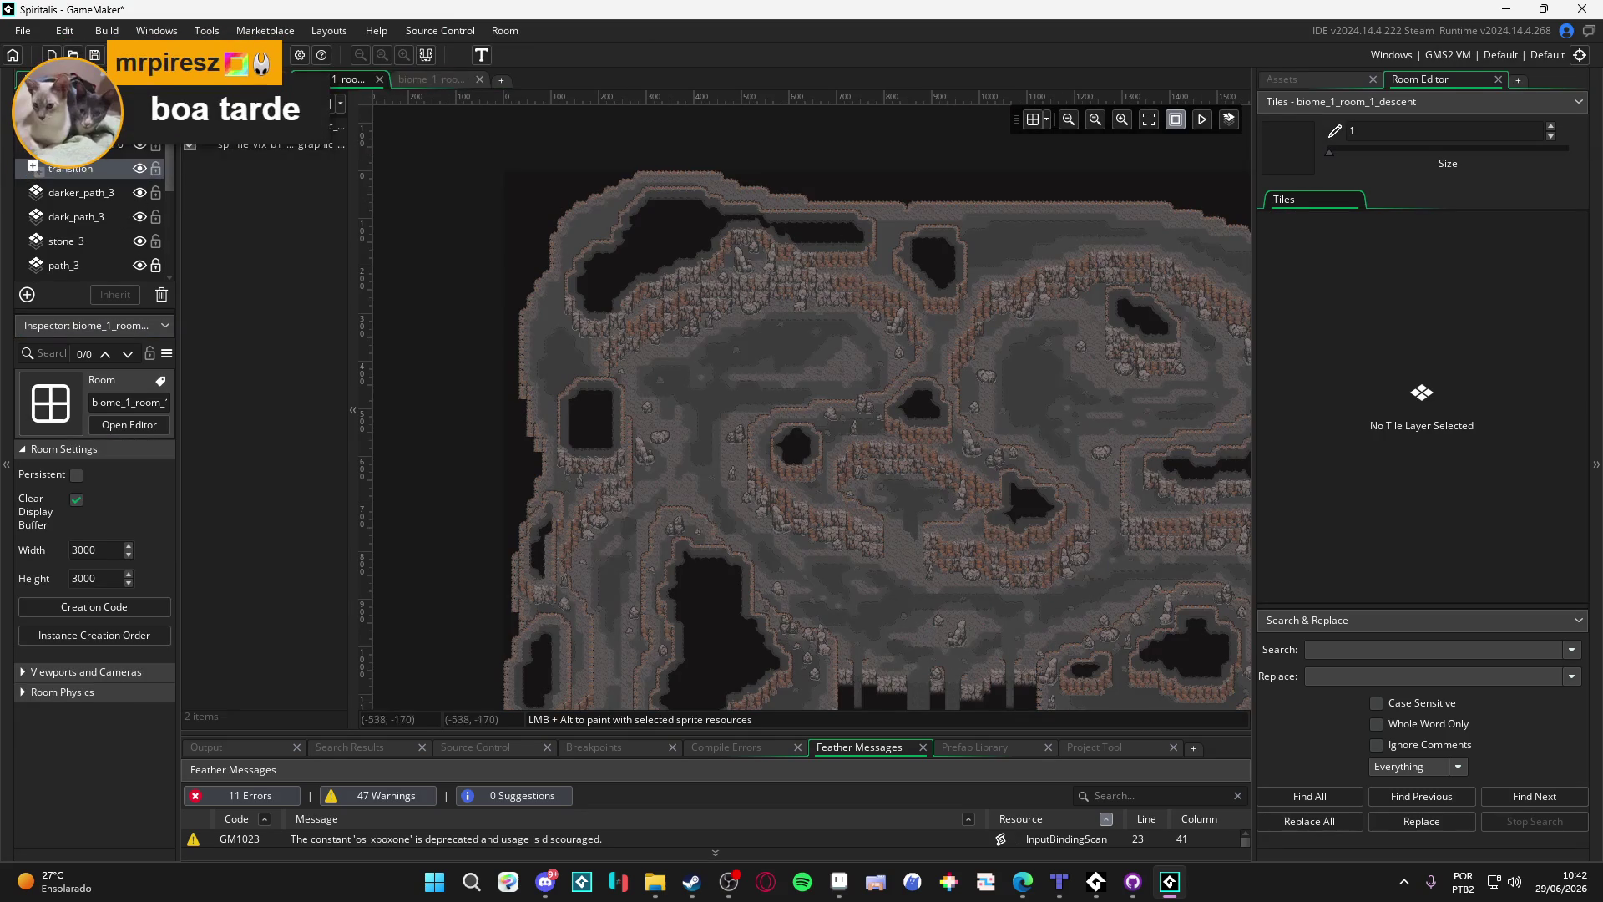
# Step: Assign the tls_collider tileset, found by searching 'tls_col', to the new Tiles_Collision_0 layer
pyautogui.click(92, 144)
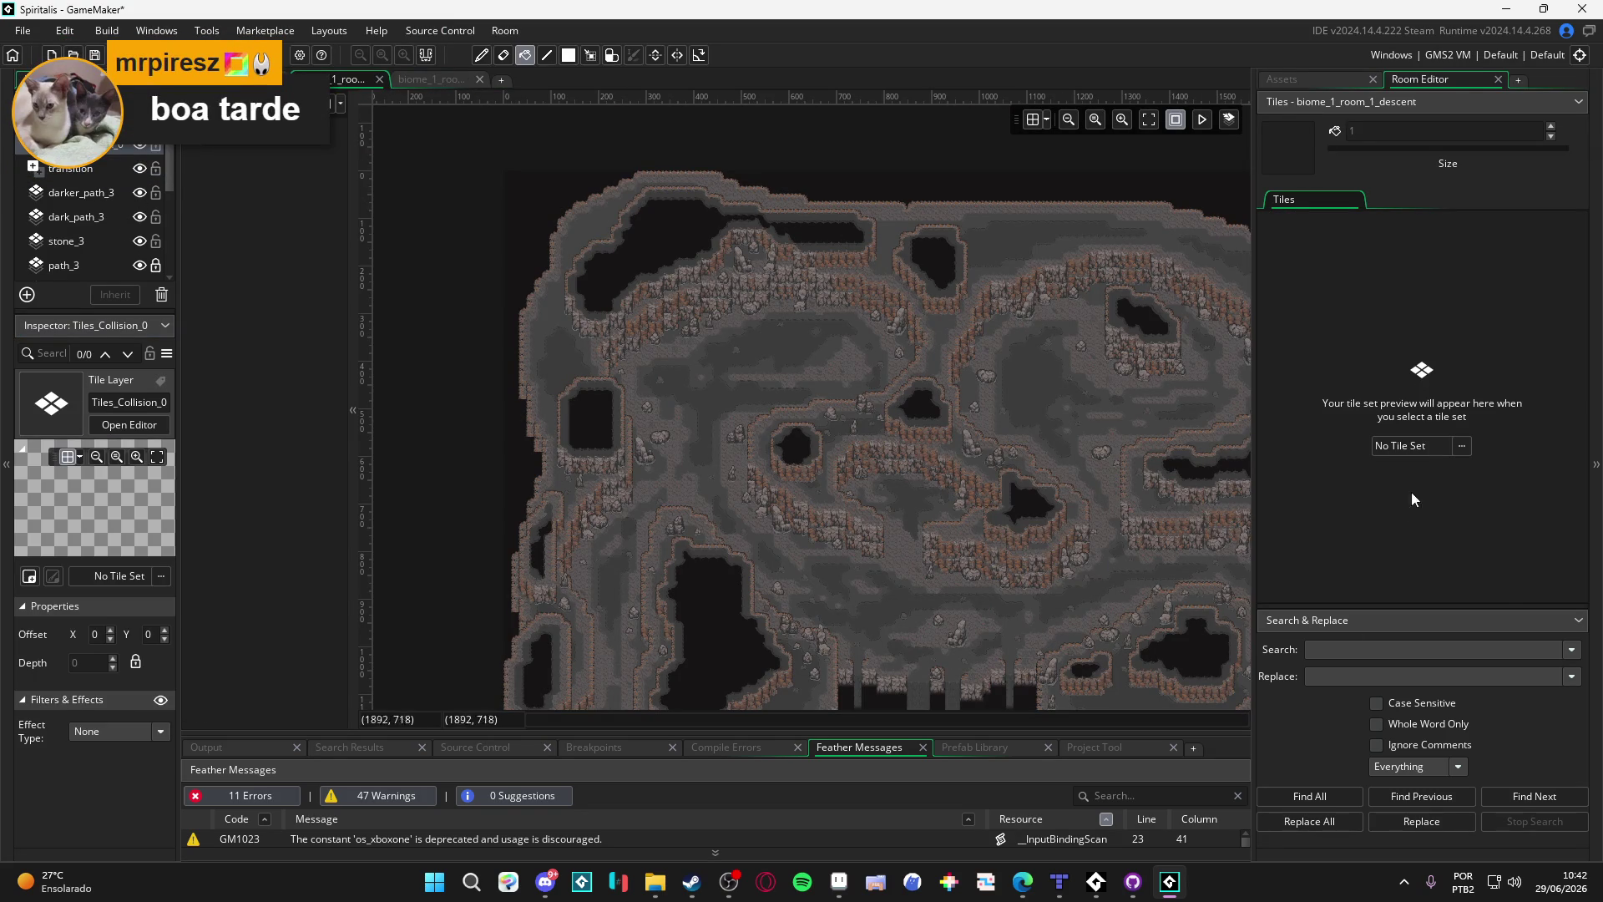
pyautogui.click(1462, 446)
pyautogui.write('tls_col')
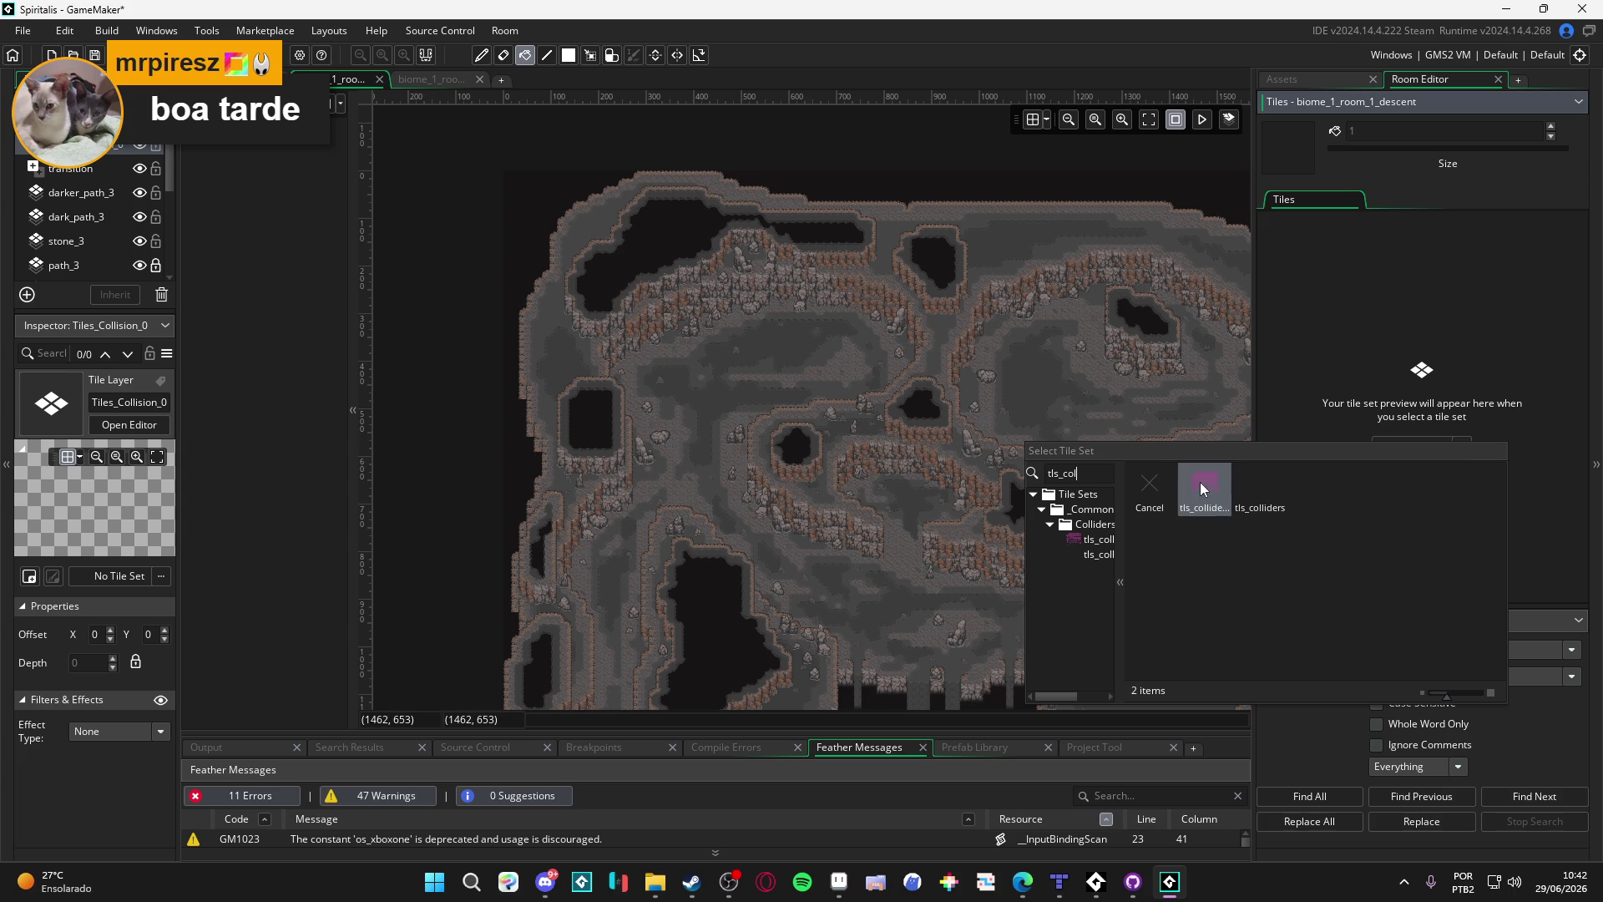
pyautogui.doubleClick(1201, 483)
pyautogui.moveTo(827, 334)
pyautogui.mouseDown()
pyautogui.moveTo(652, 273)
pyautogui.moveTo(663, 265)
pyautogui.moveTo(593, 309)
pyautogui.mouseUp()
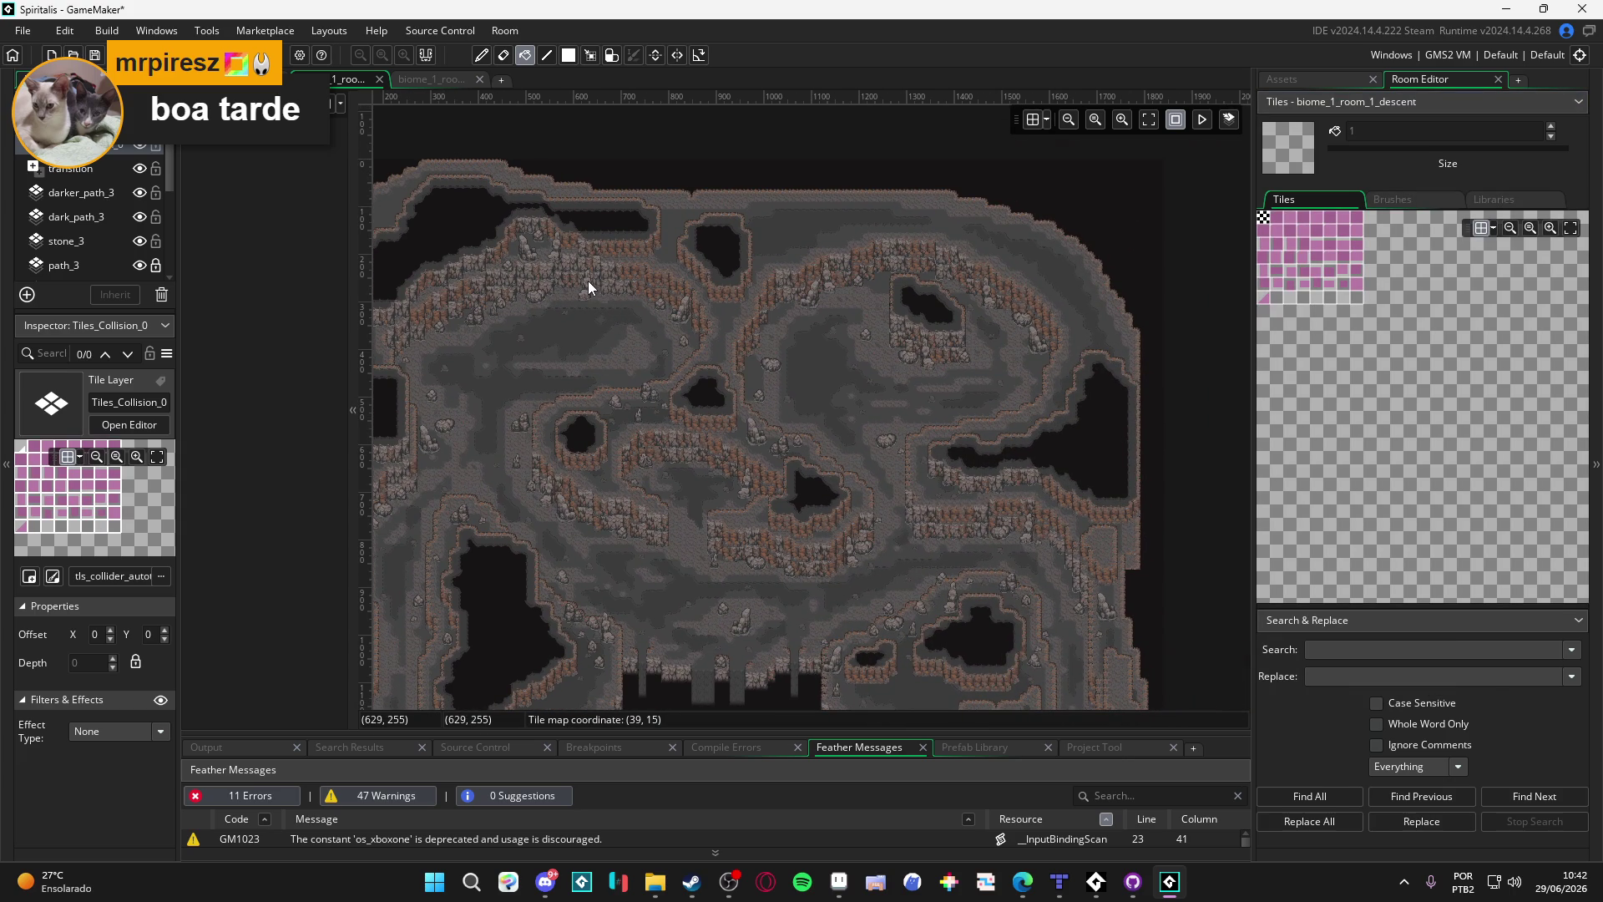
pyautogui.moveTo(634, 333); pyautogui.dragTo(743, 426)
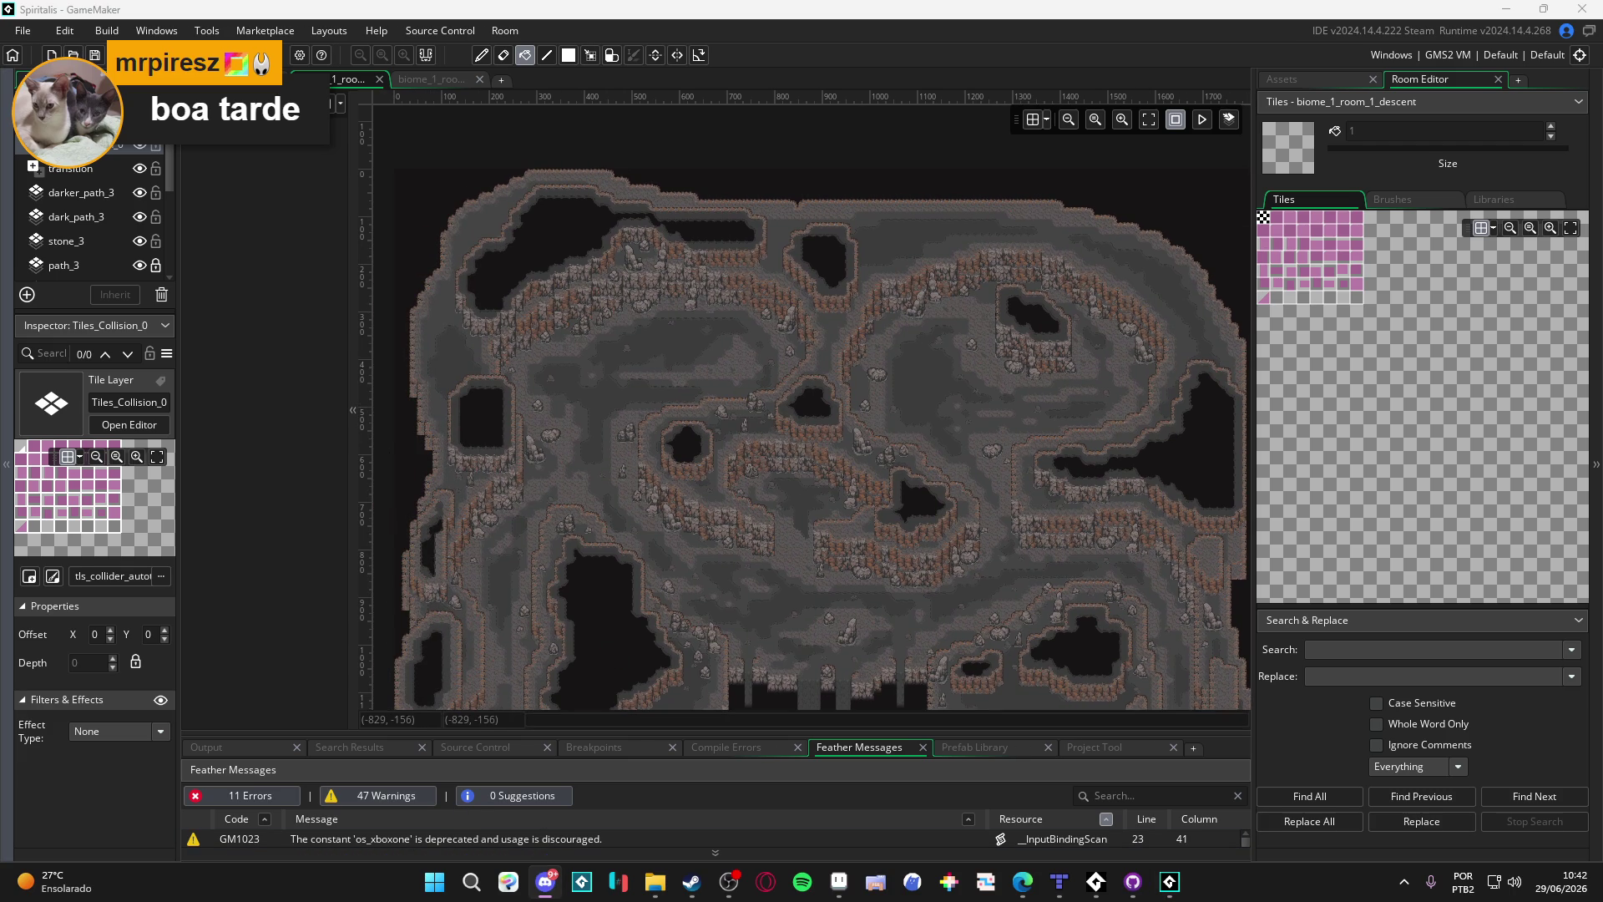
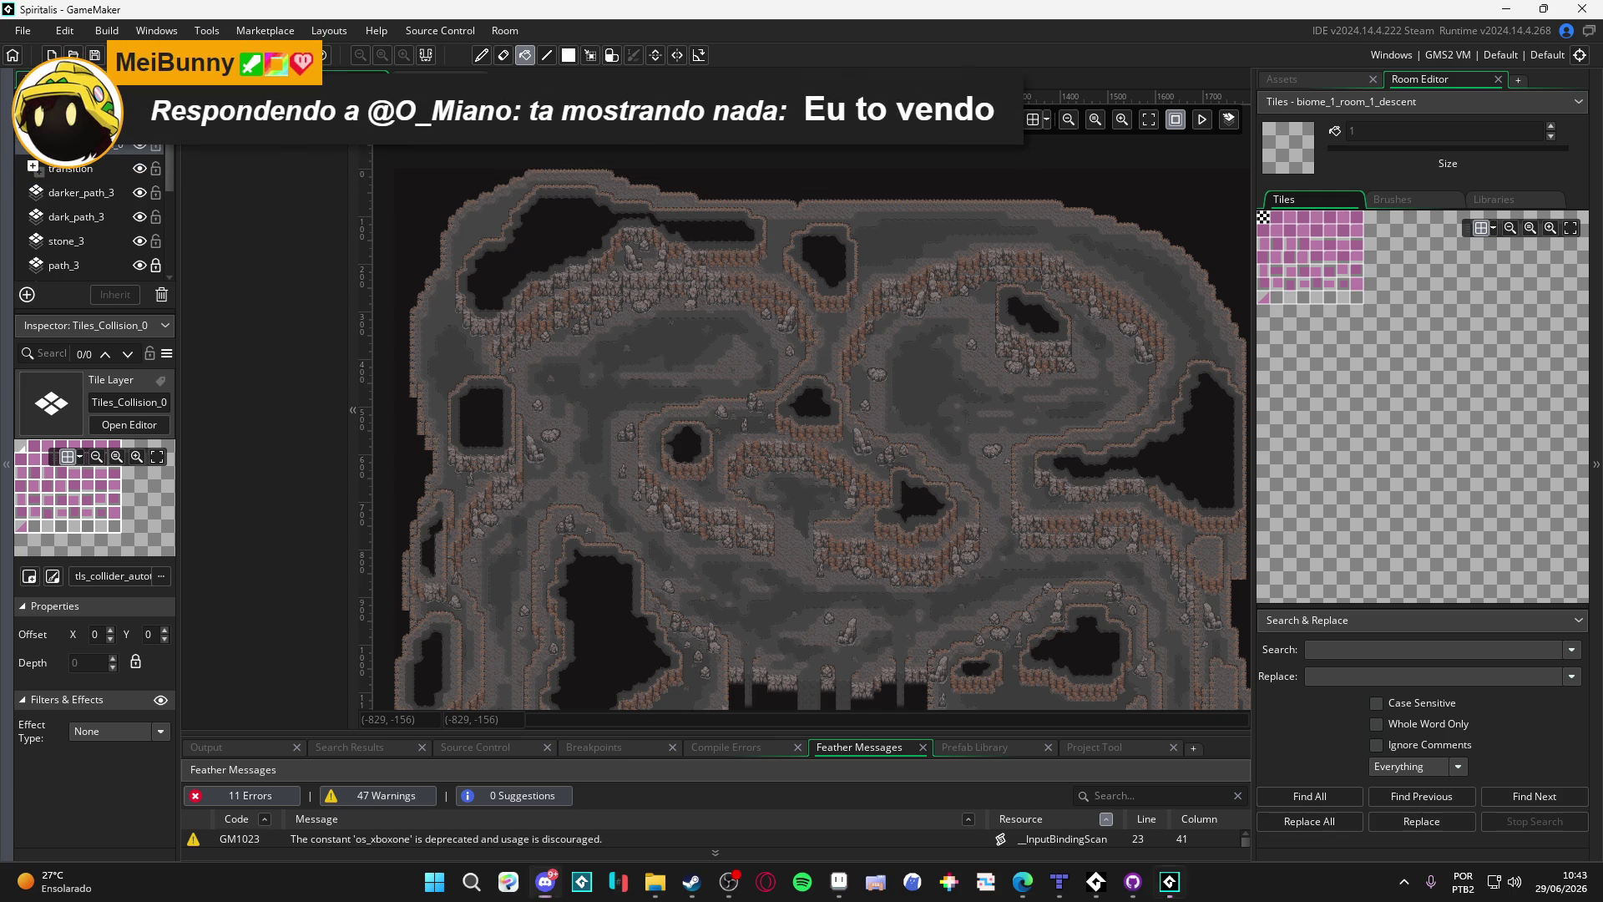
# Step: Switch from GameMaker's cave room to Aseprite showing 'Bob - battle sprite.gif'
pyautogui.click(838, 881)
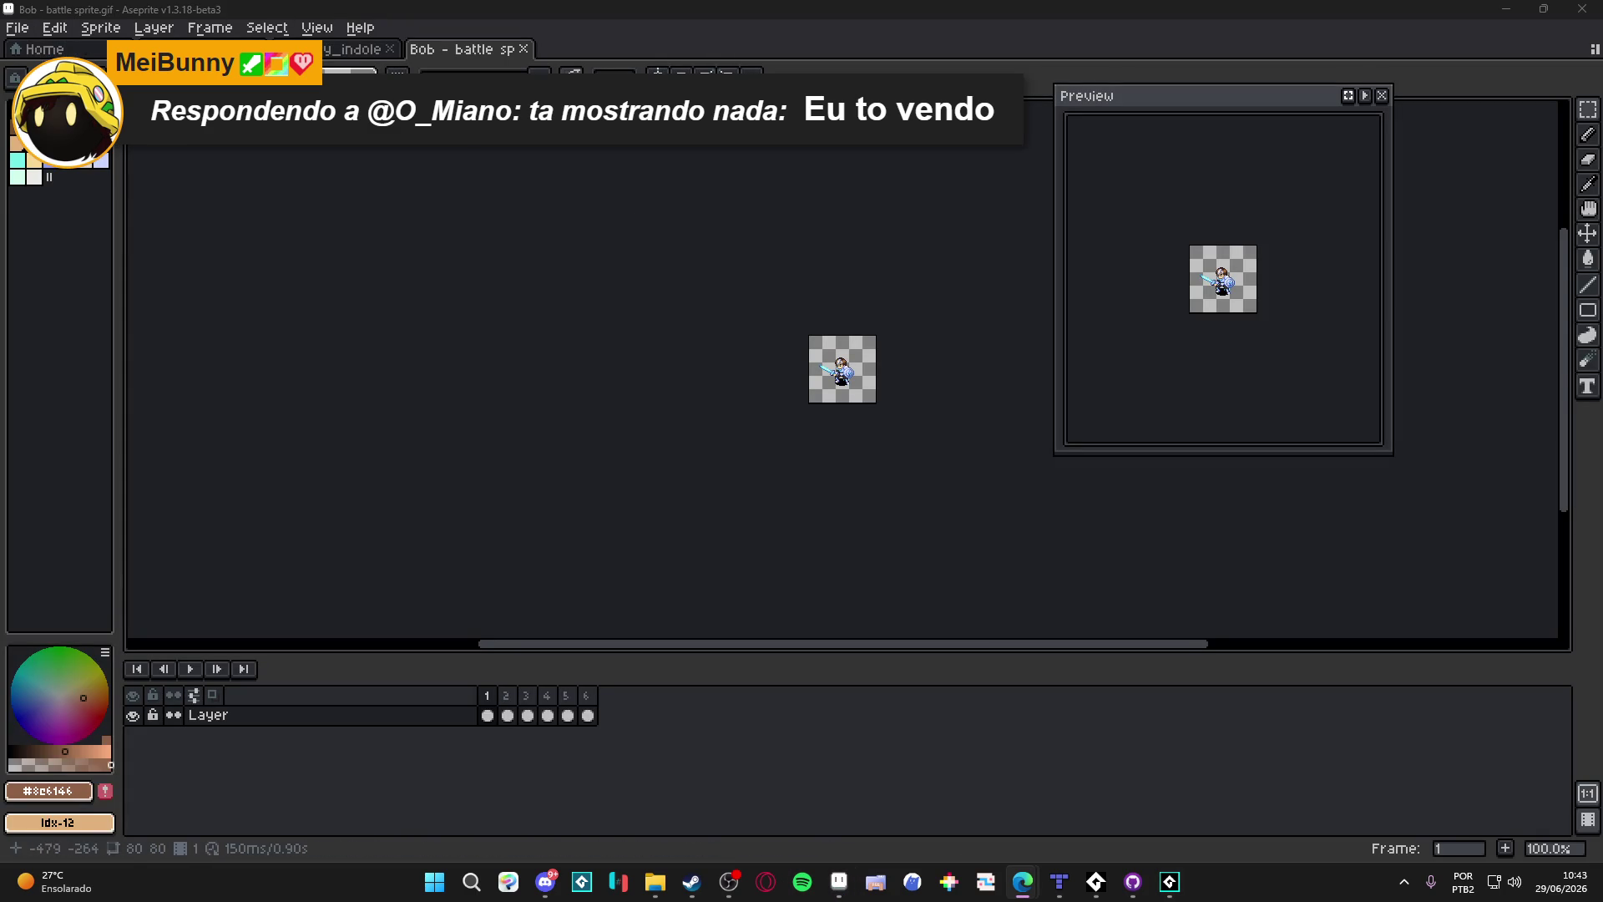
# Step: Create a new 1794×892 sprite from the File menu
pyautogui.click(38, 48)
pyautogui.click(463, 48)
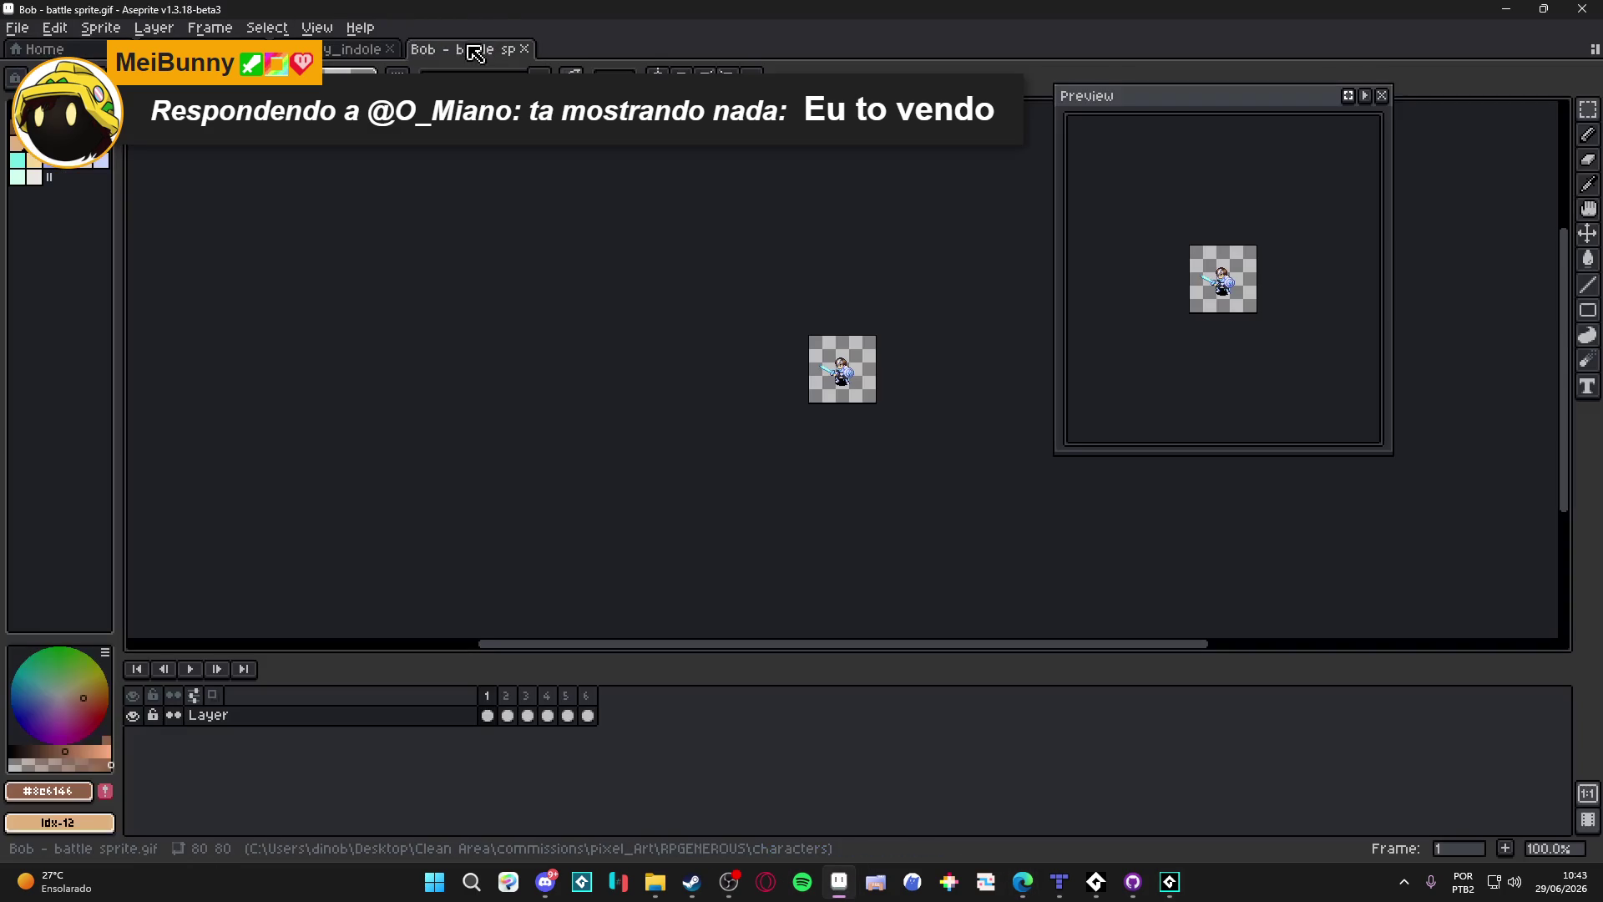
pyautogui.click(17, 27)
pyautogui.click(34, 46)
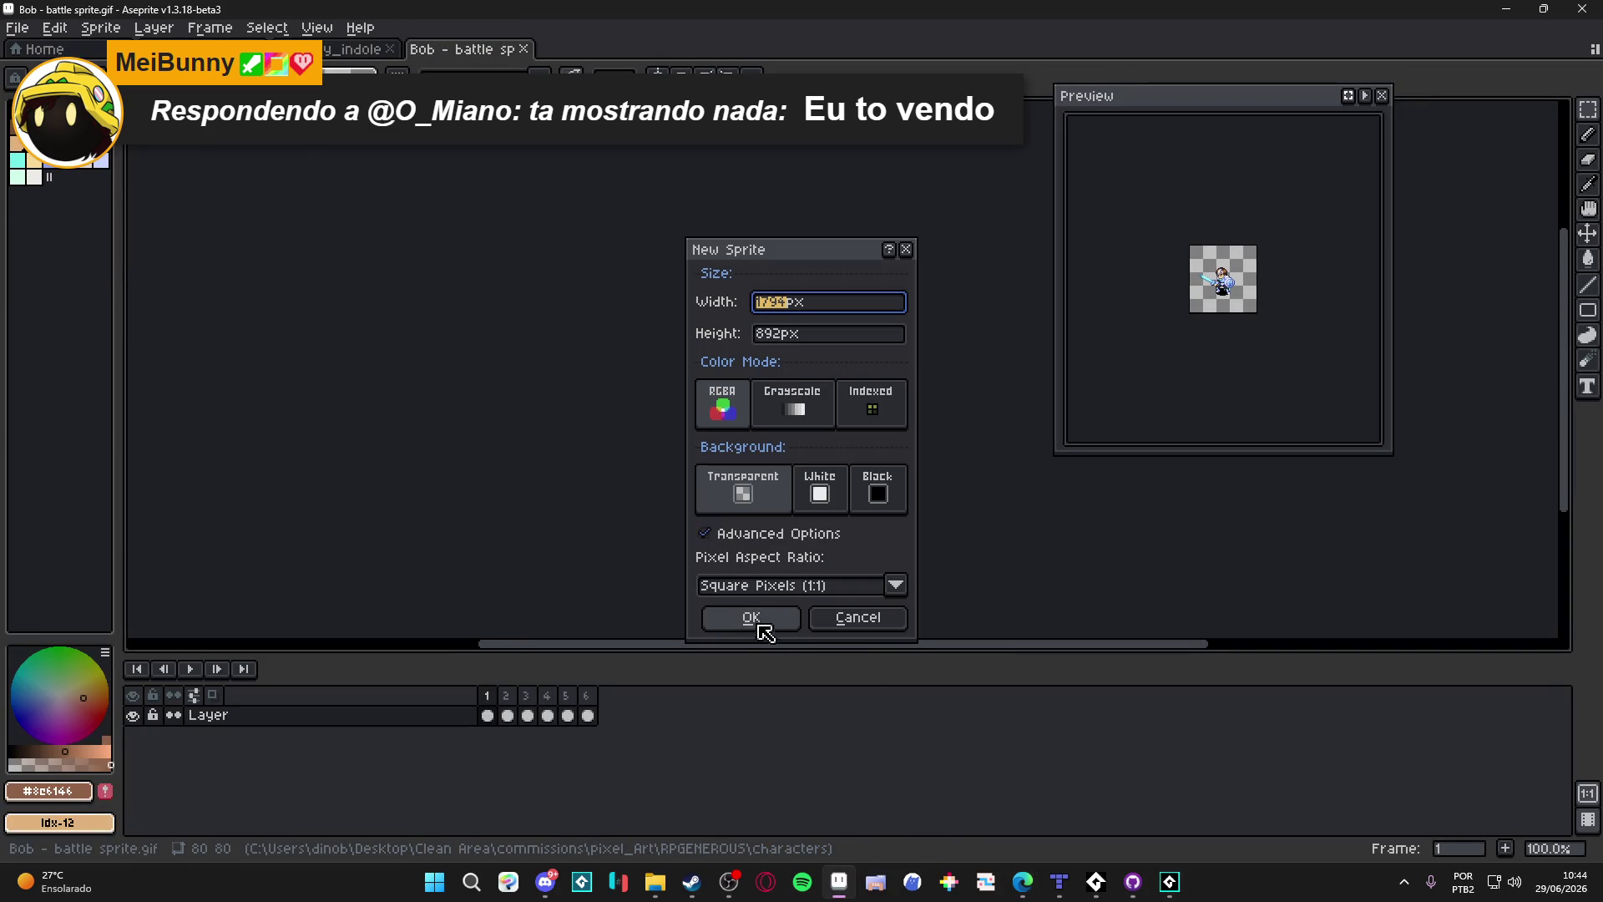
pyautogui.click(751, 618)
# Step: Paste the three dinosaur sketches onto the new canvas and choose red as drawing colour
pyautogui.hotkey('ctrl', 'v')
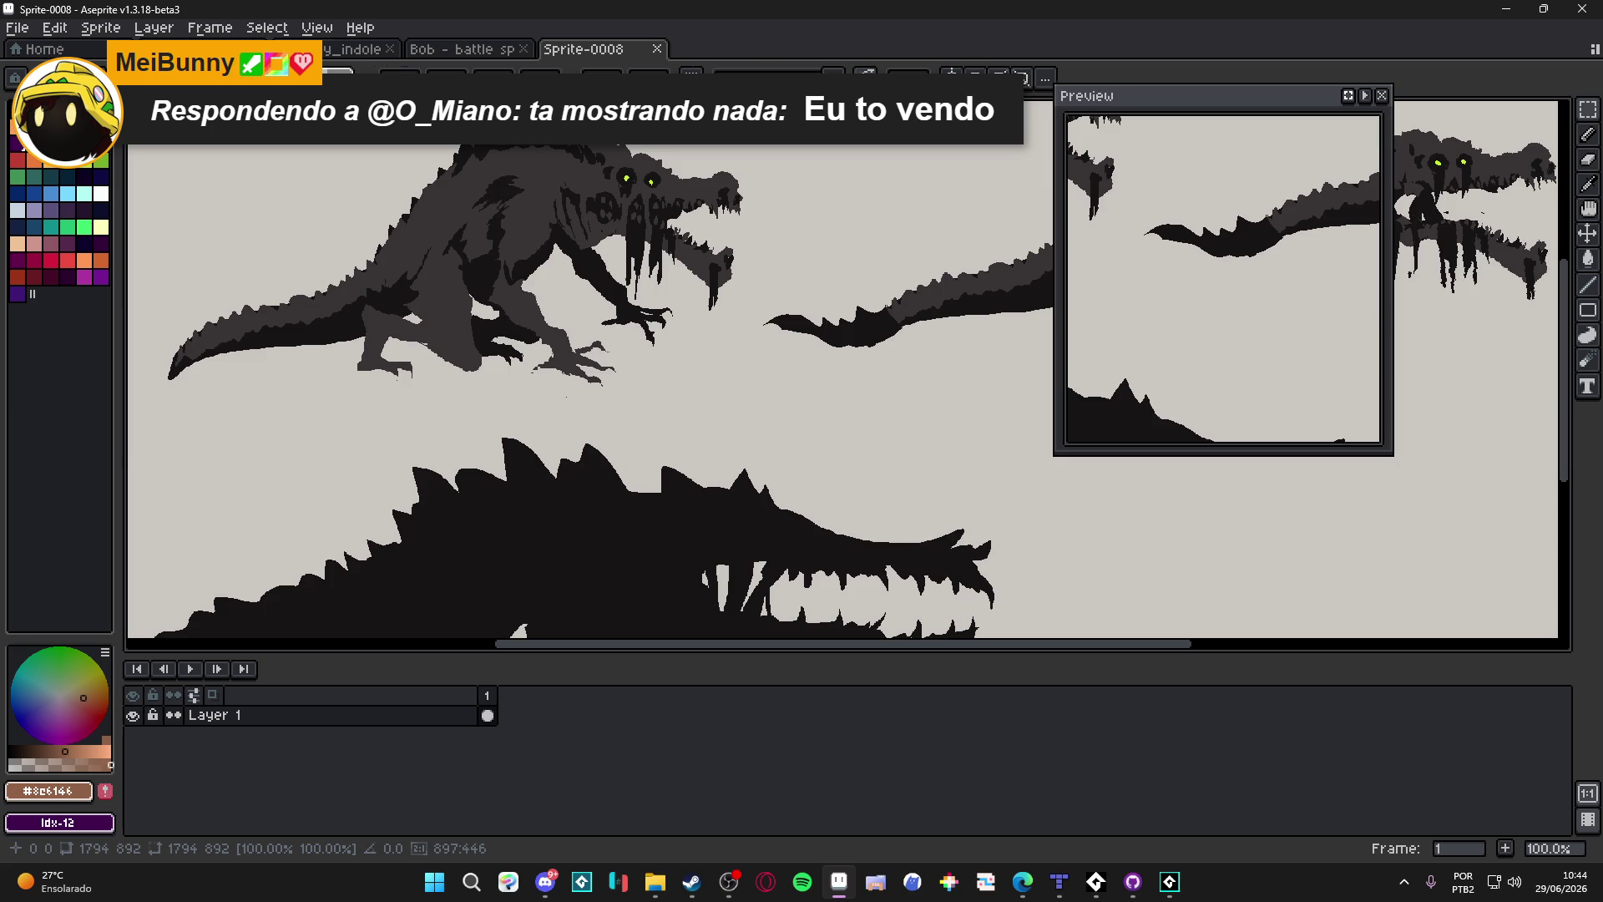
pyautogui.scroll(10, 518, 202)
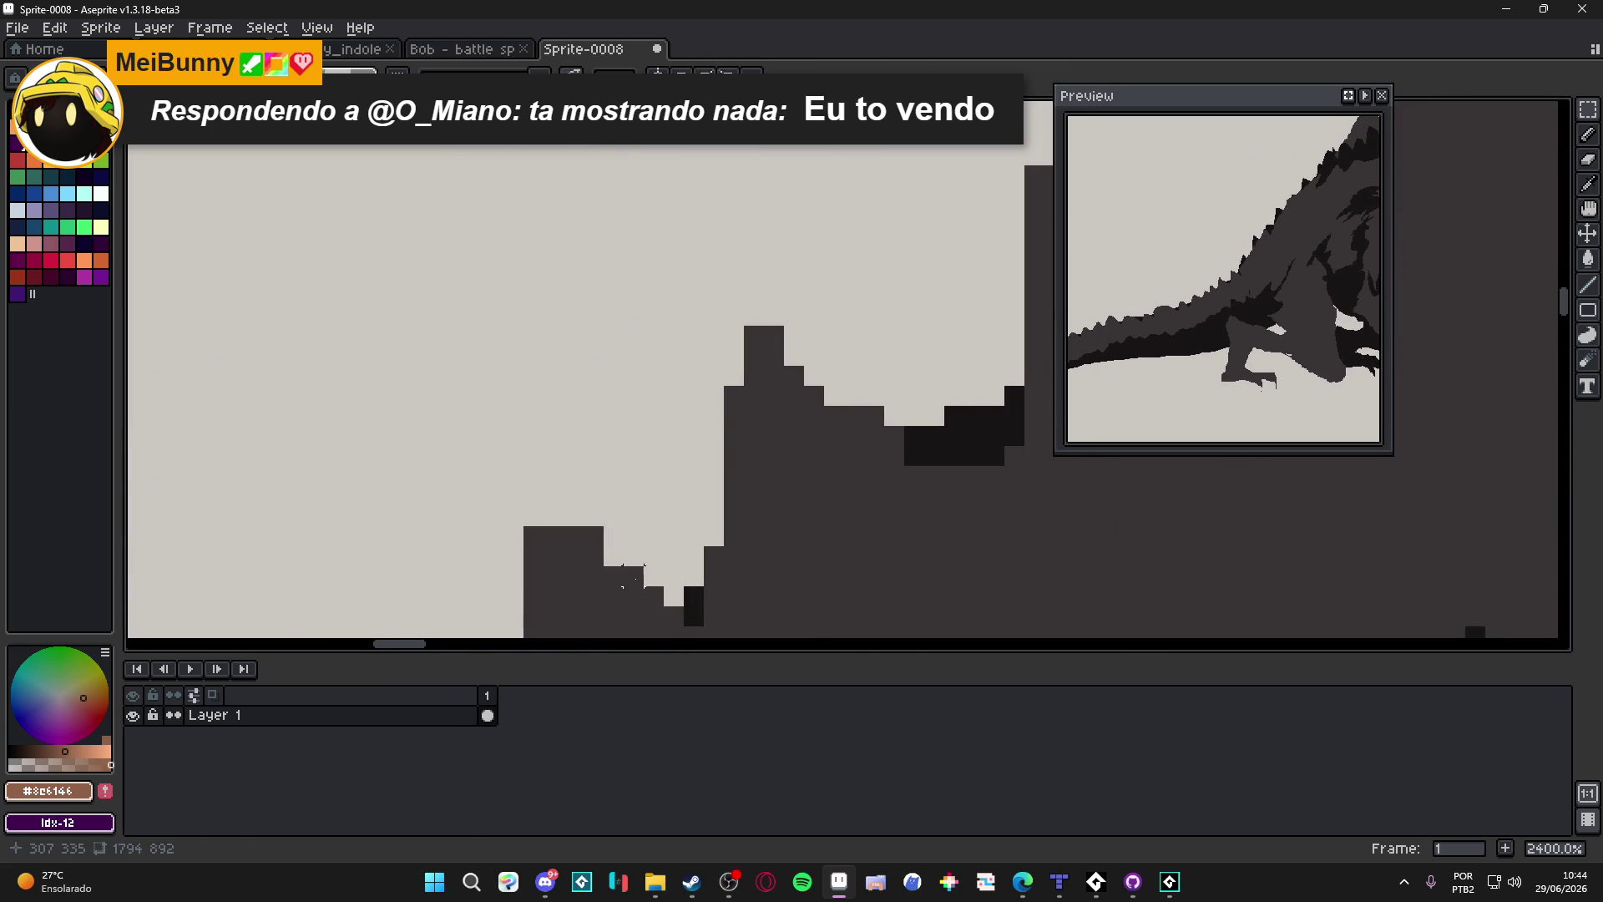
pyautogui.scroll(-10, 644, 537)
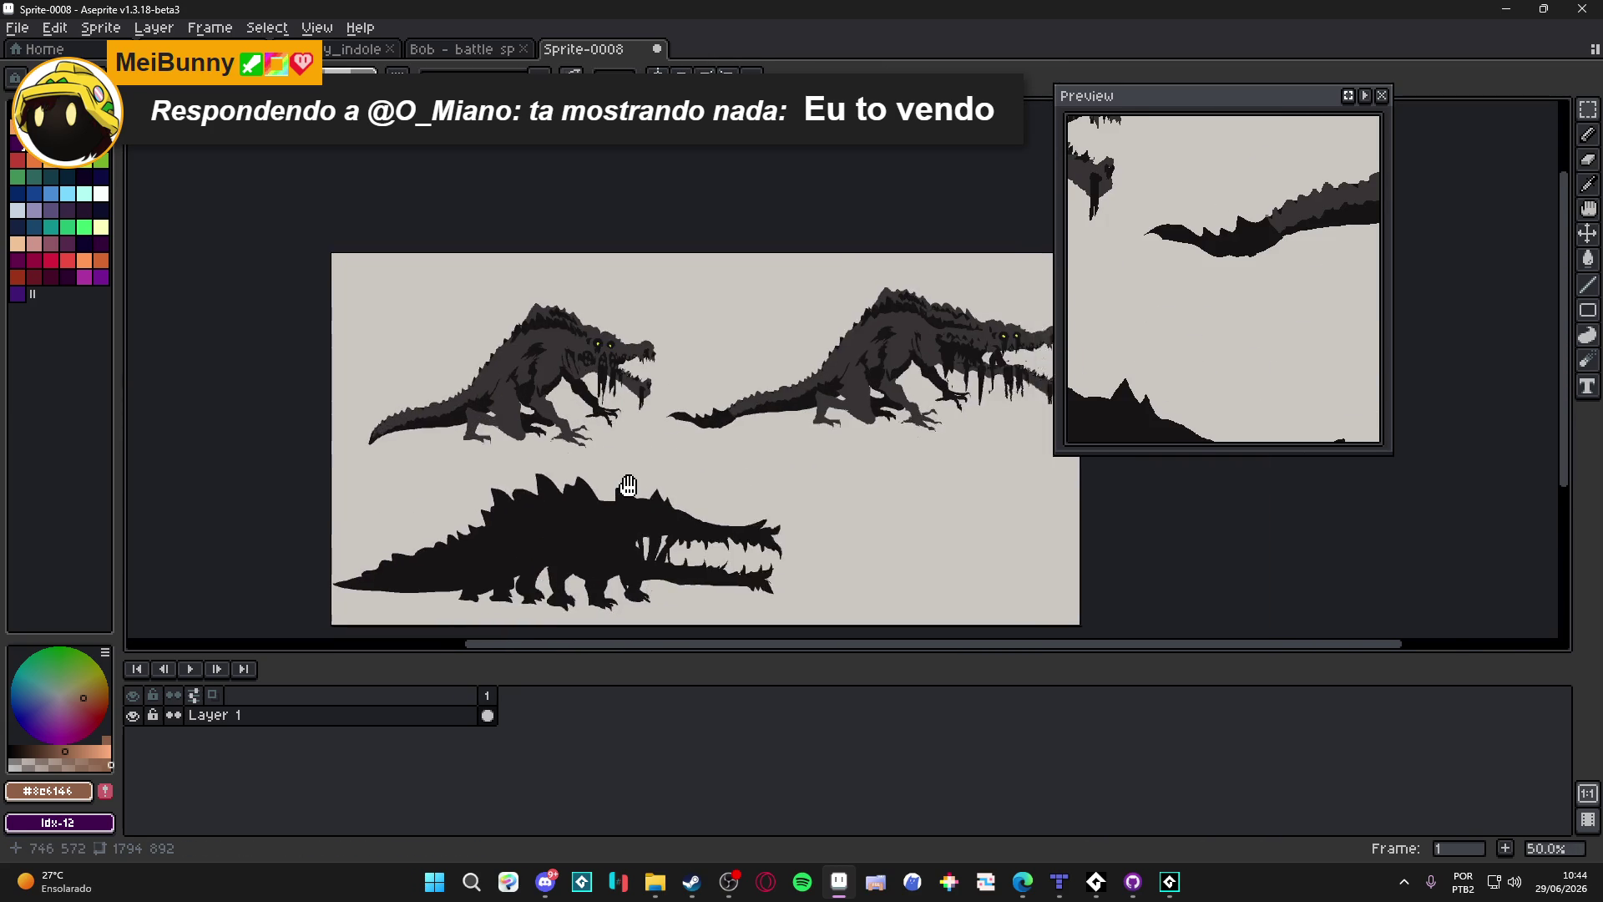
pyautogui.scroll(3, 748, 444)
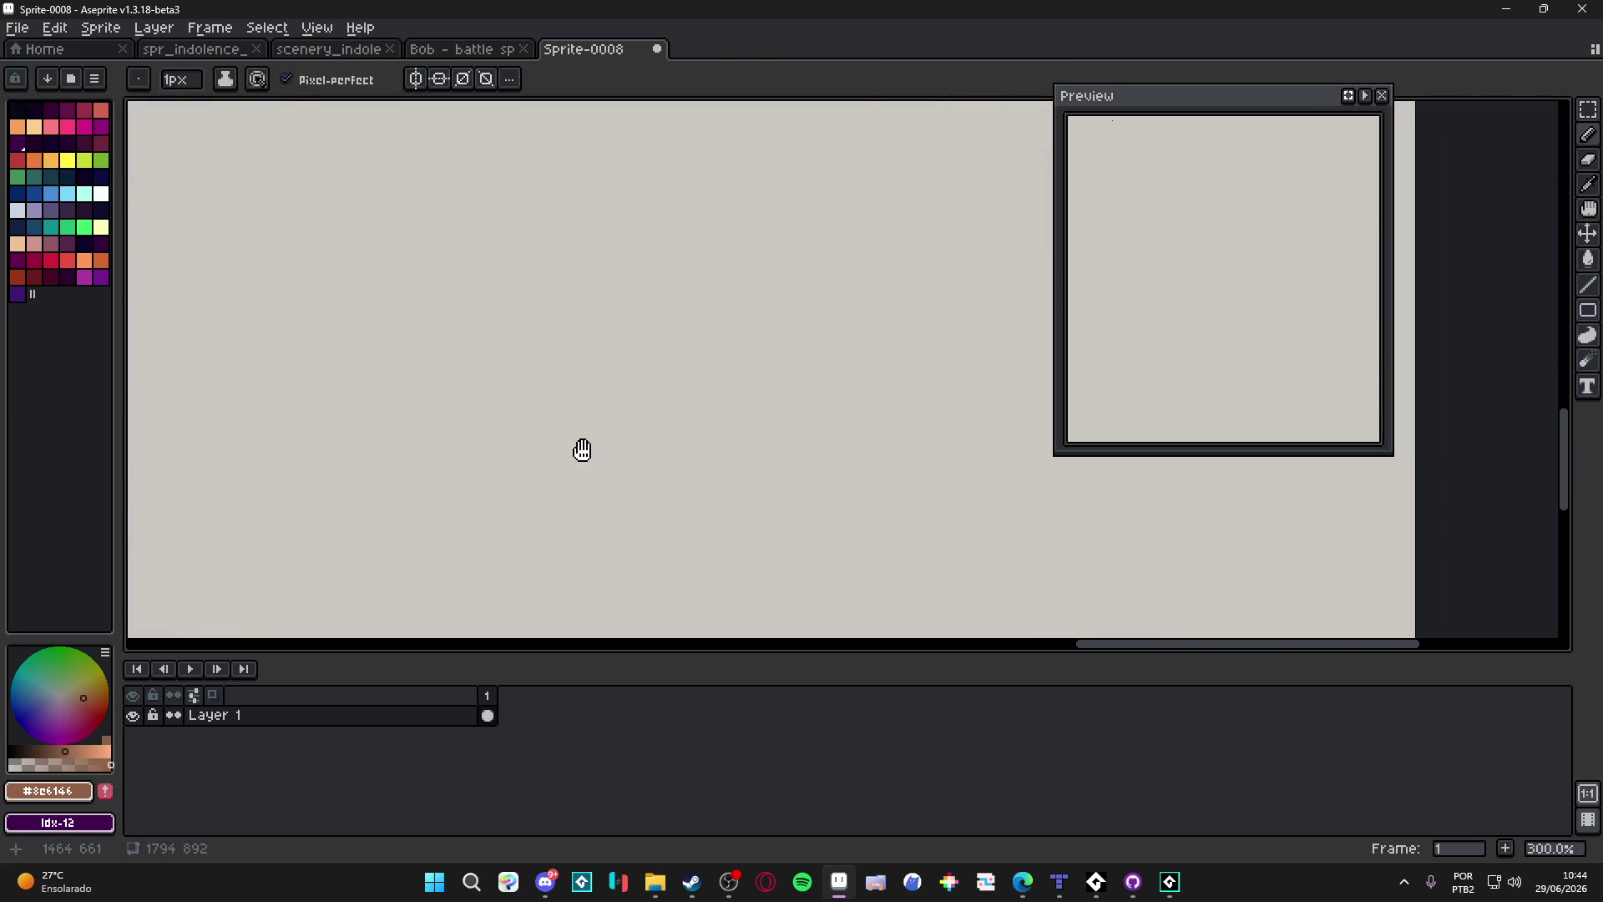
pyautogui.click(68, 260)
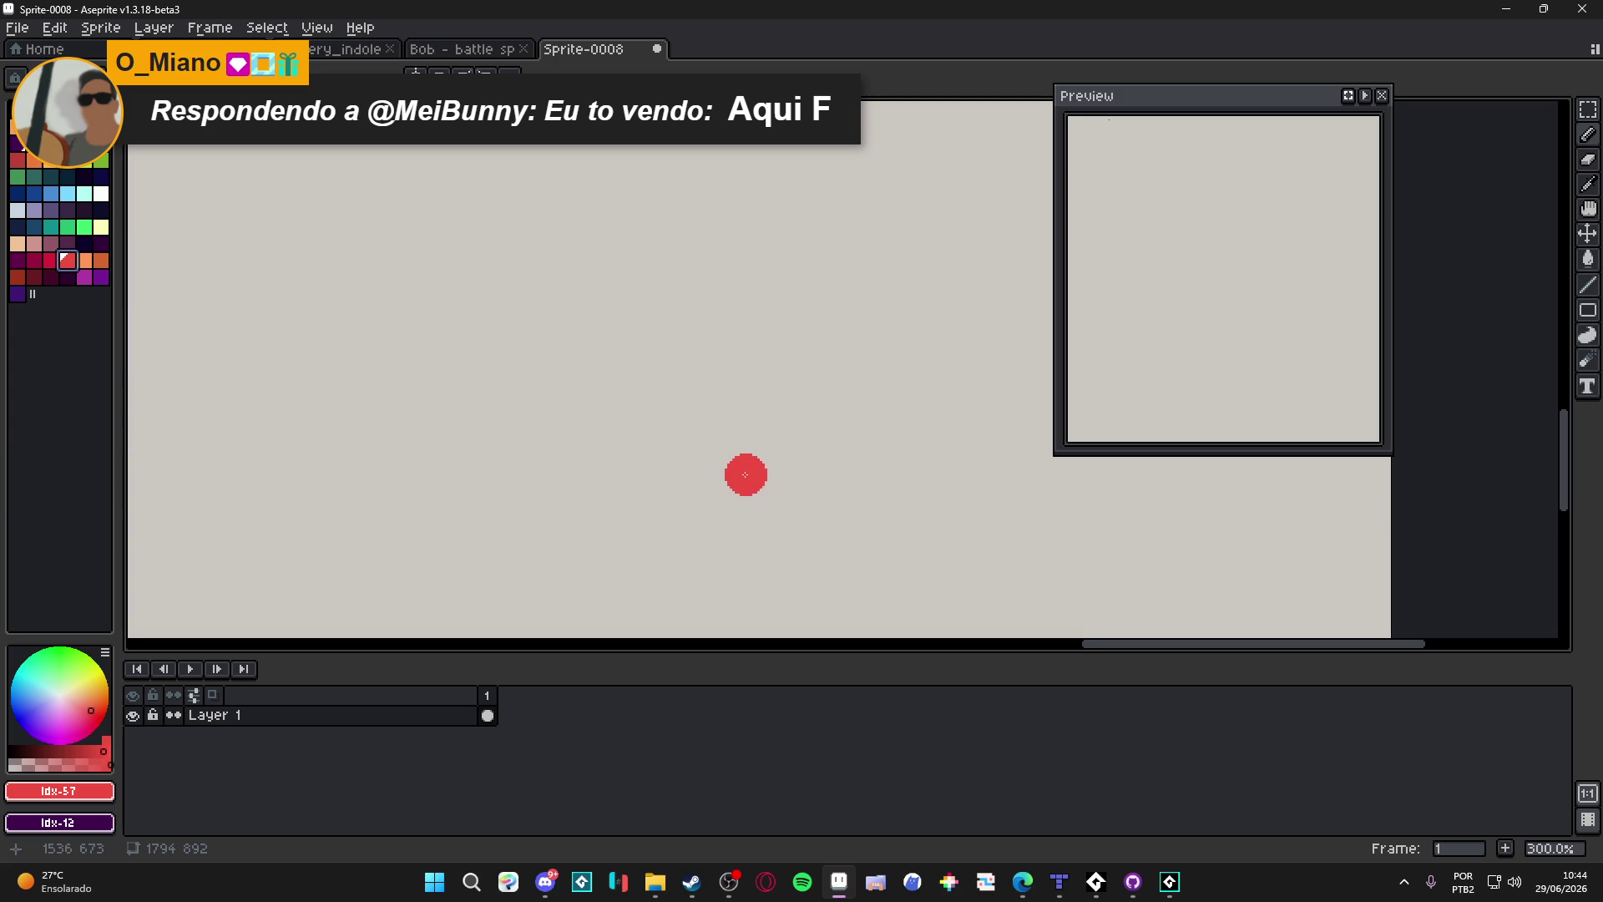
# Step: Add Layer 2 and paint a red apple blob, undoing the extra bulge
pyautogui.scroll(2, 735, 475)
pyautogui.hotkey('shift', 'n')
pyautogui.scroll(2, 726, 475)
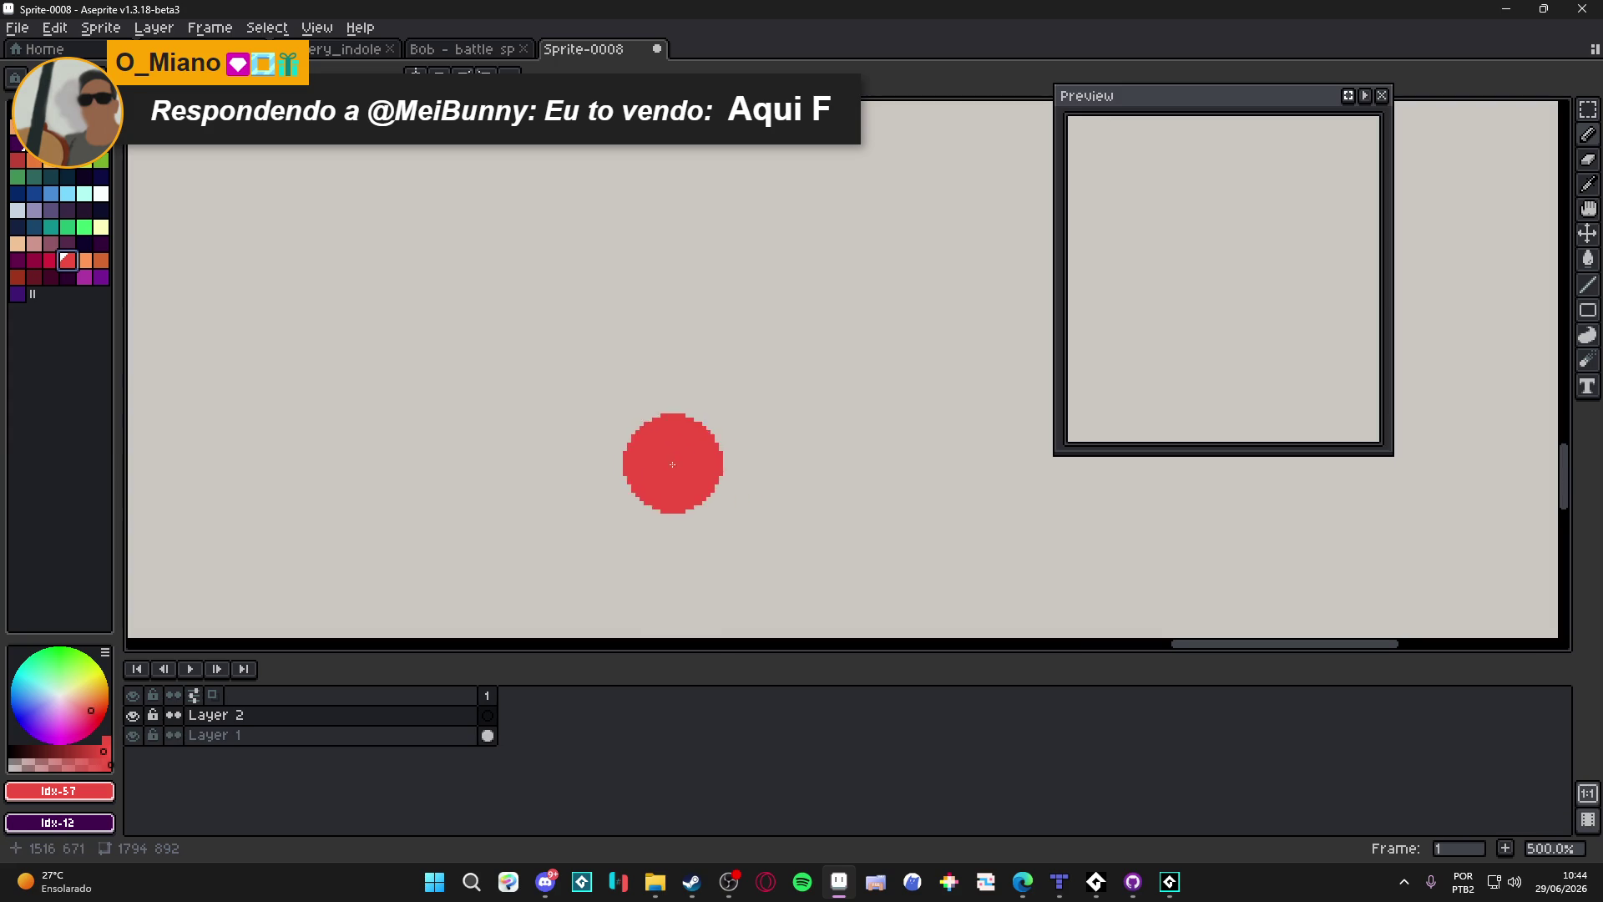
pyautogui.click(654, 451)
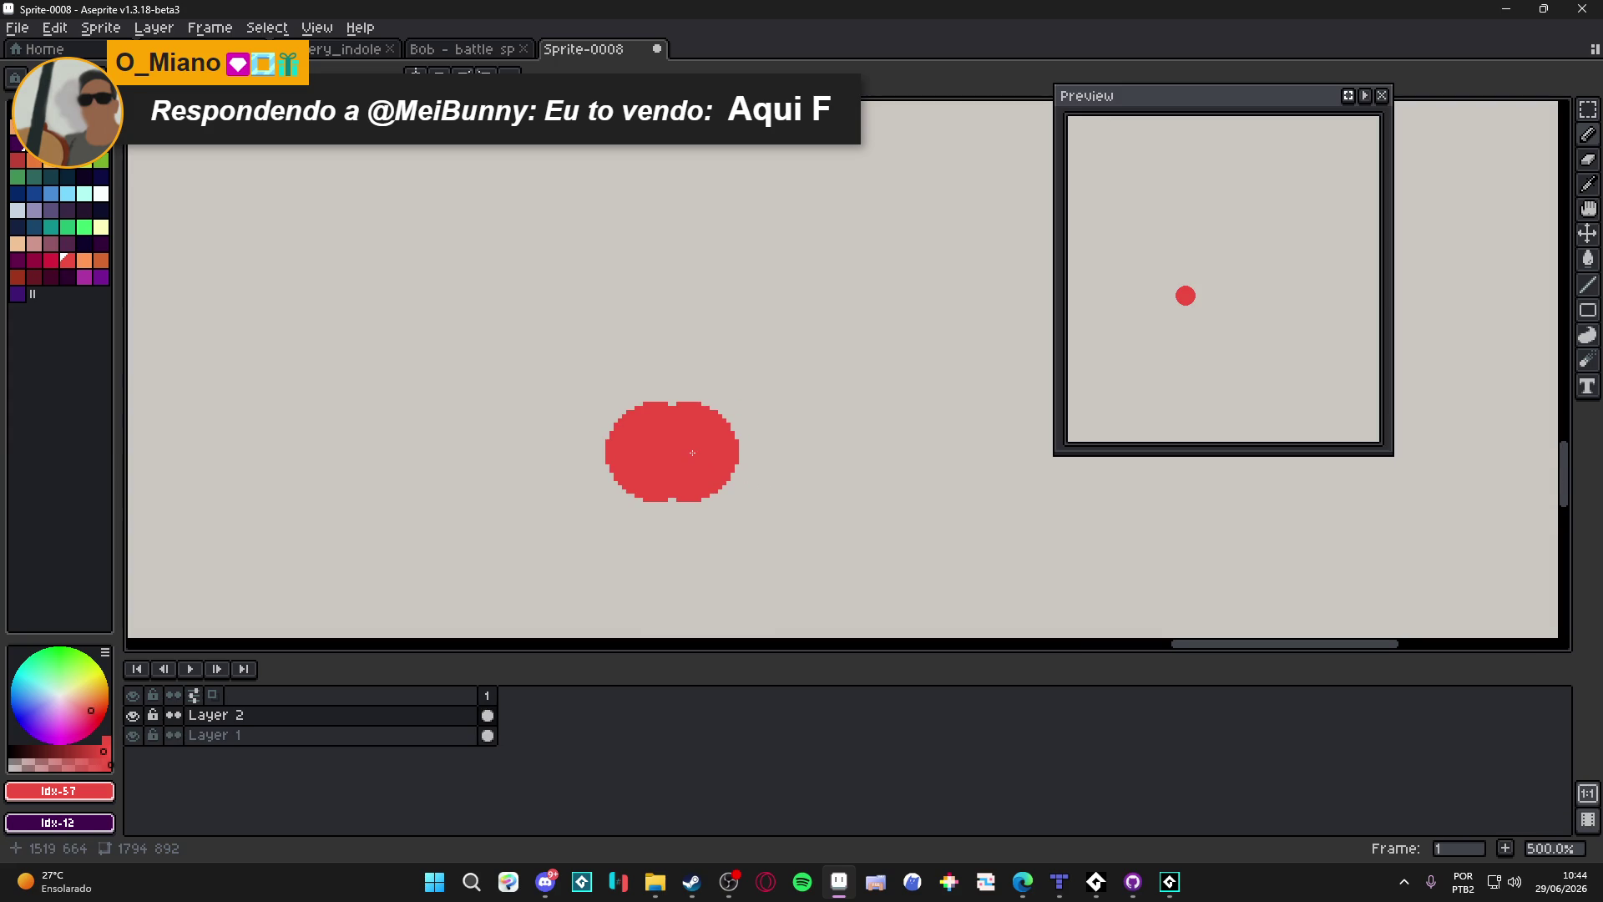
pyautogui.click(697, 451)
pyautogui.hotkey('ctrl', 'z')
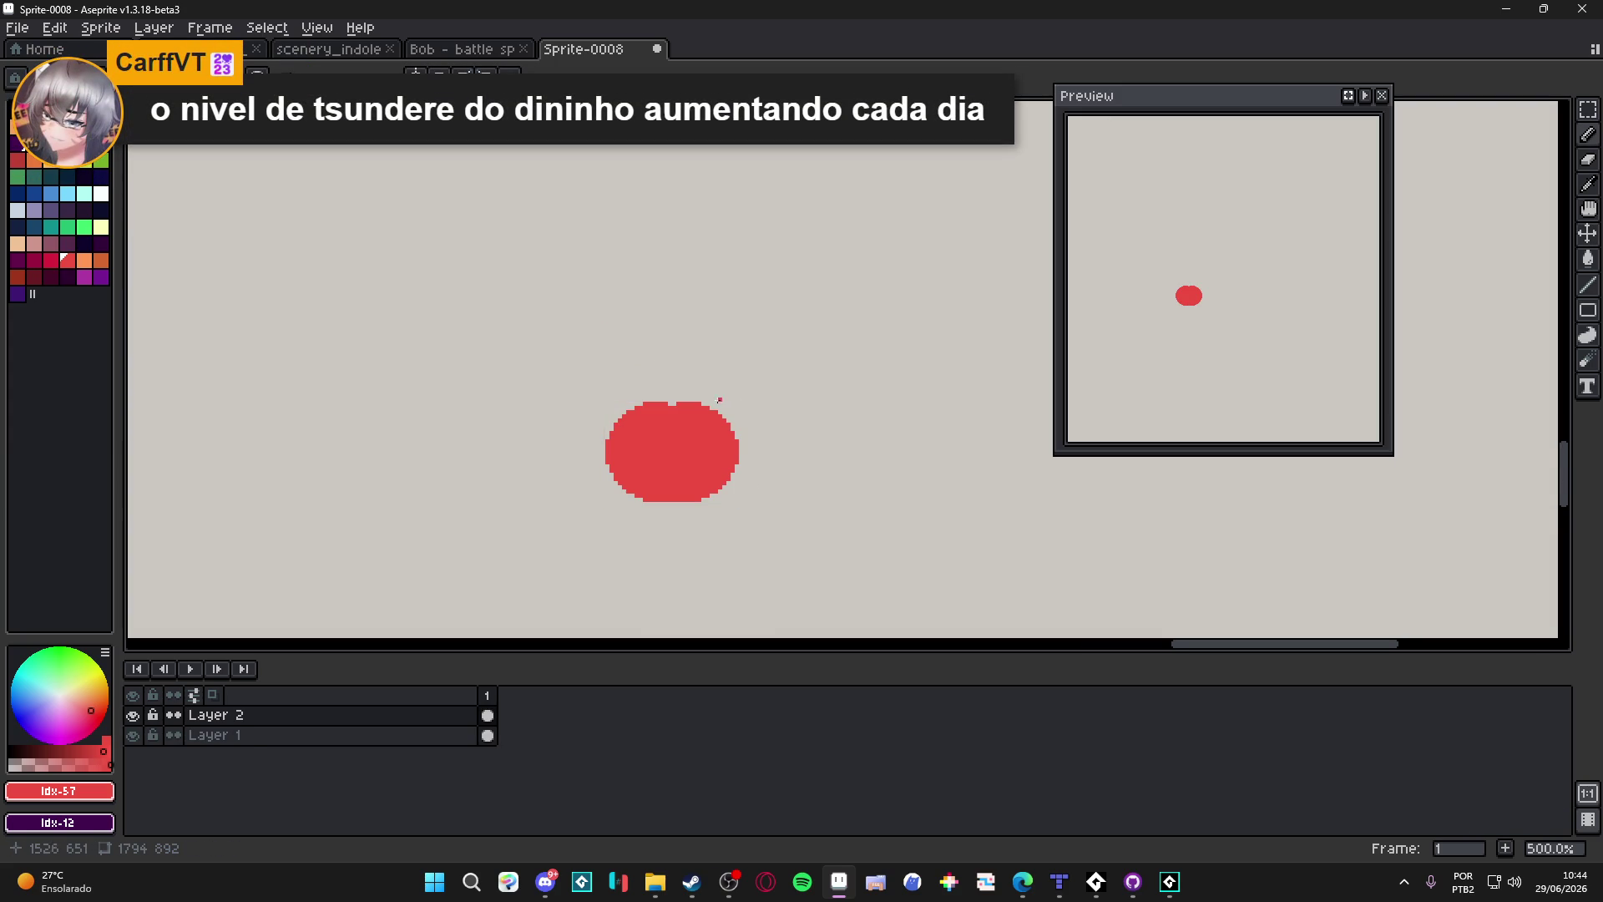
# Step: Paint a green leaf on top of the apple, then select a near-black colour
pyautogui.click(101, 160)
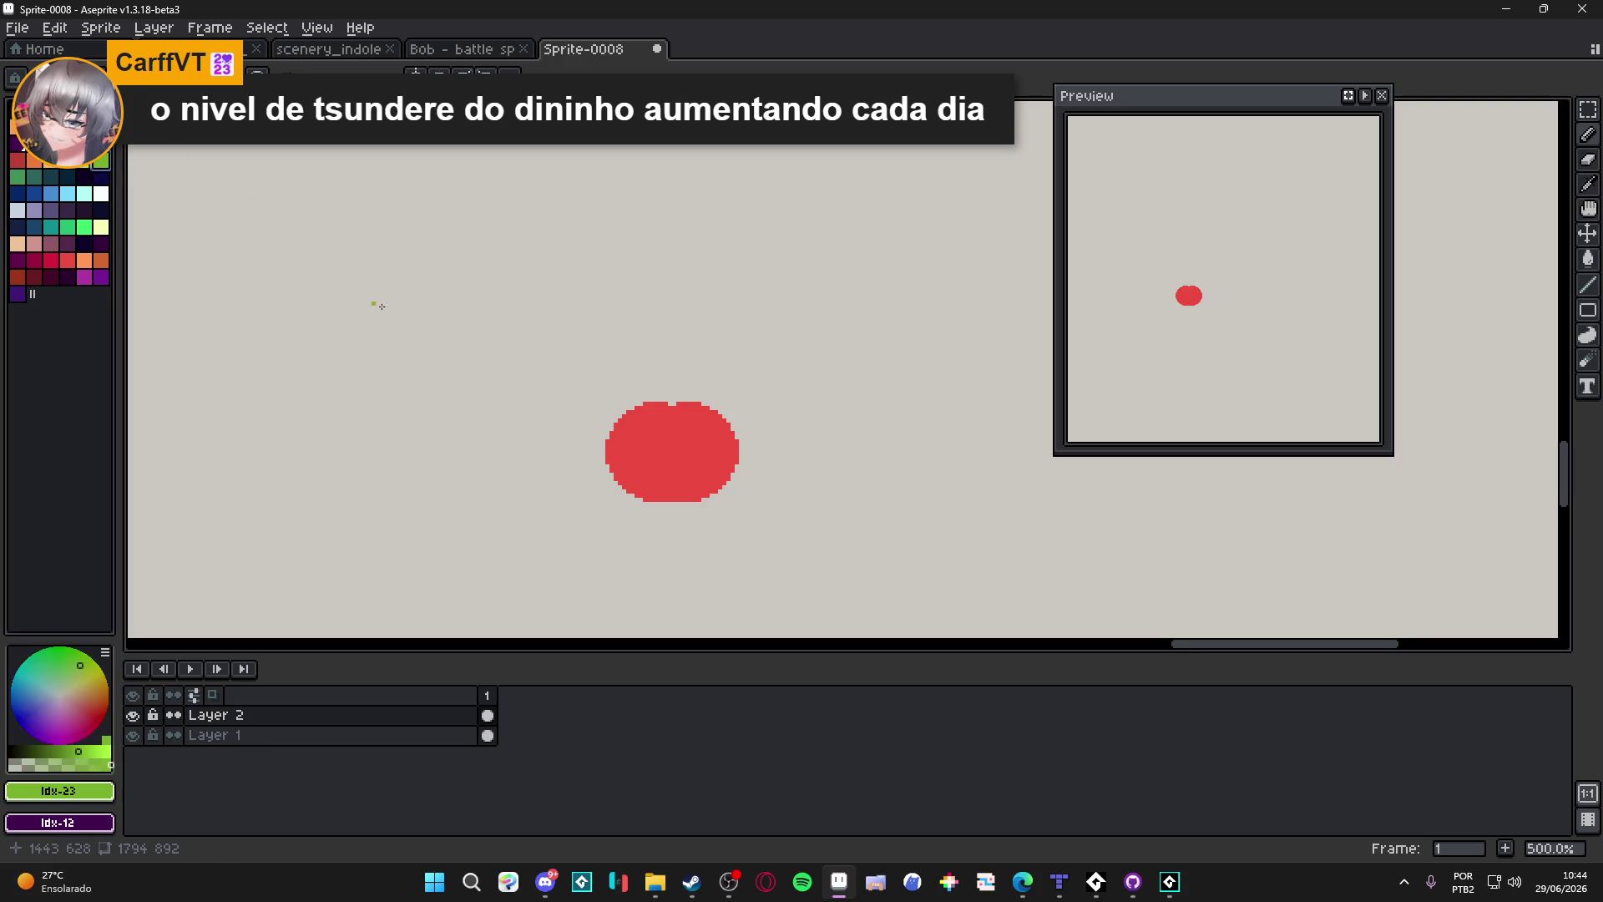
pyautogui.scroll(4, 543, 426)
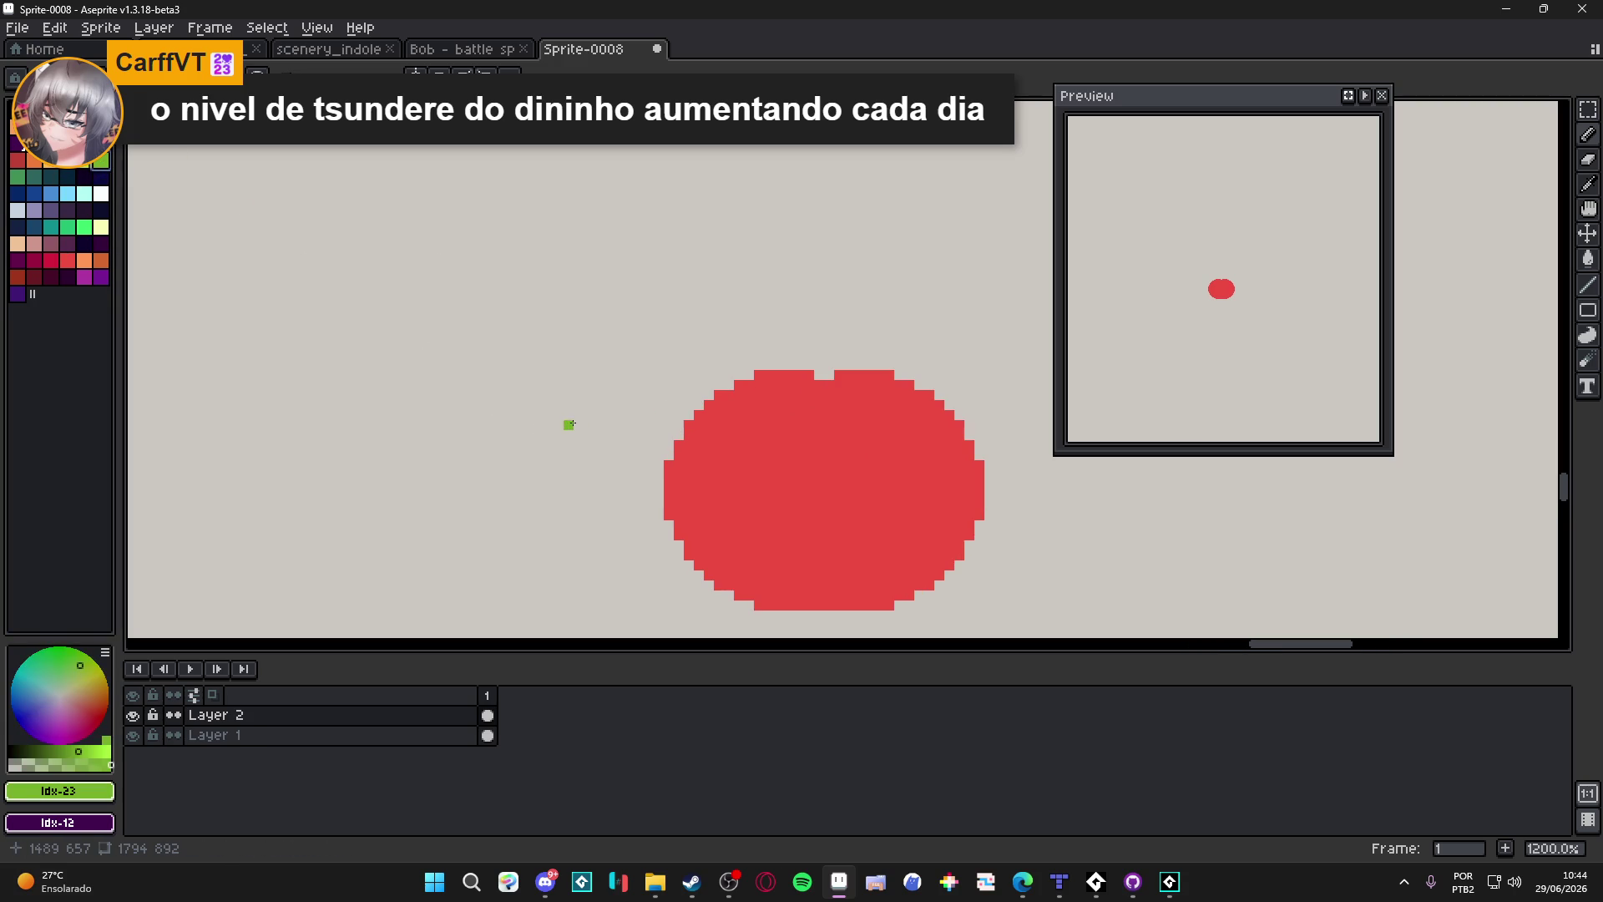
pyautogui.moveTo(844, 369)
pyautogui.mouseDown()
pyautogui.moveTo(890, 326)
pyautogui.moveTo(861, 315)
pyautogui.moveTo(888, 356)
pyautogui.mouseUp()
pyautogui.click(845, 317)
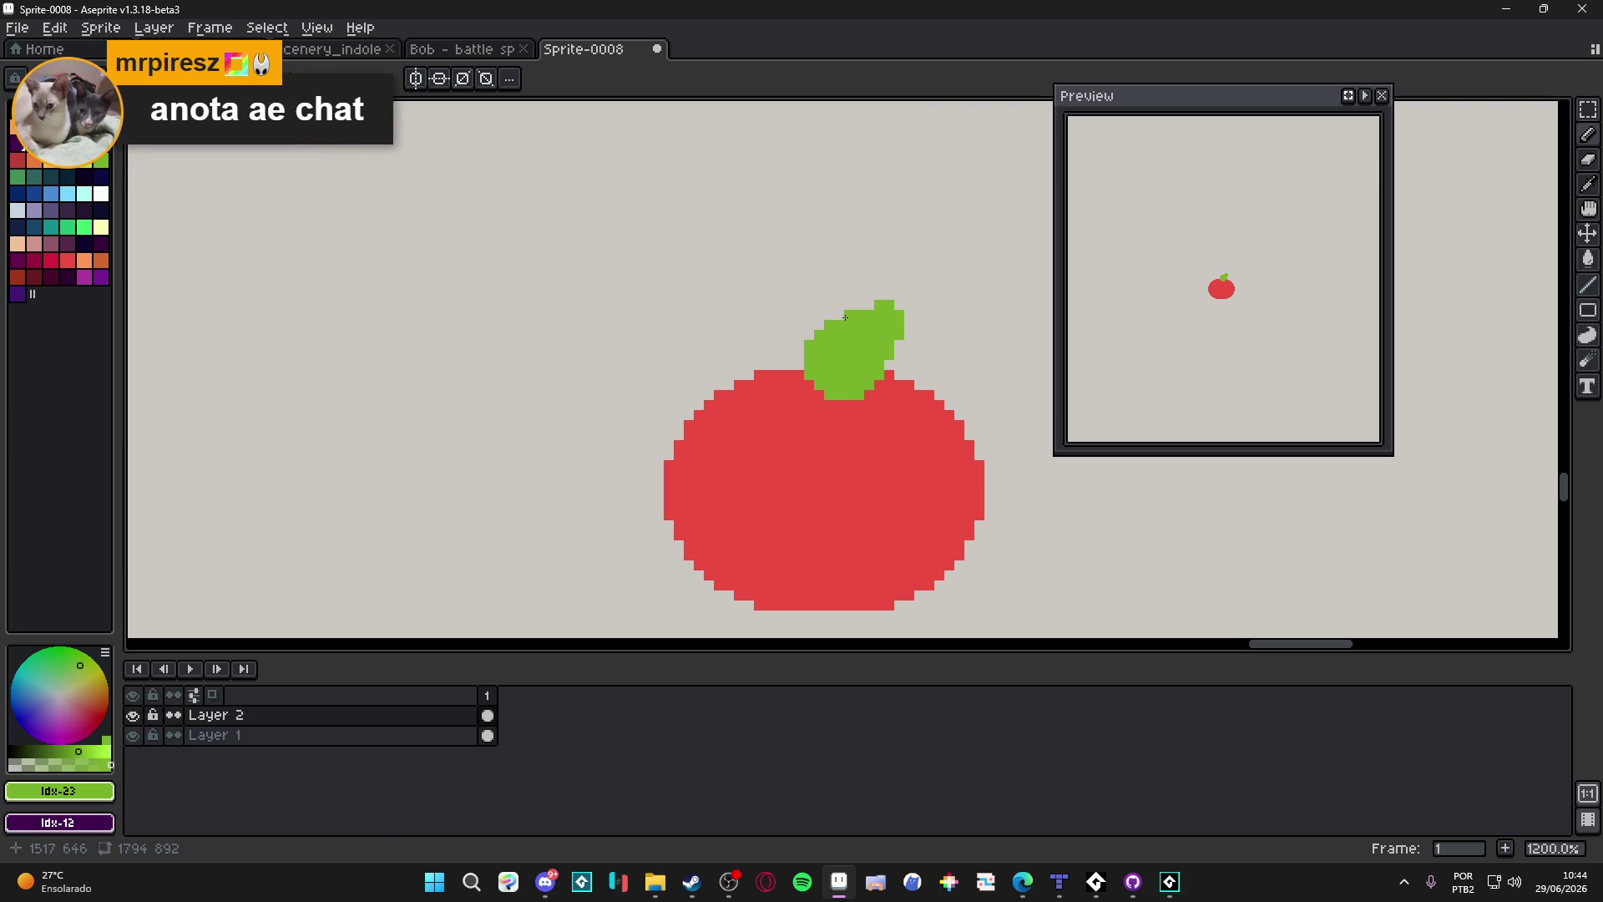
pyautogui.click(899, 305)
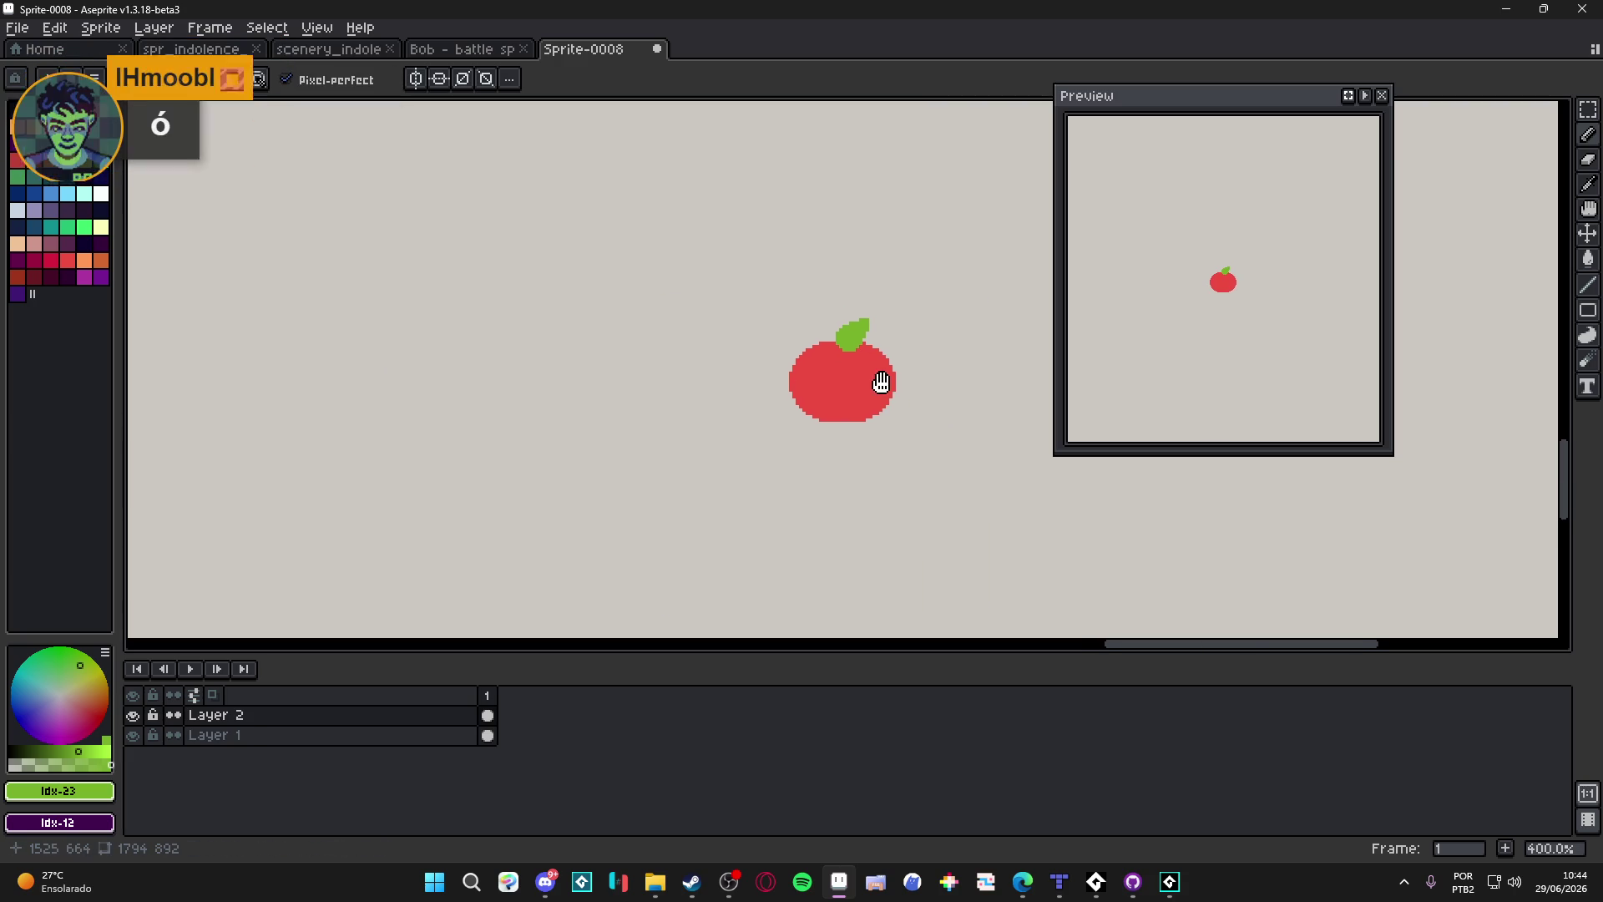
pyautogui.scroll(-1, 879, 385)
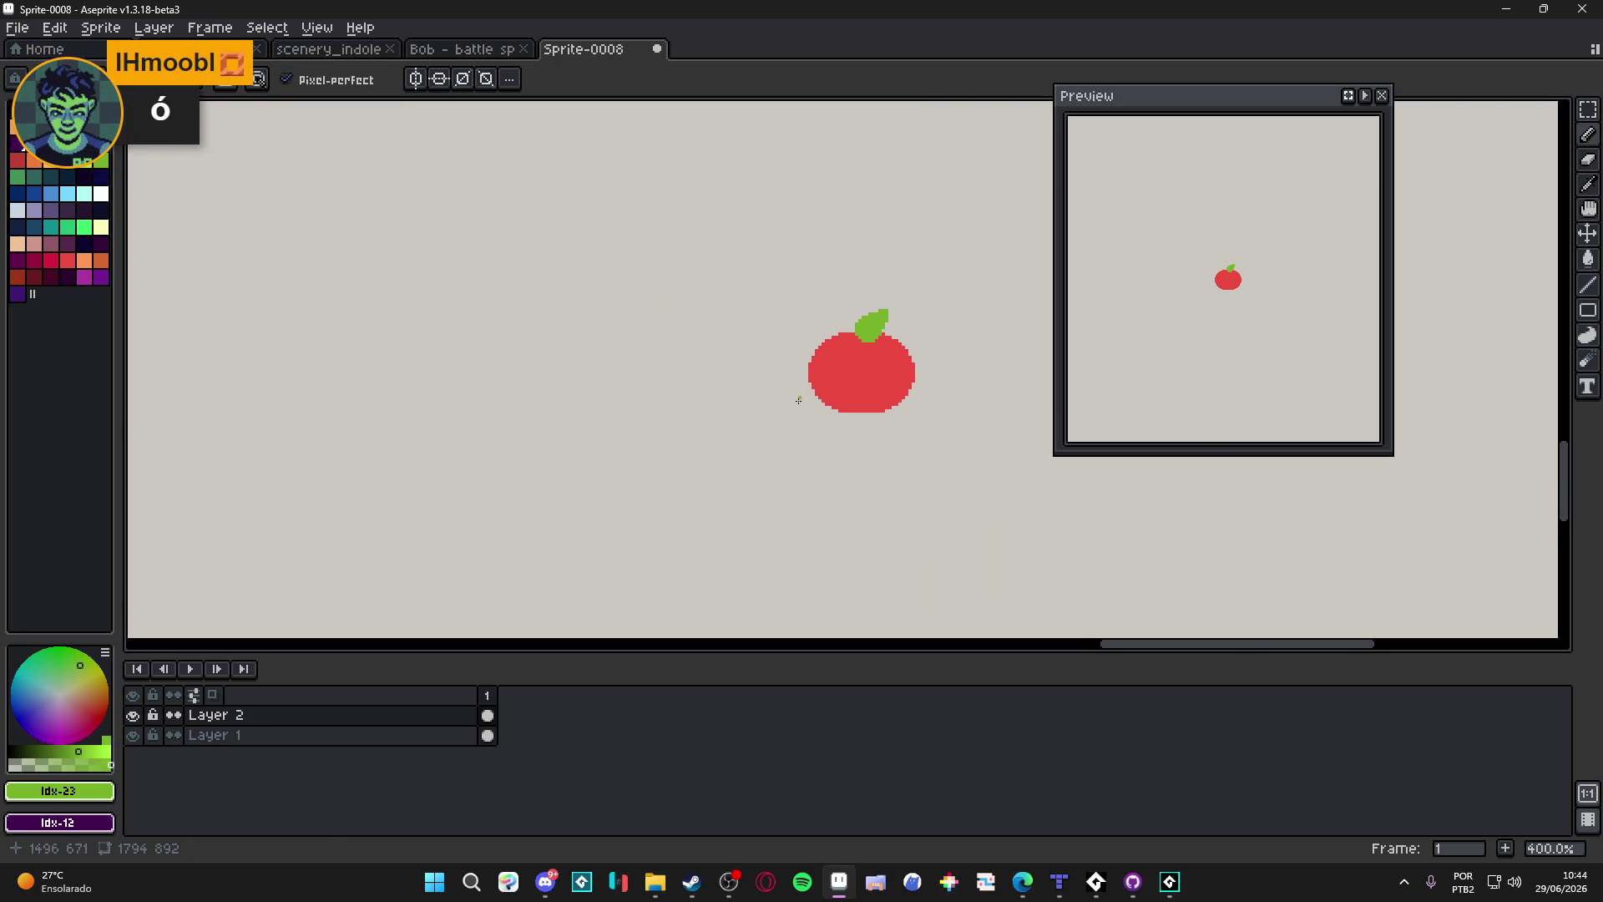
pyautogui.scroll(6, 885, 353)
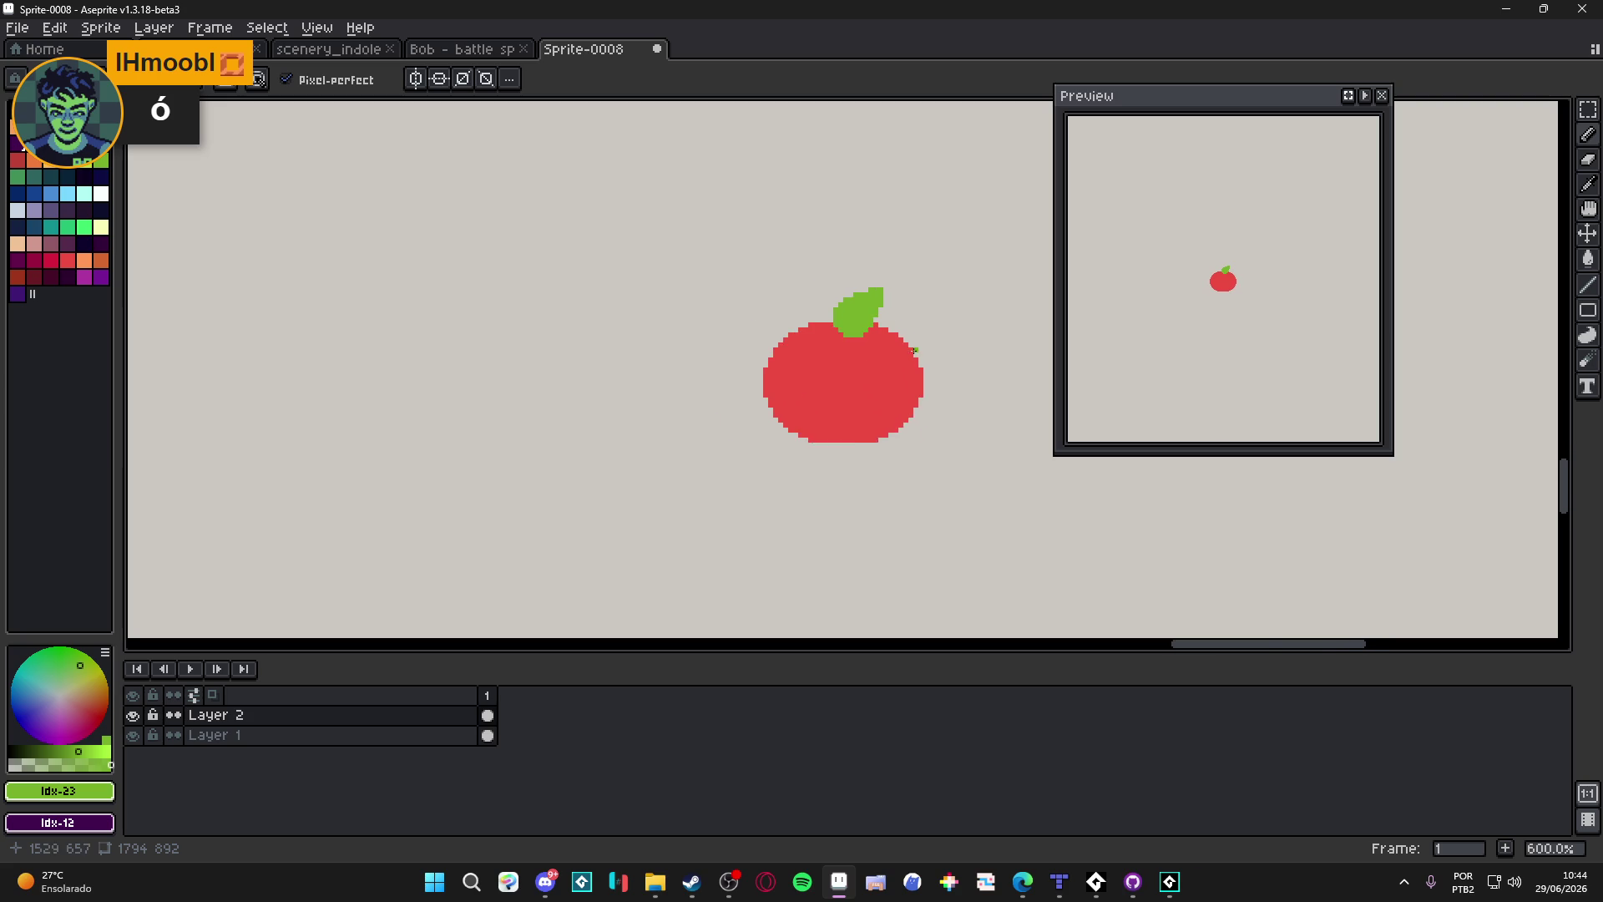
pyautogui.press('e')
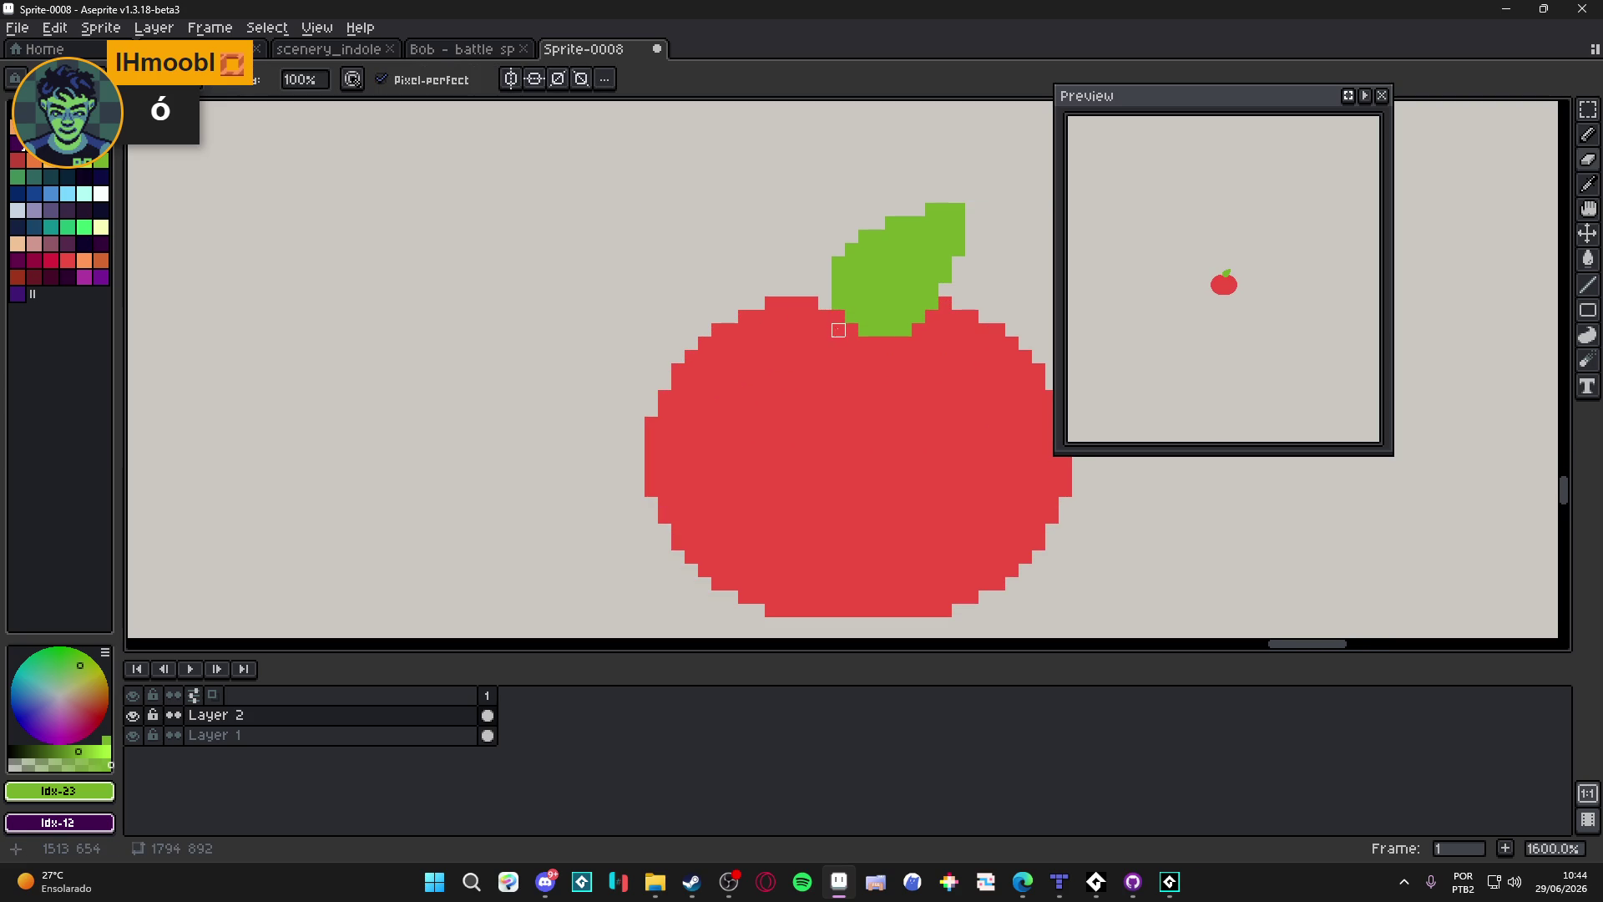
pyautogui.press('b')
pyautogui.scroll(-4, 870, 362)
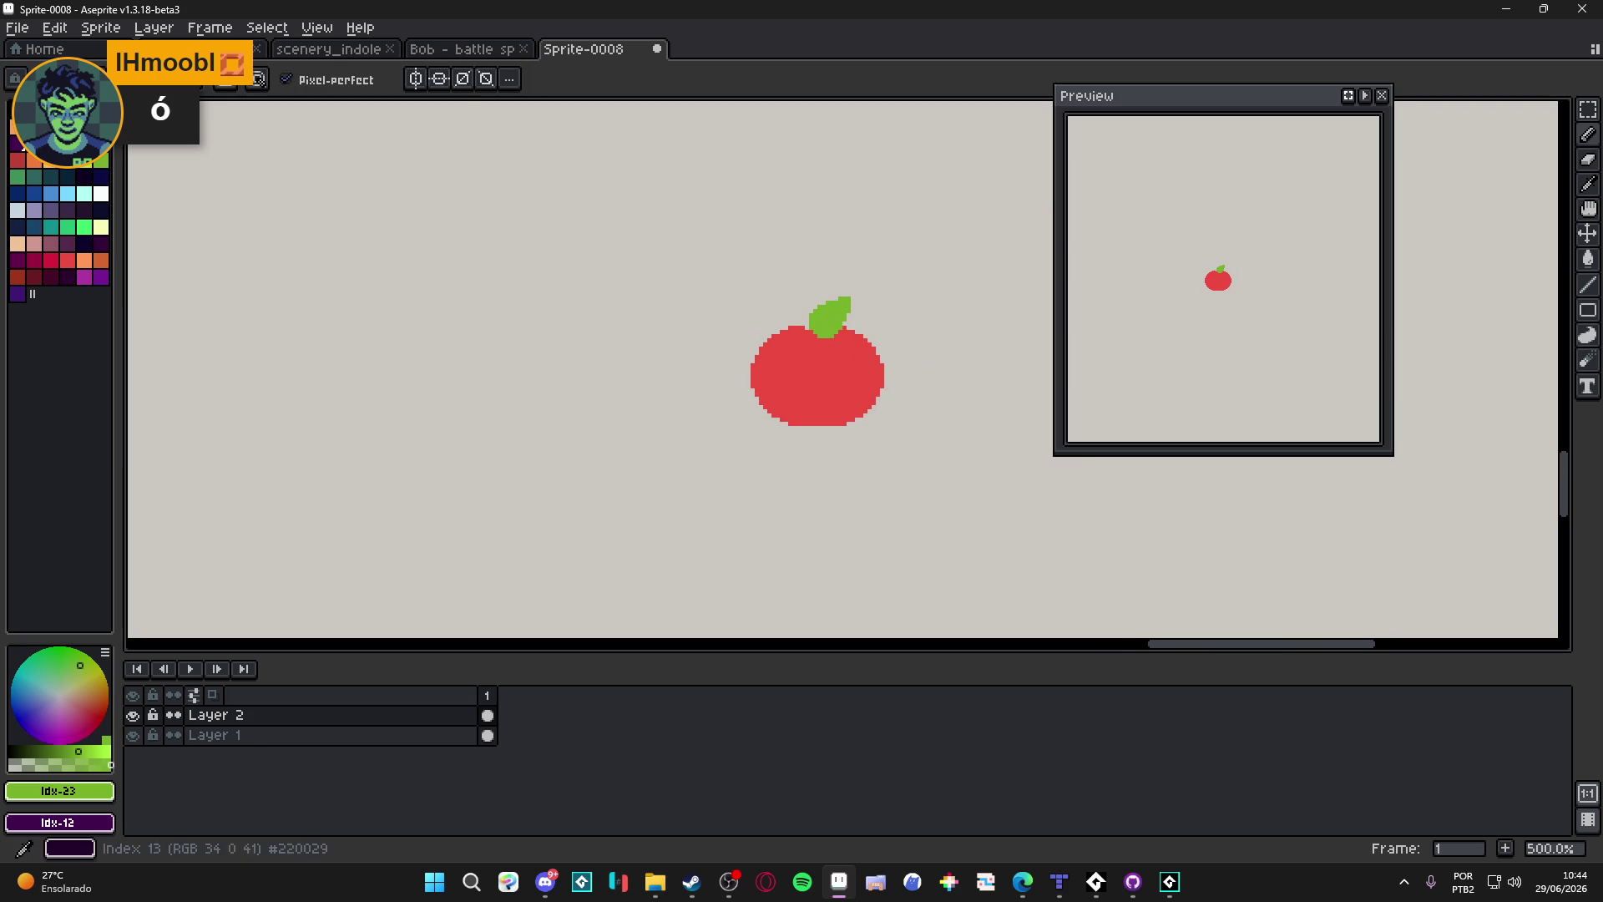
pyautogui.keyDown('alt'); pyautogui.click(778, 168); pyautogui.keyUp('alt')
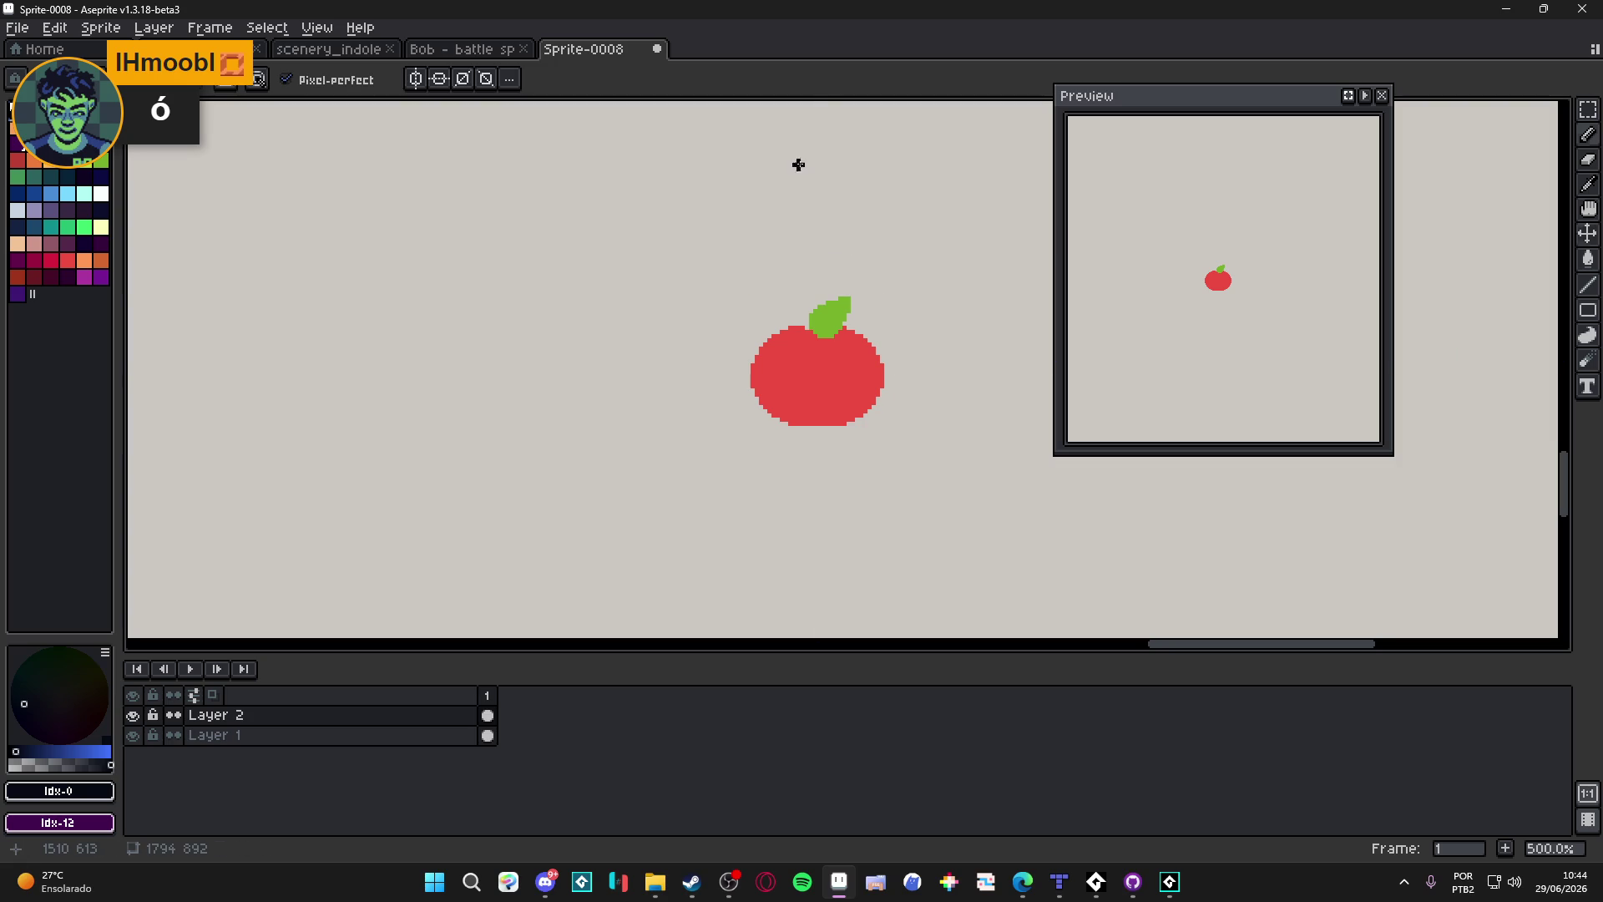
pyautogui.moveTo(799, 165); pyautogui.dragTo(801, 310)
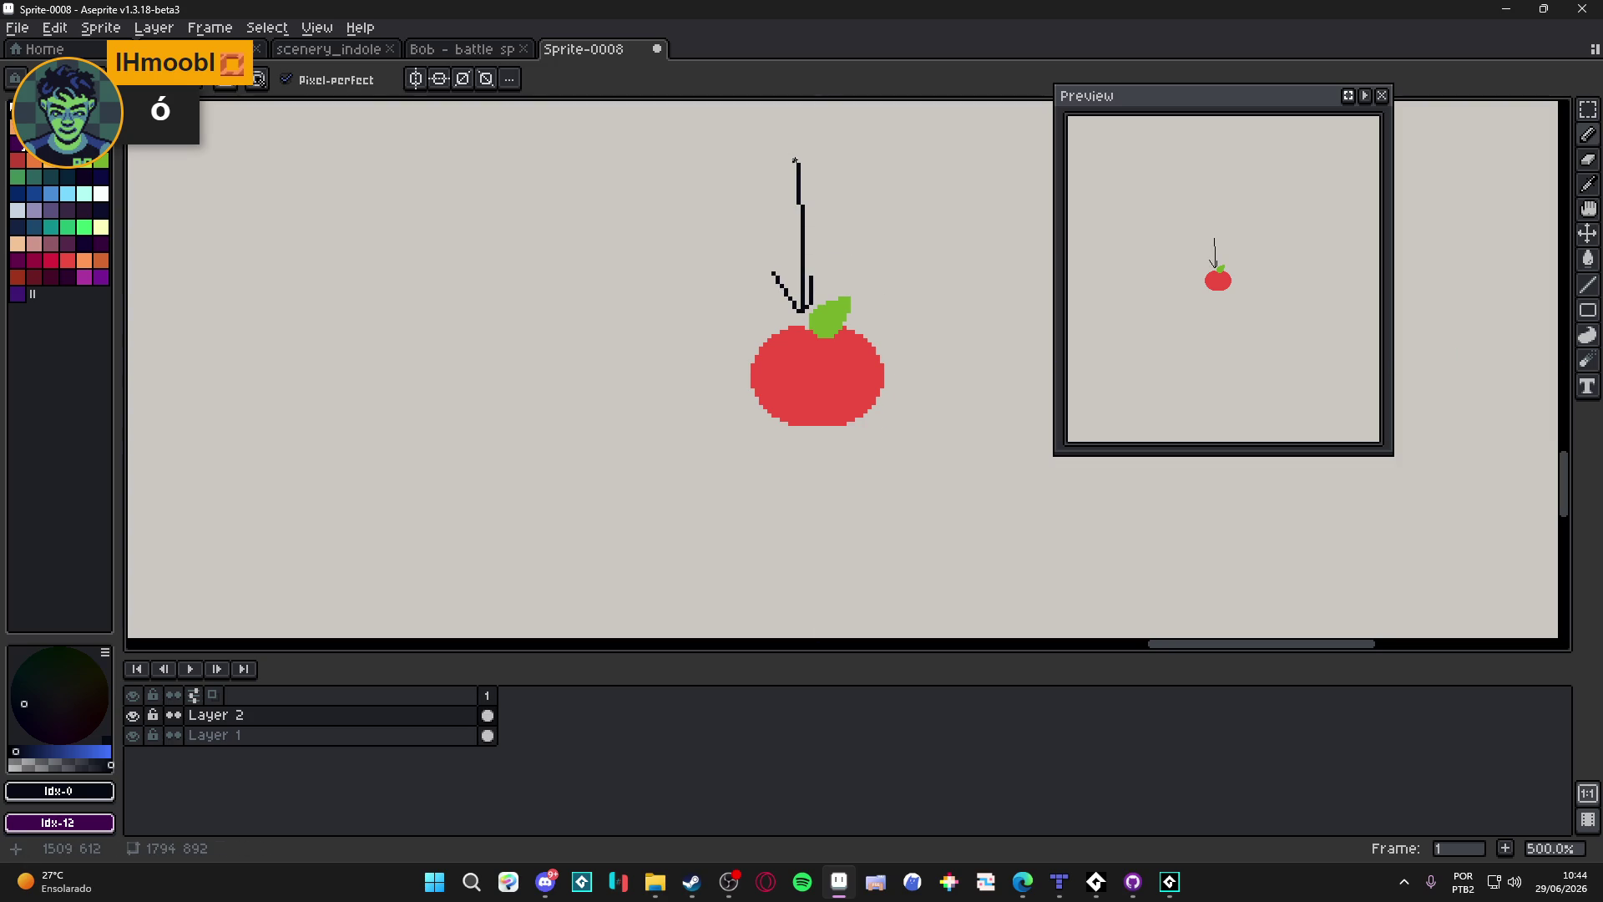
pyautogui.hotkey('ctrl', 'z')
pyautogui.hotkey('ctrl', 'z')
pyautogui.hotkey('ctrl', 'z')
pyautogui.hotkey('ctrl', 'z')
pyautogui.hotkey('ctrl', 'y')
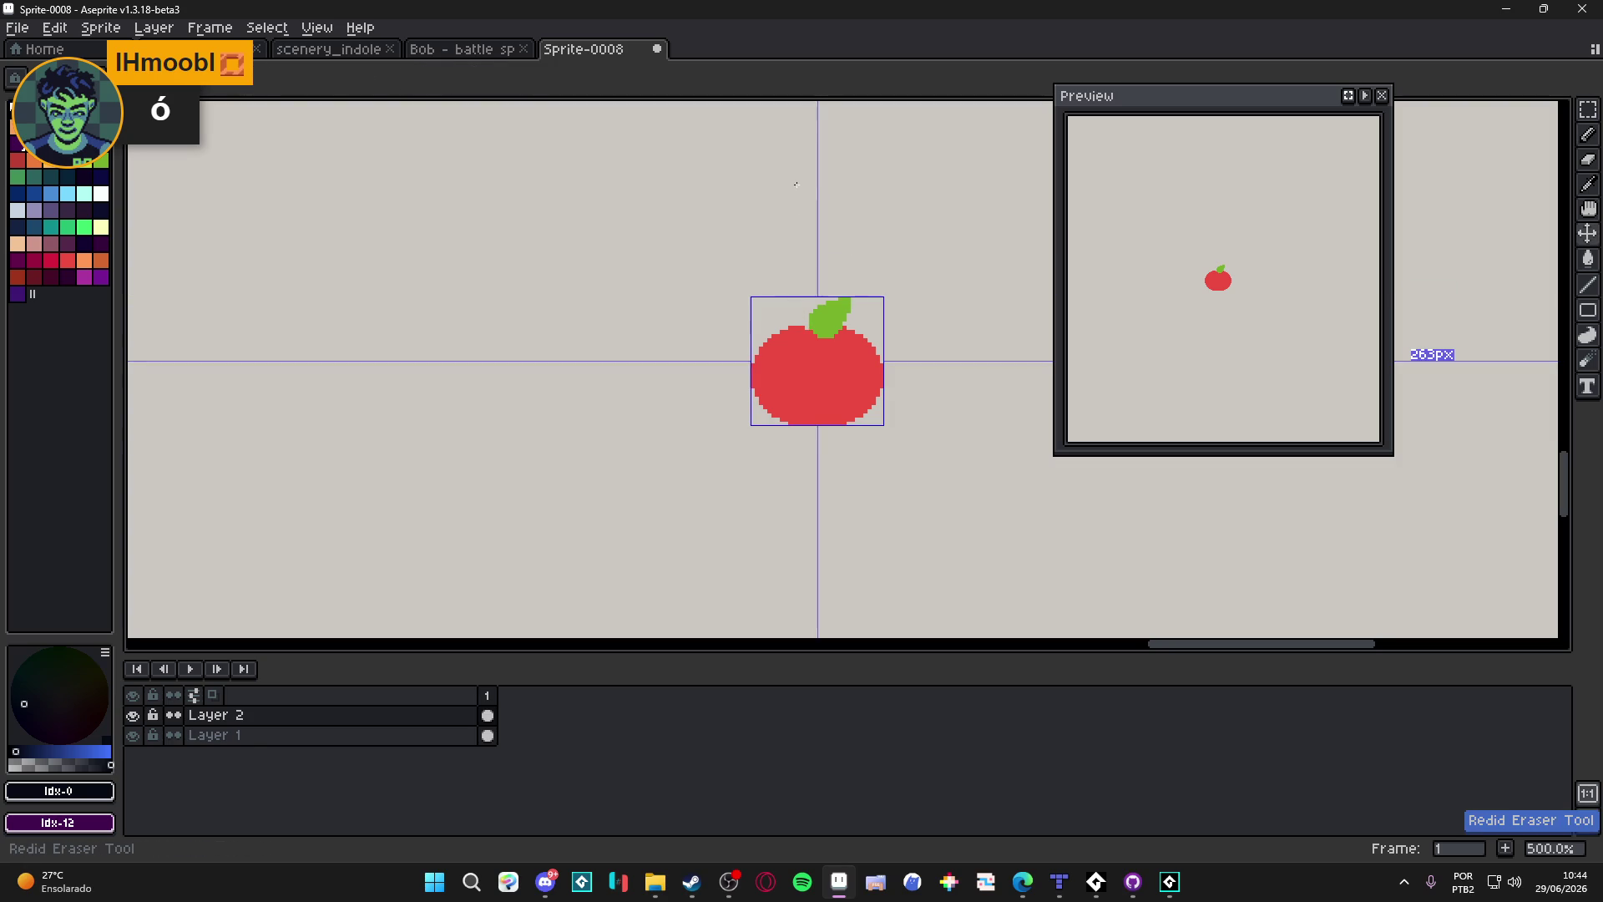
pyautogui.moveTo(795, 183); pyautogui.dragTo(797, 330)
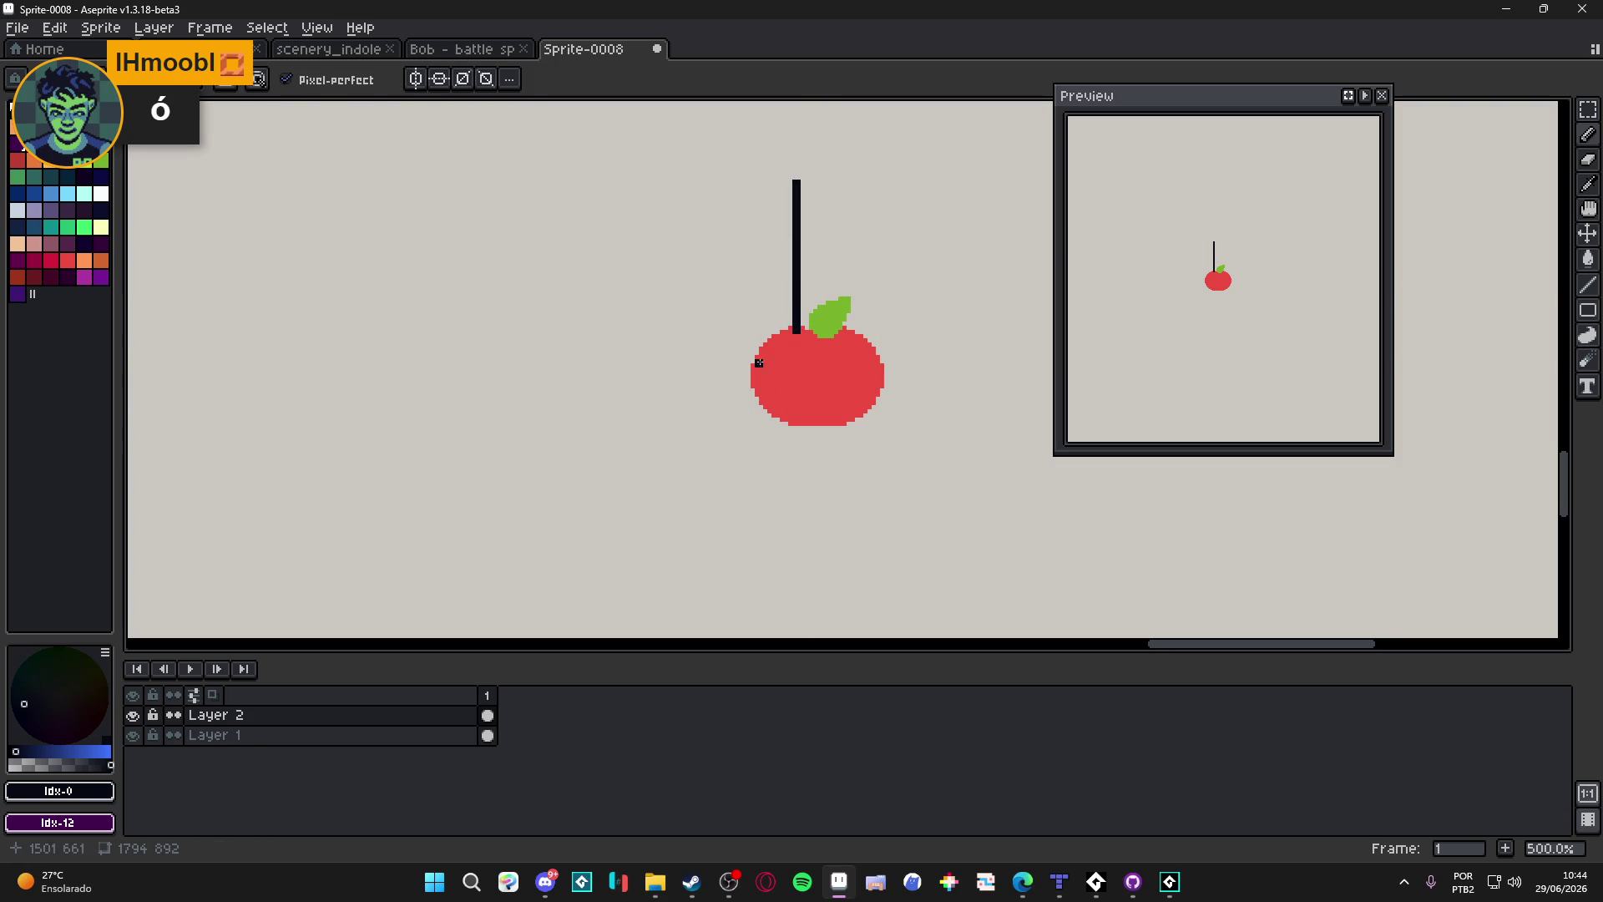
pyautogui.hotkey('ctrl', 'z')
pyautogui.scroll(2, 819, 358)
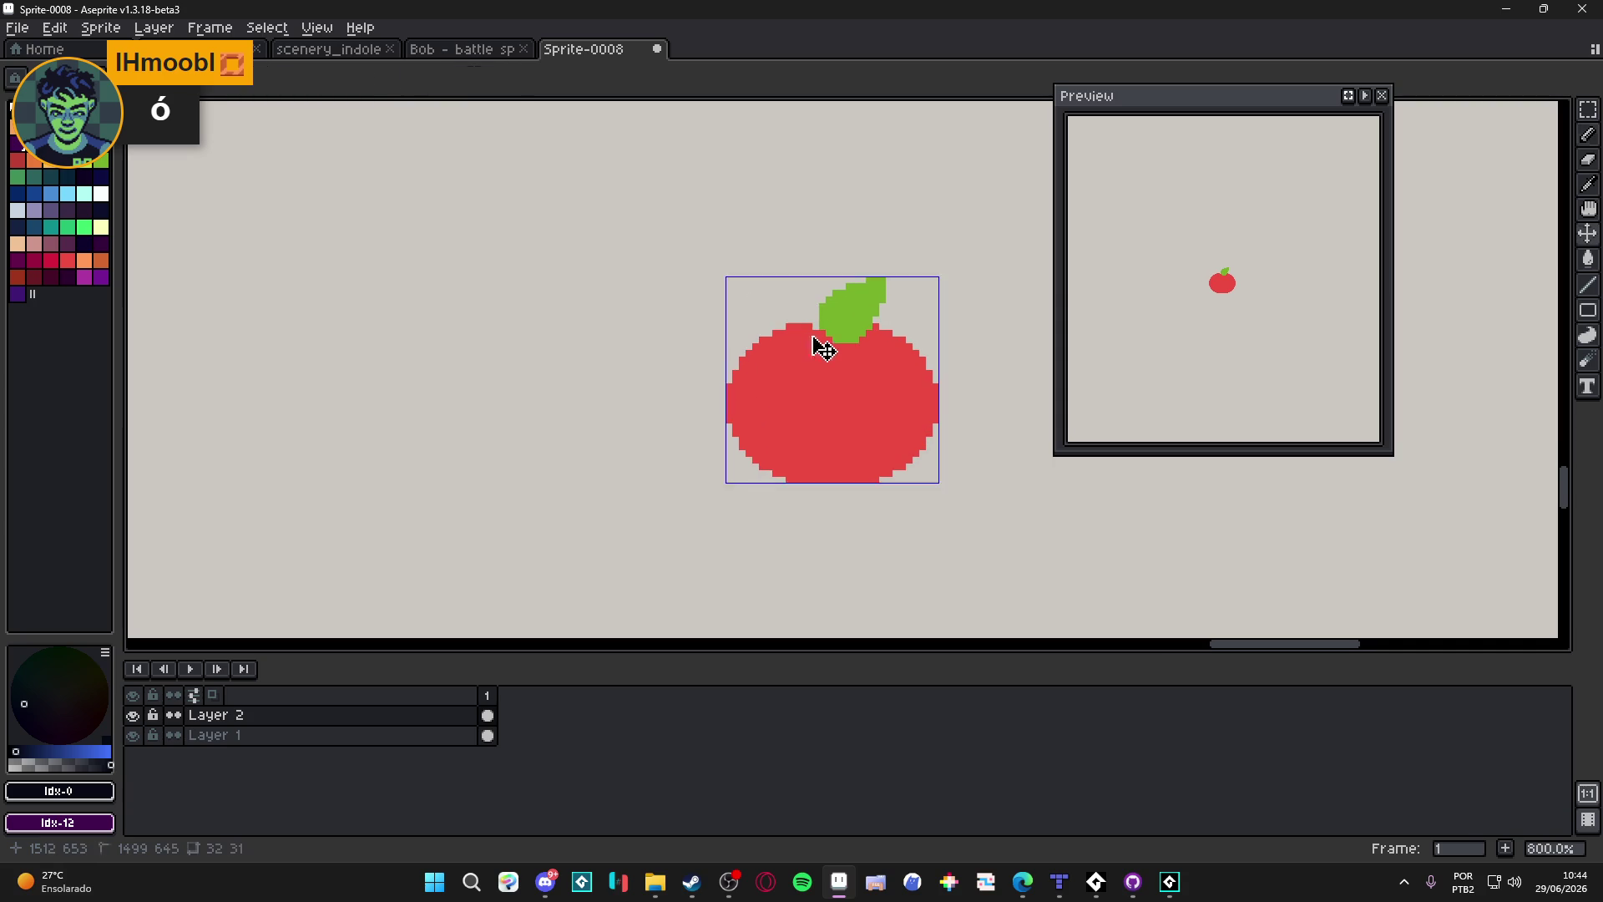
pyautogui.moveTo(816, 347); pyautogui.dragTo(829, 399)
pyautogui.moveTo(876, 339); pyautogui.dragTo(904, 394)
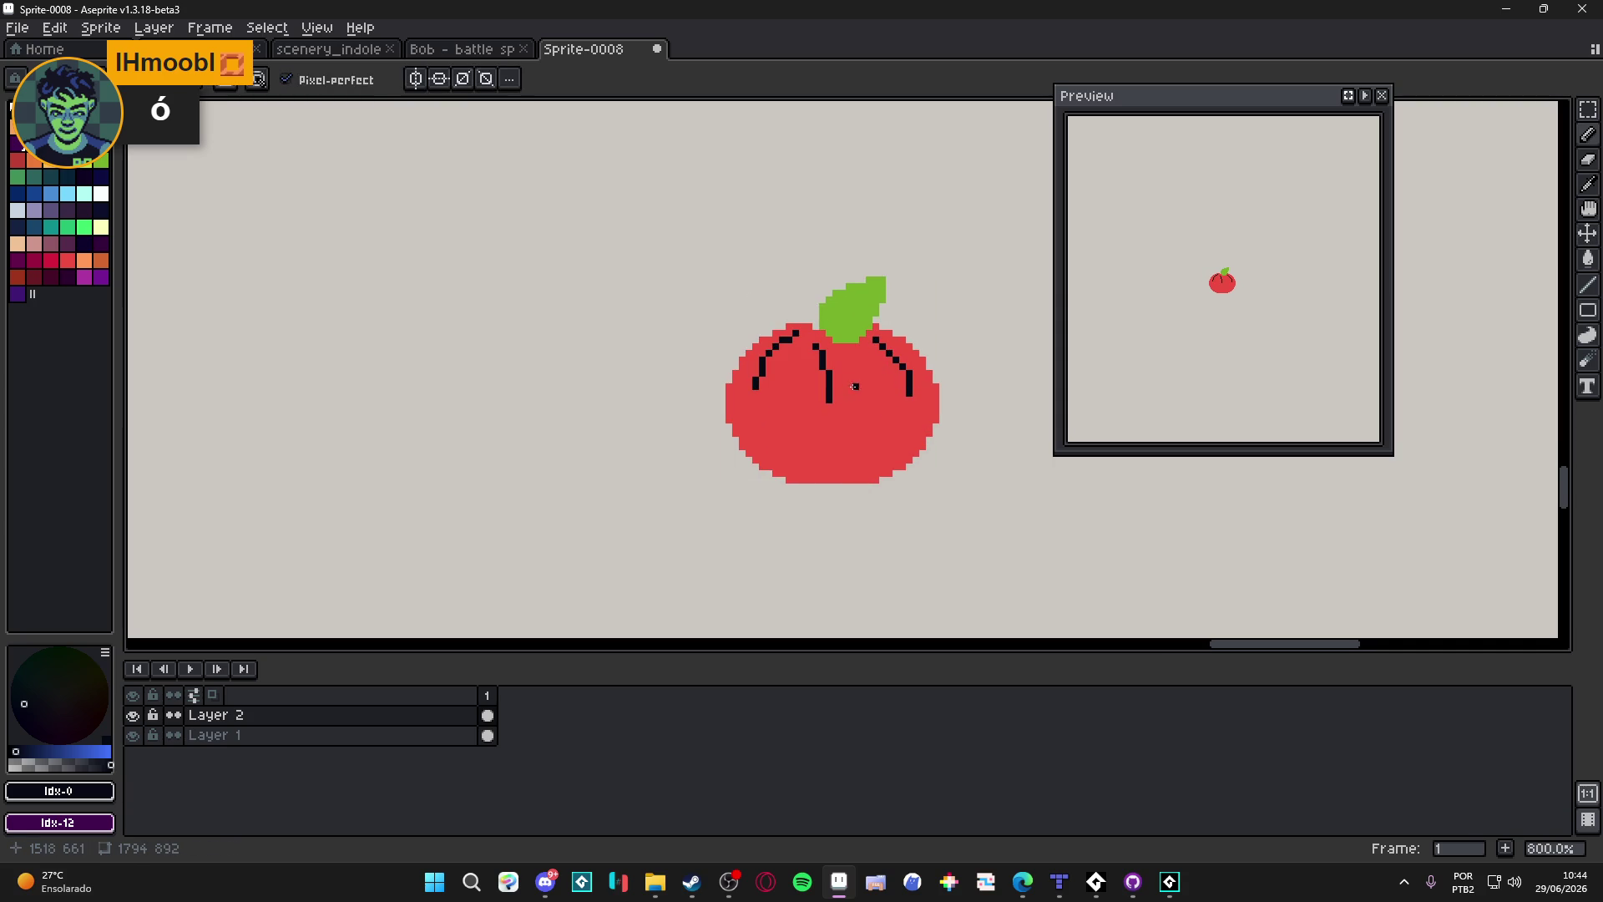
pyautogui.moveTo(909, 473)
pyautogui.mouseDown()
pyautogui.moveTo(921, 386)
pyautogui.moveTo(804, 420)
pyautogui.mouseUp()
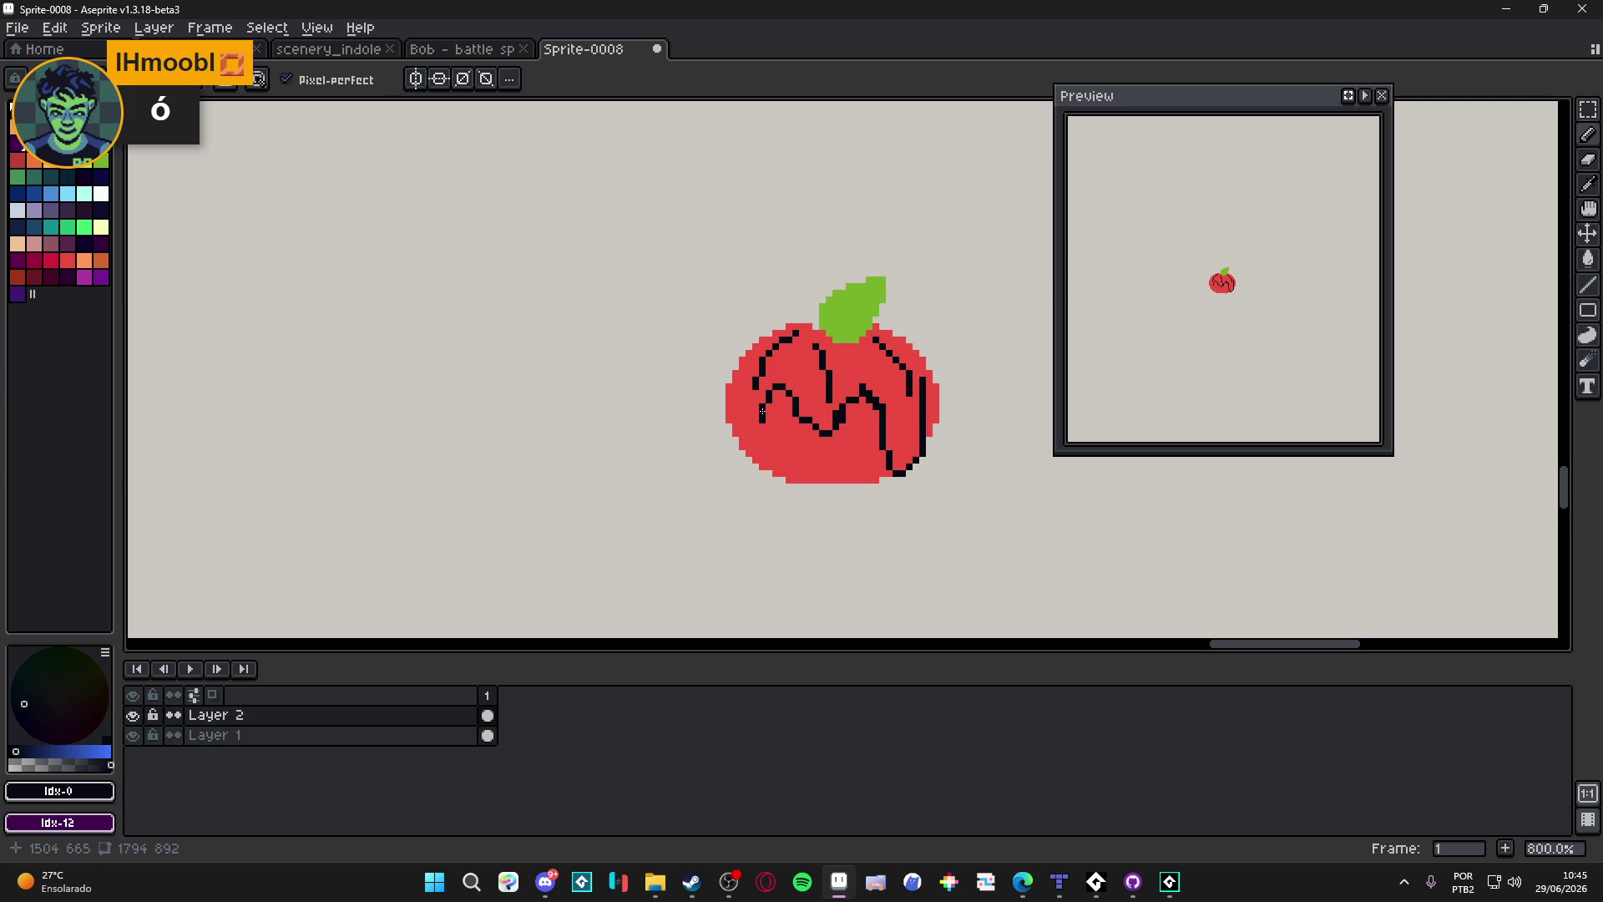
pyautogui.hotkey('ctrl', 'z')
pyautogui.hotkey('ctrl', 'z')
pyautogui.hotkey('ctrl', 'z')
pyautogui.hotkey('ctrl', 'z')
pyautogui.hotkey('ctrl', 'z')
pyautogui.hotkey('ctrl', 'z')
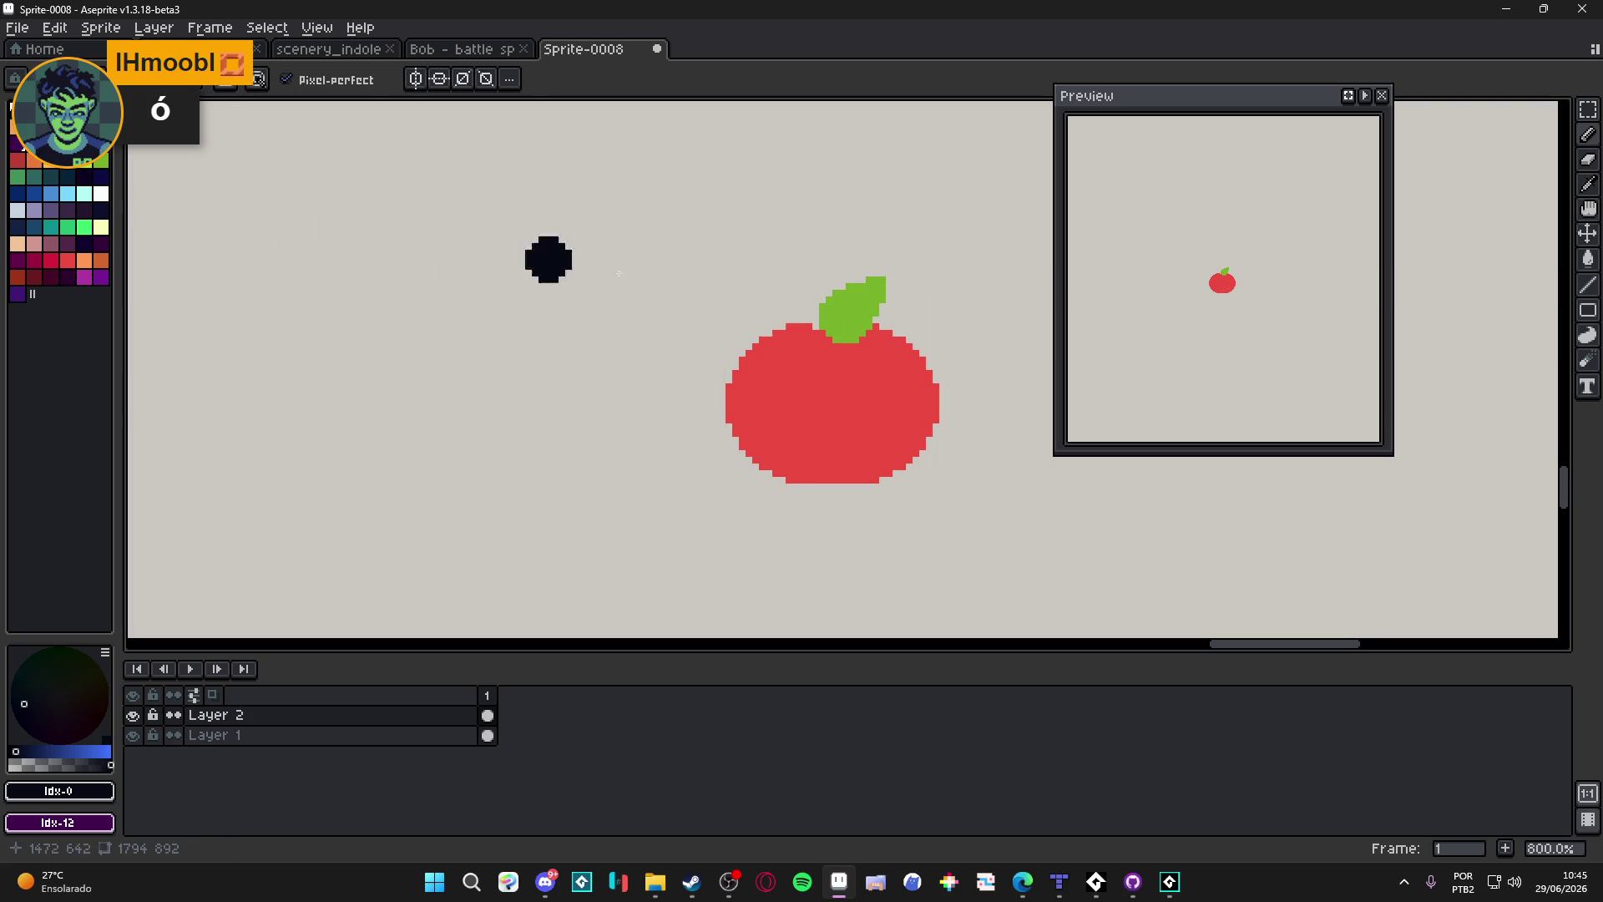
# Step: Paint thick black over the apple's upper half and touch up its edges
pyautogui.moveTo(800, 334)
pyautogui.mouseDown()
pyautogui.moveTo(739, 360)
pyautogui.moveTo(725, 413)
pyautogui.moveTo(764, 376)
pyautogui.moveTo(823, 410)
pyautogui.moveTo(775, 364)
pyautogui.moveTo(889, 404)
pyautogui.moveTo(872, 407)
pyautogui.moveTo(896, 473)
pyautogui.moveTo(942, 399)
pyautogui.moveTo(878, 322)
pyautogui.moveTo(891, 356)
pyautogui.moveTo(820, 353)
pyautogui.mouseUp()
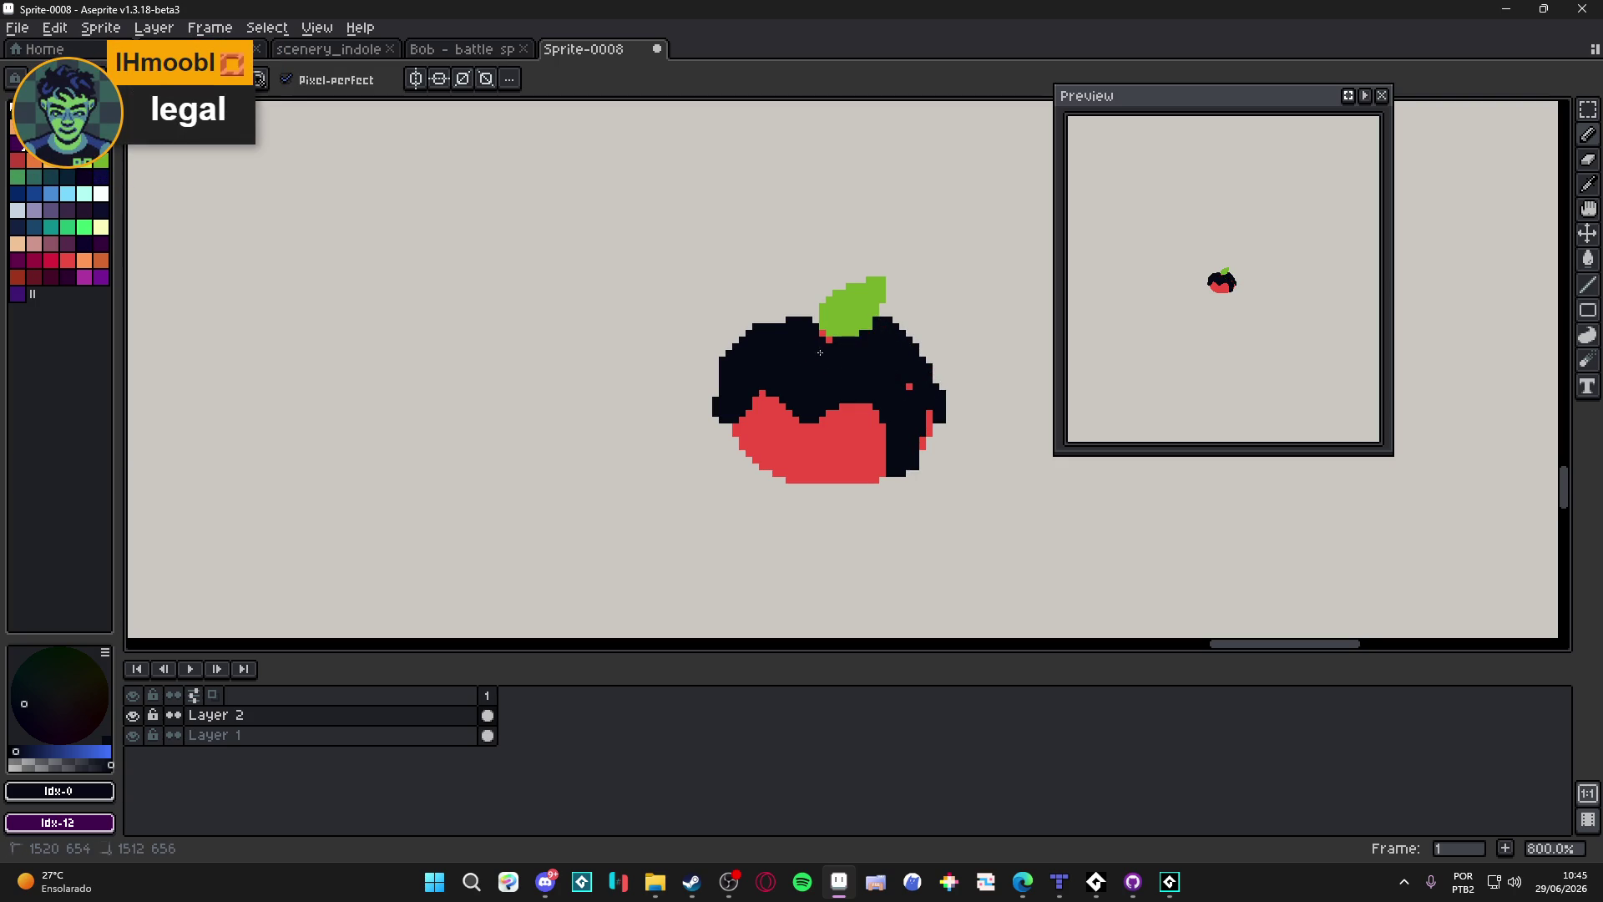
pyautogui.moveTo(824, 415); pyautogui.dragTo(817, 415)
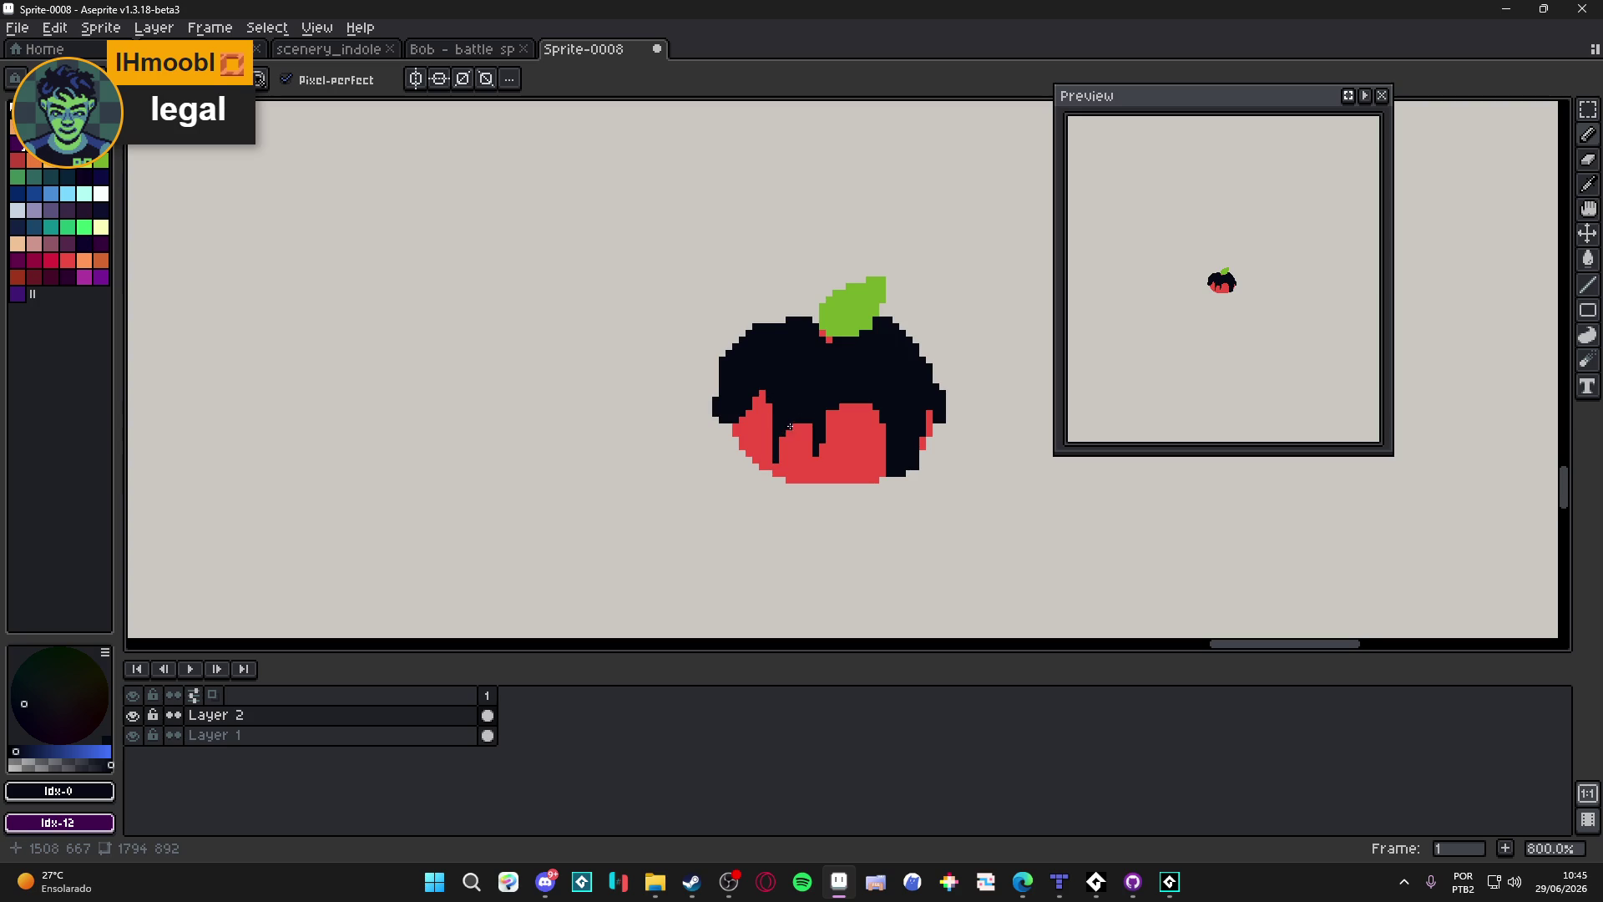
pyautogui.moveTo(762, 400); pyautogui.dragTo(756, 393)
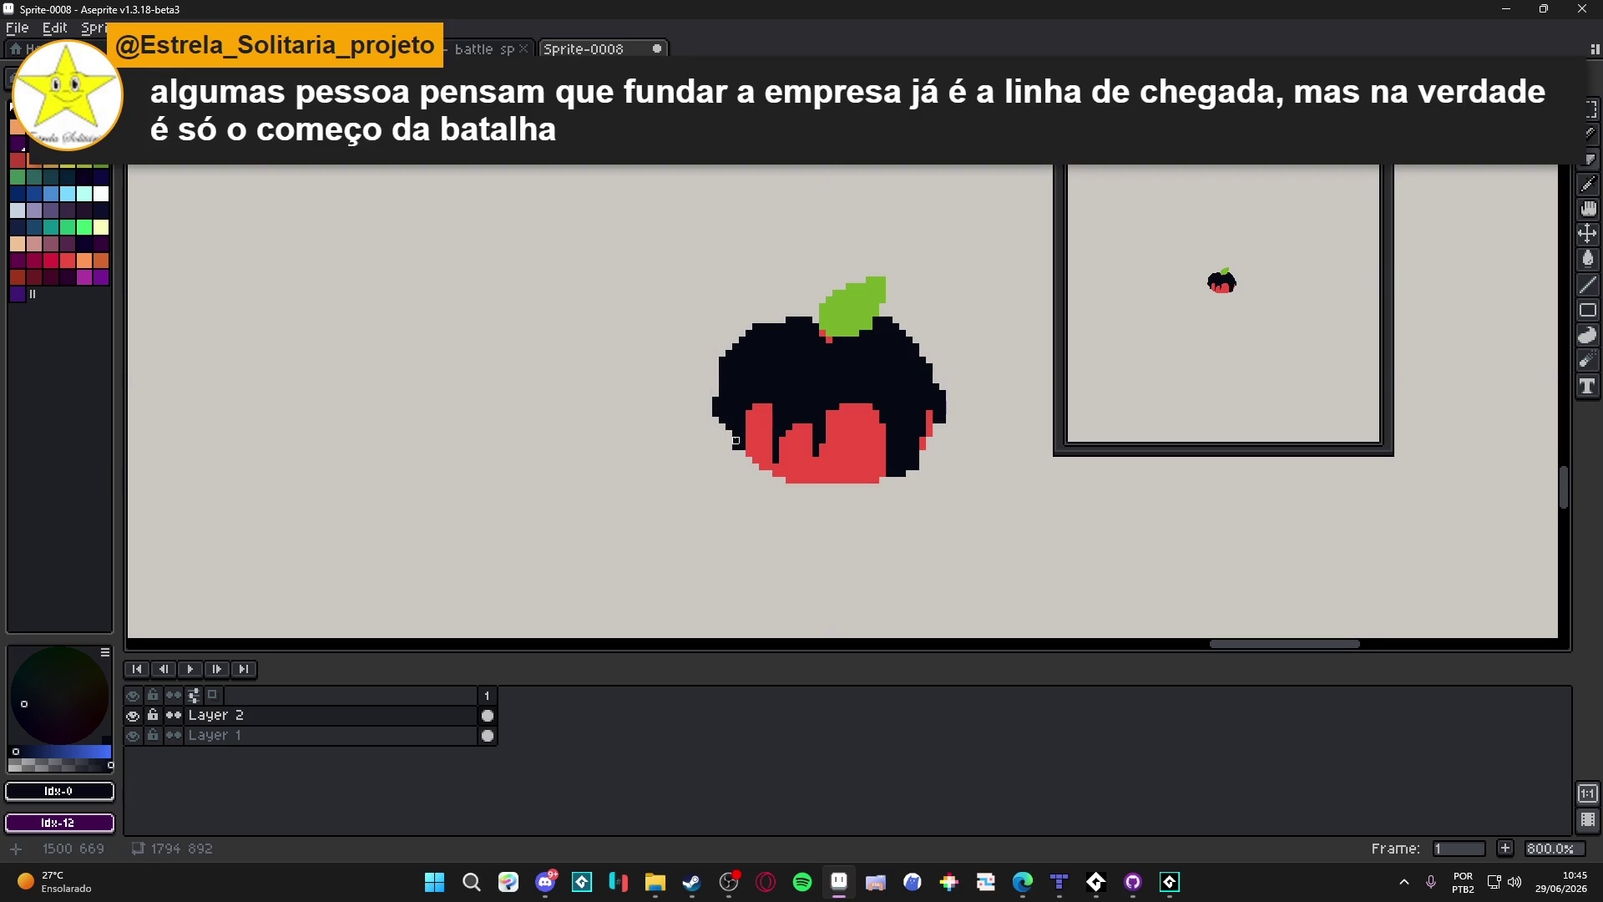
pyautogui.scroll(-1, 703, 447)
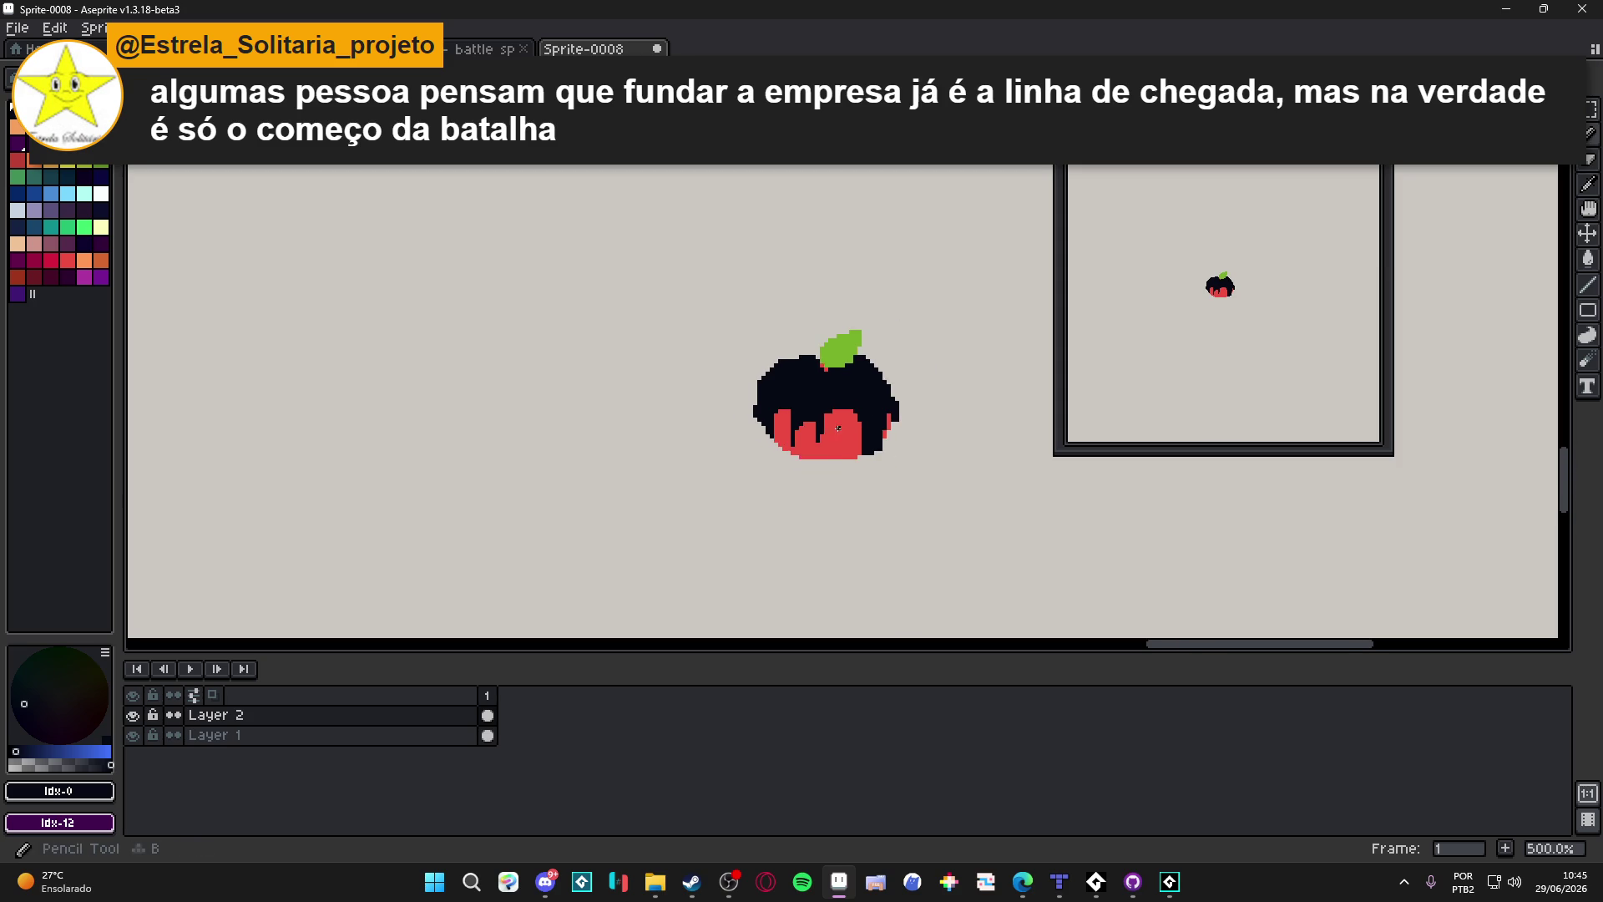
pyautogui.moveTo(835, 391)
pyautogui.mouseDown()
pyautogui.moveTo(842, 467)
pyautogui.moveTo(841, 394)
pyautogui.mouseUp()
pyautogui.scroll(1, 795, 342)
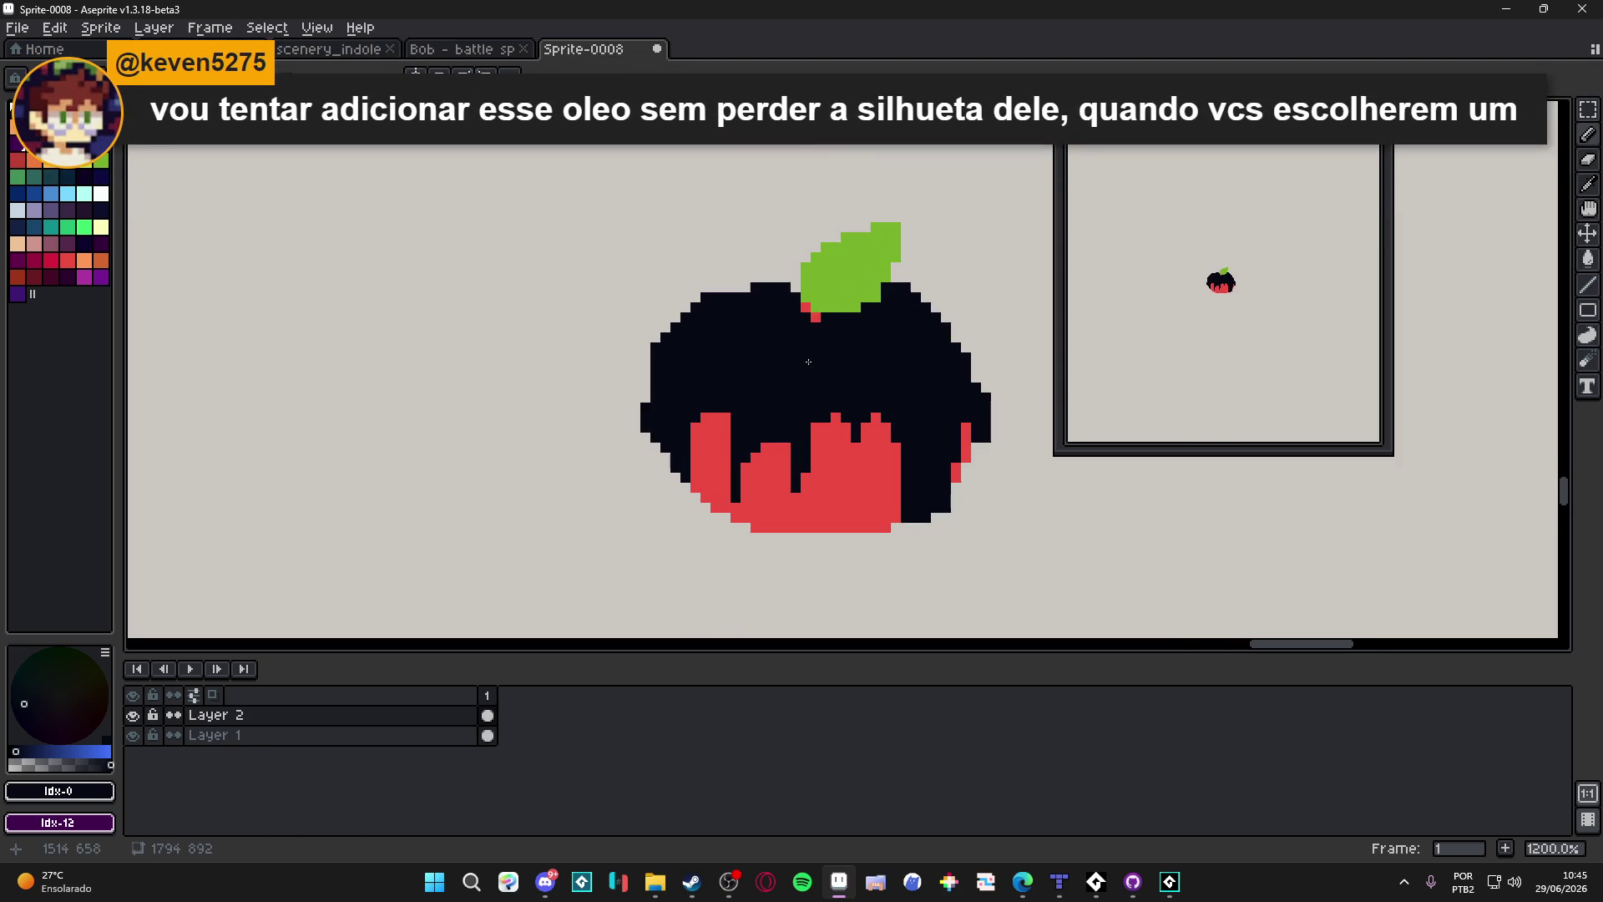
# Step: Add dark-blue shading patches across the apple's black top and recentre the view
pyautogui.click(46, 206)
pyautogui.moveTo(752, 315)
pyautogui.mouseDown()
pyautogui.moveTo(731, 327)
pyautogui.moveTo(754, 334)
pyautogui.mouseUp()
pyautogui.click(701, 343)
pyautogui.click(902, 334)
pyautogui.scroll(-4, 902, 429)
pyautogui.hscroll(2, 897, 473)
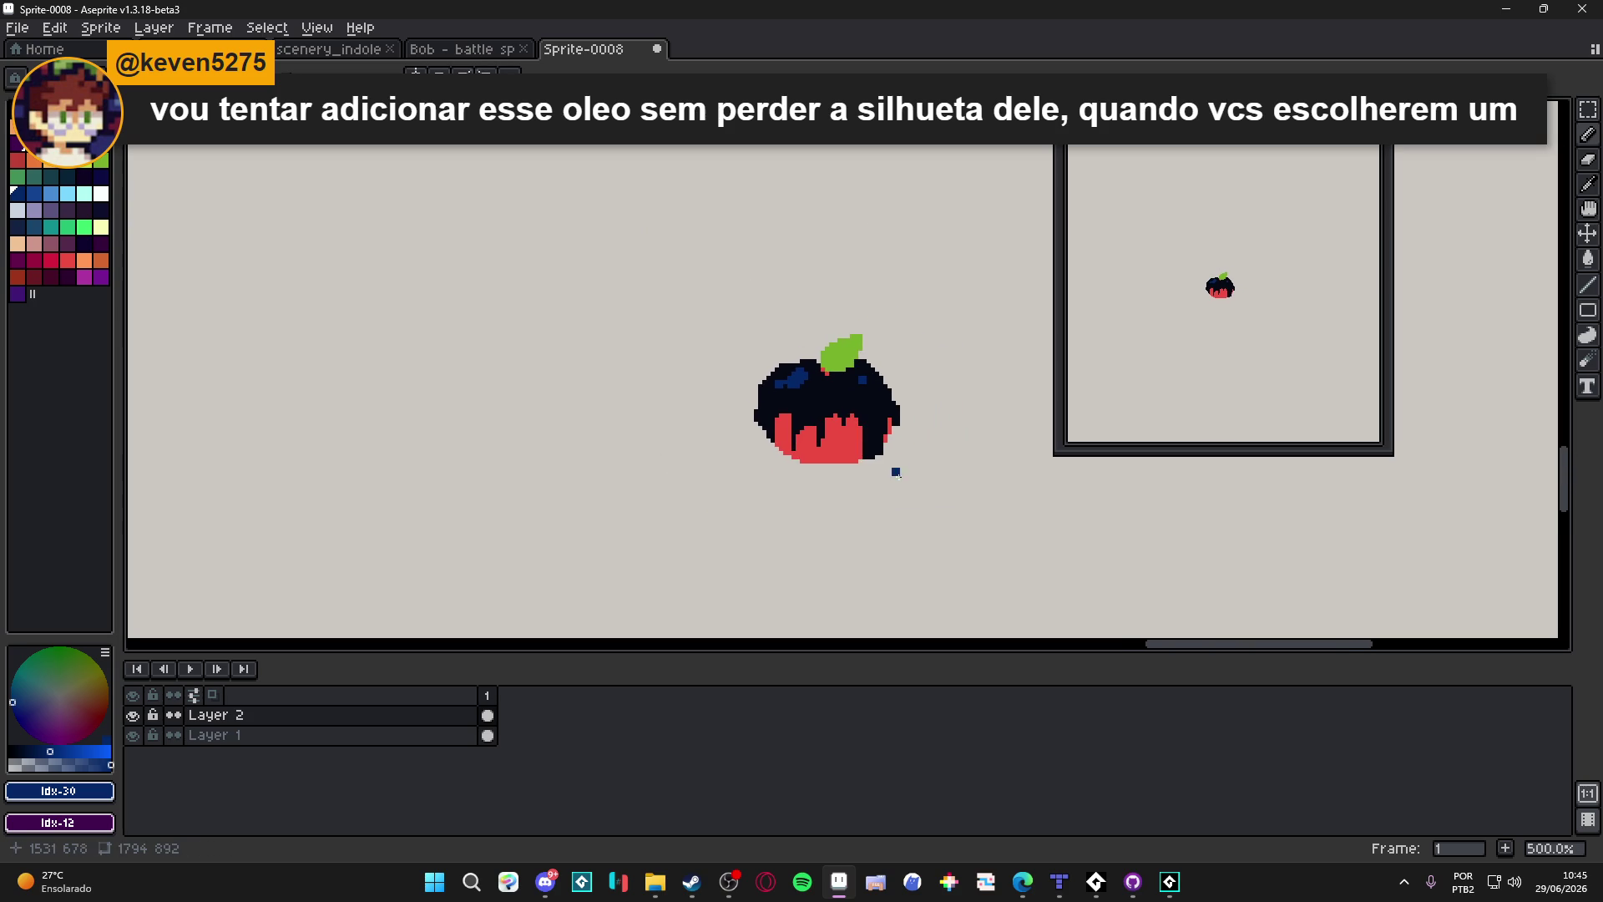
pyautogui.scroll(-1, 888, 481)
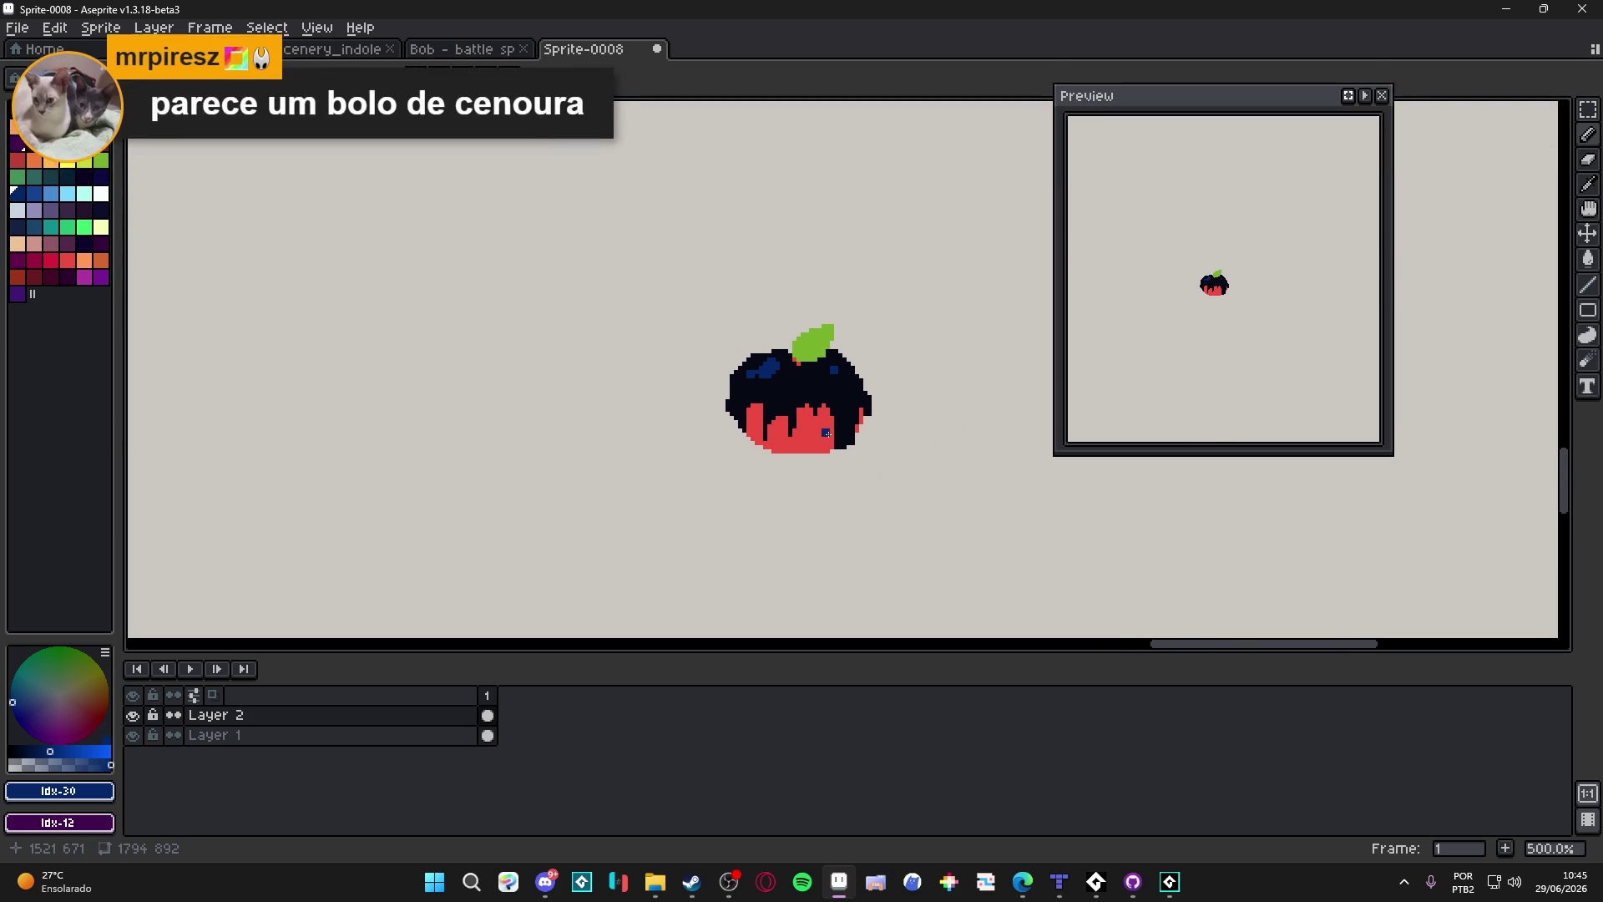
pyautogui.moveTo(829, 466); pyautogui.dragTo(756, 422)
pyautogui.scroll(-5, 643, 452)
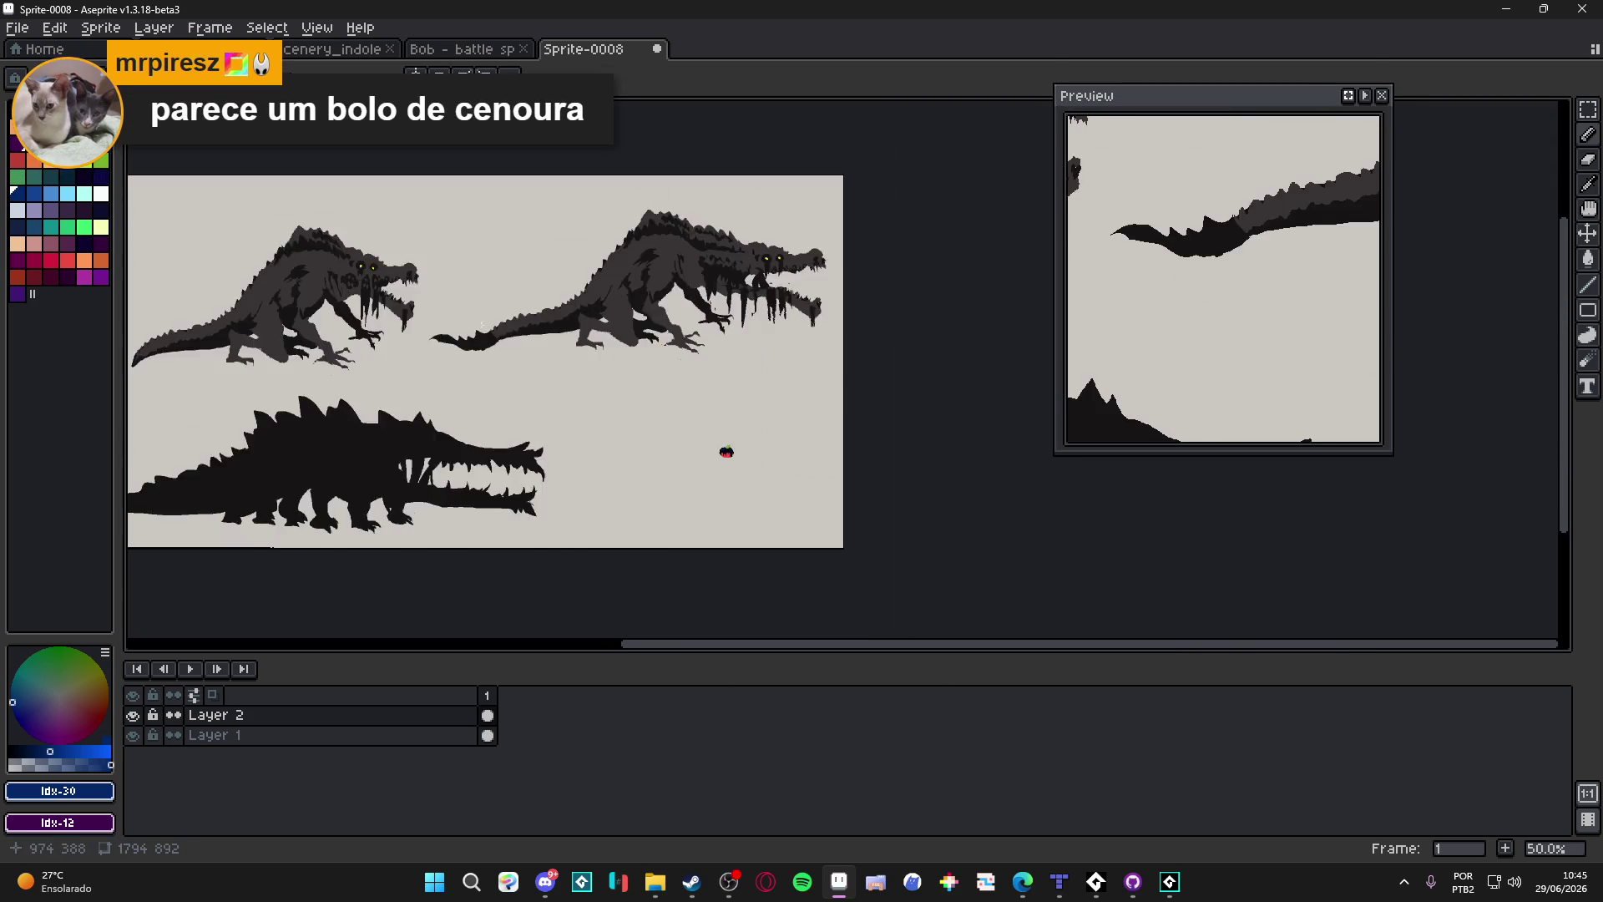
# Step: Make Layer 1 active and set the Pencil to dark blue Idx-42
pyautogui.scroll(1, 815, 312)
pyautogui.scroll(-1, 816, 313)
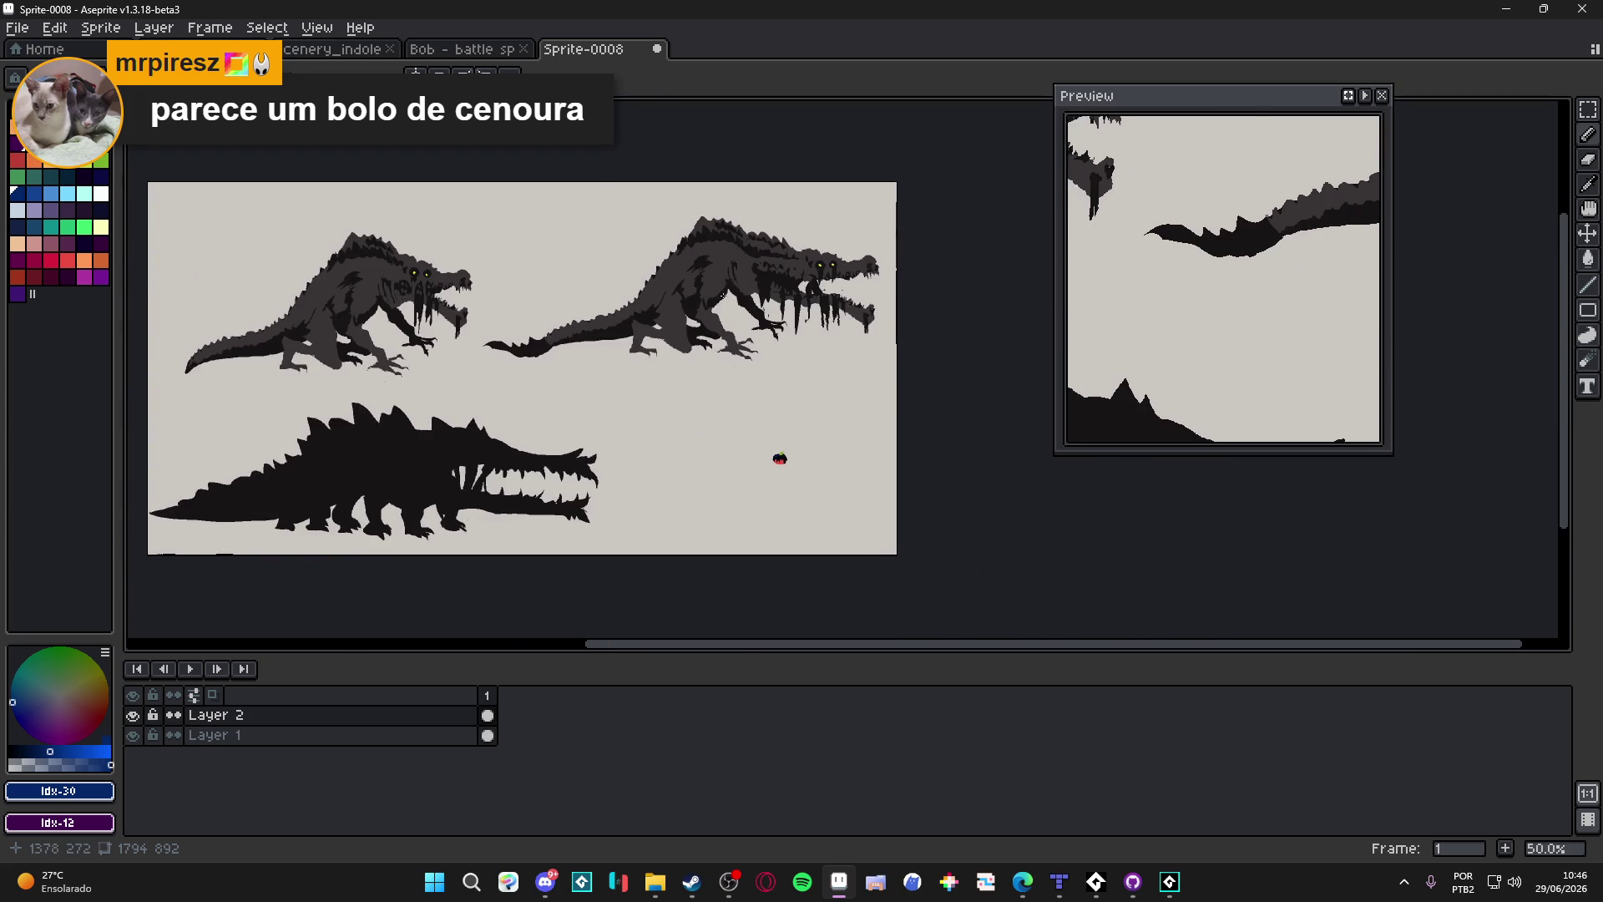
pyautogui.scroll(2, 689, 287)
pyautogui.scroll(-1, 689, 286)
pyautogui.scroll(1, 677, 280)
pyautogui.scroll(1, 676, 280)
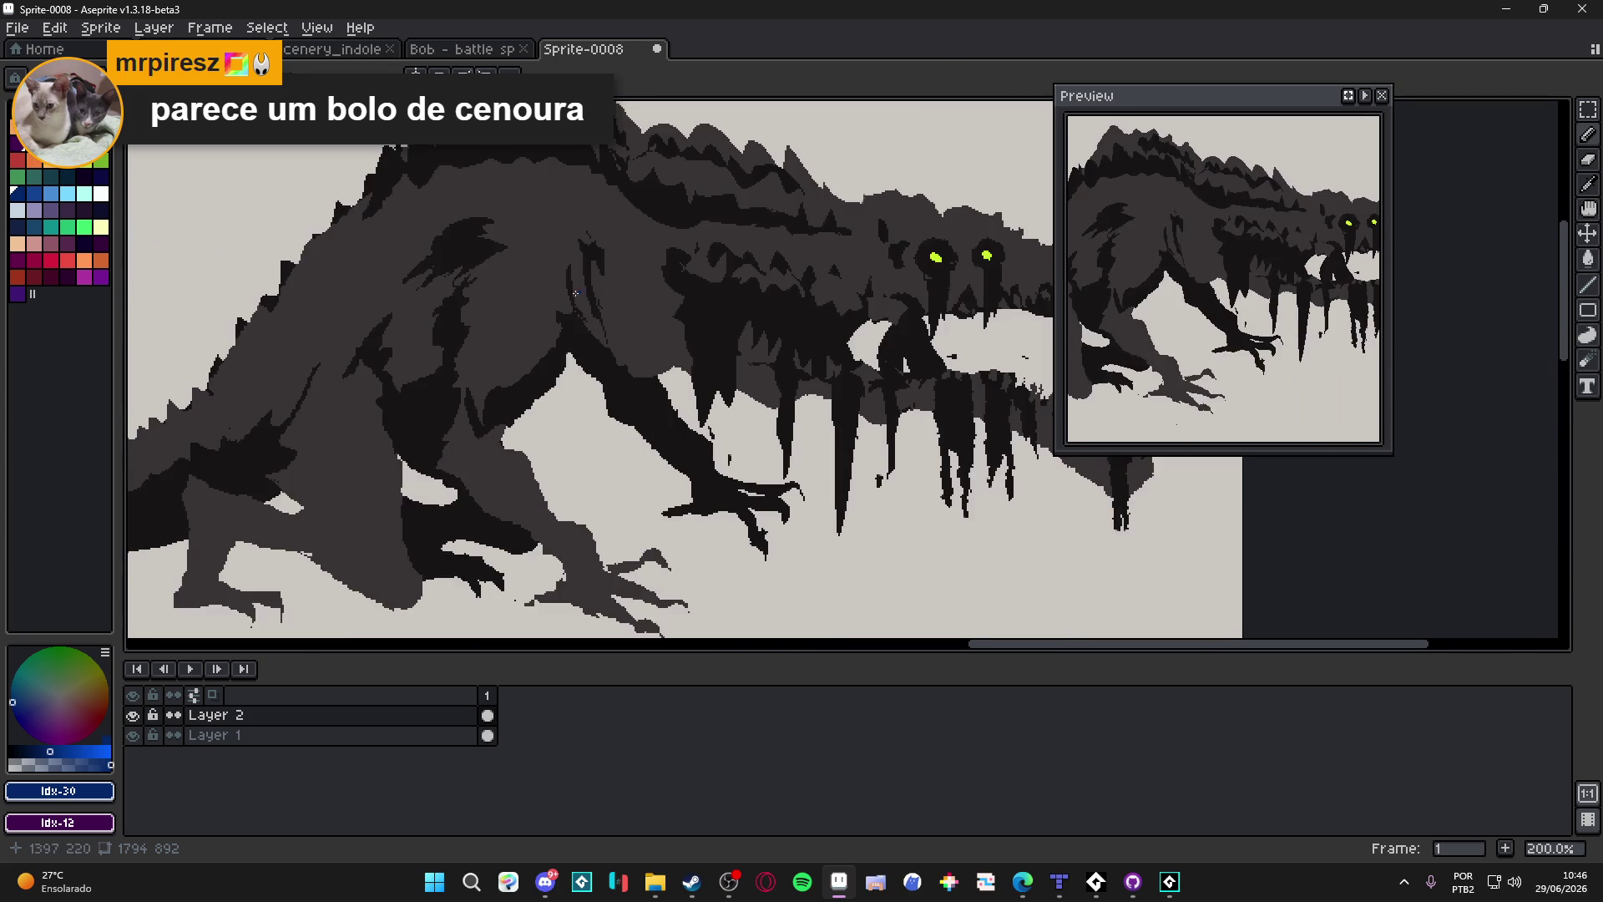
pyautogui.press('w')
pyautogui.scroll(-1, 578, 301)
pyautogui.press('Down')
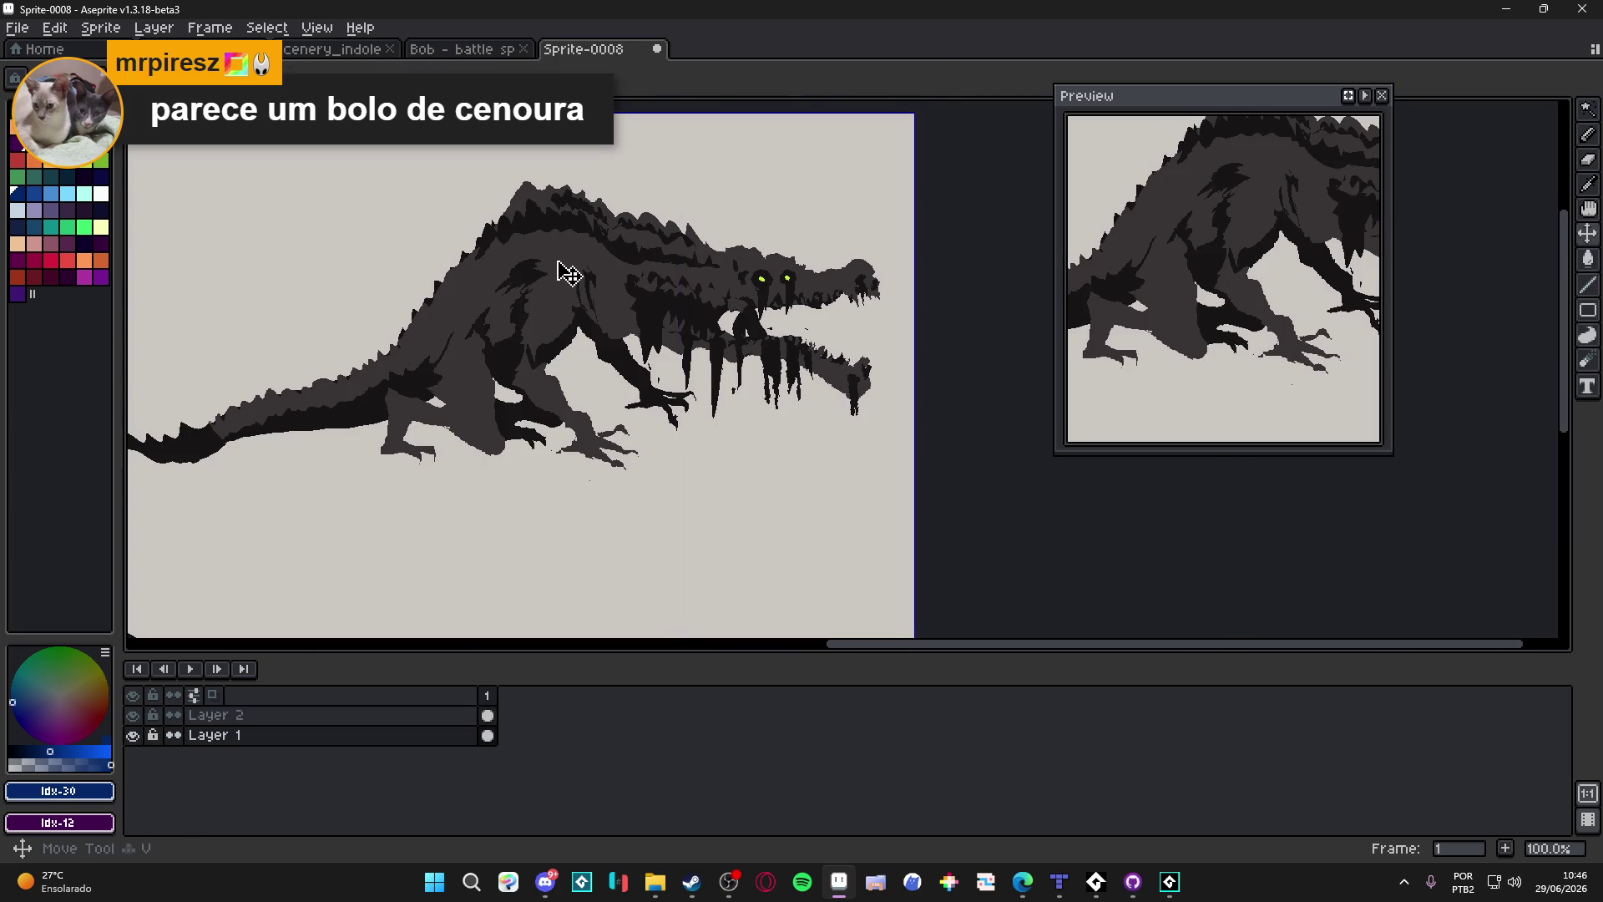
pyautogui.click(579, 300)
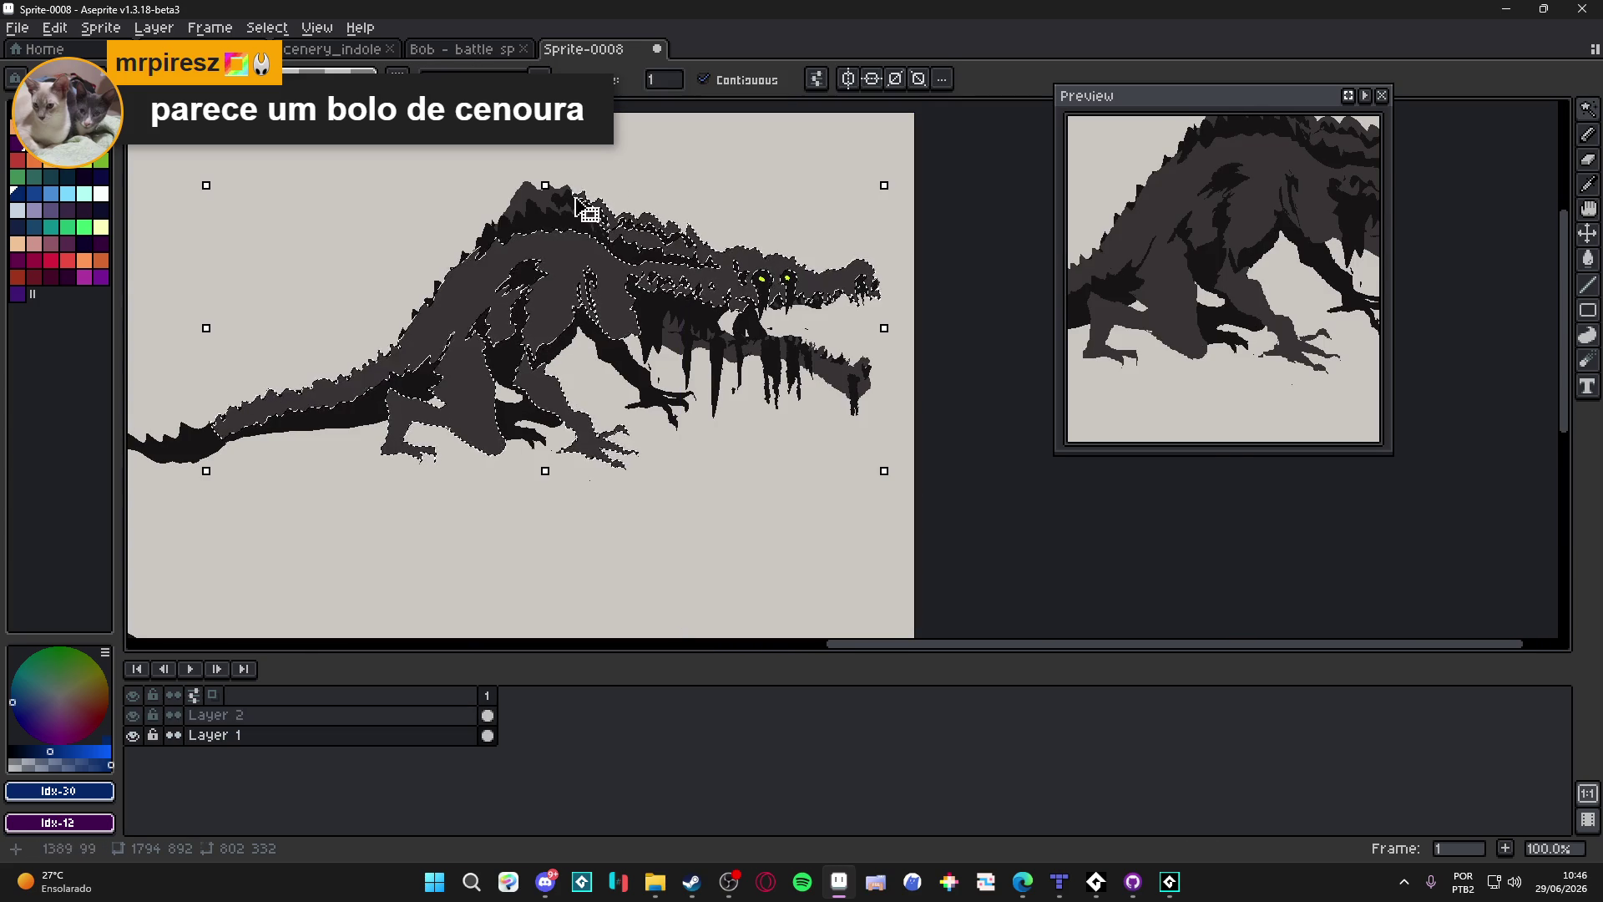
pyautogui.hotkey('ctrl', 'd')
pyautogui.press('b')
pyautogui.click(36, 229)
pyautogui.click(17, 226)
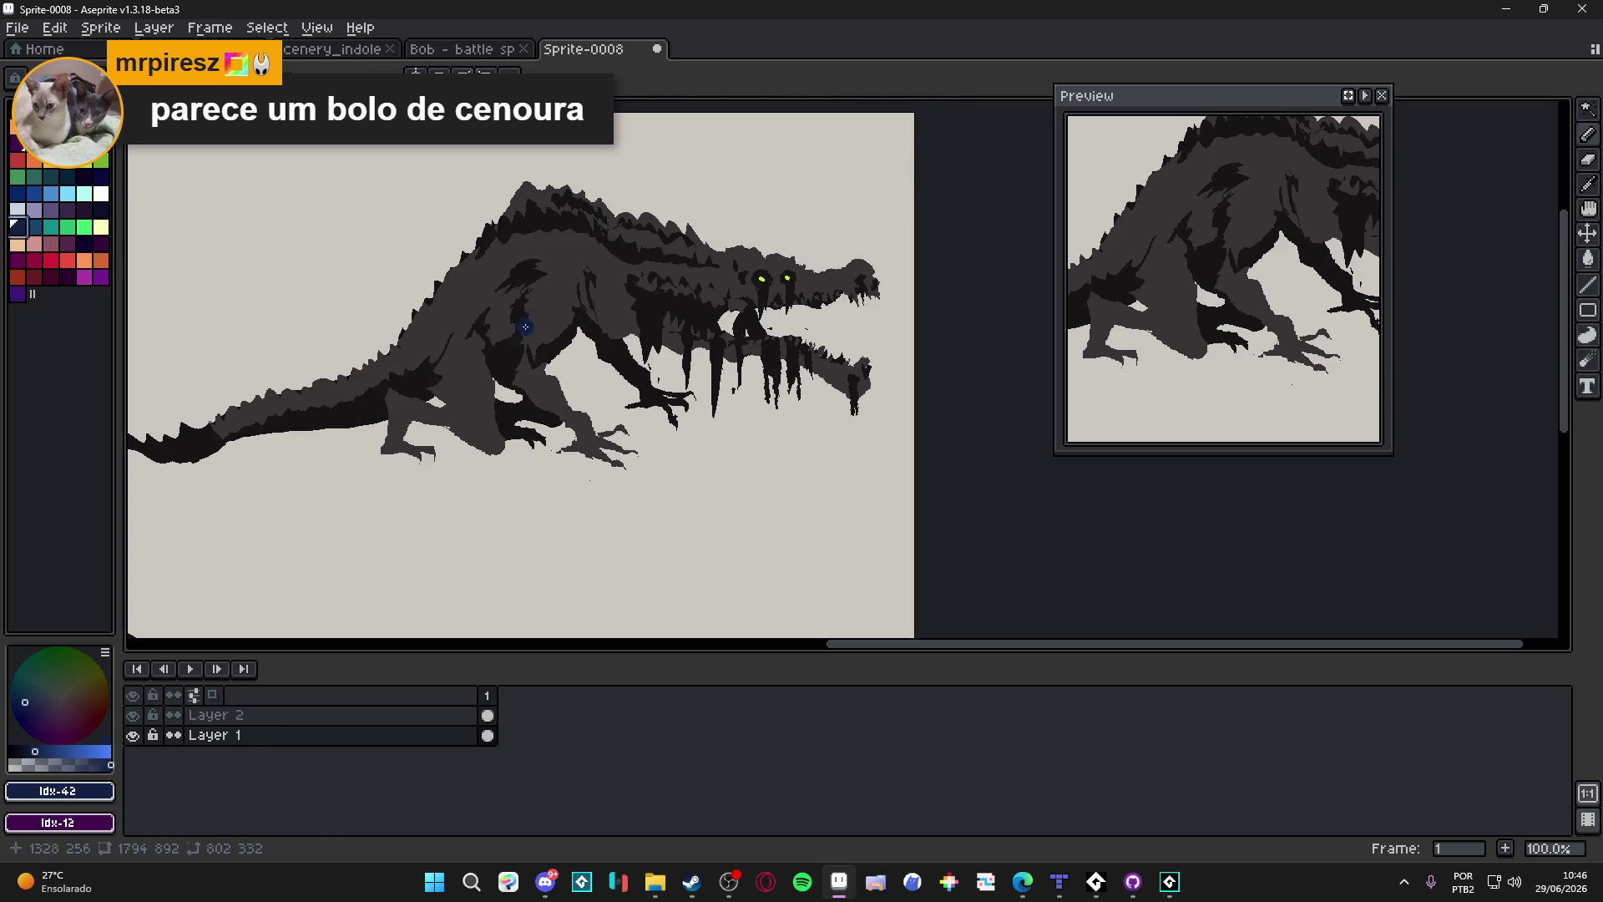
# Step: Paint dark-blue shading on the dinosaur's belly, legs, thigh, tail band and back
pyautogui.moveTo(535, 334); pyautogui.dragTo(641, 332)
pyautogui.moveTo(547, 401); pyautogui.dragTo(591, 430)
pyautogui.moveTo(451, 426)
pyautogui.mouseDown()
pyautogui.moveTo(501, 436)
pyautogui.moveTo(418, 435)
pyautogui.mouseUp()
pyautogui.moveTo(468, 359); pyautogui.dragTo(451, 401)
pyautogui.moveTo(293, 409); pyautogui.dragTo(207, 431)
pyautogui.click(626, 313)
# Step: Eyedrop body grey #373334 and paint it over the excess blue on the back and spots
pyautogui.scroll(2, 535, 313)
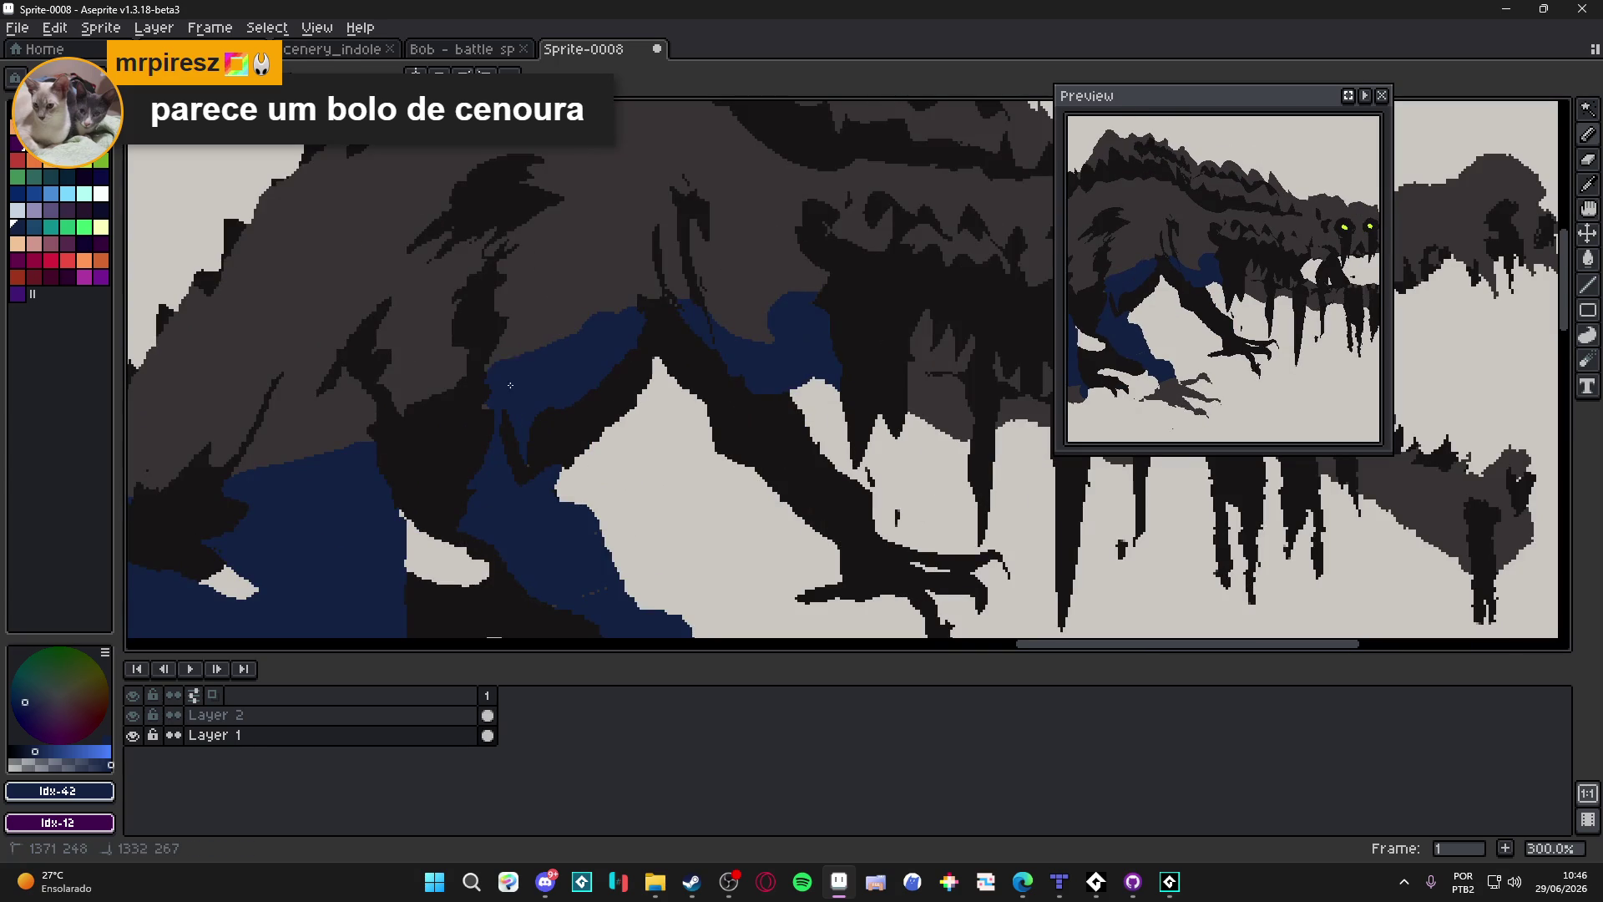
pyautogui.keyDown('alt'); pyautogui.click(539, 288); pyautogui.keyUp('alt')
pyautogui.moveTo(551, 344); pyautogui.dragTo(518, 377)
pyautogui.moveTo(528, 436)
pyautogui.mouseDown()
pyautogui.moveTo(547, 386)
pyautogui.moveTo(639, 317)
pyautogui.mouseUp()
pyautogui.moveTo(338, 455)
pyautogui.mouseDown()
pyautogui.moveTo(321, 568)
pyautogui.moveTo(342, 535)
pyautogui.mouseUp()
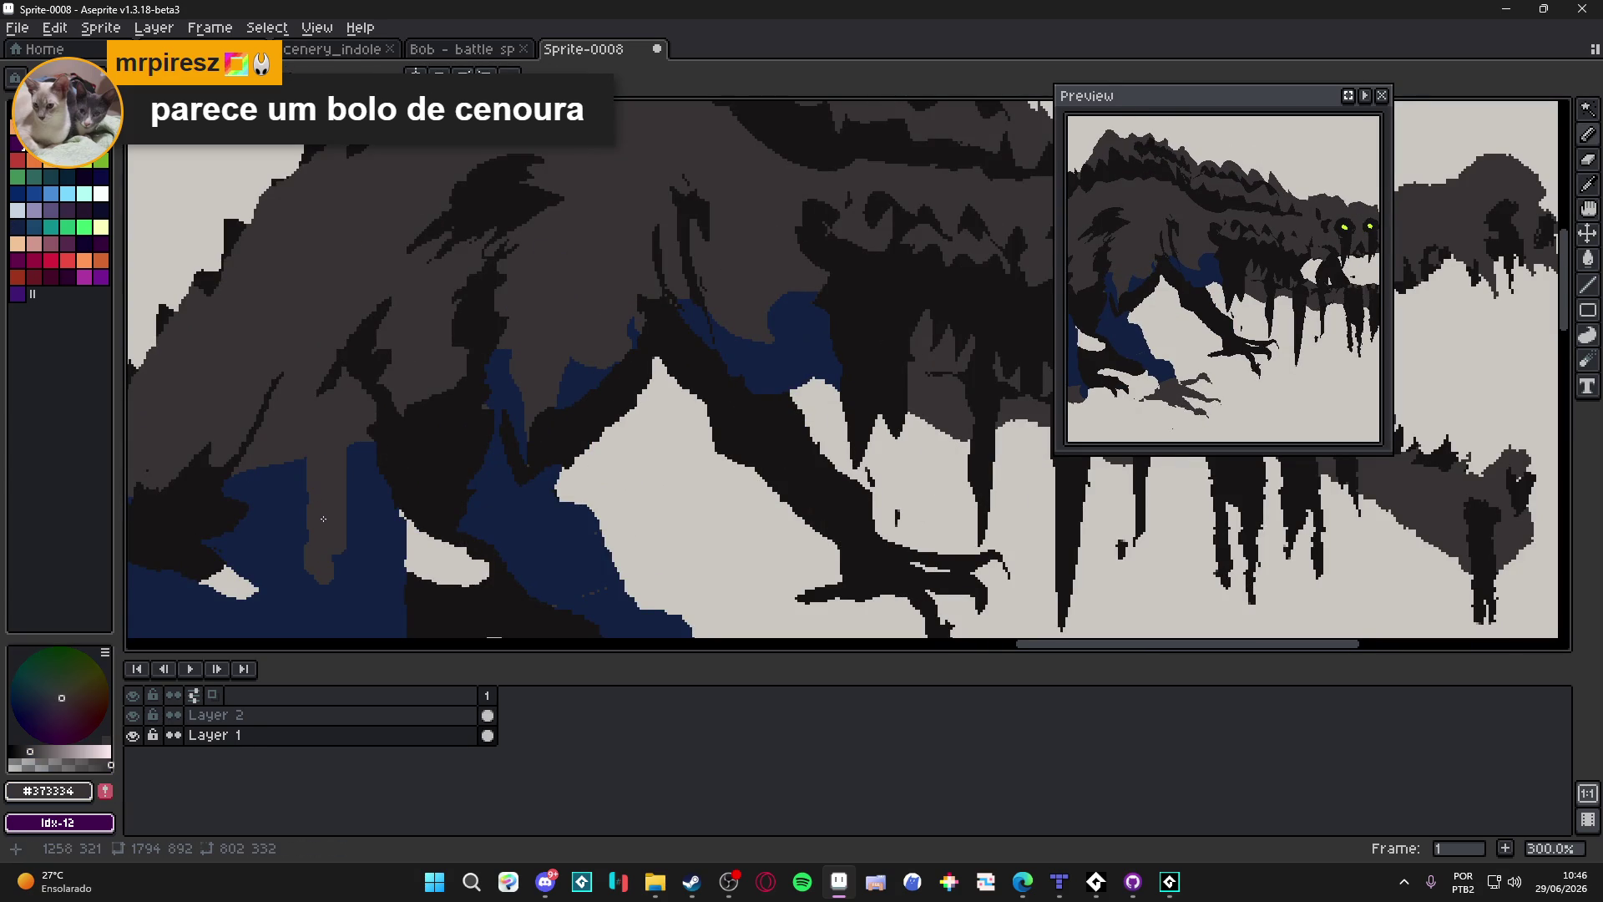
pyautogui.scroll(-2, 353, 531)
pyautogui.scroll(1, 421, 429)
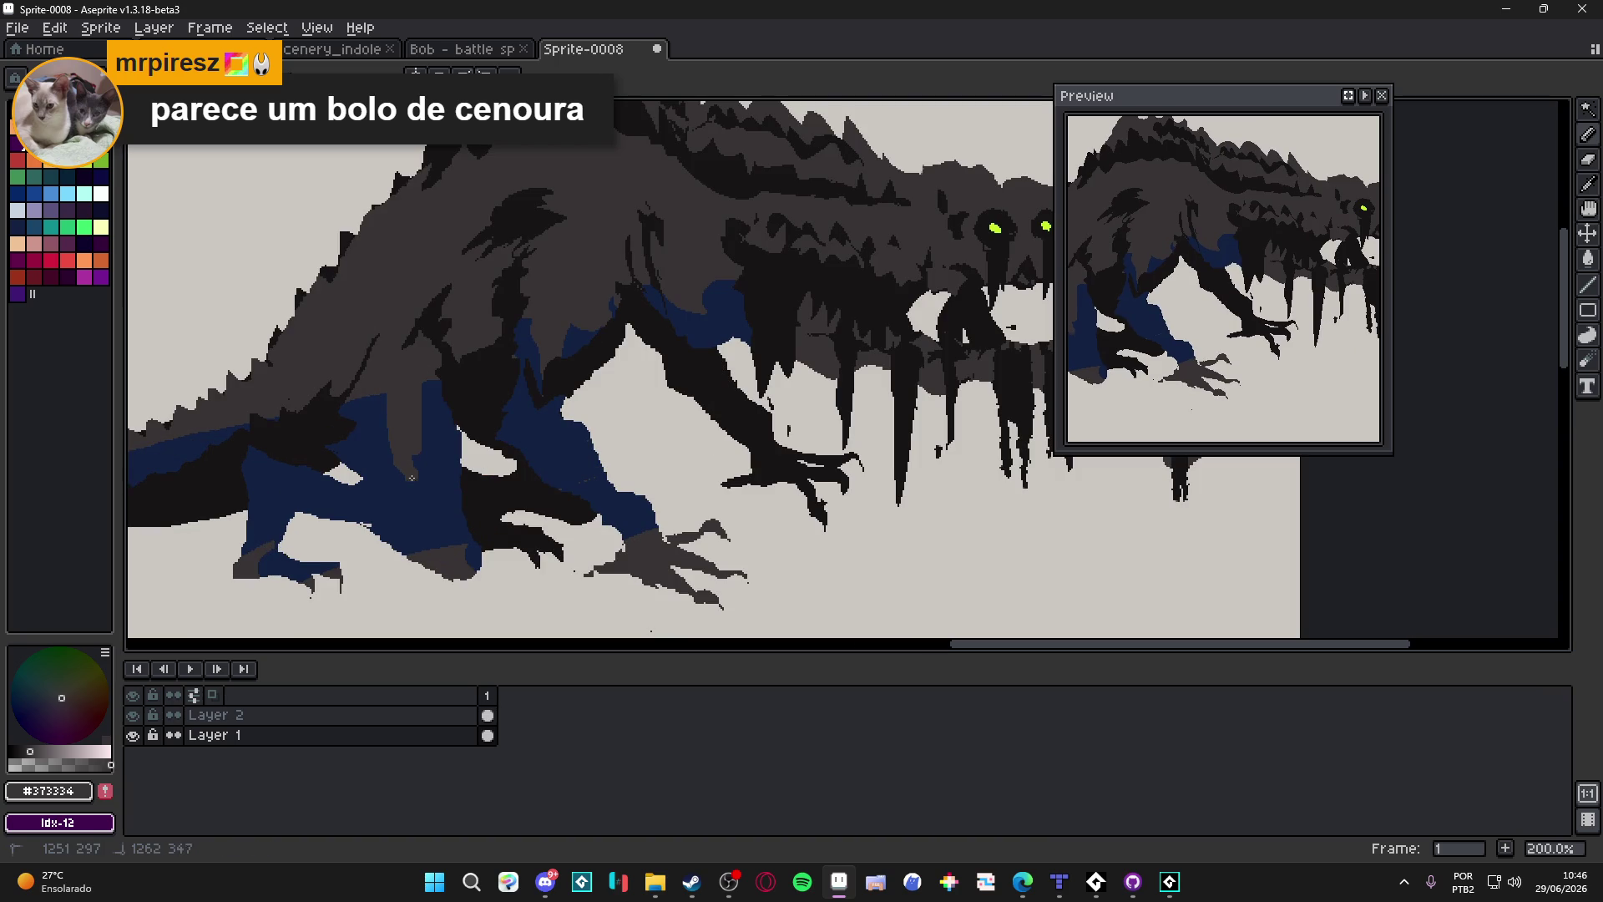
pyautogui.moveTo(384, 403); pyautogui.dragTo(349, 431)
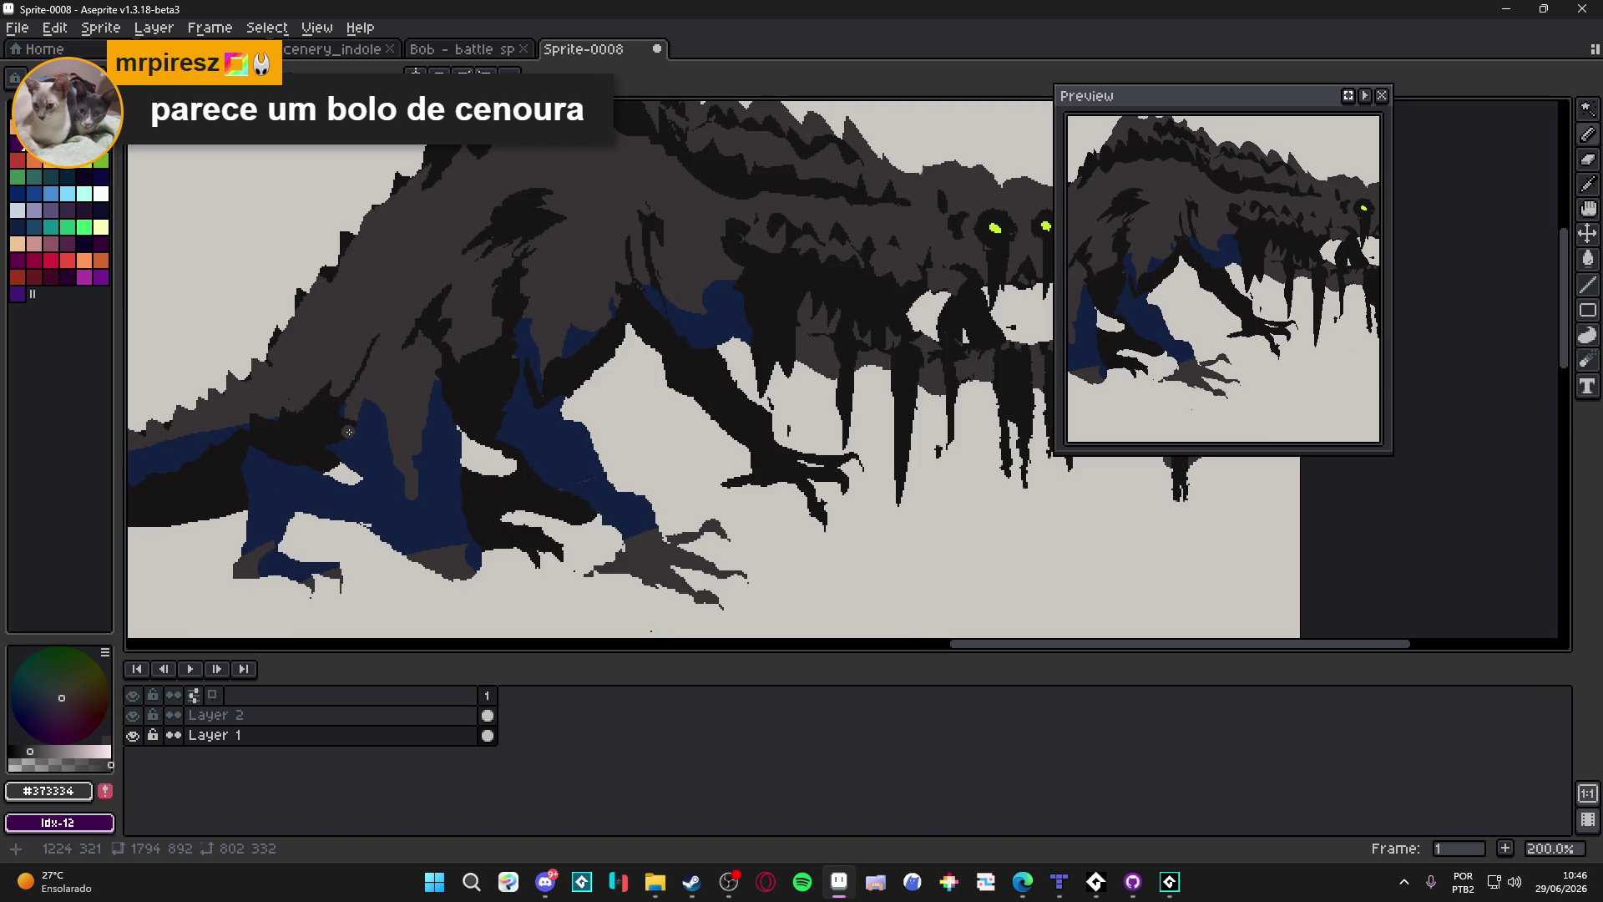
pyautogui.scroll(-1, 349, 431)
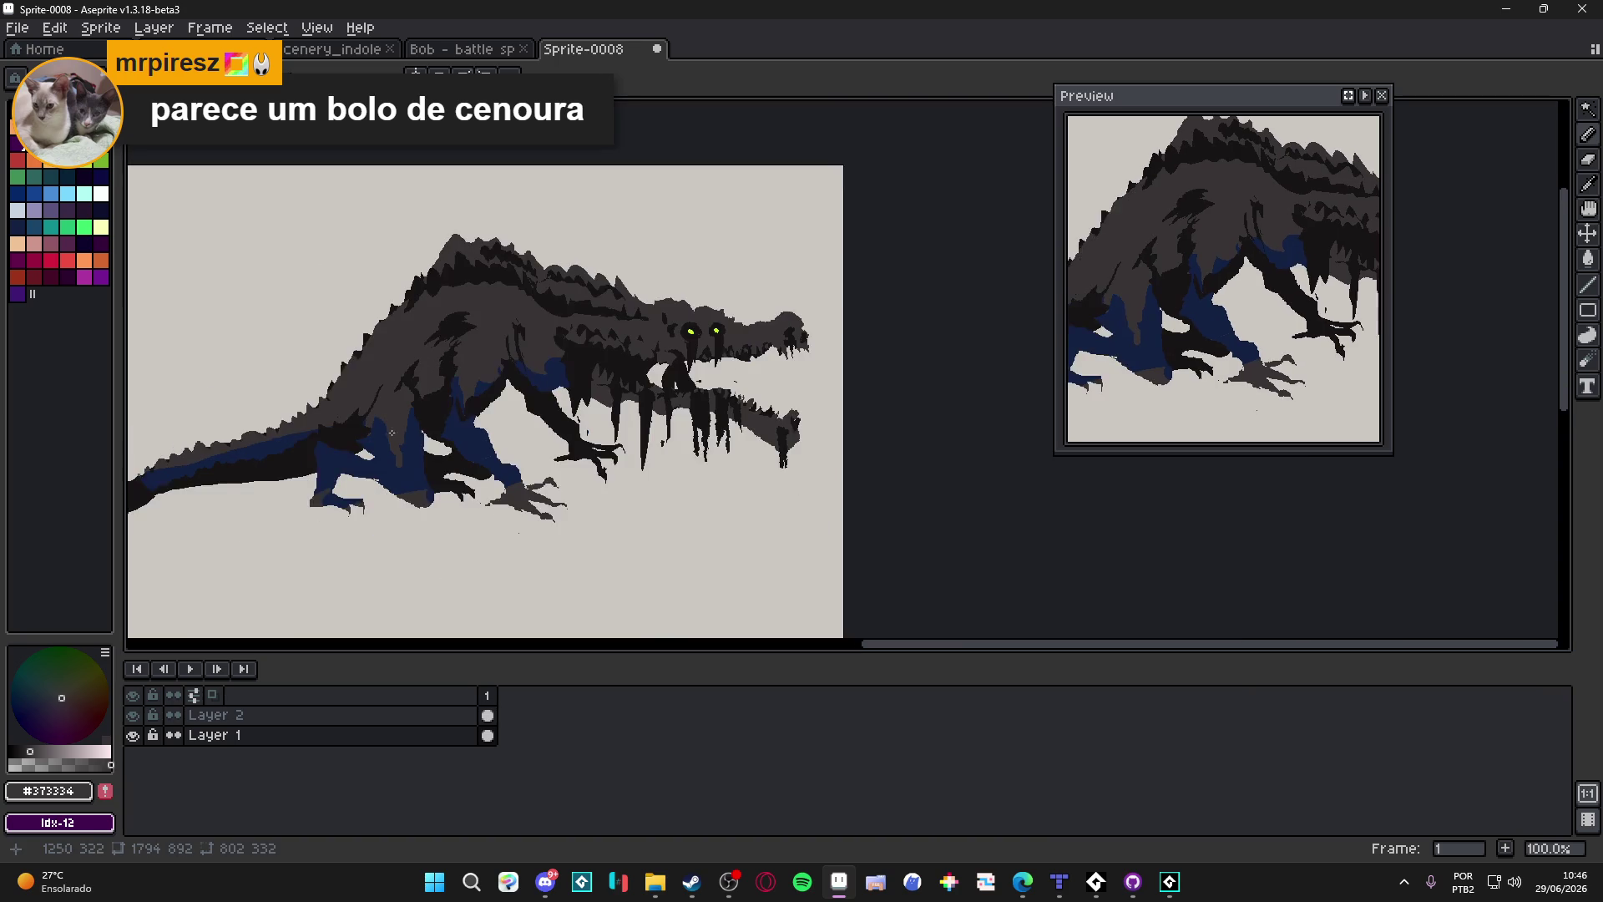
pyautogui.scroll(1, 583, 320)
pyautogui.scroll(-1, 583, 320)
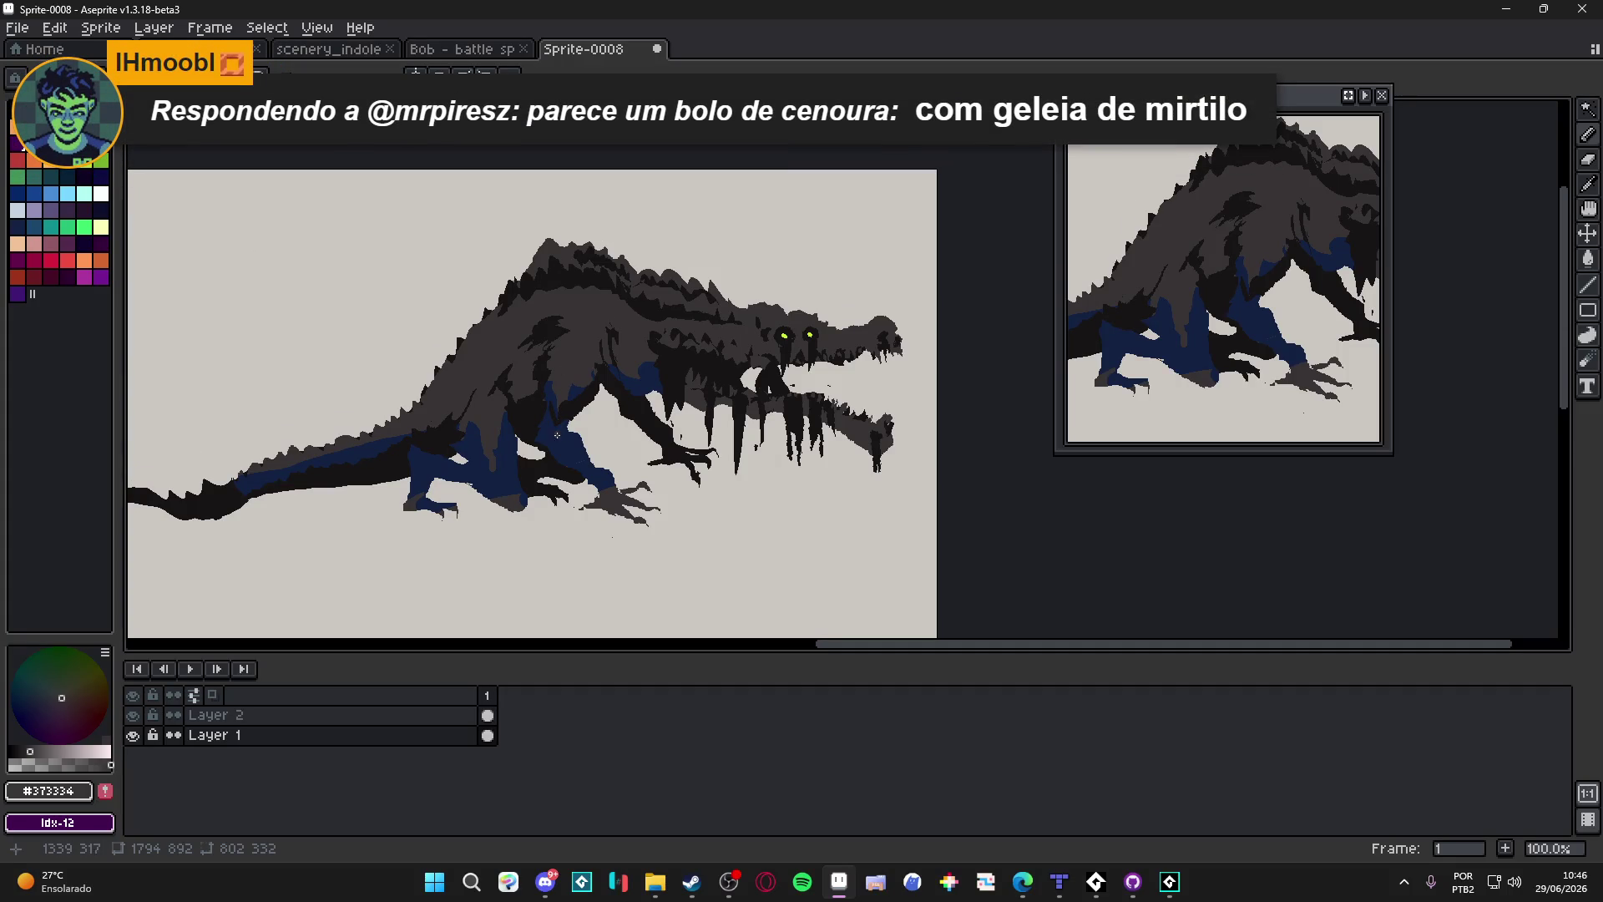
pyautogui.scroll(3, 557, 435)
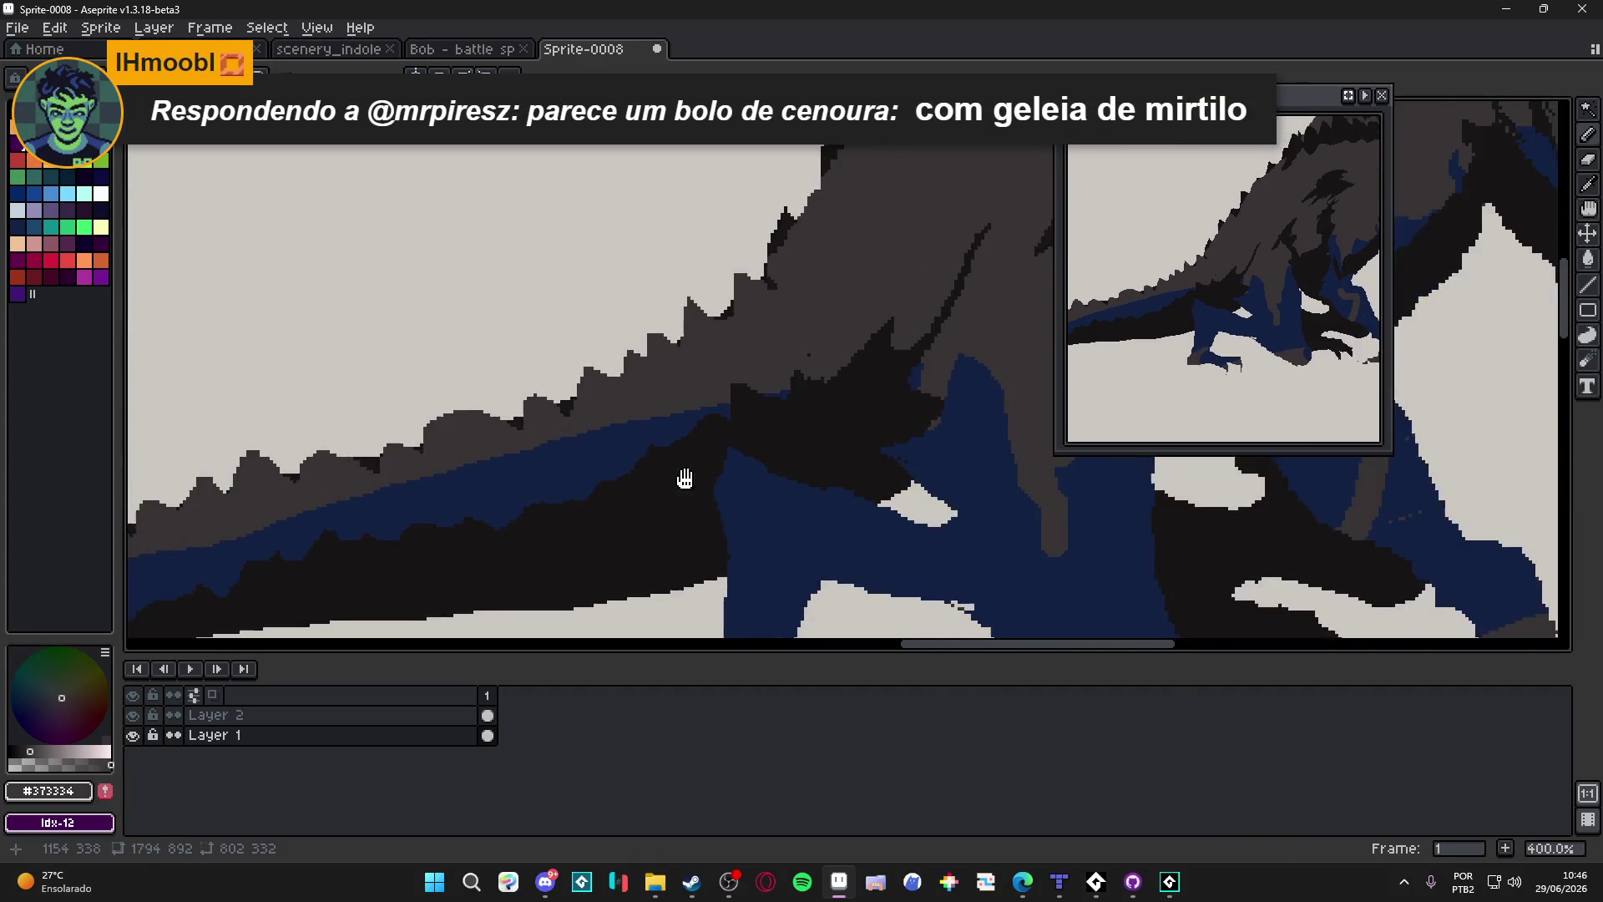
pyautogui.scroll(-5, 684, 478)
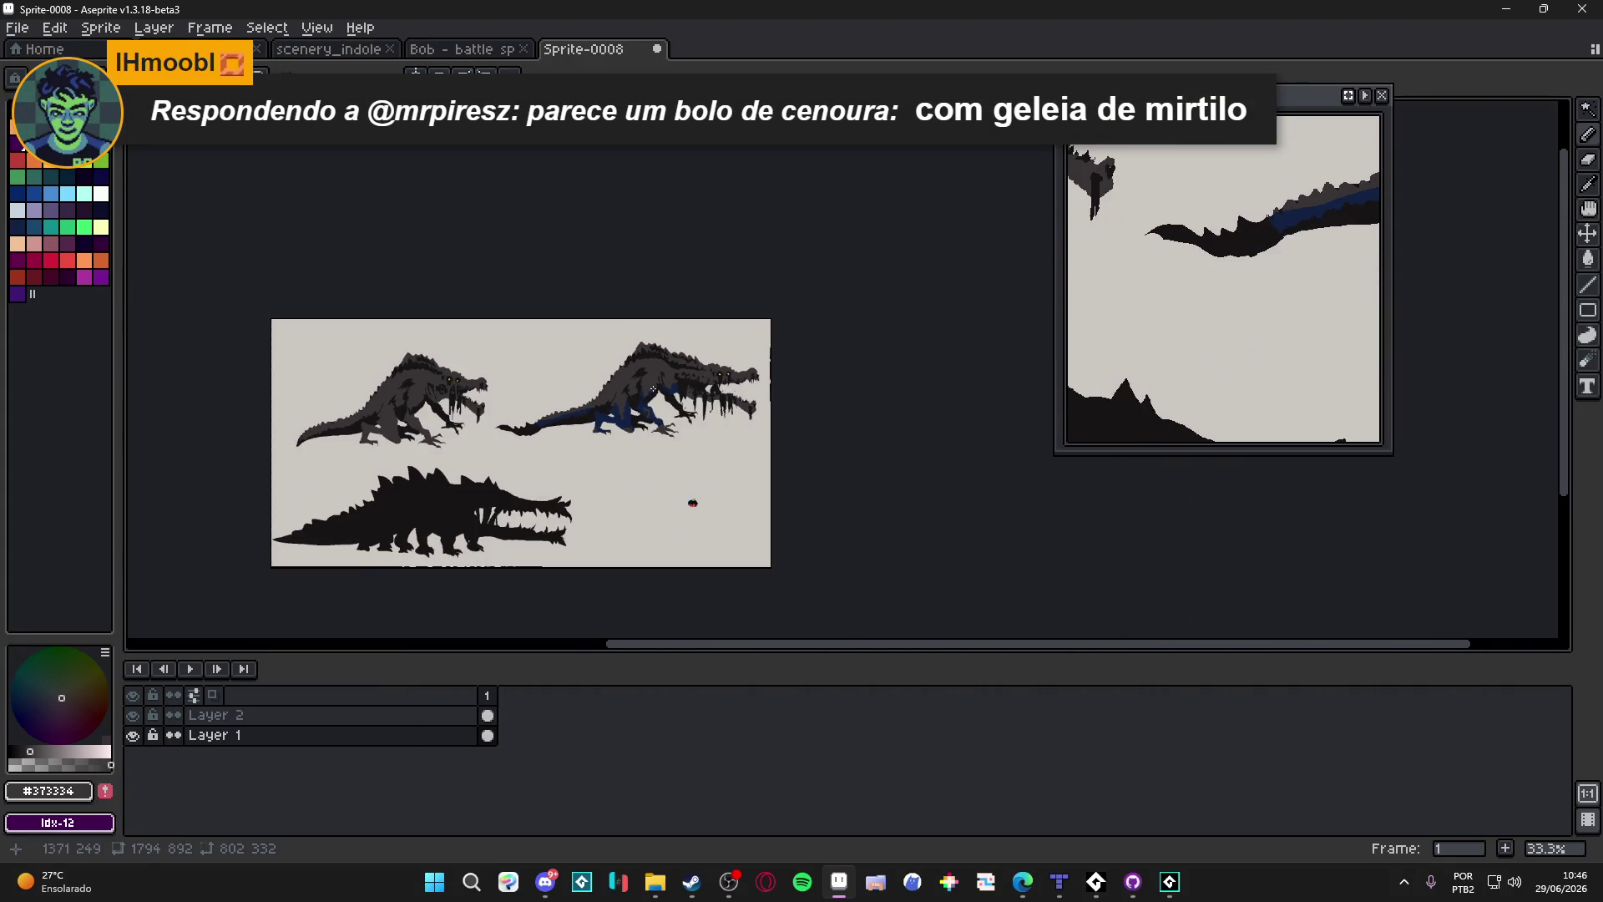
pyautogui.scroll(1, 654, 388)
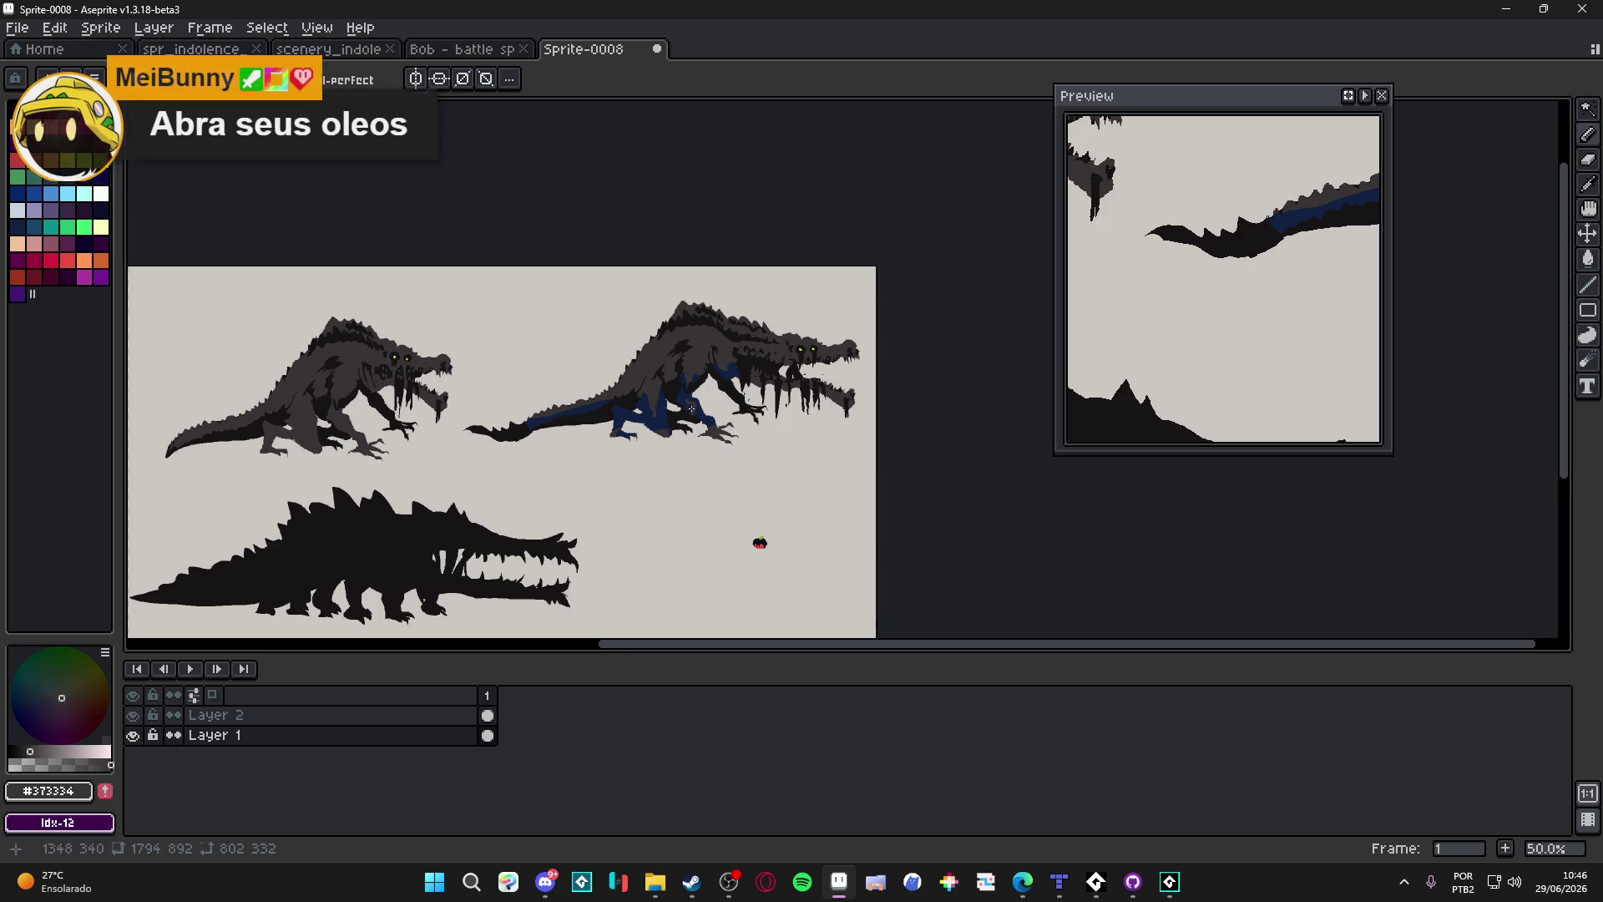
pyautogui.scroll(1, 707, 554)
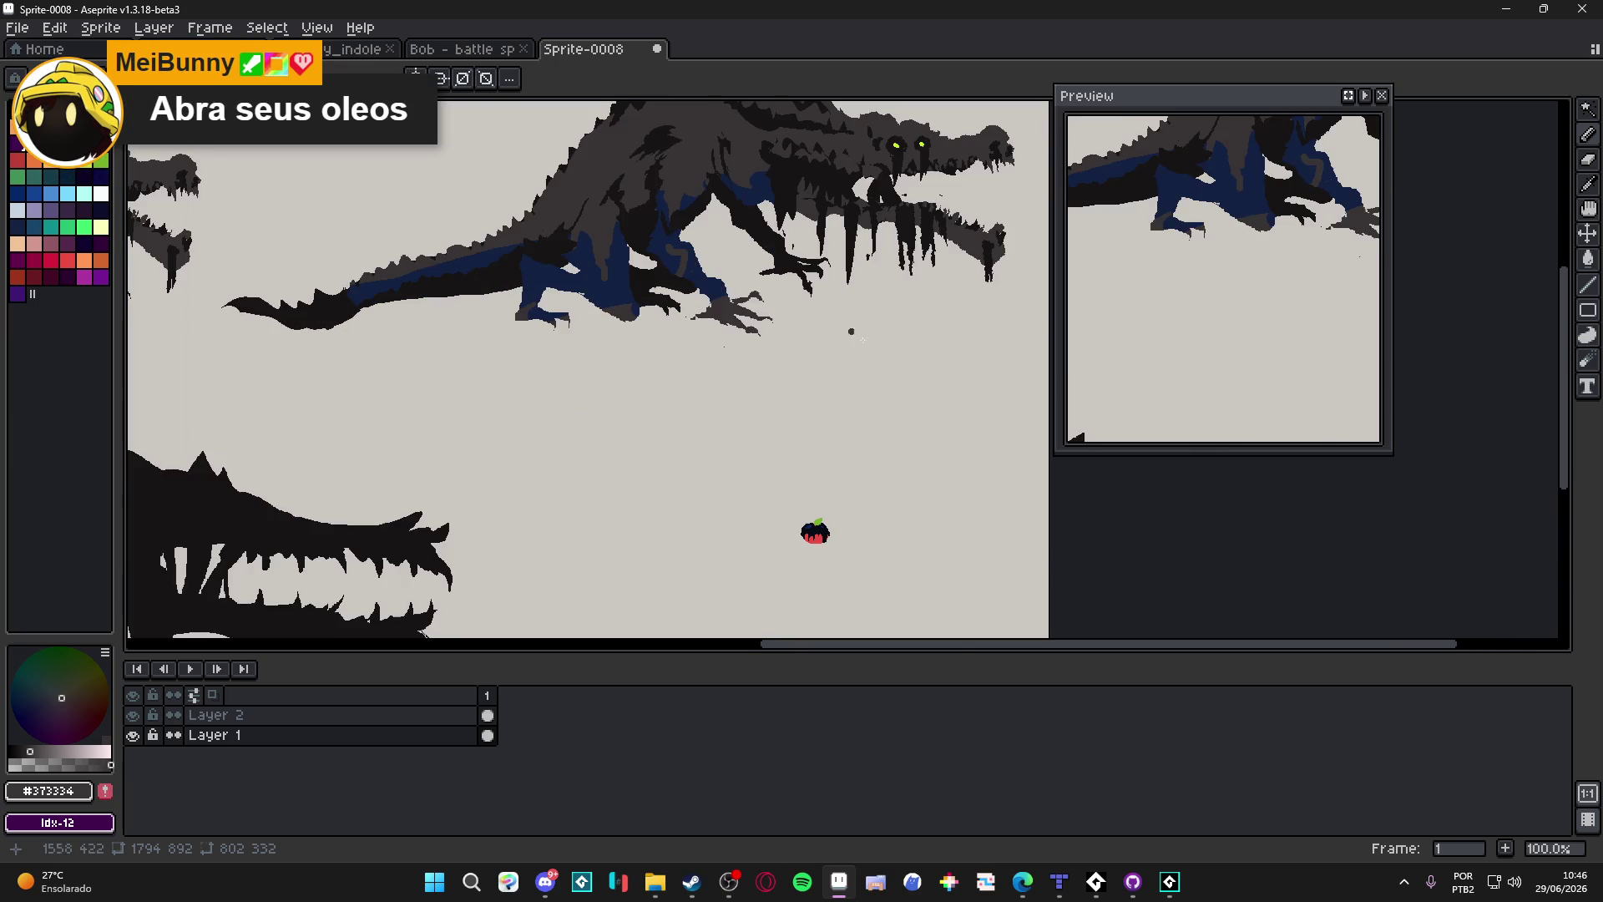
pyautogui.moveTo(798, 354); pyautogui.dragTo(760, 332)
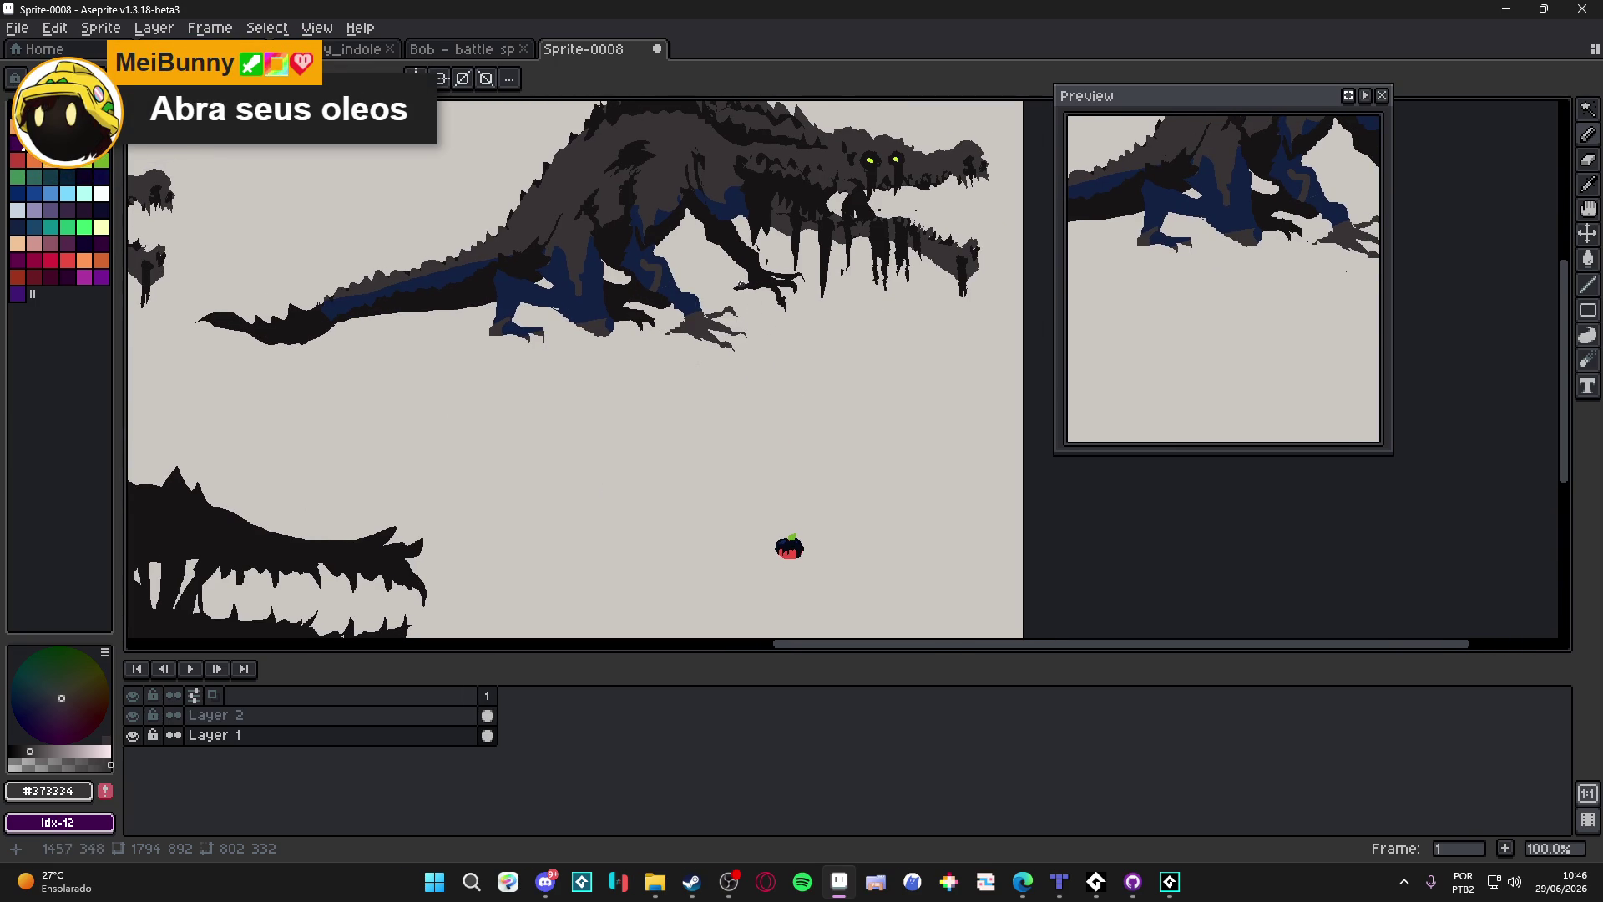
pyautogui.moveTo(789, 547); pyautogui.dragTo(763, 675)
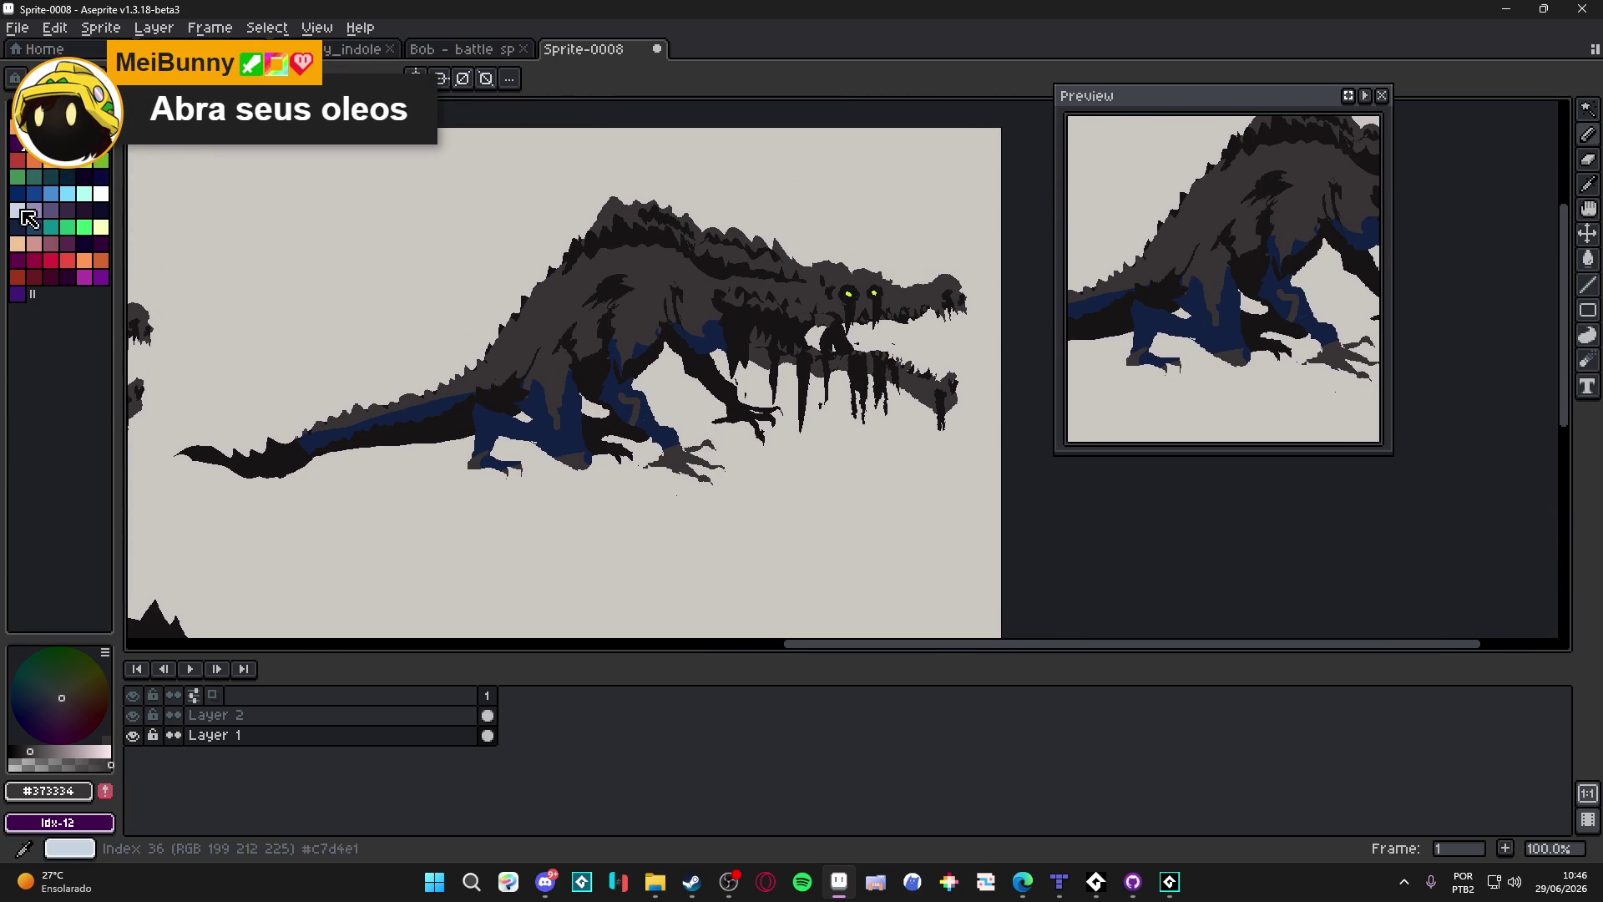
# Step: Flood-fill the dark-blue leg and body shading with teal Idx-26, after trying Idx-27
pyautogui.keyDown('alt'); pyautogui.click(635, 410); pyautogui.keyUp('alt')
pyautogui.press('g')
pyautogui.click(634, 410)
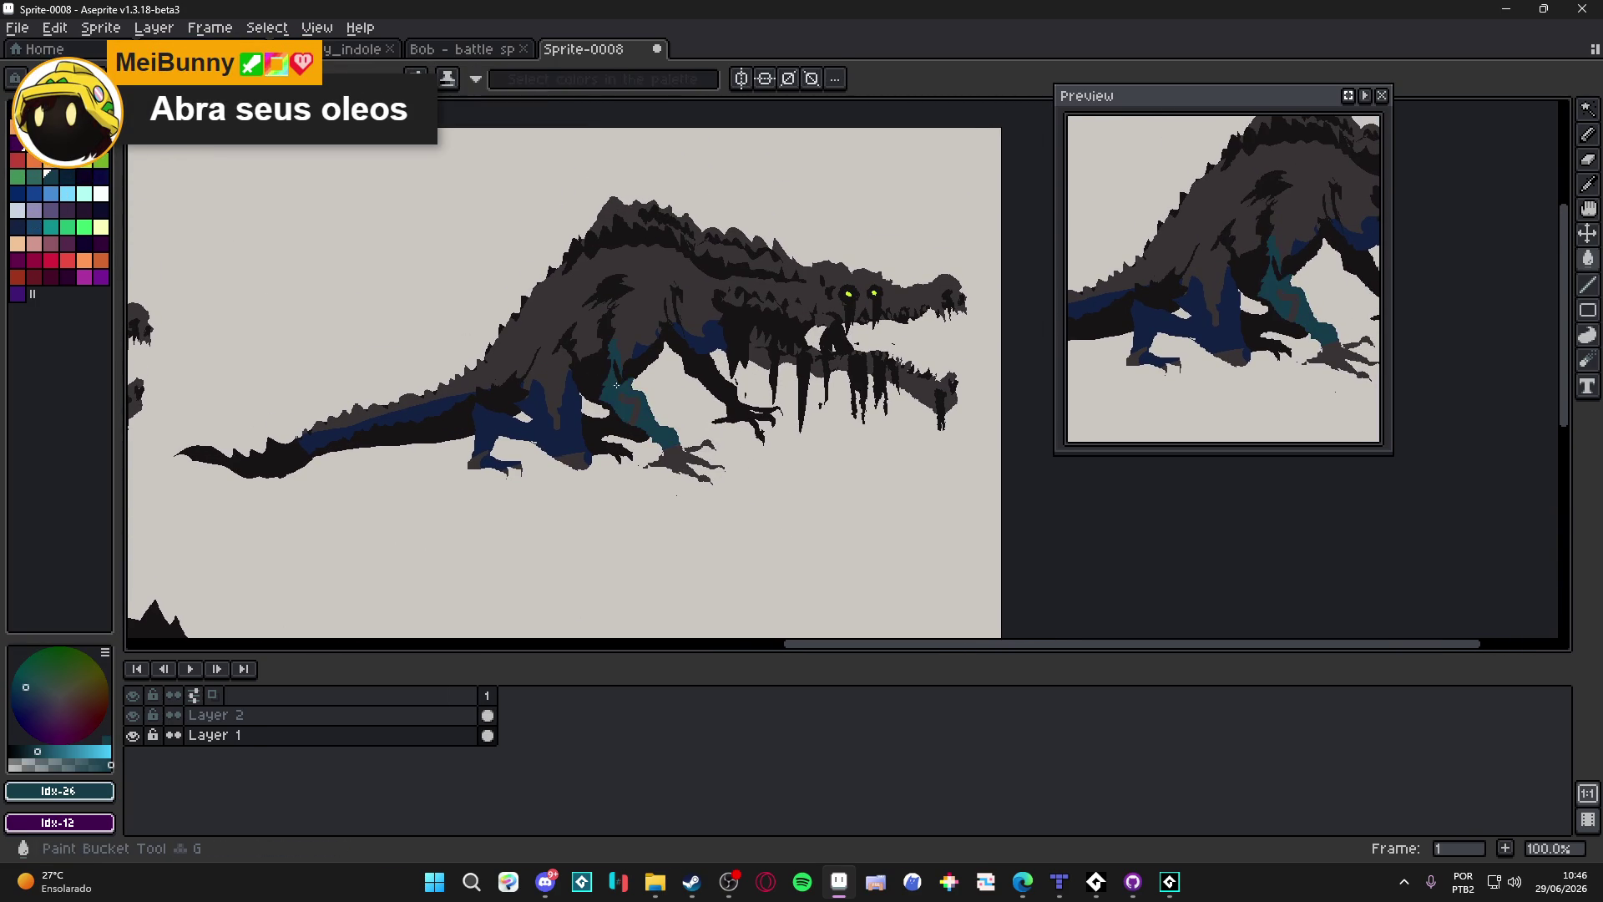
pyautogui.hotkey('ctrl', 'z')
pyautogui.click(68, 194)
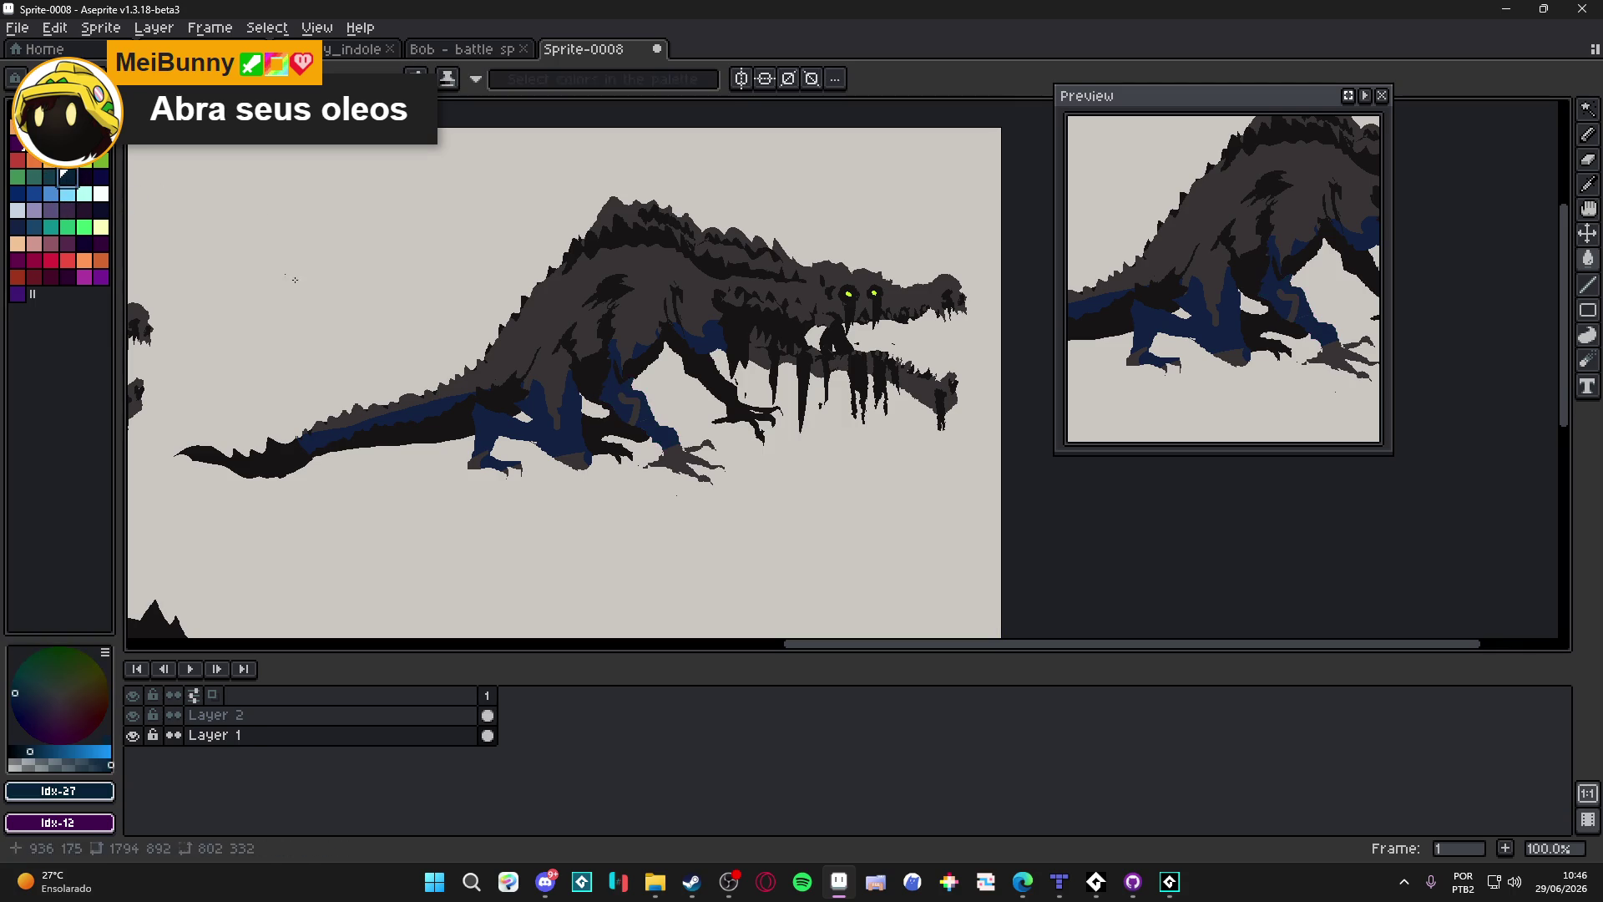
pyautogui.click(621, 406)
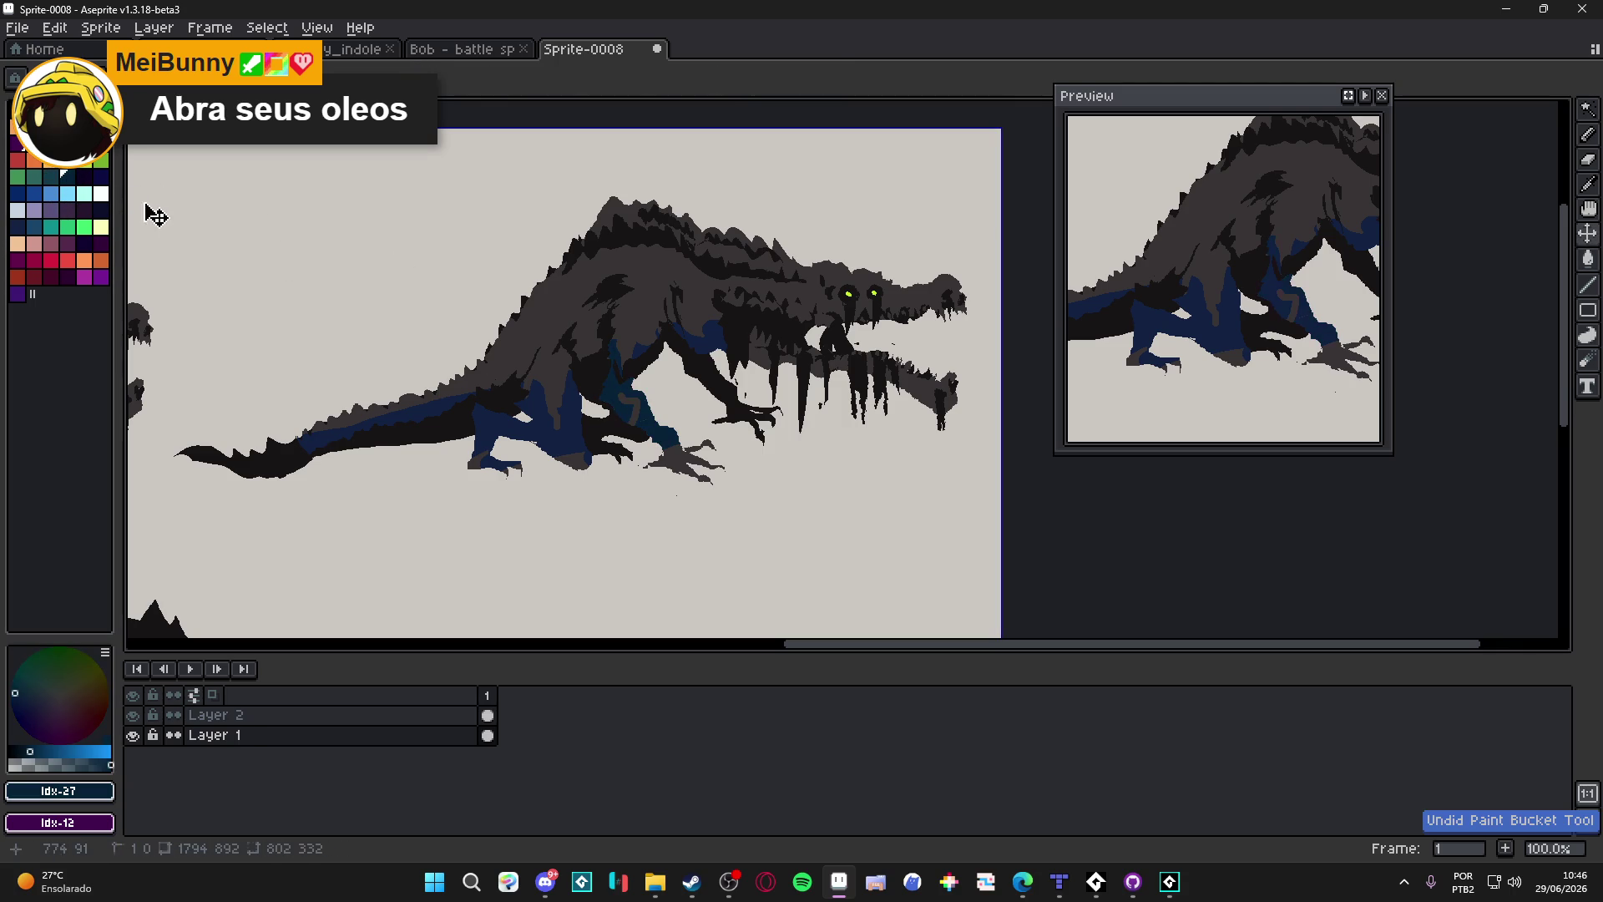
pyautogui.click(50, 176)
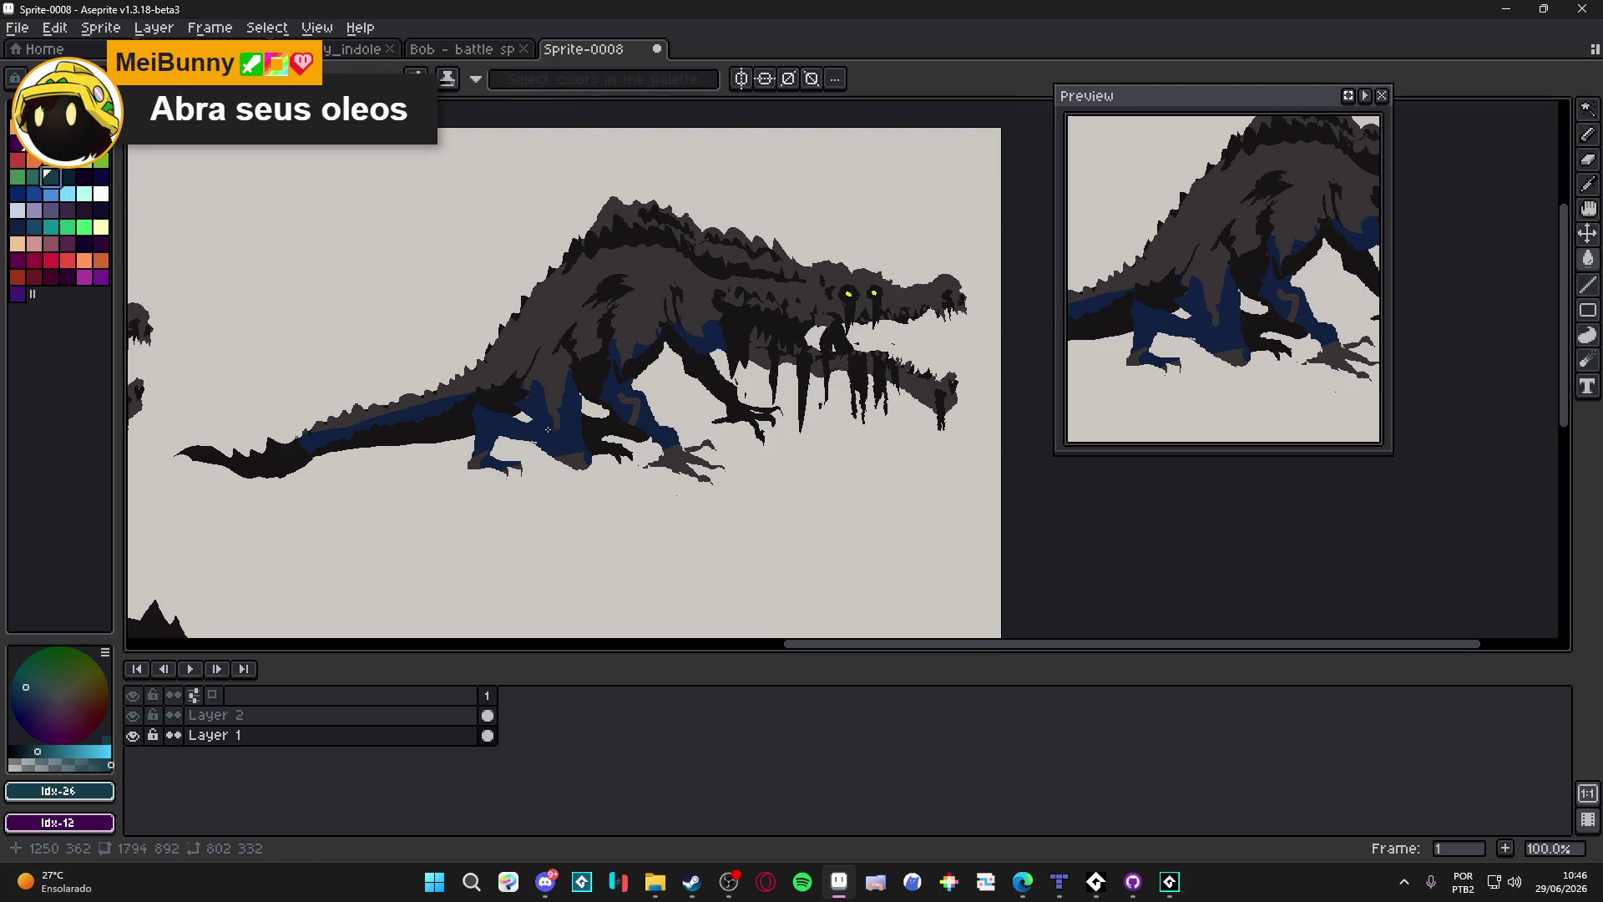
pyautogui.click(578, 390)
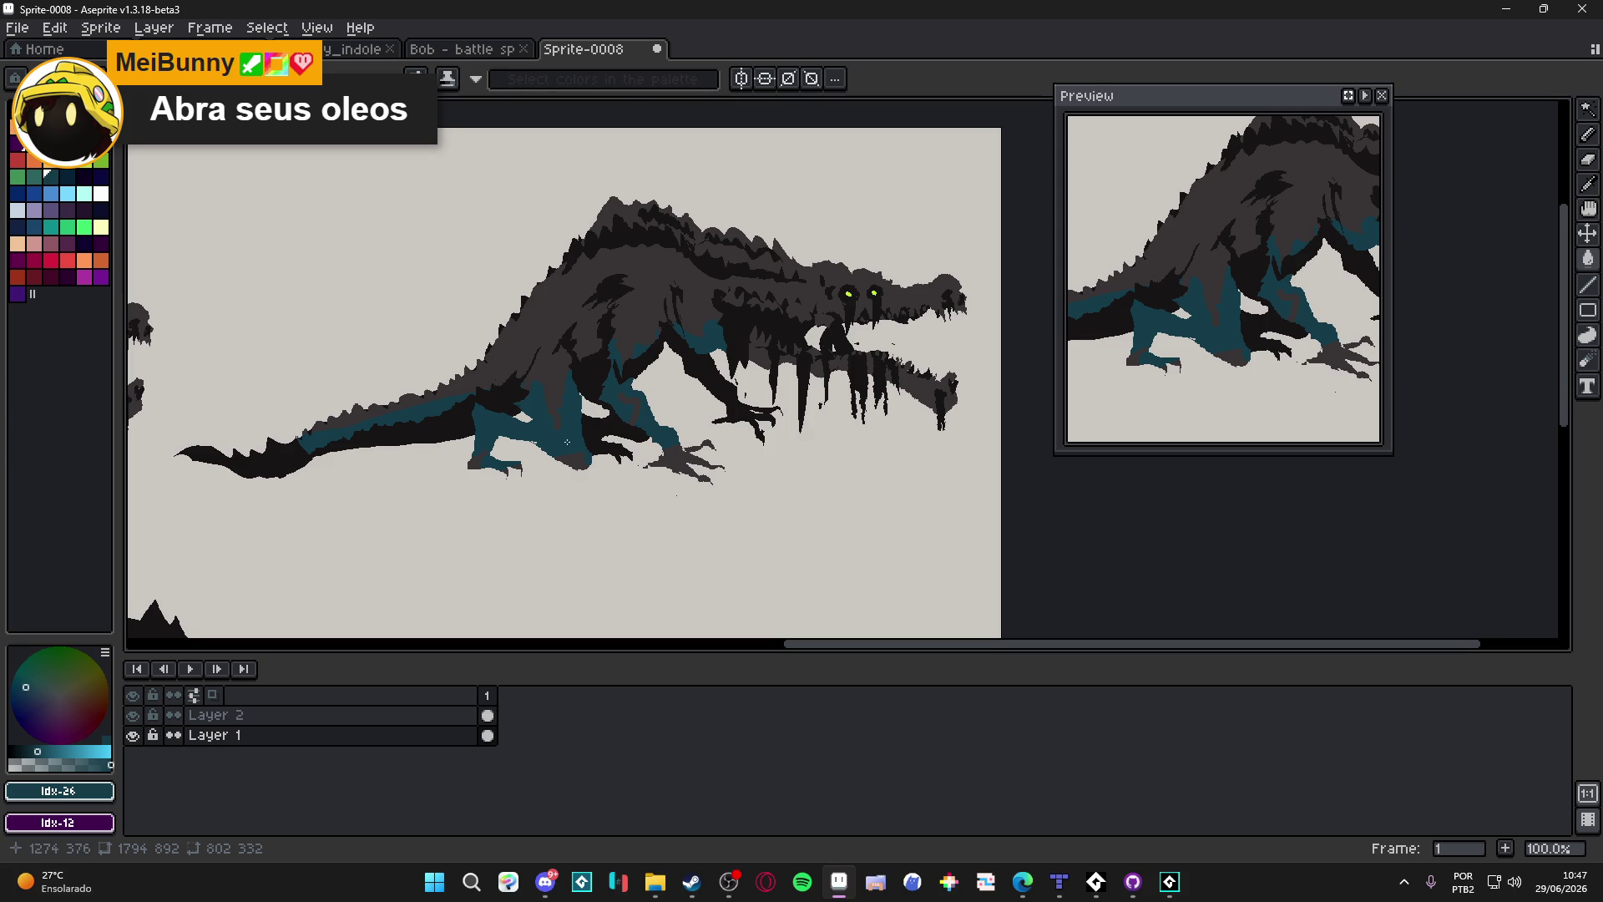
# Step: Try a teal fill on the grey body and undo it
pyautogui.scroll(1, 557, 407)
pyautogui.scroll(-1, 557, 408)
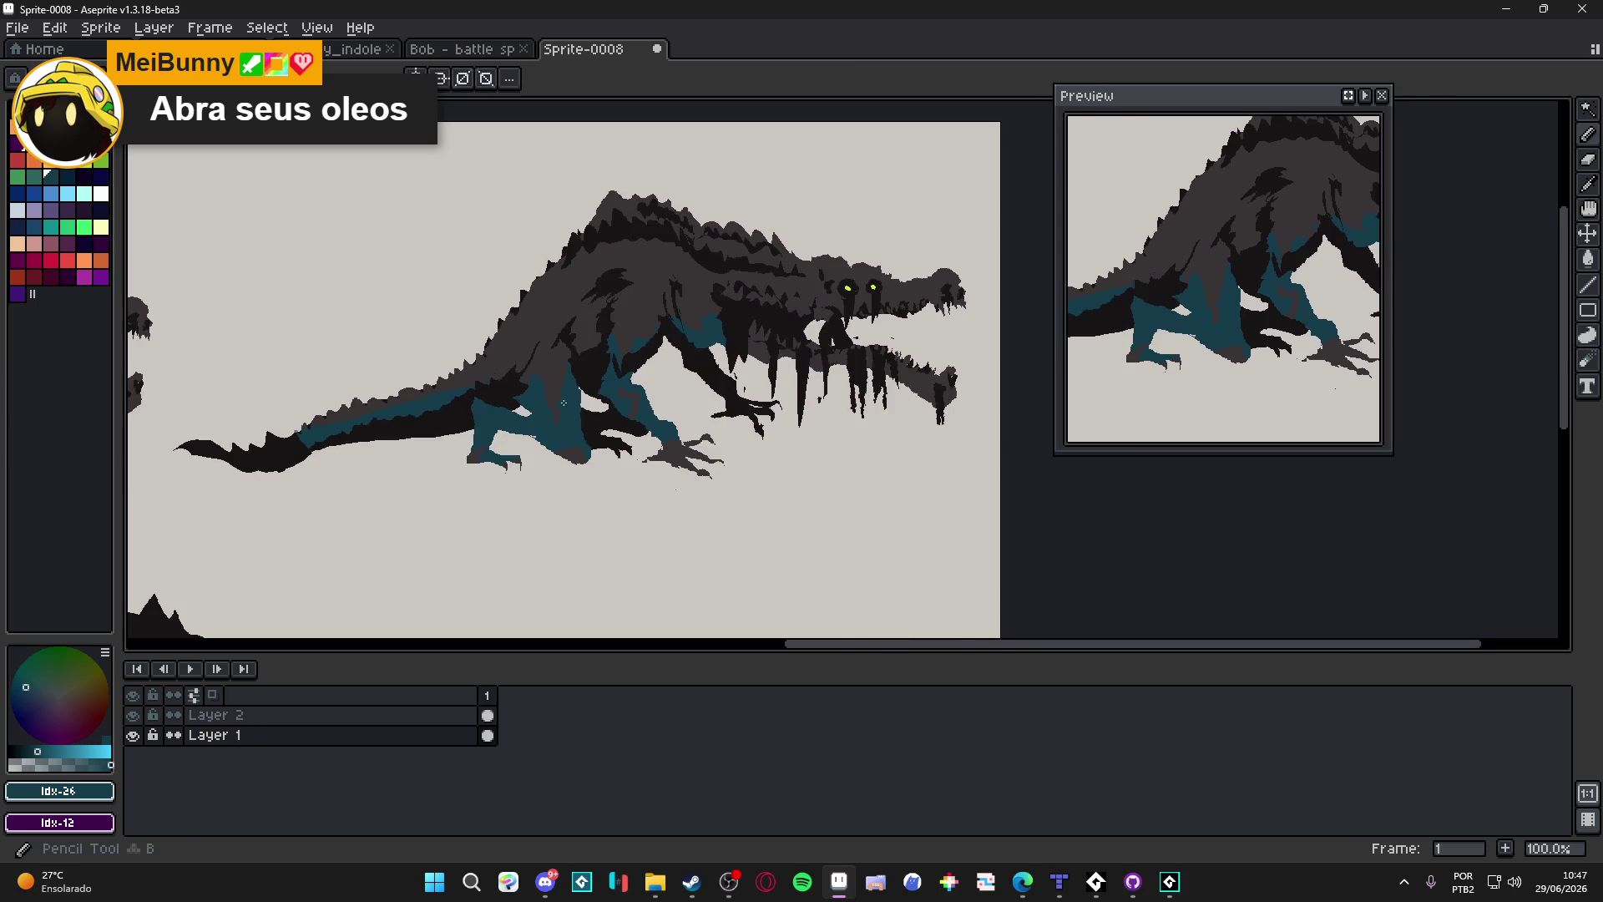
pyautogui.scroll(1, 758, 353)
pyautogui.press('w')
pyautogui.press('g')
pyautogui.click(789, 372)
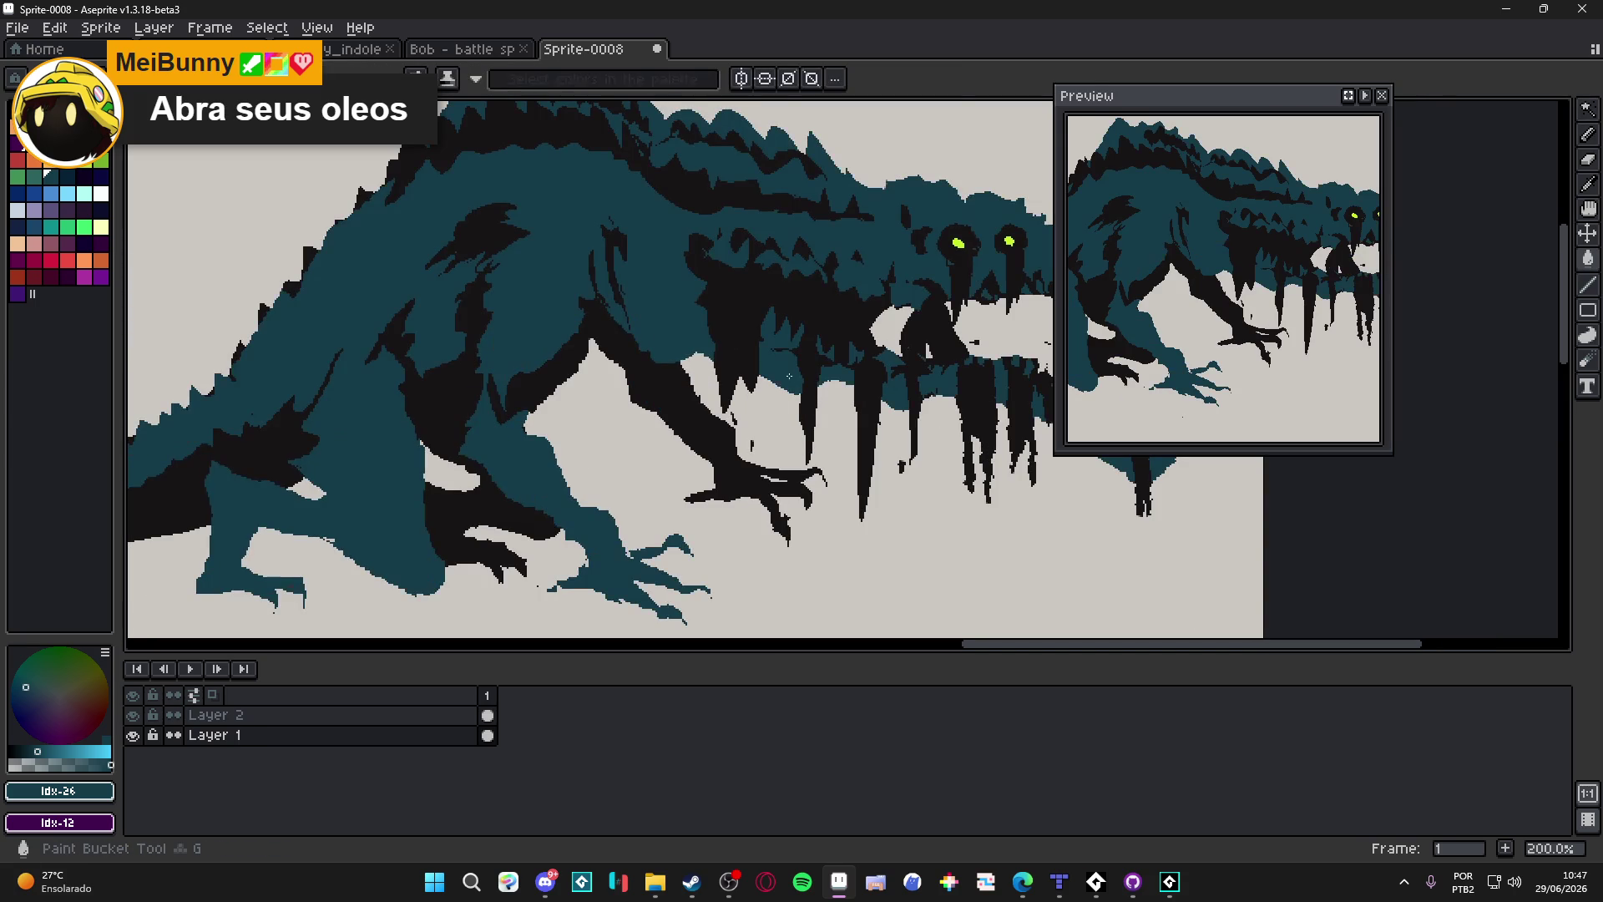
pyautogui.hotkey('ctrl', 'z')
# Step: Select the head's tooth regions by colour with the Magic Wand
pyautogui.scroll(-2, 783, 368)
pyautogui.scroll(1, 783, 367)
pyautogui.press('w')
pyautogui.click(781, 334)
pyautogui.keyDown('shift'); pyautogui.click(994, 268); pyautogui.keyUp('shift')
pyautogui.hotkey('ctrl', 'z')
pyautogui.click(781, 334)
pyautogui.keyDown('shift'); pyautogui.click(894, 368); pyautogui.keyUp('shift')
pyautogui.keyDown('shift'); pyautogui.click(839, 363); pyautogui.keyUp('shift')
pyautogui.keyDown('shift'); pyautogui.click(944, 367); pyautogui.keyUp('shift')
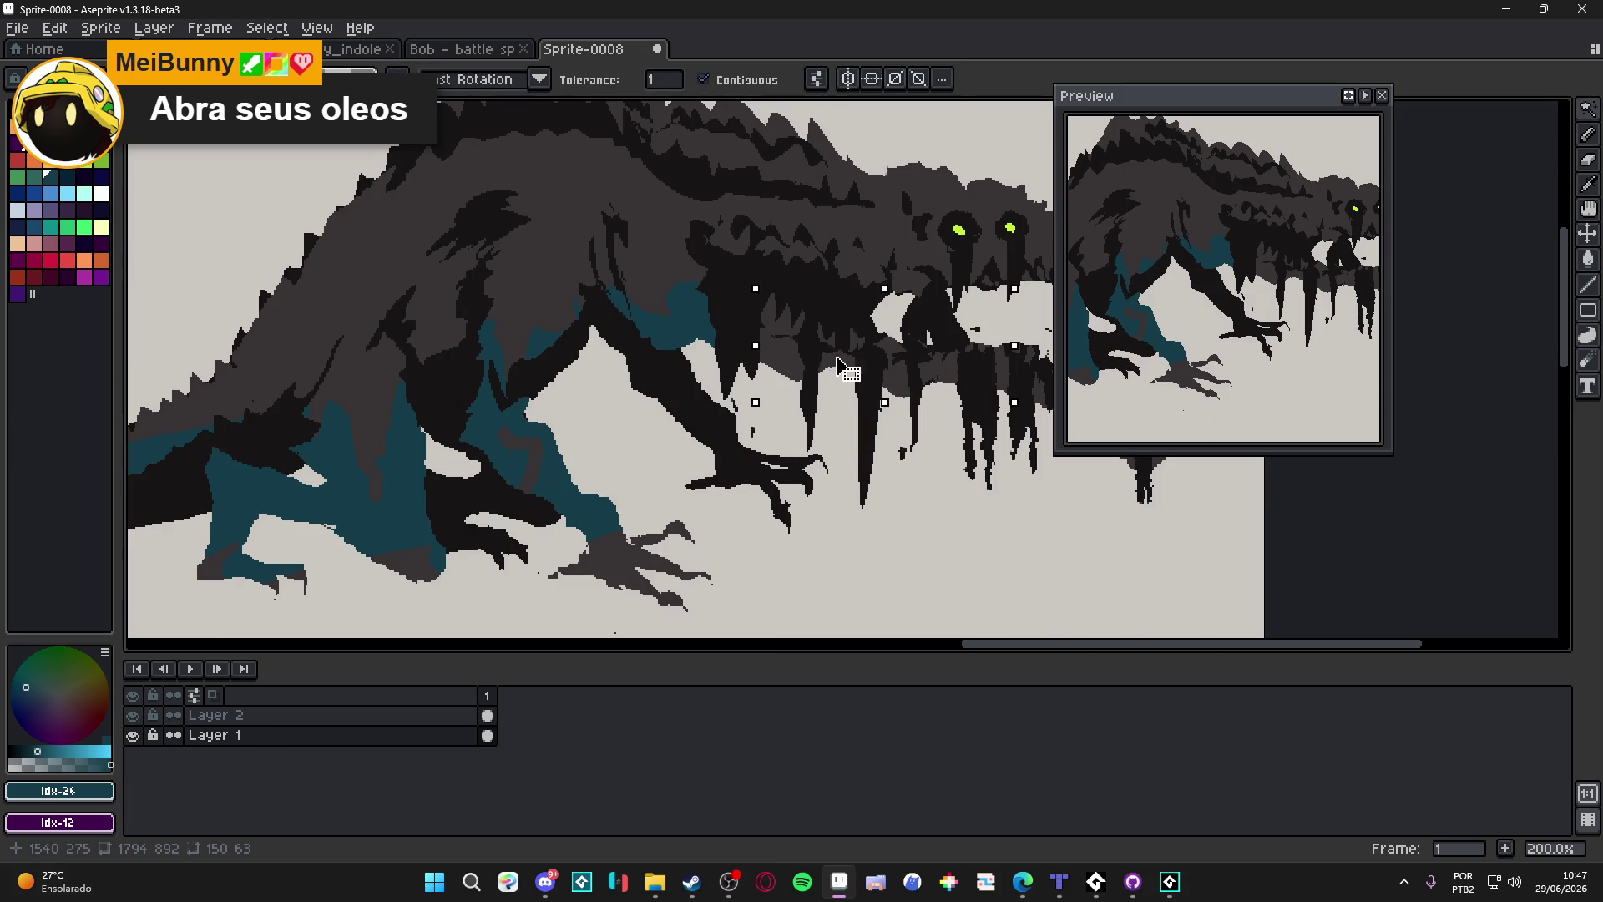
# Step: Fill the selected teeth with teal and clear the selection
pyautogui.press('f')
pyautogui.hotkey('ctrl', 'd')
pyautogui.scroll(-1, 797, 449)
pyautogui.scroll(3, 593, 378)
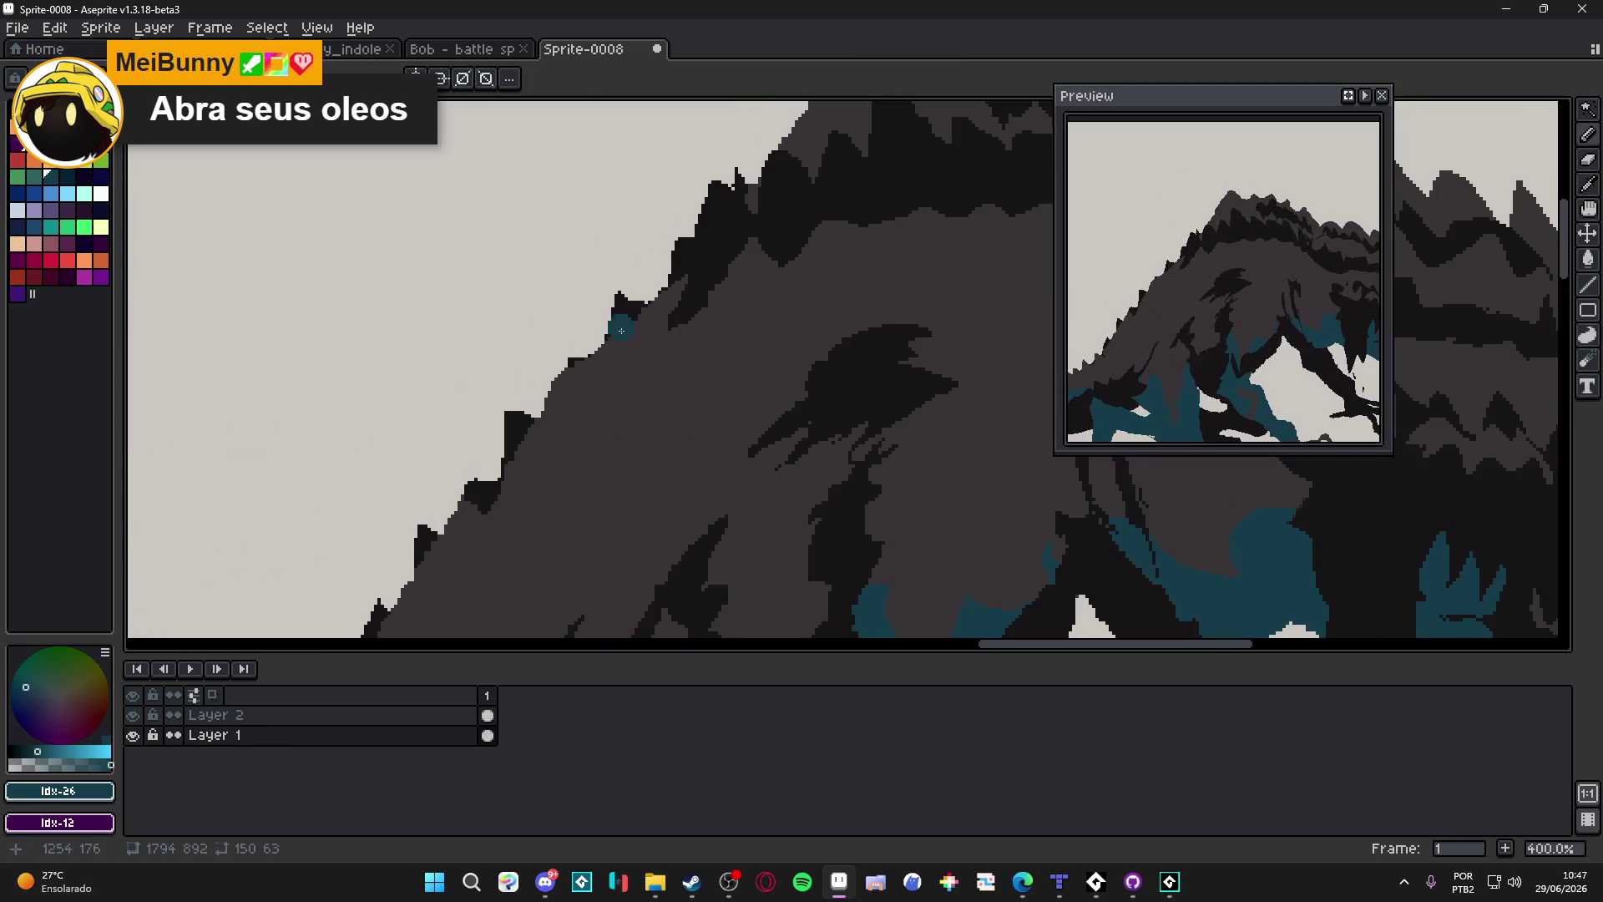
# Step: Draw a dark crease down the shoulder ridge with grey touch-ups, undoing the last grey stroke
pyautogui.keyDown('alt'); pyautogui.click(593, 378); pyautogui.keyUp('alt')
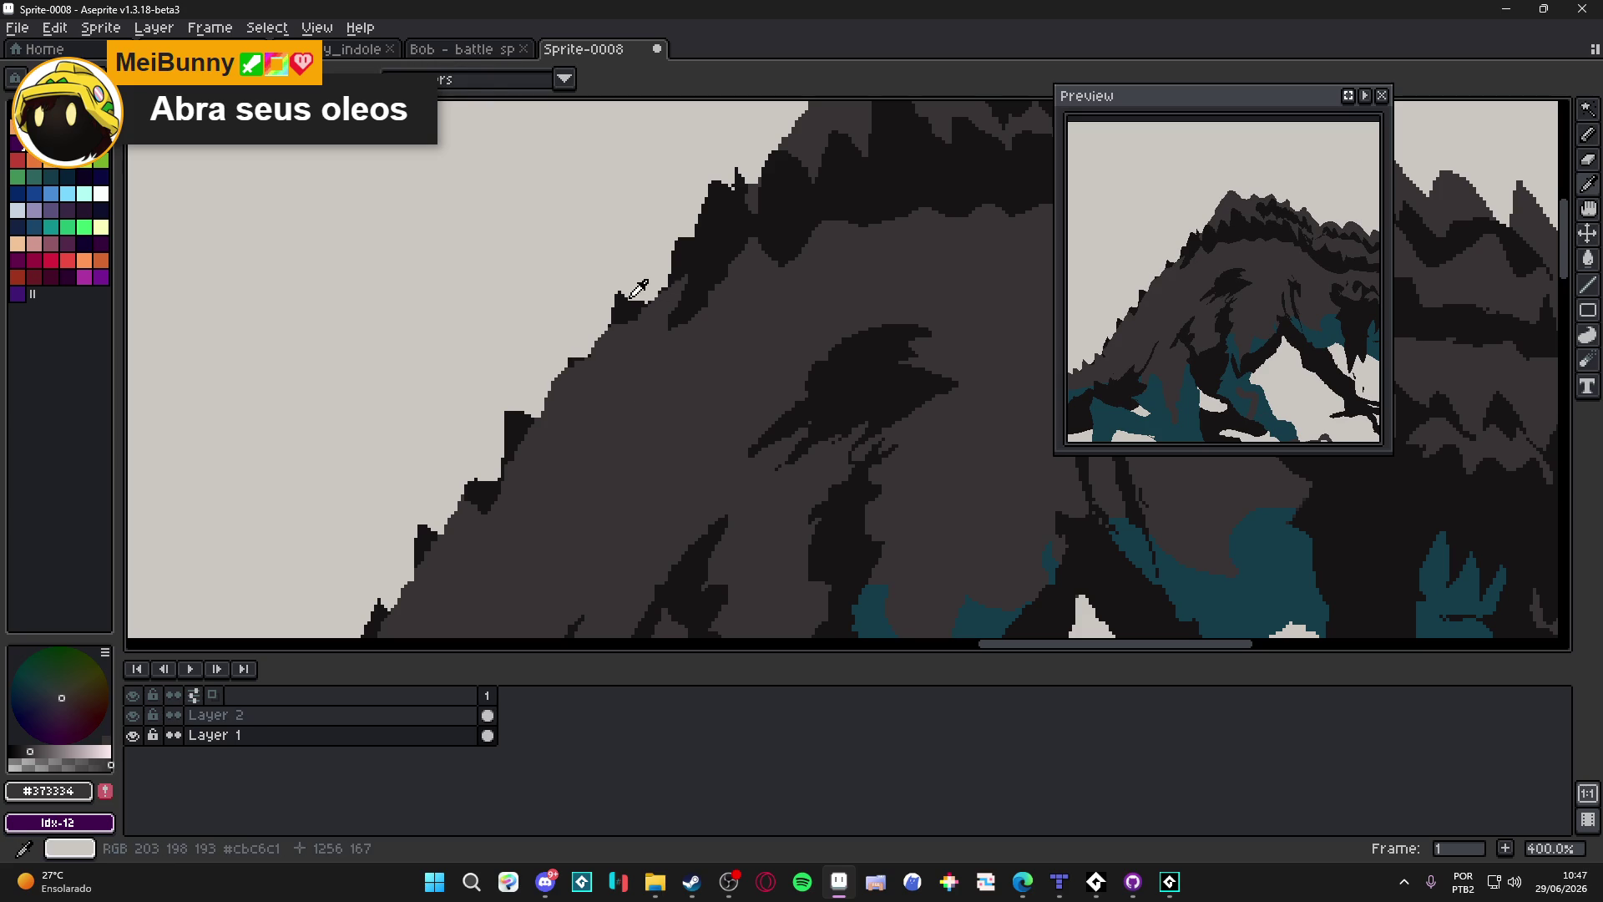
pyautogui.keyDown('alt'); pyautogui.click(578, 356); pyautogui.keyUp('alt')
pyautogui.keyDown('alt'); pyautogui.click(632, 311); pyautogui.keyUp('alt')
pyautogui.moveTo(584, 357); pyautogui.dragTo(616, 497)
pyautogui.keyDown('alt'); pyautogui.click(622, 401); pyautogui.keyUp('alt')
pyautogui.moveTo(596, 374); pyautogui.dragTo(619, 444)
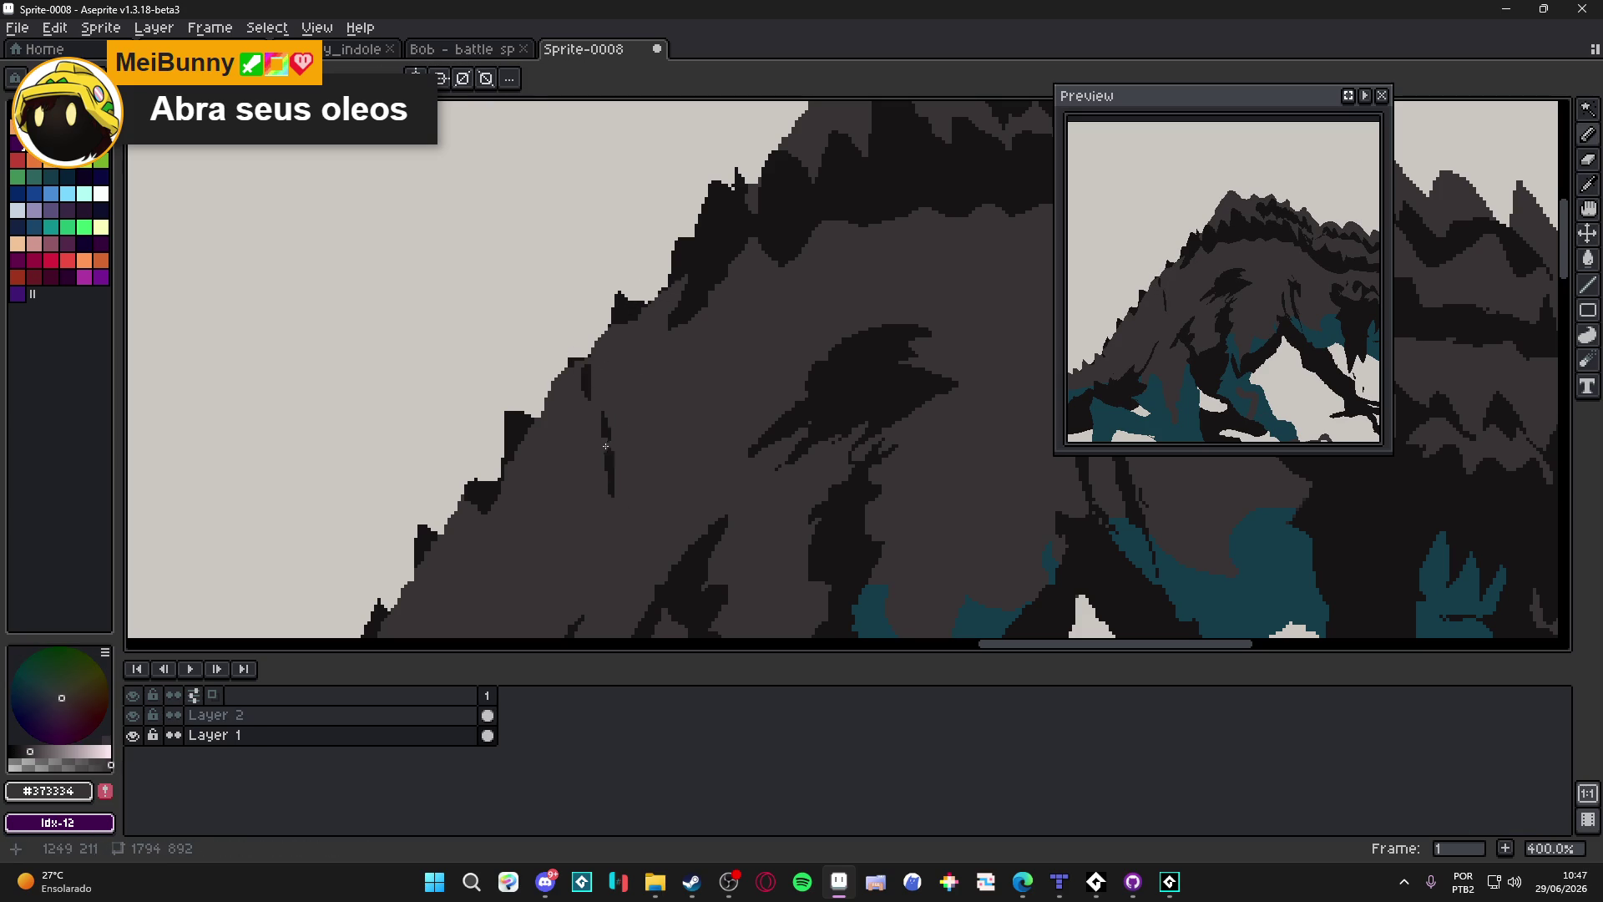
pyautogui.keyDown('alt'); pyautogui.click(606, 447); pyautogui.keyUp('alt')
pyautogui.moveTo(583, 392)
pyautogui.mouseDown()
pyautogui.moveTo(608, 472)
pyautogui.moveTo(595, 343)
pyautogui.mouseUp()
pyautogui.keyDown('alt'); pyautogui.click(598, 368); pyautogui.keyUp('alt')
pyautogui.scroll(-3, 625, 508)
pyautogui.keyDown('alt'); pyautogui.click(594, 367); pyautogui.keyUp('alt')
pyautogui.keyDown('alt'); pyautogui.click(613, 502); pyautogui.keyUp('alt')
pyautogui.scroll(-3, 612, 454)
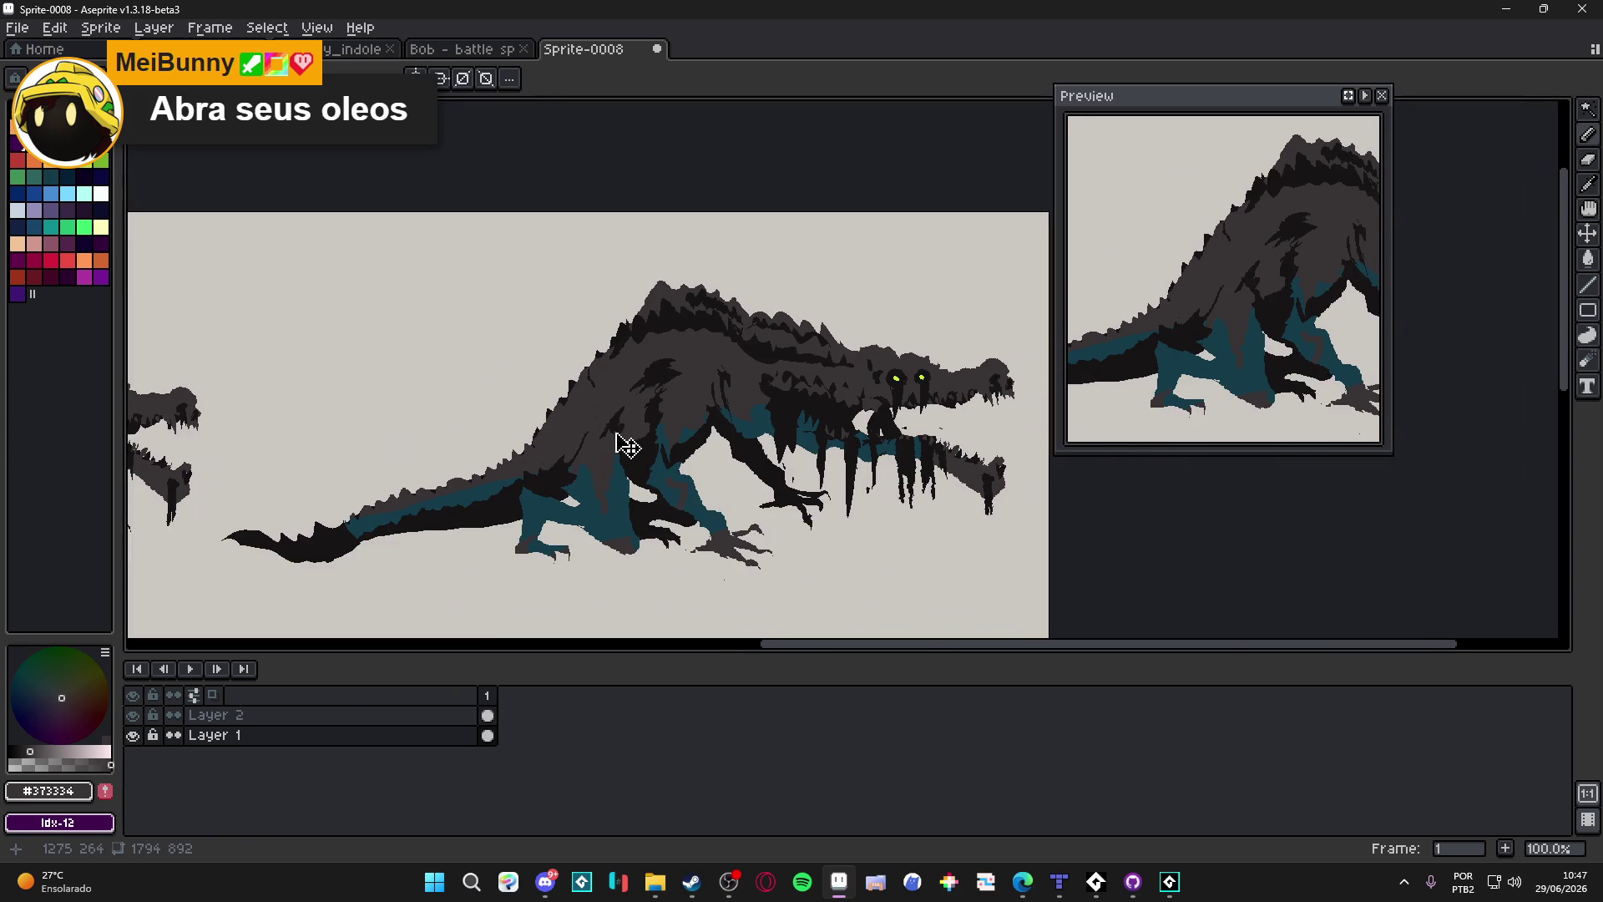
pyautogui.hotkey('ctrl', 'z')
pyautogui.scroll(4, 614, 406)
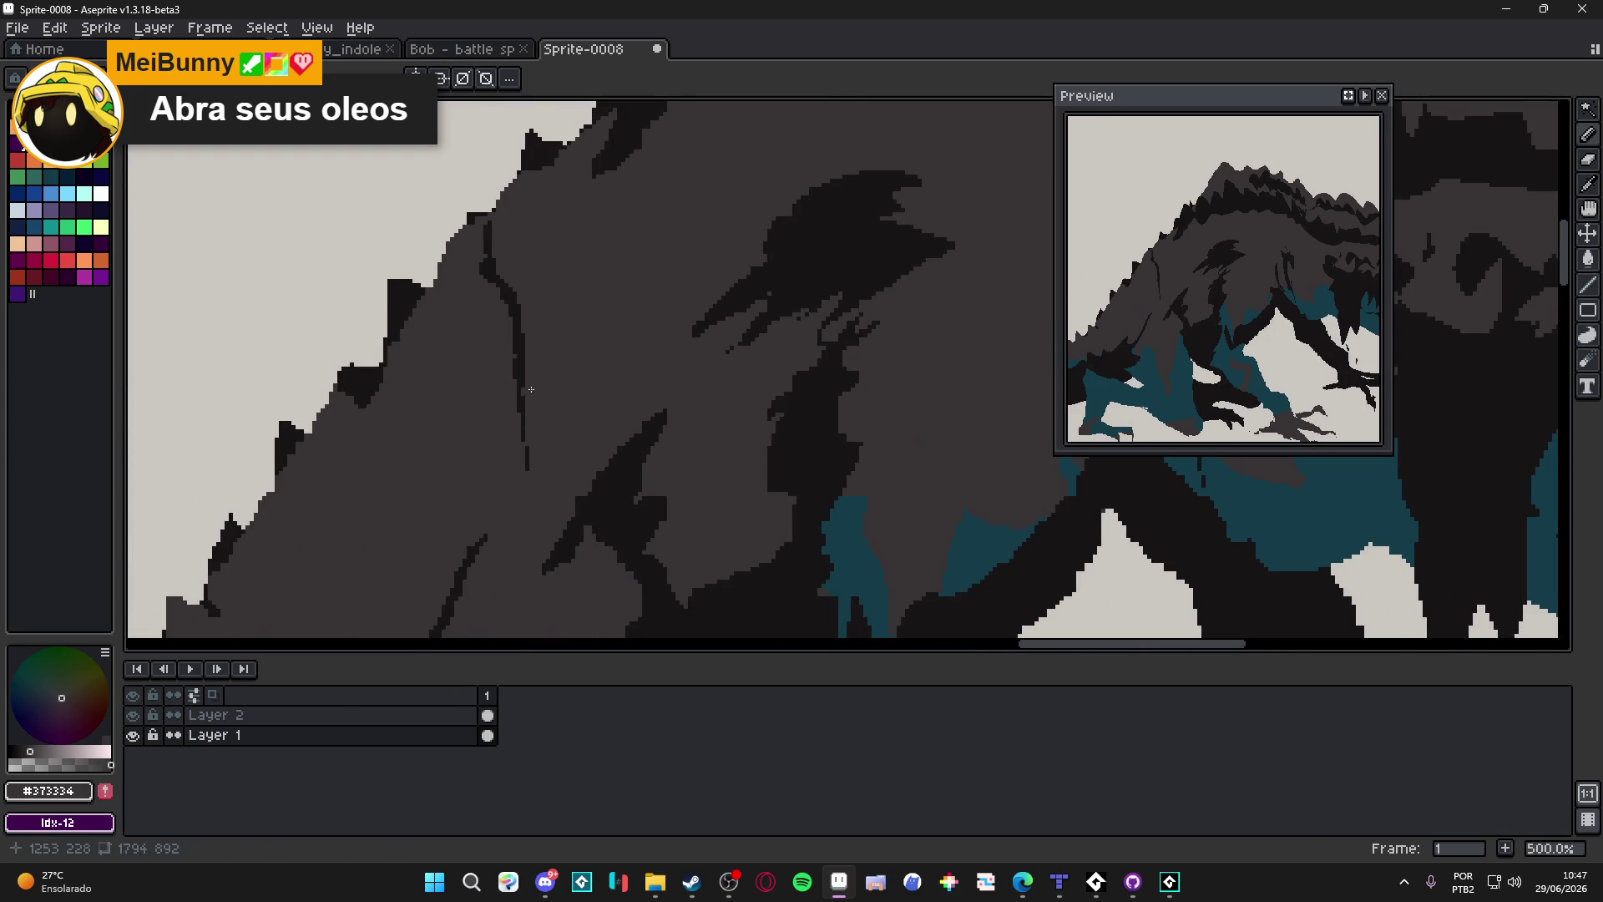
# Step: Sample #171516 and extend the crease downward with a hook and up the shoulder
pyautogui.keyDown('alt'); pyautogui.click(524, 416); pyautogui.keyUp('alt')
pyautogui.moveTo(528, 471)
pyautogui.mouseDown()
pyautogui.moveTo(535, 501)
pyautogui.moveTo(552, 469)
pyautogui.mouseUp()
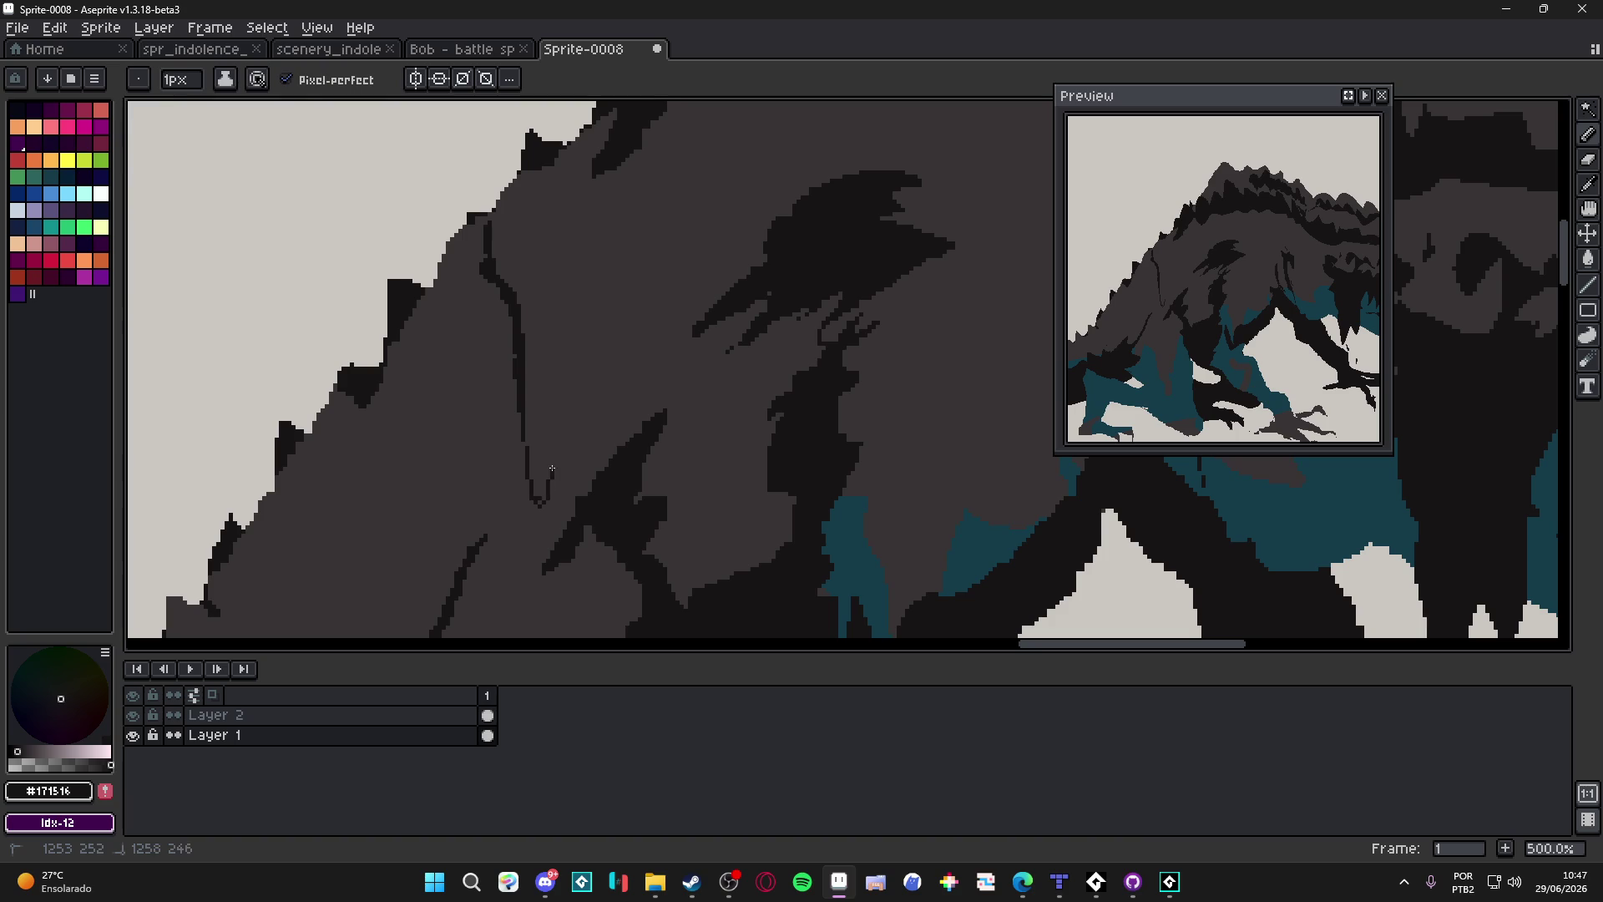
pyautogui.moveTo(582, 398); pyautogui.dragTo(611, 255)
pyautogui.scroll(-5, 611, 254)
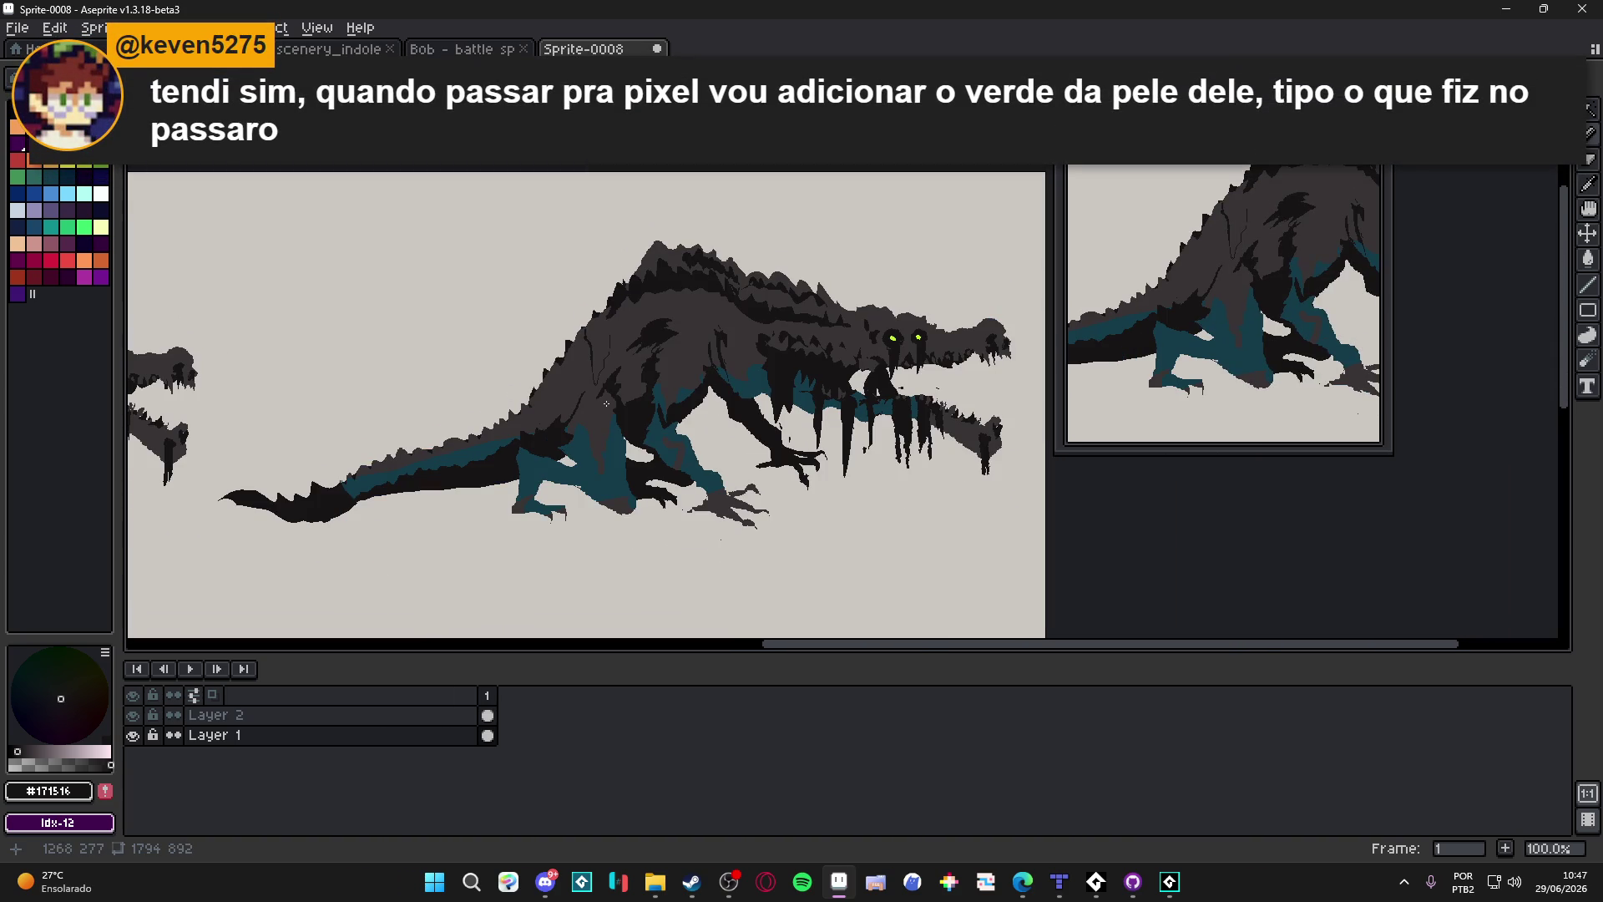
# Step: Close Sprite-0008 choosing Don't Save, then close the Bob battle sprite file
pyautogui.scroll(-2, 710, 377)
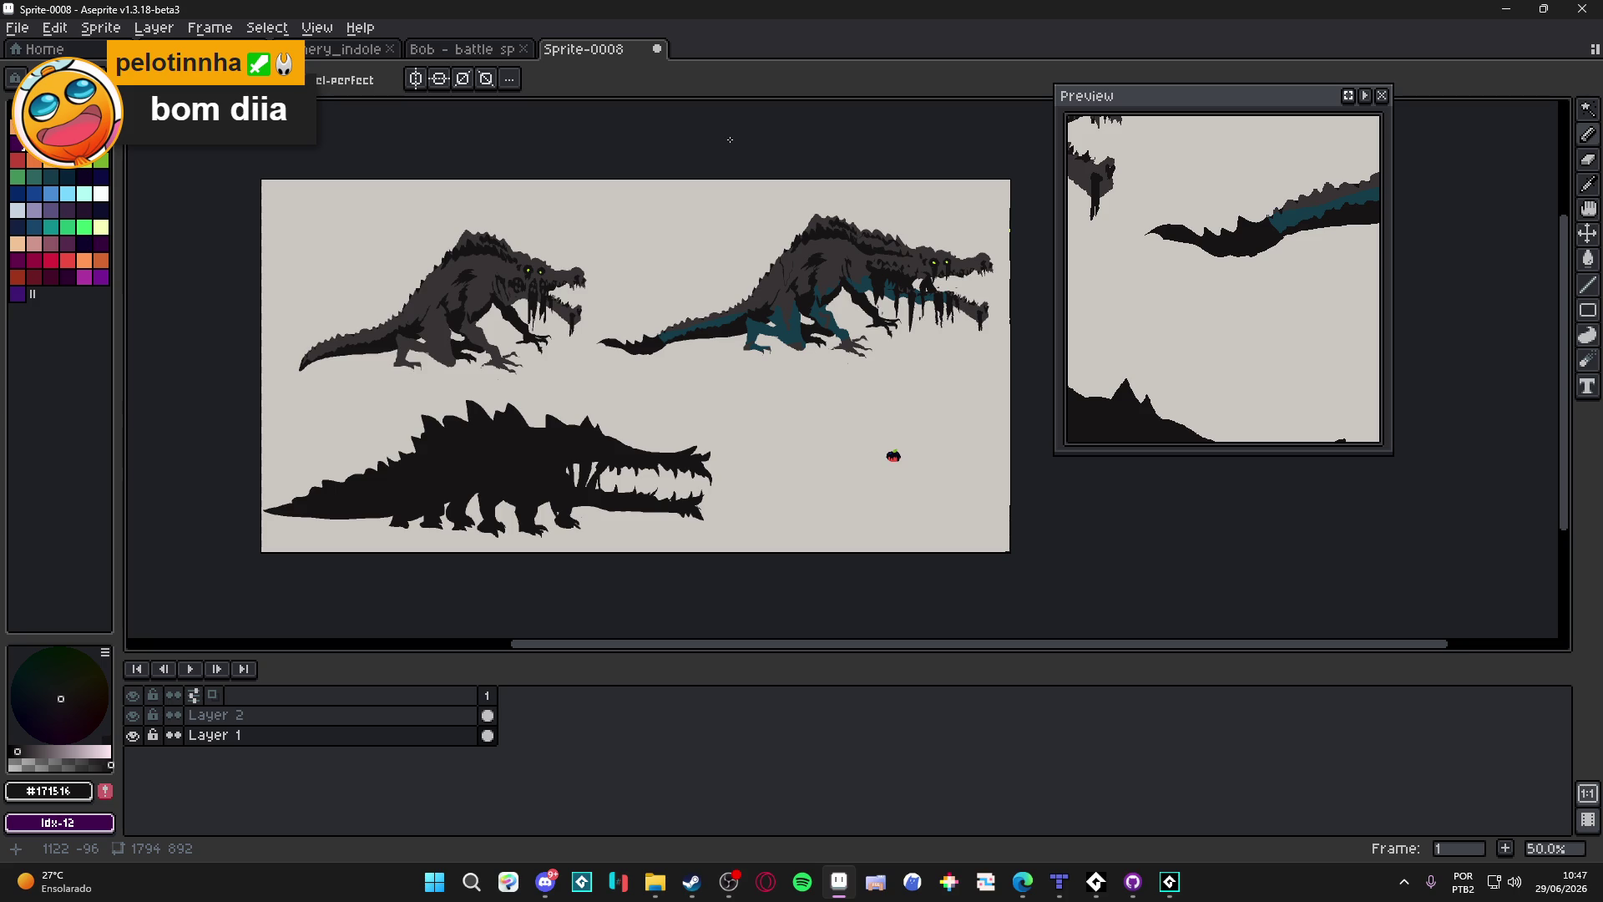
pyautogui.scroll(2, 918, 262)
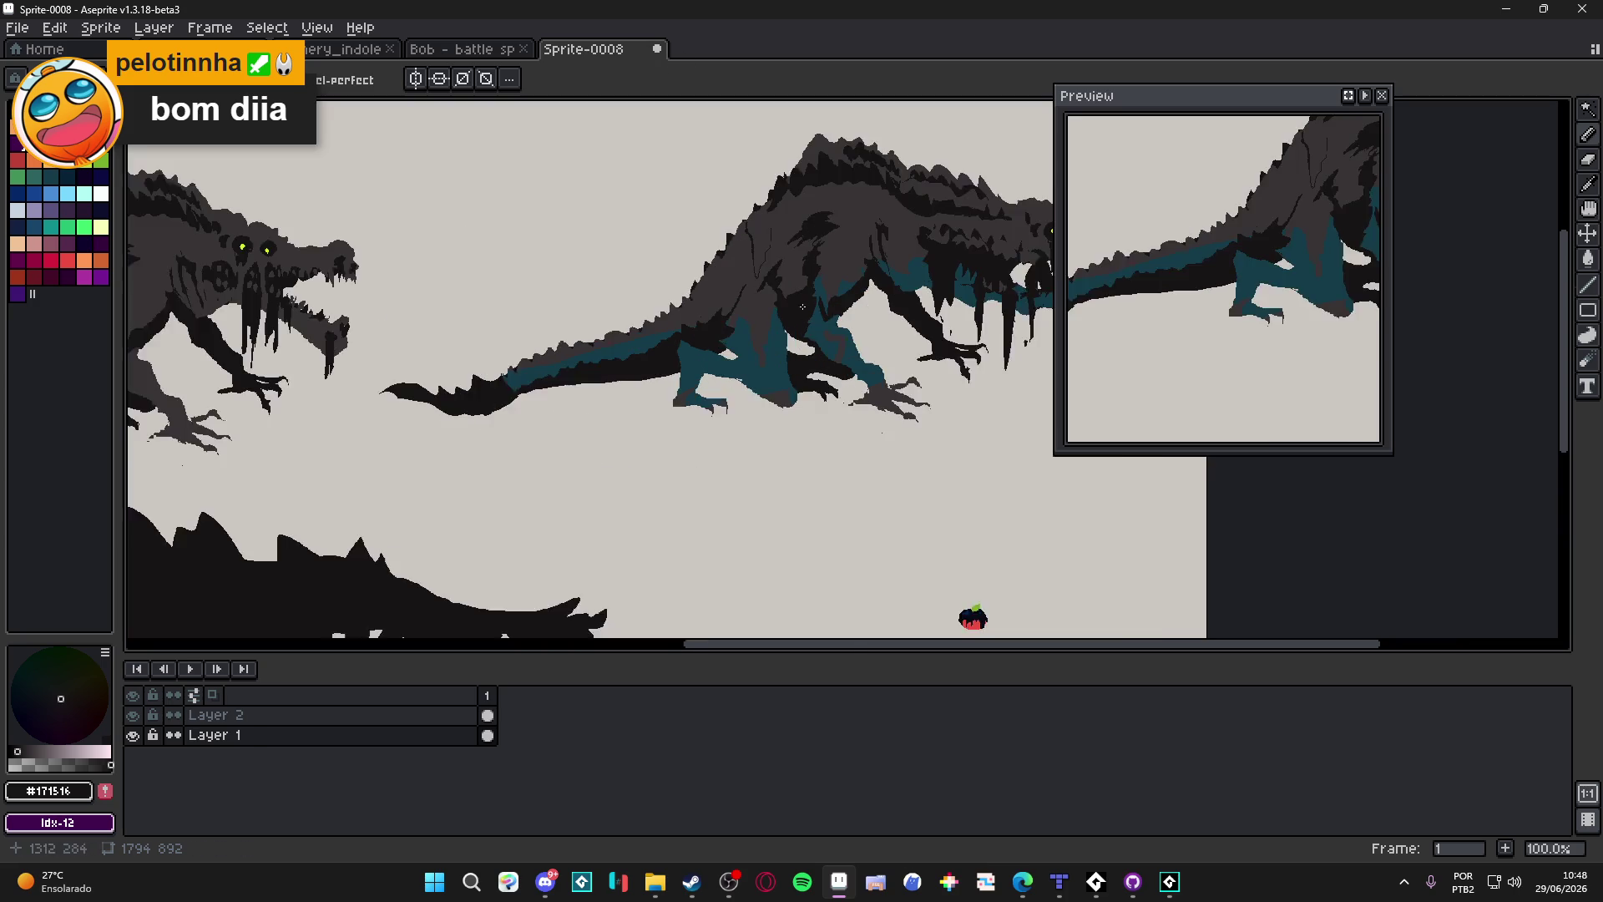
pyautogui.scroll(-2, 651, 373)
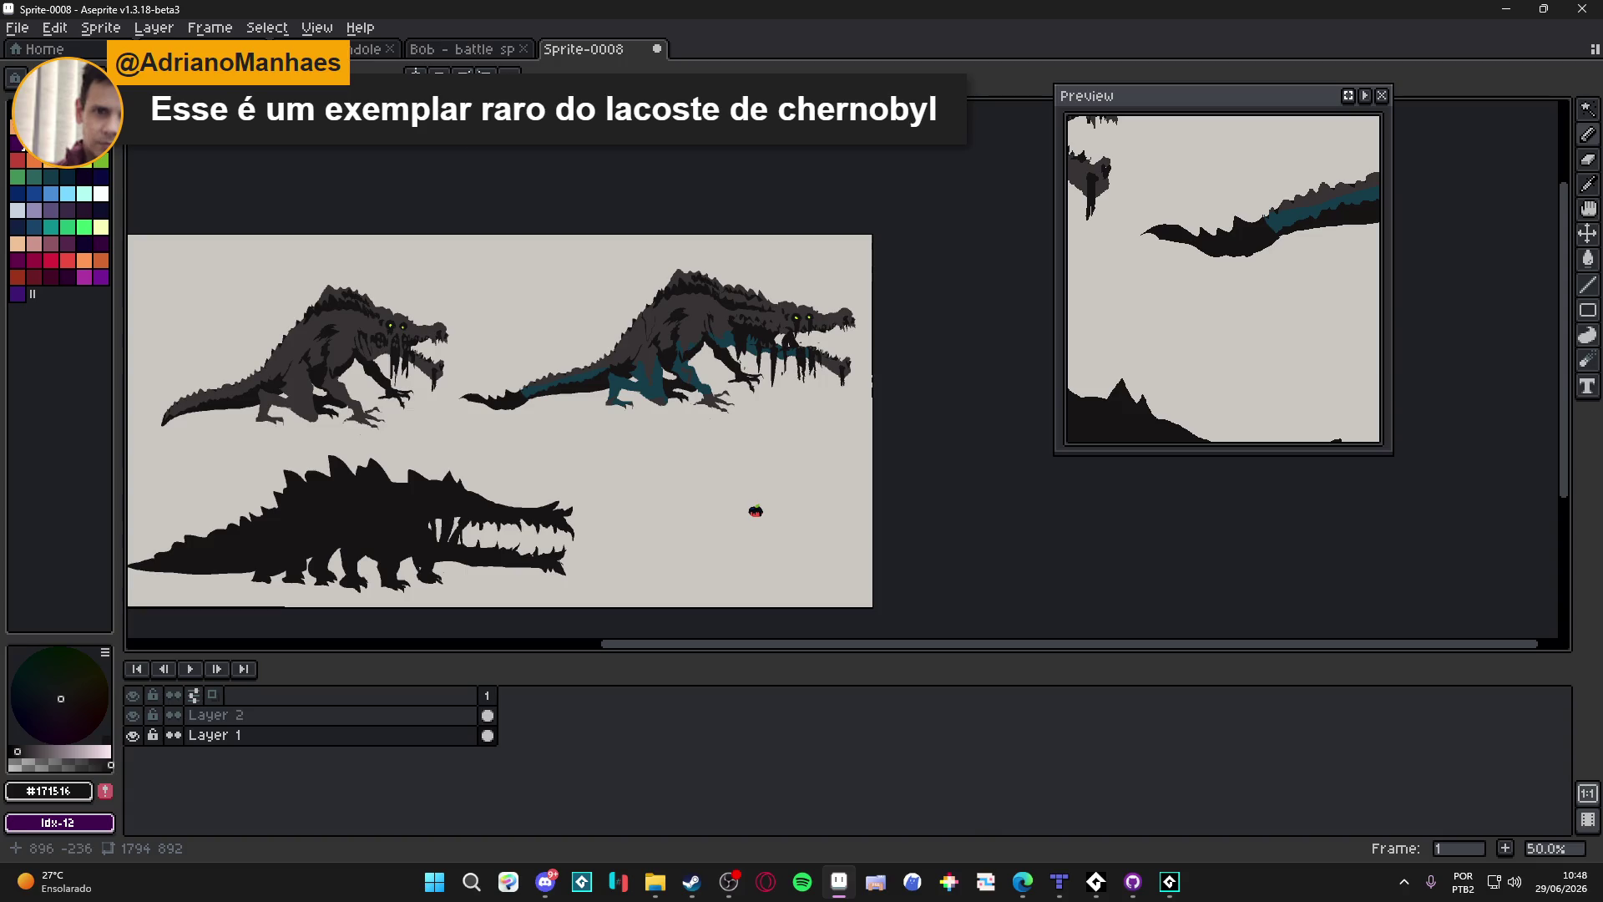
pyautogui.click(657, 48)
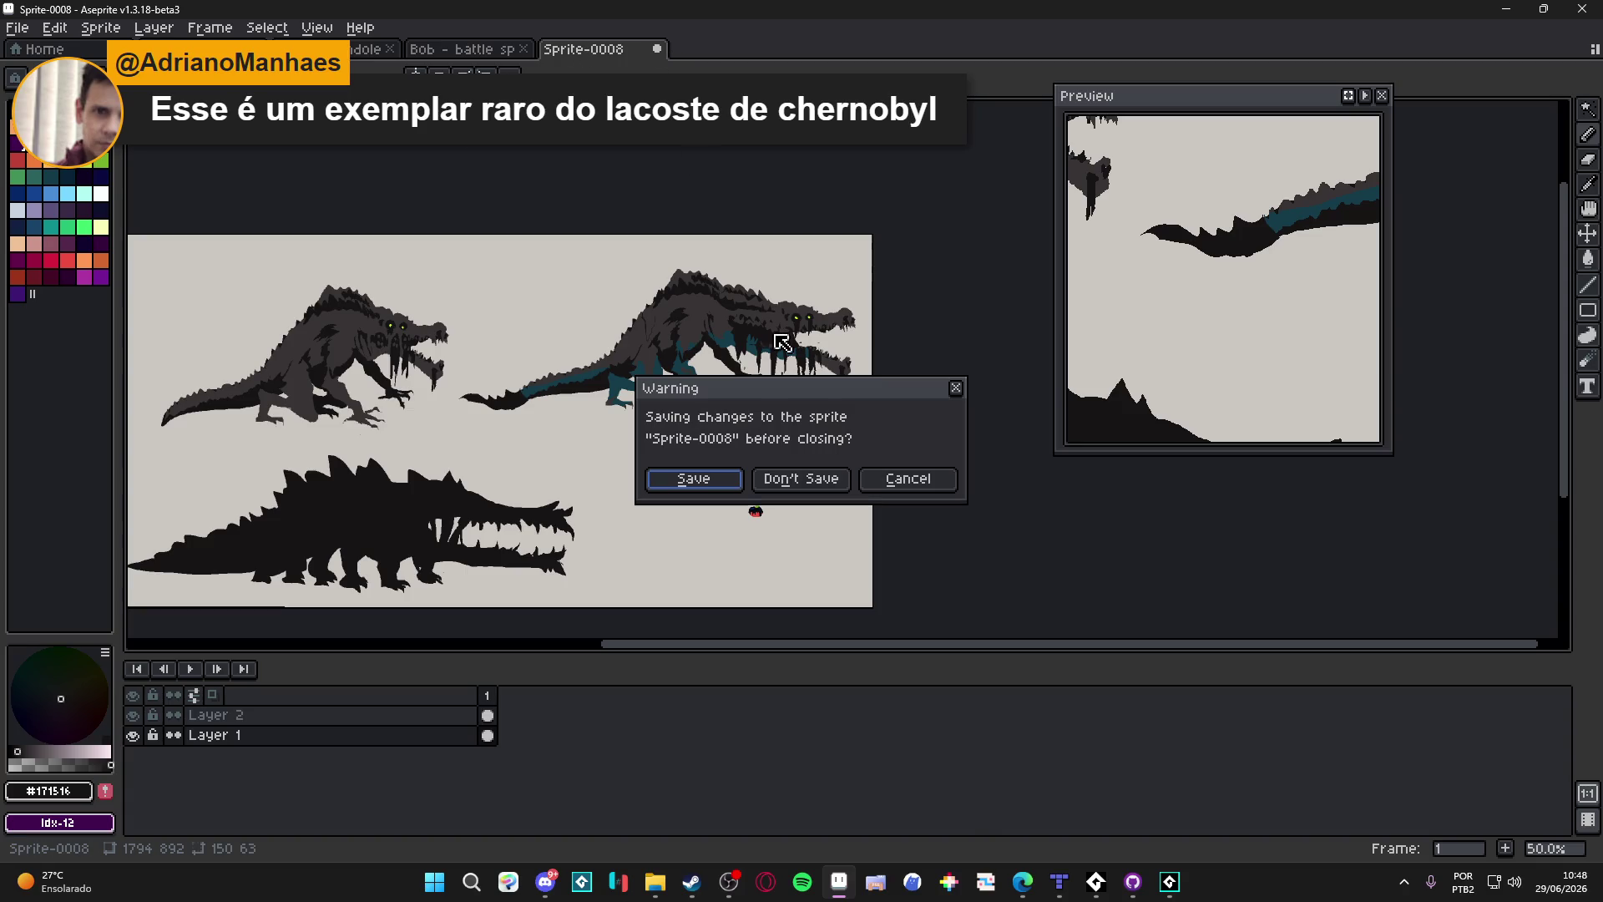
pyautogui.click(814, 488)
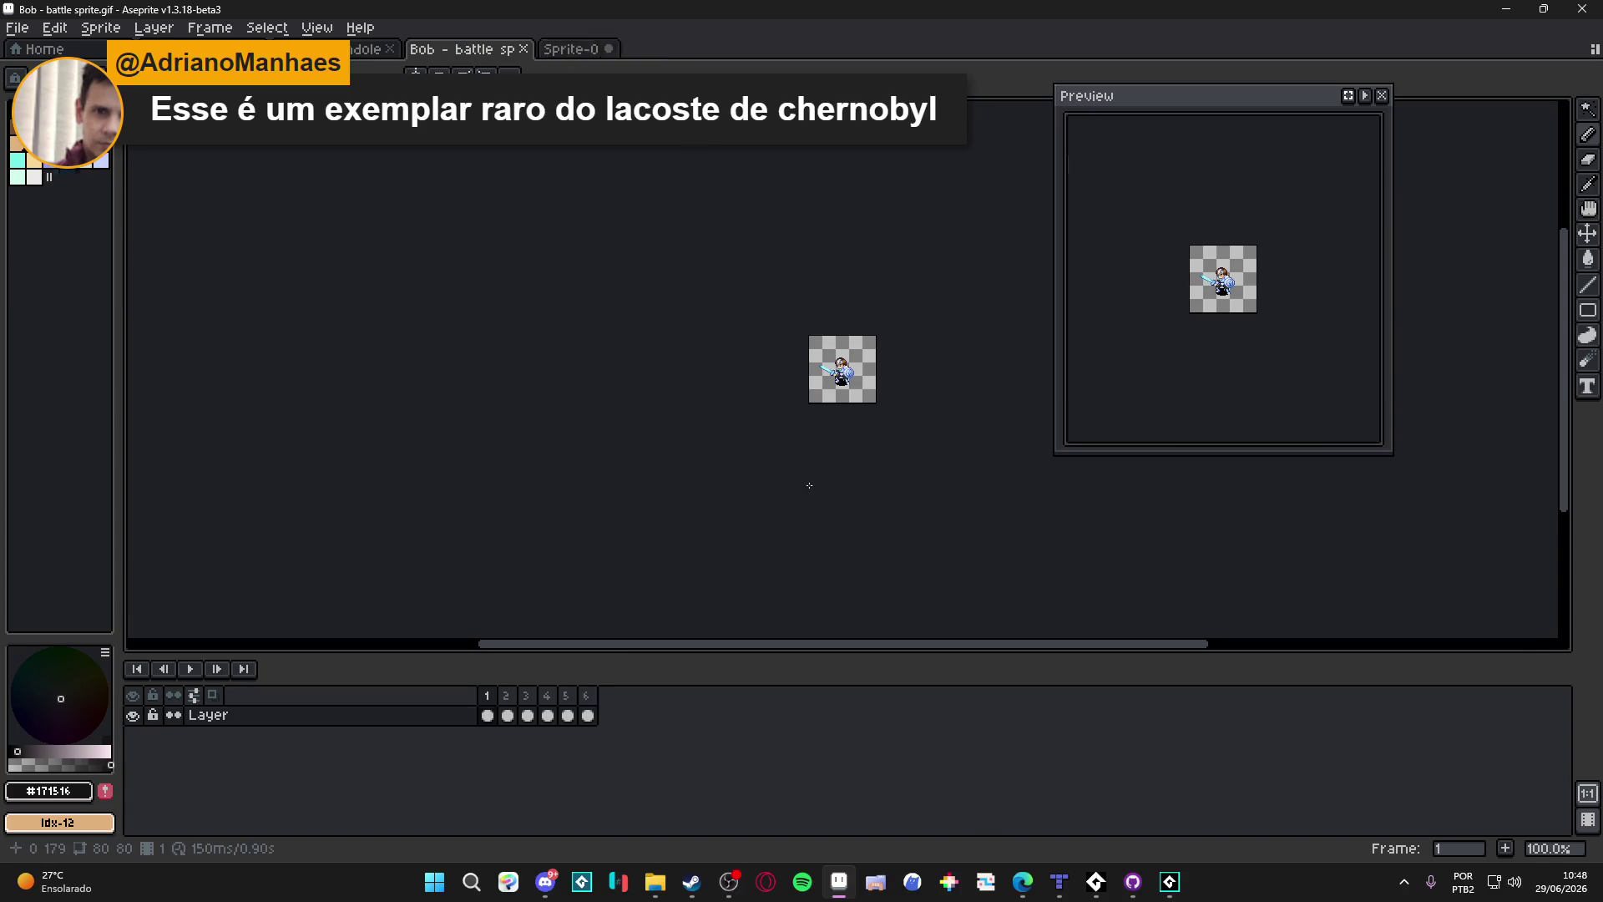
pyautogui.click(526, 50)
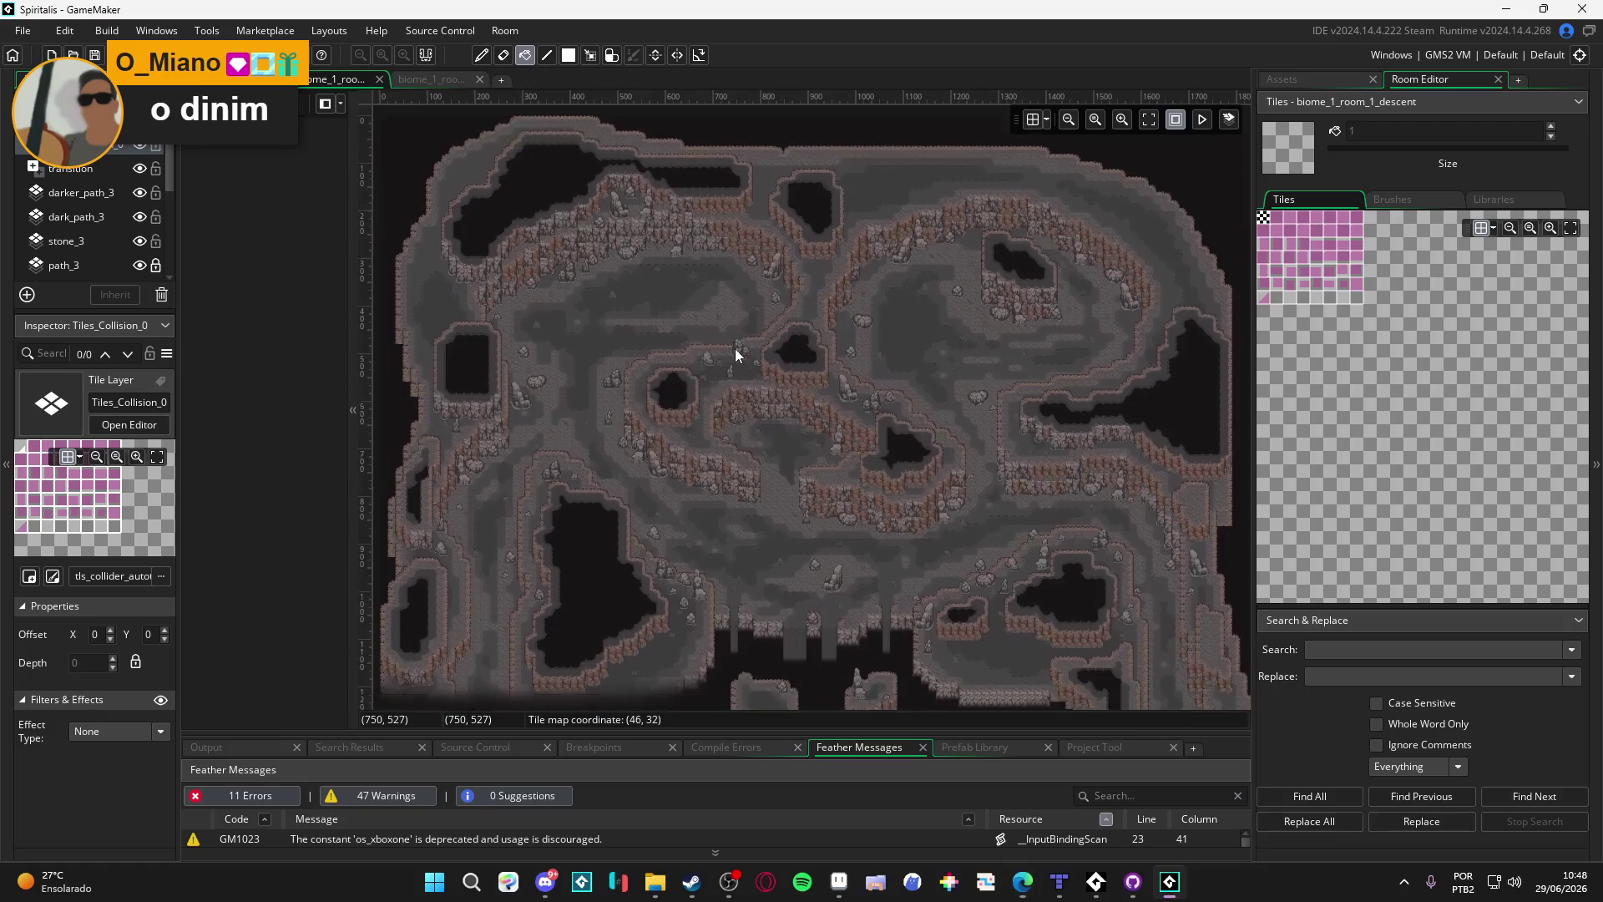
# Step: Zoom and pan the room view to re-centre it on the cave map
pyautogui.scroll(-5, 768, 436)
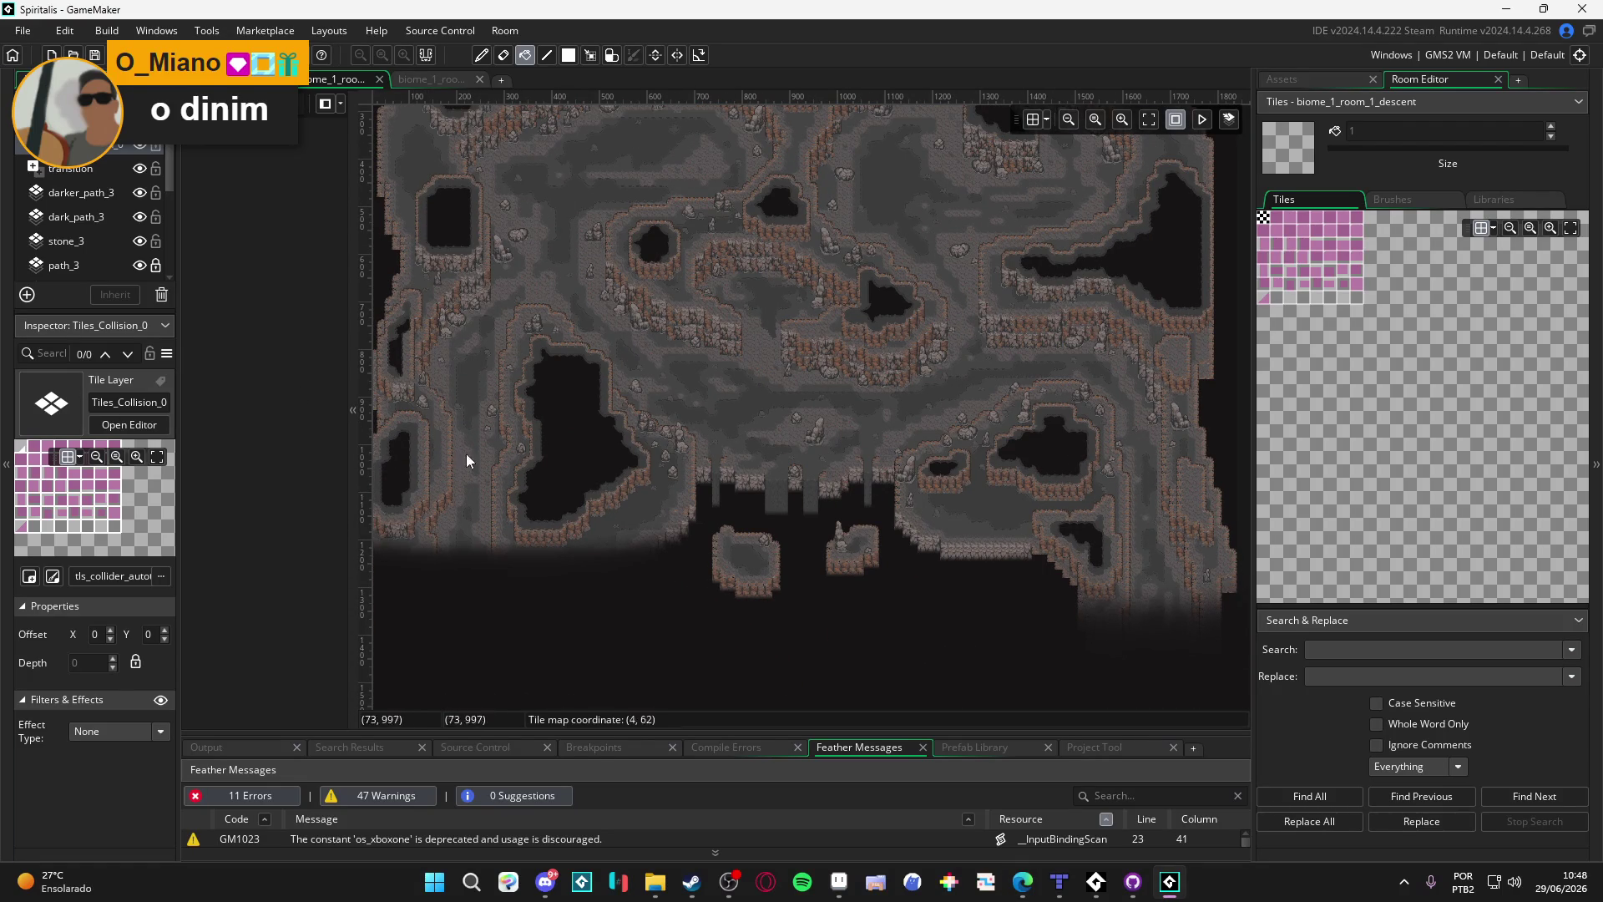
pyautogui.scroll(2, 734, 498)
pyautogui.moveTo(733, 497); pyautogui.dragTo(763, 384)
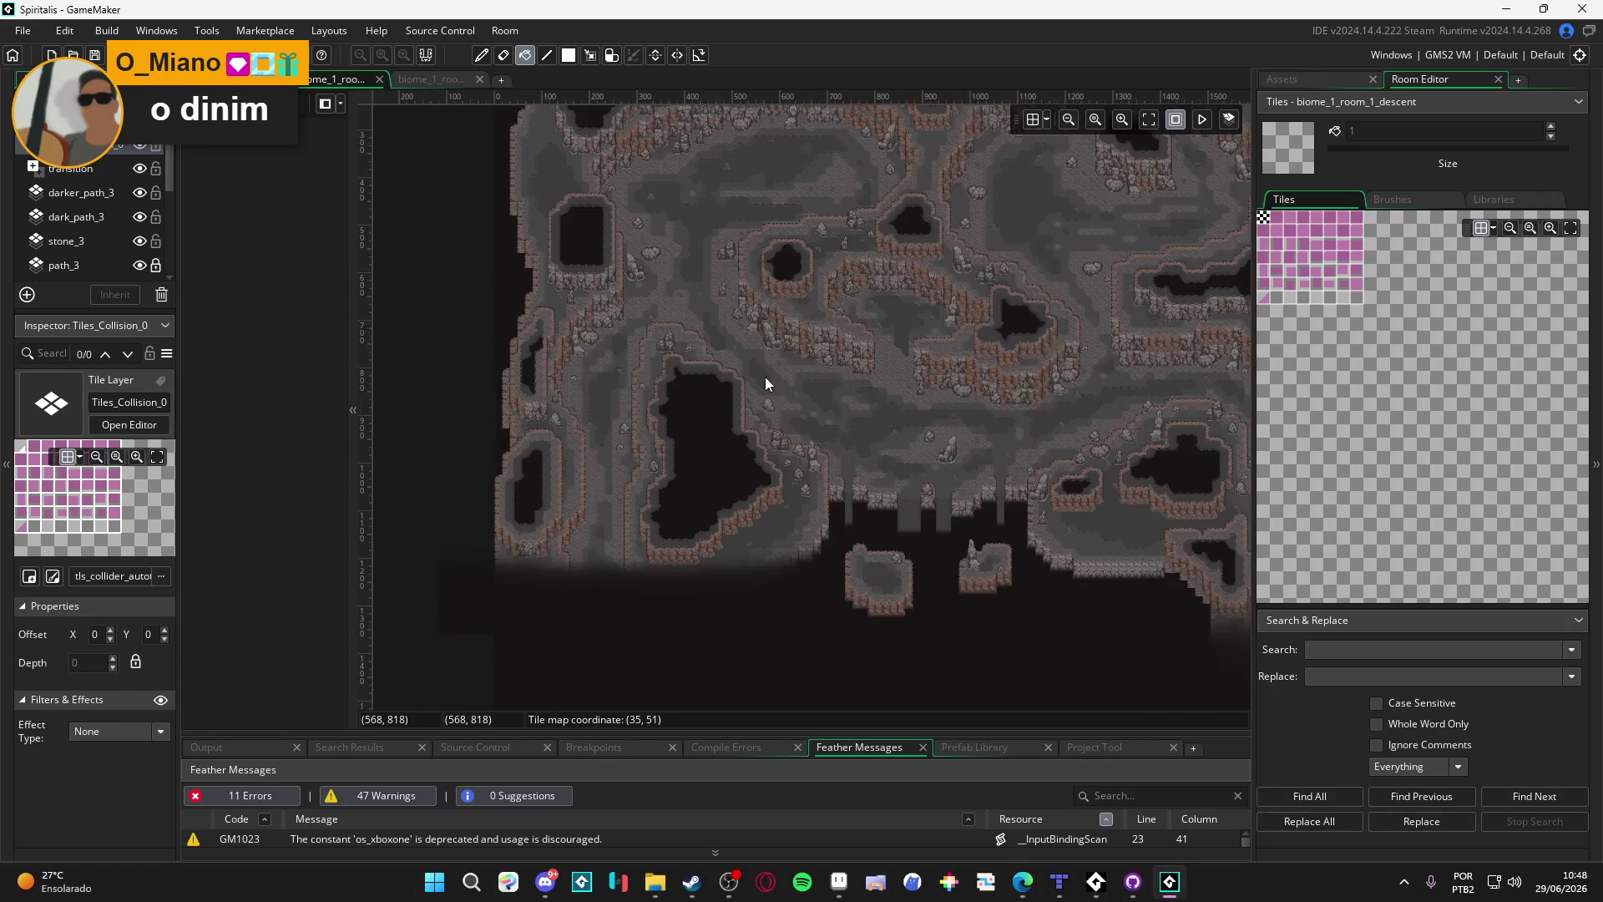
pyautogui.moveTo(949, 290)
pyautogui.mouseDown()
pyautogui.moveTo(857, 380)
pyautogui.moveTo(864, 413)
pyautogui.mouseUp()
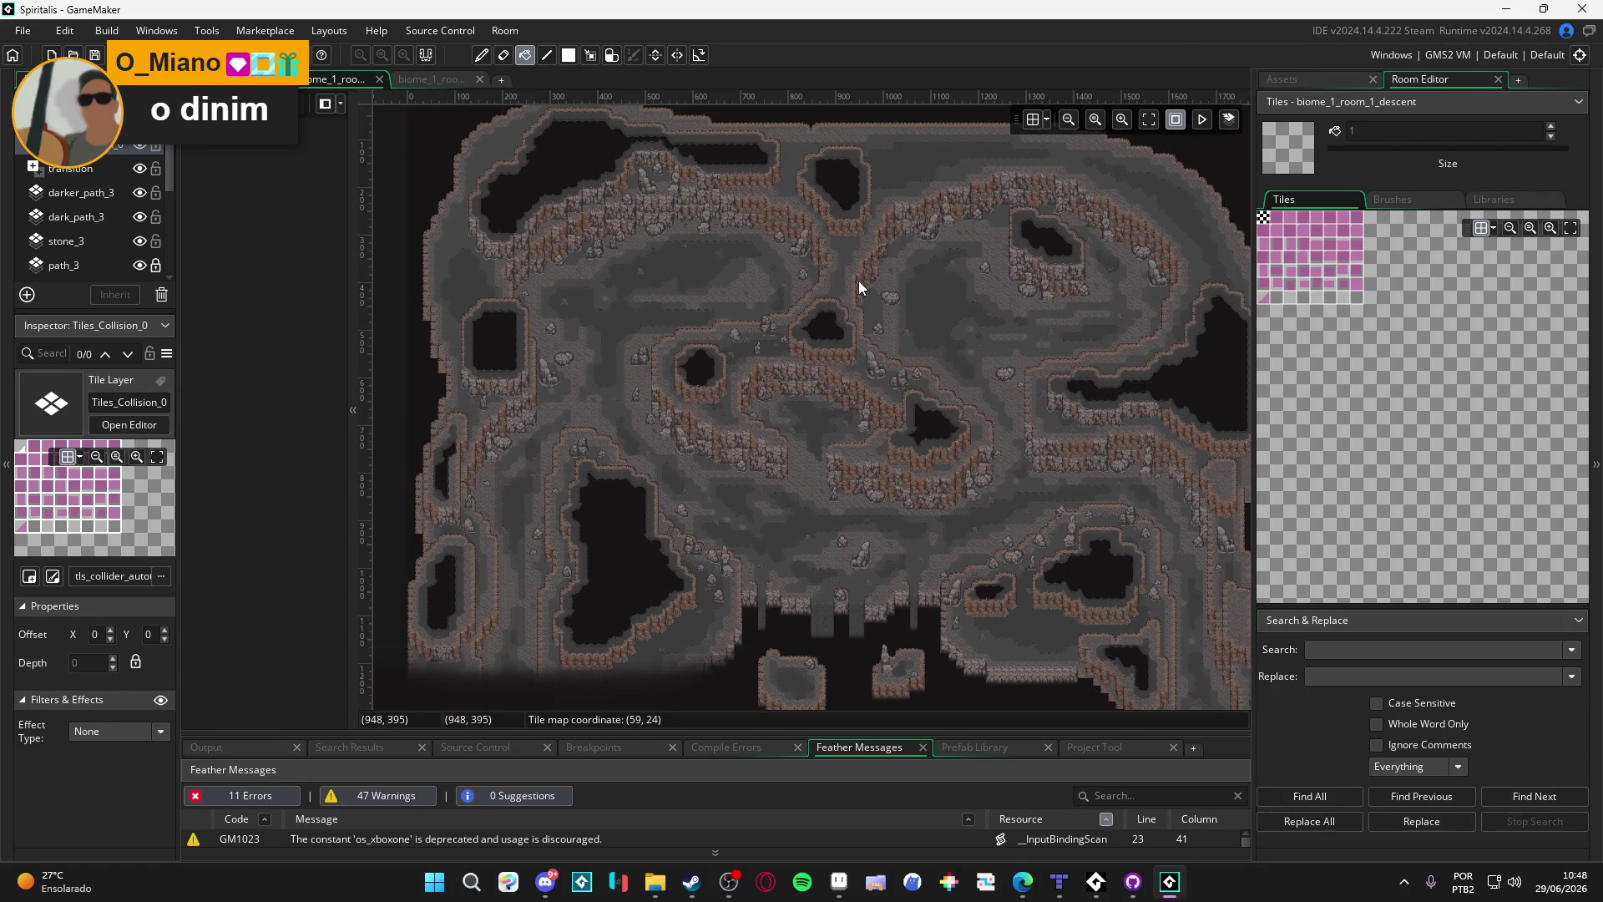
pyautogui.moveTo(848, 353); pyautogui.dragTo(849, 314)
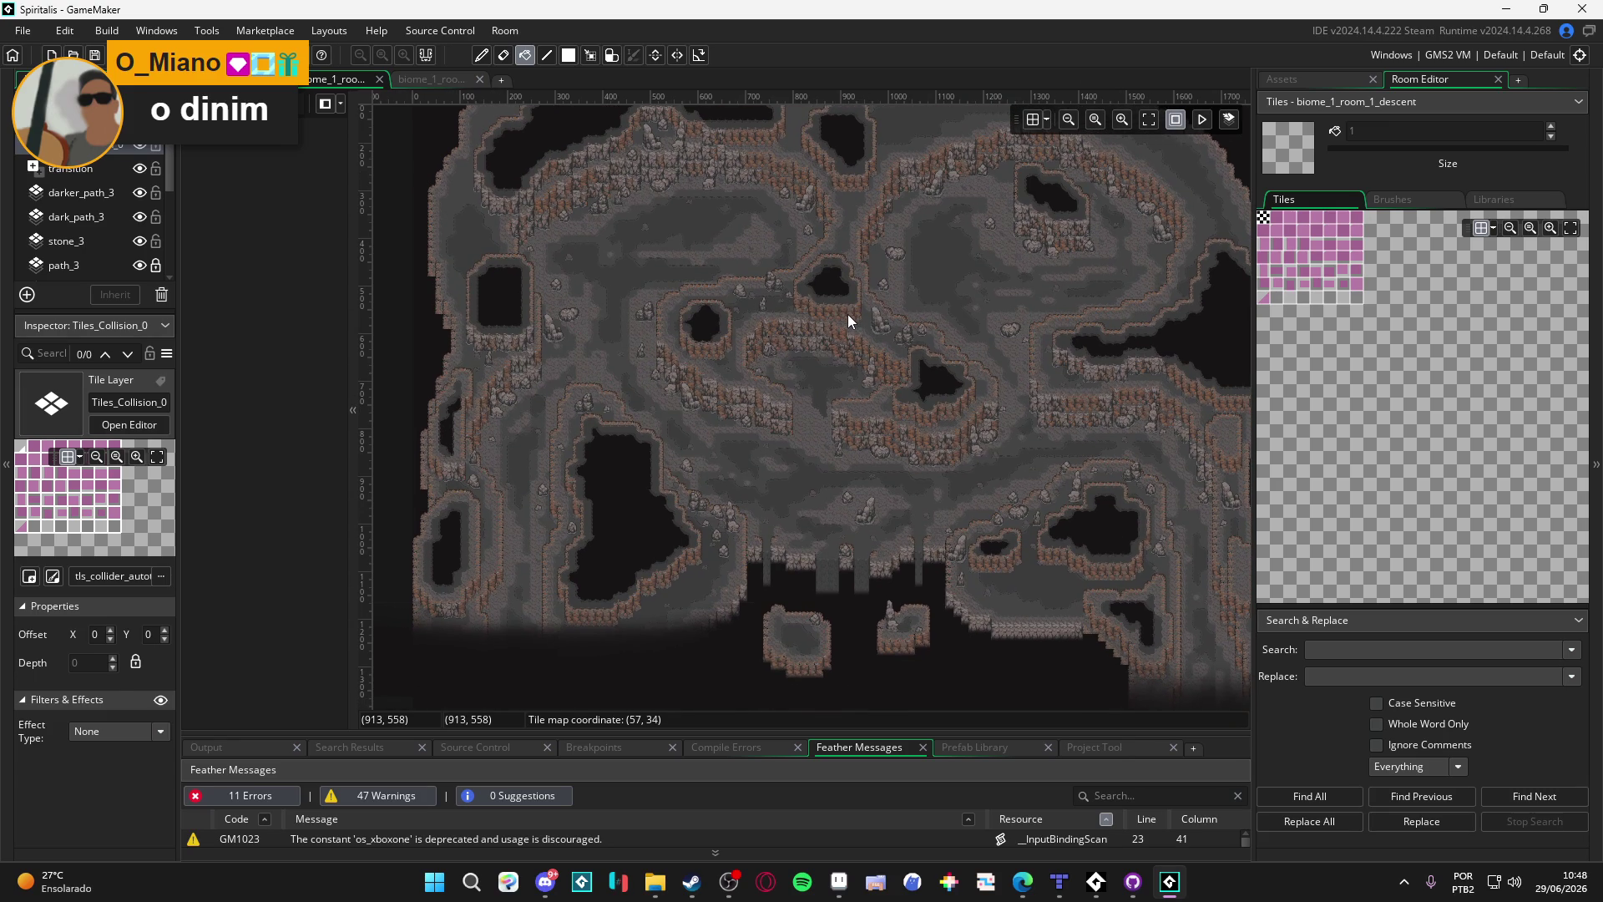
pyautogui.scroll(2, 727, 340)
pyautogui.scroll(-2, 1008, 266)
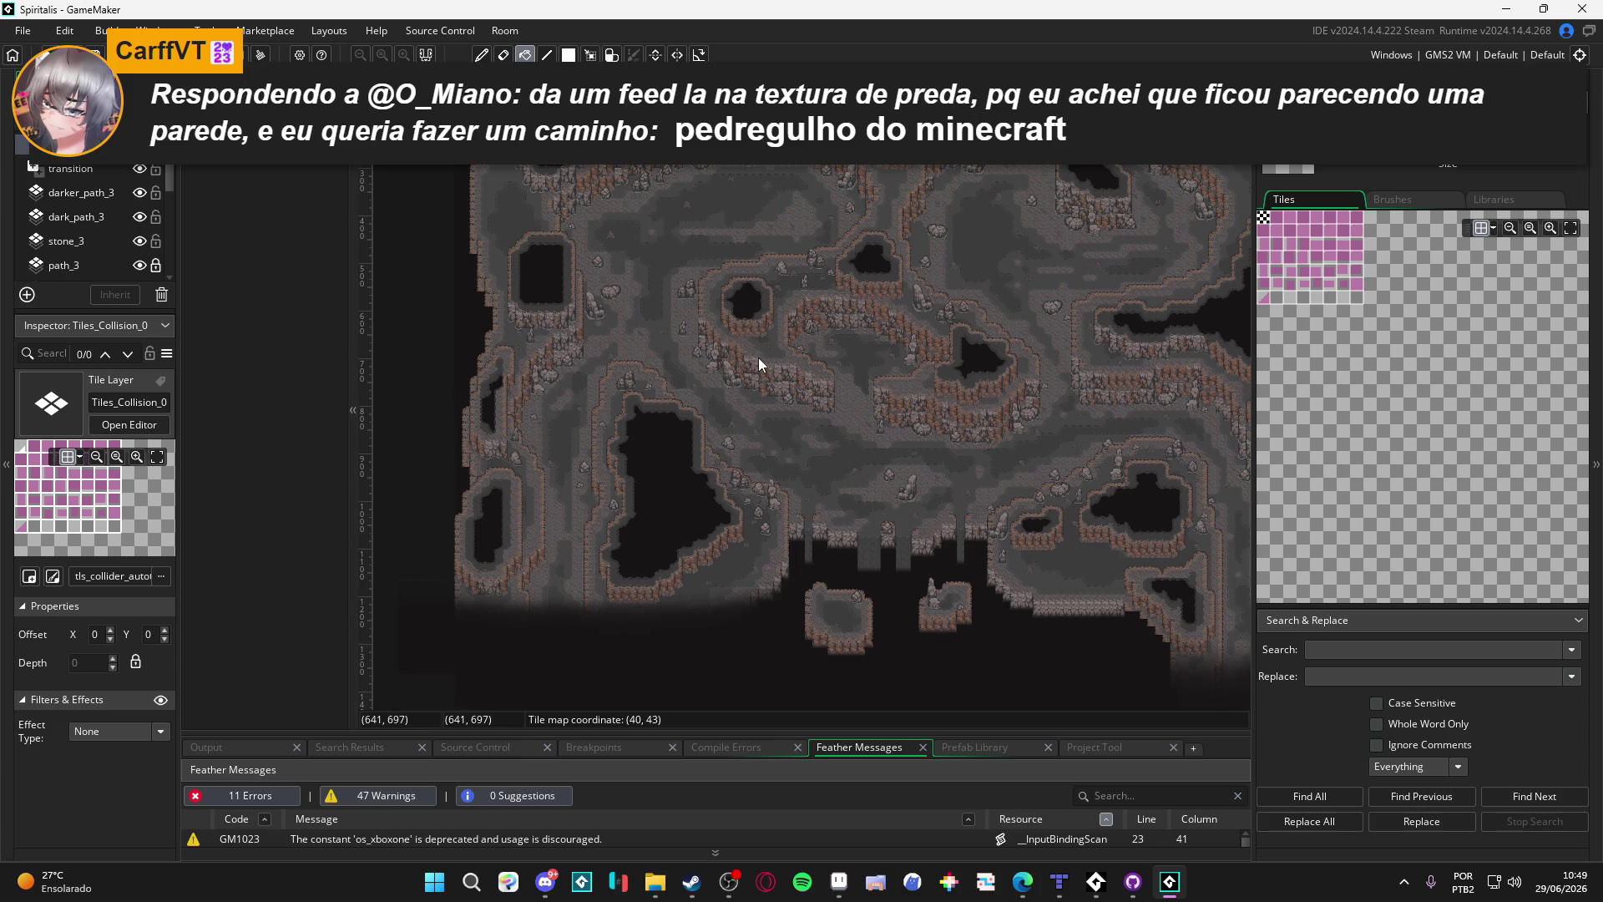
# Step: Pan across the cave map again and zoom in near its upper area
pyautogui.moveTo(759, 357); pyautogui.dragTo(707, 386)
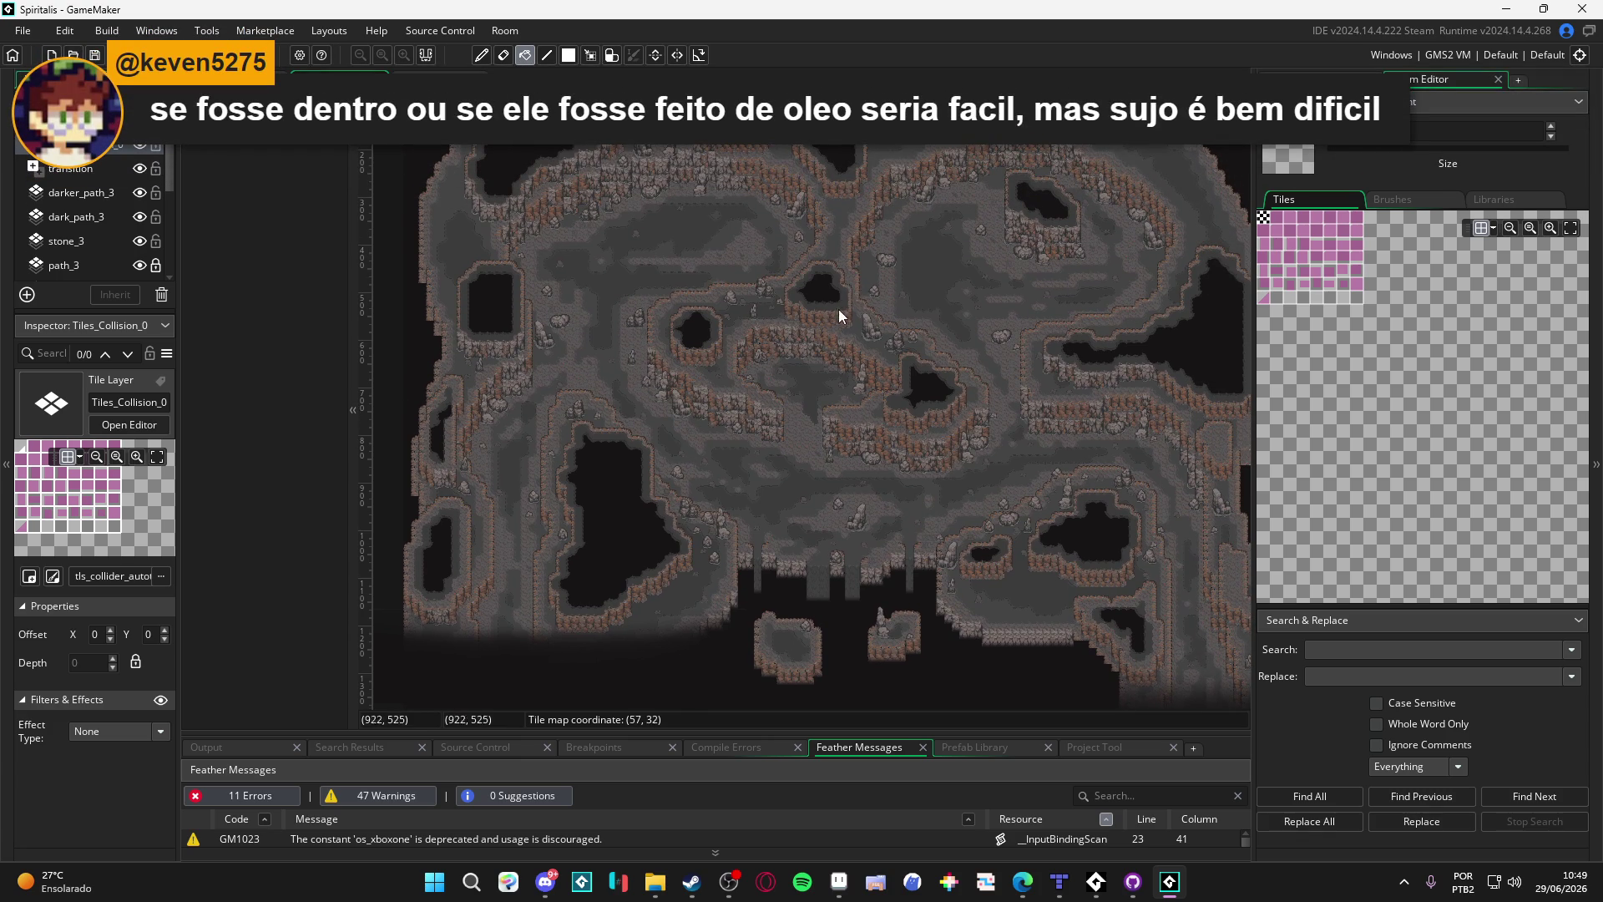
pyautogui.moveTo(838, 309); pyautogui.dragTo(854, 300)
pyautogui.moveTo(677, 326); pyautogui.dragTo(678, 304)
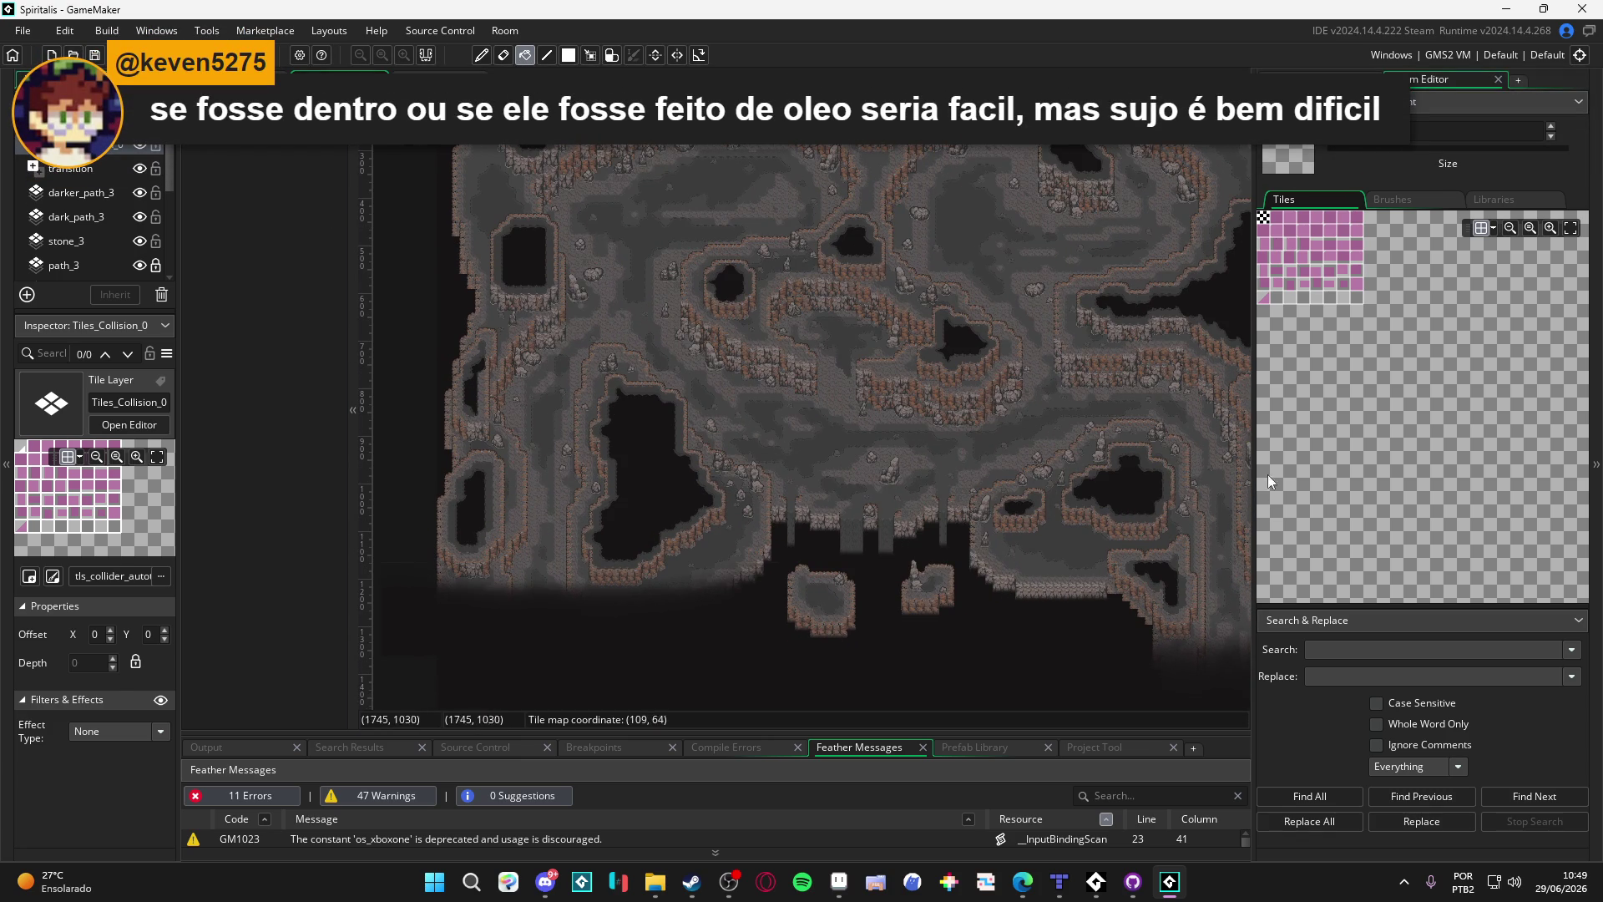
pyautogui.scroll(1, 1286, 250)
pyautogui.scroll(1, 1284, 247)
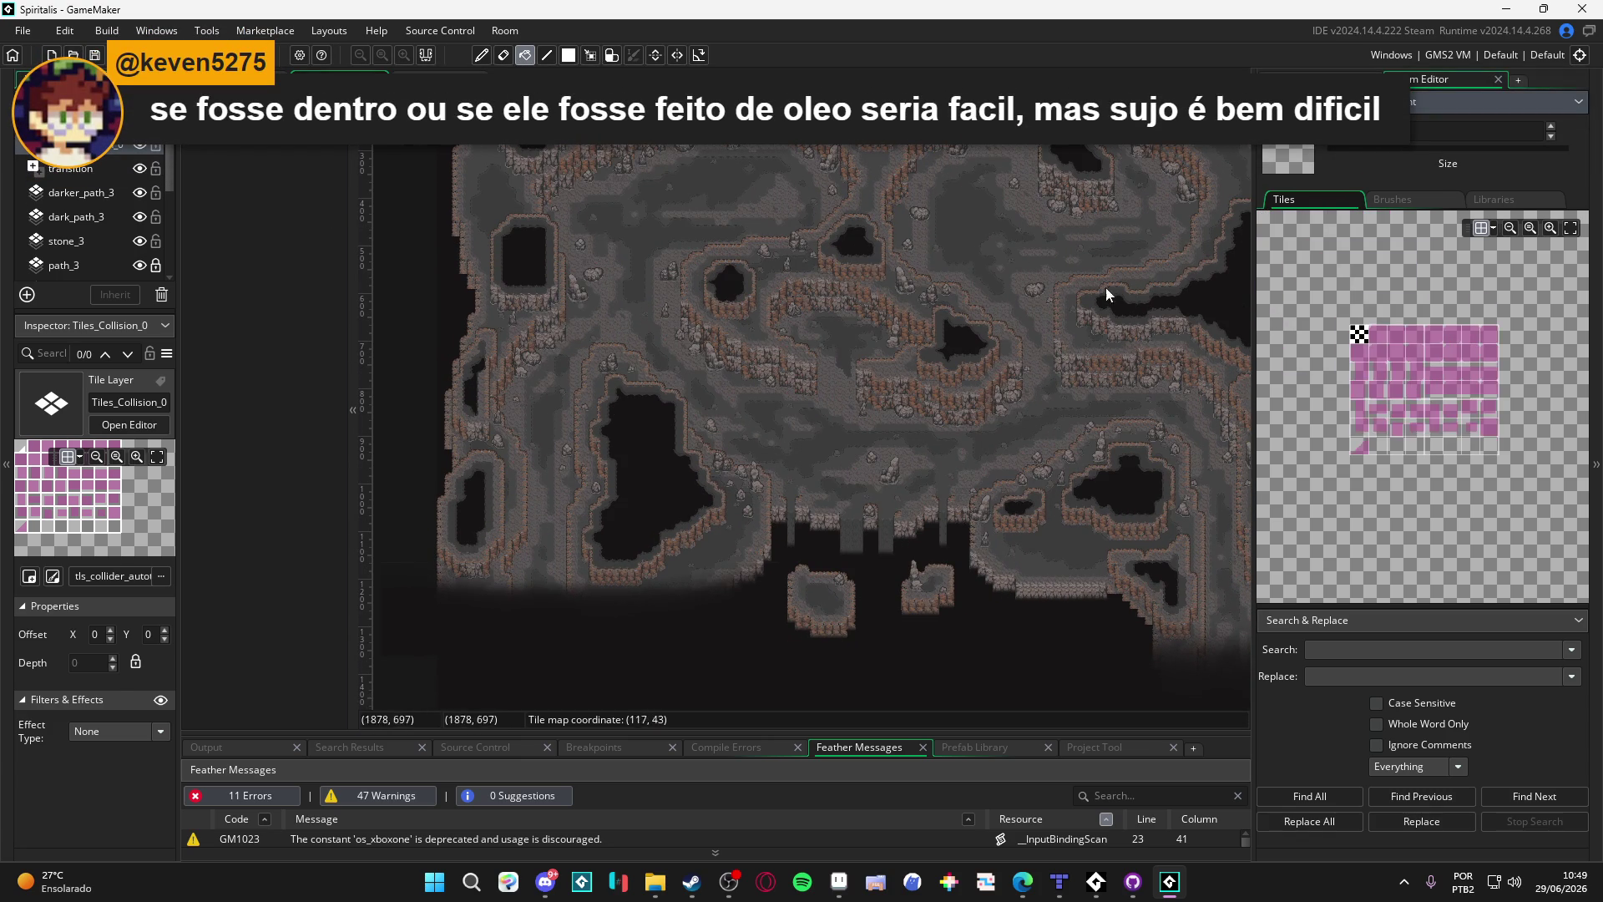
pyautogui.moveTo(618, 168); pyautogui.dragTo(608, 210)
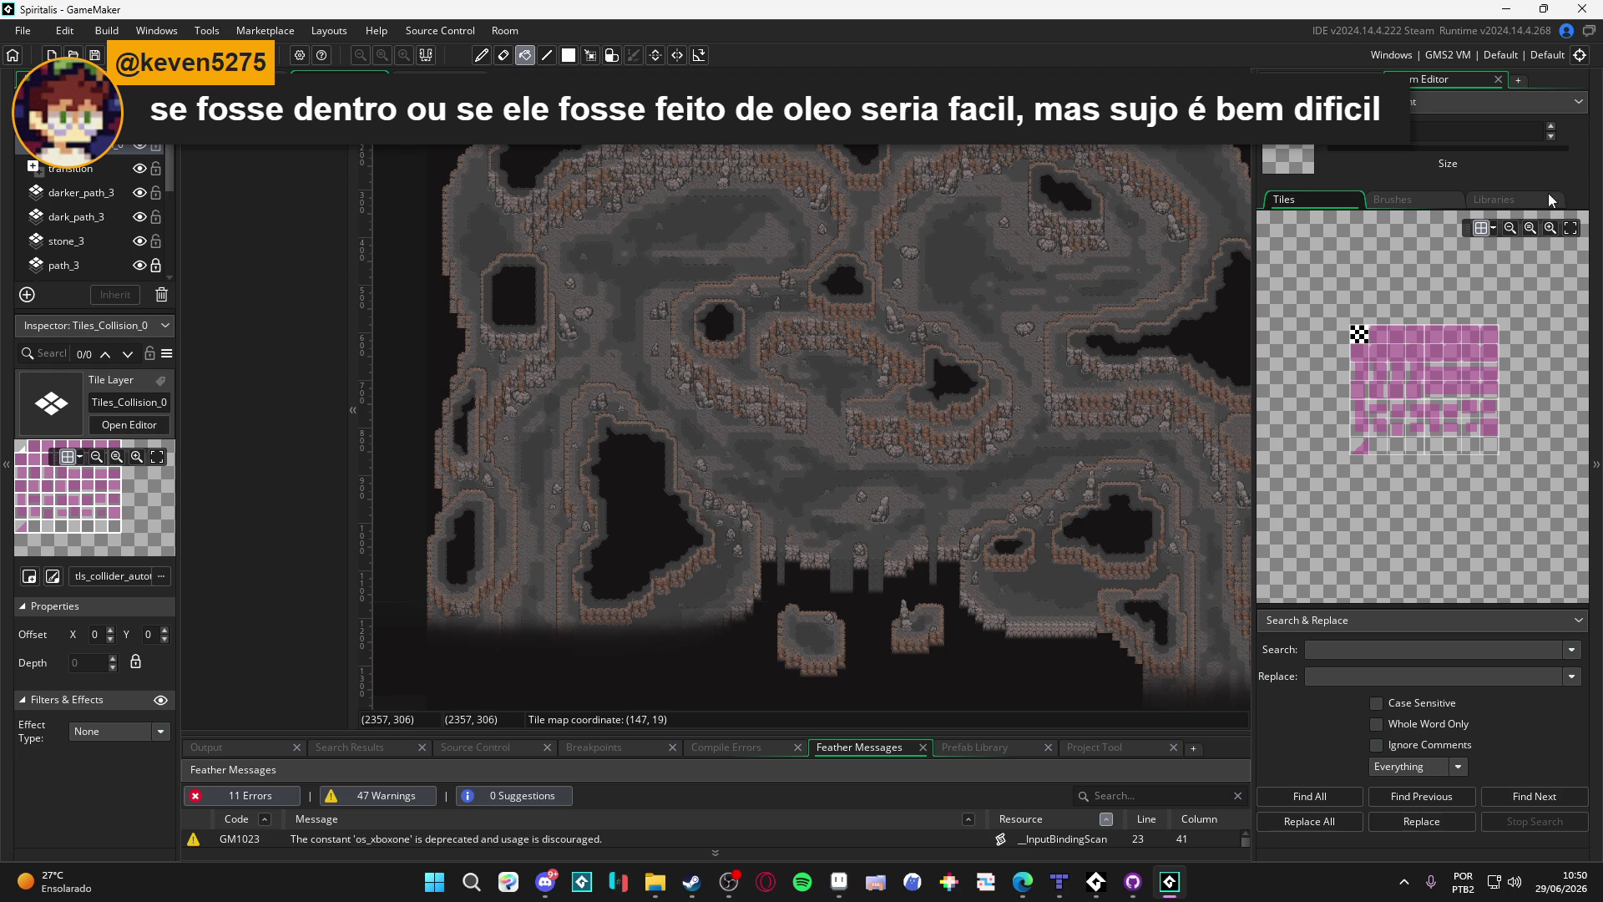
# Step: Select the autotile_1 brush and paint collision tiles along the cliff edge
pyautogui.click(1495, 200)
pyautogui.click(1337, 244)
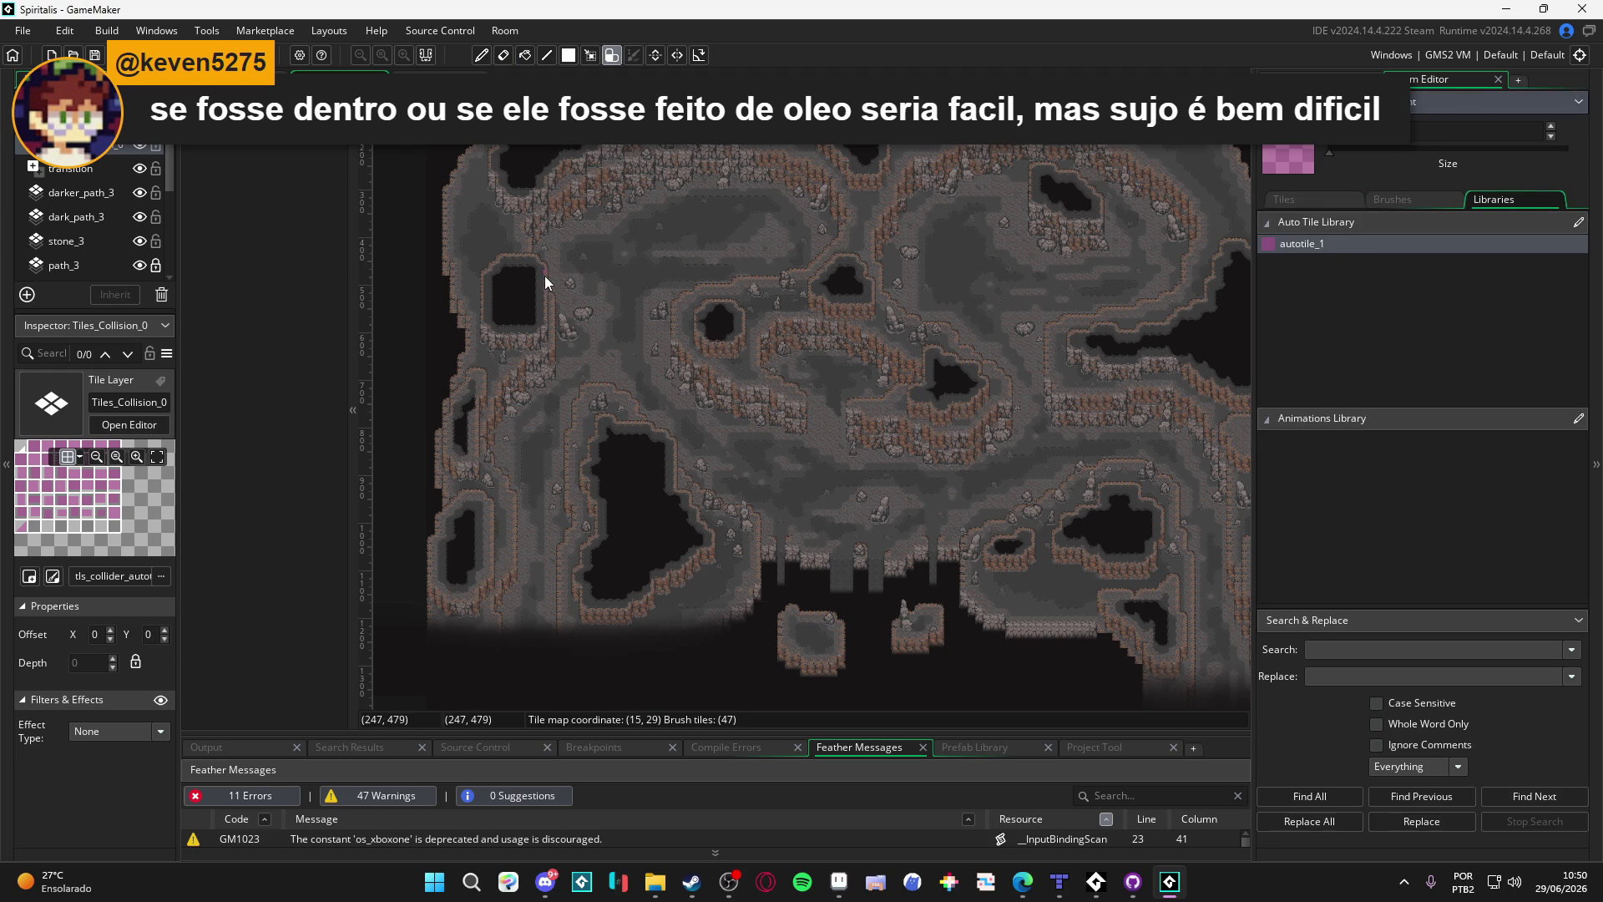
pyautogui.scroll(4, 545, 276)
pyautogui.scroll(2, 547, 263)
pyautogui.moveTo(556, 227); pyautogui.dragTo(575, 492)
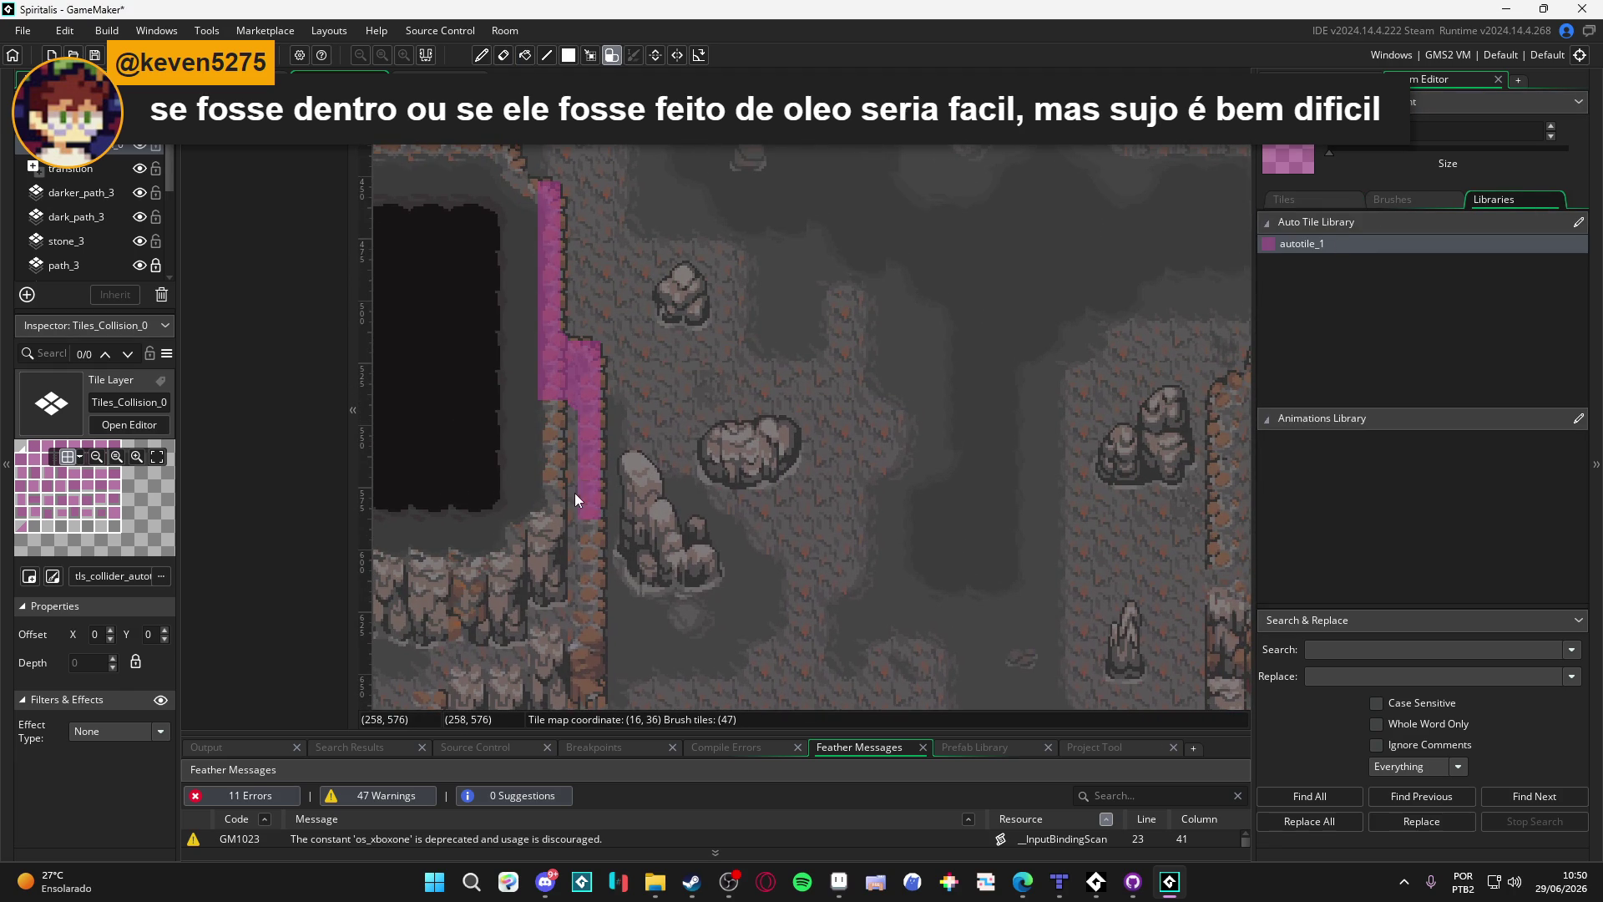
pyautogui.scroll(-3, 575, 493)
pyautogui.moveTo(587, 328)
pyautogui.mouseDown()
pyautogui.moveTo(589, 618)
pyautogui.moveTo(526, 615)
pyautogui.moveTo(534, 668)
pyautogui.moveTo(670, 605)
pyautogui.moveTo(531, 609)
pyautogui.moveTo(562, 547)
pyautogui.moveTo(483, 587)
pyautogui.mouseUp()
# Step: Continue painting collision tiles further down the wall edge
pyautogui.scroll(-2, 531, 609)
pyautogui.scroll(-2, 483, 586)
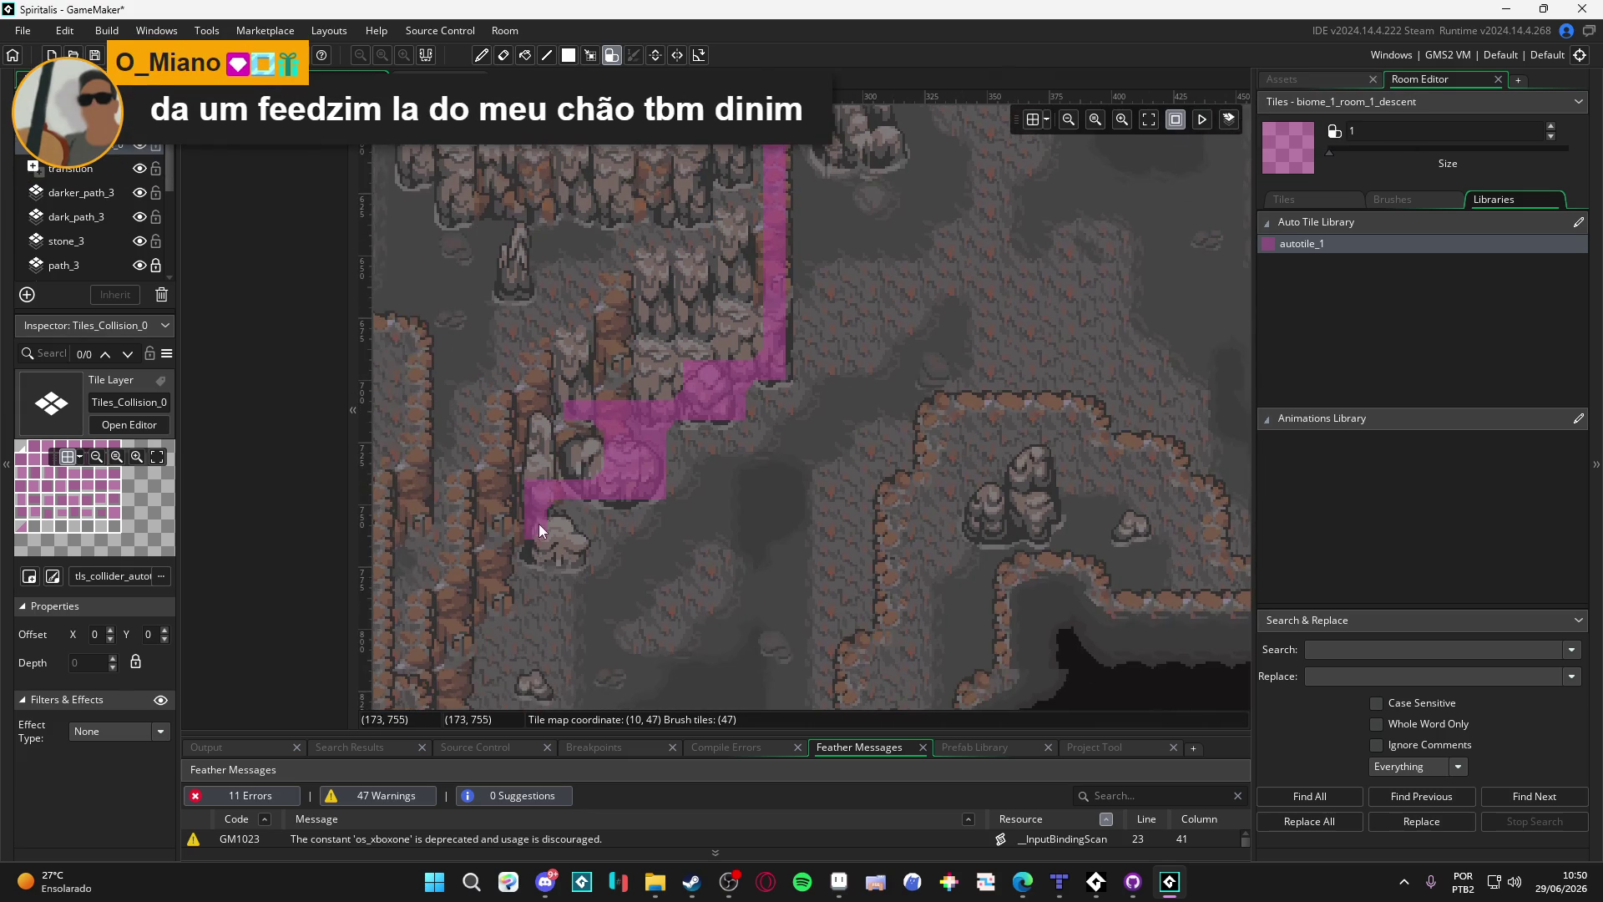
pyautogui.moveTo(558, 539)
pyautogui.mouseDown()
pyautogui.moveTo(560, 558)
pyautogui.moveTo(483, 556)
pyautogui.moveTo(565, 393)
pyautogui.moveTo(561, 415)
pyautogui.moveTo(524, 428)
pyautogui.moveTo(520, 543)
pyautogui.moveTo(498, 549)
pyautogui.mouseUp()
pyautogui.scroll(-4, 484, 556)
pyautogui.scroll(-2, 520, 592)
pyautogui.moveTo(498, 447)
pyautogui.mouseDown()
pyautogui.moveTo(508, 528)
pyautogui.moveTo(534, 532)
pyautogui.moveTo(540, 572)
pyautogui.moveTo(583, 578)
pyautogui.moveTo(583, 648)
pyautogui.moveTo(626, 377)
pyautogui.moveTo(665, 263)
pyautogui.moveTo(663, 643)
pyautogui.mouseUp()
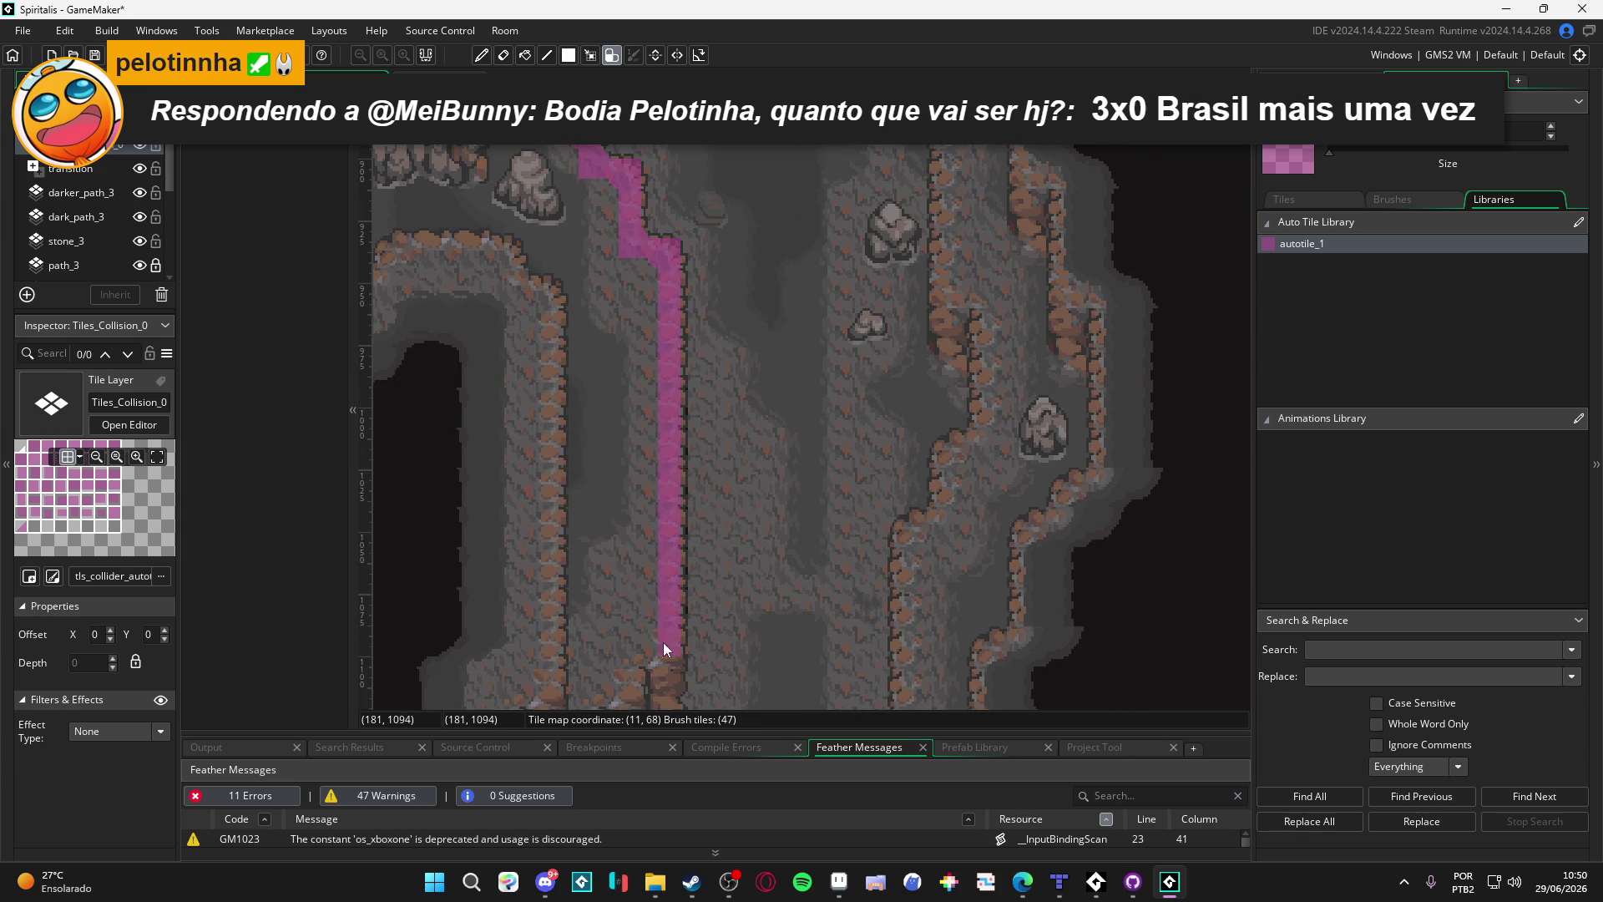
pyautogui.scroll(3, 683, 529)
# Step: Undo the misplaced lower stretch of collision tiles
pyautogui.hotkey('ctrl', 'z')
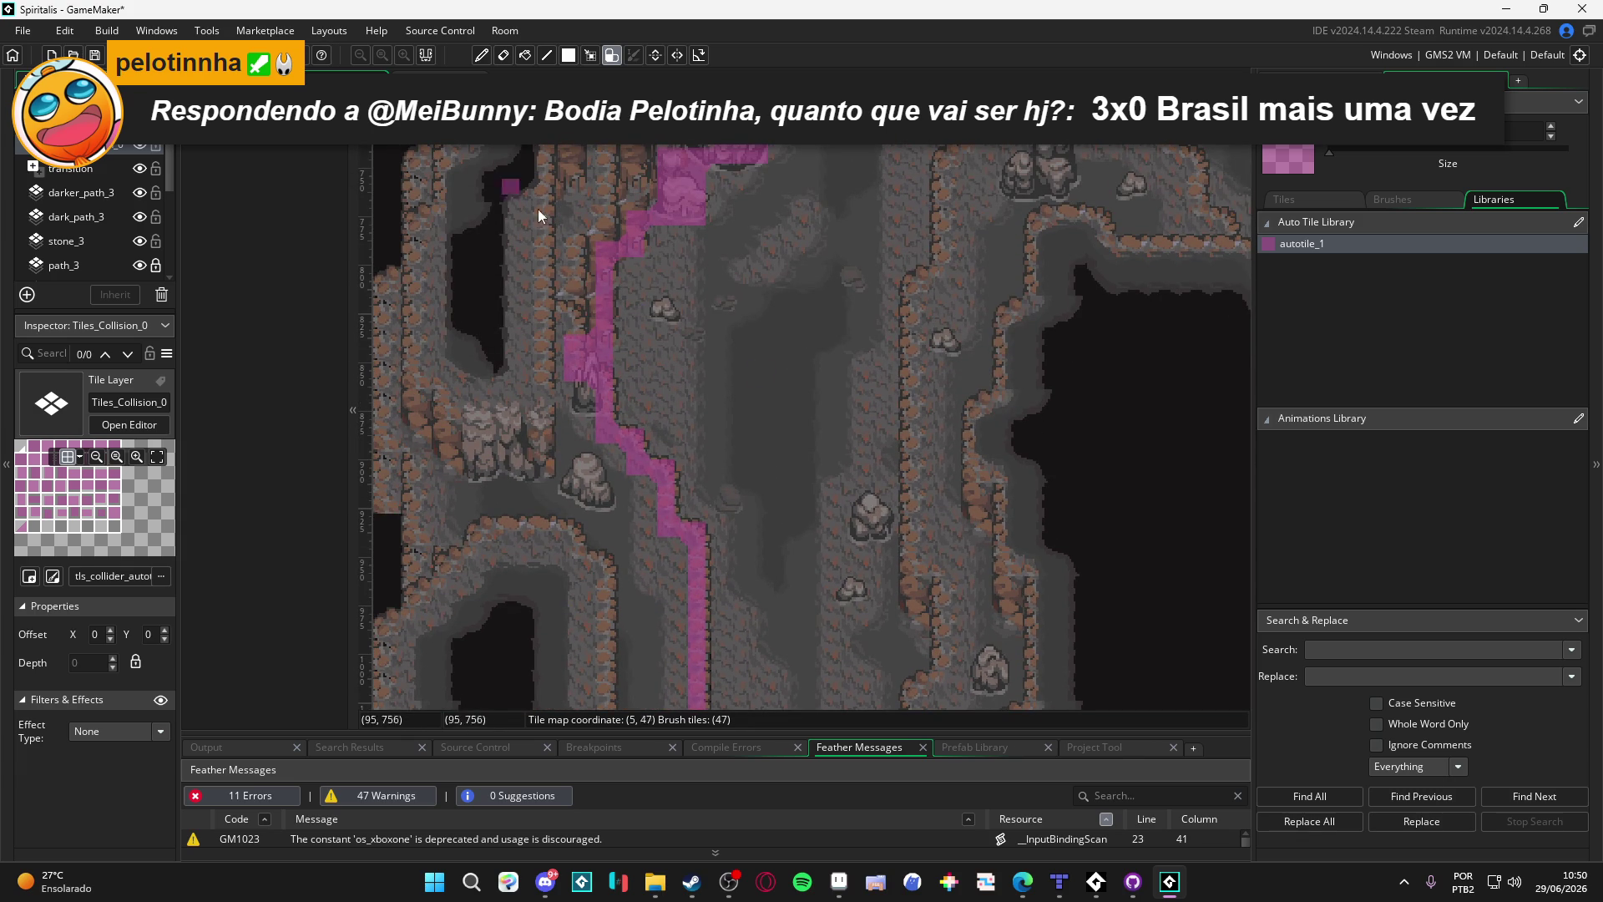
pyautogui.hotkey('ctrl', 'z')
pyautogui.hotkey('ctrl', 'z')
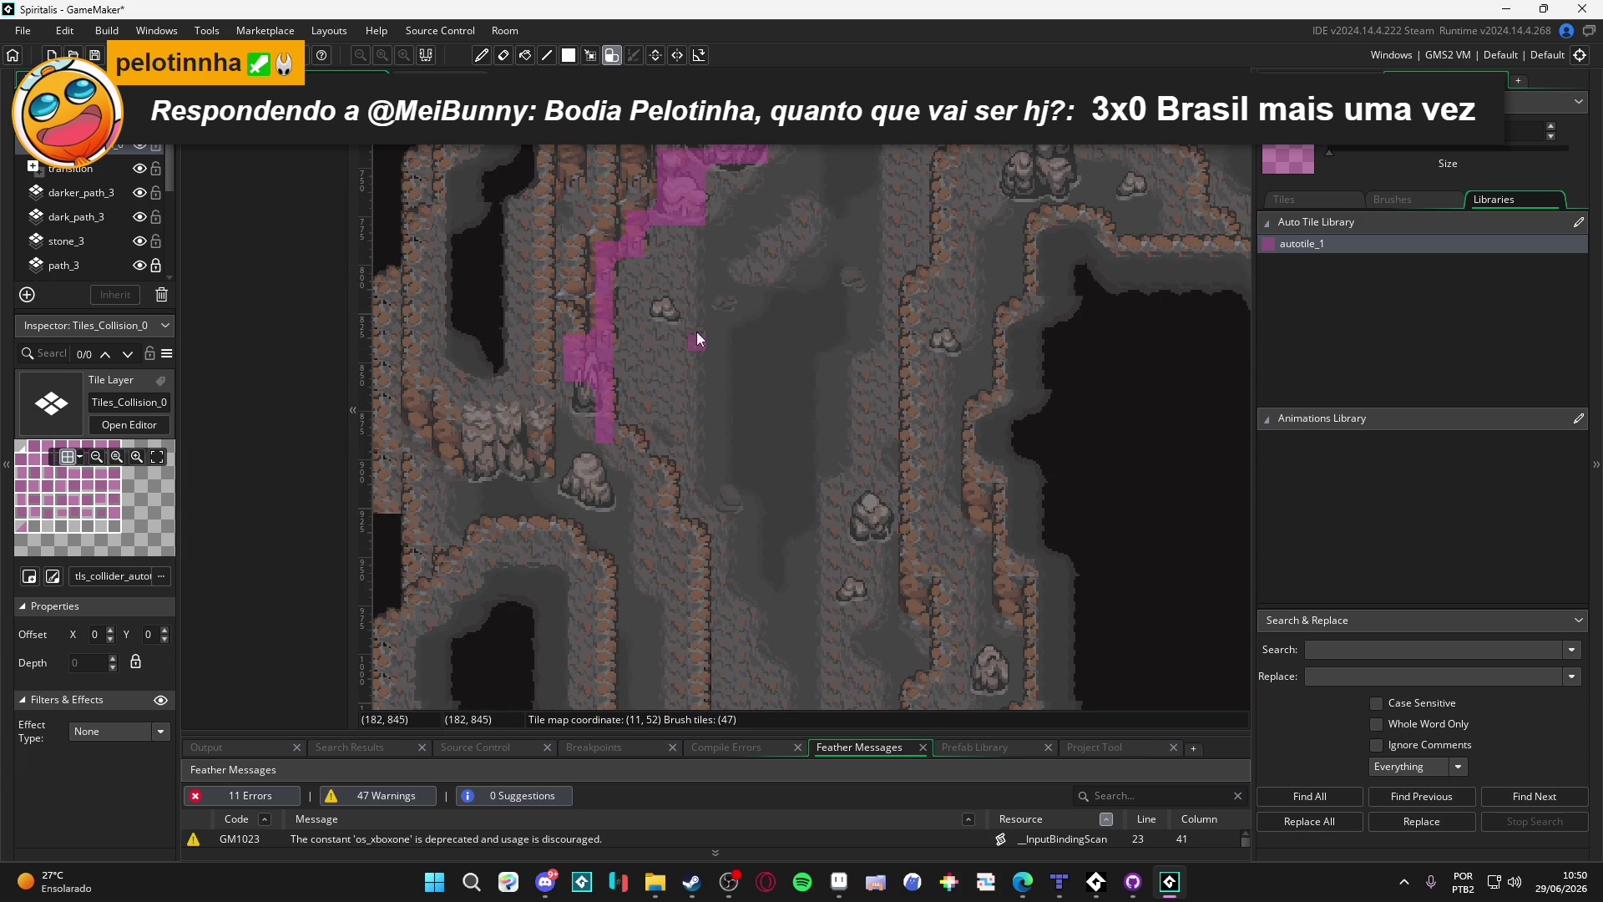
pyautogui.scroll(5, 696, 332)
pyautogui.scroll(5, 706, 417)
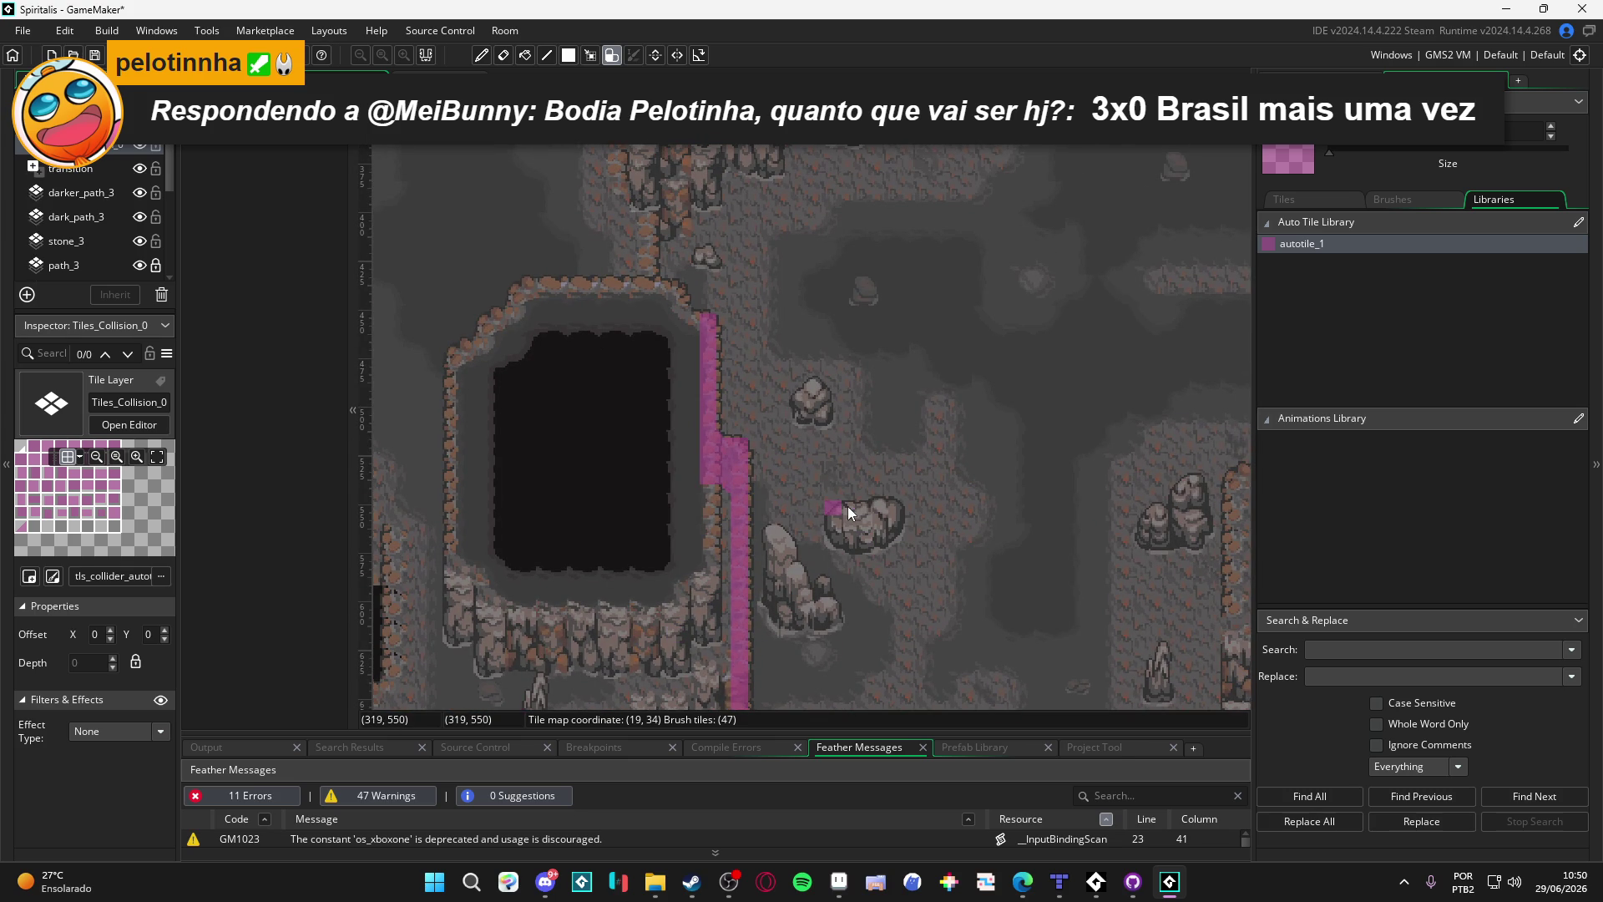
pyautogui.hotkey('ctrl', 'z')
pyautogui.hotkey('ctrl', 'z')
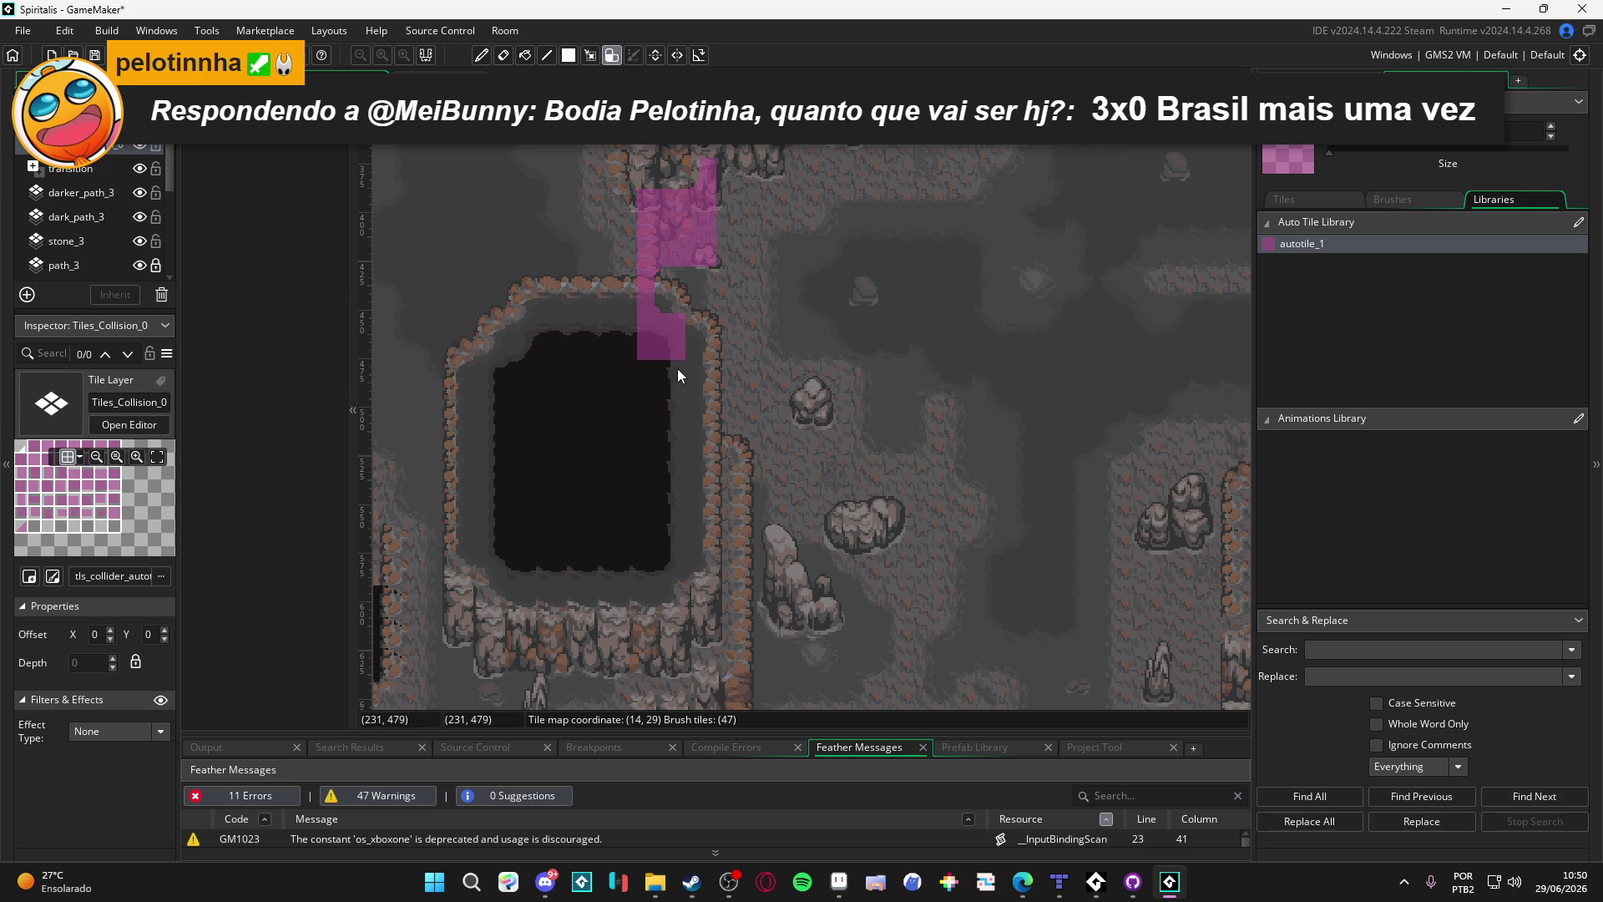
# Step: Paint collision tiles down the pit's right rim, adding a tile at the strip's bottom
pyautogui.moveTo(709, 361); pyautogui.dragTo(710, 414)
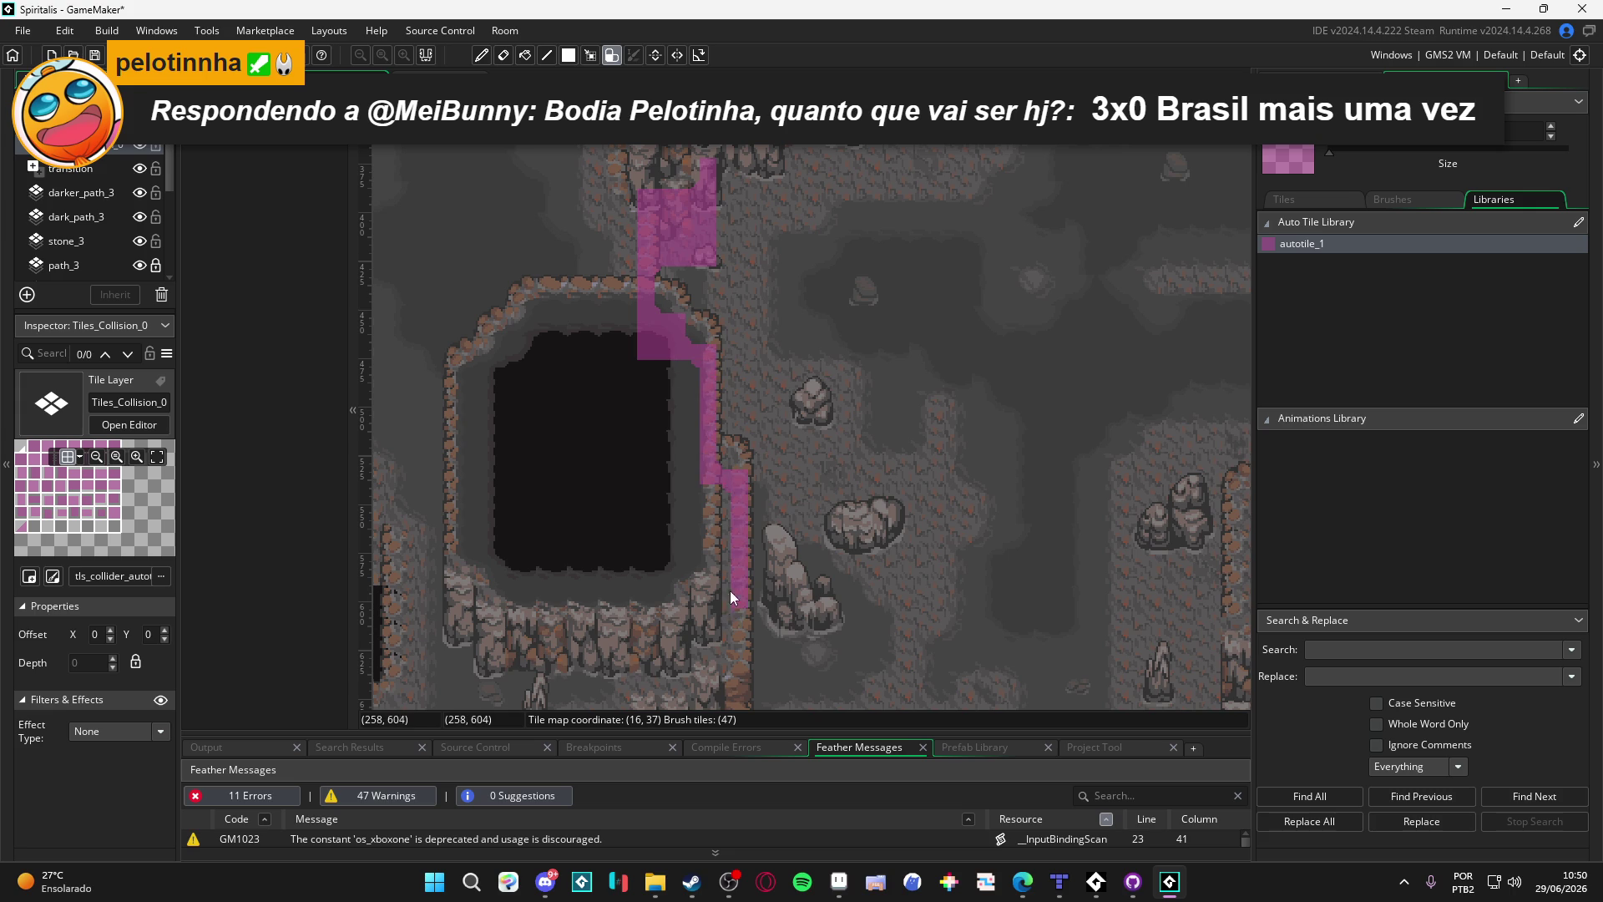
pyautogui.scroll(-3, 734, 304)
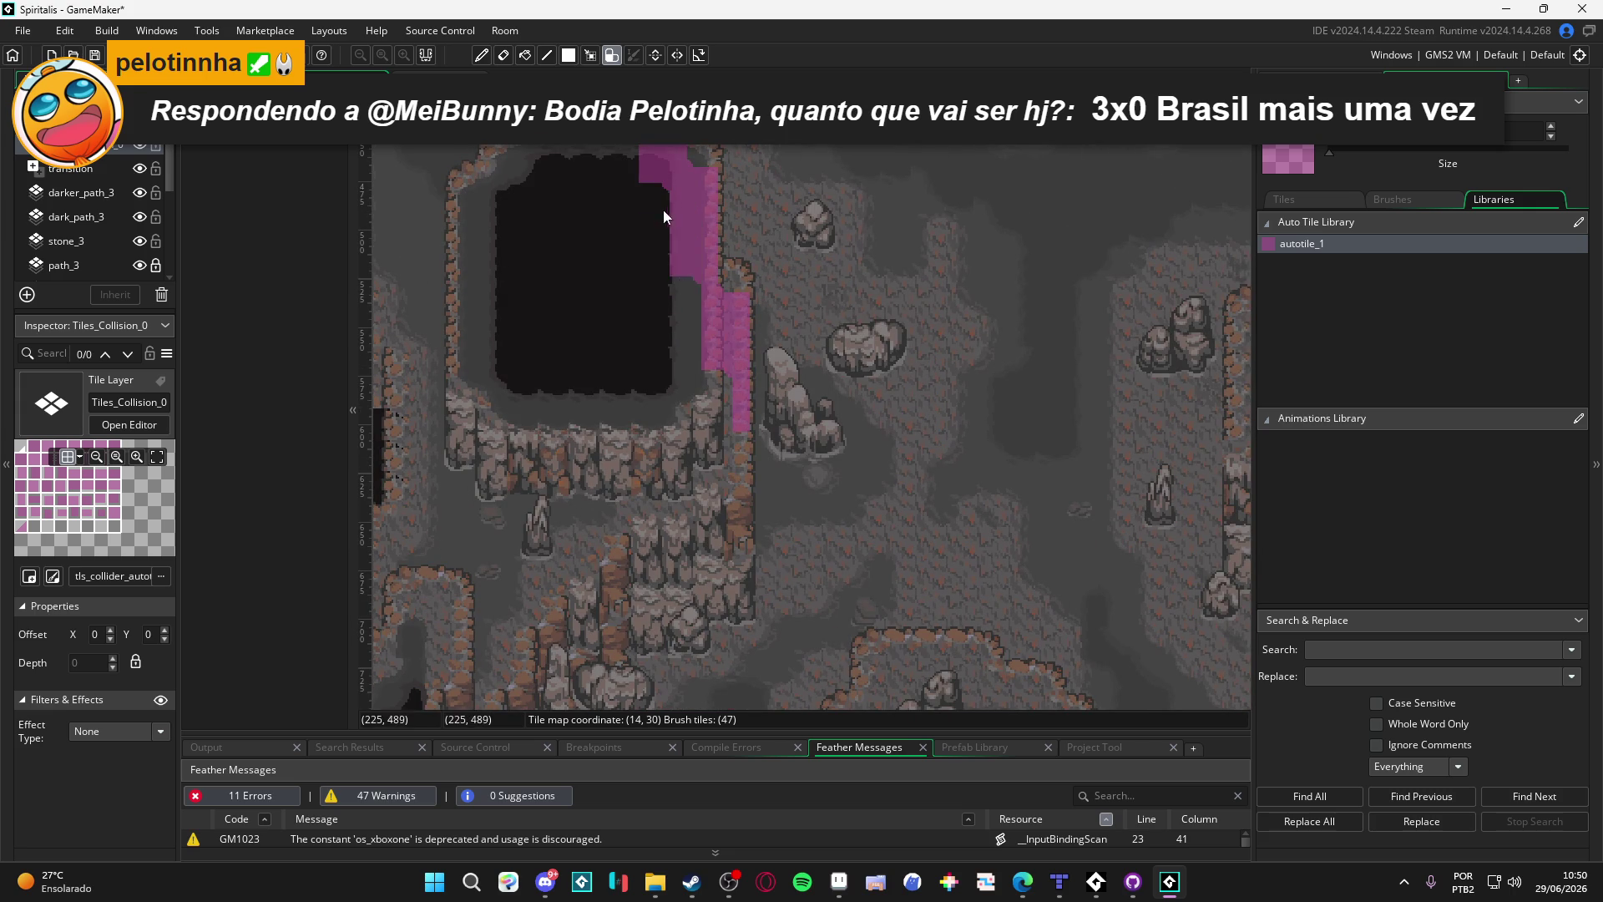
pyautogui.scroll(-2, 727, 418)
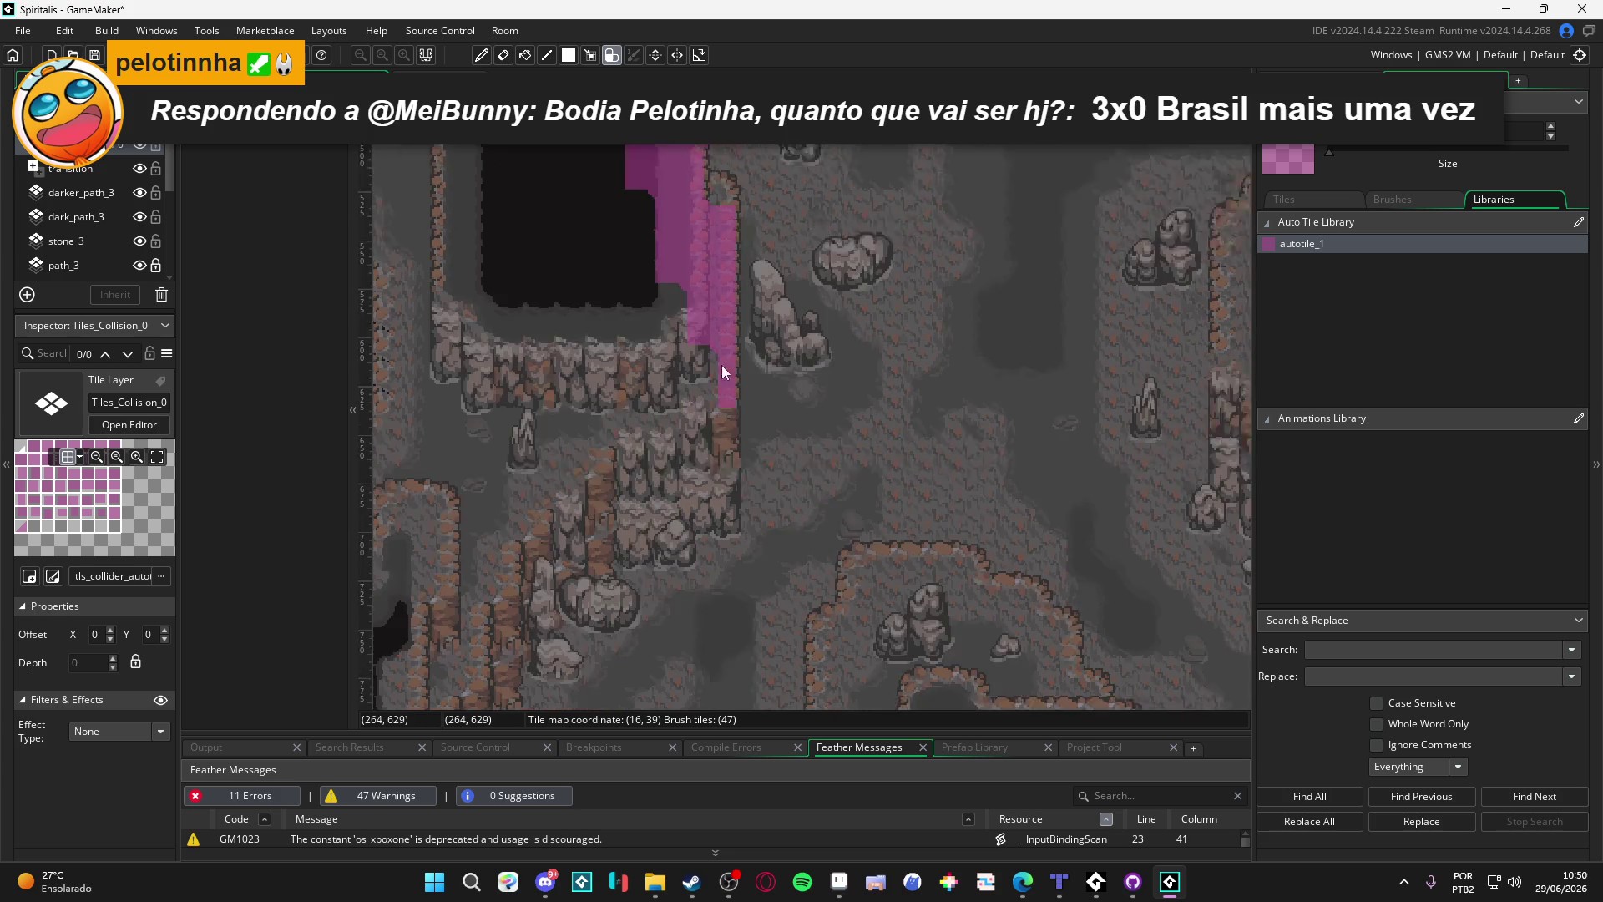
pyautogui.moveTo(729, 478); pyautogui.dragTo(800, 459)
pyautogui.click(735, 489)
# Step: Paint collision tiles down the left wall edge and onto the small rock
pyautogui.moveTo(700, 460)
pyautogui.mouseDown()
pyautogui.moveTo(715, 521)
pyautogui.moveTo(740, 525)
pyautogui.moveTo(623, 525)
pyautogui.moveTo(695, 454)
pyautogui.moveTo(644, 494)
pyautogui.moveTo(661, 501)
pyautogui.moveTo(708, 415)
pyautogui.mouseUp()
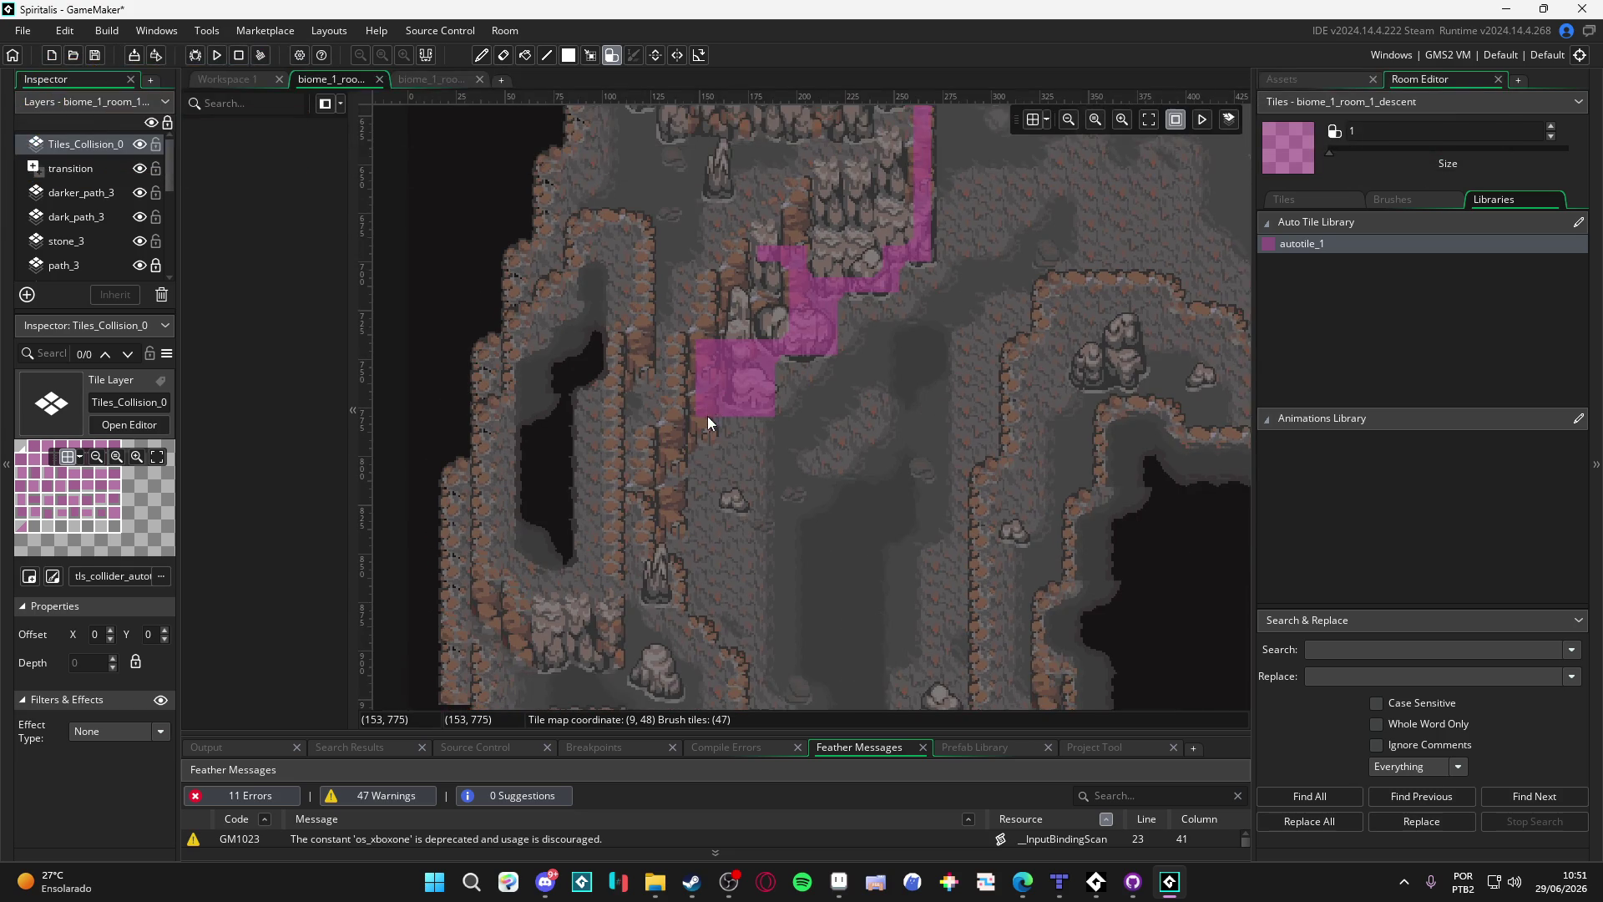
pyautogui.click(725, 498)
pyautogui.moveTo(661, 434); pyautogui.dragTo(673, 536)
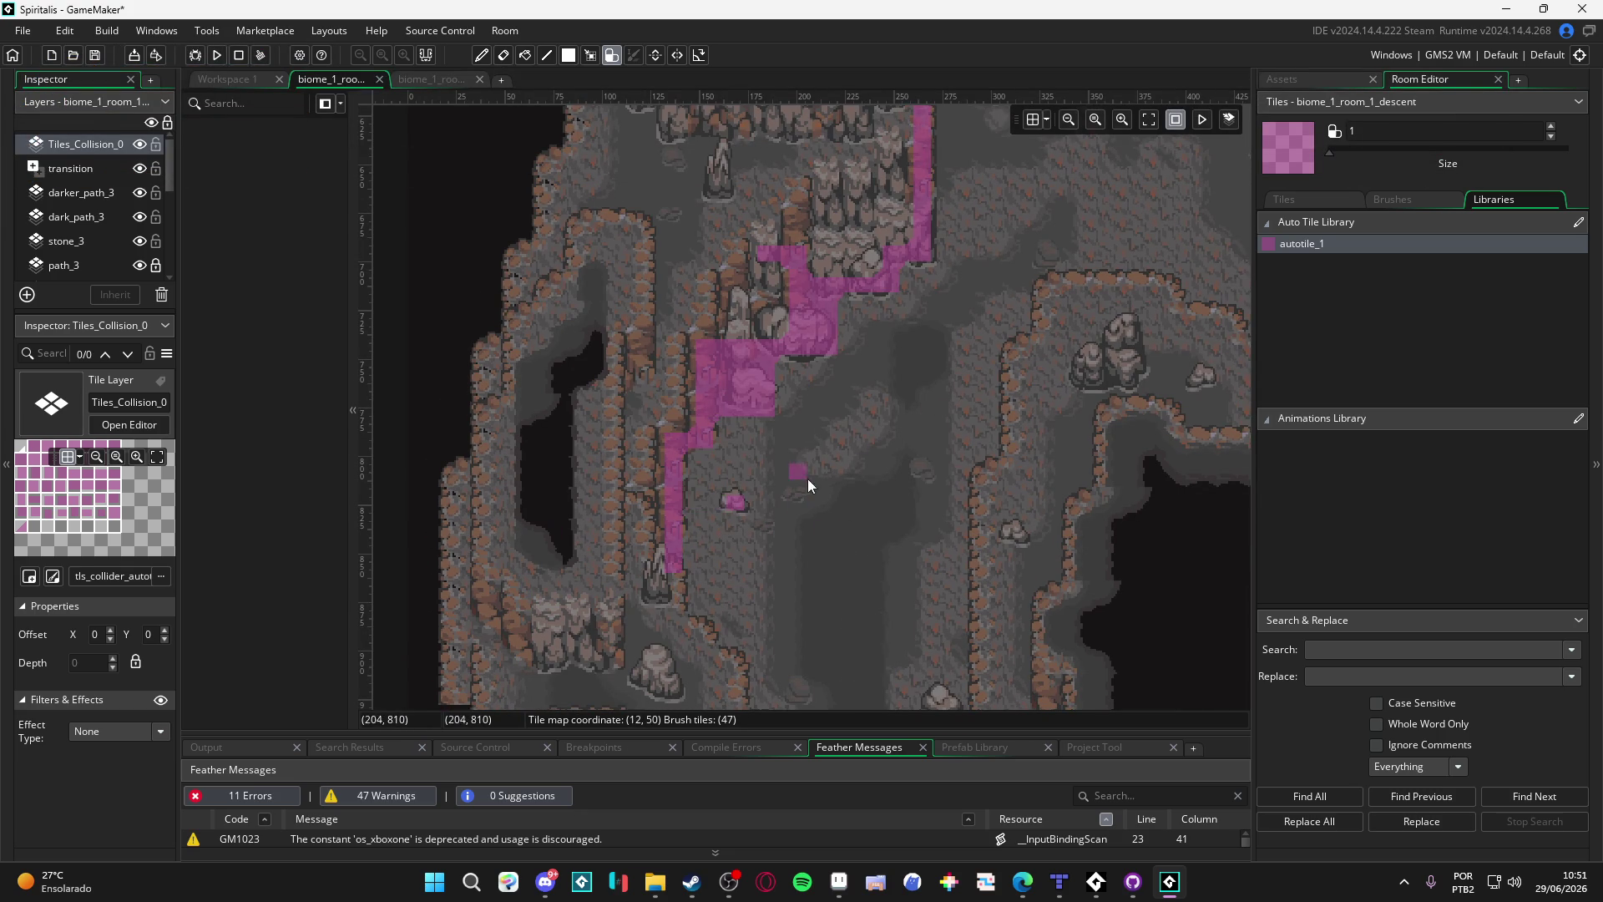
pyautogui.scroll(-1, 641, 359)
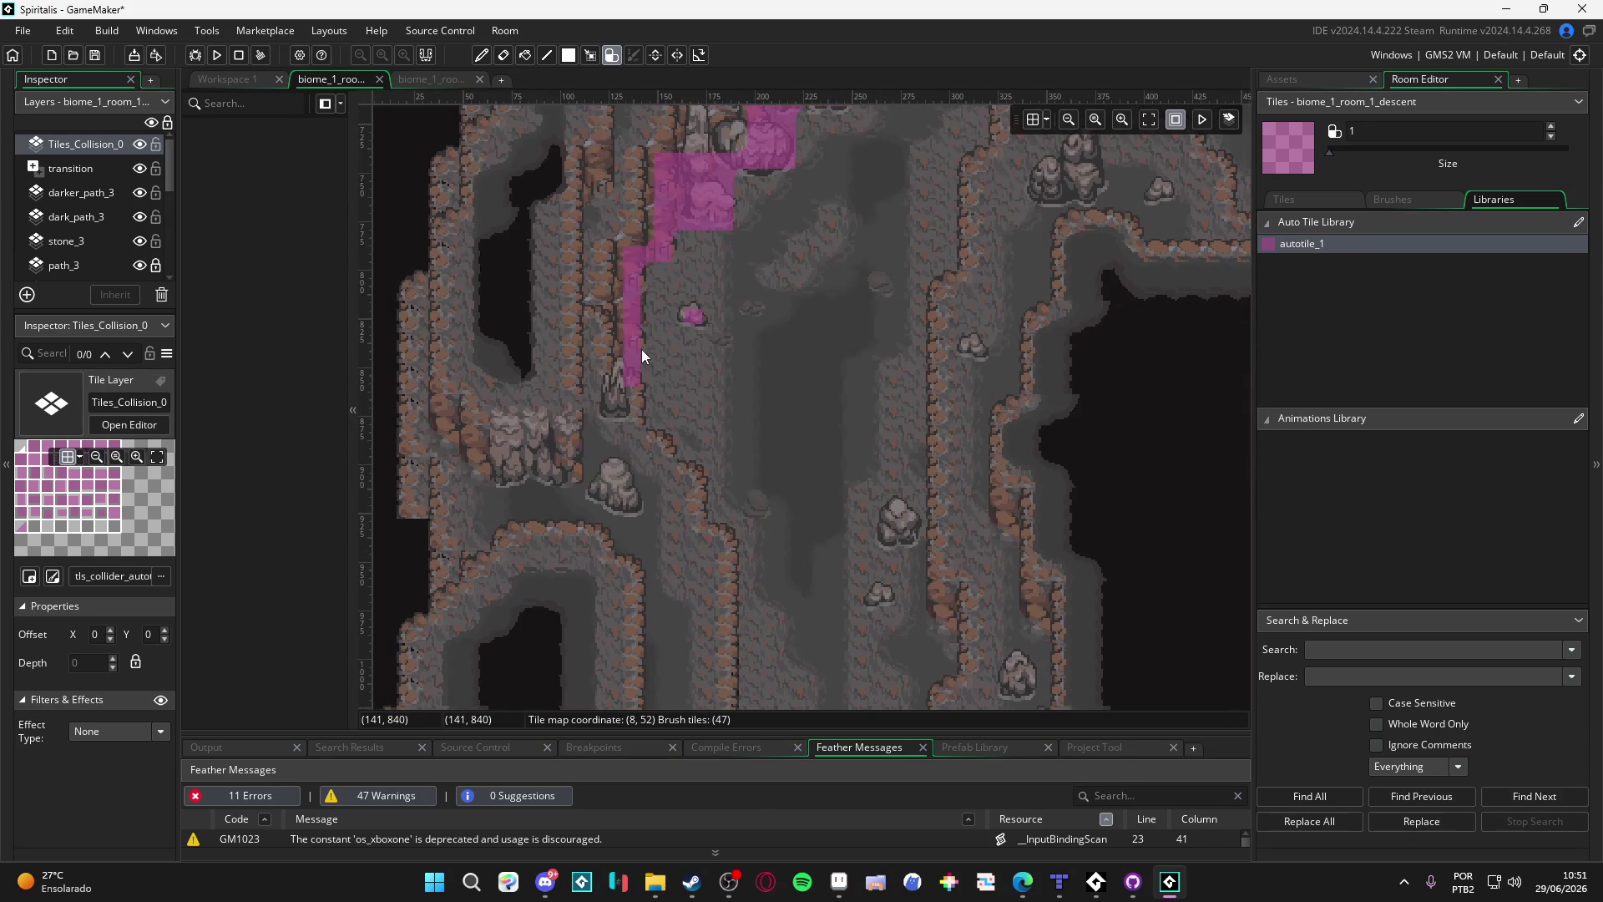
# Step: Toggle the eraser, reselect autotile_1, and extend the strip diagonally down the wall
pyautogui.press('e')
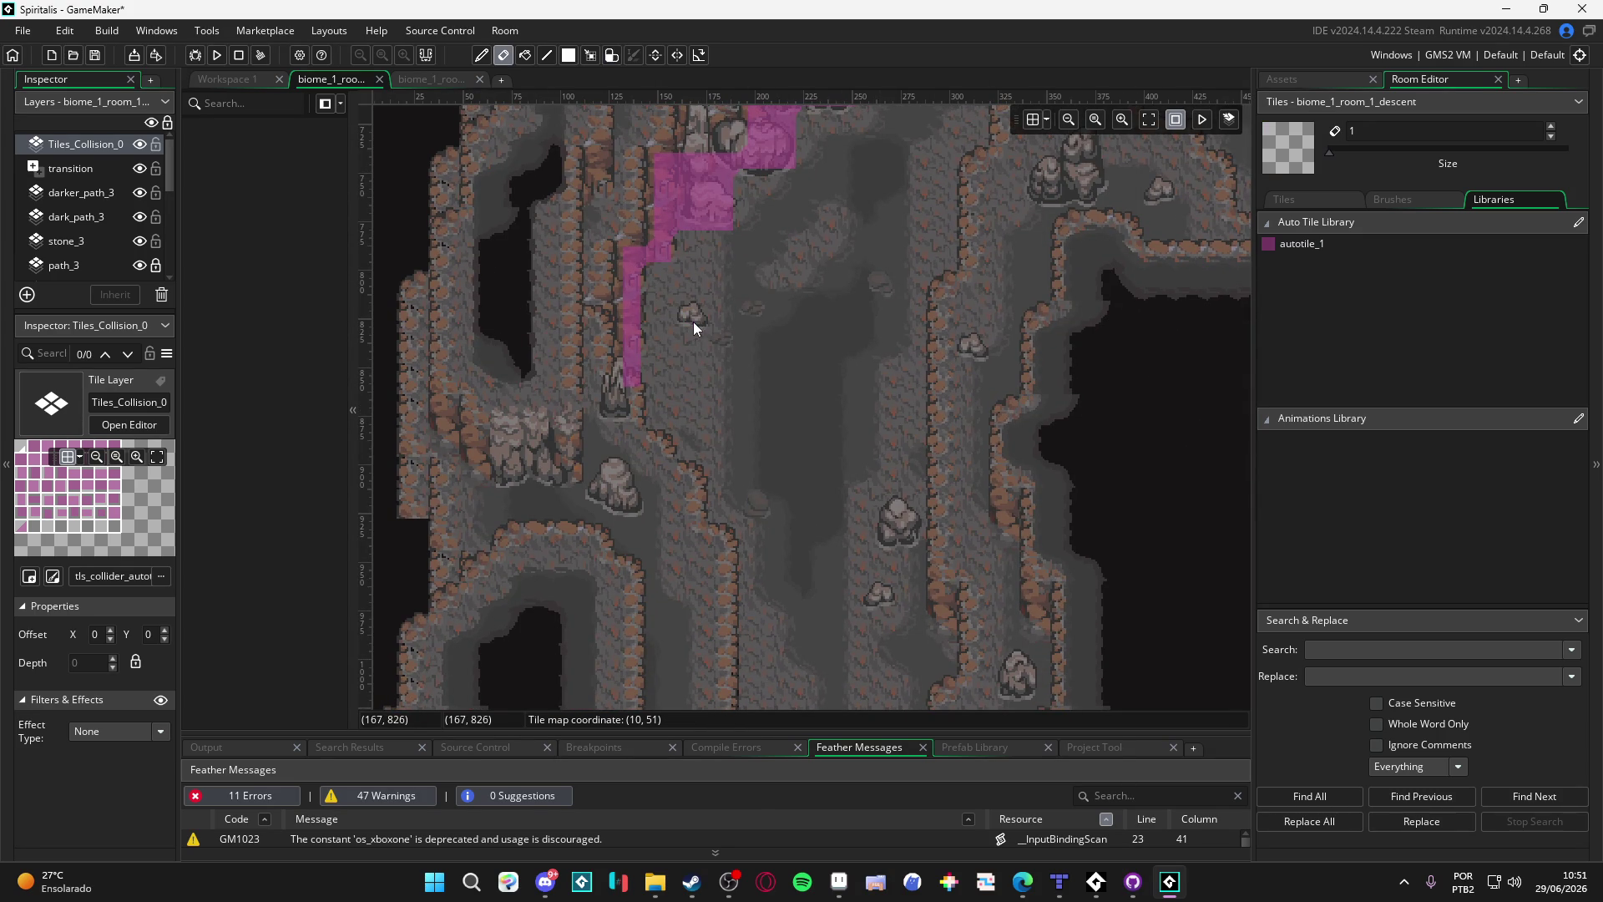
pyautogui.press('d')
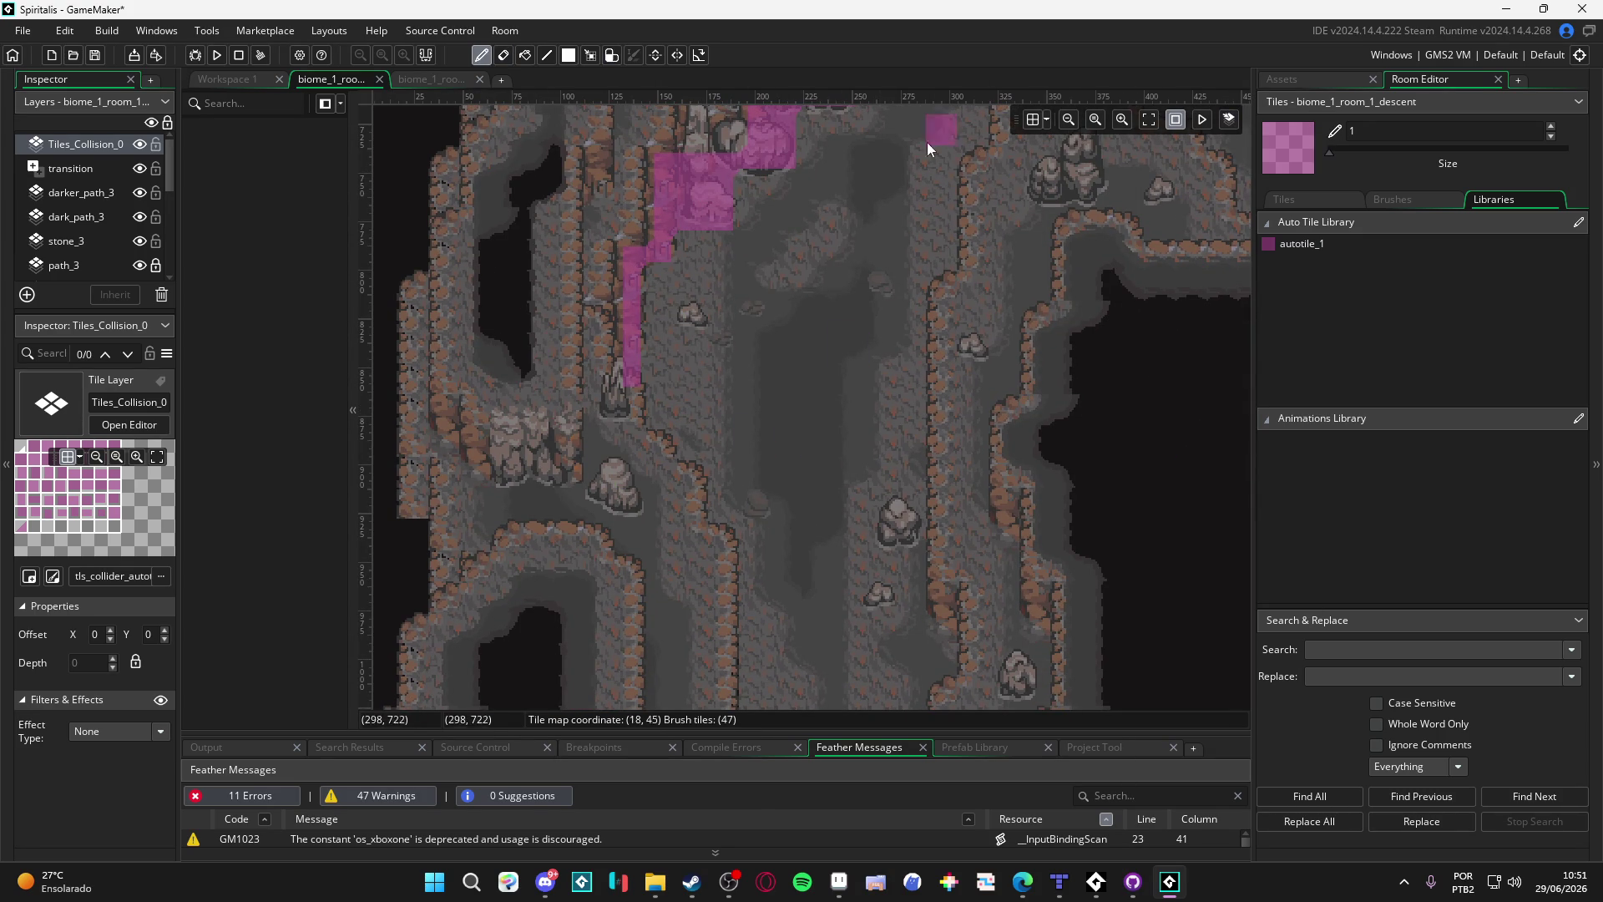
pyautogui.press('f')
pyautogui.click(1350, 244)
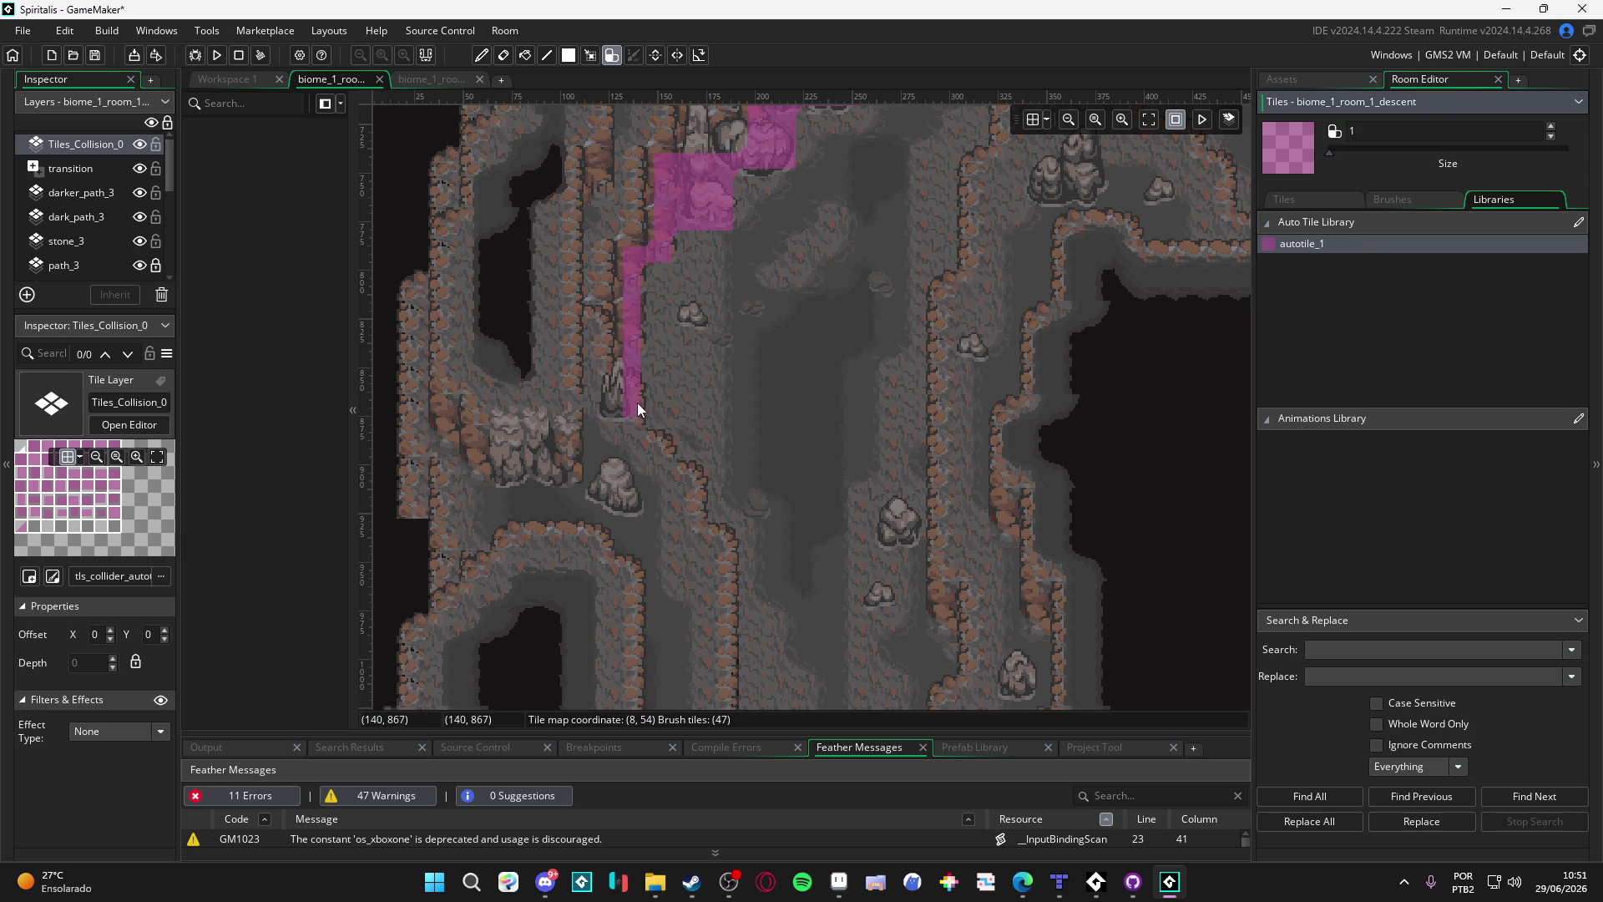
pyautogui.moveTo(638, 402); pyautogui.dragTo(629, 455)
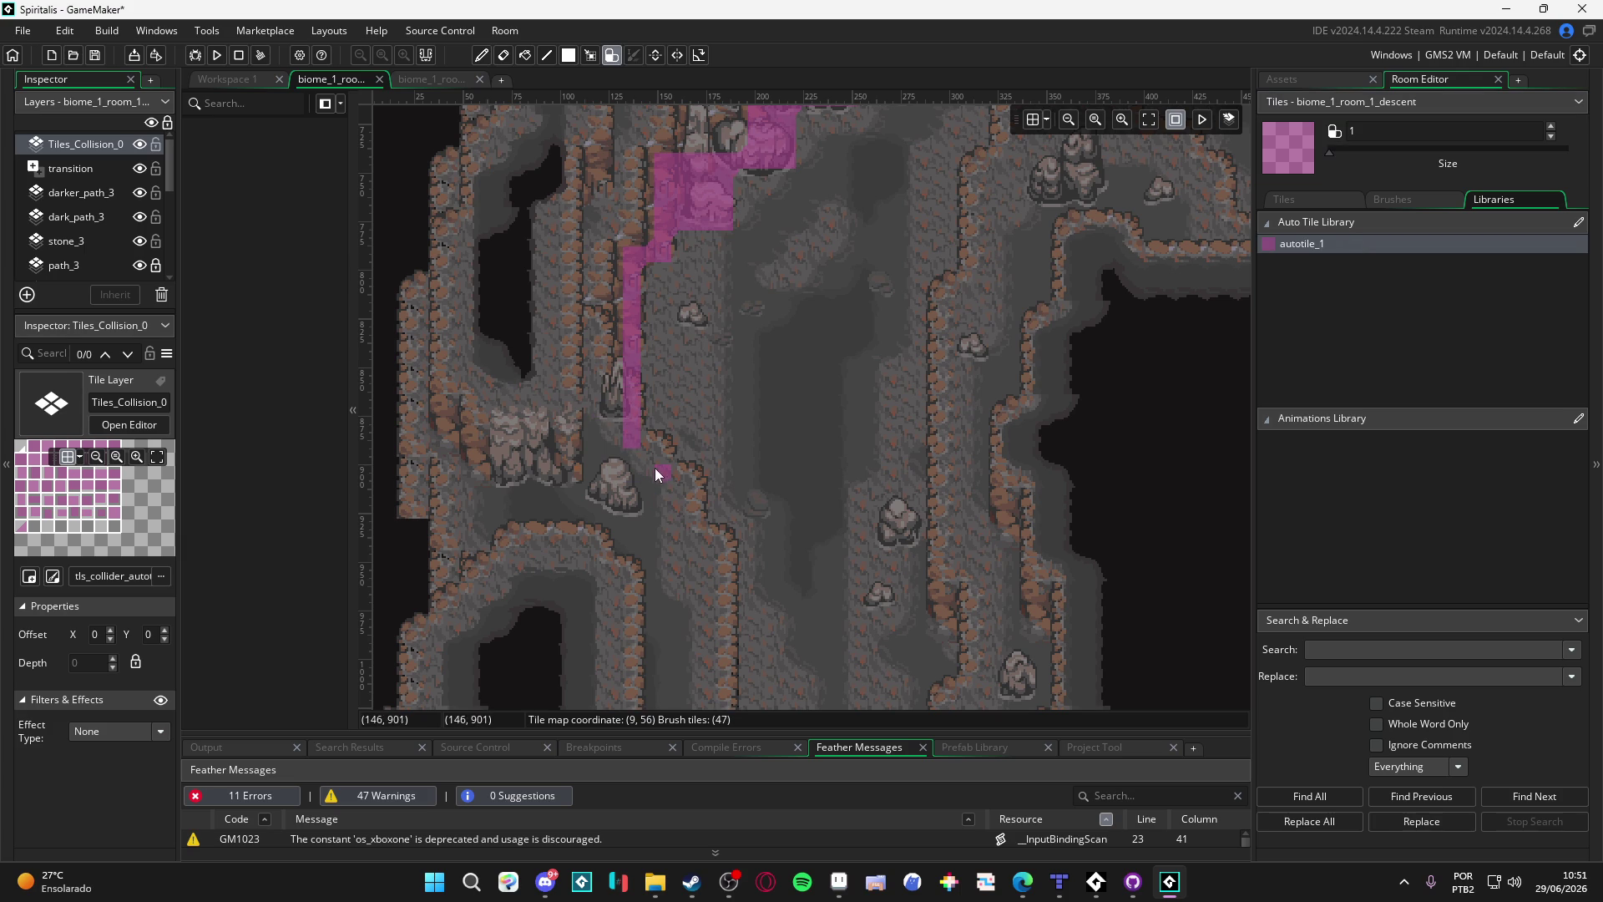
pyautogui.moveTo(658, 442); pyautogui.dragTo(686, 482)
# Step: Paint collision further down, fill the gap between strips, and continue along the right wall
pyautogui.moveTo(700, 566)
pyautogui.mouseDown()
pyautogui.moveTo(719, 543)
pyautogui.moveTo(717, 660)
pyautogui.mouseUp()
pyautogui.scroll(-2, 719, 584)
pyautogui.moveTo(735, 524)
pyautogui.mouseDown()
pyautogui.moveTo(753, 535)
pyautogui.moveTo(799, 375)
pyautogui.mouseUp()
pyautogui.moveTo(788, 587)
pyautogui.mouseDown()
pyautogui.moveTo(785, 631)
pyautogui.moveTo(950, 487)
pyautogui.mouseUp()
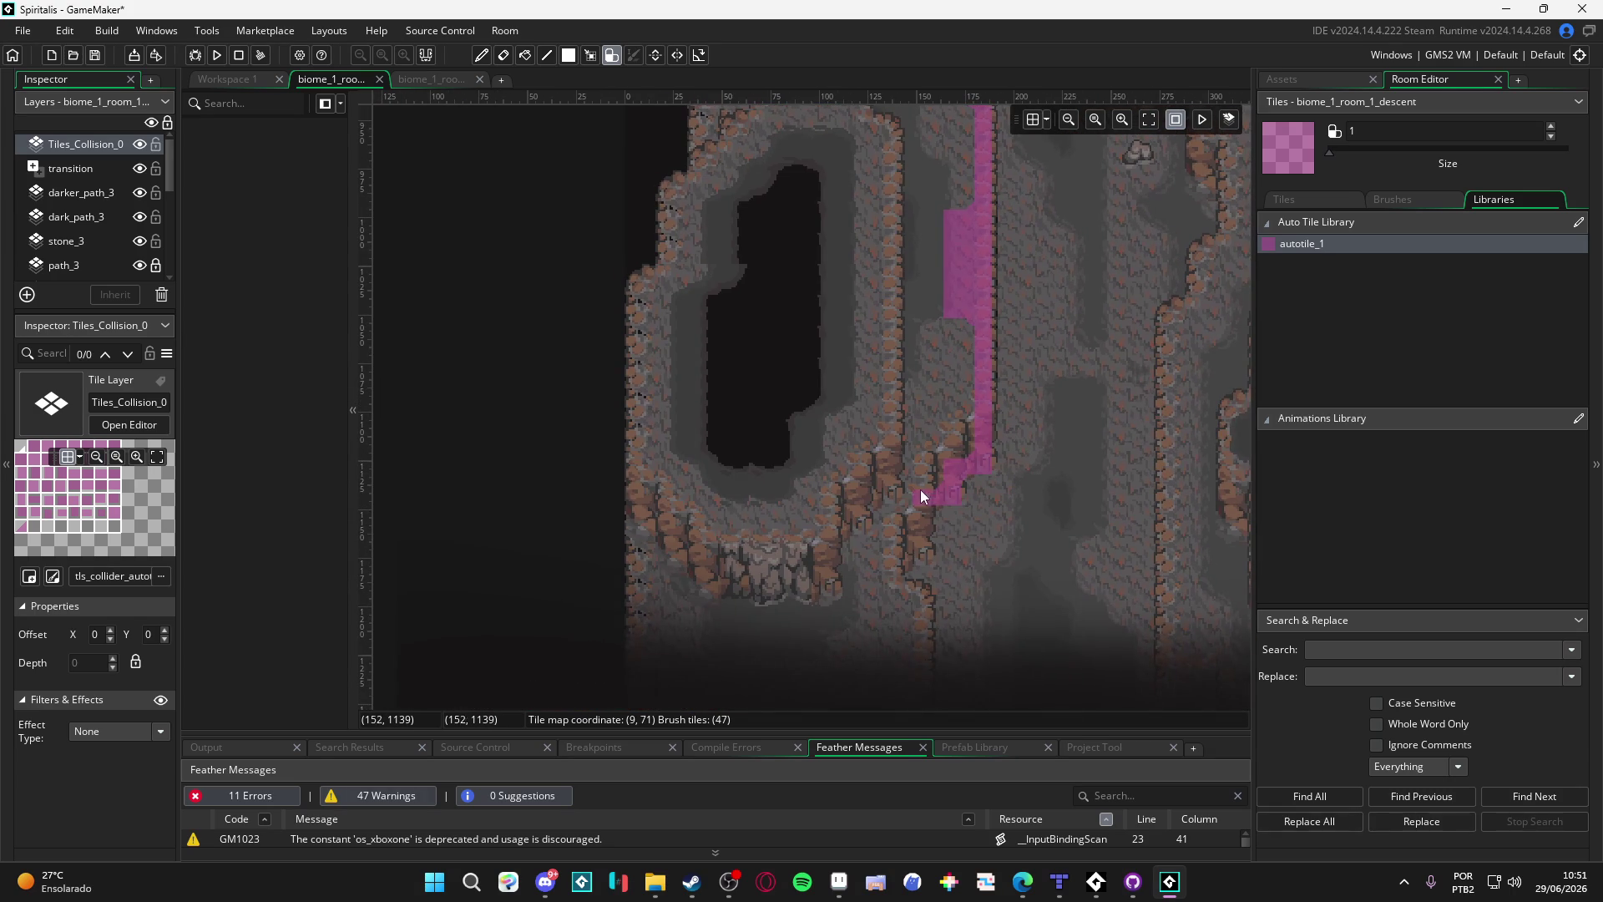
pyautogui.moveTo(894, 563)
pyautogui.mouseDown()
pyautogui.moveTo(860, 454)
pyautogui.moveTo(875, 648)
pyautogui.moveTo(790, 491)
pyautogui.moveTo(1067, 485)
pyautogui.moveTo(1046, 418)
pyautogui.moveTo(1044, 671)
pyautogui.moveTo(1054, 329)
pyautogui.moveTo(1071, 373)
pyautogui.moveTo(1079, 268)
pyautogui.moveTo(1027, 509)
pyautogui.moveTo(971, 407)
pyautogui.moveTo(983, 467)
pyautogui.mouseUp()
# Step: Trace collision tiles up, across the top, and down the right wall's edge
pyautogui.scroll(1, 1070, 353)
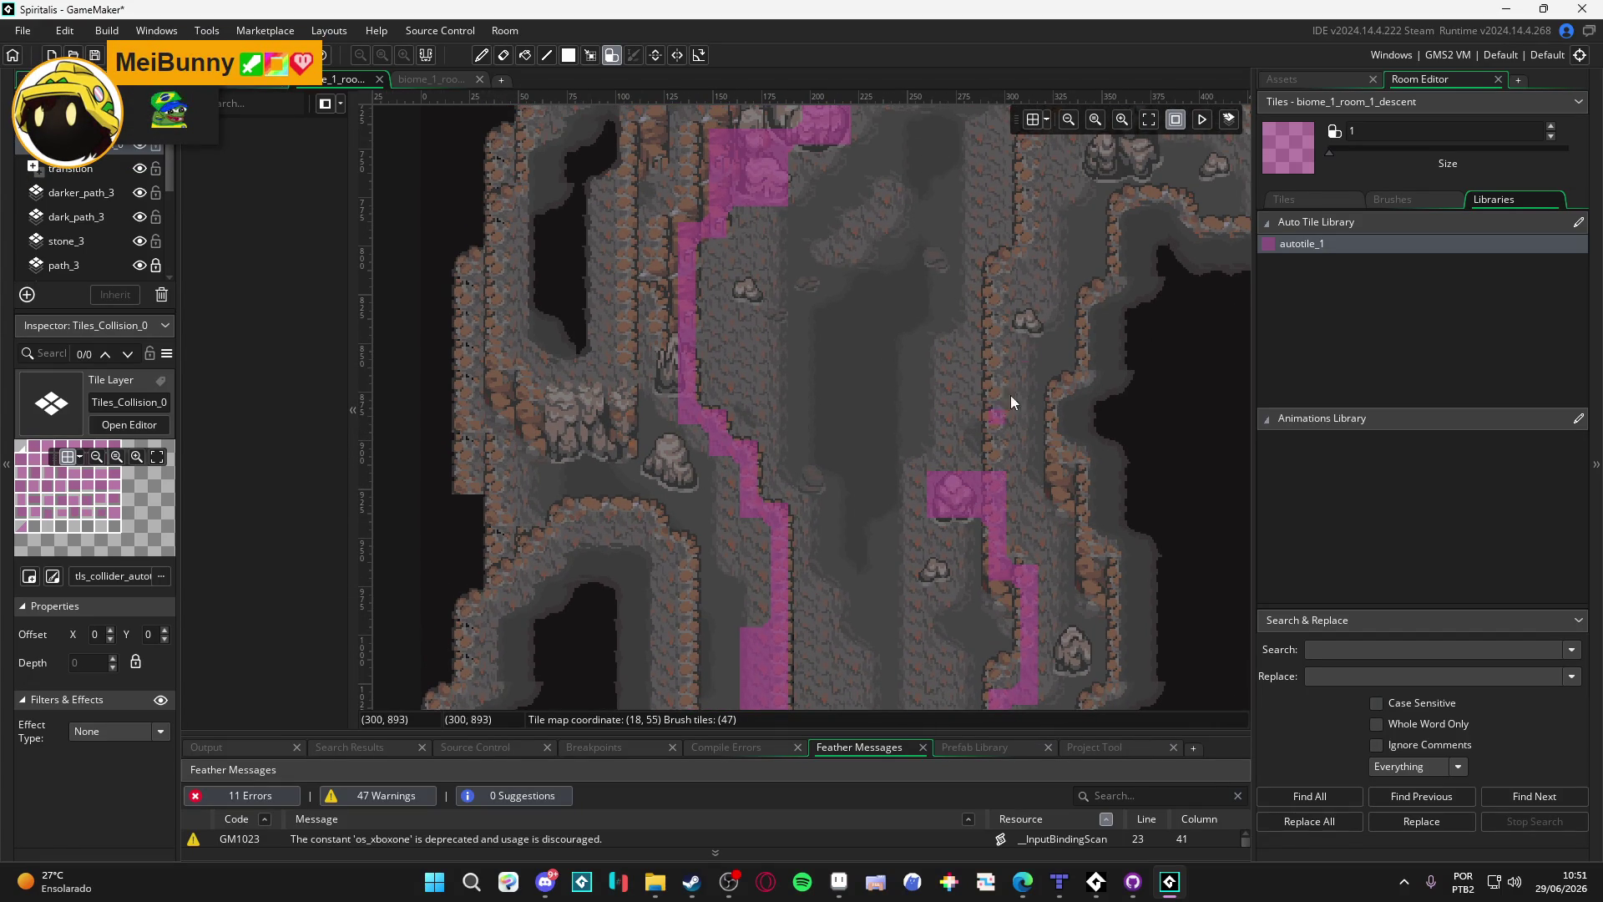
pyautogui.scroll(1, 1015, 380)
pyautogui.click(1017, 368)
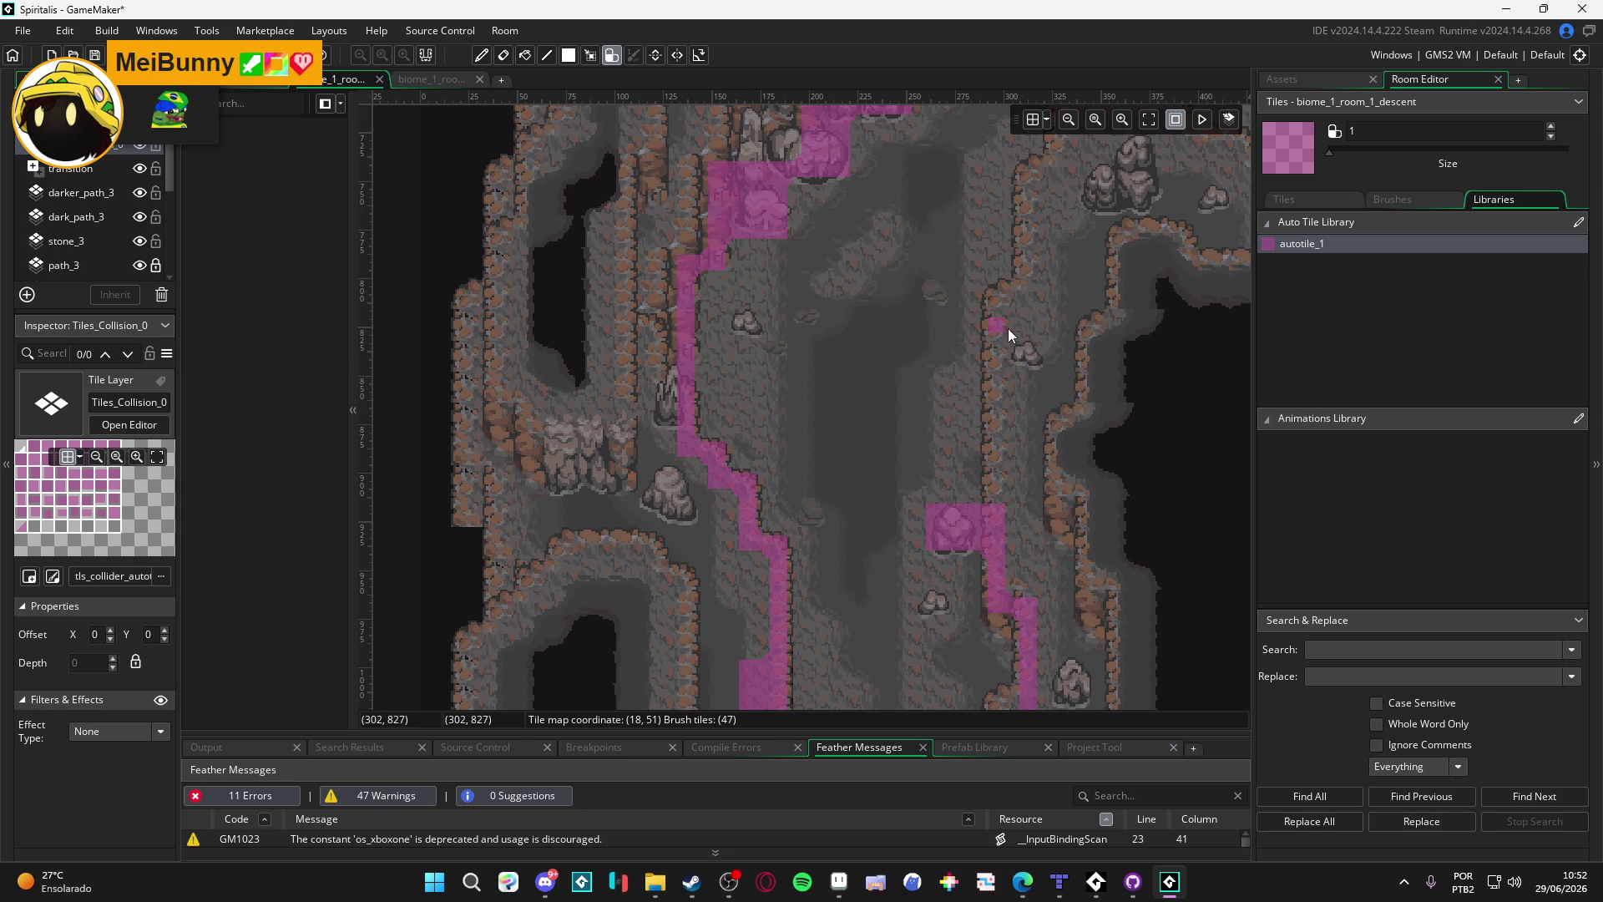
pyautogui.moveTo(1034, 302)
pyautogui.mouseDown()
pyautogui.moveTo(1035, 194)
pyautogui.moveTo(1051, 197)
pyautogui.moveTo(987, 353)
pyautogui.moveTo(993, 477)
pyautogui.mouseUp()
pyautogui.scroll(5, 996, 444)
pyautogui.hscroll(3, 842, 539)
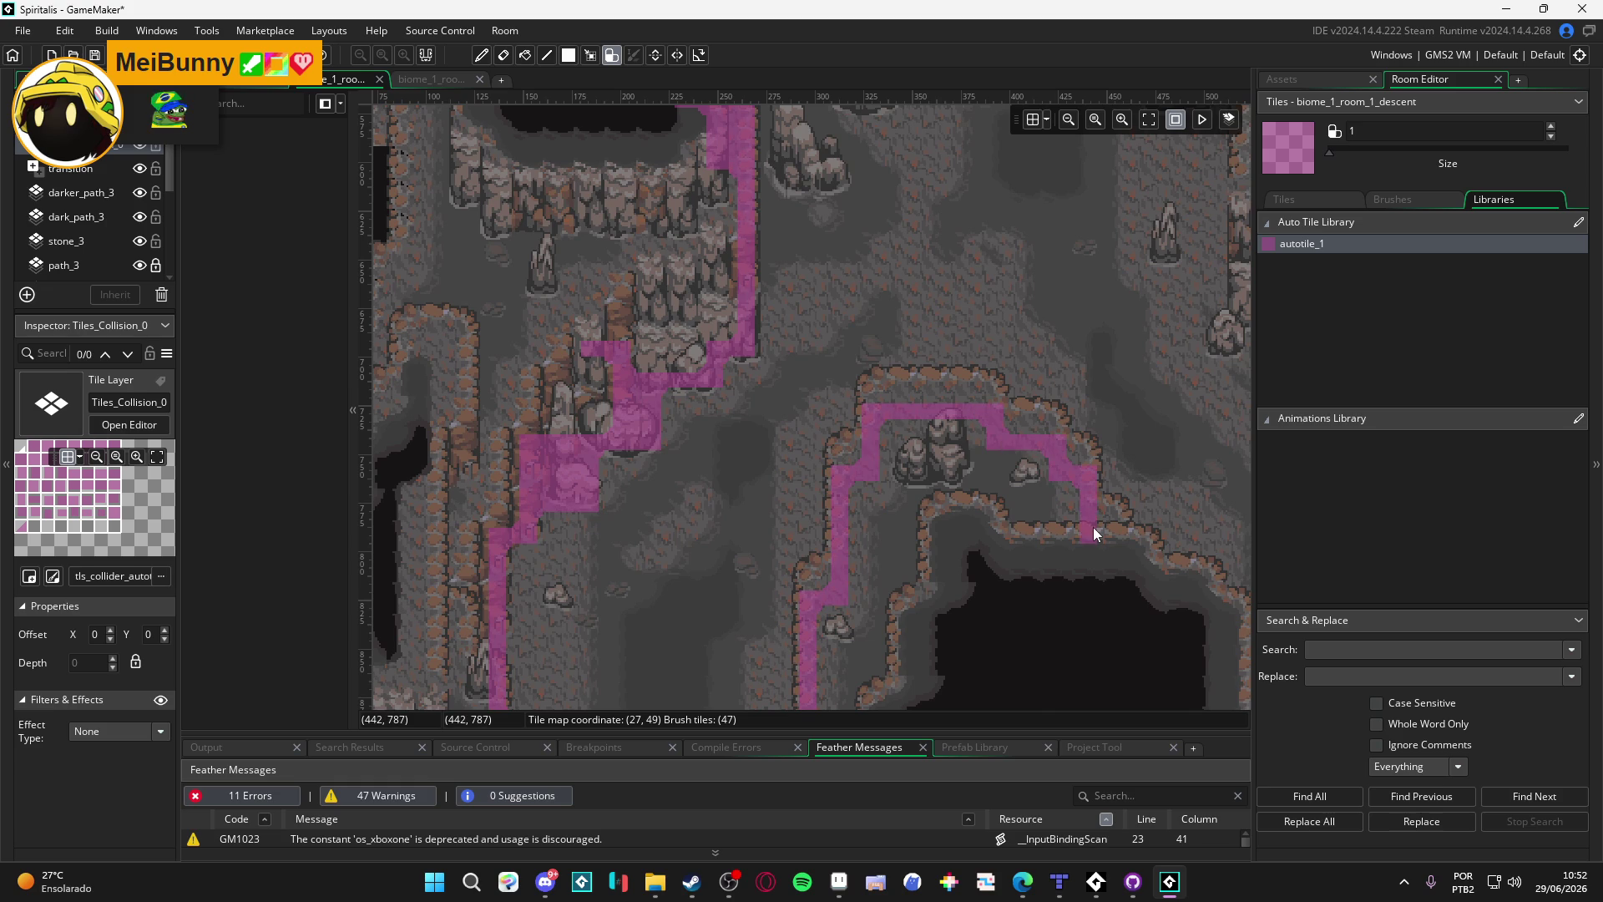
# Step: Extend the collision path right along the pit rim, erase the extra end tile, and run it down the wall
pyautogui.moveTo(1094, 529)
pyautogui.mouseDown()
pyautogui.moveTo(935, 421)
pyautogui.moveTo(966, 458)
pyautogui.moveTo(1046, 484)
pyautogui.moveTo(1024, 409)
pyautogui.moveTo(1019, 548)
pyautogui.moveTo(959, 466)
pyautogui.mouseUp()
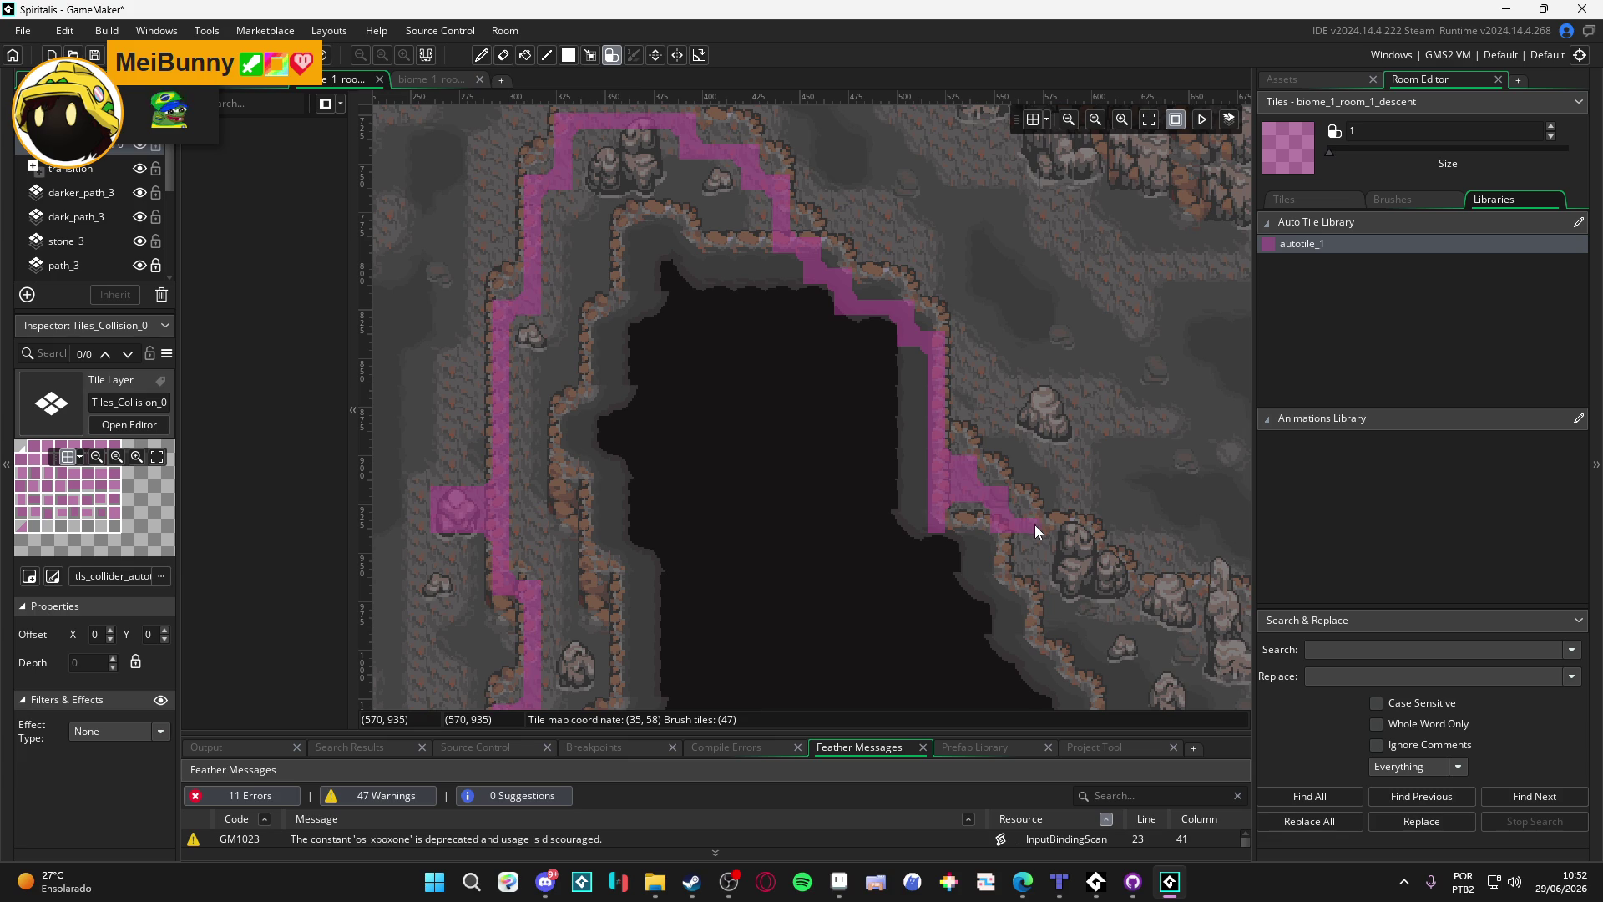
pyautogui.moveTo(1036, 555)
pyautogui.mouseDown()
pyautogui.moveTo(1084, 553)
pyautogui.moveTo(920, 457)
pyautogui.mouseUp()
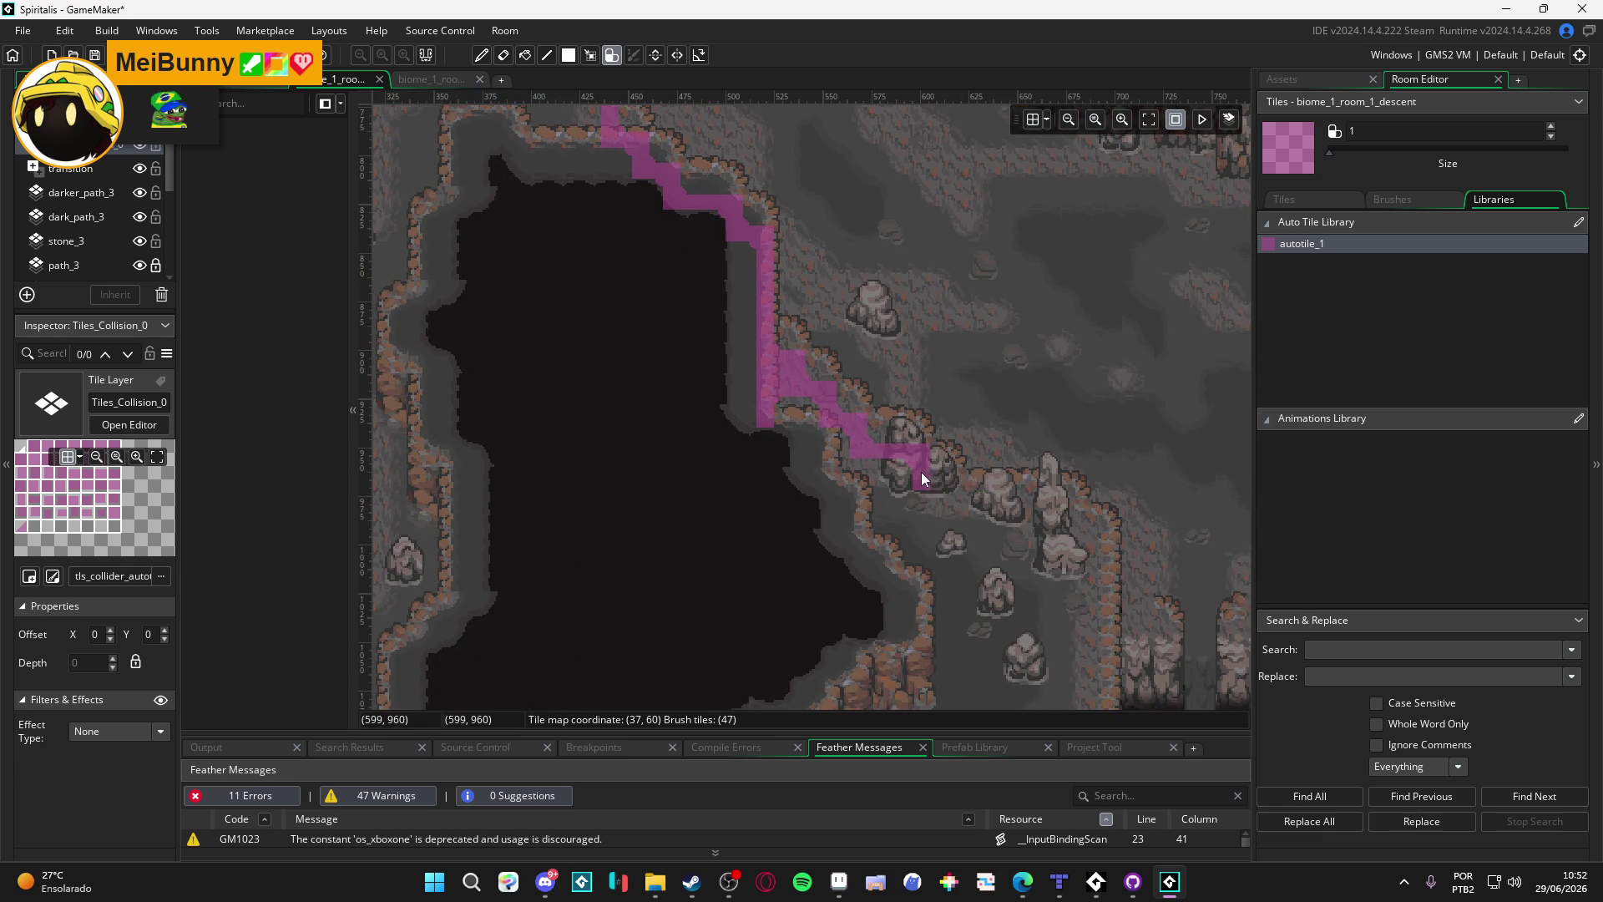
pyautogui.moveTo(955, 511)
pyautogui.mouseDown()
pyautogui.moveTo(1071, 518)
pyautogui.moveTo(1050, 269)
pyautogui.mouseUp()
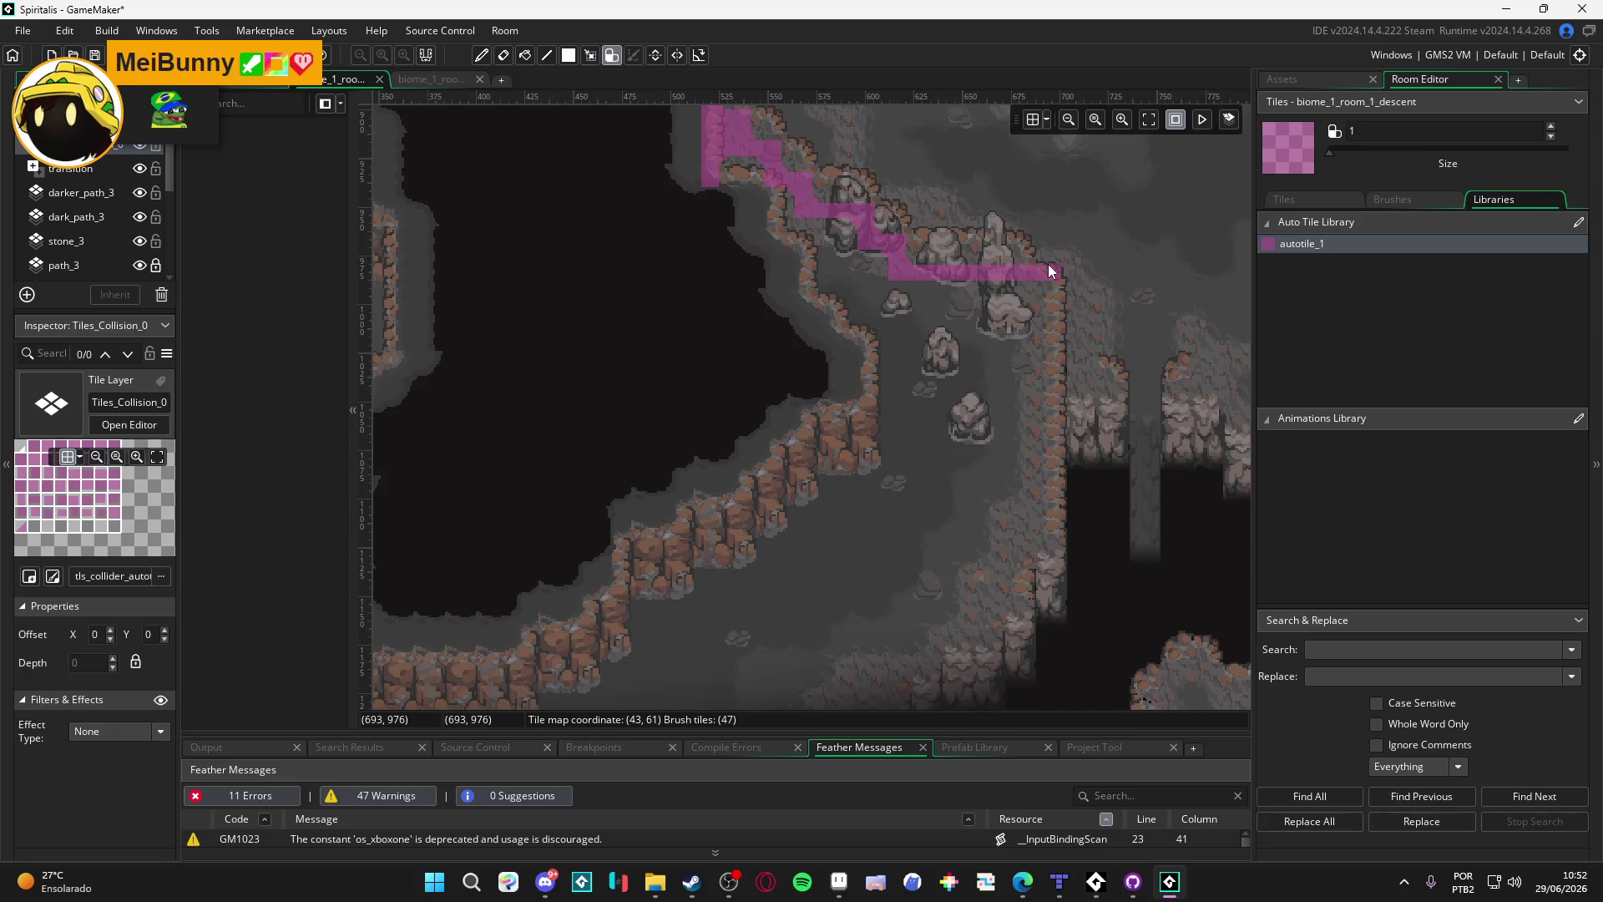
pyautogui.rightClick(1052, 279)
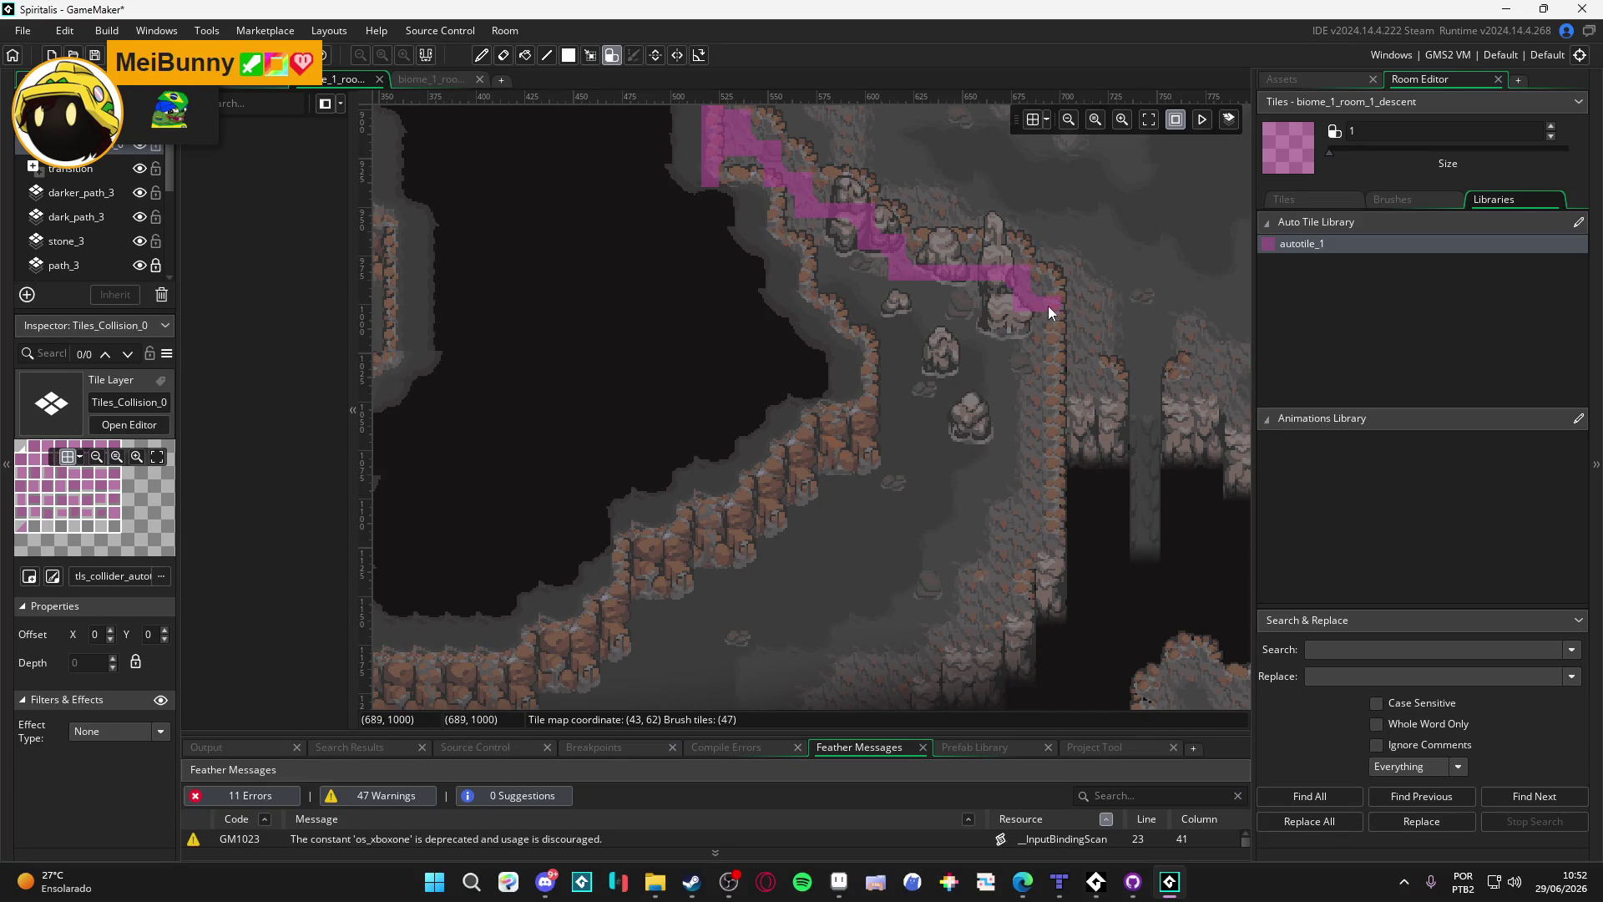
pyautogui.moveTo(1051, 363)
pyautogui.mouseDown()
pyautogui.moveTo(1047, 564)
pyautogui.moveTo(1069, 453)
pyautogui.mouseUp()
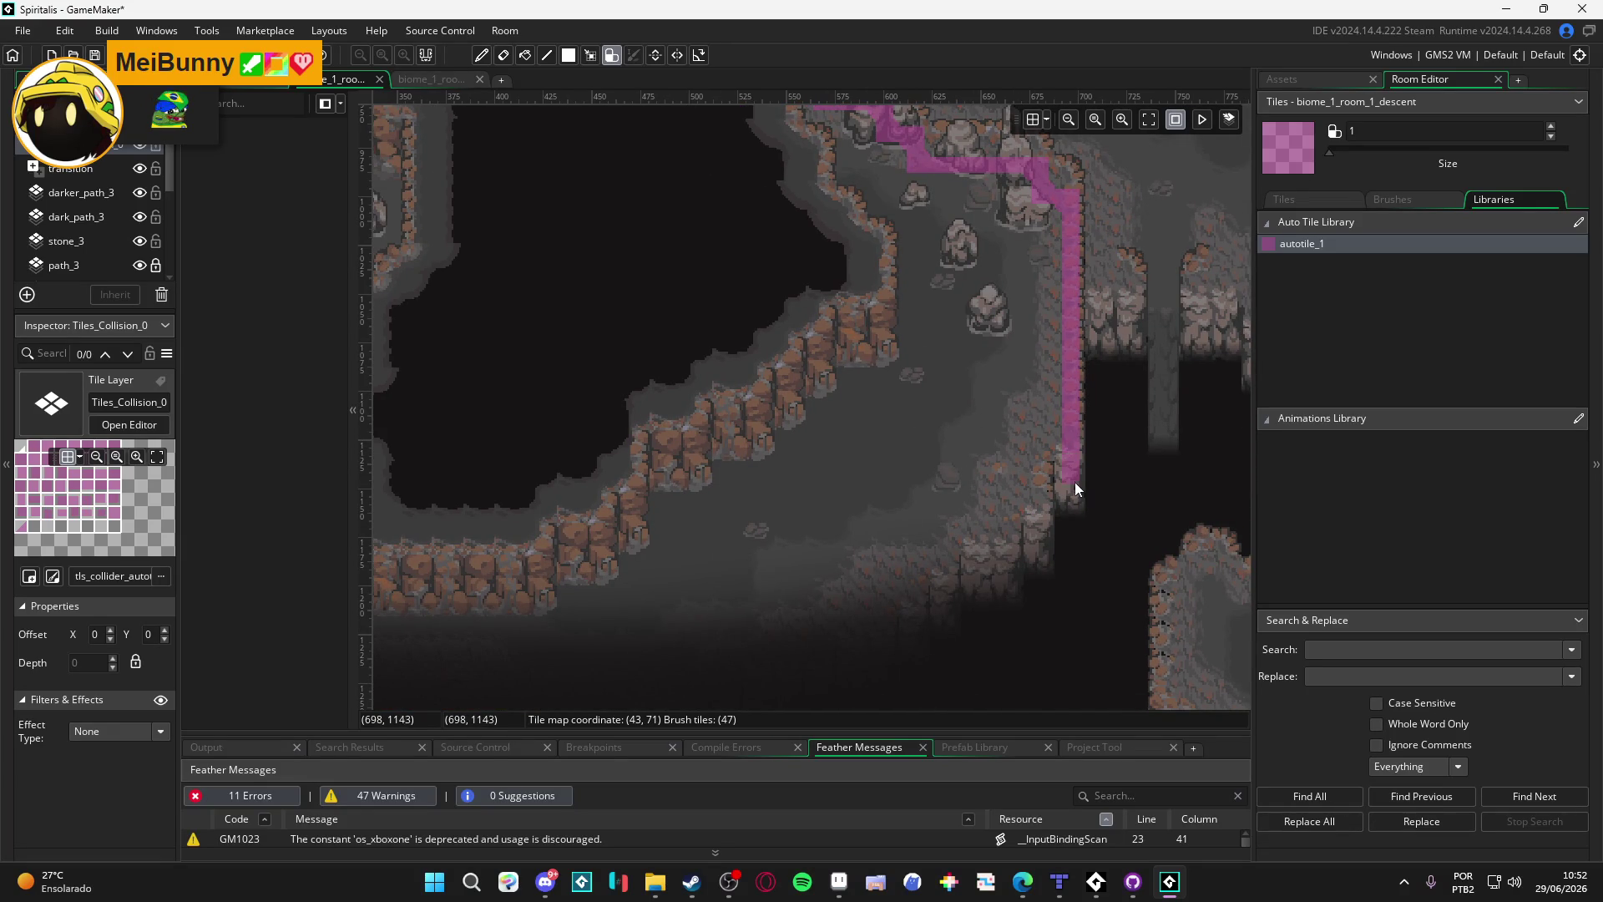
# Step: Add a collision stub on the ledge above the lower pits and grow it into an L rightward
pyautogui.moveTo(1075, 495); pyautogui.dragTo(673, 549)
pyautogui.click(701, 424)
pyautogui.moveTo(702, 424)
pyautogui.mouseDown()
pyautogui.moveTo(705, 473)
pyautogui.moveTo(673, 449)
pyautogui.moveTo(699, 359)
pyautogui.moveTo(678, 363)
pyautogui.moveTo(680, 448)
pyautogui.mouseUp()
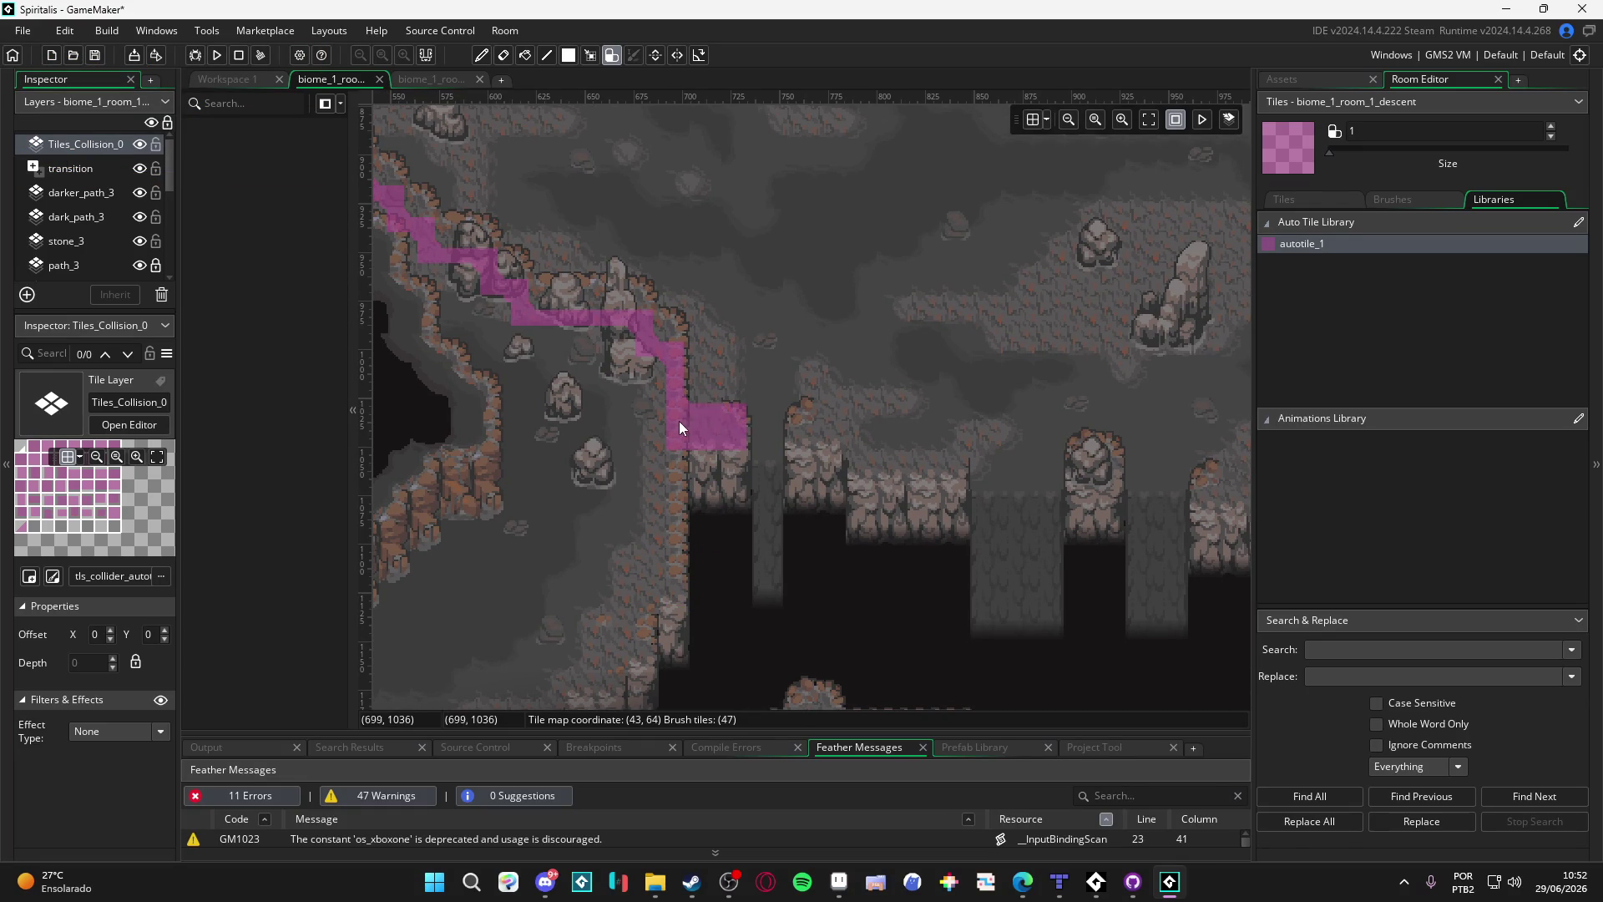
pyautogui.moveTo(803, 419)
pyautogui.mouseDown()
pyautogui.moveTo(803, 443)
pyautogui.moveTo(828, 417)
pyautogui.moveTo(859, 434)
pyautogui.moveTo(869, 466)
pyautogui.moveTo(742, 509)
pyautogui.moveTo(946, 519)
pyautogui.moveTo(985, 489)
pyautogui.moveTo(930, 534)
pyautogui.moveTo(845, 538)
pyautogui.moveTo(945, 544)
pyautogui.moveTo(893, 555)
pyautogui.mouseUp()
pyautogui.click(930, 518)
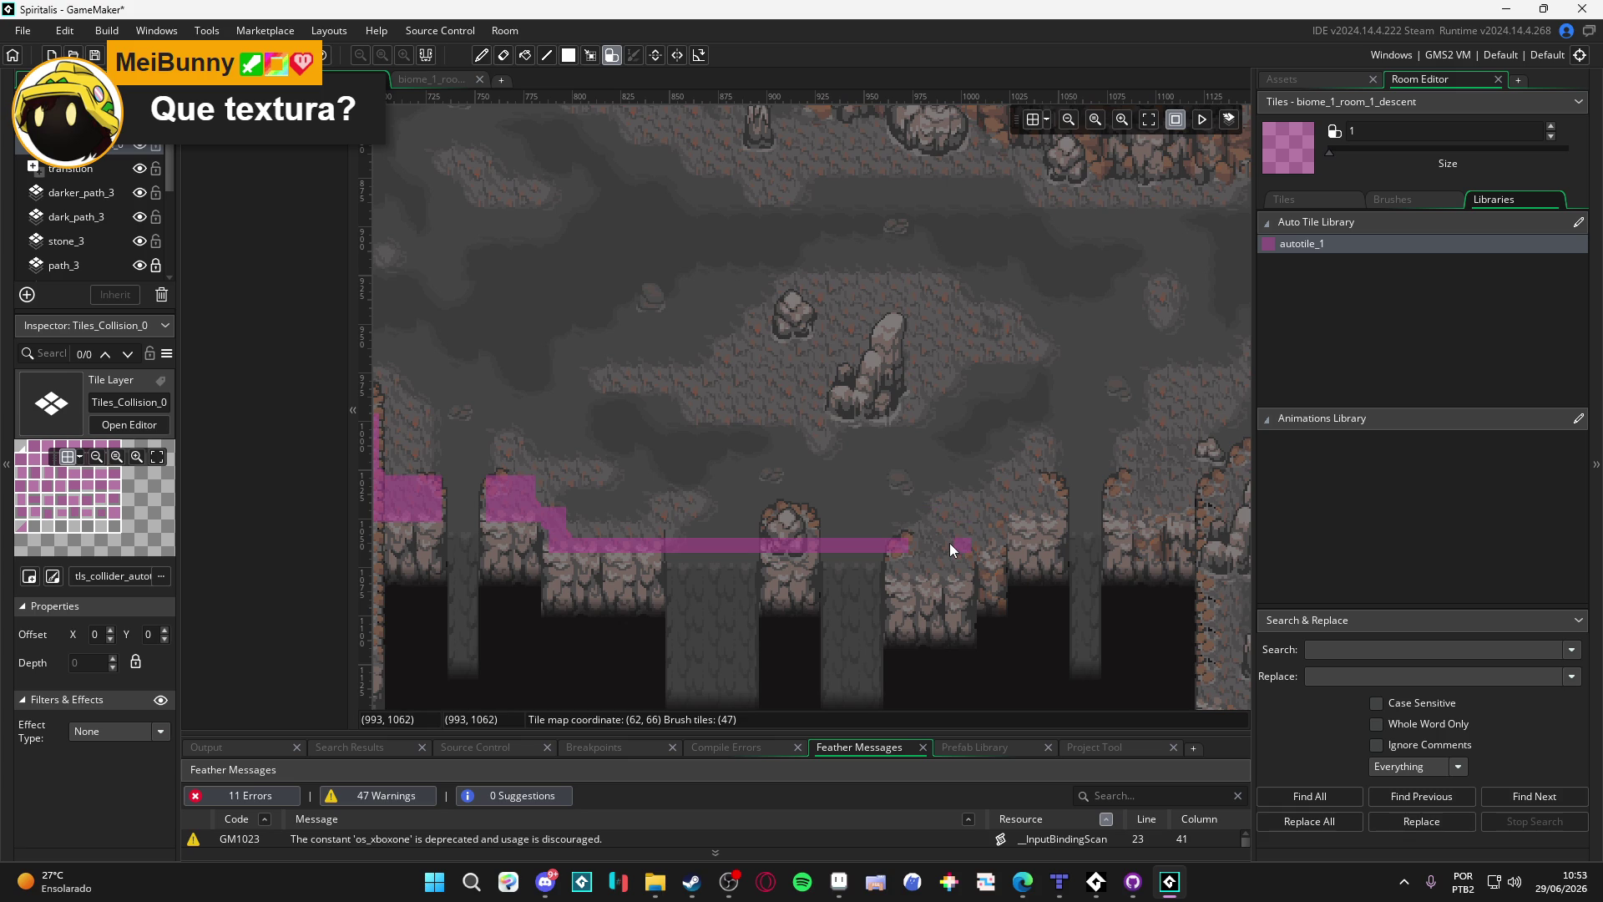
# Step: Extend the collision strip right along the ledge and step it up onto the raised ledge
pyautogui.click(839, 881)
pyautogui.click(1506, 9)
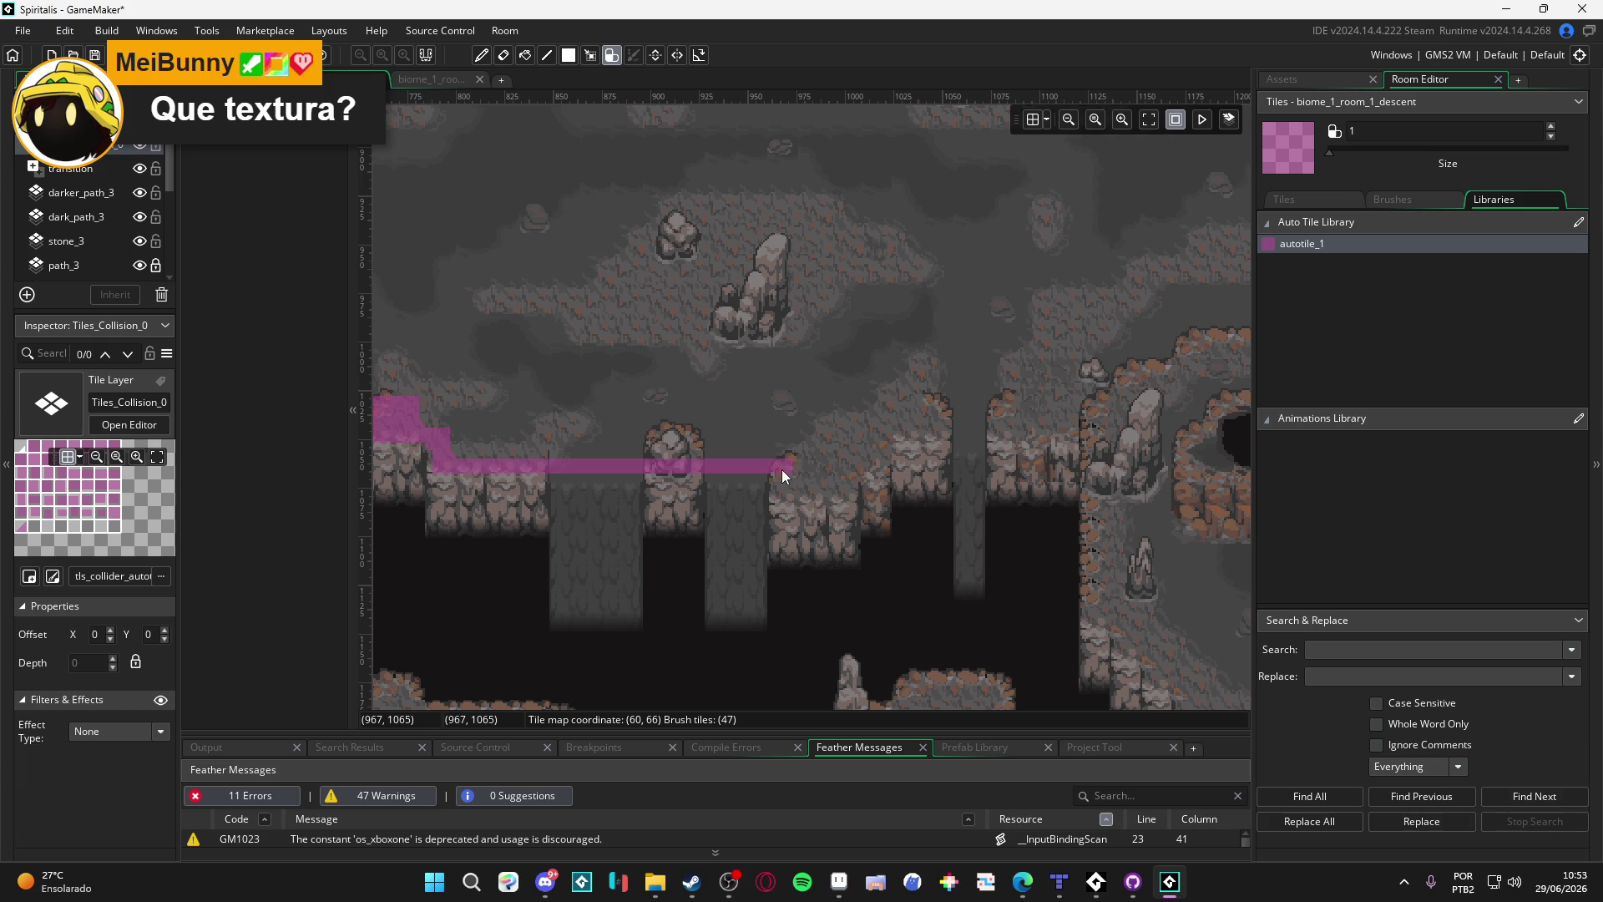
pyautogui.moveTo(800, 472); pyautogui.dragTo(880, 470)
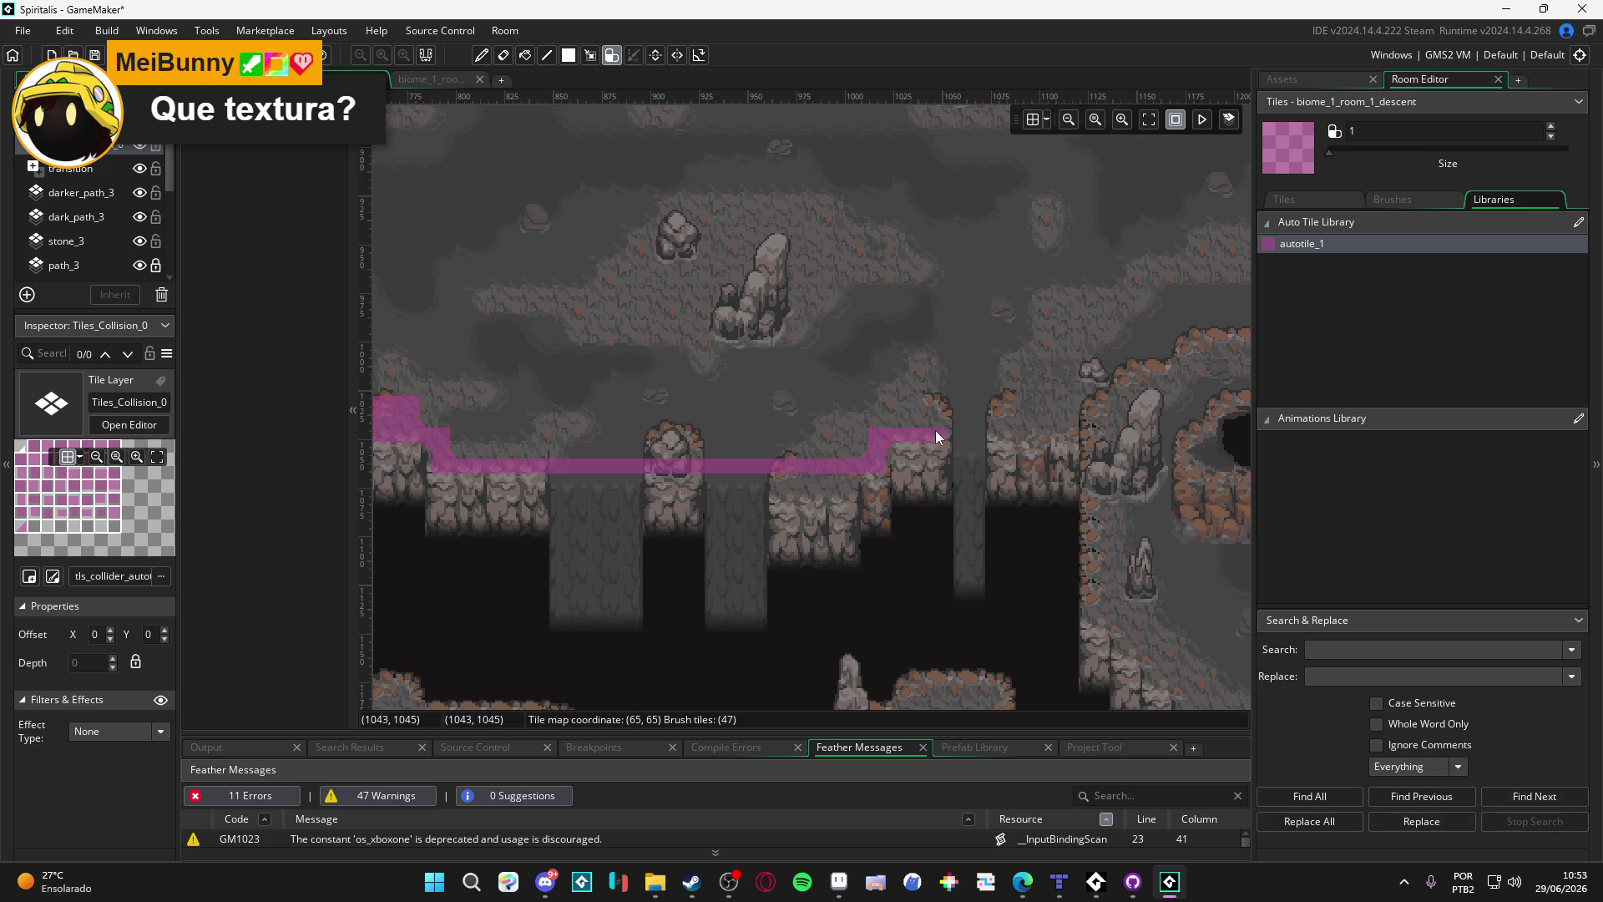
pyautogui.moveTo(935, 408); pyautogui.dragTo(898, 429)
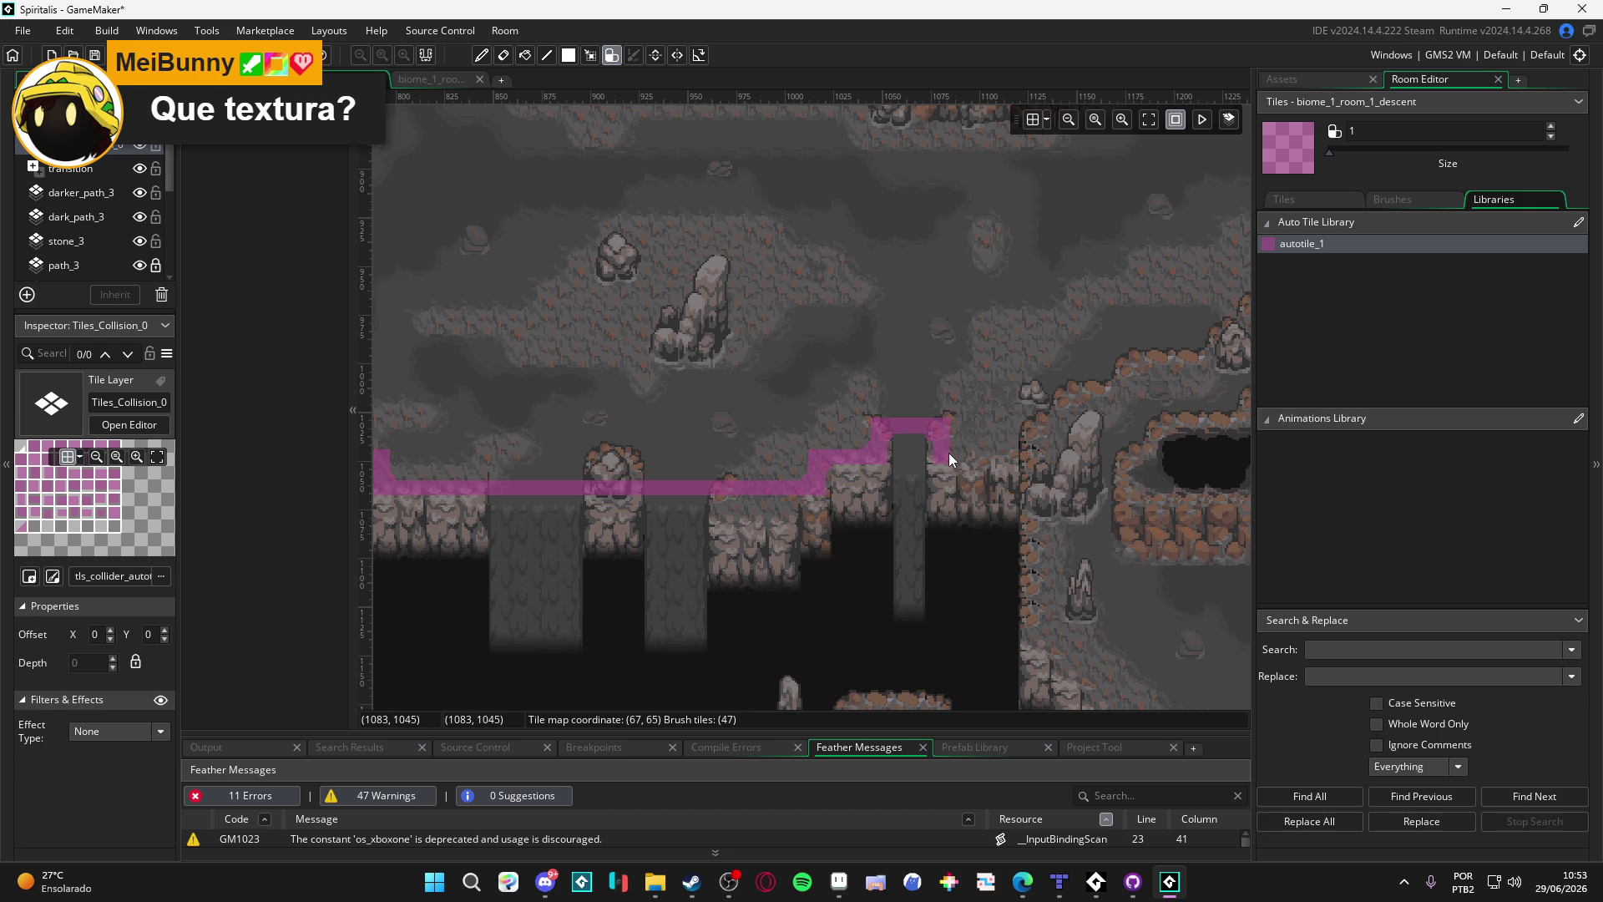
pyautogui.moveTo(1013, 449)
pyautogui.mouseDown()
pyautogui.moveTo(1032, 448)
pyautogui.moveTo(950, 456)
pyautogui.moveTo(895, 484)
pyautogui.mouseUp()
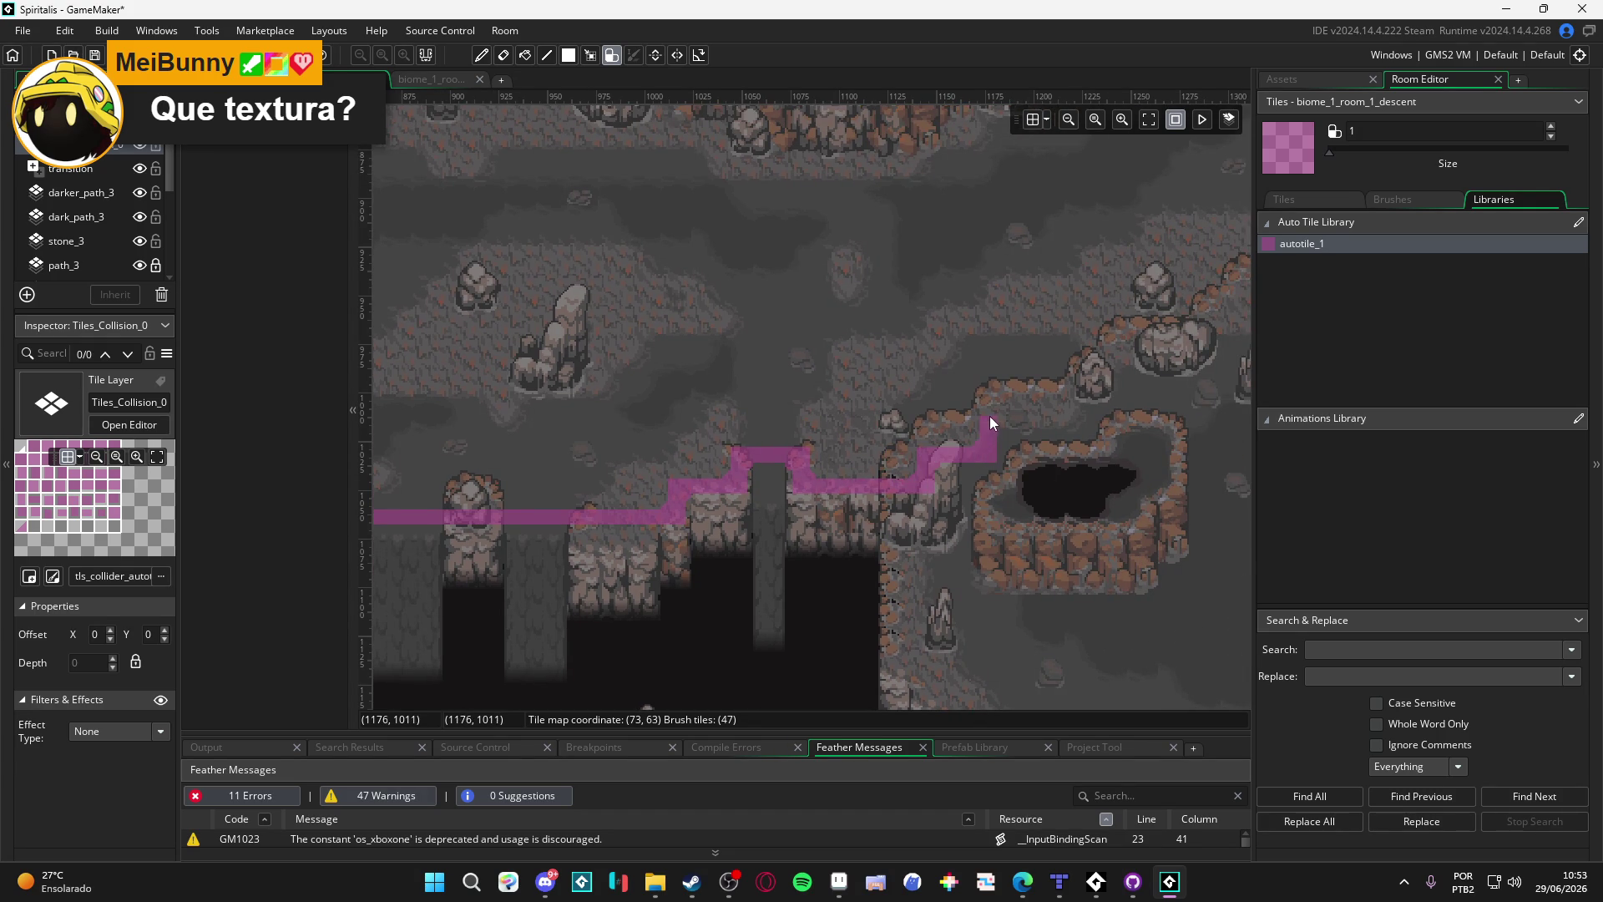
# Step: Continue the collision line up the stepped pit rim and right along its top
pyautogui.moveTo(1053, 423)
pyautogui.mouseDown()
pyautogui.moveTo(974, 439)
pyautogui.moveTo(1010, 398)
pyautogui.moveTo(969, 409)
pyautogui.moveTo(1059, 414)
pyautogui.moveTo(1064, 392)
pyautogui.moveTo(976, 416)
pyautogui.mouseUp()
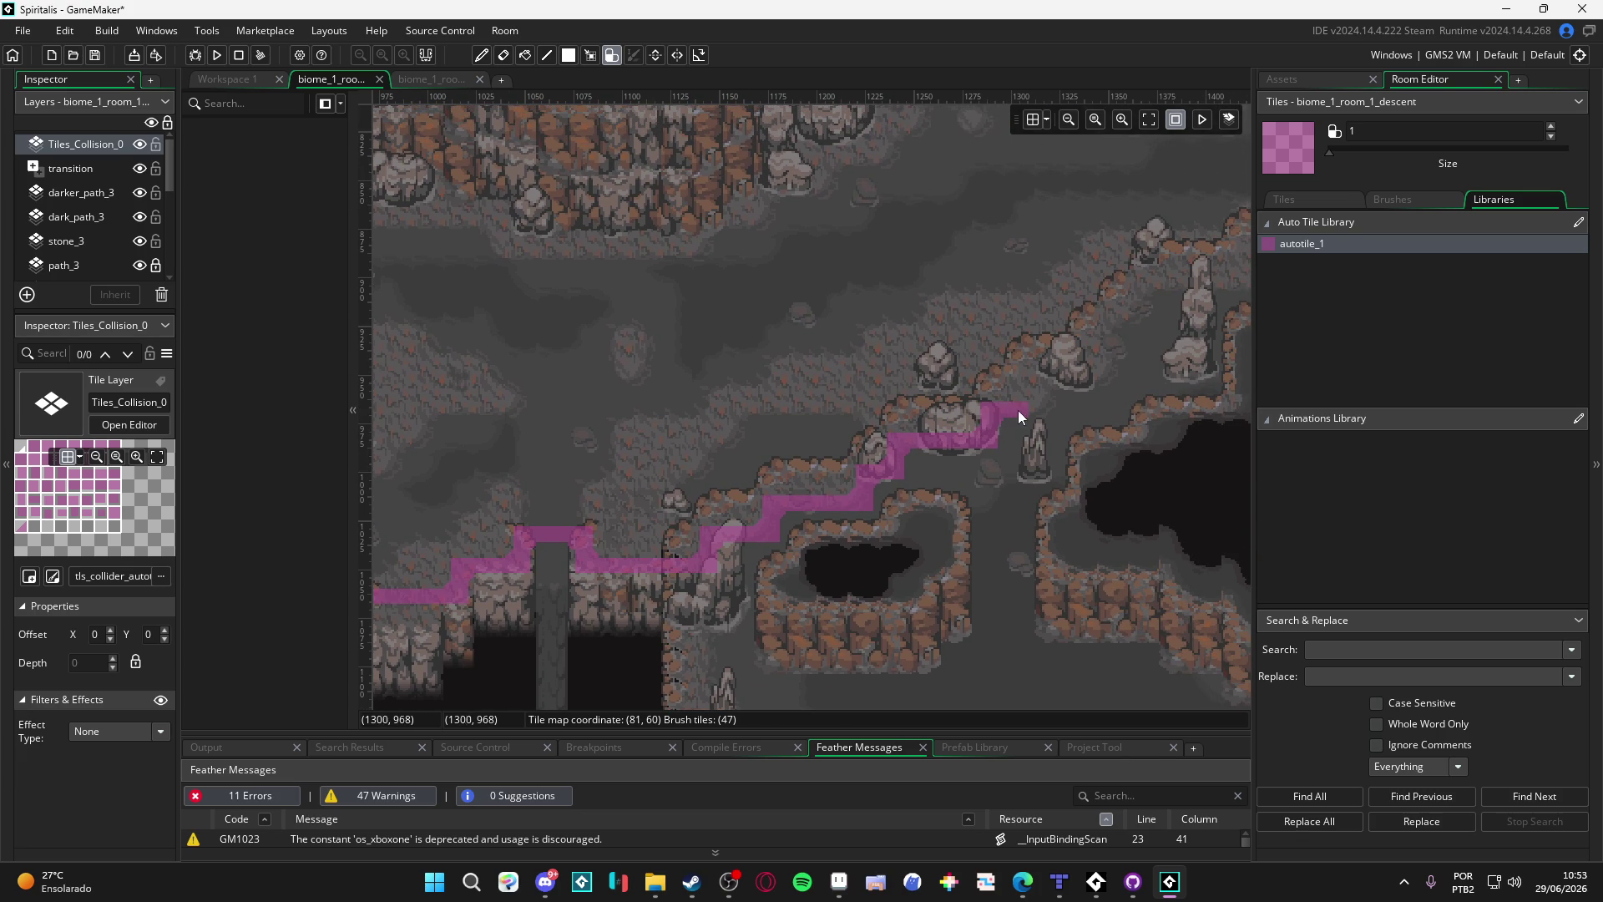
pyautogui.moveTo(1027, 367)
pyautogui.mouseDown()
pyautogui.moveTo(992, 418)
pyautogui.moveTo(870, 476)
pyautogui.mouseUp()
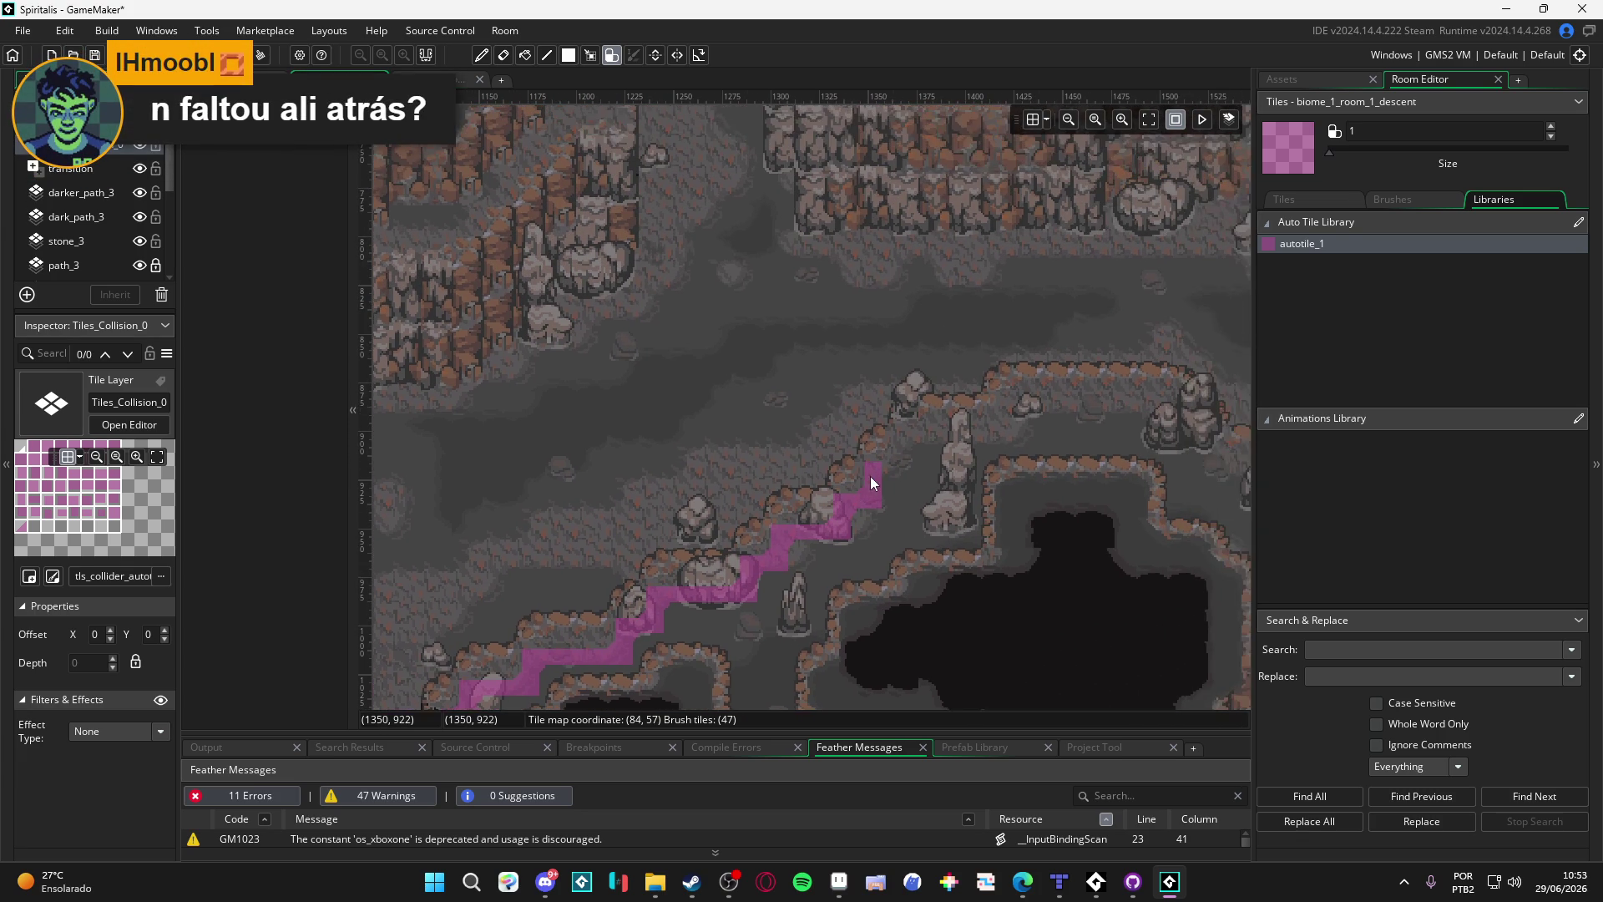
pyautogui.moveTo(919, 424)
pyautogui.mouseDown()
pyautogui.moveTo(896, 439)
pyautogui.moveTo(972, 443)
pyautogui.moveTo(962, 424)
pyautogui.moveTo(882, 437)
pyautogui.moveTo(1004, 433)
pyautogui.mouseUp()
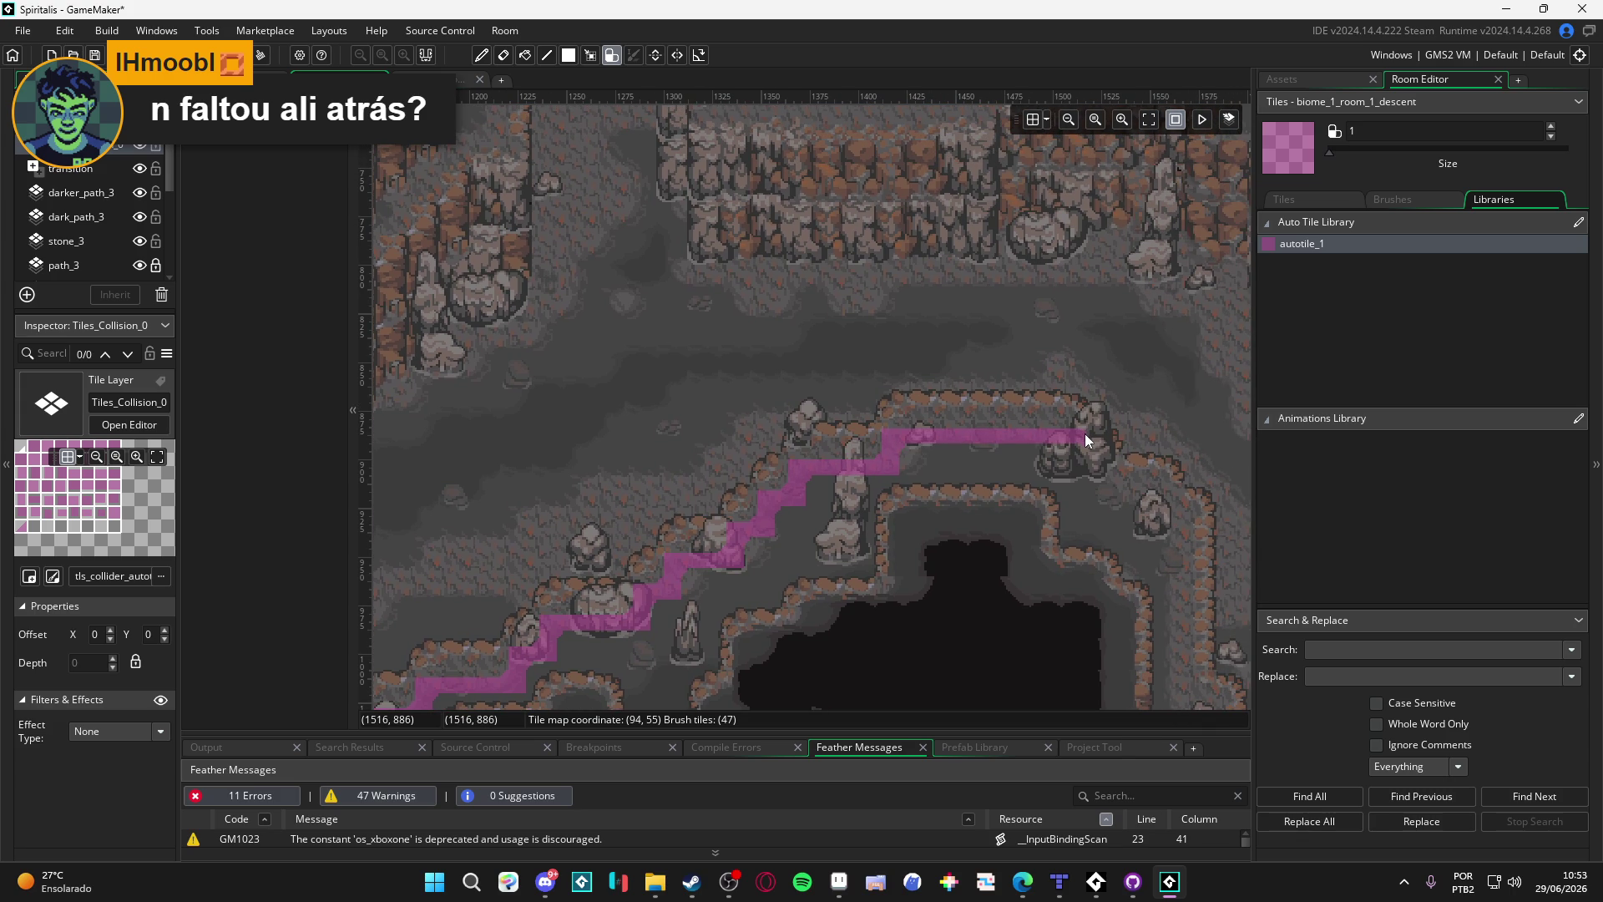
pyautogui.moveTo(1110, 462)
pyautogui.mouseDown()
pyautogui.moveTo(947, 477)
pyautogui.moveTo(963, 504)
pyautogui.moveTo(1032, 515)
pyautogui.moveTo(990, 488)
pyautogui.moveTo(1010, 321)
pyautogui.moveTo(1000, 434)
pyautogui.mouseUp()
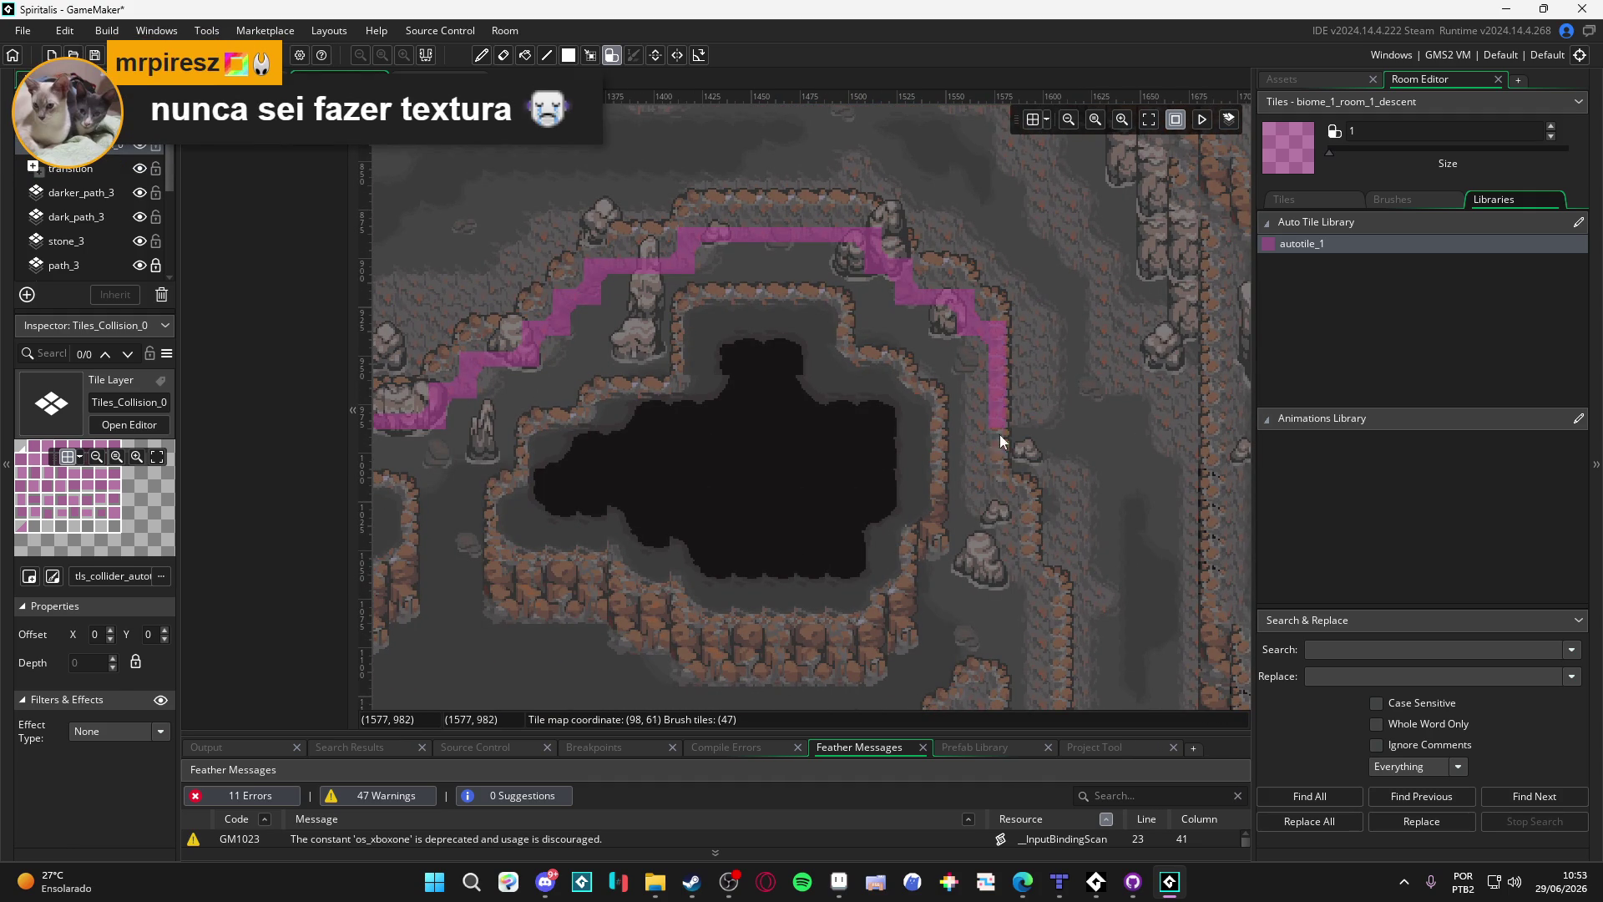
# Step: Run a collision column down the pit's right side and paint left from its bottom
pyautogui.moveTo(999, 490)
pyautogui.mouseDown()
pyautogui.moveTo(1029, 523)
pyautogui.moveTo(984, 409)
pyautogui.mouseUp()
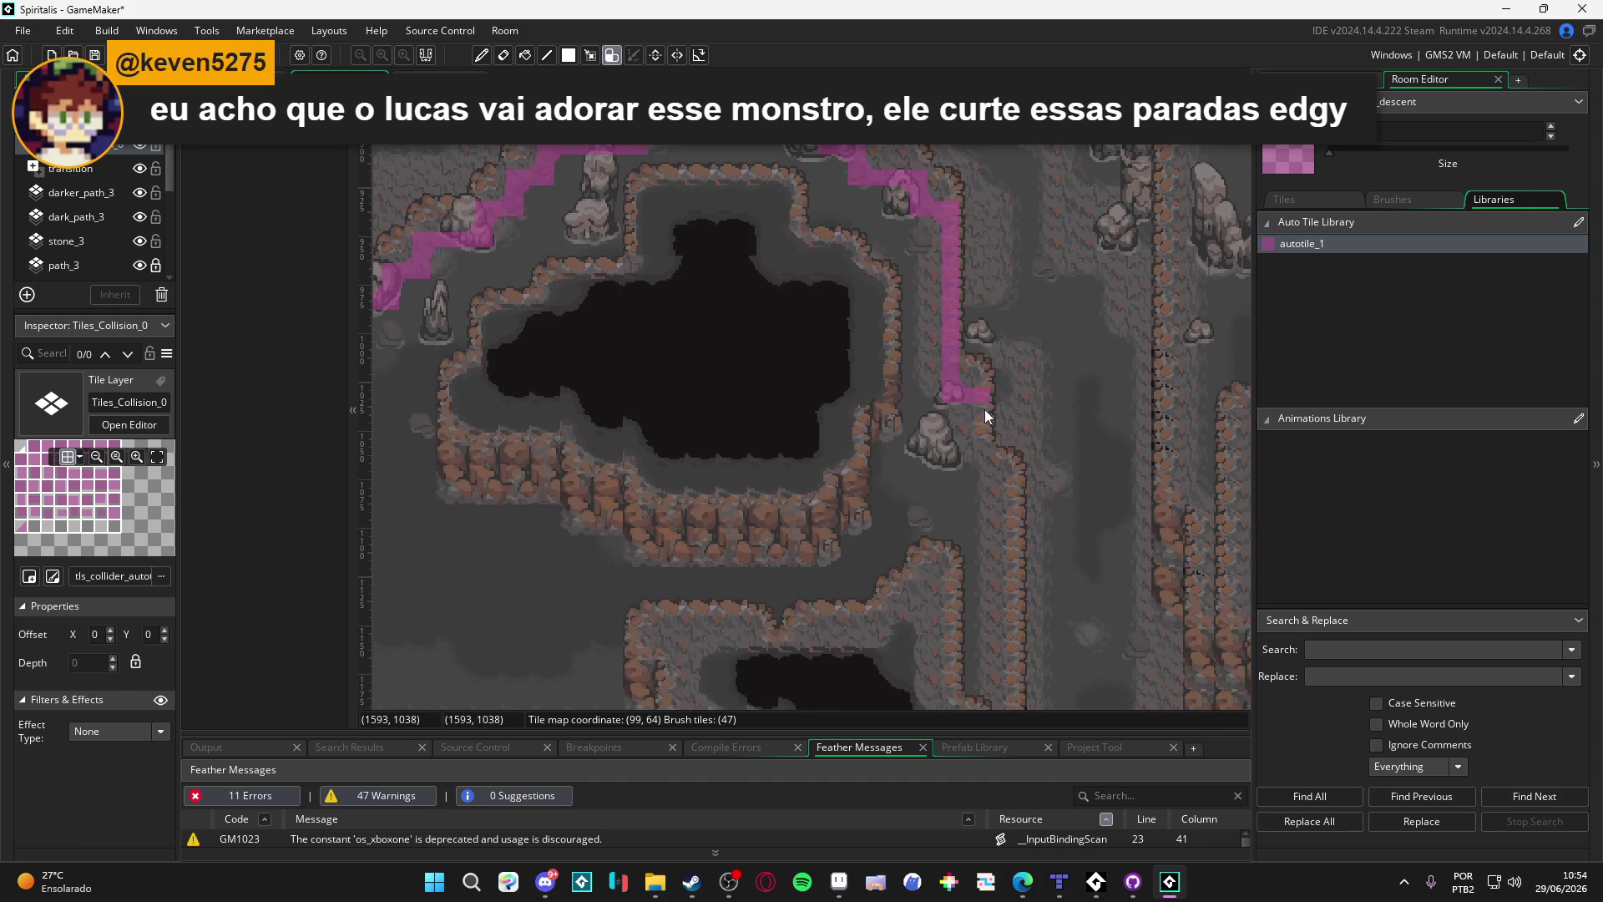
pyautogui.moveTo(1006, 494)
pyautogui.mouseDown()
pyautogui.moveTo(999, 217)
pyautogui.moveTo(1001, 439)
pyautogui.mouseUp()
pyautogui.moveTo(991, 543)
pyautogui.mouseDown()
pyautogui.moveTo(971, 333)
pyautogui.moveTo(976, 497)
pyautogui.mouseUp()
pyautogui.moveTo(966, 610)
pyautogui.mouseDown()
pyautogui.moveTo(924, 612)
pyautogui.moveTo(968, 620)
pyautogui.moveTo(894, 499)
pyautogui.moveTo(885, 418)
pyautogui.mouseUp()
# Step: Draw a collision line right along the bottom, extend the vertical line up, and erase a stub
pyautogui.moveTo(894, 491)
pyautogui.mouseDown()
pyautogui.moveTo(900, 508)
pyautogui.moveTo(699, 521)
pyautogui.mouseUp()
pyautogui.moveTo(709, 464)
pyautogui.mouseDown()
pyautogui.moveTo(1061, 434)
pyautogui.moveTo(698, 496)
pyautogui.moveTo(723, 449)
pyautogui.mouseUp()
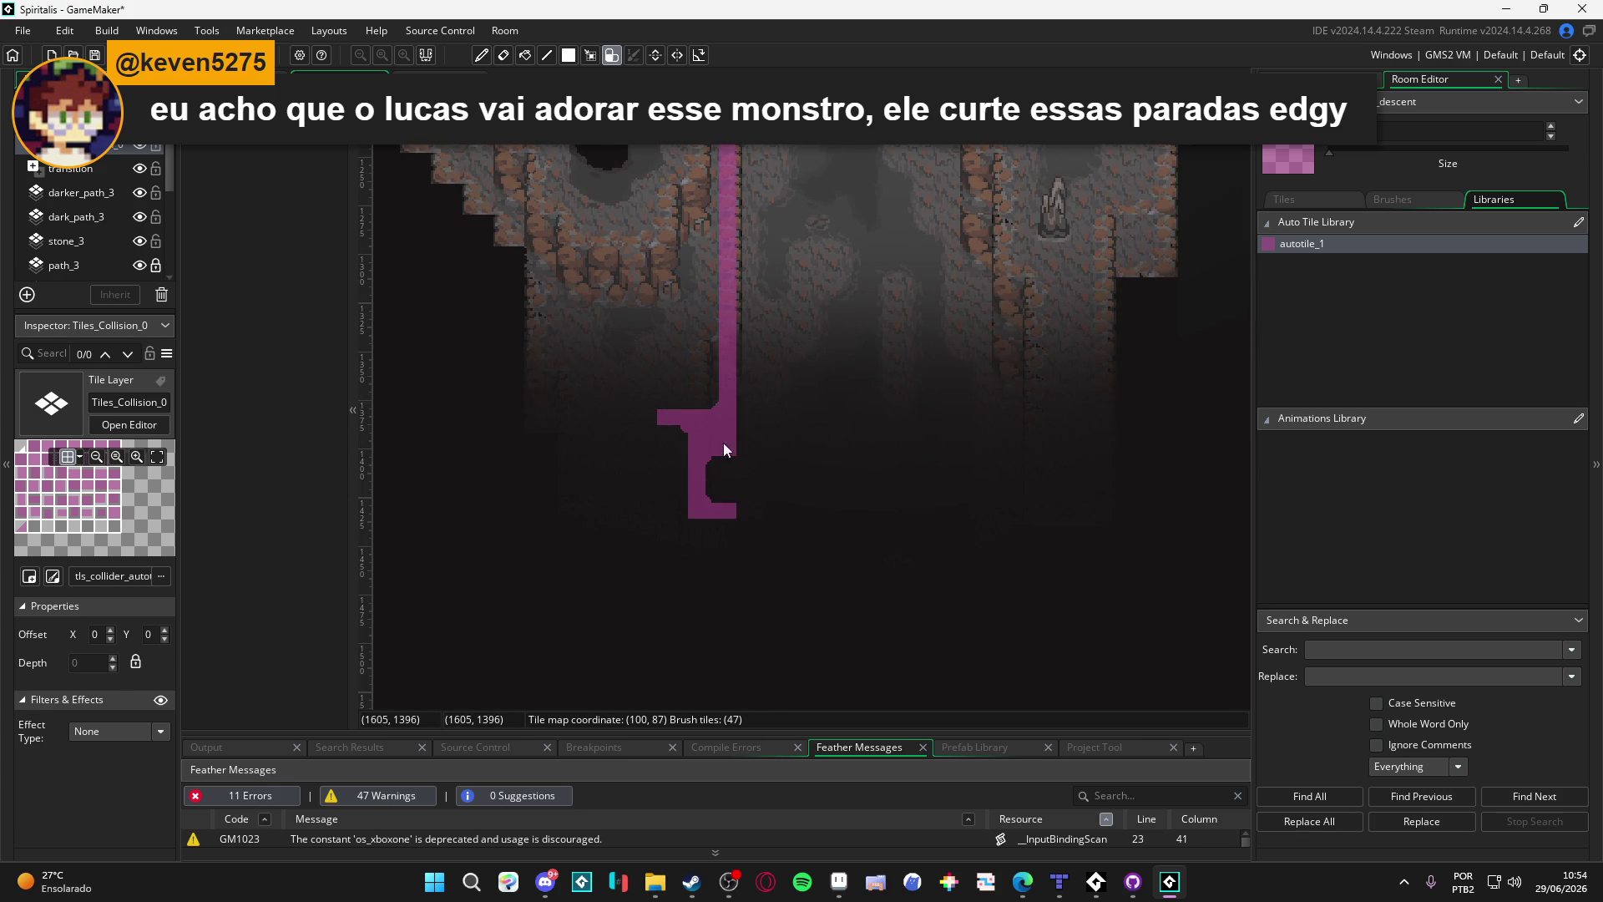
pyautogui.moveTo(734, 512)
pyautogui.mouseDown()
pyautogui.moveTo(1057, 474)
pyautogui.moveTo(738, 514)
pyautogui.moveTo(1052, 504)
pyautogui.moveTo(1025, 579)
pyautogui.moveTo(1026, 441)
pyautogui.mouseUp()
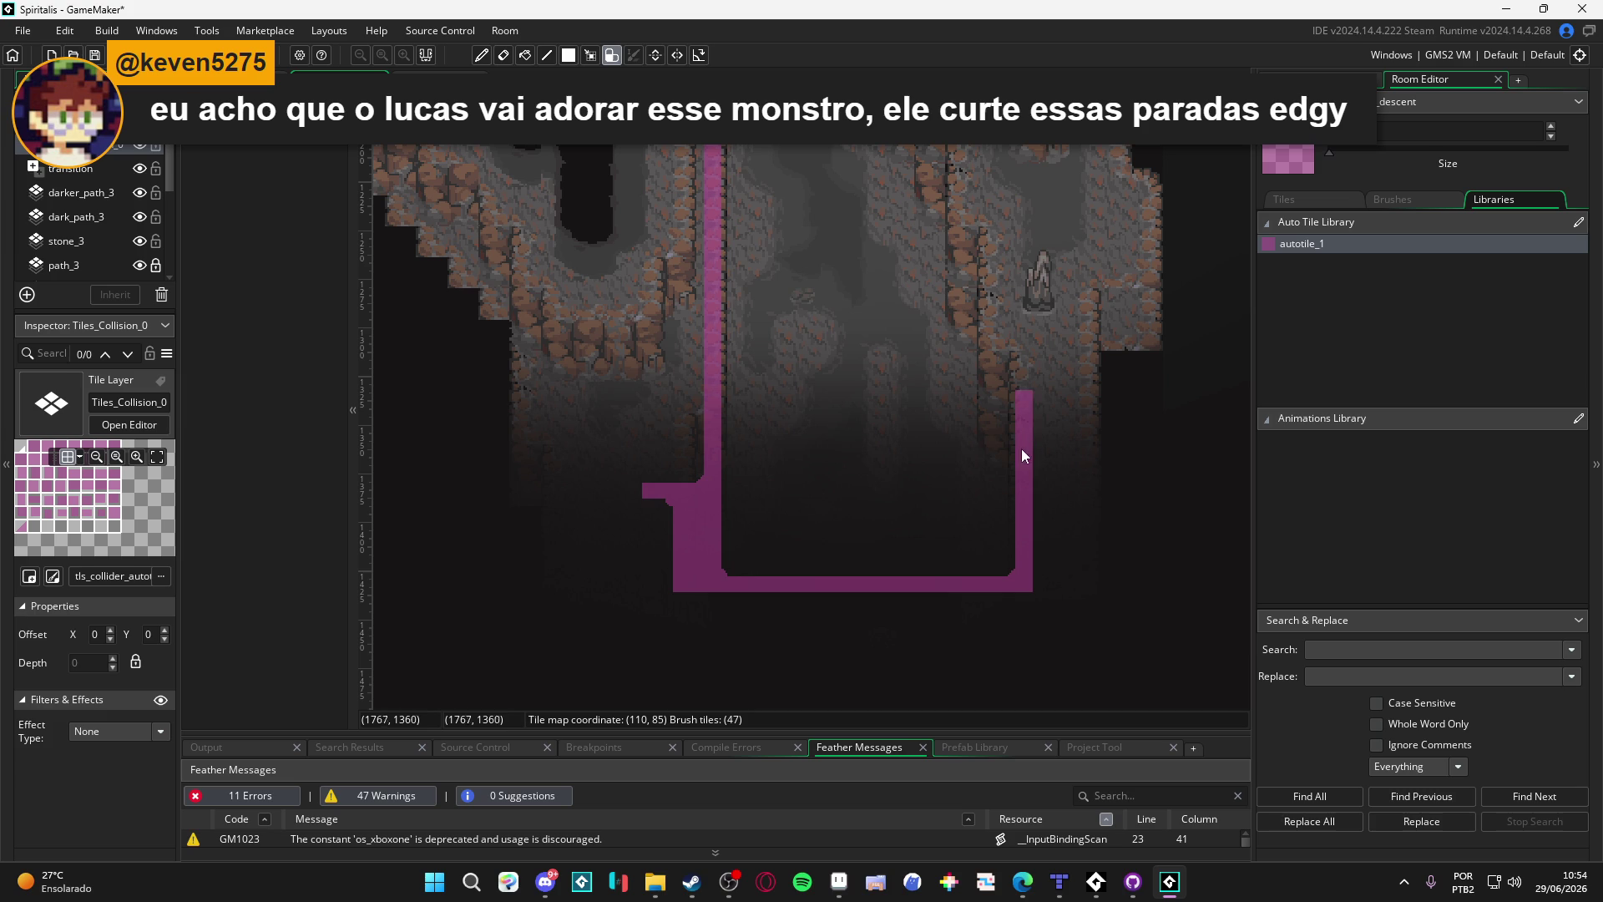
pyautogui.moveTo(990, 315)
pyautogui.mouseDown()
pyautogui.moveTo(964, 511)
pyautogui.moveTo(971, 369)
pyautogui.mouseUp()
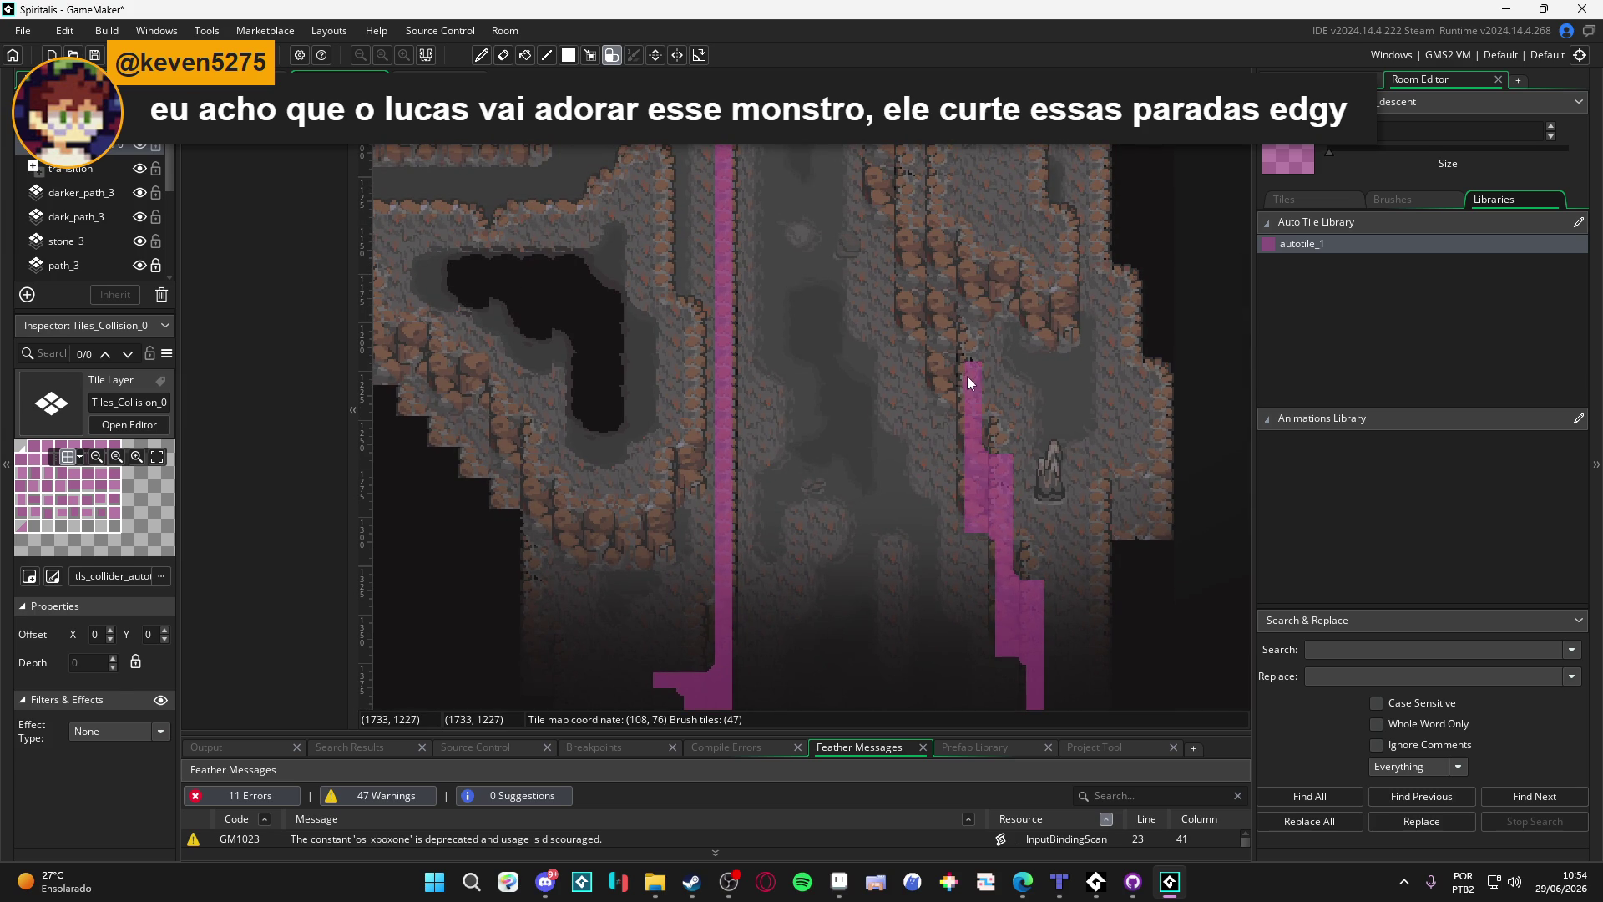
pyautogui.rightClick(949, 523)
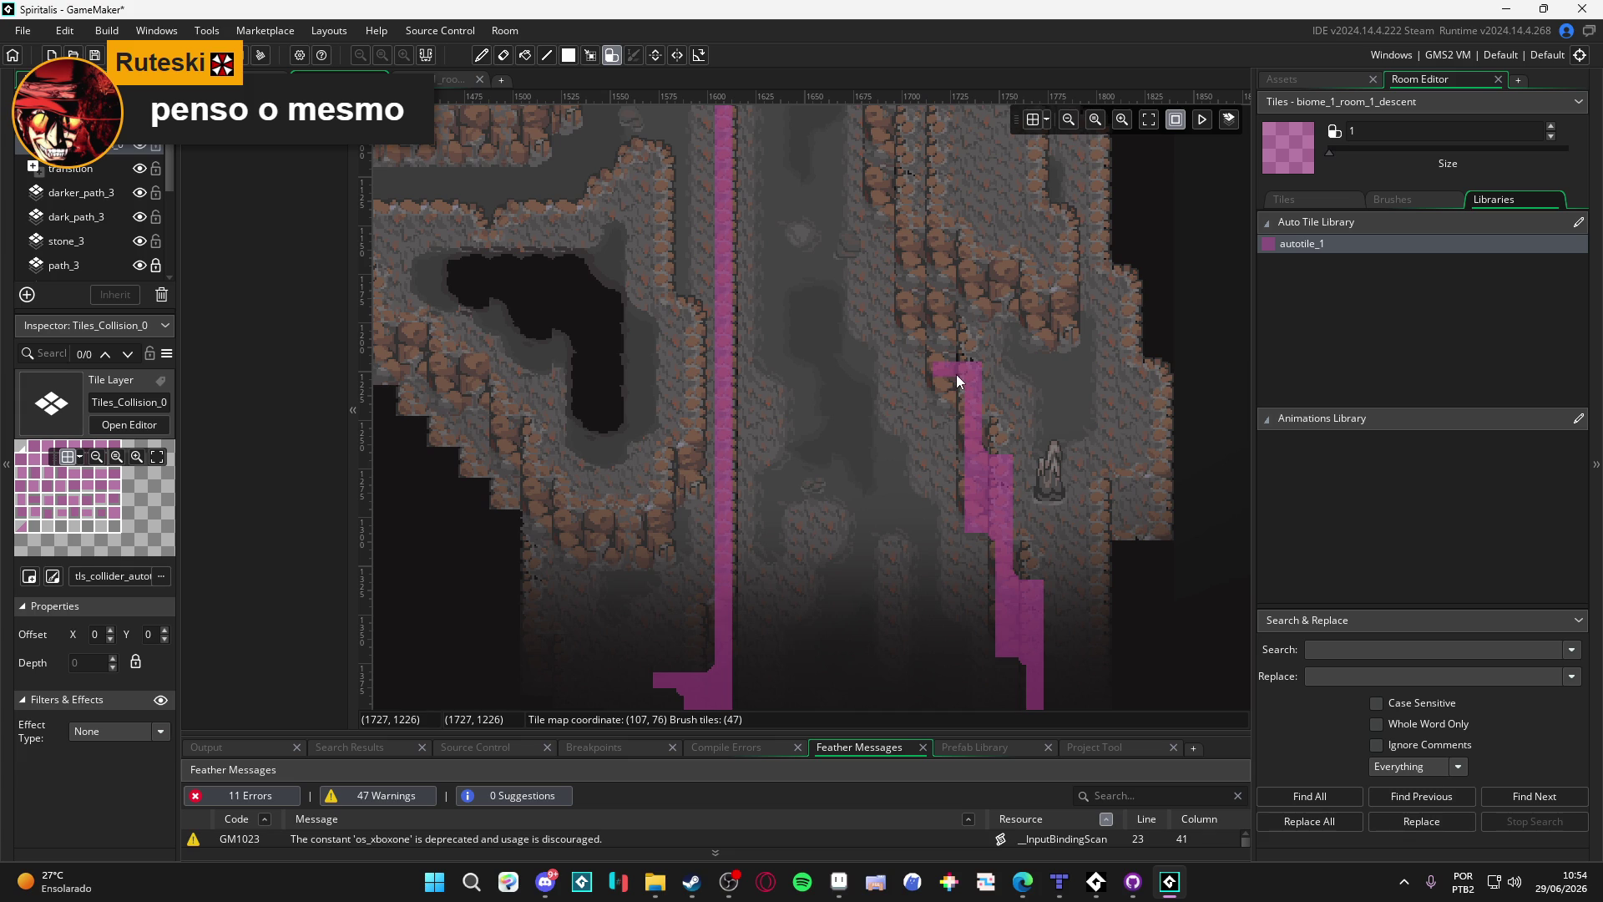
# Step: Extend the collision path up the corridor wall beside the rock pillars
pyautogui.scroll(3, 1009, 521)
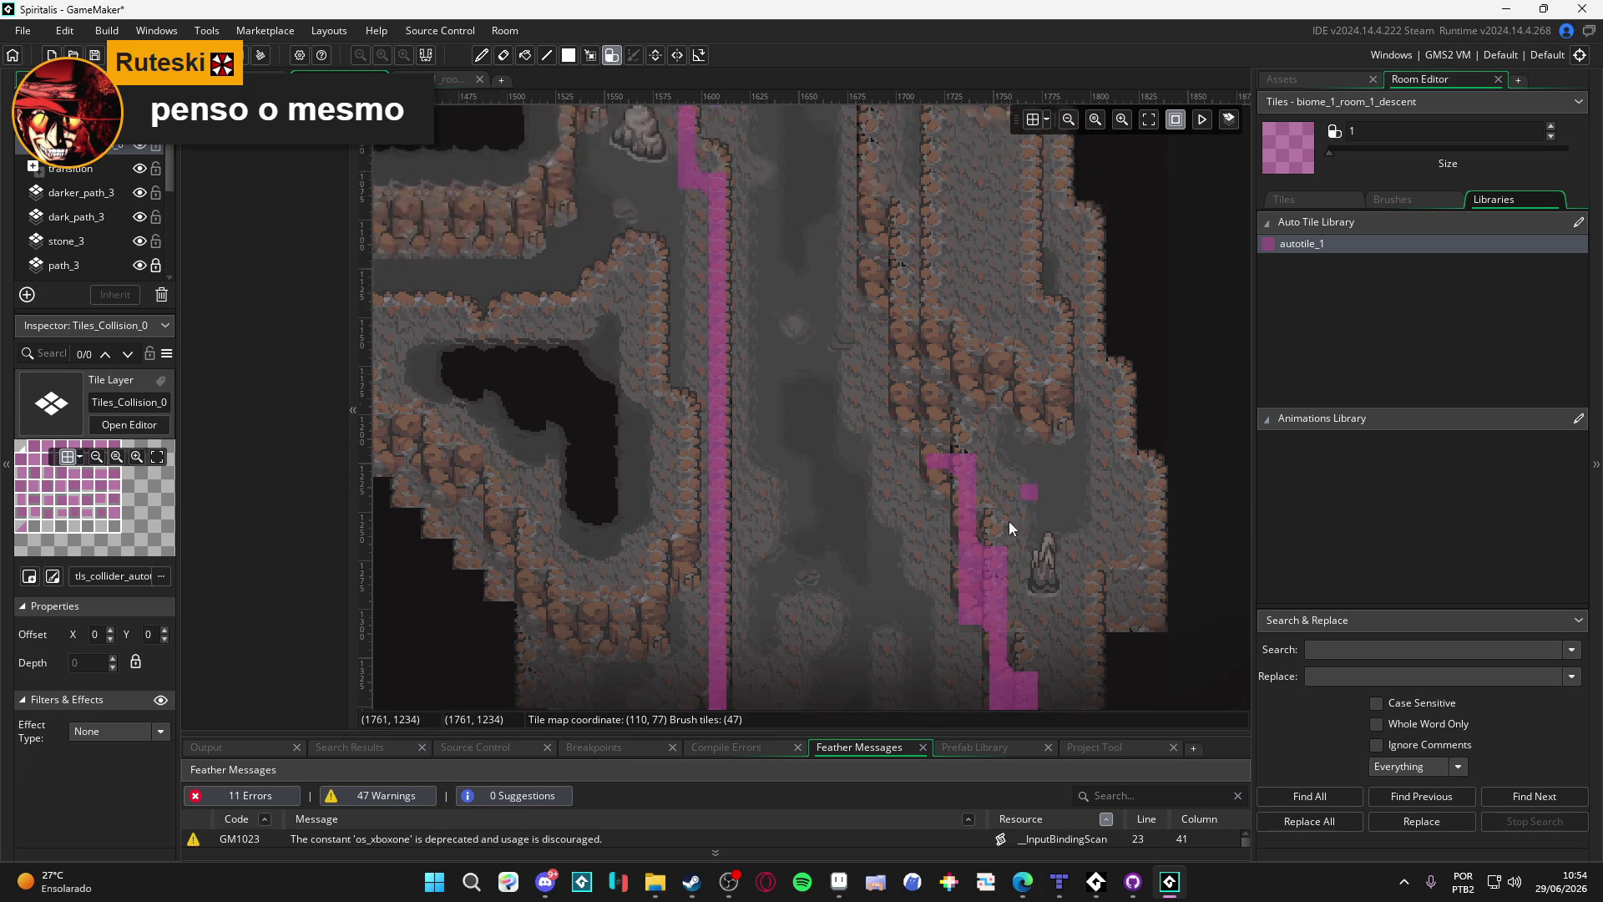
pyautogui.moveTo(929, 518)
pyautogui.mouseDown()
pyautogui.moveTo(930, 469)
pyautogui.moveTo(893, 479)
pyautogui.mouseUp()
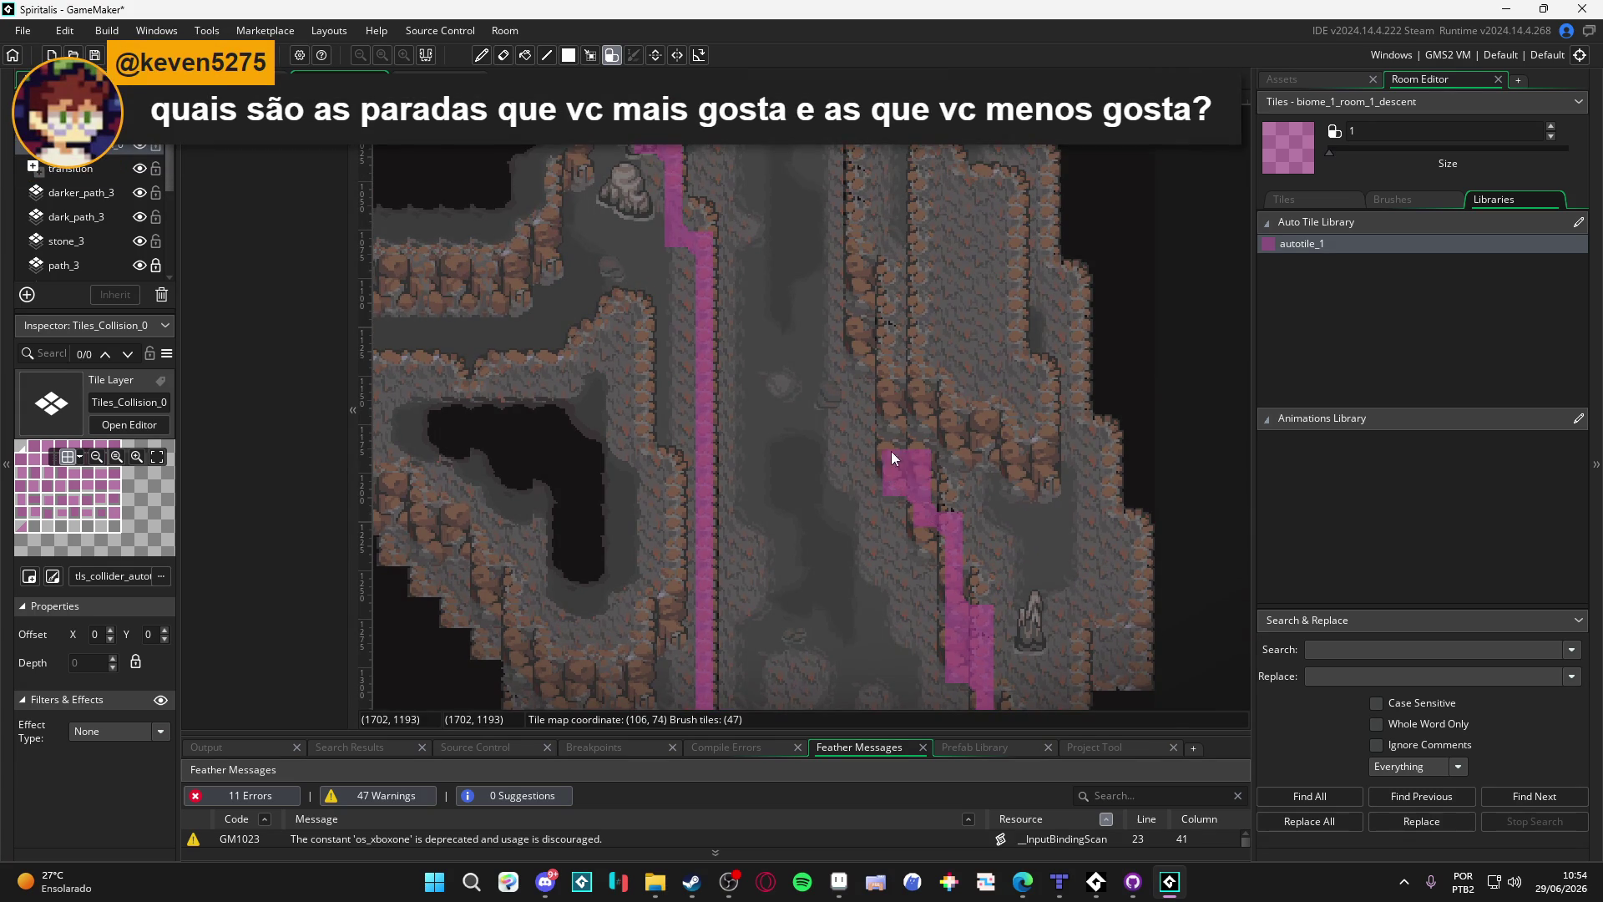
pyautogui.scroll(5, 894, 478)
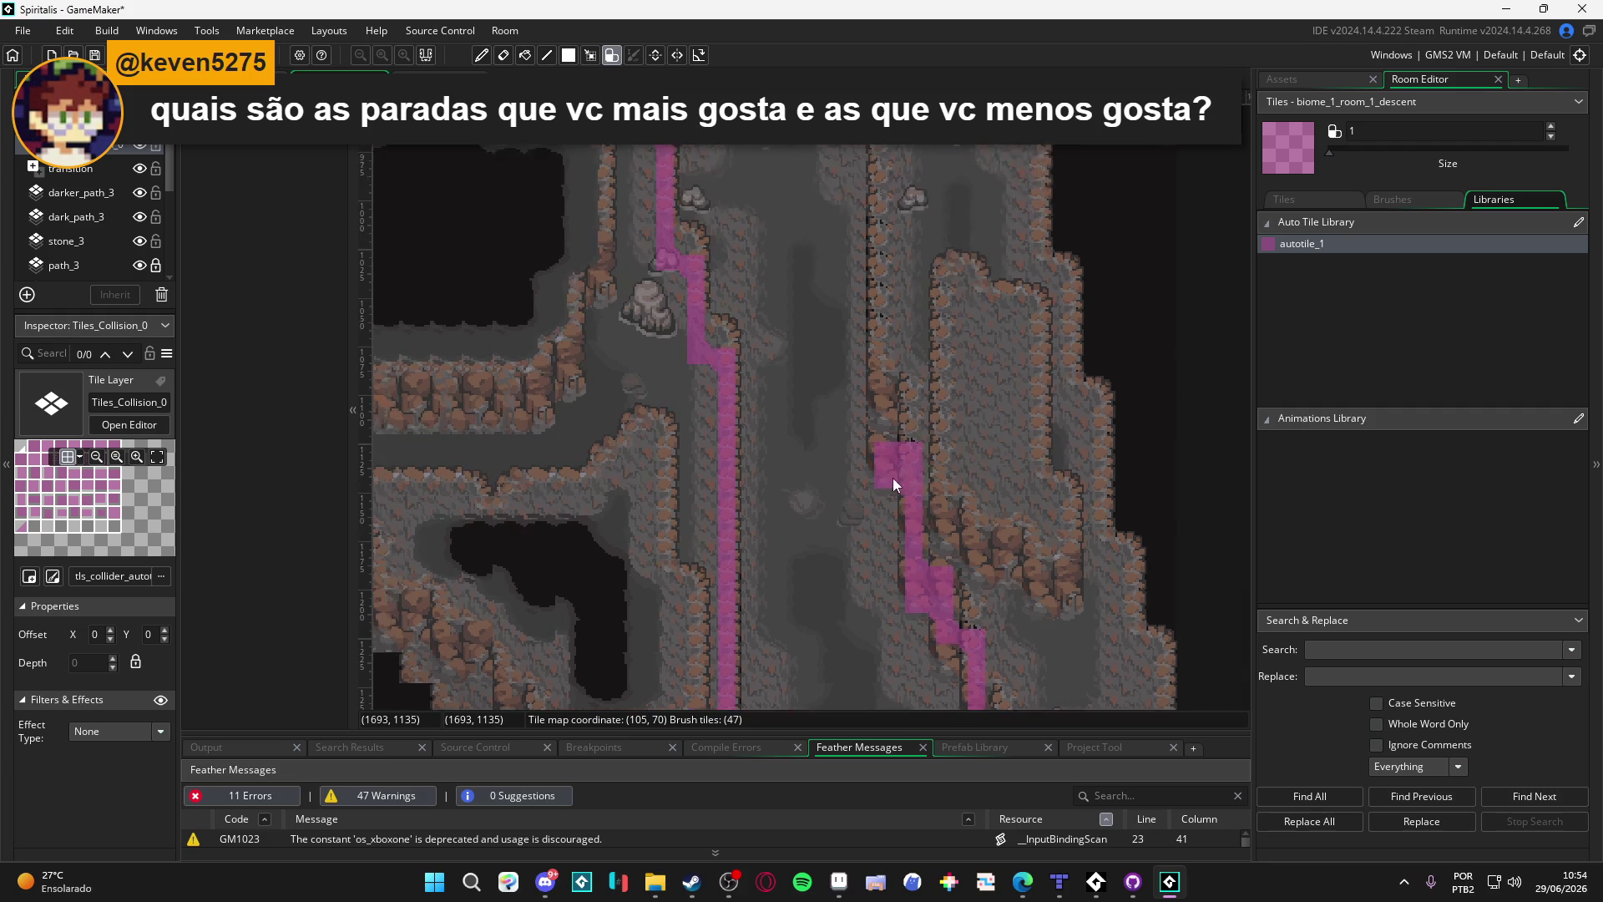
pyautogui.scroll(3, 888, 501)
pyautogui.moveTo(890, 600); pyautogui.dragTo(879, 371)
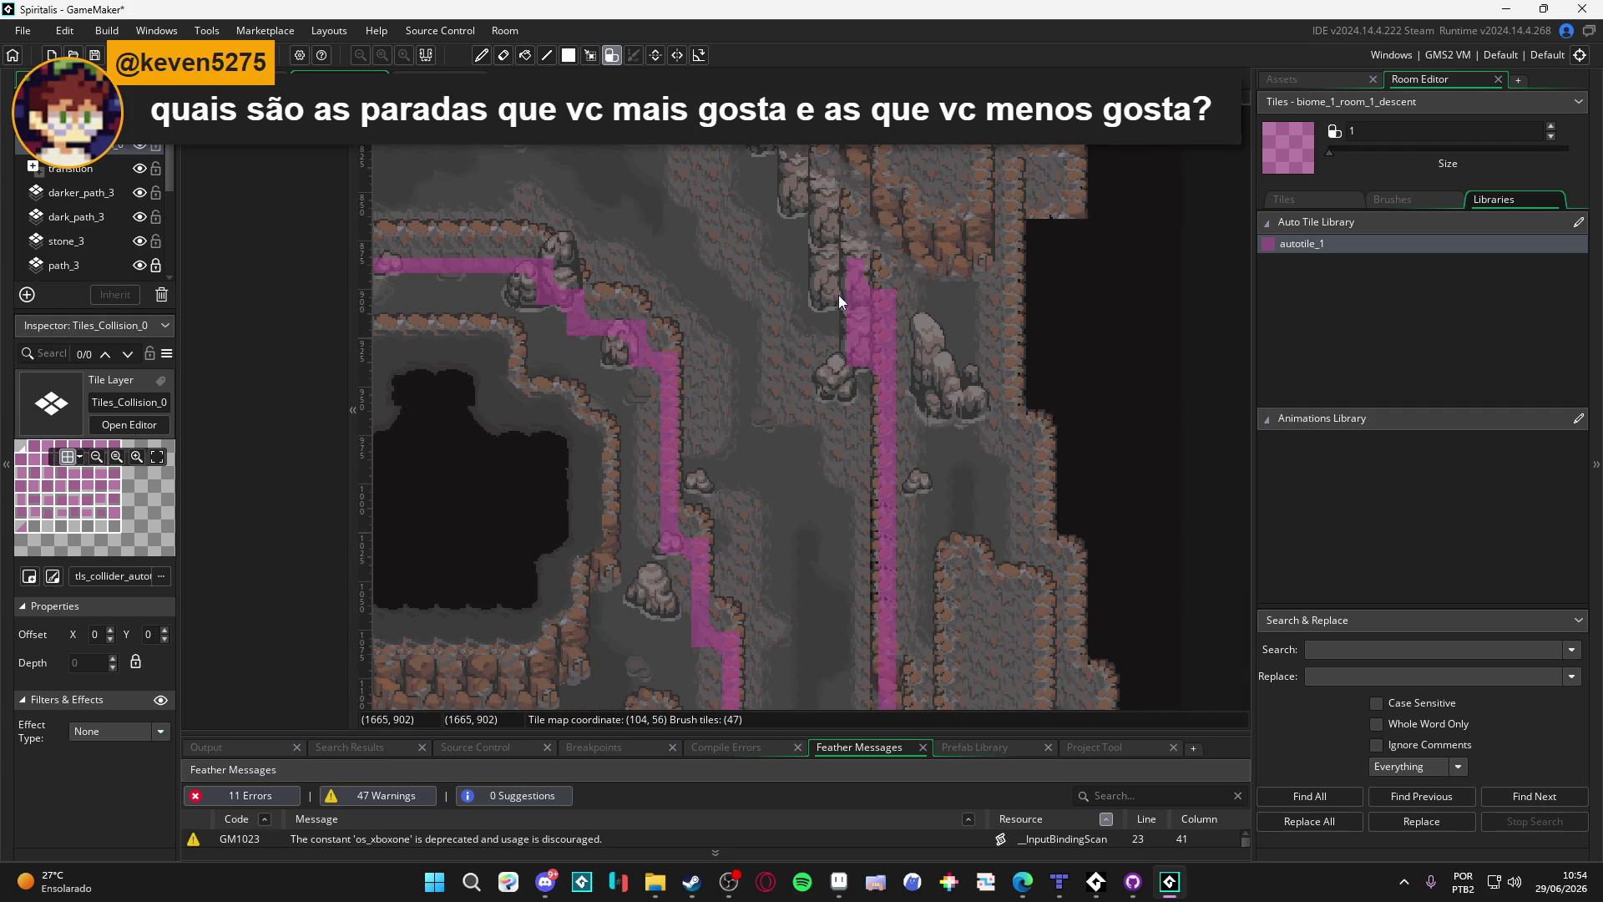
pyautogui.moveTo(826, 297); pyautogui.dragTo(848, 386)
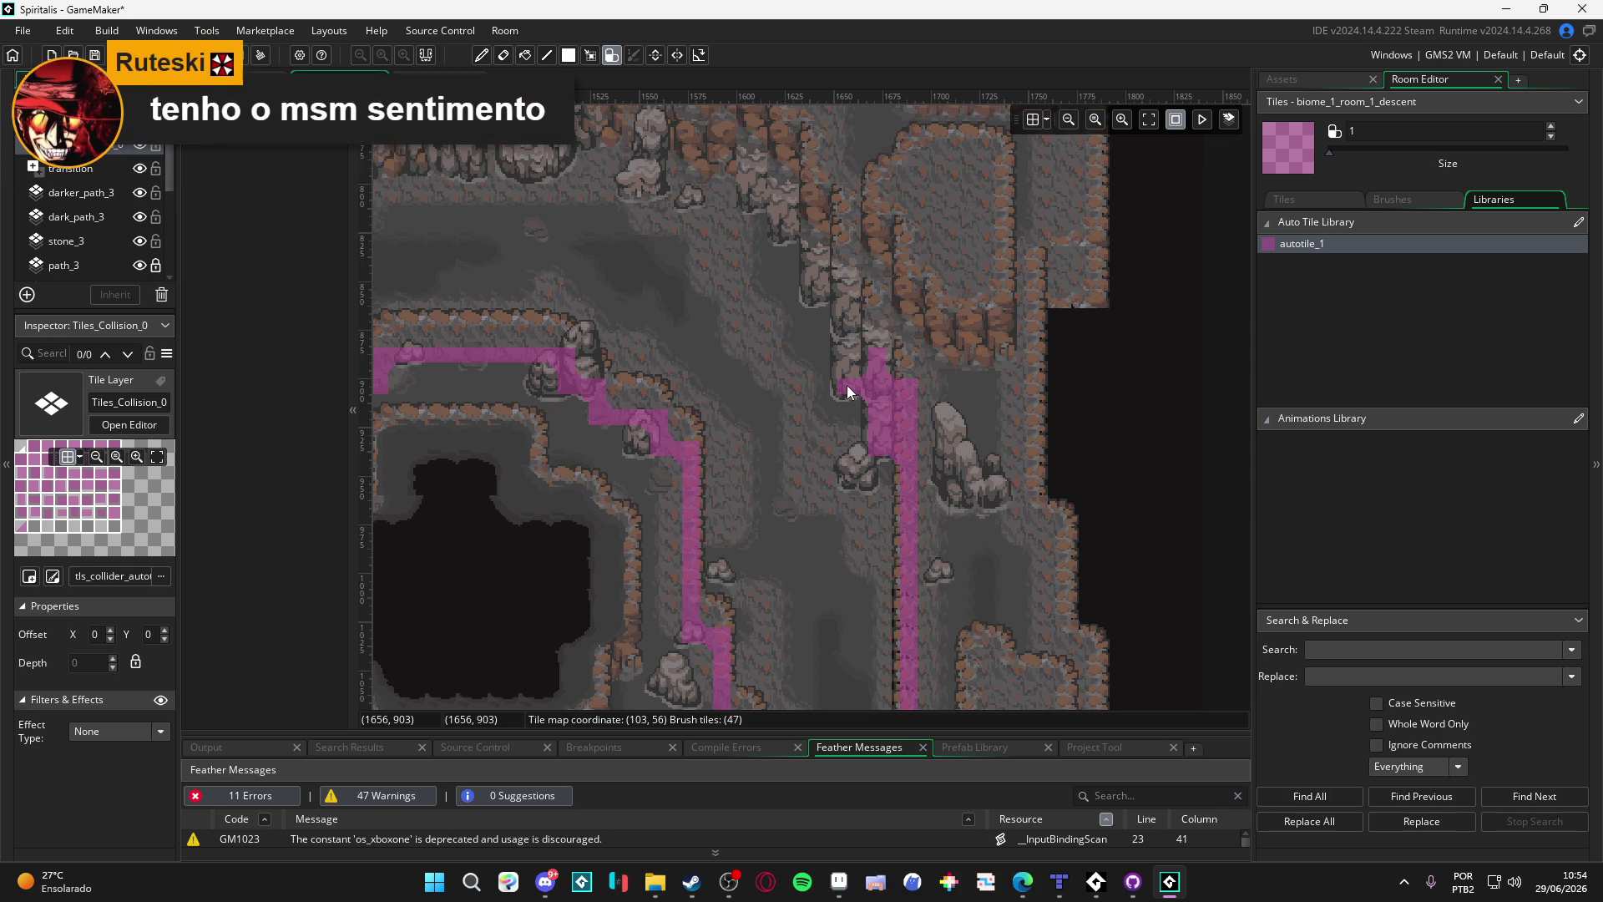
pyautogui.moveTo(846, 385); pyautogui.dragTo(908, 497)
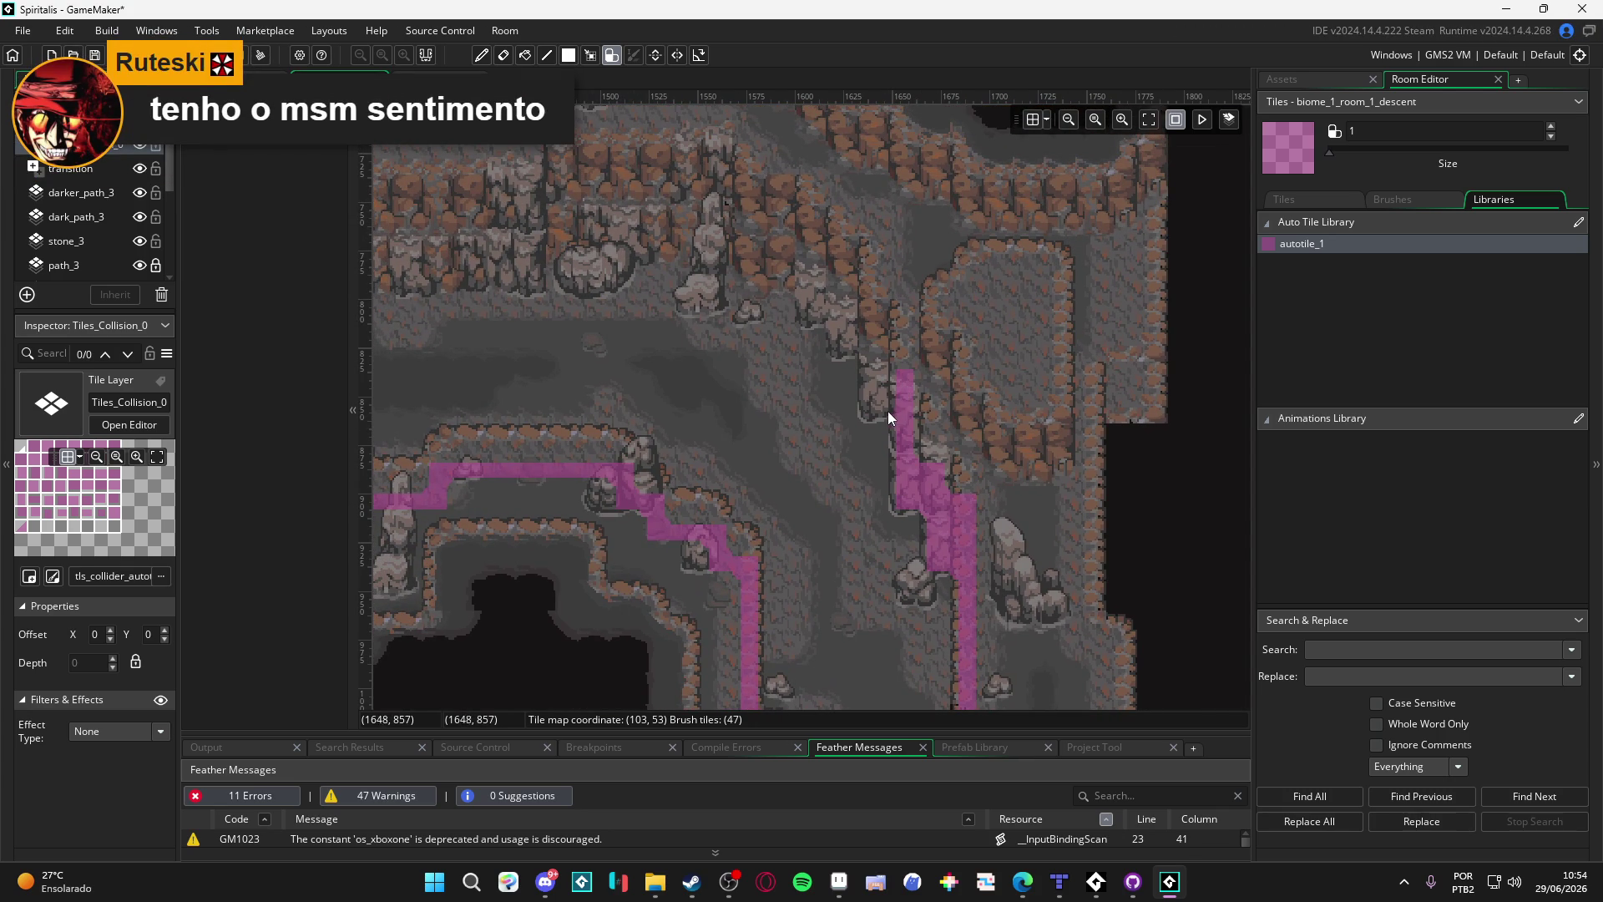
# Step: Paint a column of collision tiles above the path up to the wall's upper edge
pyautogui.moveTo(885, 358)
pyautogui.mouseDown()
pyautogui.moveTo(844, 302)
pyautogui.moveTo(820, 310)
pyautogui.moveTo(822, 256)
pyautogui.moveTo(768, 279)
pyautogui.mouseUp()
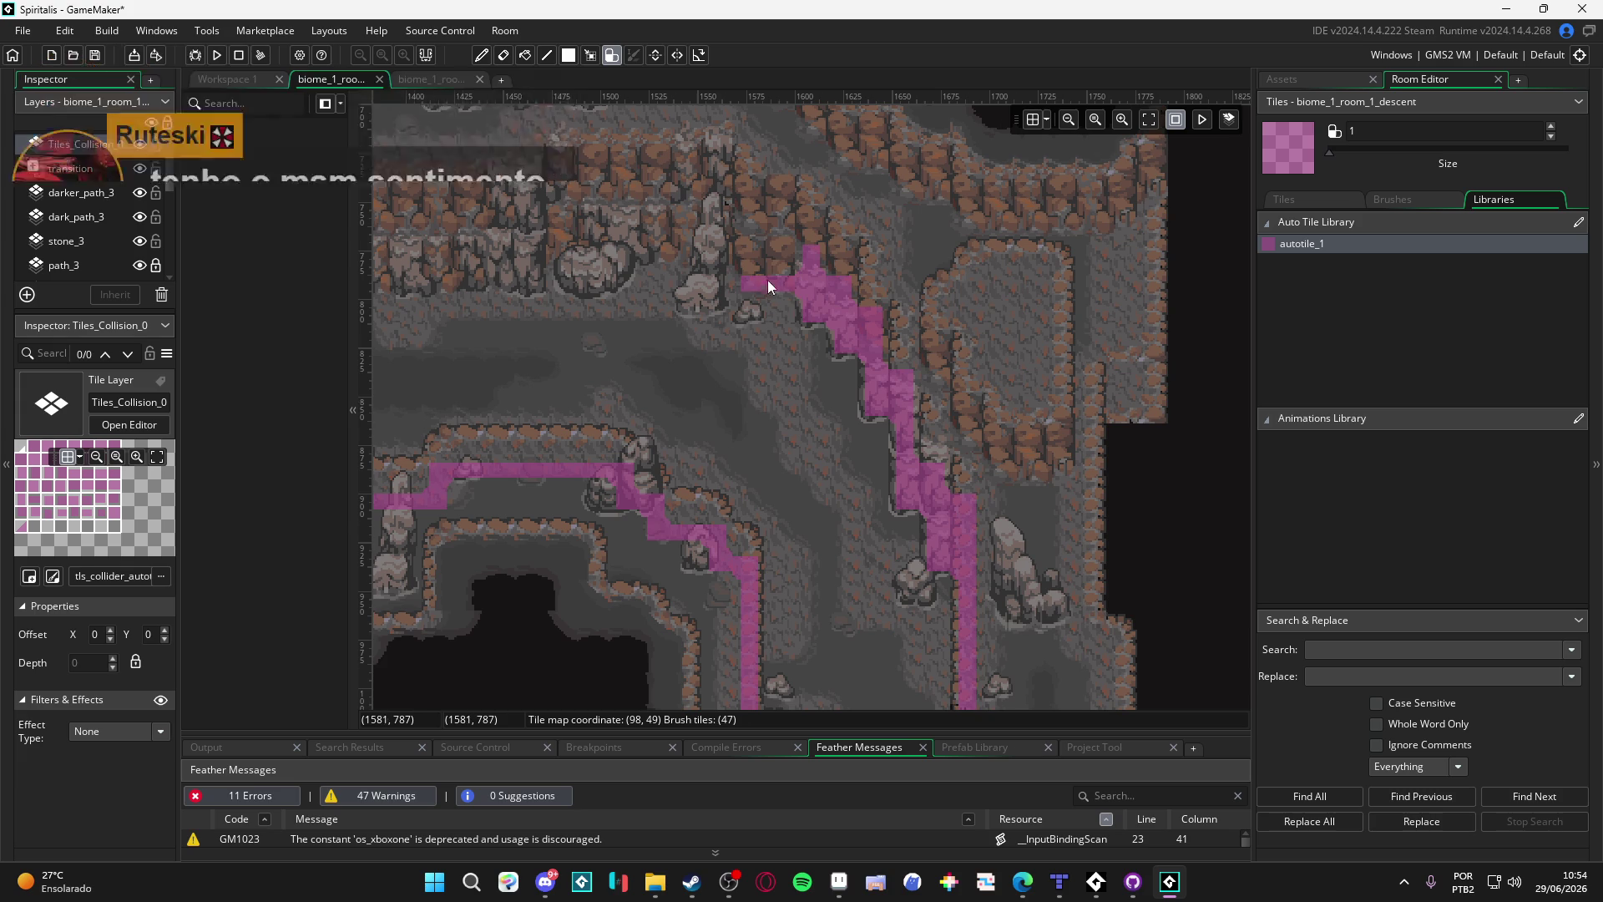
pyautogui.scroll(2, 963, 504)
pyautogui.scroll(-4, 964, 504)
pyautogui.click(960, 513)
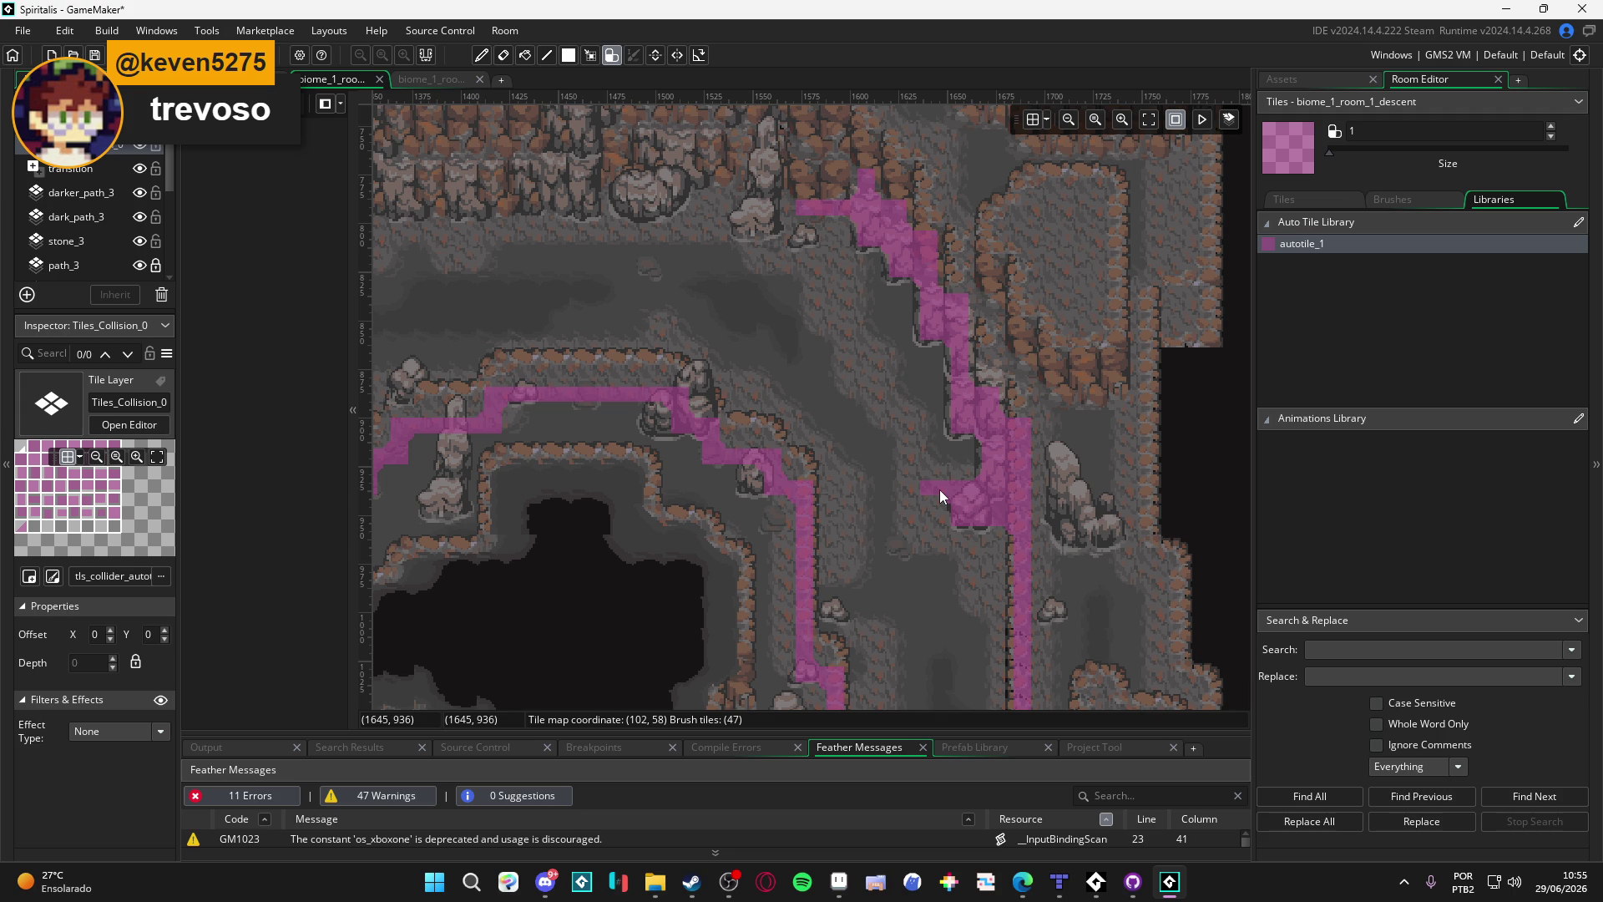
pyautogui.scroll(-5, 889, 423)
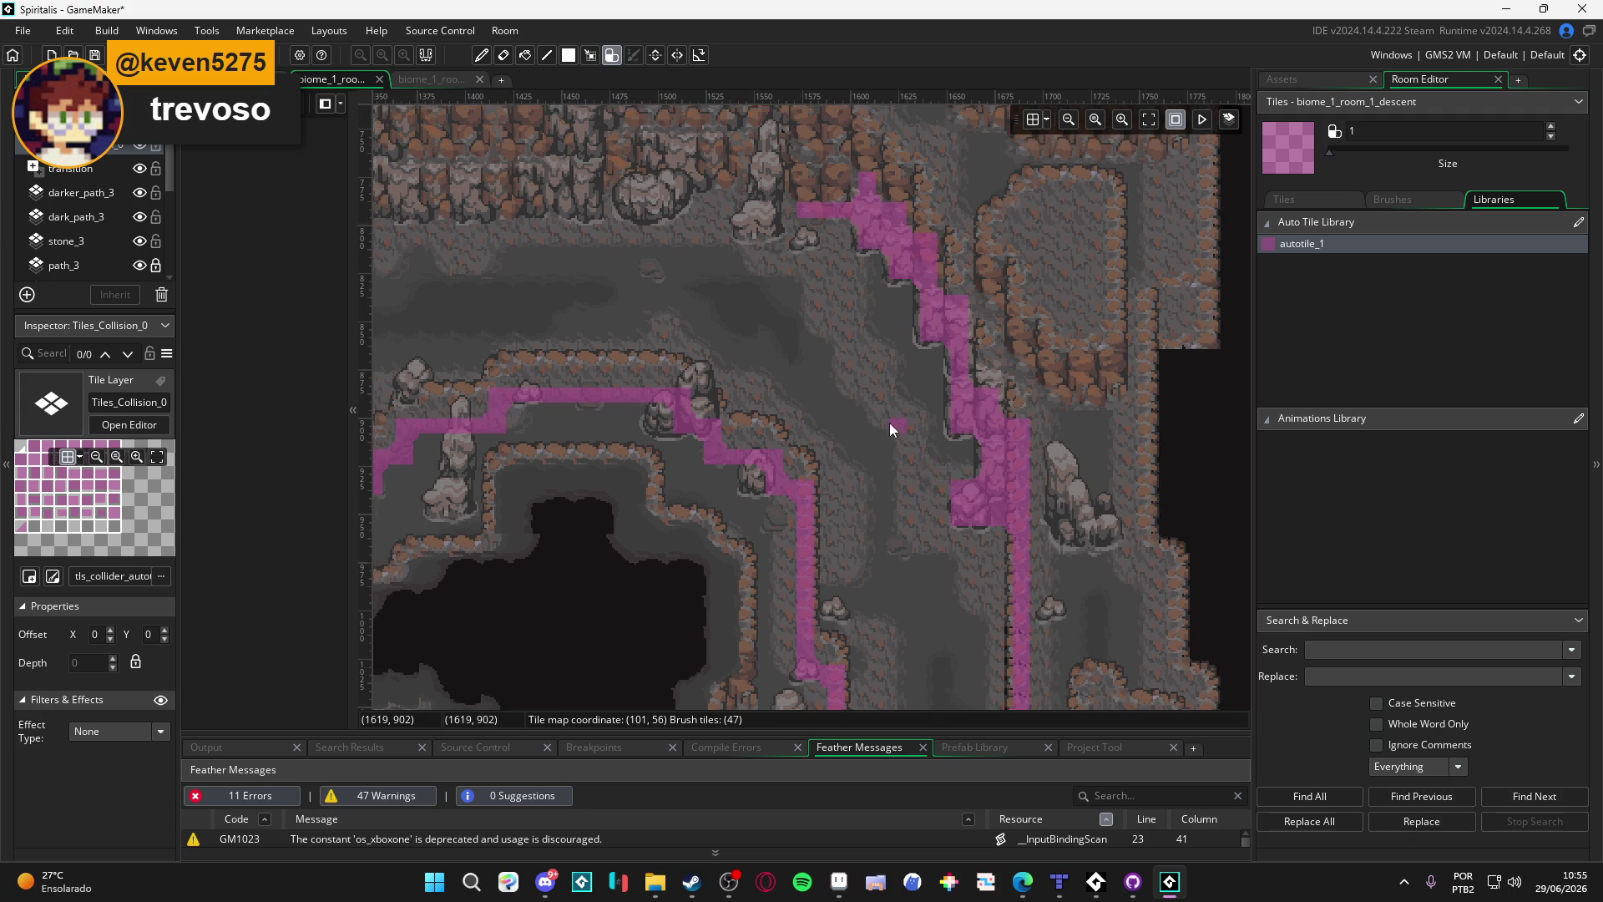
pyautogui.moveTo(833, 383)
pyautogui.mouseDown()
pyautogui.moveTo(880, 434)
pyautogui.moveTo(752, 132)
pyautogui.moveTo(859, 402)
pyautogui.moveTo(834, 449)
pyautogui.moveTo(923, 396)
pyautogui.mouseUp()
# Step: Paint a collision block at the ledge corner above the dark pit
pyautogui.scroll(2, 924, 396)
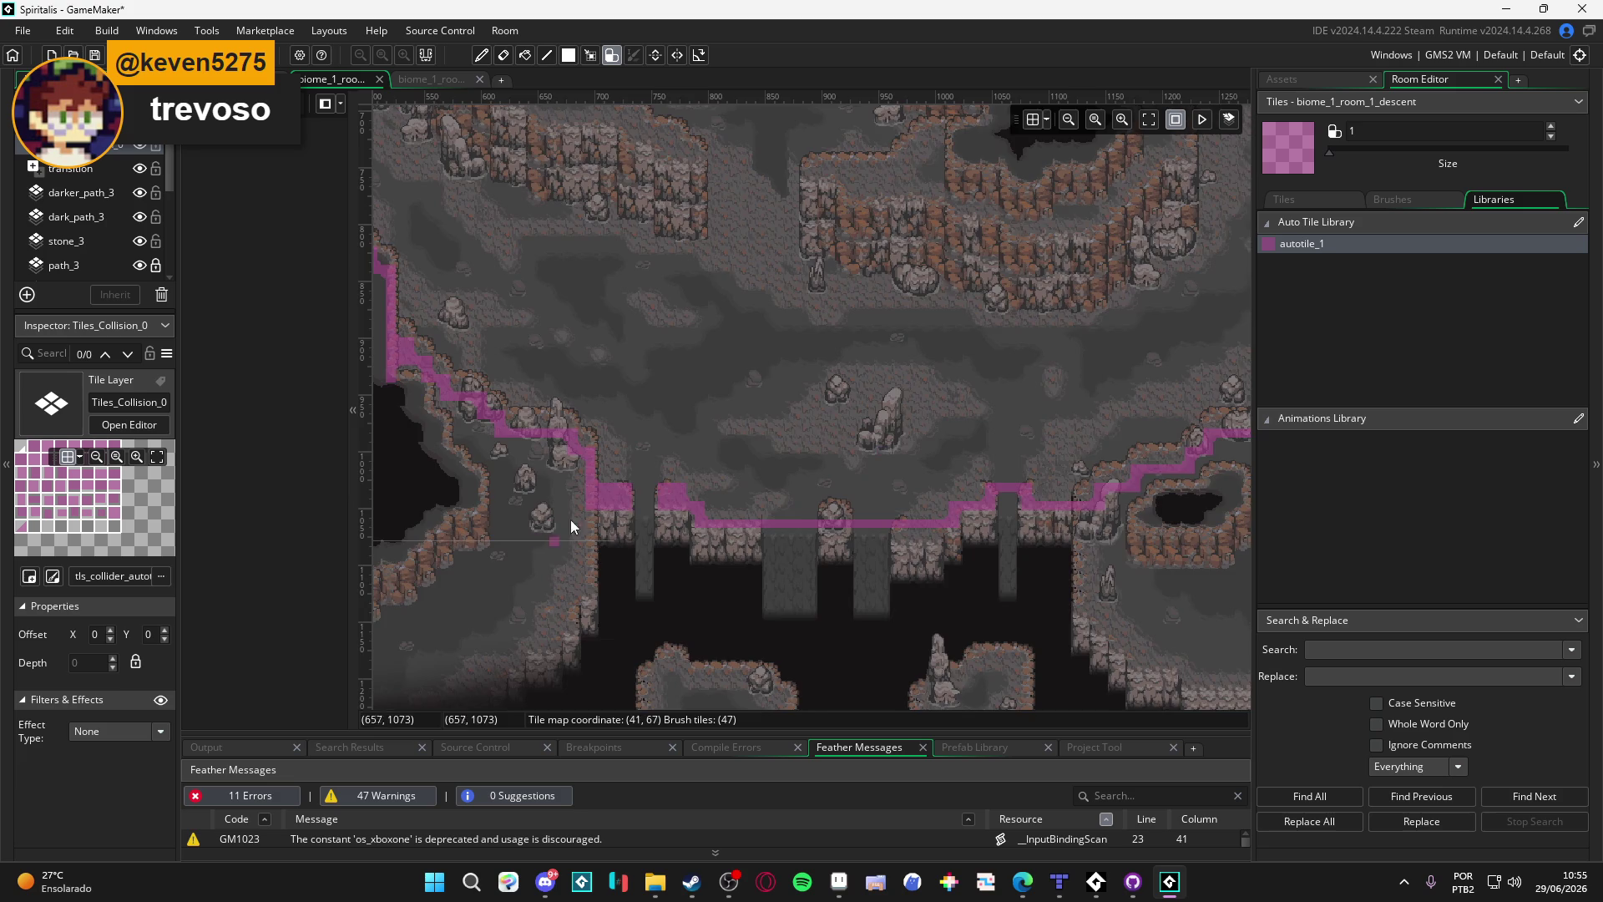
pyautogui.scroll(2, 569, 519)
pyautogui.scroll(1, 685, 491)
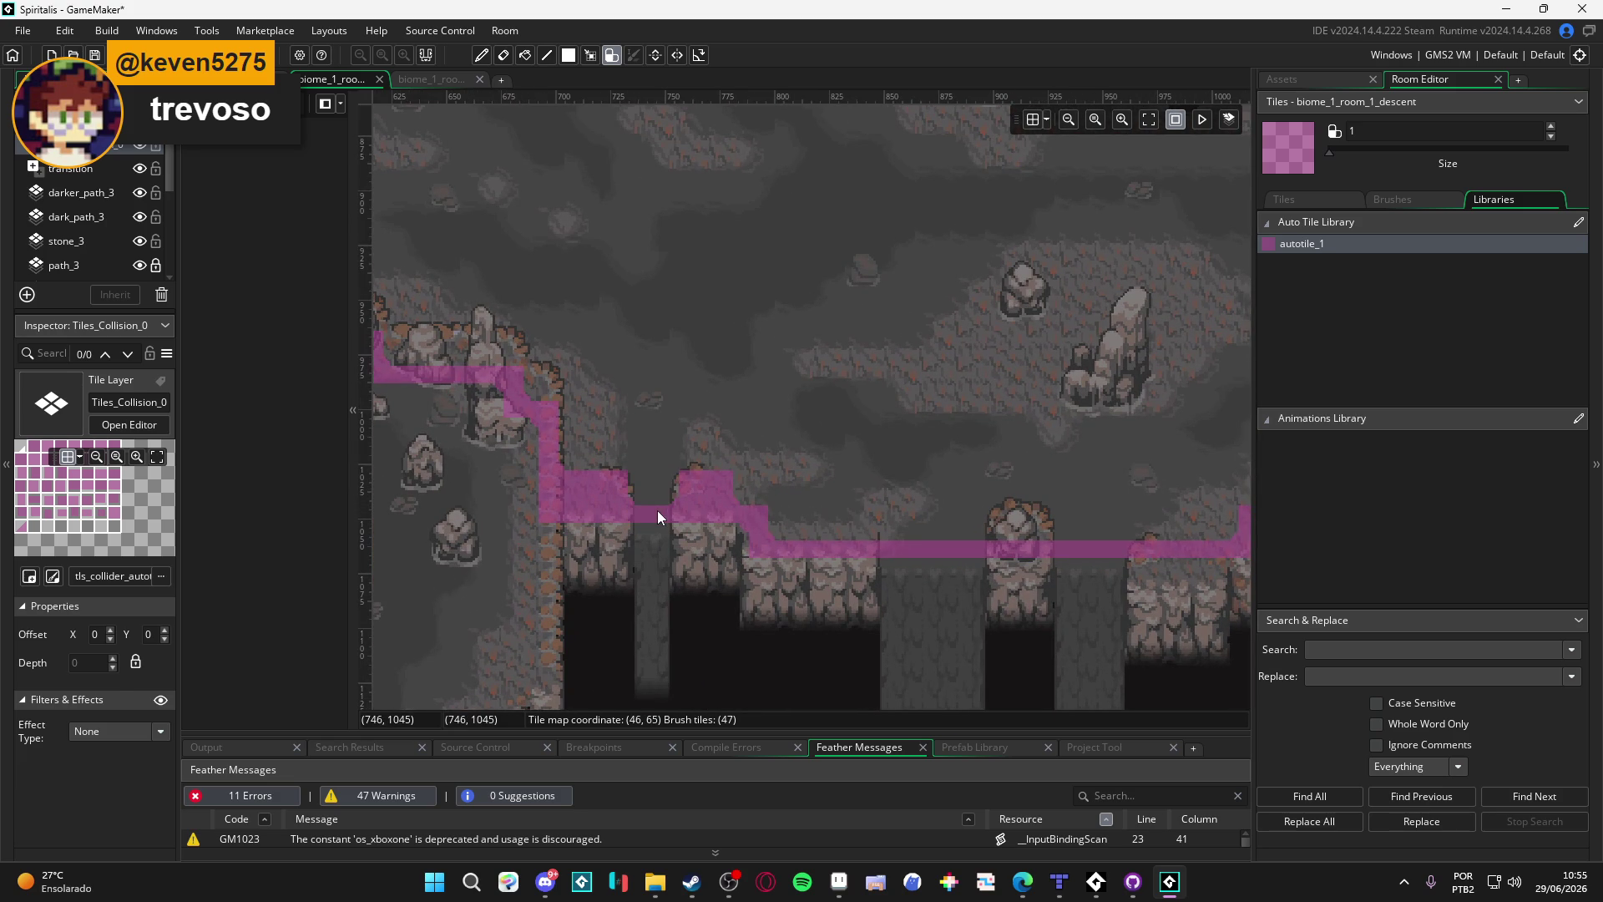
pyautogui.scroll(-3, 796, 494)
pyautogui.moveTo(708, 443)
pyautogui.mouseDown()
pyautogui.moveTo(534, 495)
pyautogui.moveTo(666, 273)
pyautogui.moveTo(770, 470)
pyautogui.moveTo(1094, 574)
pyautogui.mouseUp()
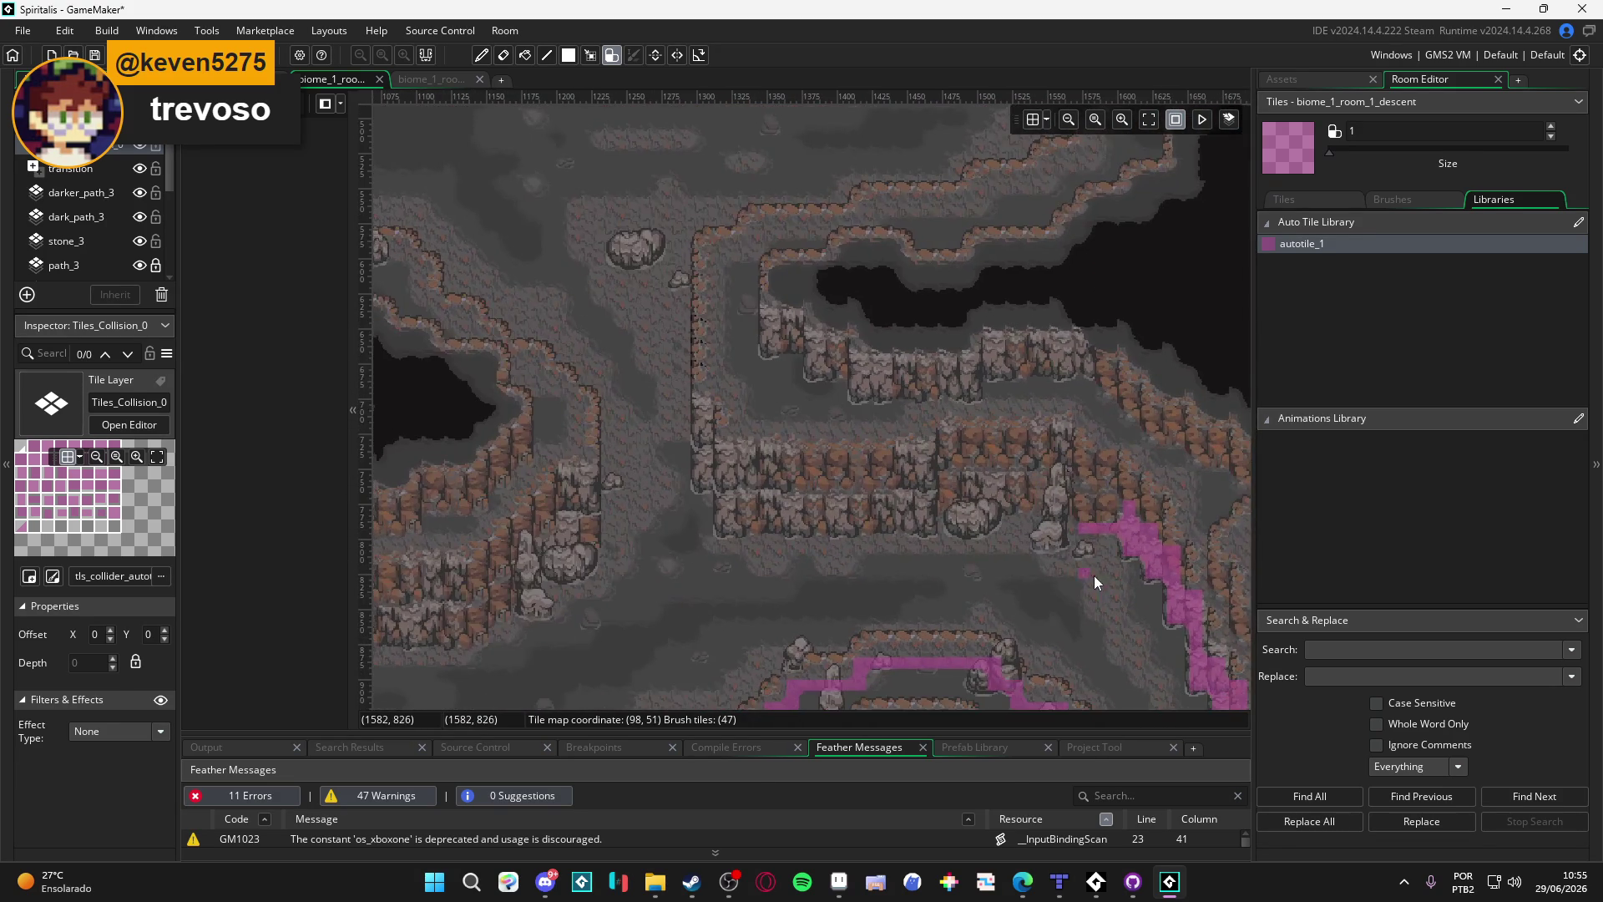
pyautogui.scroll(1, 1086, 529)
pyautogui.moveTo(1040, 496)
pyautogui.mouseDown()
pyautogui.moveTo(1045, 538)
pyautogui.moveTo(1017, 546)
pyautogui.moveTo(1021, 488)
pyautogui.mouseUp()
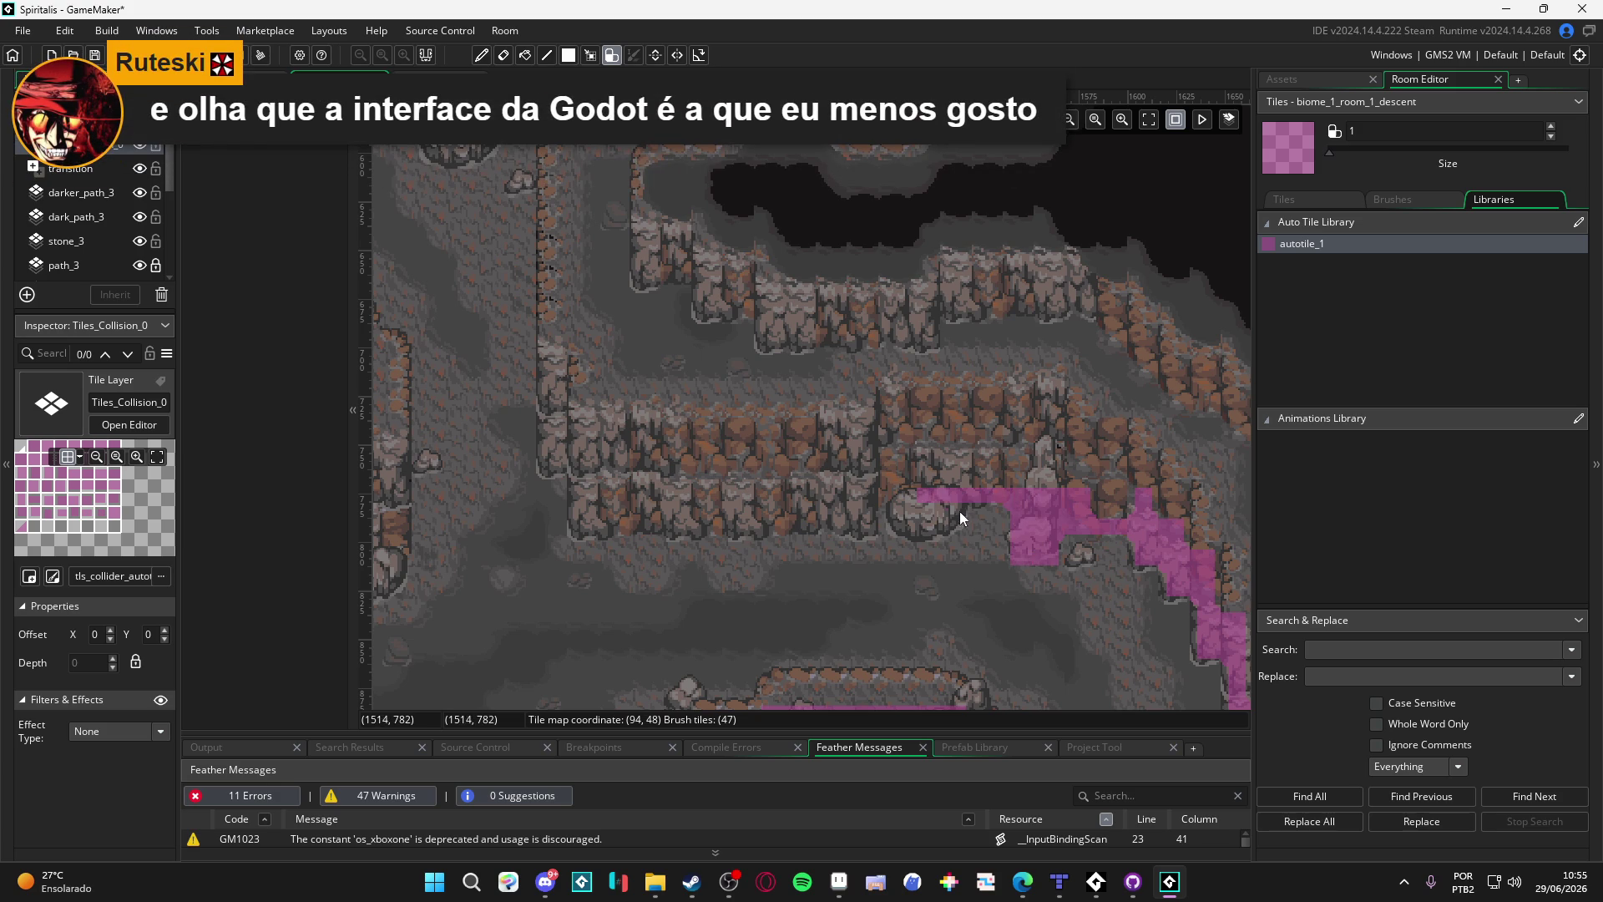
# Step: Paint a strip left and up along the ledge, then erase its overshooting right part
pyautogui.moveTo(855, 509)
pyautogui.mouseDown()
pyautogui.moveTo(998, 545)
pyautogui.moveTo(725, 545)
pyautogui.moveTo(704, 523)
pyautogui.moveTo(705, 234)
pyautogui.mouseUp()
pyautogui.scroll(1, 678, 493)
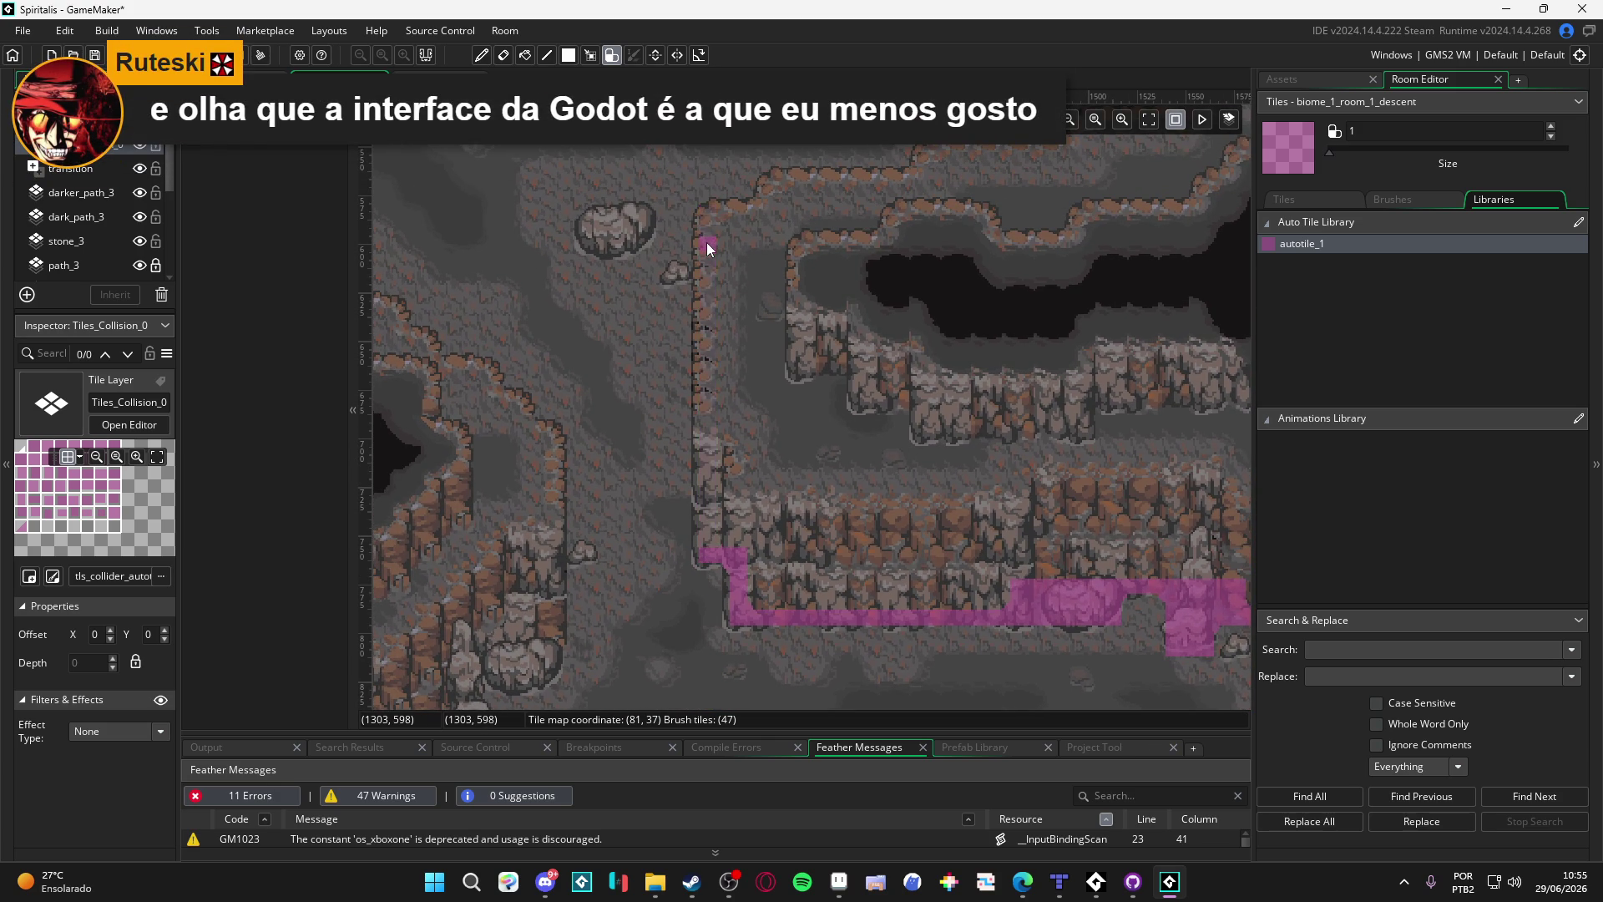
pyautogui.scroll(3, 730, 585)
pyautogui.moveTo(772, 376)
pyautogui.mouseDown()
pyautogui.moveTo(780, 347)
pyautogui.moveTo(906, 346)
pyautogui.mouseUp()
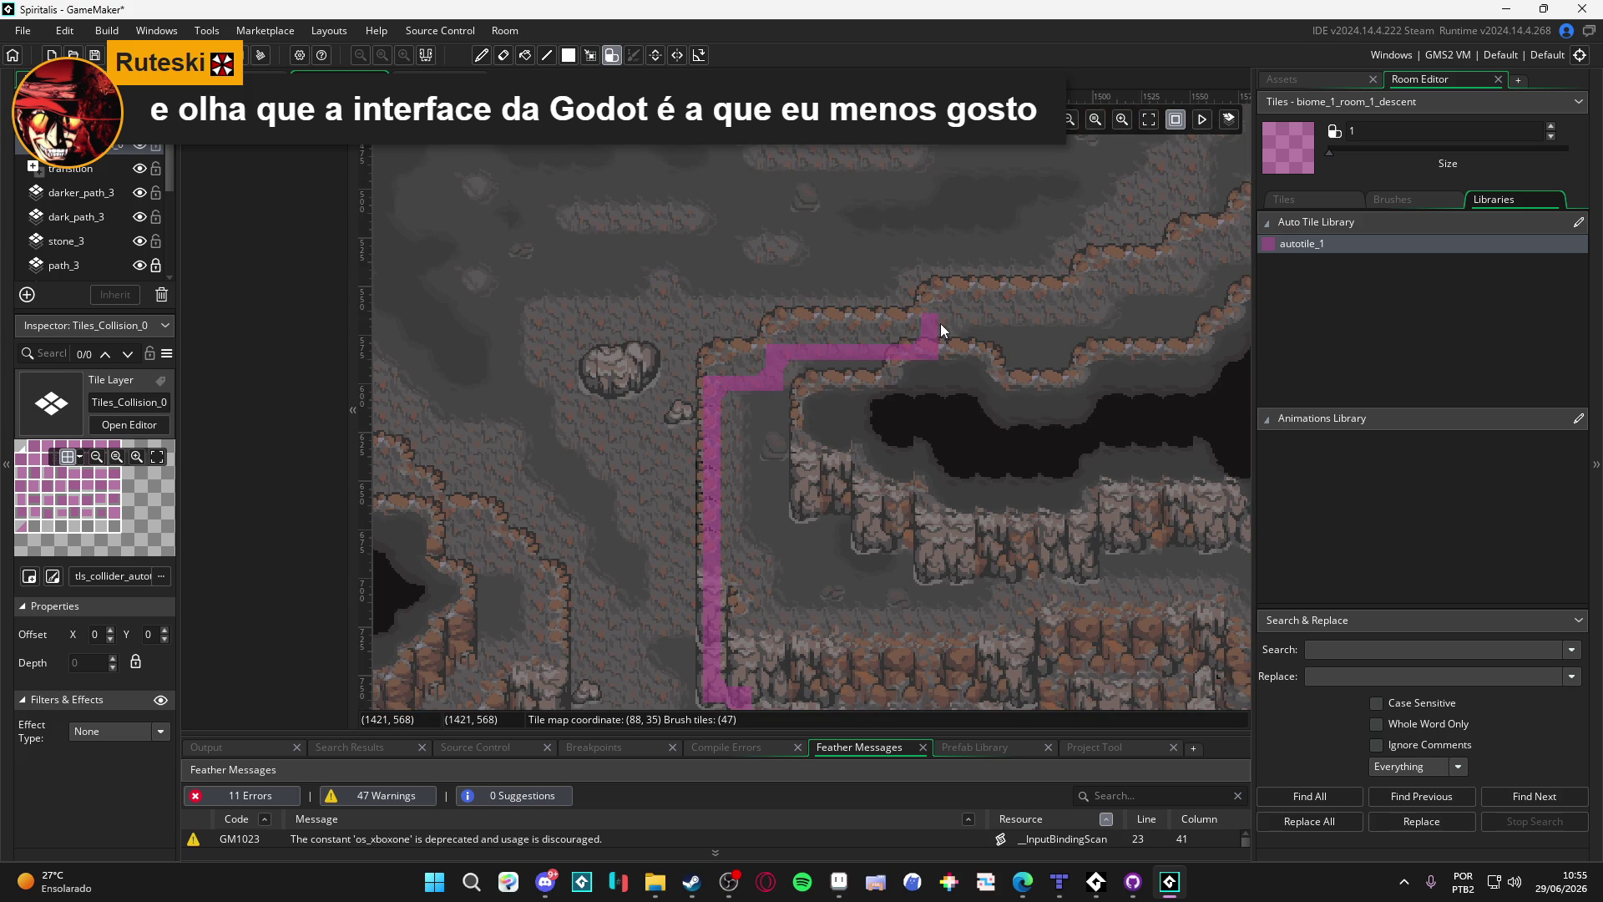
pyautogui.moveTo(1090, 302)
pyautogui.mouseDown()
pyautogui.moveTo(955, 317)
pyautogui.moveTo(1112, 310)
pyautogui.moveTo(784, 411)
pyautogui.moveTo(960, 348)
pyautogui.moveTo(917, 459)
pyautogui.mouseUp()
# Step: Extend the collision strip up the wall, correcting misplaced tiles beside it
pyautogui.click(941, 365)
pyautogui.moveTo(925, 388)
pyautogui.mouseDown()
pyautogui.moveTo(949, 359)
pyautogui.moveTo(954, 294)
pyautogui.moveTo(954, 327)
pyautogui.moveTo(983, 294)
pyautogui.moveTo(975, 386)
pyautogui.mouseUp()
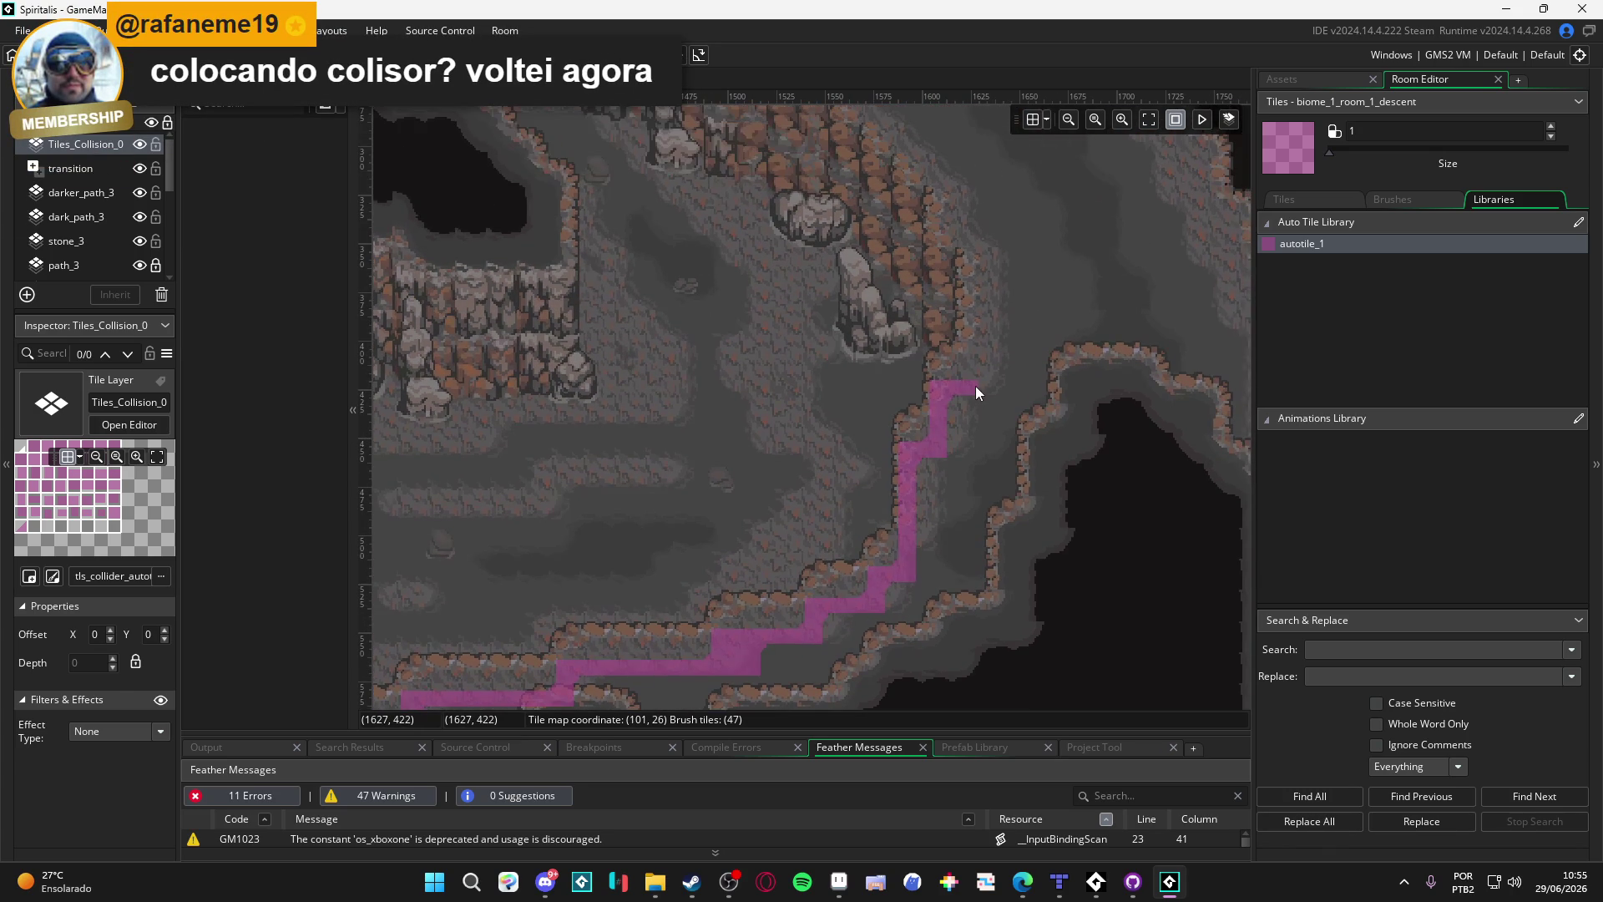
pyautogui.moveTo(966, 284)
pyautogui.mouseDown()
pyautogui.moveTo(945, 327)
pyautogui.moveTo(946, 401)
pyautogui.mouseUp()
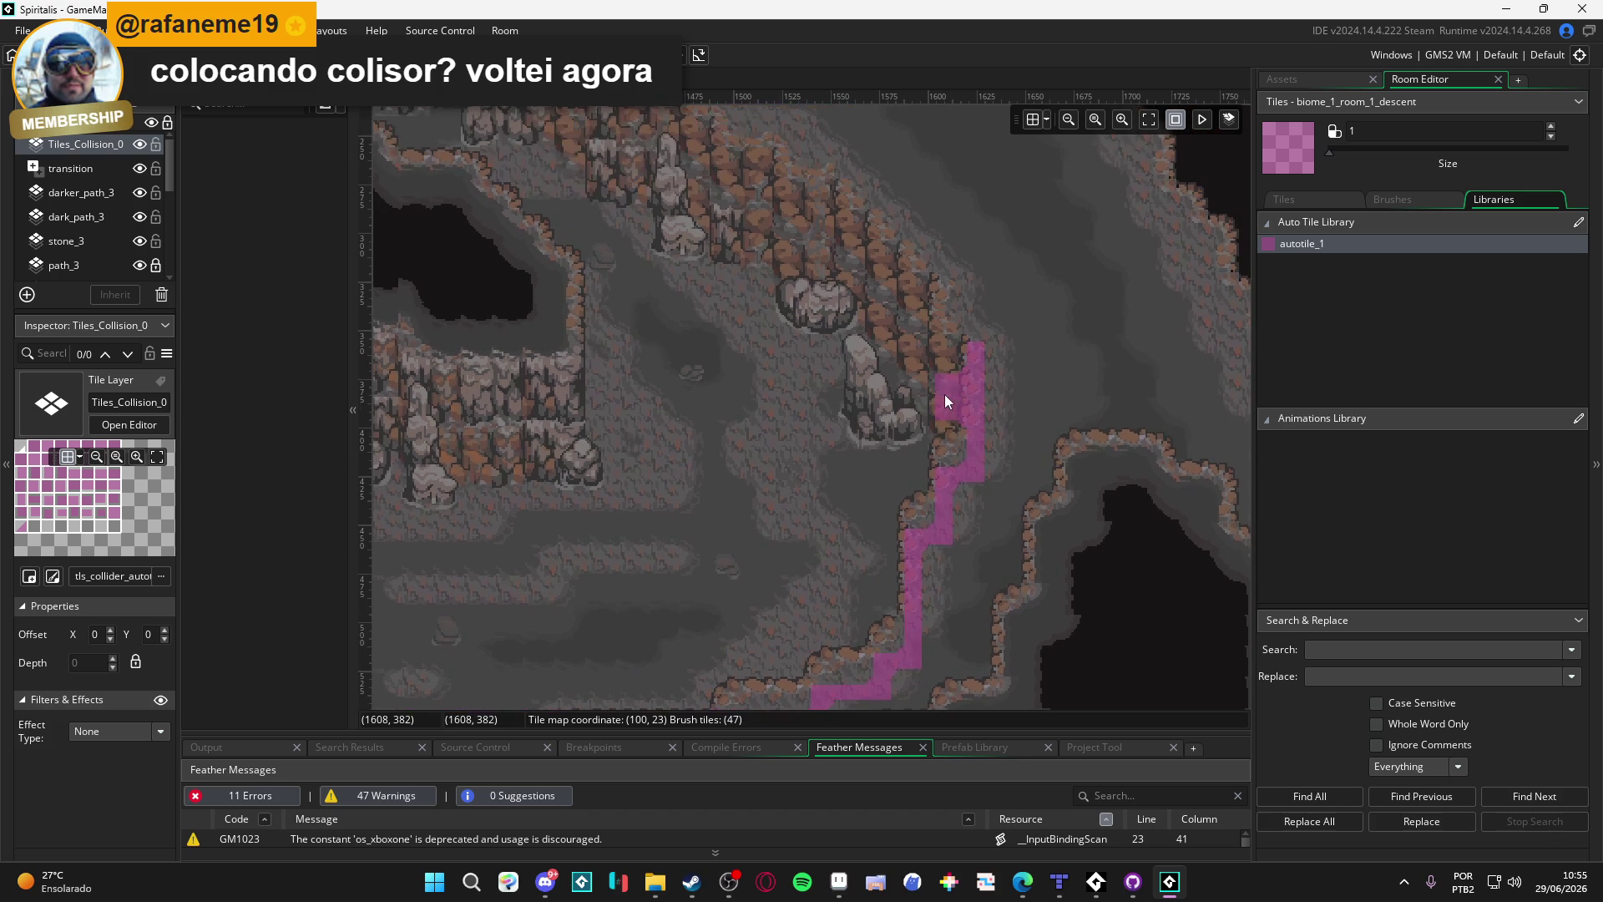
pyautogui.moveTo(950, 327); pyautogui.dragTo(927, 374)
pyautogui.click(921, 436)
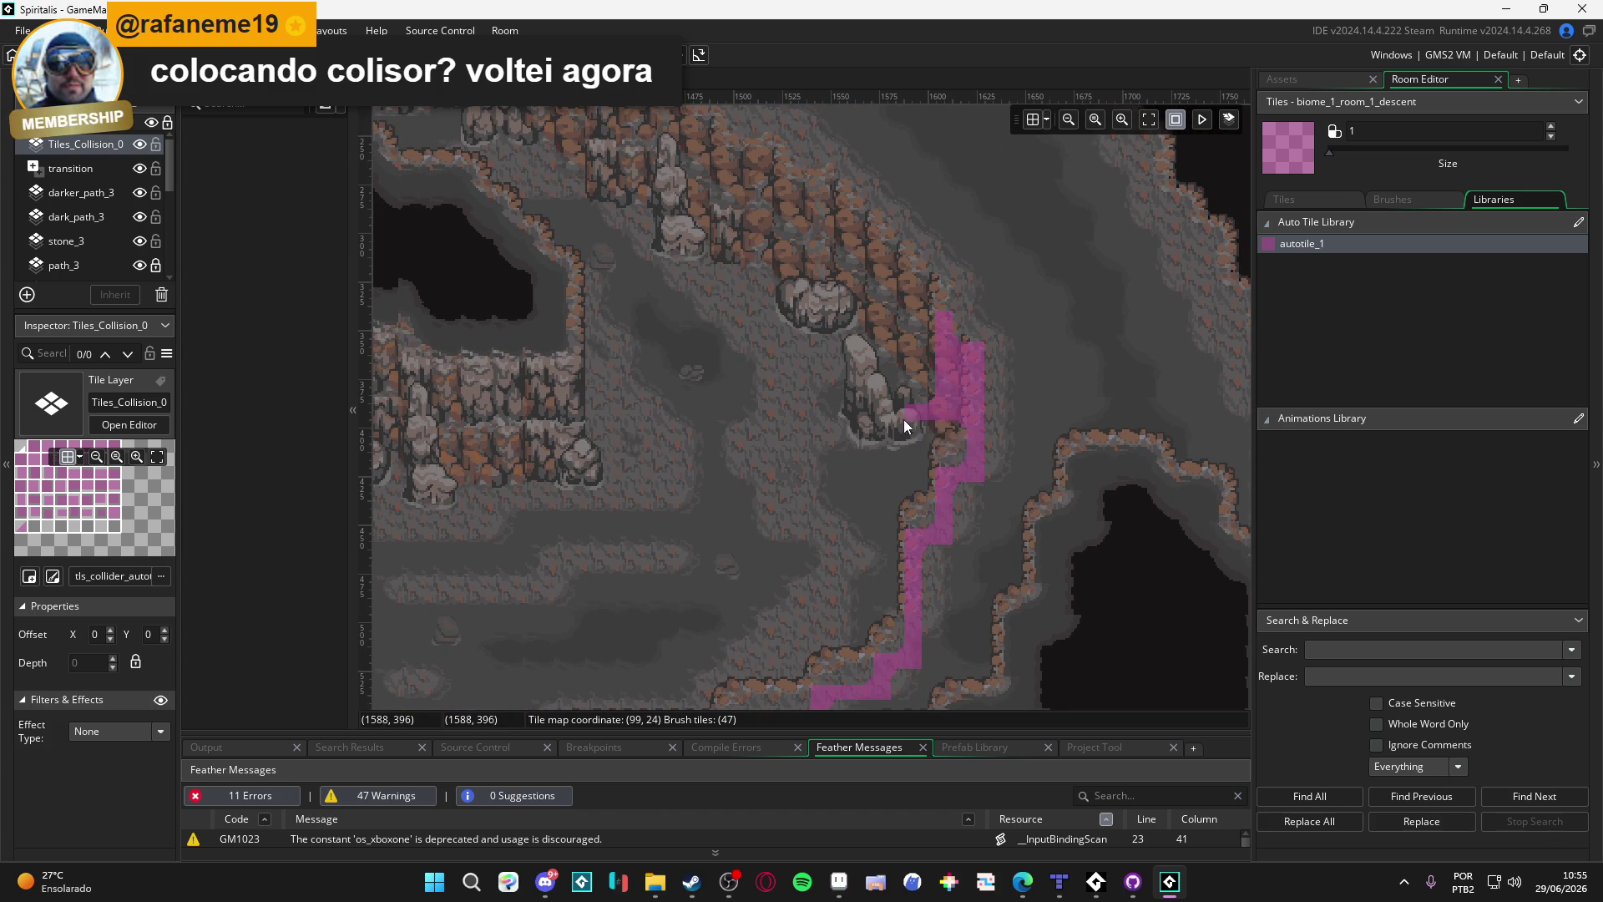
pyautogui.click(906, 433)
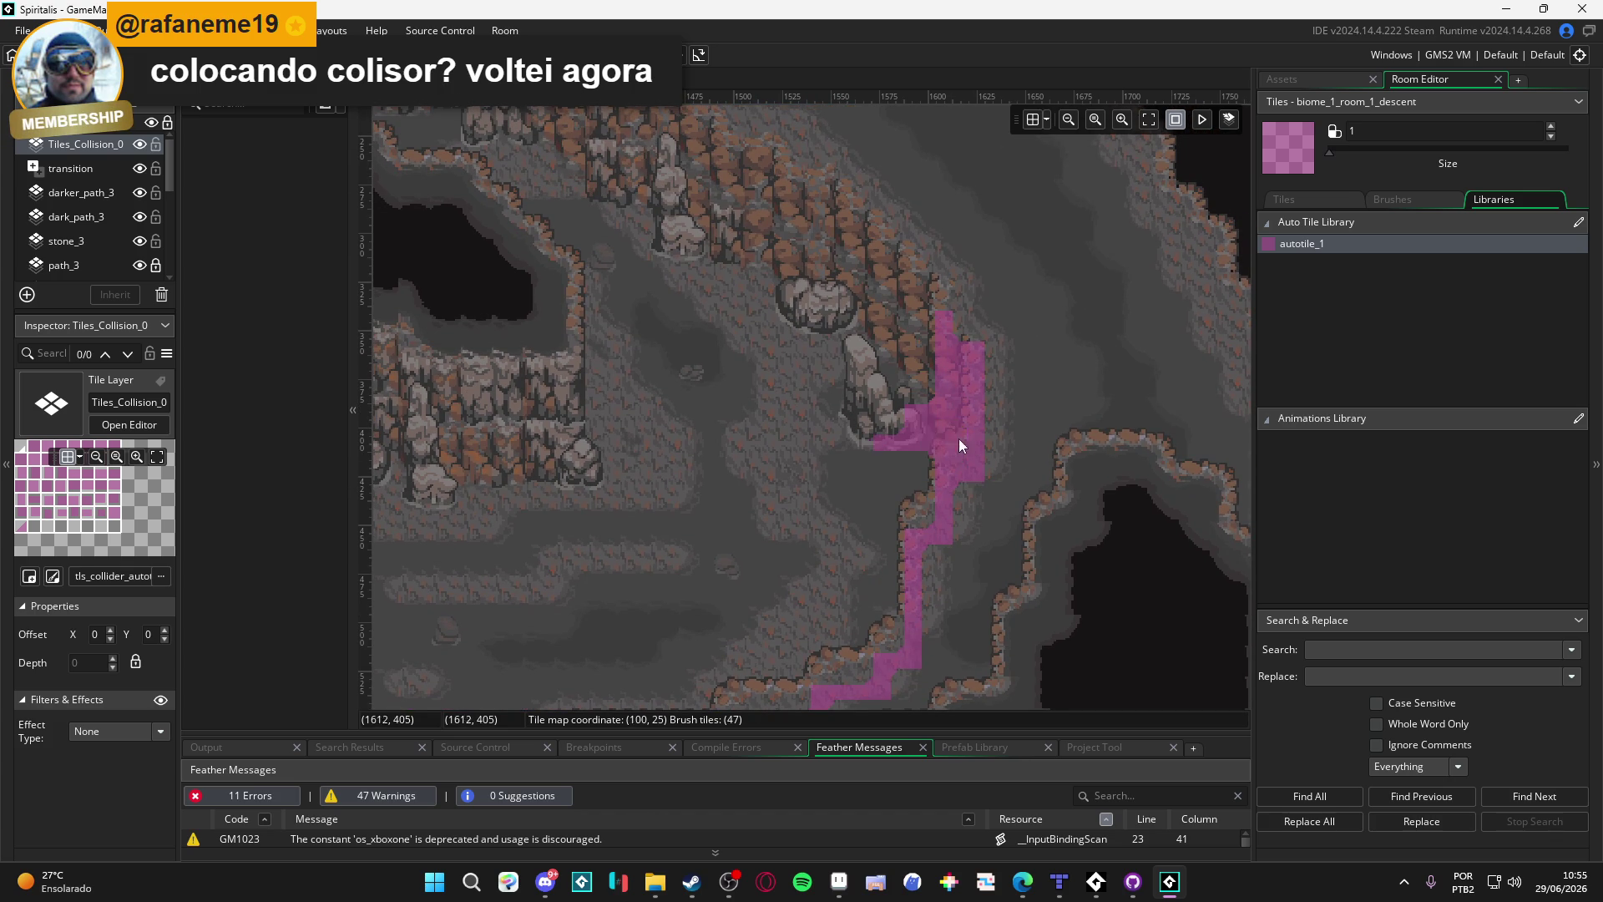
# Step: Paint collision tiles around the rock and fill the gap inside the block
pyautogui.moveTo(925, 422)
pyautogui.mouseDown()
pyautogui.moveTo(877, 446)
pyautogui.moveTo(857, 421)
pyautogui.moveTo(858, 348)
pyautogui.moveTo(899, 348)
pyautogui.mouseUp()
pyautogui.moveTo(883, 415); pyautogui.dragTo(931, 386)
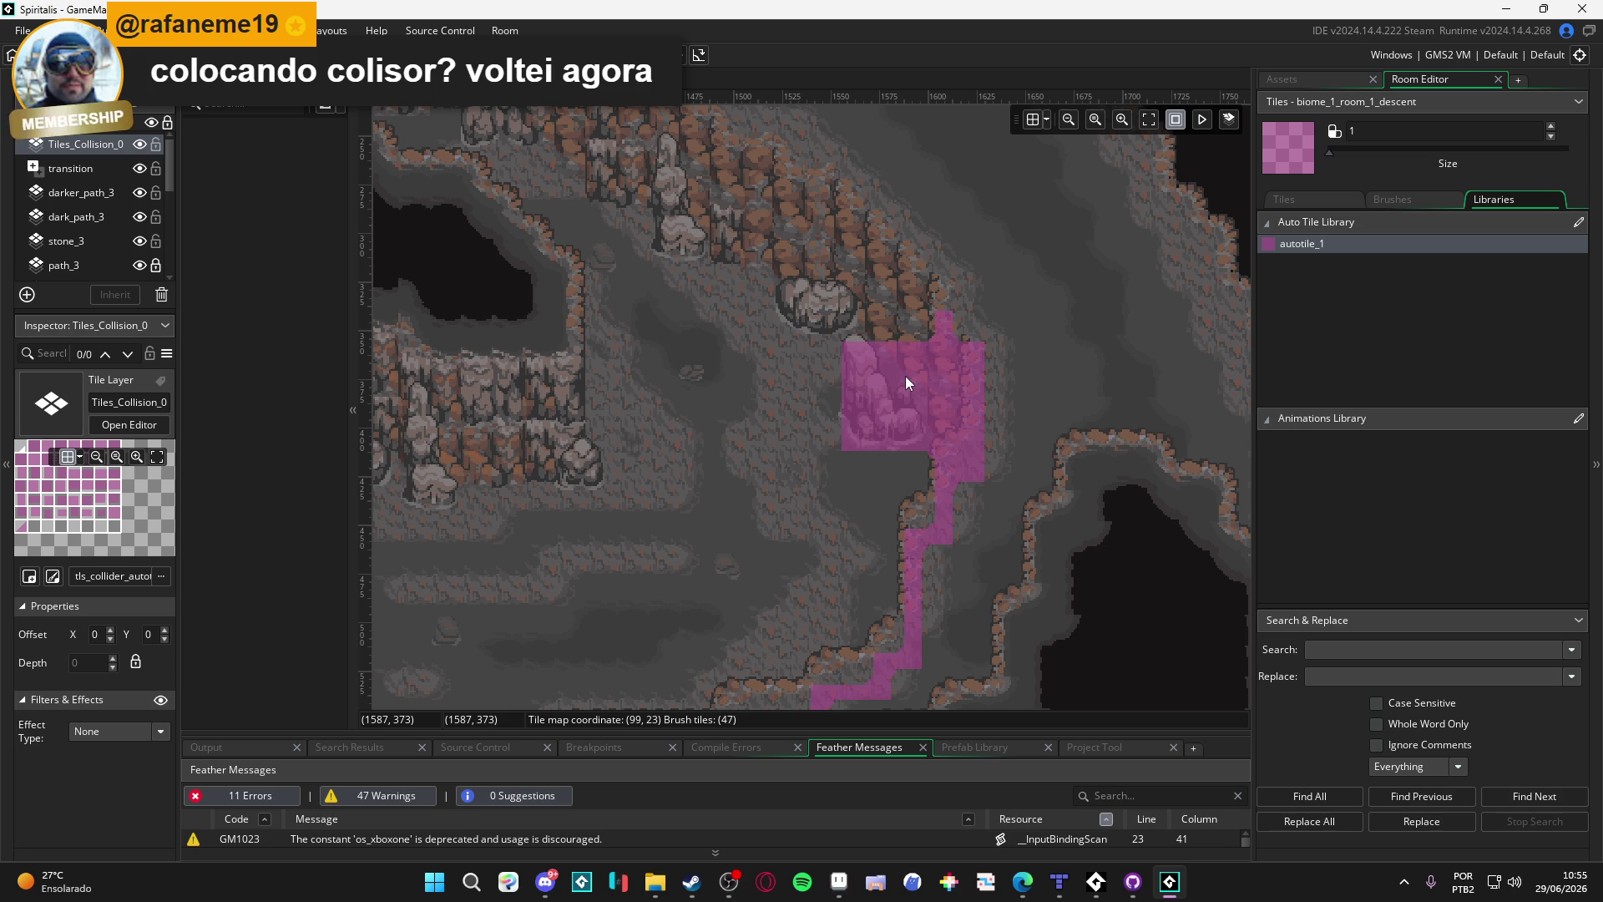
pyautogui.moveTo(913, 374); pyautogui.dragTo(885, 404)
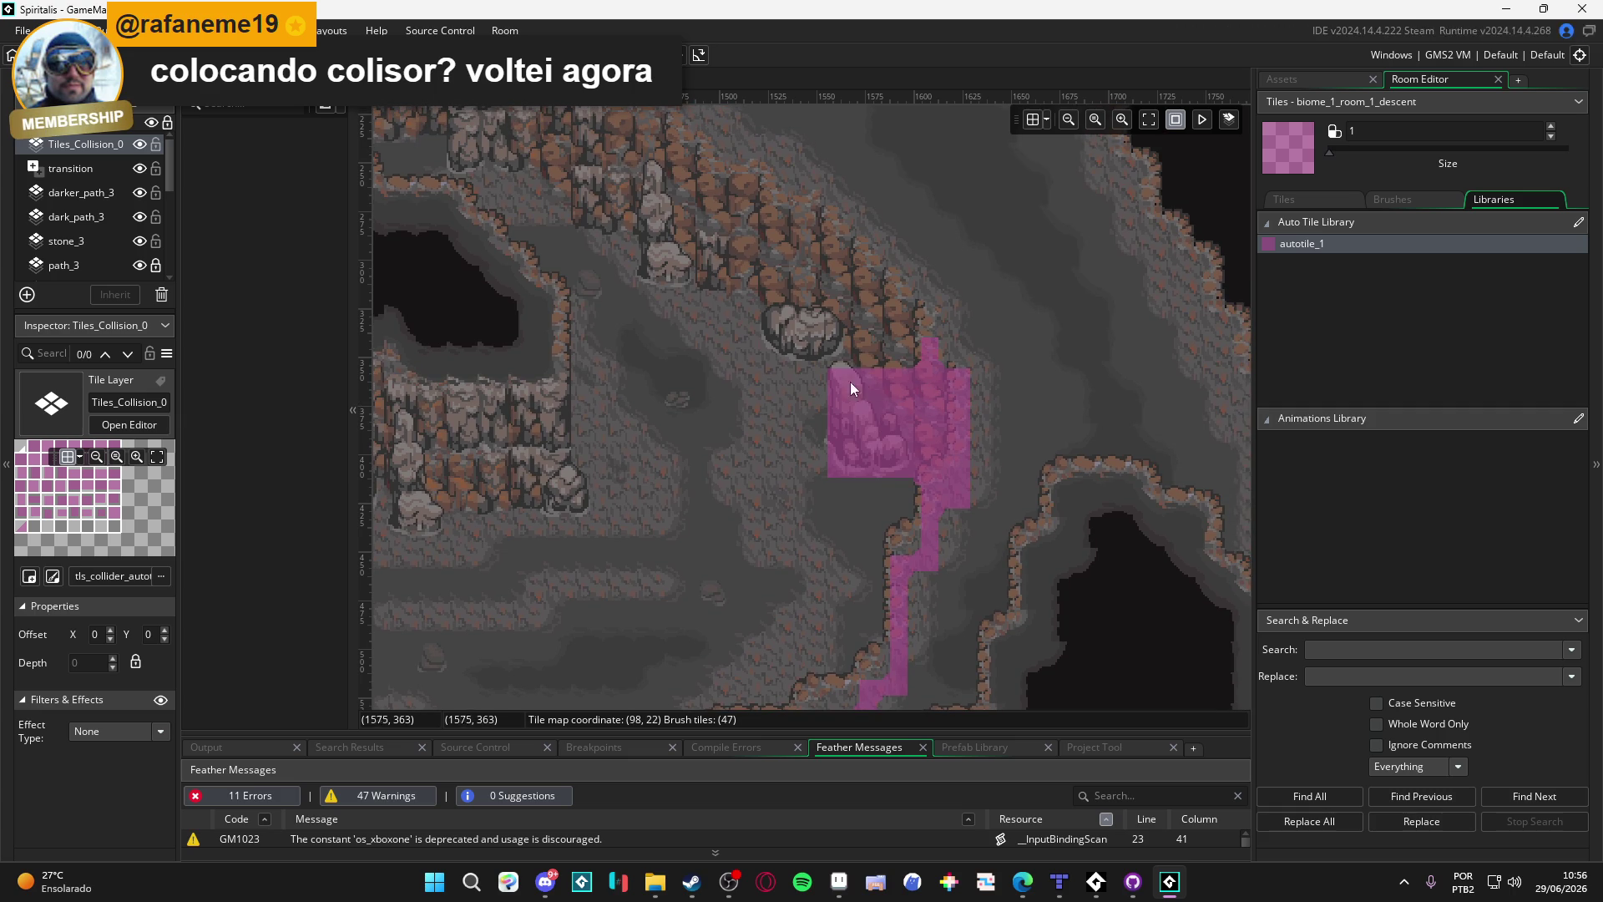
pyautogui.moveTo(825, 340)
pyautogui.mouseDown()
pyautogui.moveTo(783, 344)
pyautogui.moveTo(774, 306)
pyautogui.moveTo(909, 429)
pyautogui.mouseUp()
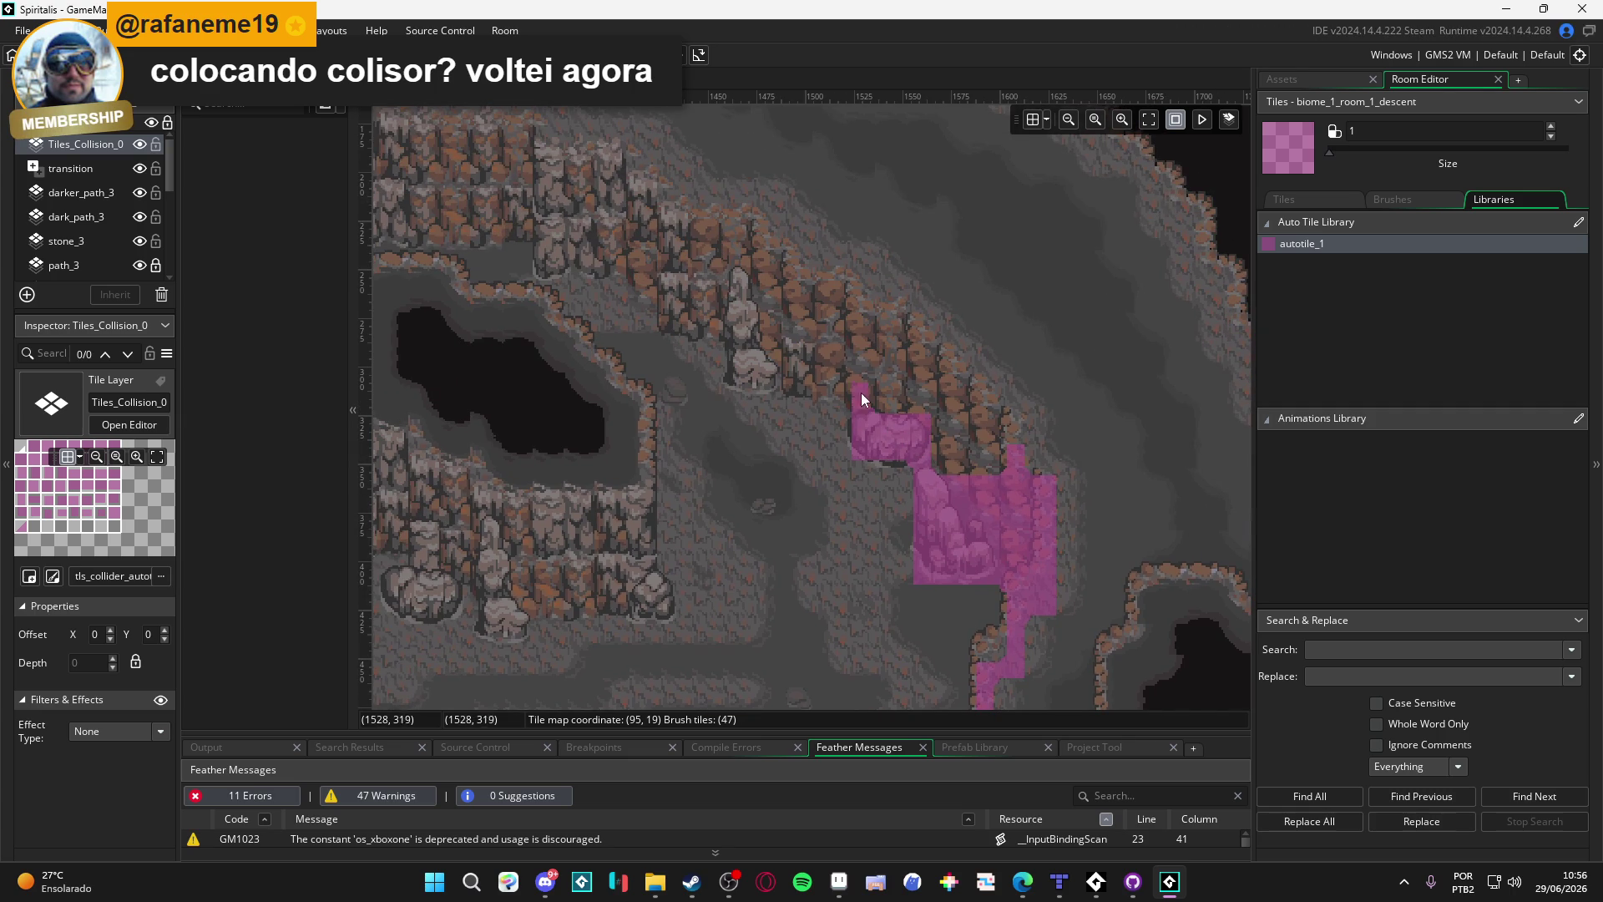
# Step: Extend collision left along the diagonal slope and up the wall, then erase a stray tile
pyautogui.moveTo(858, 380); pyautogui.dragTo(743, 369)
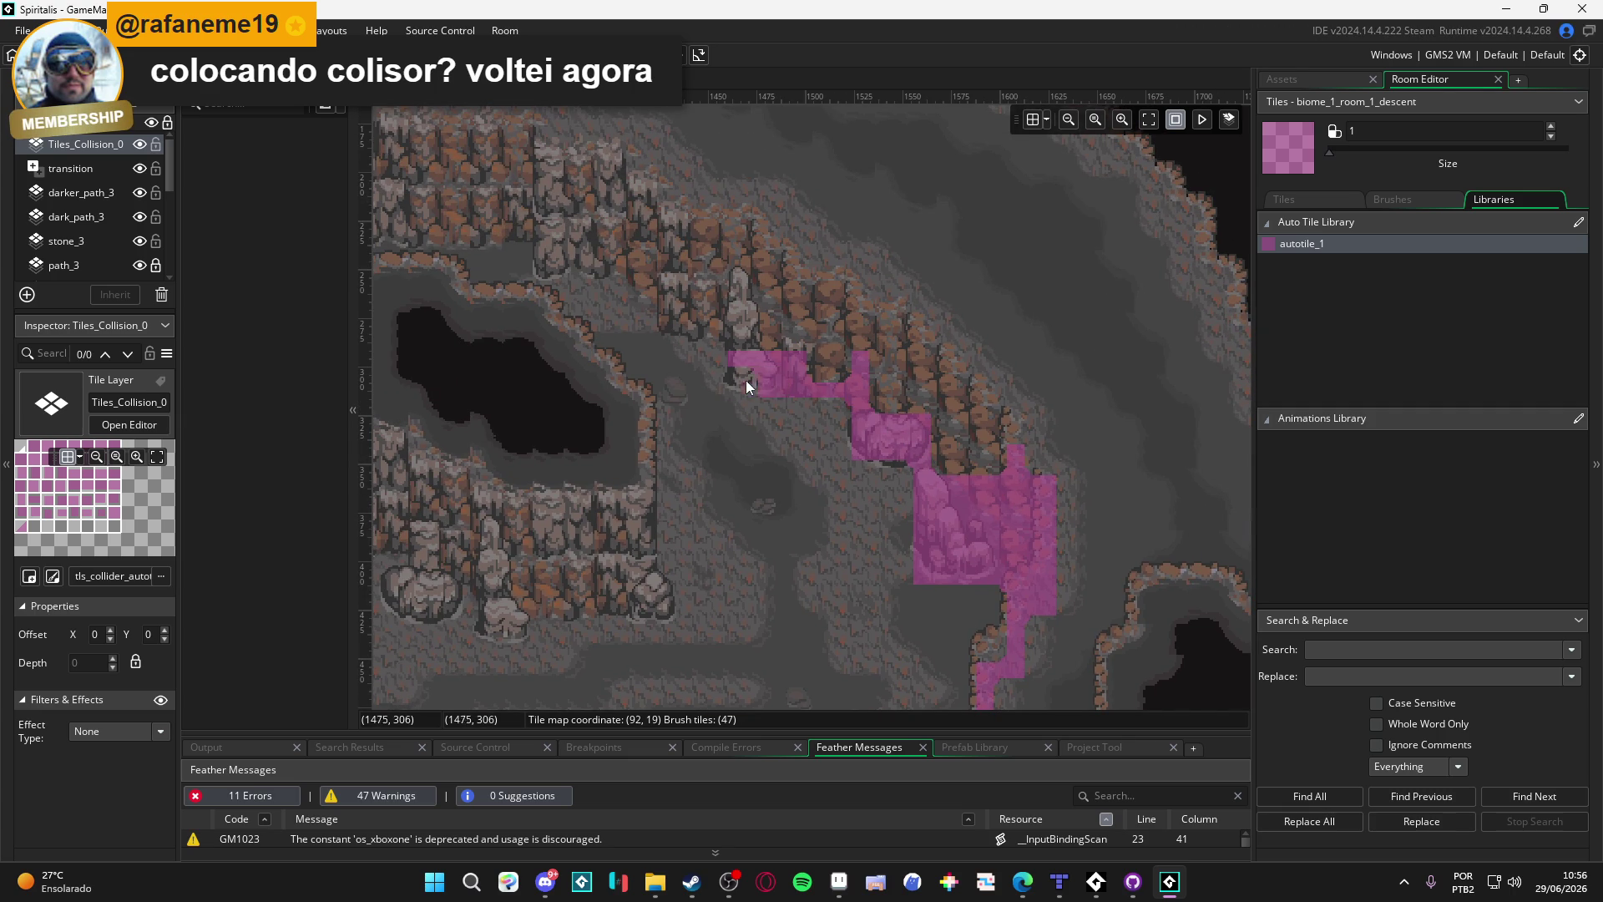
pyautogui.moveTo(667, 320)
pyautogui.mouseDown()
pyautogui.moveTo(660, 233)
pyautogui.moveTo(648, 289)
pyautogui.moveTo(640, 228)
pyautogui.moveTo(749, 378)
pyautogui.moveTo(722, 257)
pyautogui.mouseUp()
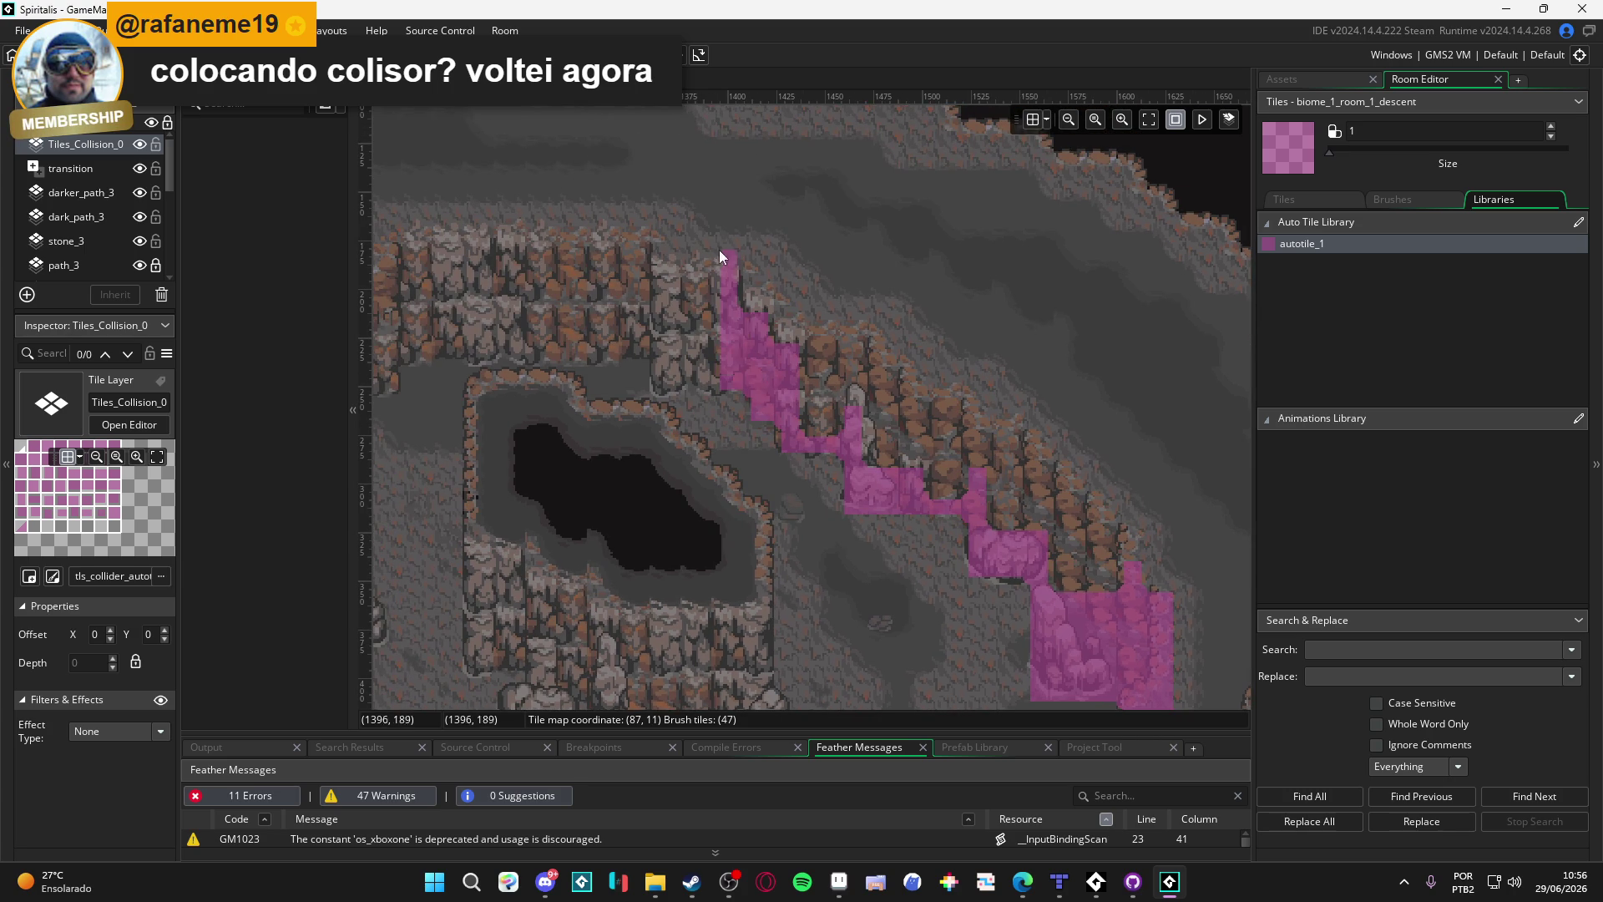
pyautogui.moveTo(713, 373)
pyautogui.mouseDown()
pyautogui.moveTo(691, 264)
pyautogui.moveTo(678, 379)
pyautogui.moveTo(670, 282)
pyautogui.moveTo(643, 354)
pyautogui.moveTo(875, 380)
pyautogui.moveTo(708, 383)
pyautogui.mouseUp()
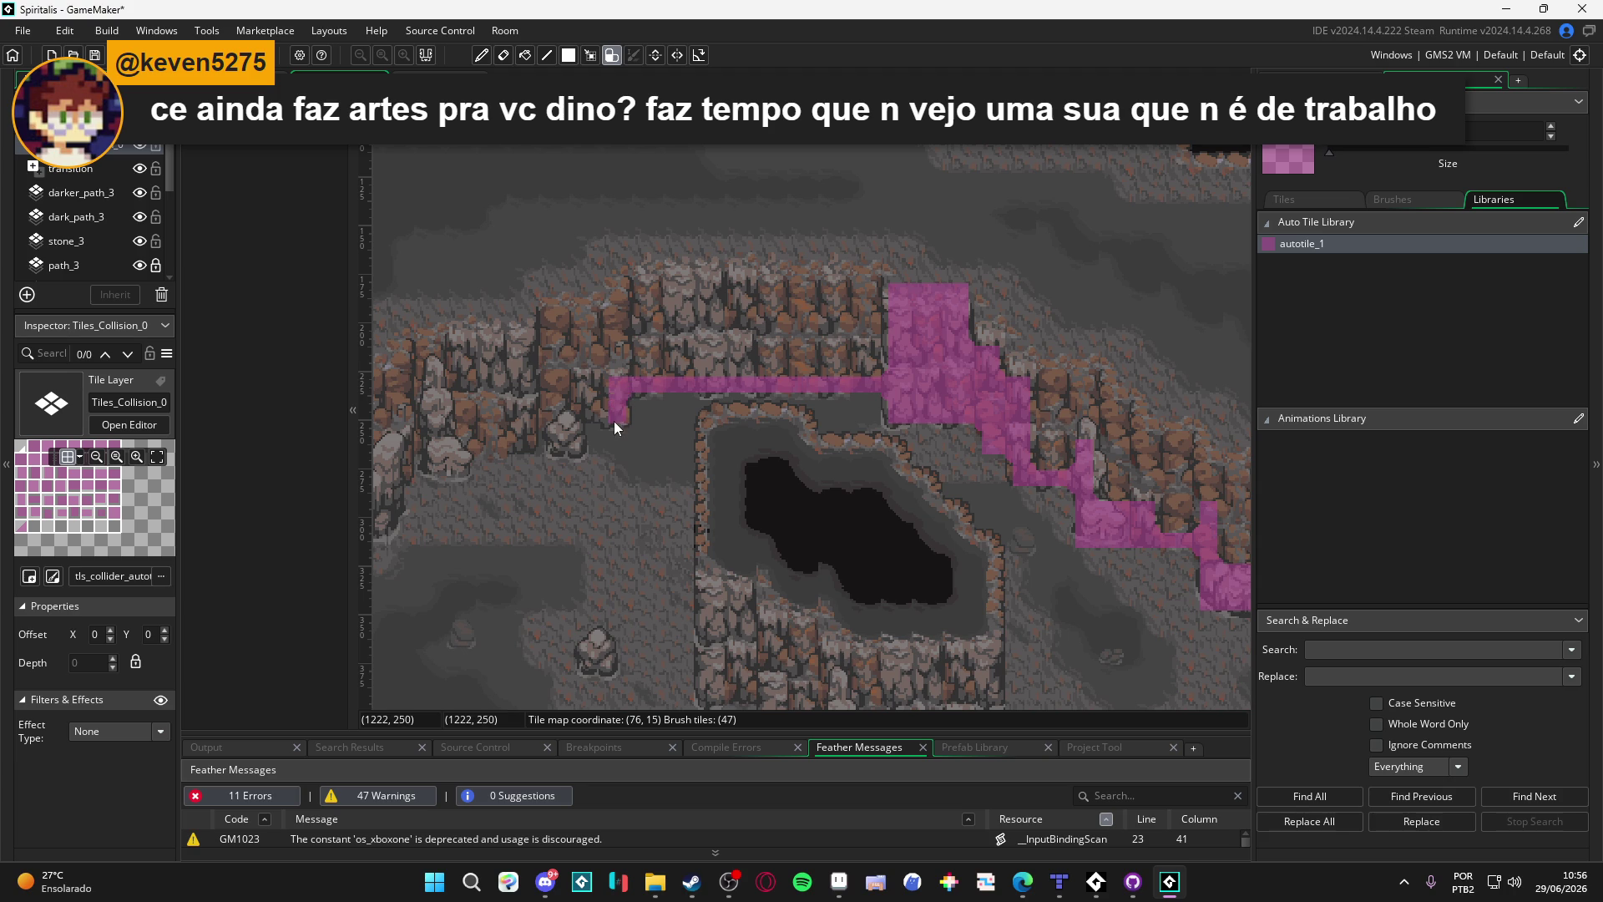
pyautogui.press('e')
pyautogui.click(894, 297)
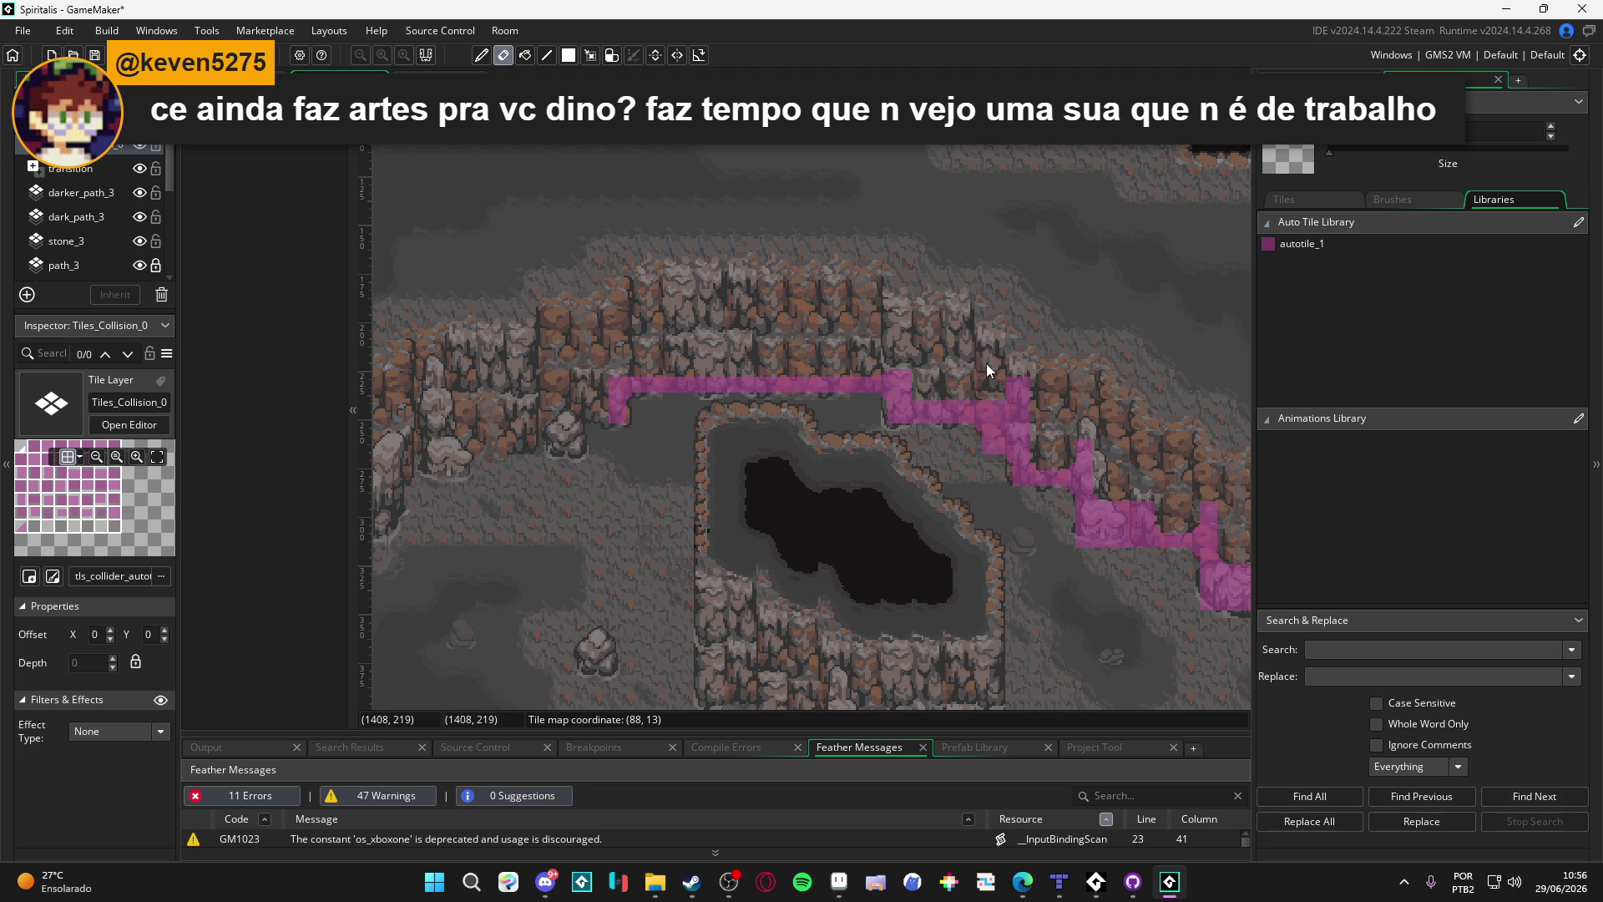
# Step: Erase stray tiles on the upper strip, reselect autotile_1, and remove the western corner tile
pyautogui.moveTo(1001, 405)
pyautogui.mouseDown()
pyautogui.moveTo(923, 319)
pyautogui.moveTo(810, 304)
pyautogui.moveTo(974, 329)
pyautogui.moveTo(644, 333)
pyautogui.mouseUp()
pyautogui.click(974, 329)
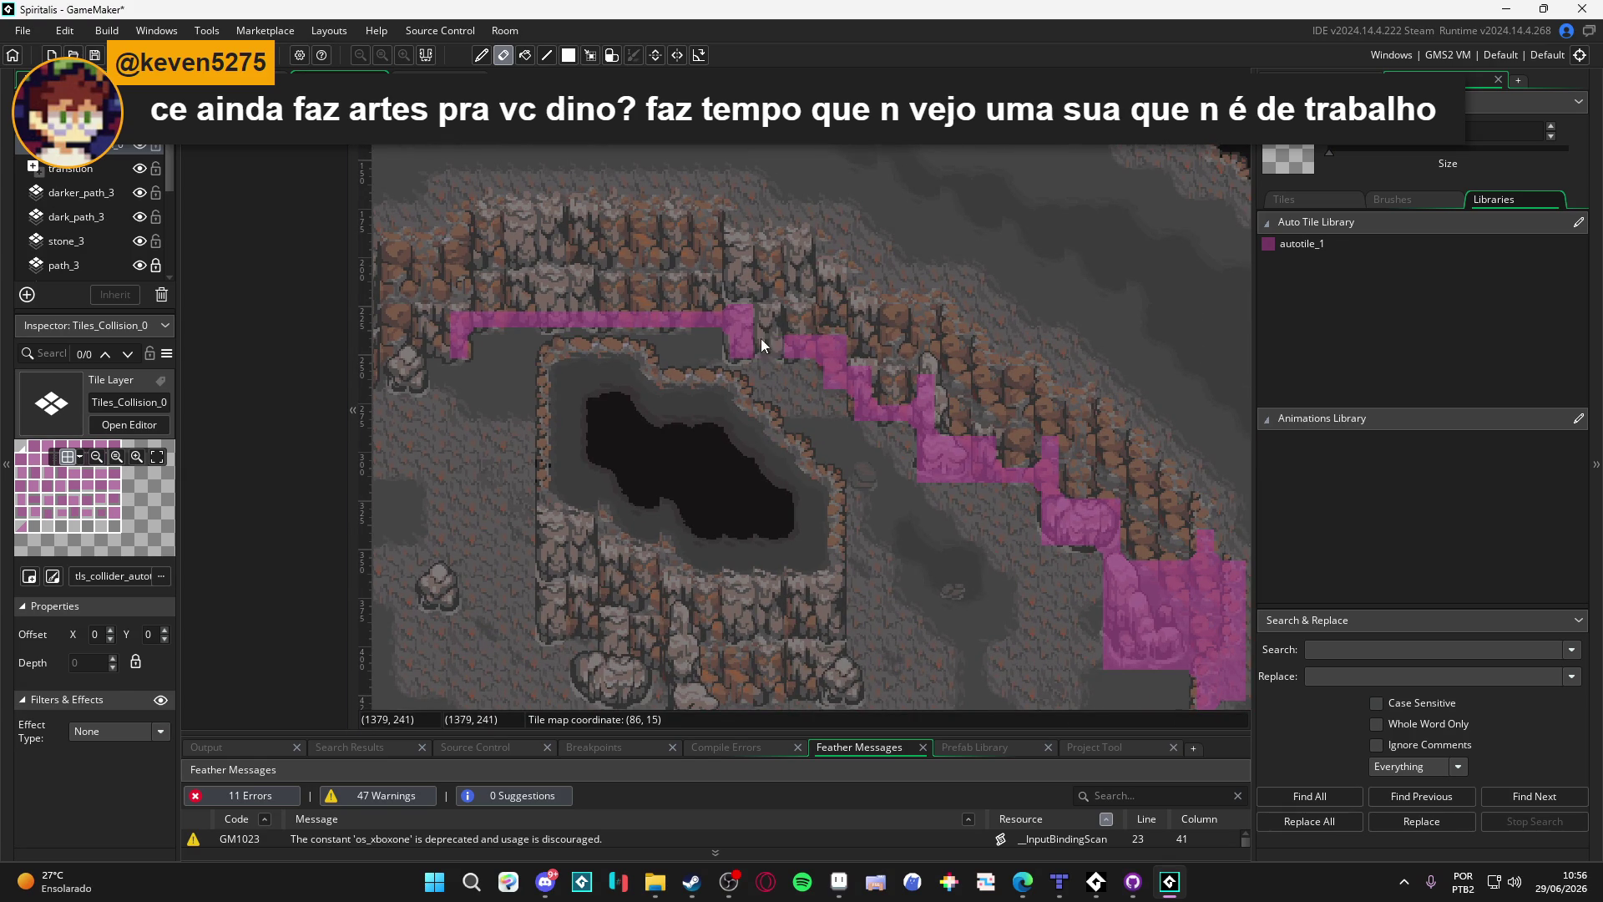
pyautogui.press('p')
pyautogui.moveTo(419, 356); pyautogui.dragTo(598, 322)
pyautogui.click(1308, 244)
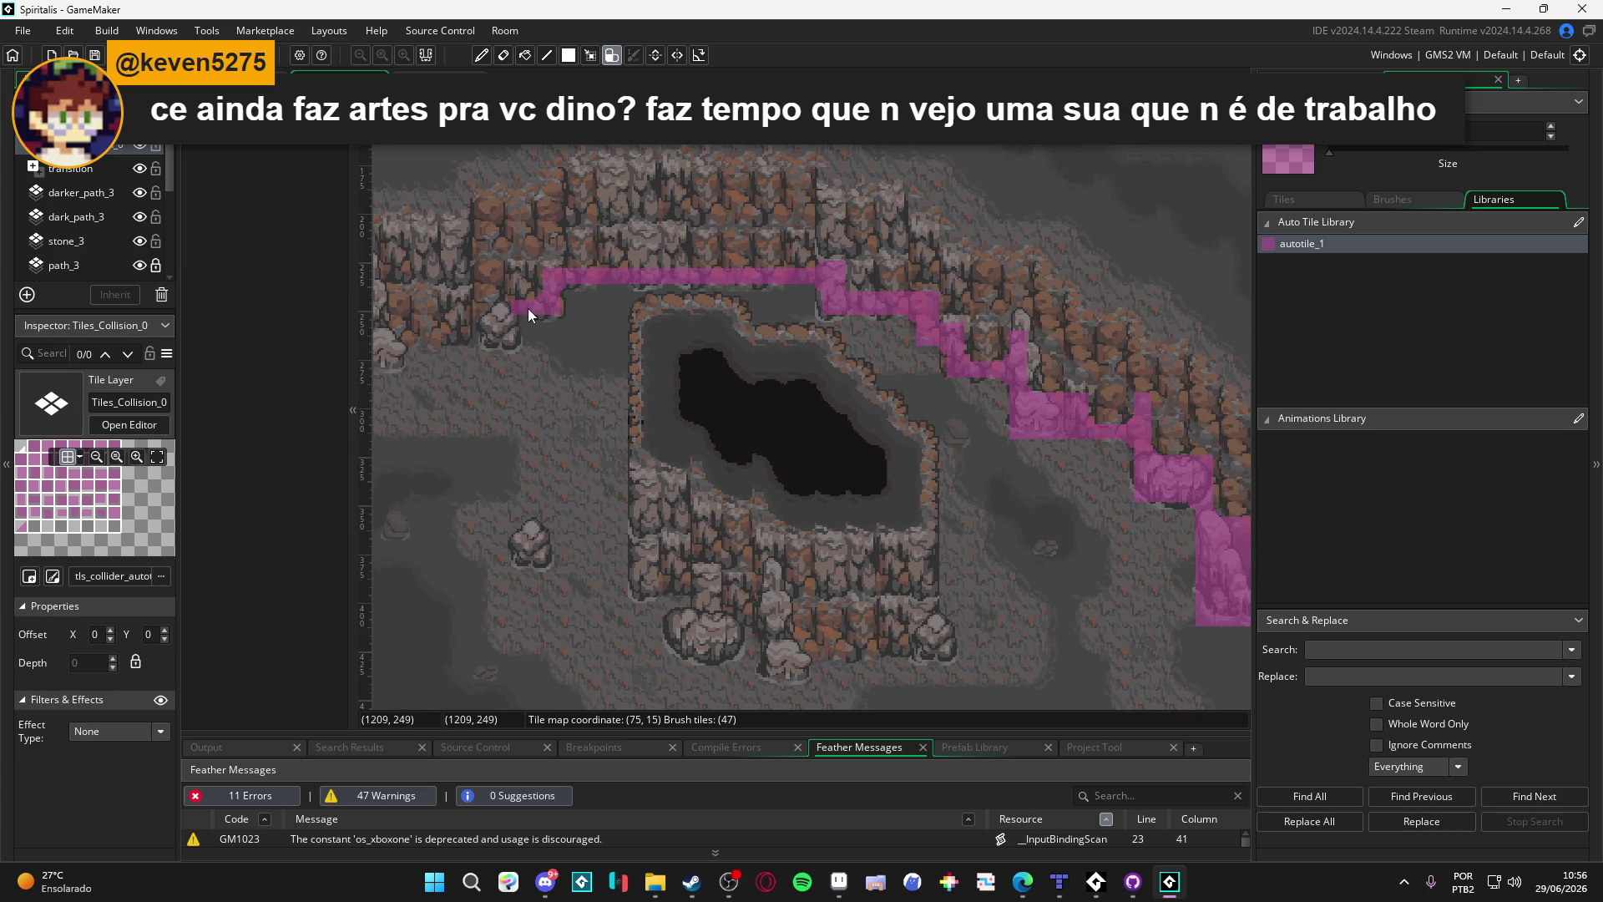
pyautogui.moveTo(487, 309)
pyautogui.mouseDown()
pyautogui.moveTo(719, 369)
pyautogui.moveTo(521, 373)
pyautogui.moveTo(605, 403)
pyautogui.moveTo(638, 436)
pyautogui.moveTo(624, 449)
pyautogui.moveTo(699, 443)
pyautogui.moveTo(655, 402)
pyautogui.moveTo(714, 408)
pyautogui.mouseUp()
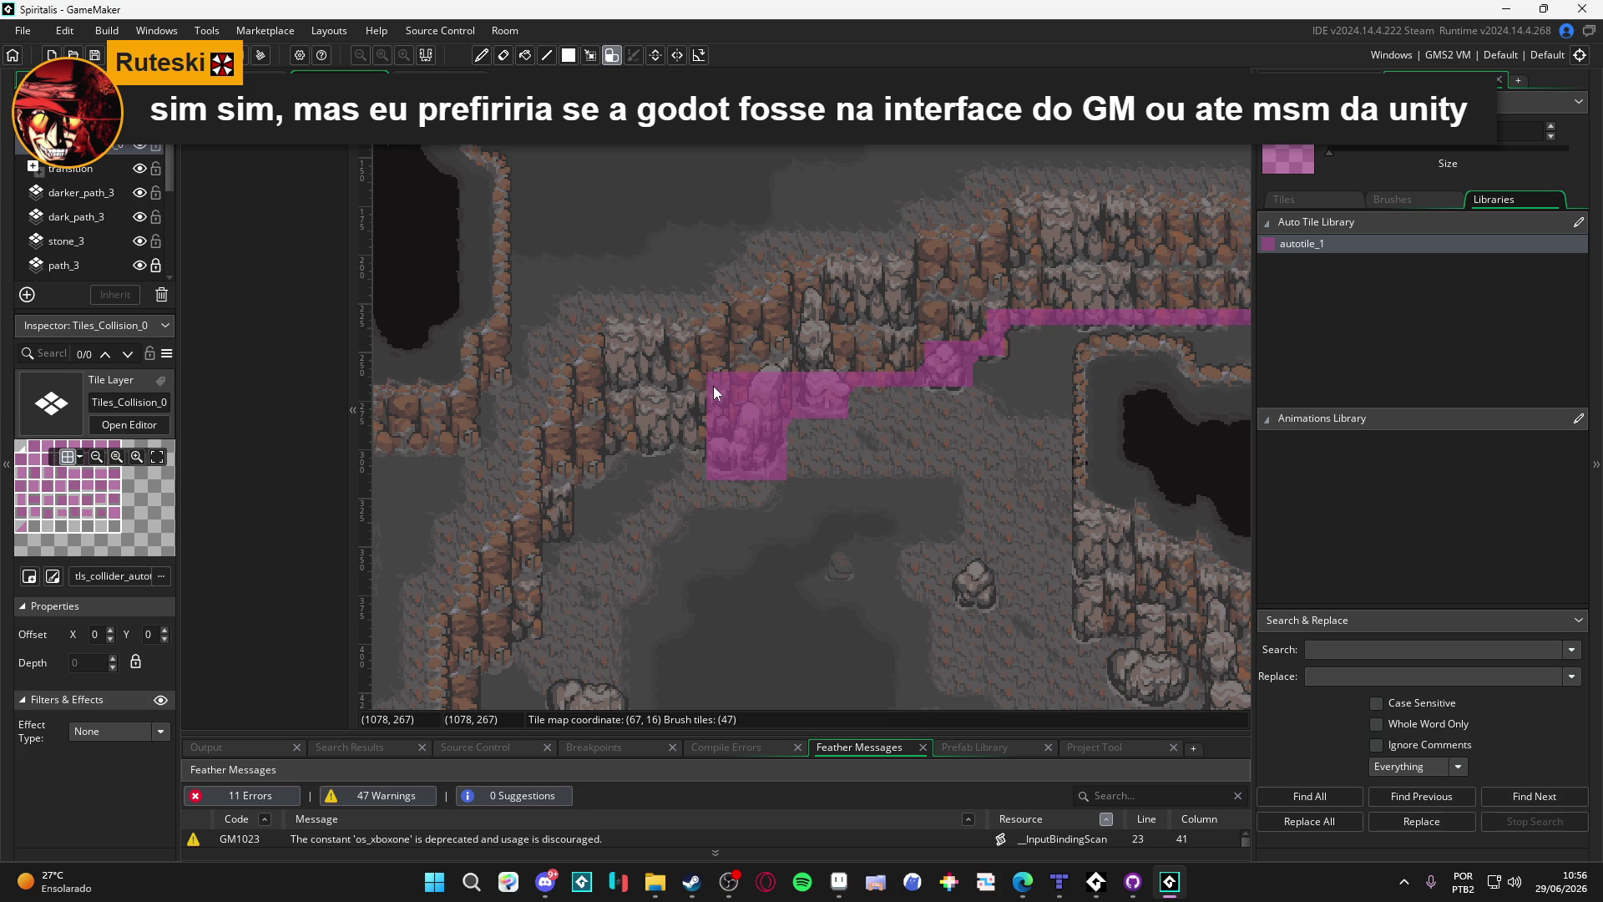
pyautogui.rightClick(714, 386)
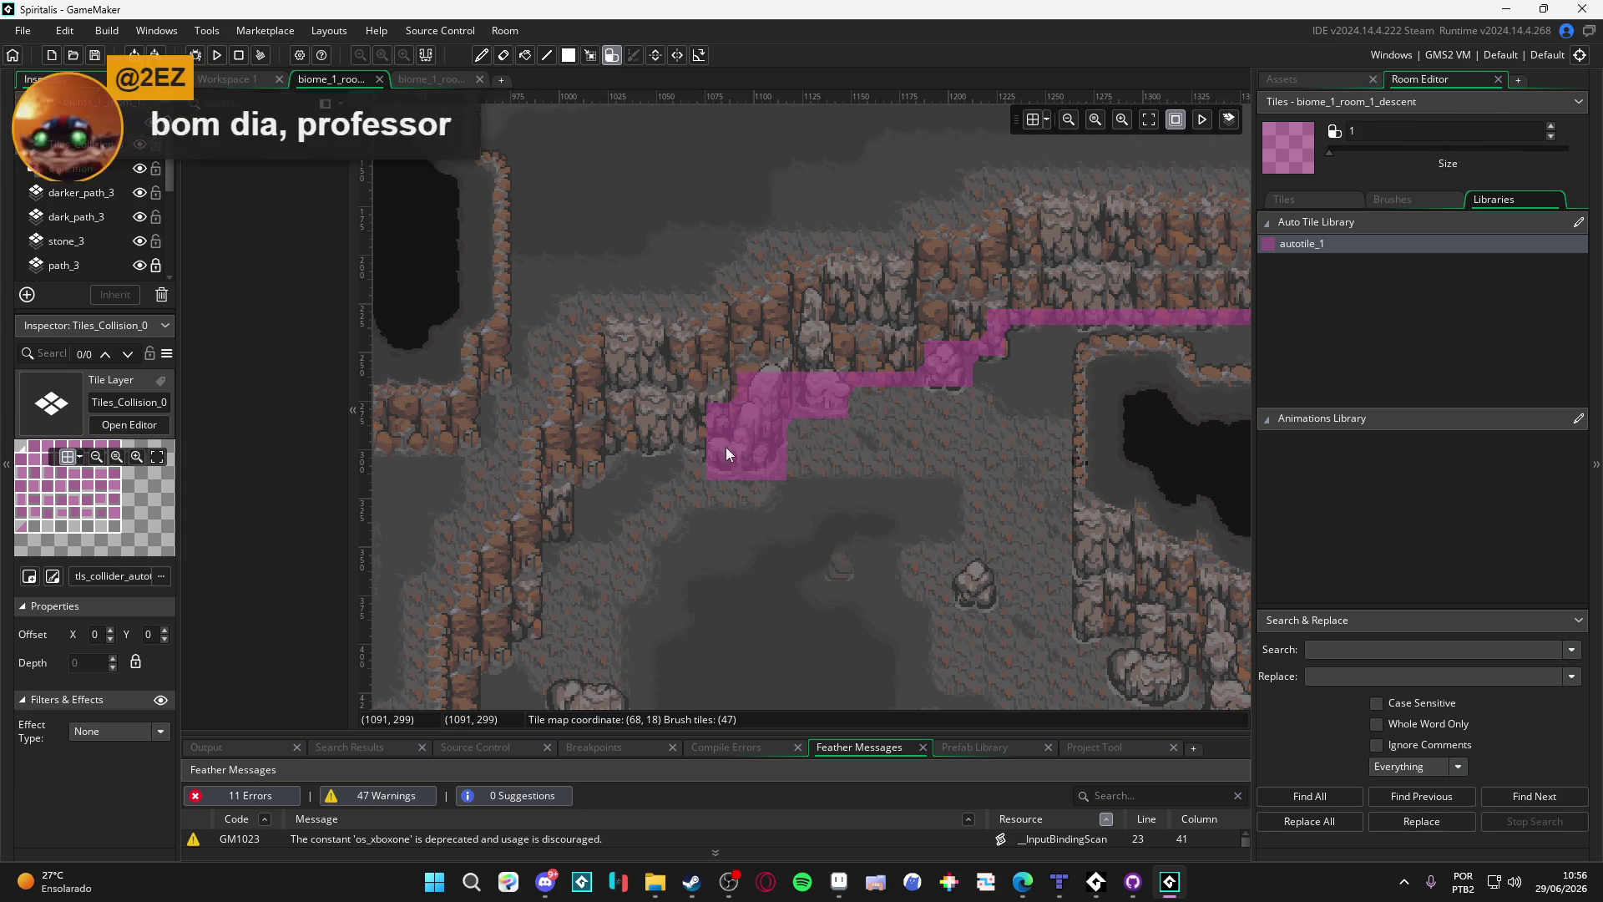
# Step: Paint collision along the cliff, undo a stray jog, then trace it down the cliff and up the ledge
pyautogui.moveTo(710, 438)
pyautogui.mouseDown()
pyautogui.moveTo(588, 433)
pyautogui.moveTo(553, 476)
pyautogui.moveTo(553, 541)
pyautogui.moveTo(525, 541)
pyautogui.moveTo(527, 628)
pyautogui.moveTo(715, 499)
pyautogui.mouseUp()
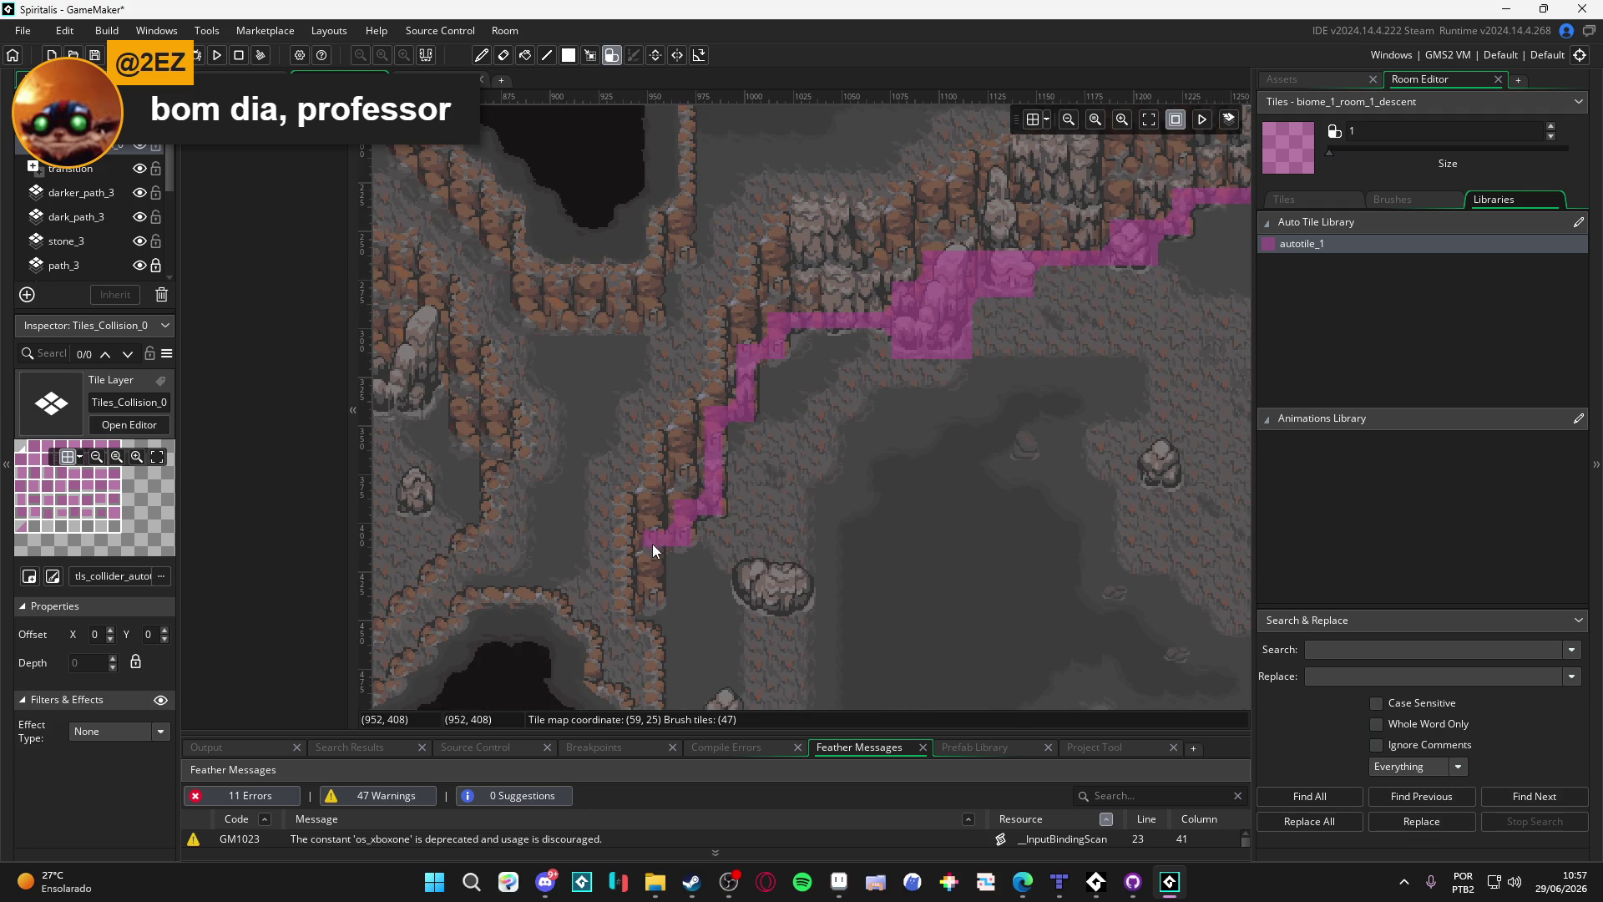
pyautogui.moveTo(648, 600)
pyautogui.mouseDown()
pyautogui.moveTo(608, 468)
pyautogui.moveTo(575, 460)
pyautogui.moveTo(606, 467)
pyautogui.moveTo(613, 650)
pyautogui.moveTo(599, 496)
pyautogui.moveTo(610, 553)
pyautogui.moveTo(640, 554)
pyautogui.moveTo(668, 599)
pyautogui.moveTo(850, 639)
pyautogui.moveTo(809, 535)
pyautogui.moveTo(818, 562)
pyautogui.moveTo(859, 564)
pyautogui.moveTo(853, 614)
pyautogui.moveTo(901, 616)
pyautogui.moveTo(864, 596)
pyautogui.moveTo(905, 614)
pyautogui.moveTo(907, 639)
pyautogui.moveTo(952, 639)
pyautogui.moveTo(850, 514)
pyautogui.moveTo(898, 589)
pyautogui.moveTo(930, 591)
pyautogui.moveTo(909, 475)
pyautogui.moveTo(925, 645)
pyautogui.mouseUp()
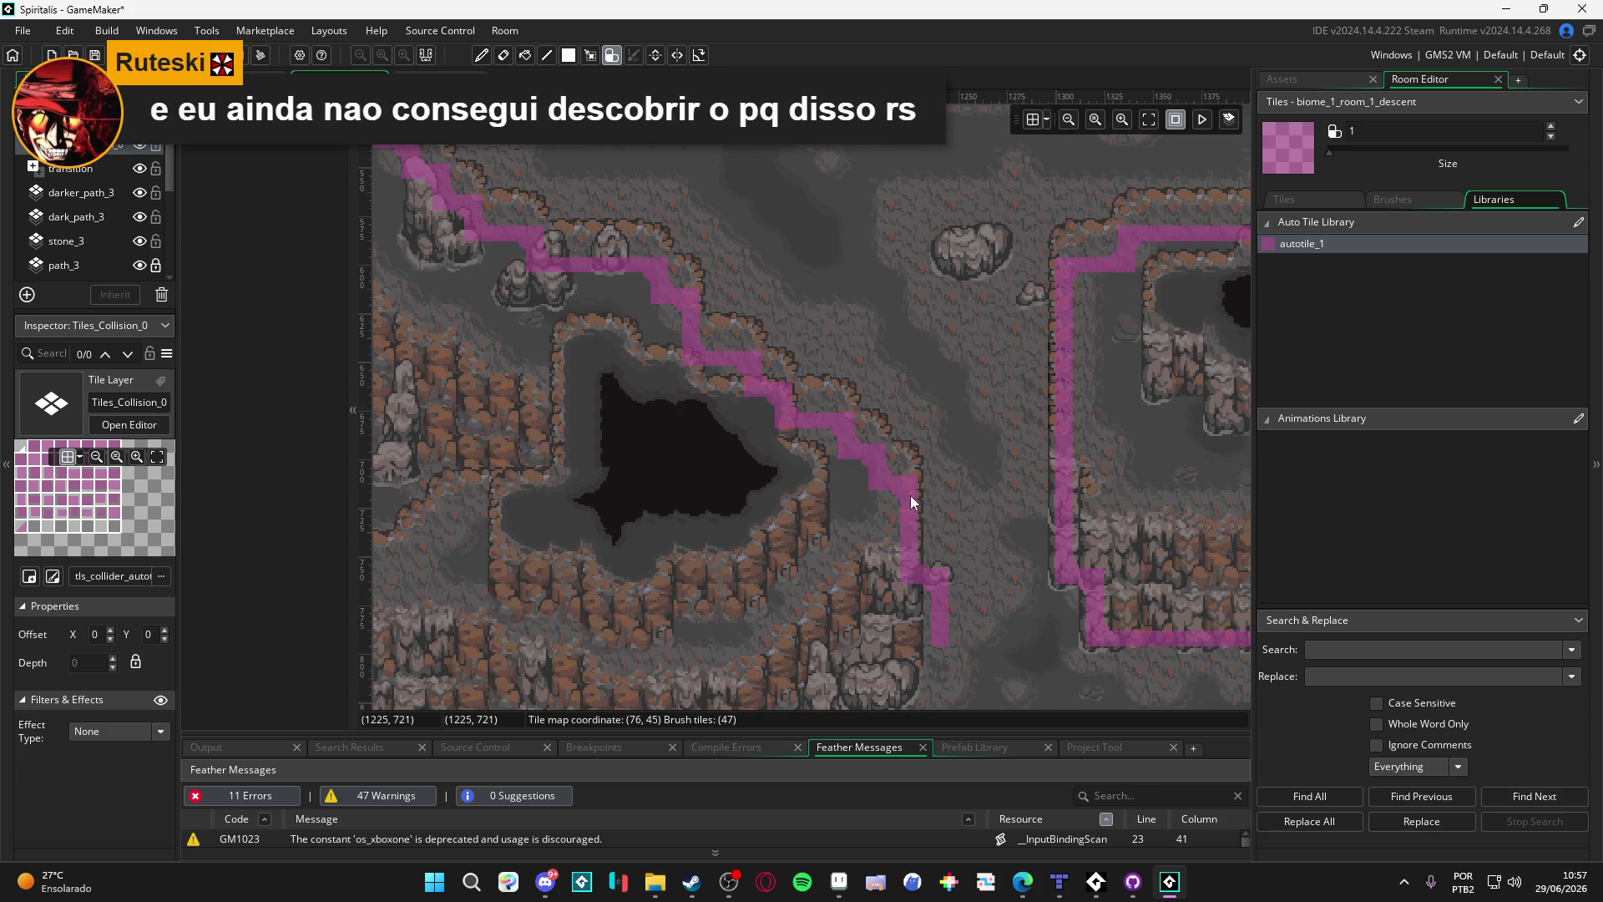
pyautogui.hotkey('ctrl', 'z')
pyautogui.moveTo(910, 483)
pyautogui.mouseDown()
pyautogui.moveTo(909, 648)
pyautogui.moveTo(914, 475)
pyautogui.moveTo(915, 523)
pyautogui.moveTo(836, 527)
pyautogui.moveTo(840, 590)
pyautogui.moveTo(710, 623)
pyautogui.moveTo(590, 622)
pyautogui.moveTo(856, 643)
pyautogui.mouseUp()
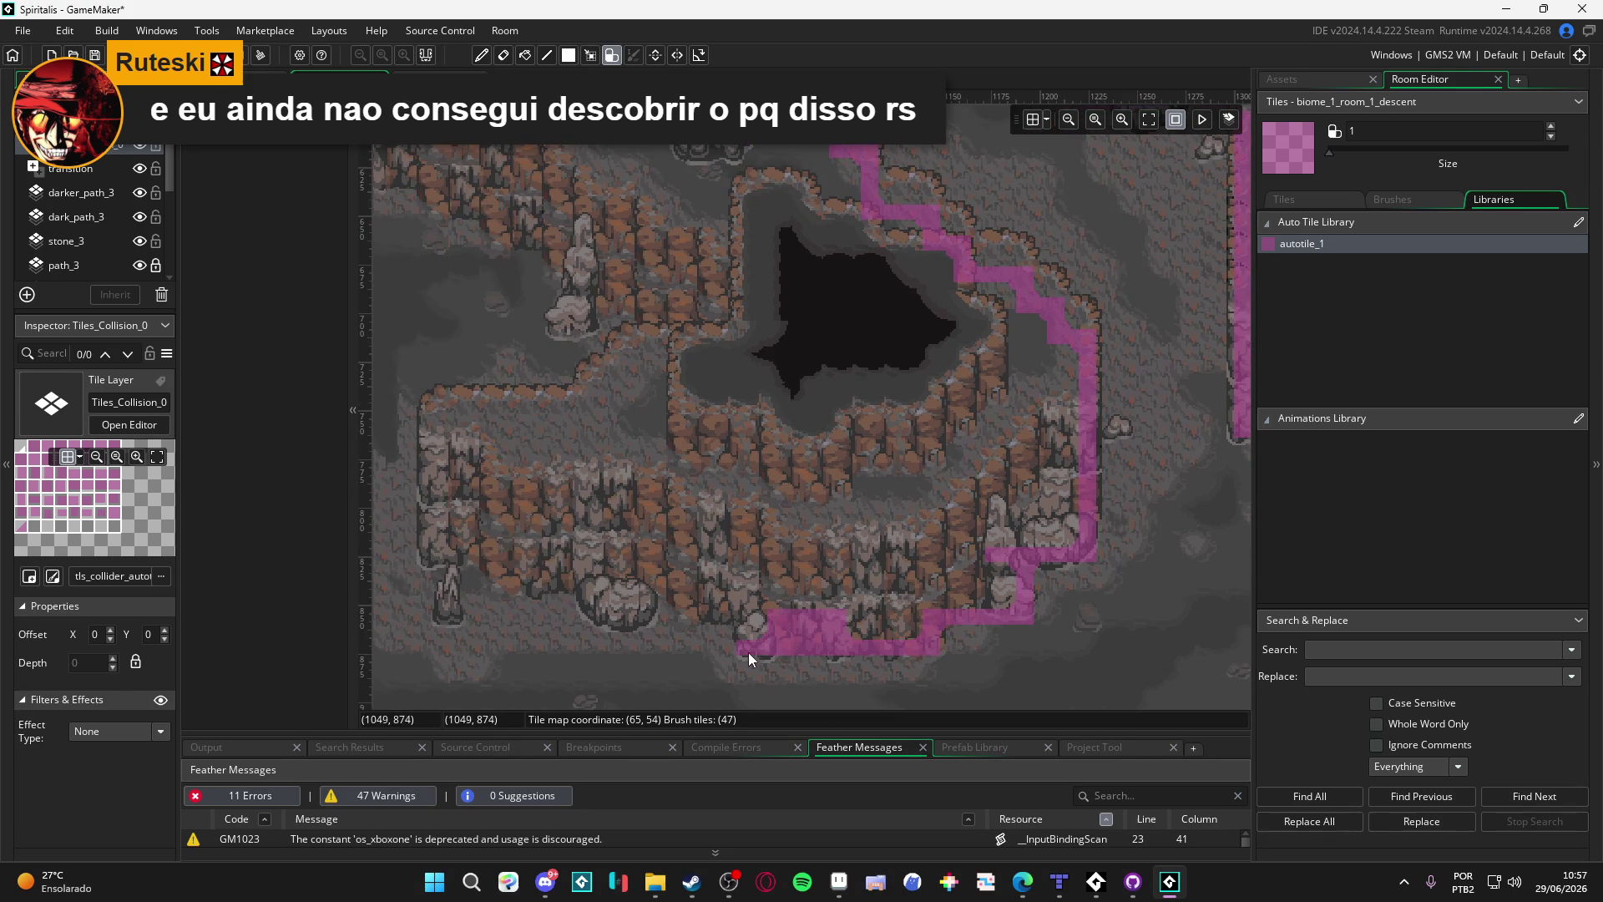
pyautogui.moveTo(703, 616)
pyautogui.mouseDown()
pyautogui.moveTo(685, 584)
pyautogui.moveTo(644, 596)
pyautogui.moveTo(634, 624)
pyautogui.moveTo(591, 618)
pyautogui.moveTo(586, 573)
pyautogui.moveTo(438, 553)
pyautogui.moveTo(444, 609)
pyautogui.moveTo(544, 599)
pyautogui.moveTo(528, 432)
pyautogui.moveTo(640, 423)
pyautogui.moveTo(530, 451)
pyautogui.moveTo(679, 452)
pyautogui.moveTo(754, 332)
pyautogui.moveTo(669, 356)
pyautogui.moveTo(665, 274)
pyautogui.moveTo(764, 363)
pyautogui.mouseUp()
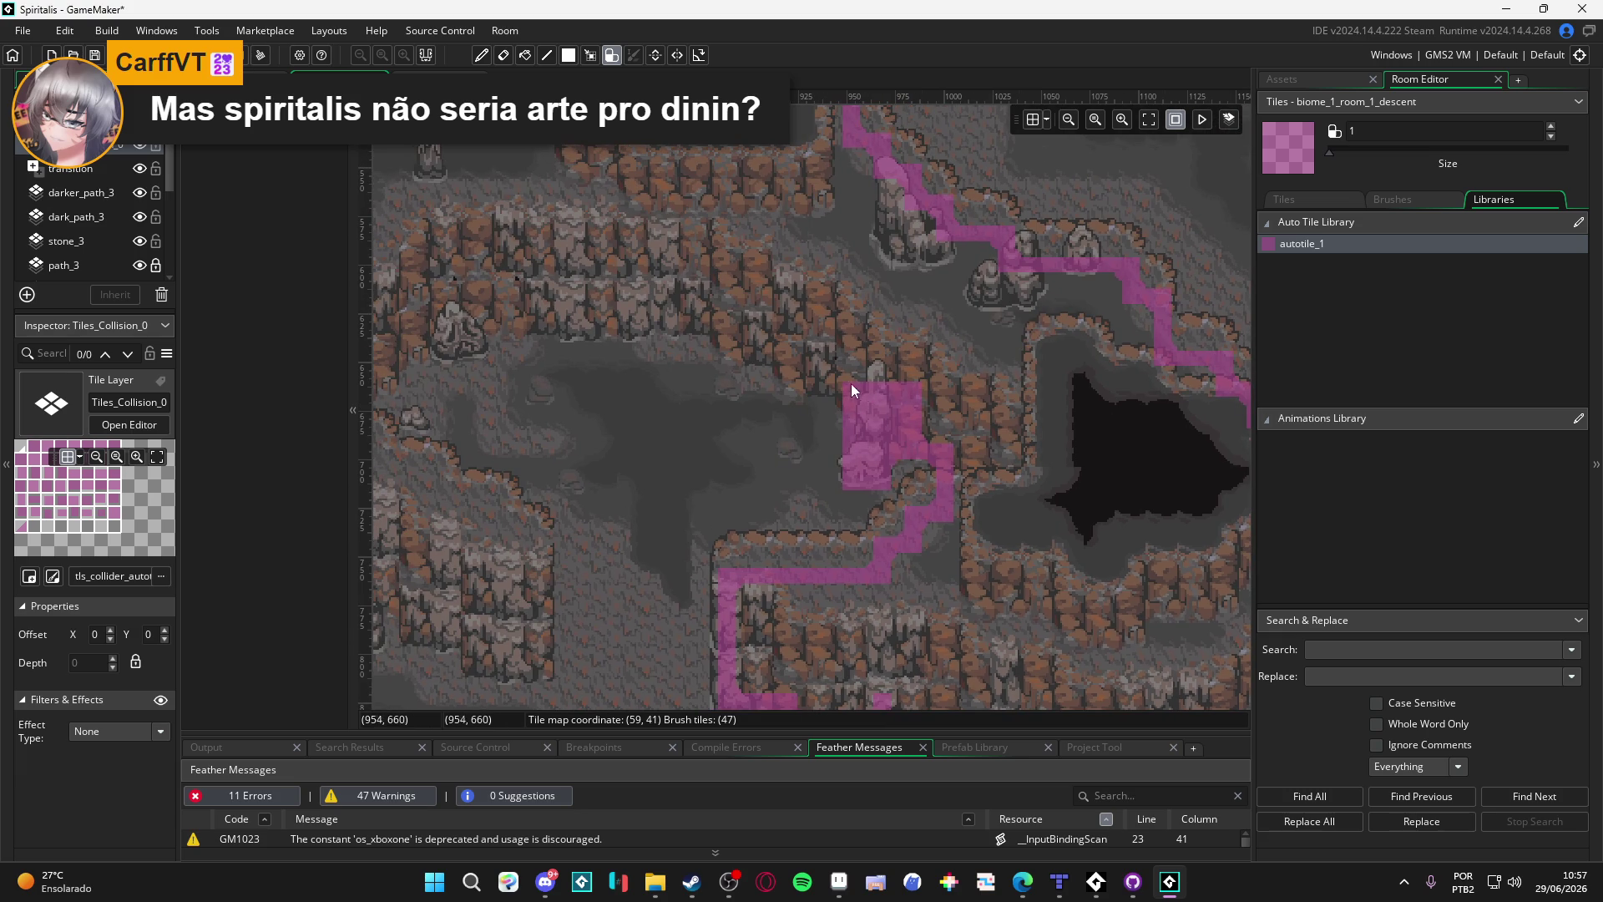
# Step: Paint a pink collision column up the rock pillar and extend the path one tile left
pyautogui.moveTo(787, 382)
pyautogui.mouseDown()
pyautogui.moveTo(785, 327)
pyautogui.moveTo(747, 353)
pyautogui.mouseUp()
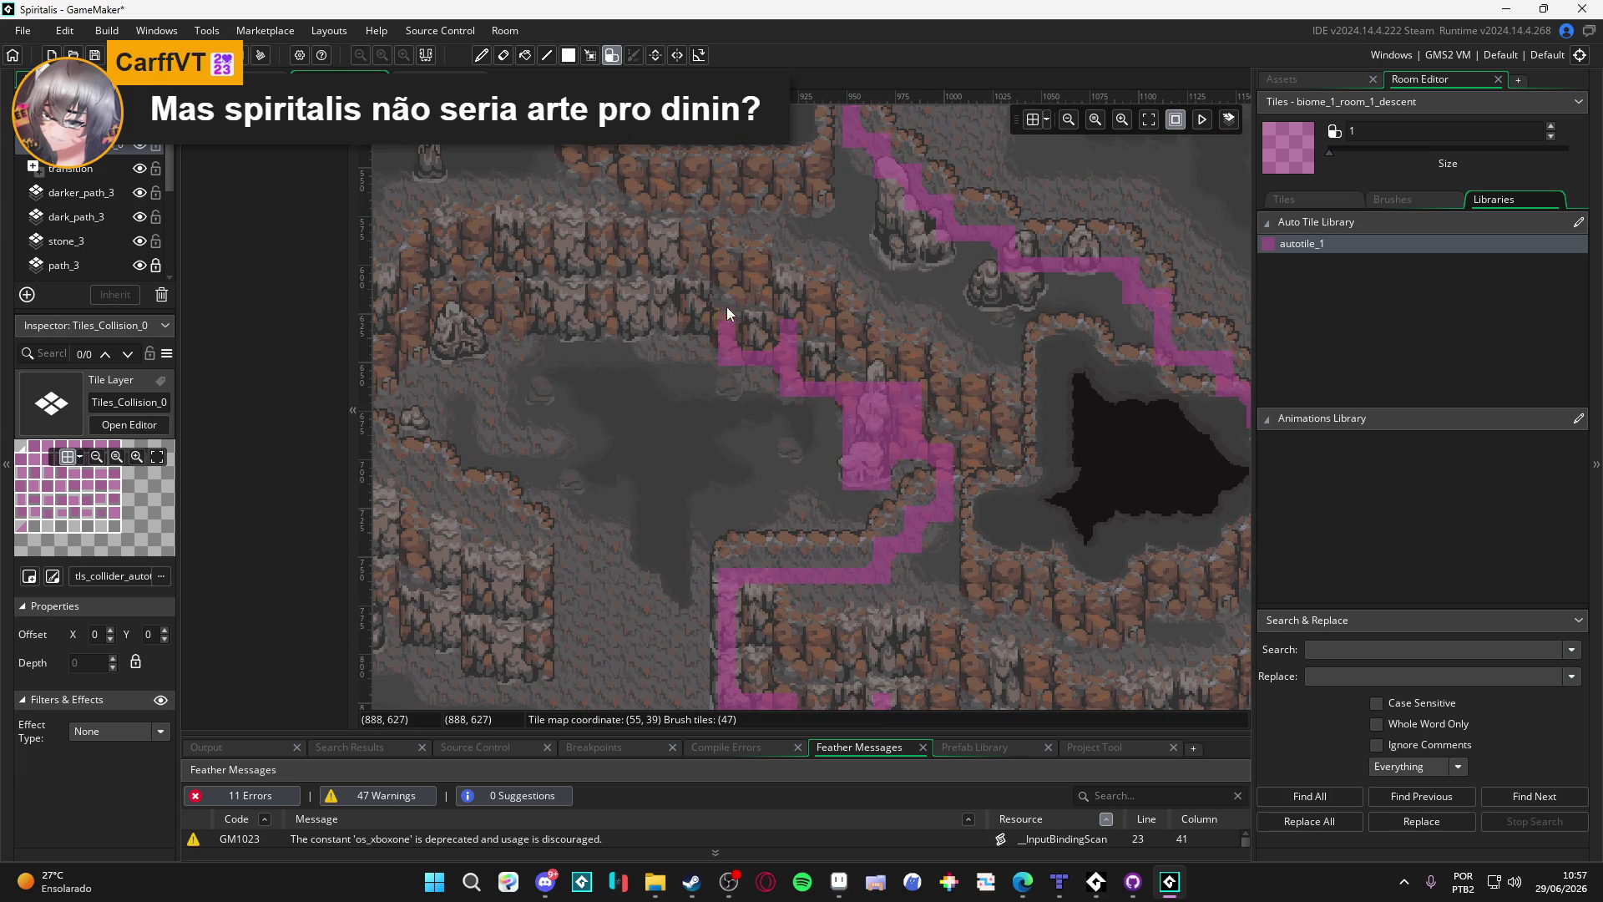
pyautogui.moveTo(560, 328); pyautogui.dragTo(746, 367)
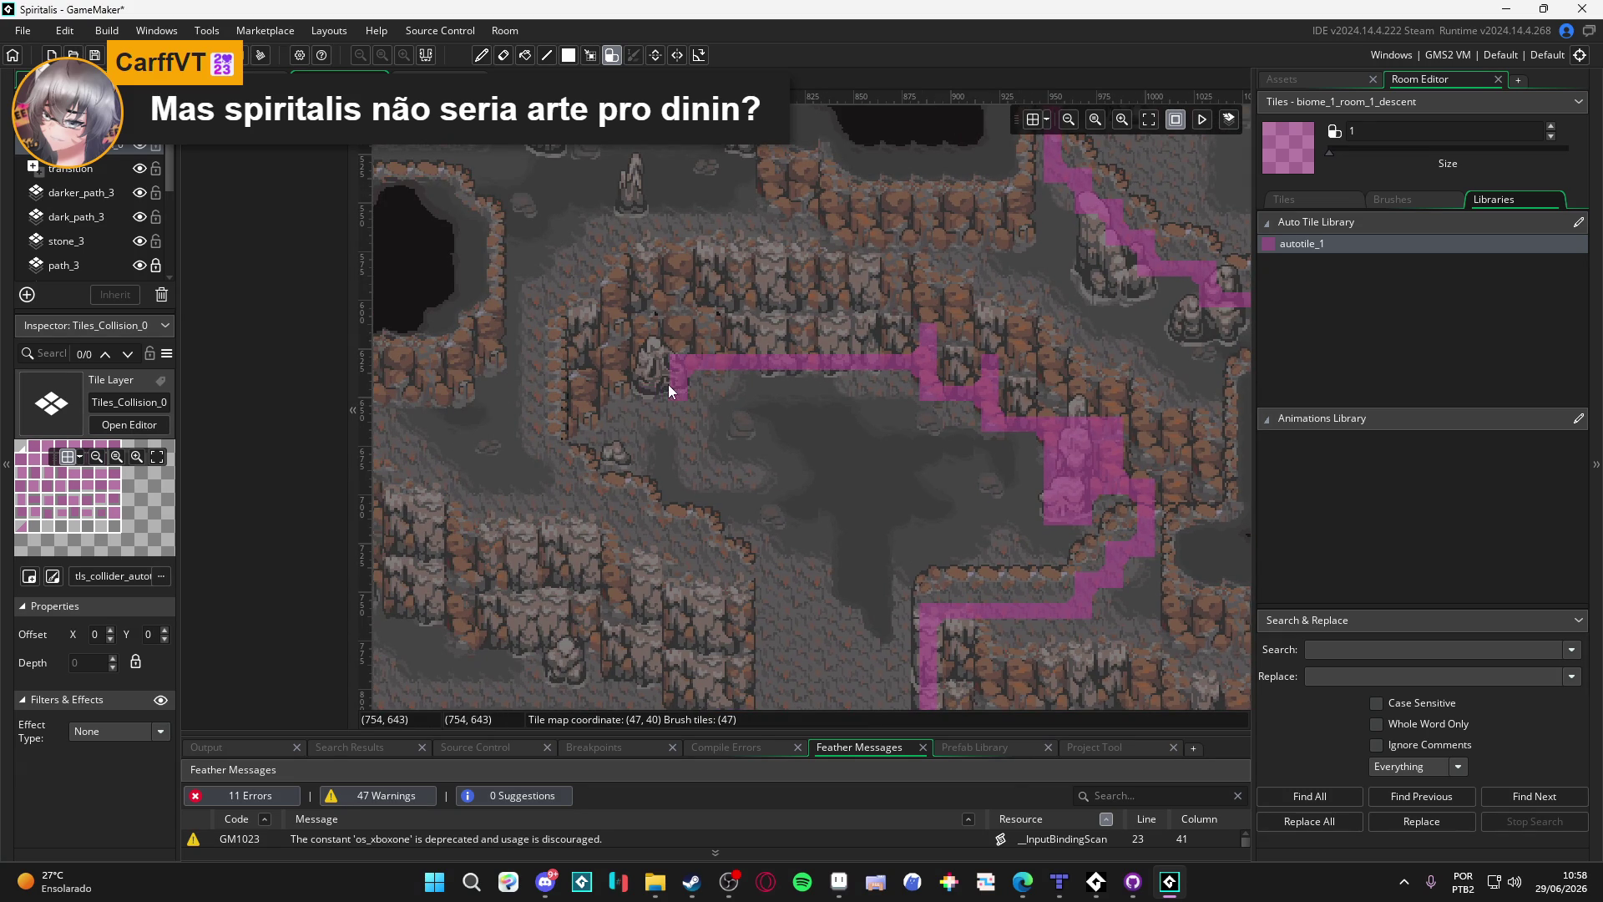
pyautogui.moveTo(619, 381); pyautogui.dragTo(631, 372)
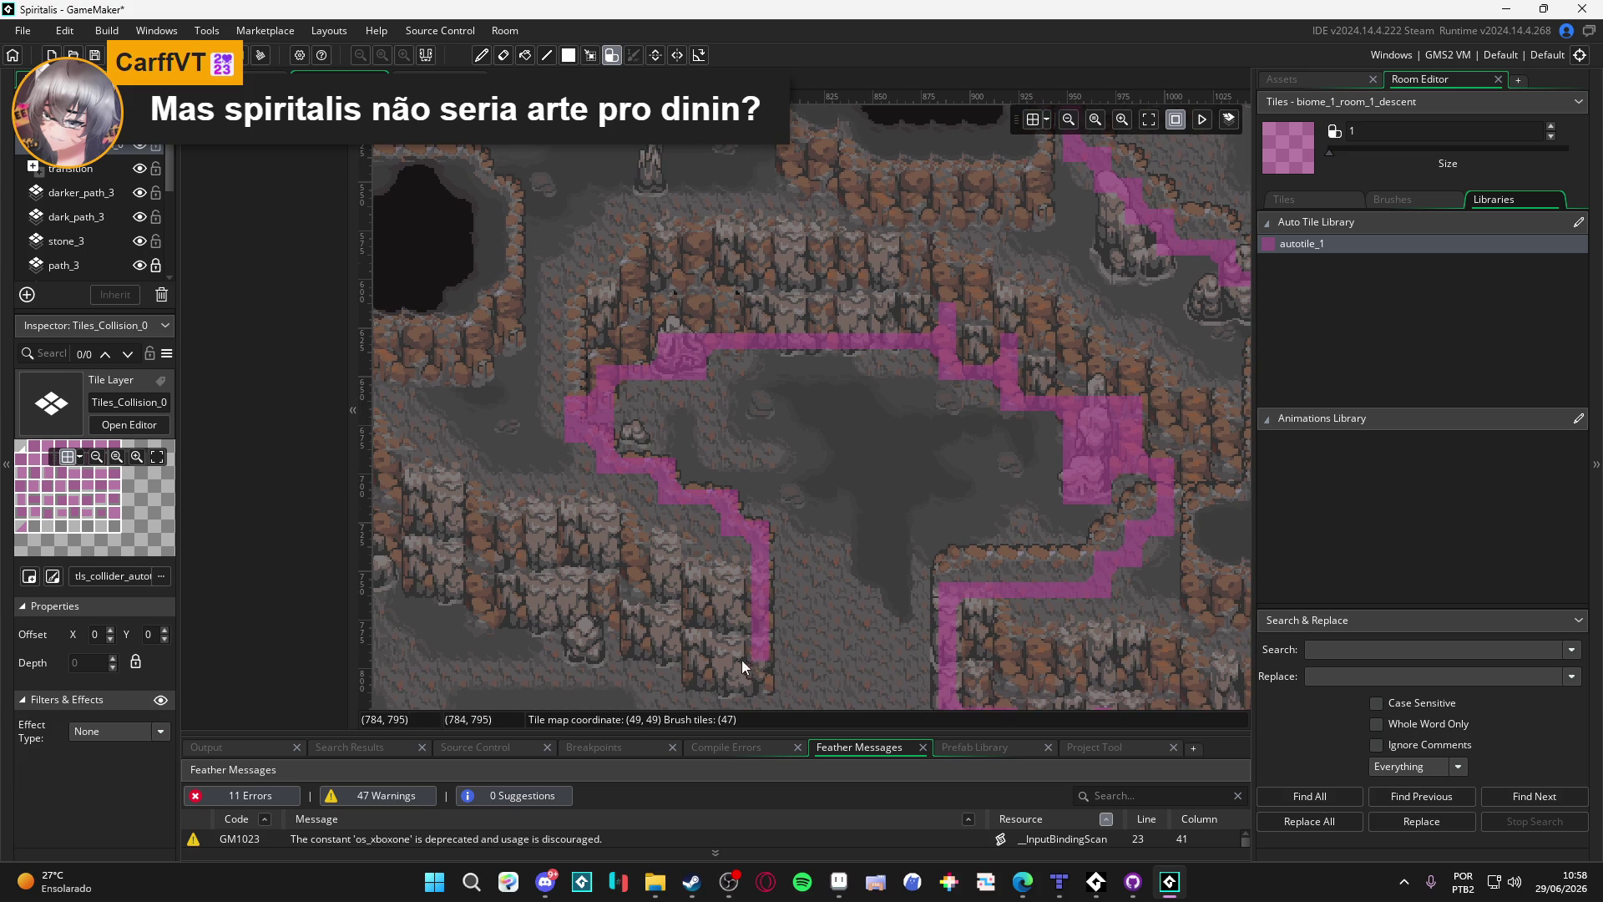
# Step: Paint collision down the outcrop's right side, panning toward the ledges further left
pyautogui.scroll(-3, 742, 660)
pyautogui.moveTo(764, 444); pyautogui.dragTo(635, 354)
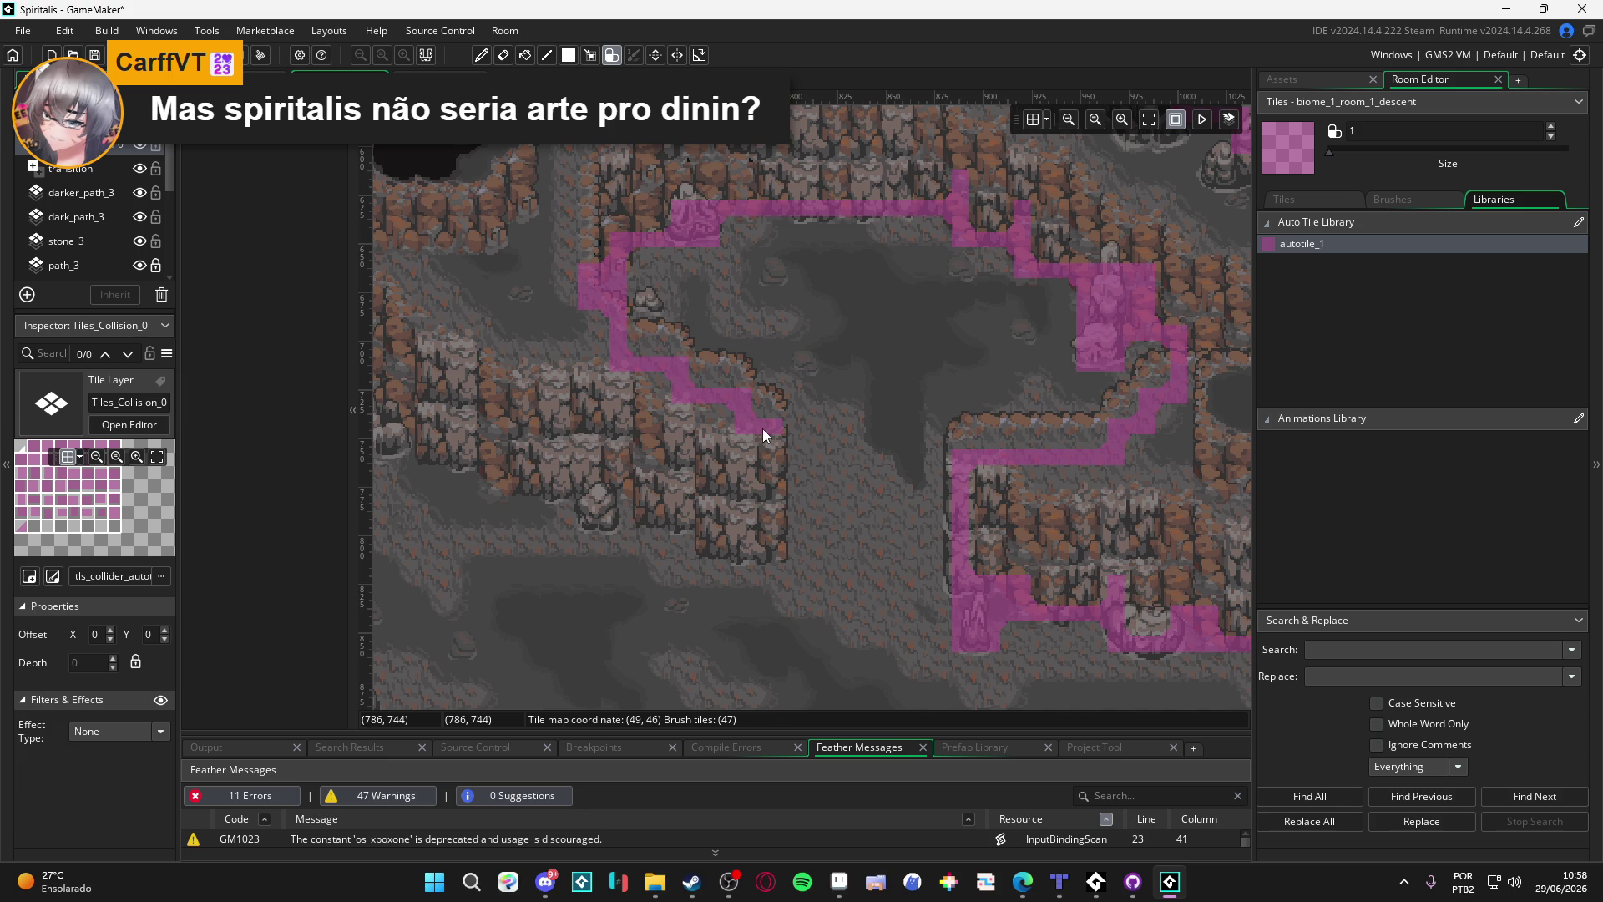
pyautogui.moveTo(763, 429); pyautogui.dragTo(758, 412)
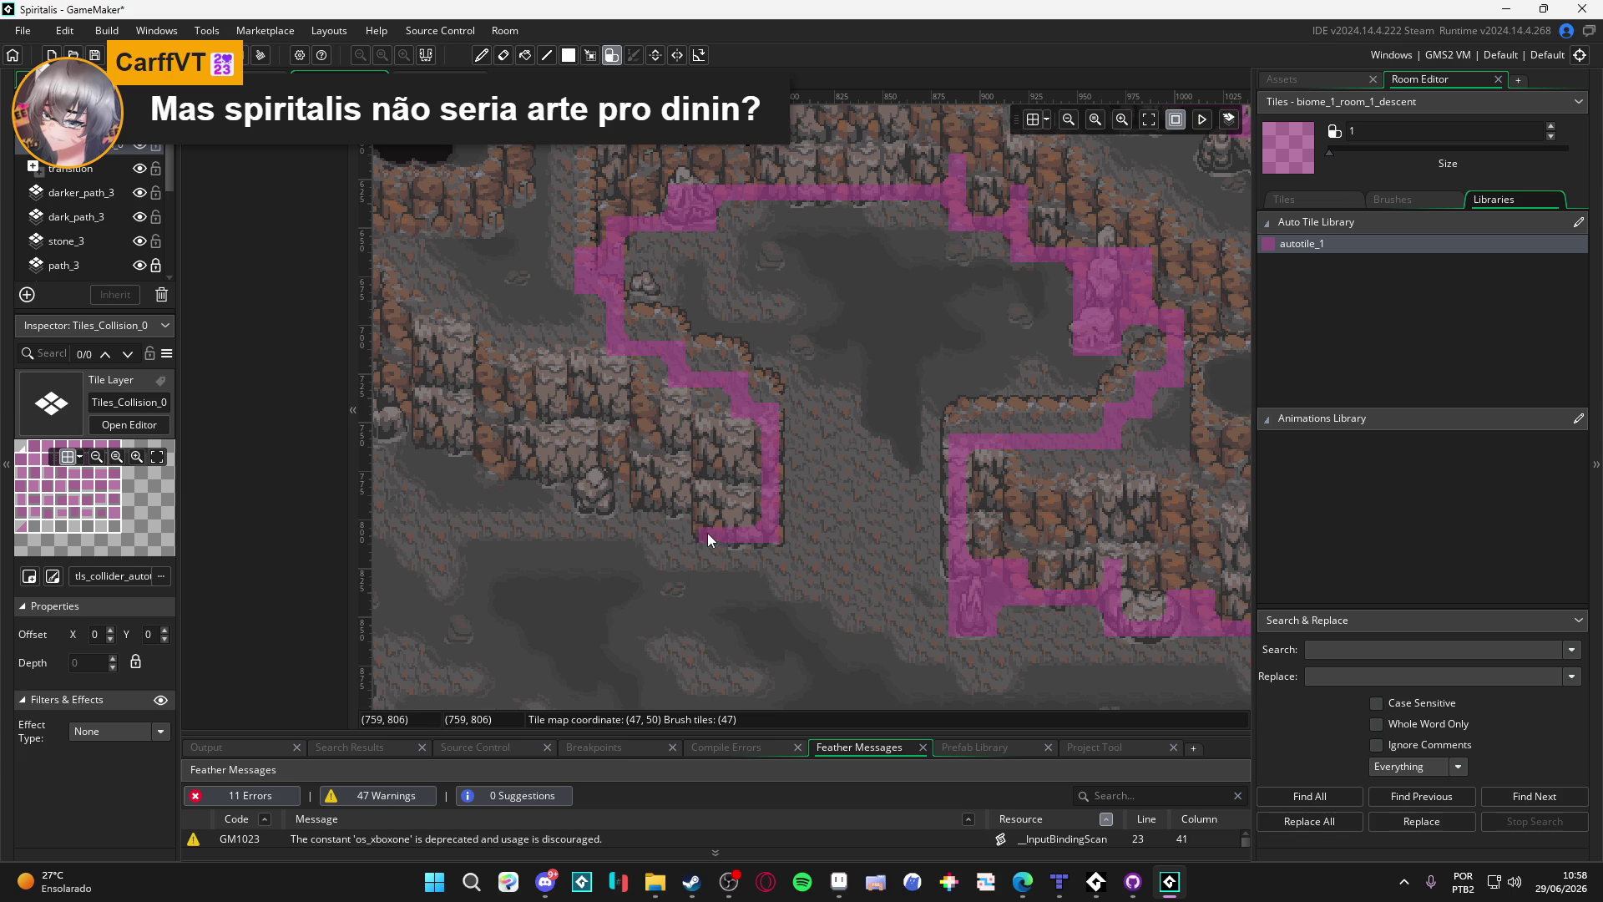
pyautogui.moveTo(649, 468)
pyautogui.mouseDown()
pyautogui.moveTo(593, 469)
pyautogui.moveTo(602, 494)
pyautogui.moveTo(660, 497)
pyautogui.mouseUp()
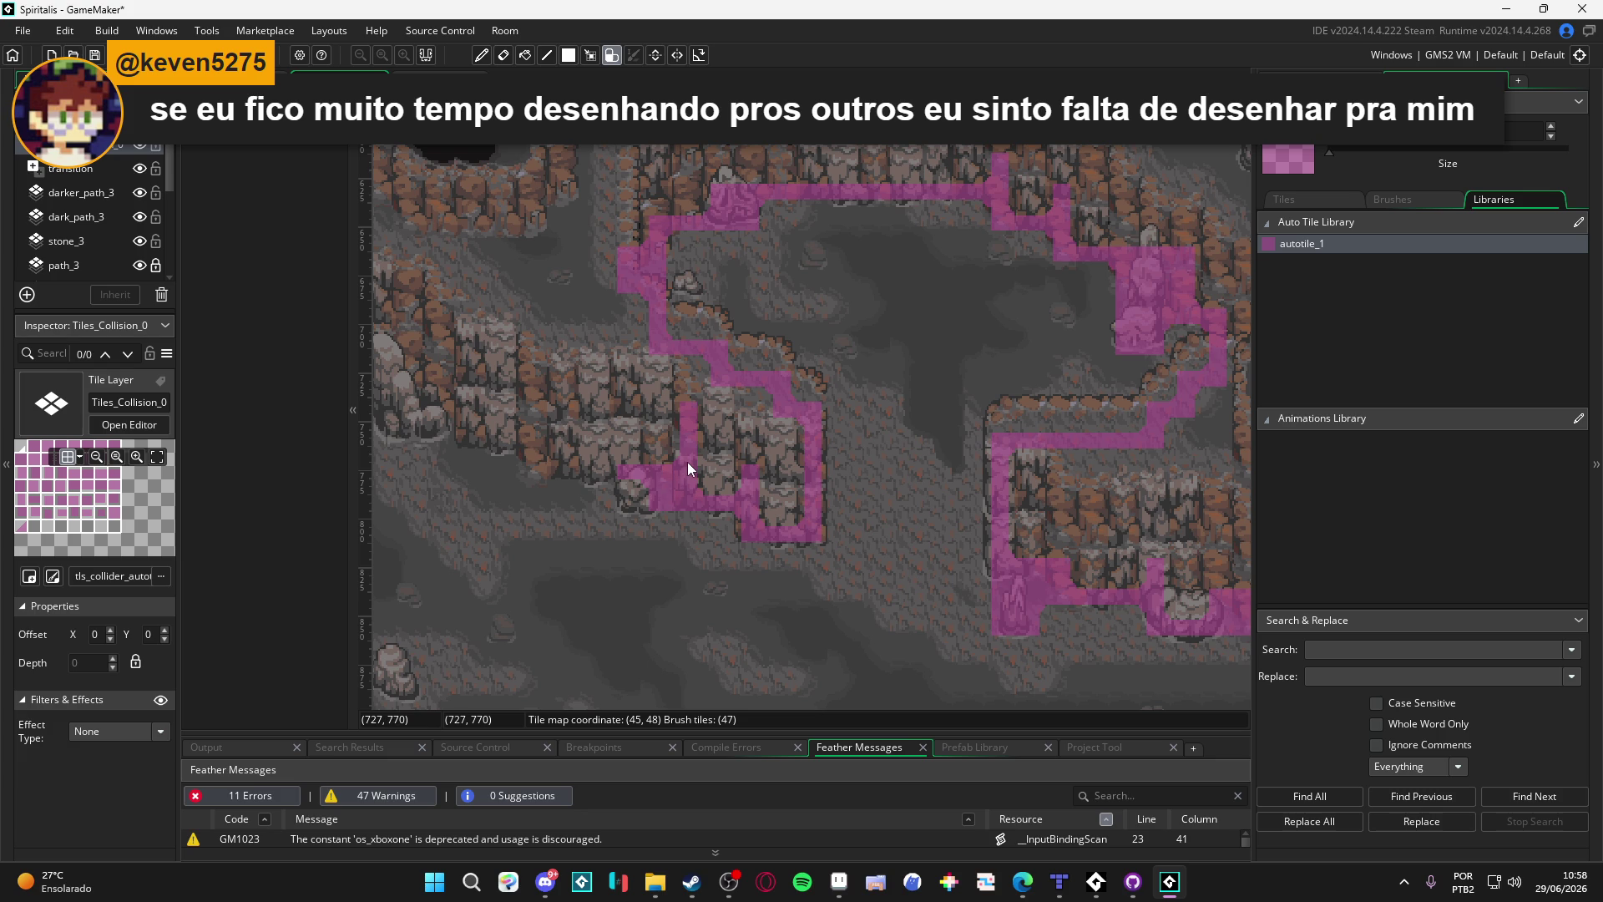
pyautogui.moveTo(711, 474); pyautogui.dragTo(724, 483)
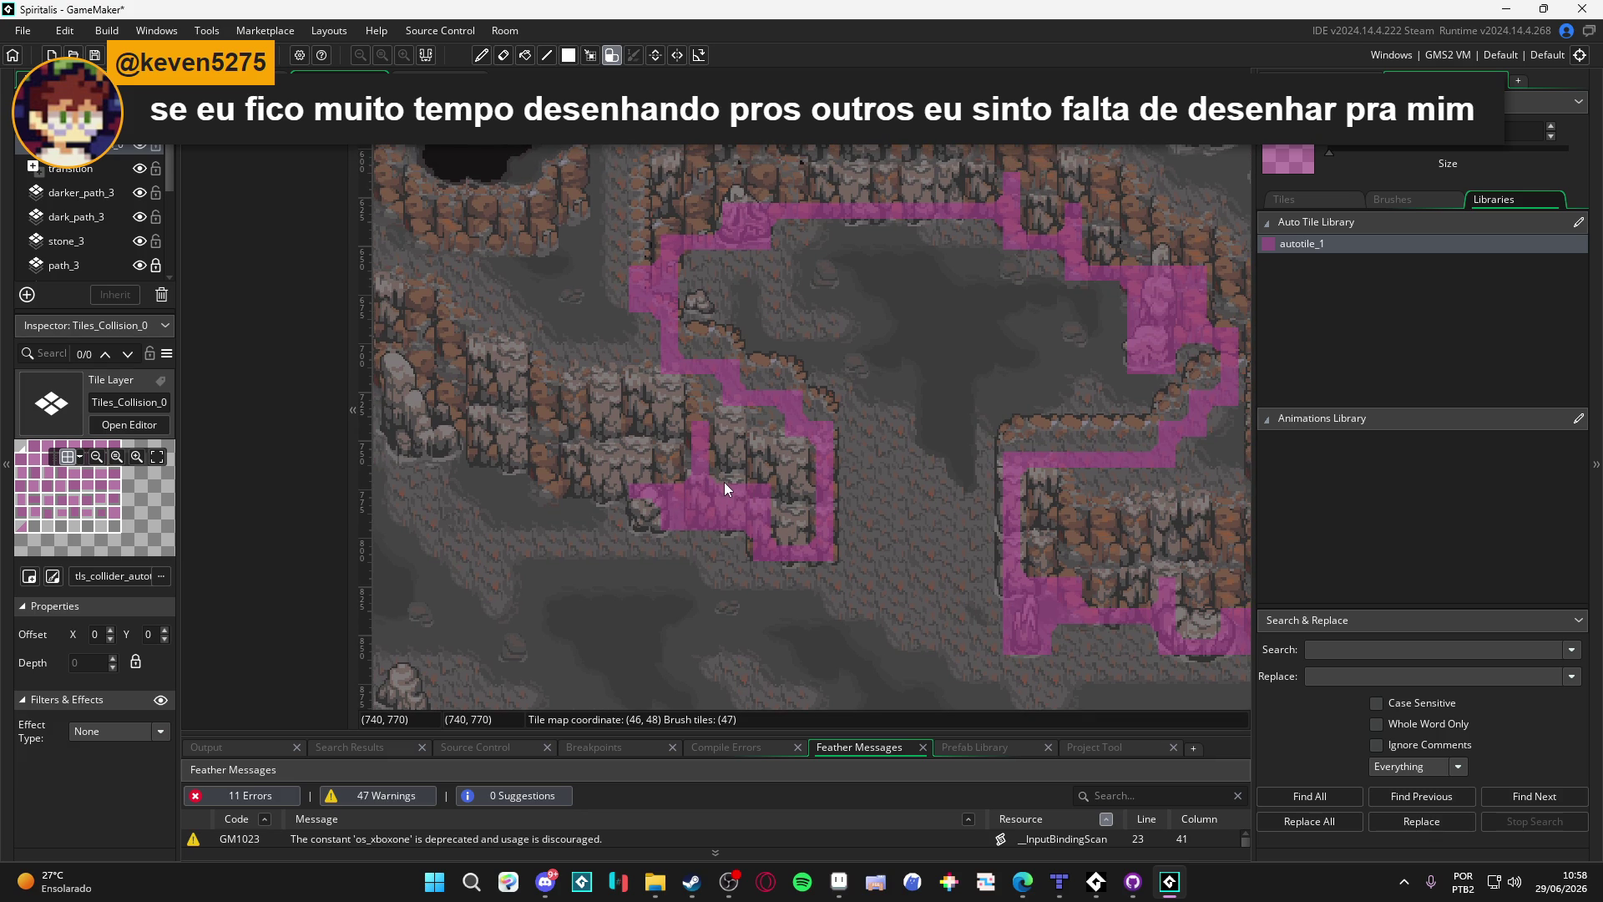
pyautogui.moveTo(558, 483)
pyautogui.mouseDown()
pyautogui.moveTo(657, 523)
pyautogui.moveTo(578, 486)
pyautogui.moveTo(540, 495)
pyautogui.moveTo(525, 469)
pyautogui.moveTo(693, 533)
pyautogui.mouseUp()
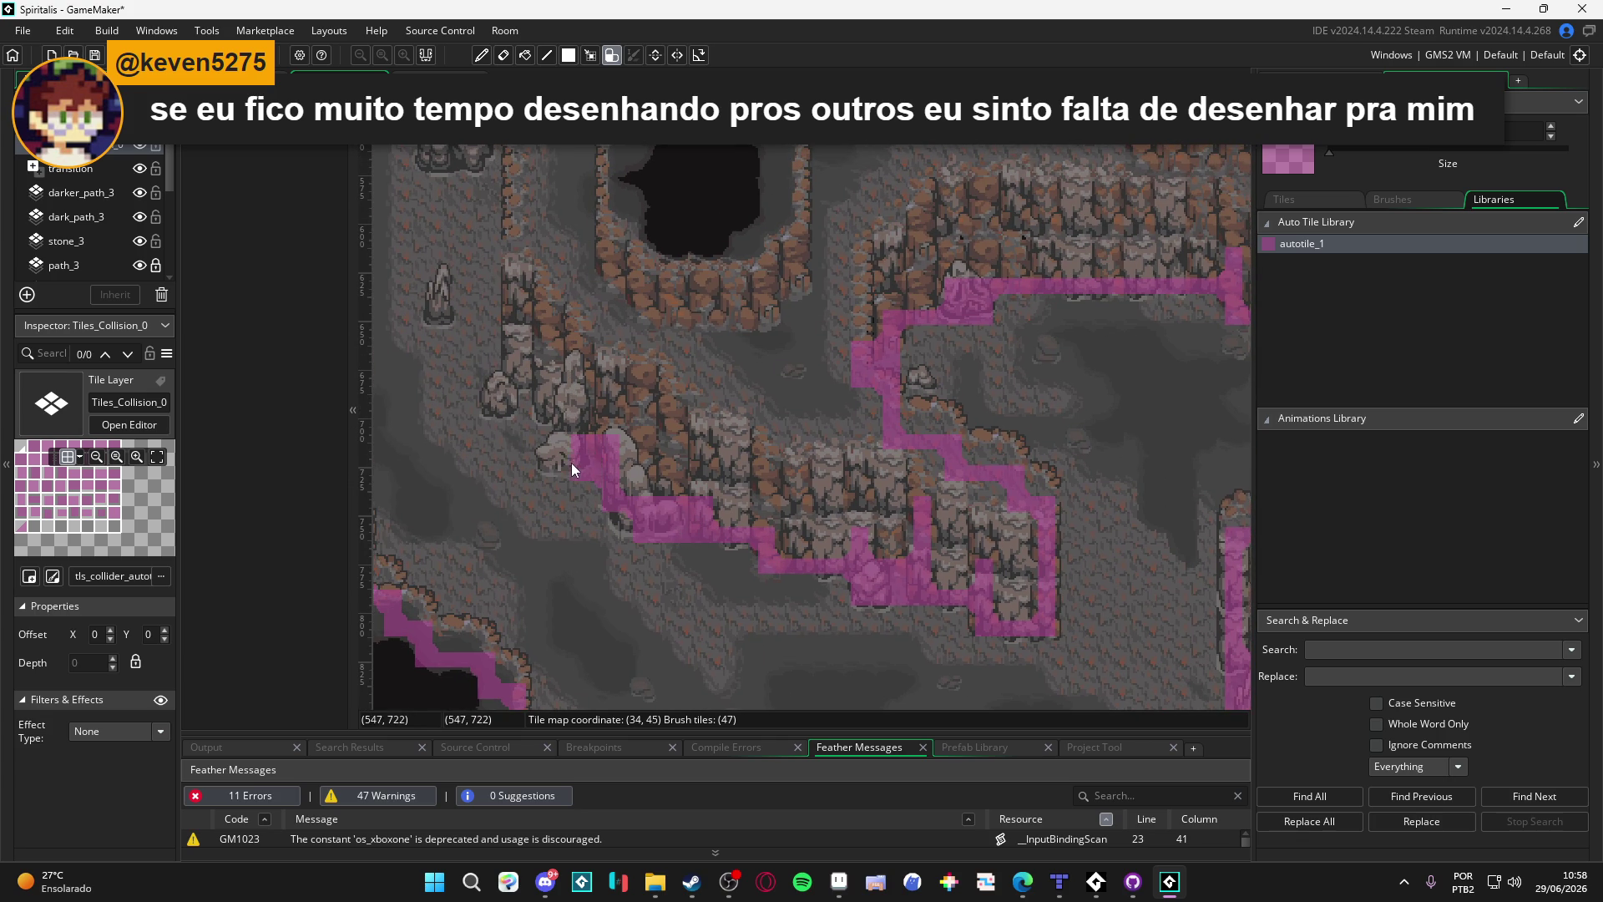
# Step: Paint collision up the pit's left wall, undo the bad corner, and redraw it along the ledge
pyautogui.moveTo(553, 396); pyautogui.dragTo(644, 459)
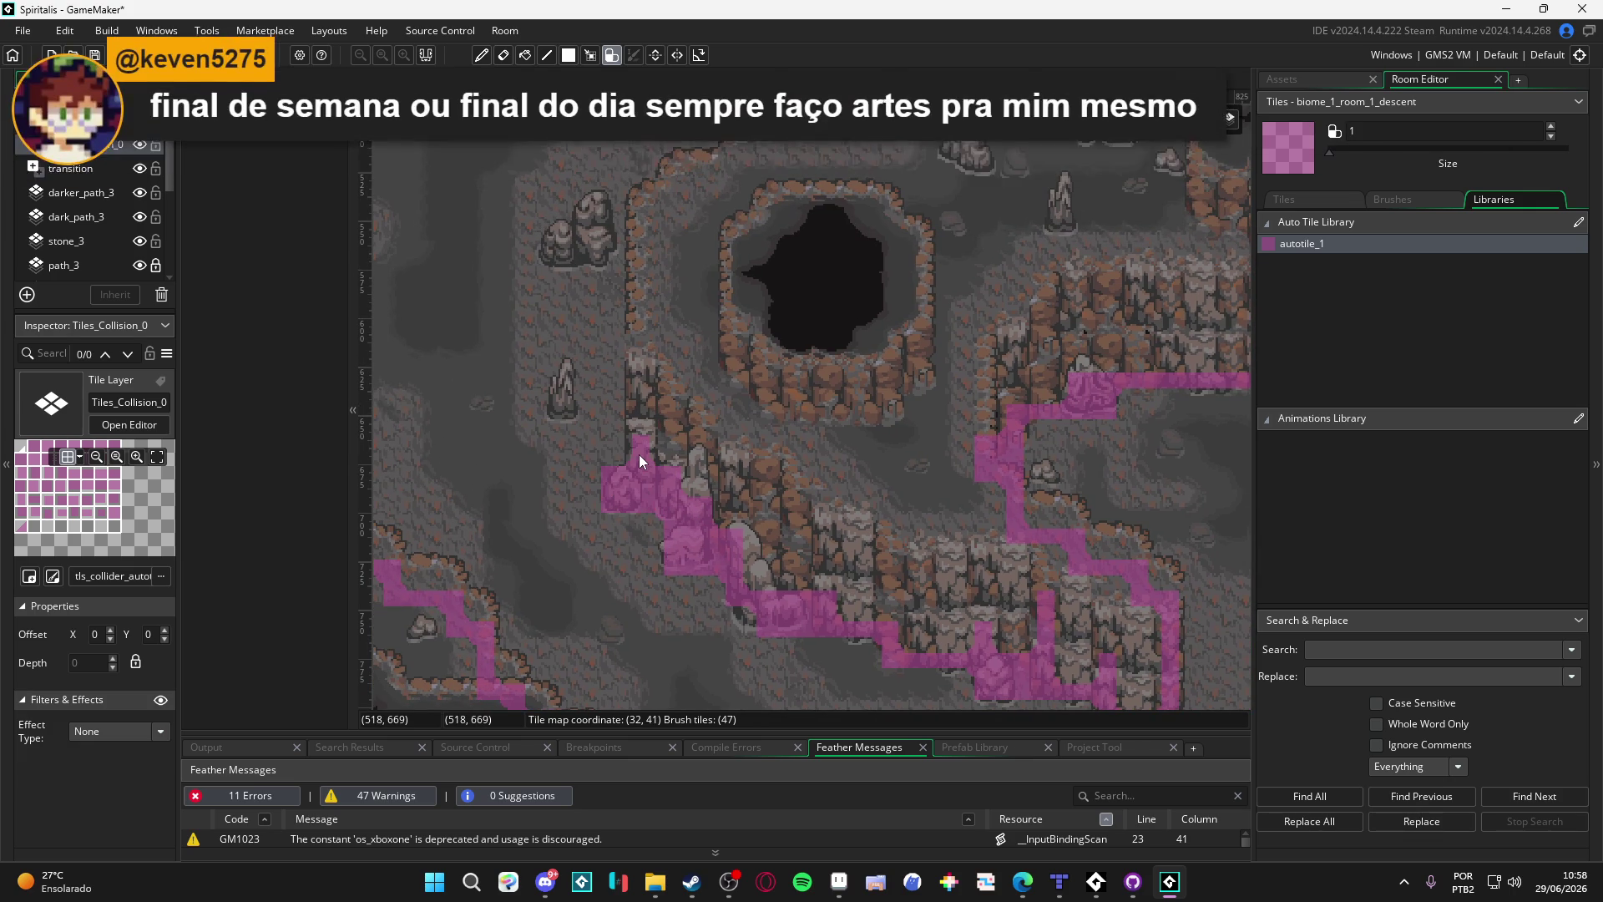
pyautogui.moveTo(638, 453); pyautogui.dragTo(640, 368)
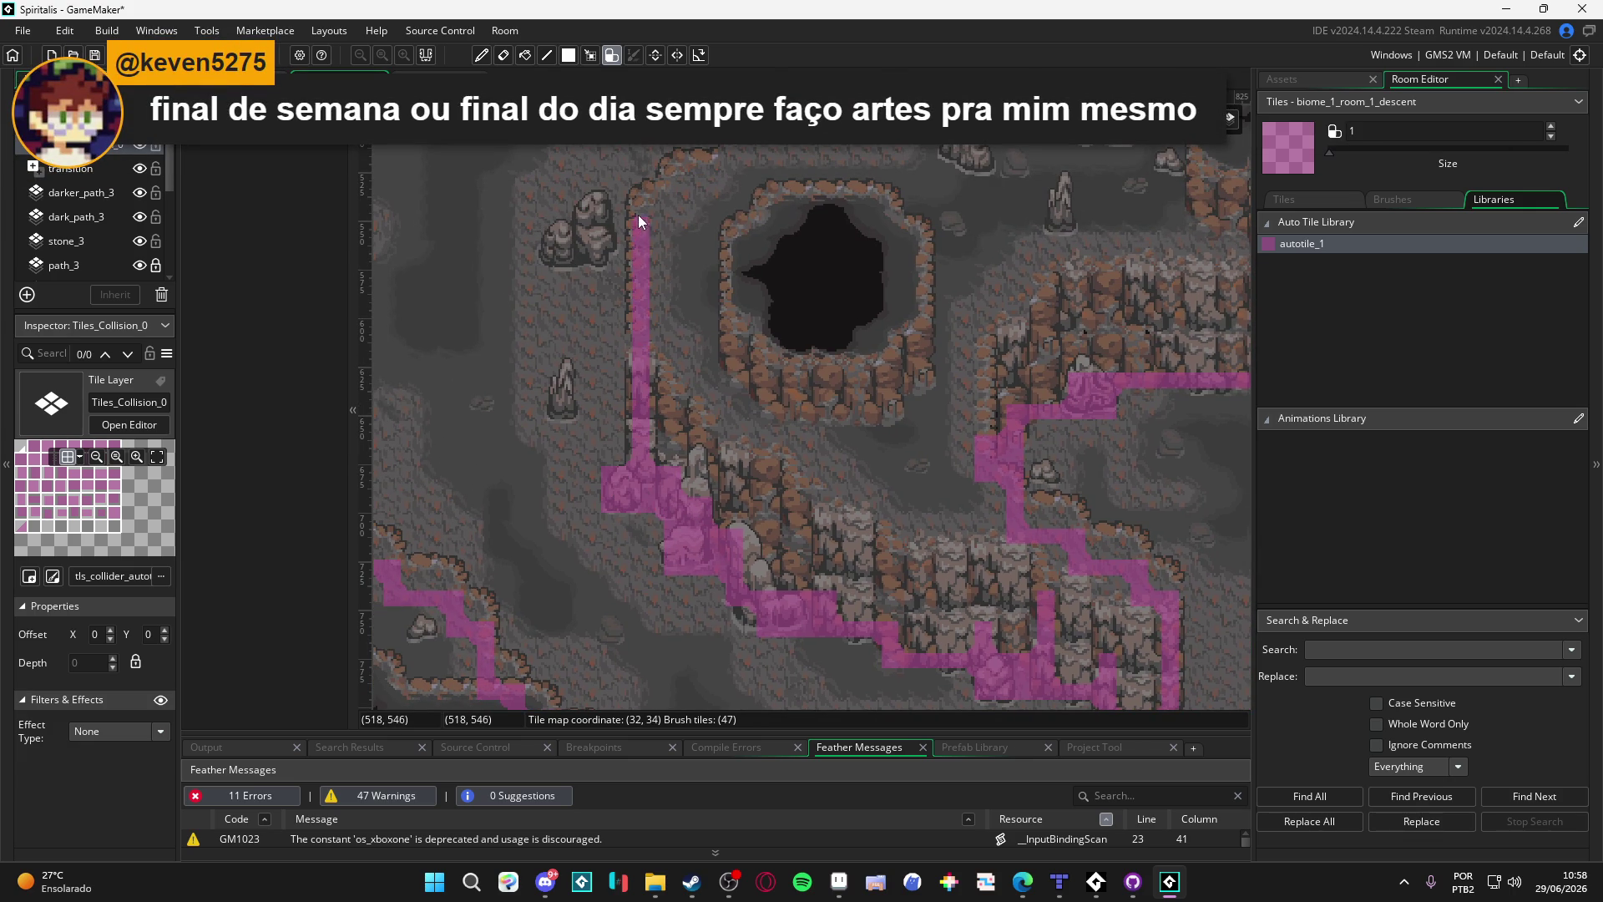
pyautogui.moveTo(638, 204); pyautogui.dragTo(604, 408)
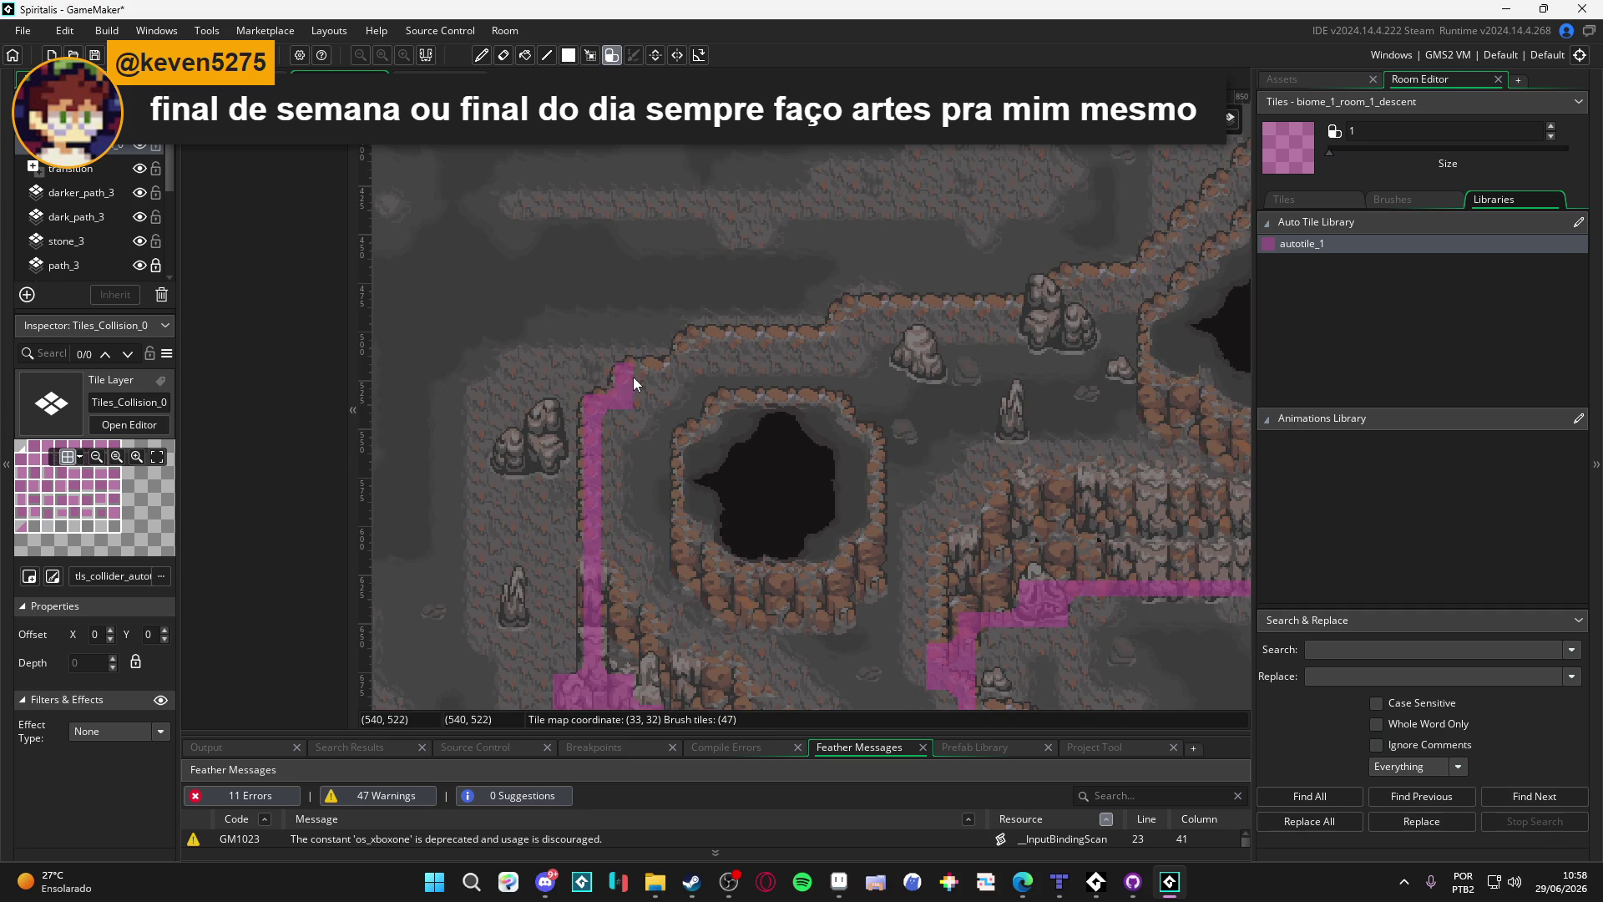
pyautogui.moveTo(733, 348); pyautogui.dragTo(635, 409)
pyautogui.hotkey('ctrl', 'z')
pyautogui.hotkey('ctrl', 'z')
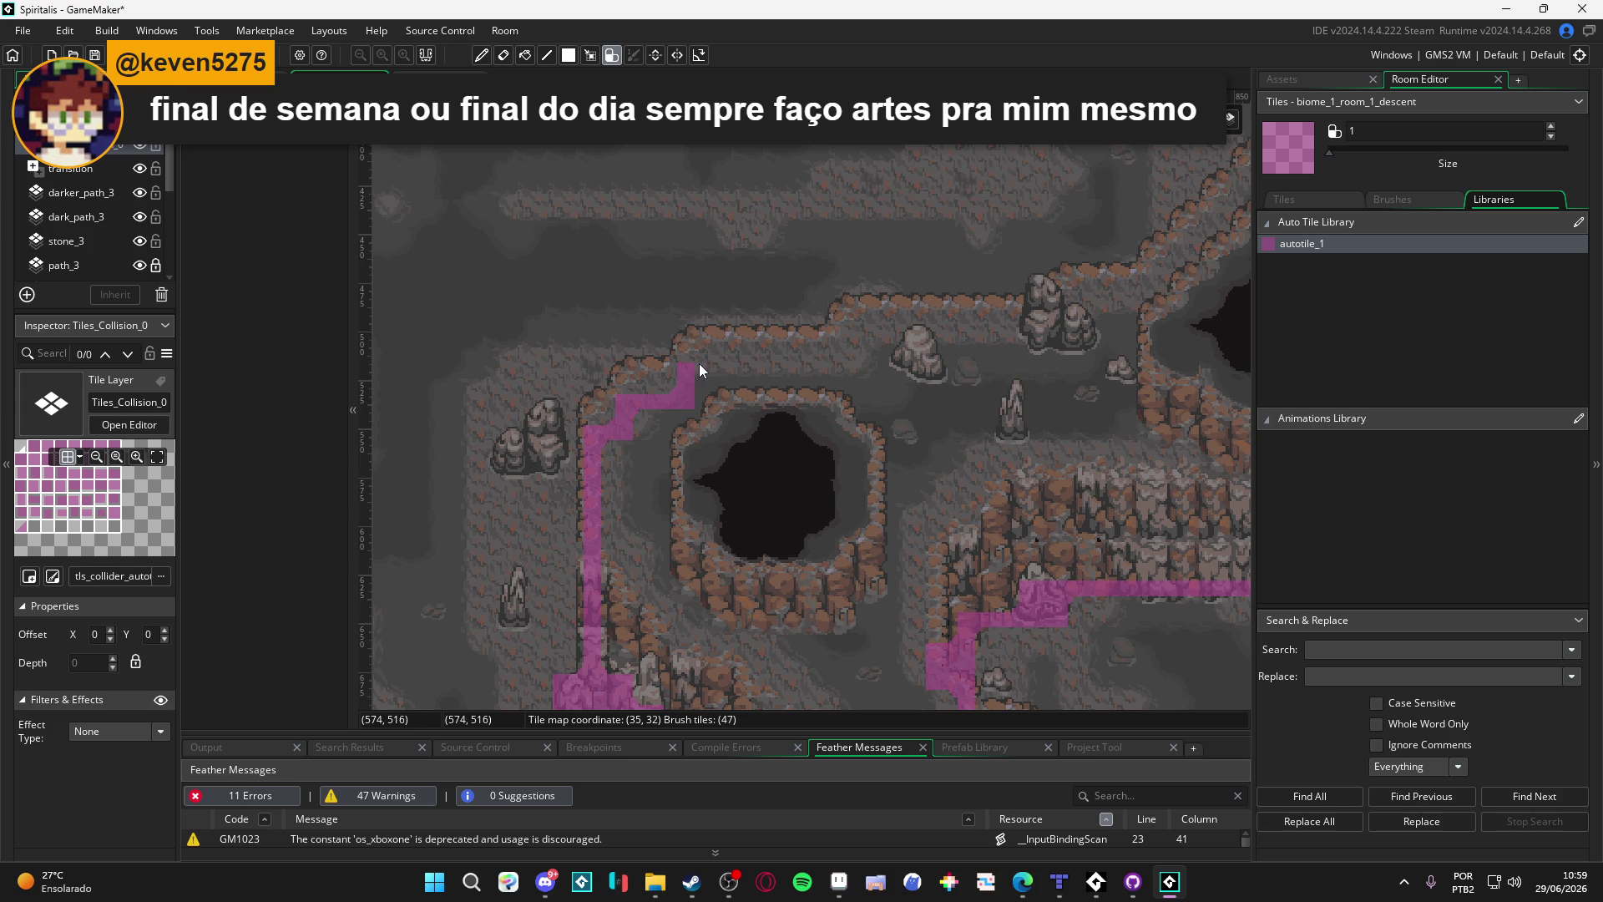
pyautogui.moveTo(693, 374)
pyautogui.mouseDown()
pyautogui.moveTo(1001, 338)
pyautogui.moveTo(960, 409)
pyautogui.mouseUp()
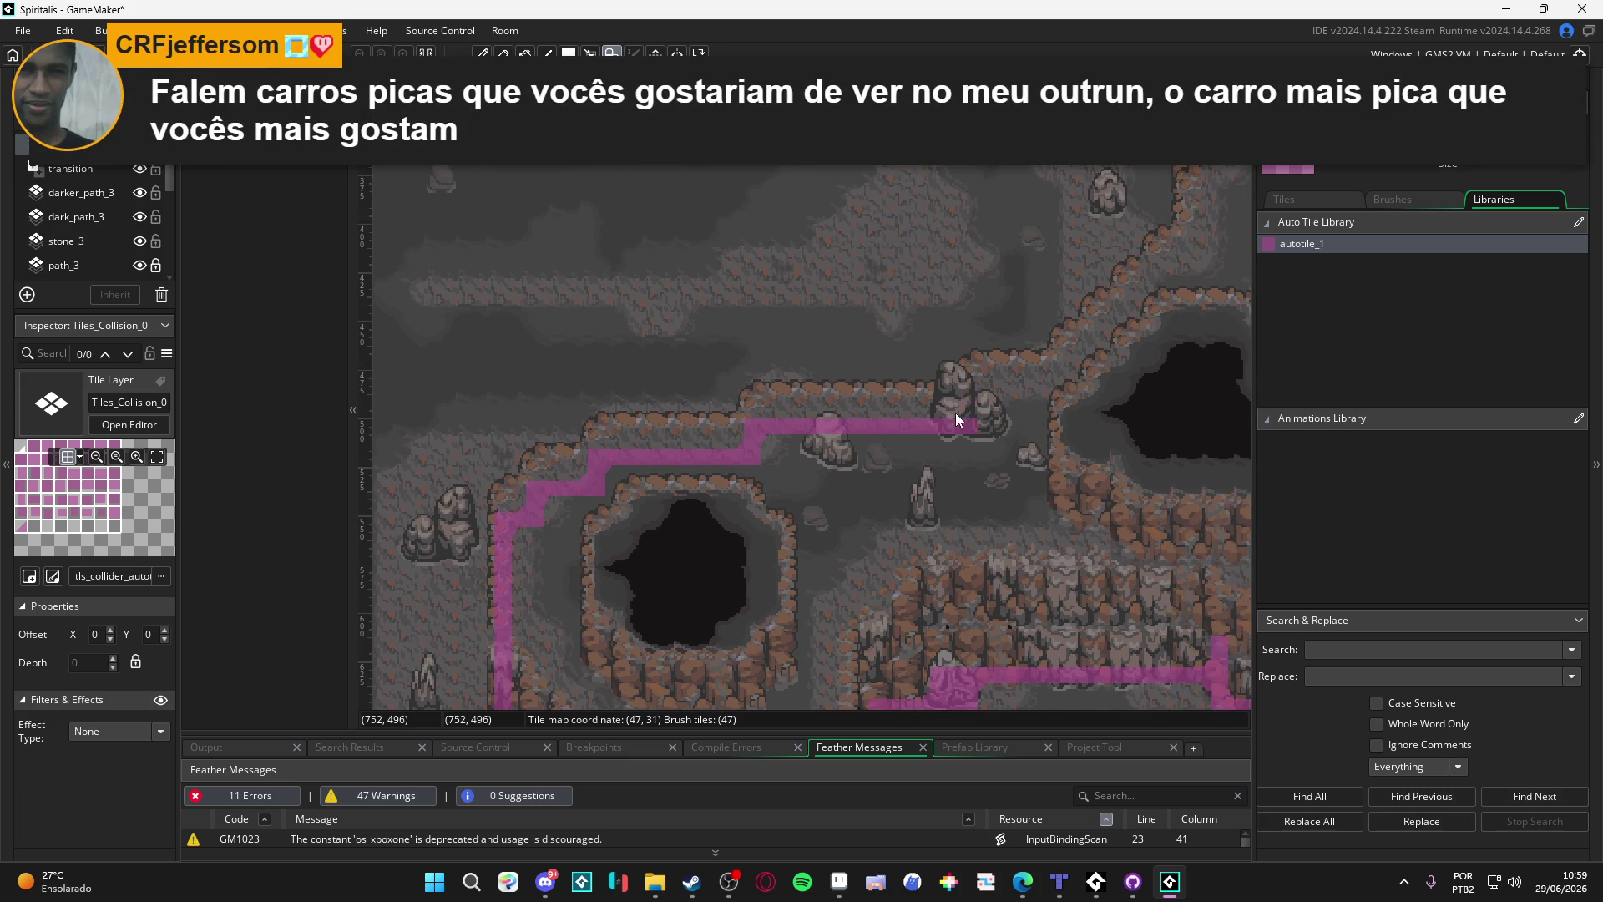
# Step: Extend the collision strip up-right along the ledge, up the cliff, and onto the upper ledge
pyautogui.click(1062, 383)
pyautogui.moveTo(1059, 394); pyautogui.dragTo(989, 408)
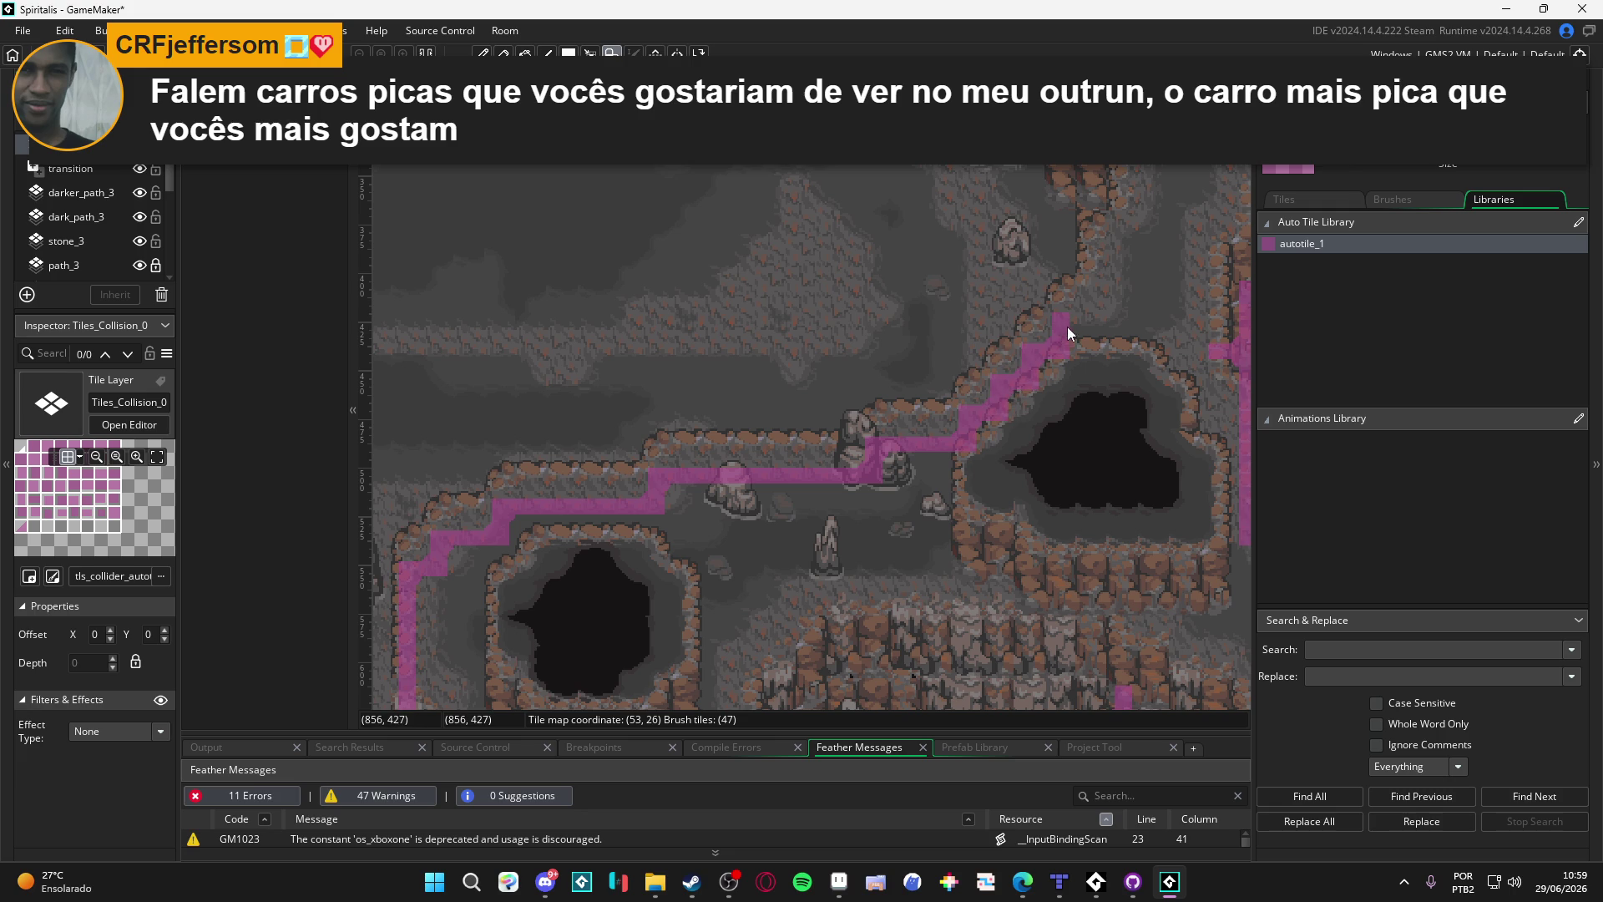
pyautogui.click(1104, 288)
pyautogui.moveTo(1104, 288); pyautogui.dragTo(988, 423)
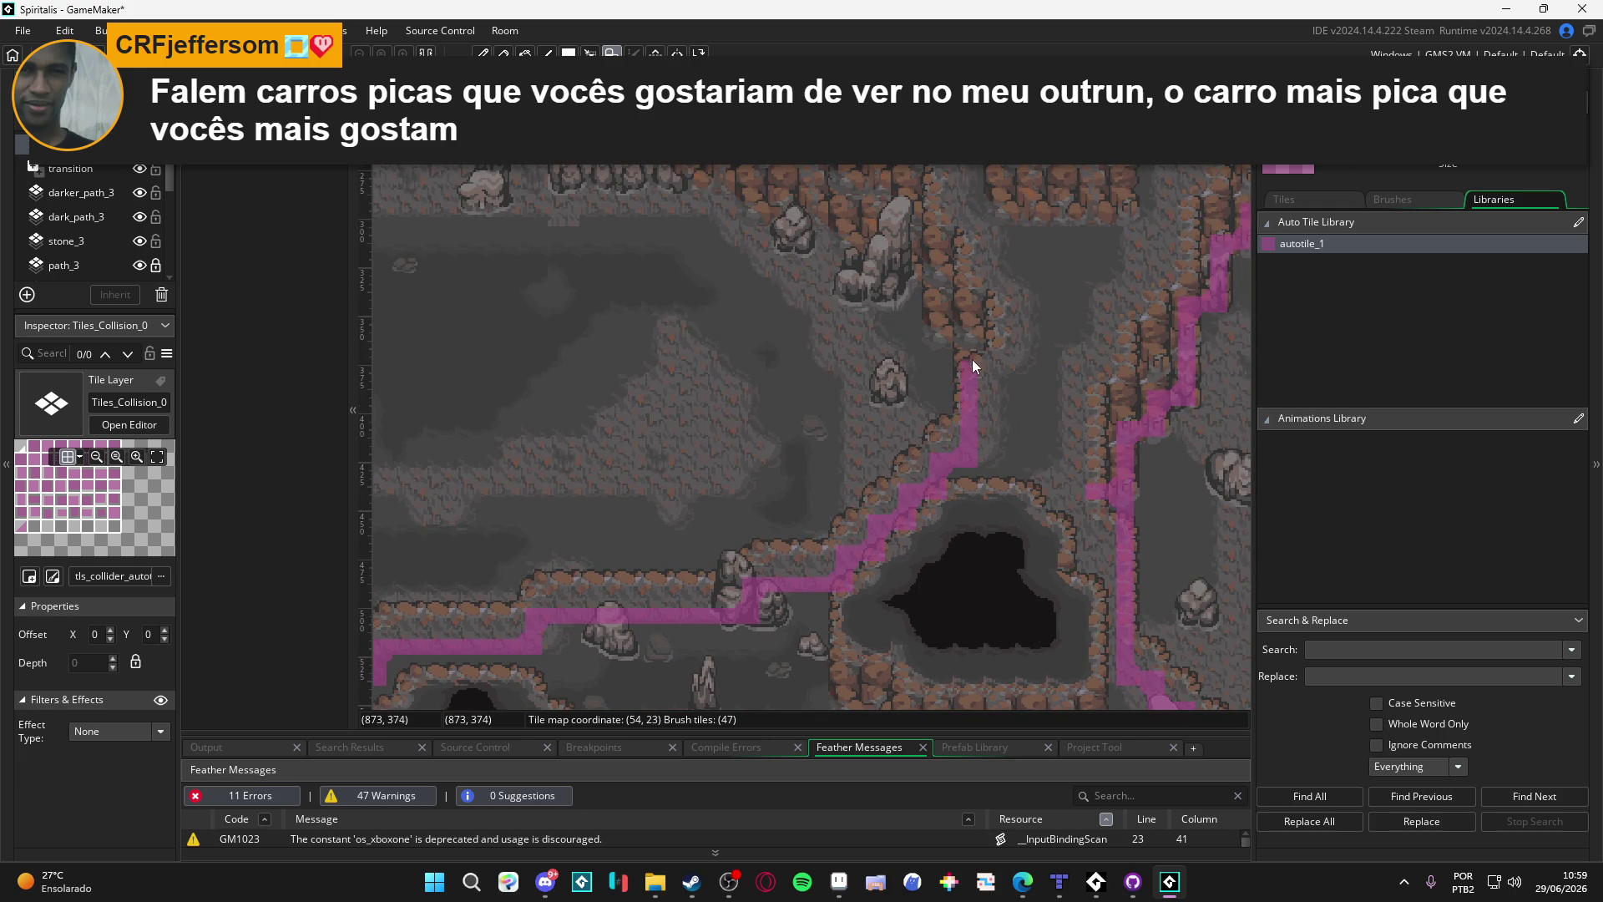
pyautogui.moveTo(944, 332); pyautogui.dragTo(935, 256)
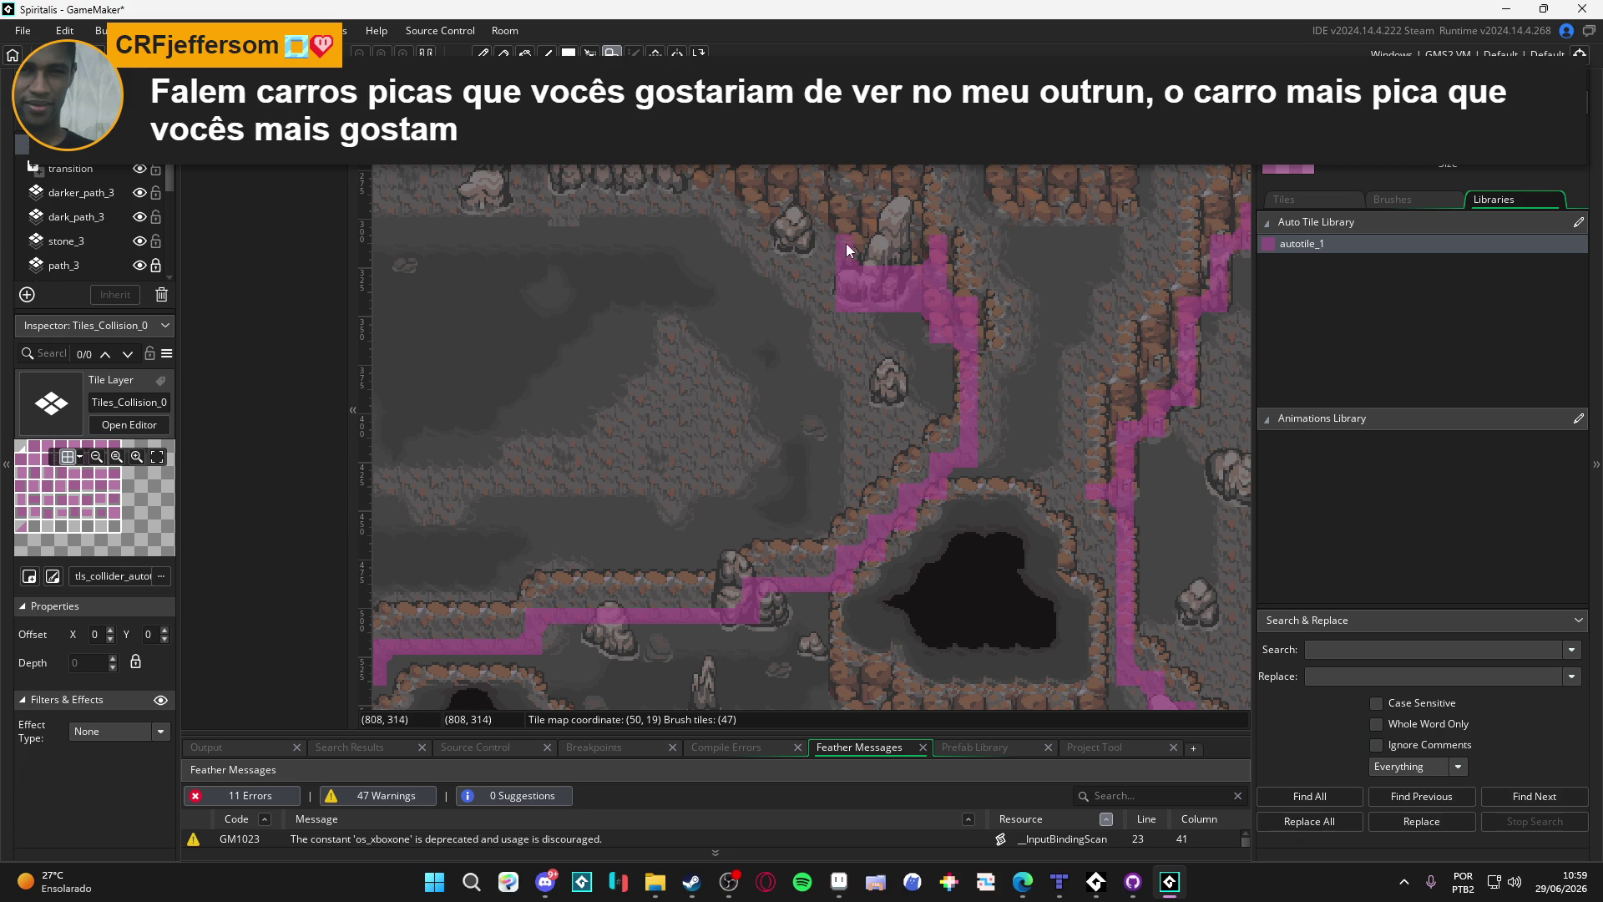
pyautogui.moveTo(857, 266); pyautogui.dragTo(941, 306)
pyautogui.click(964, 417)
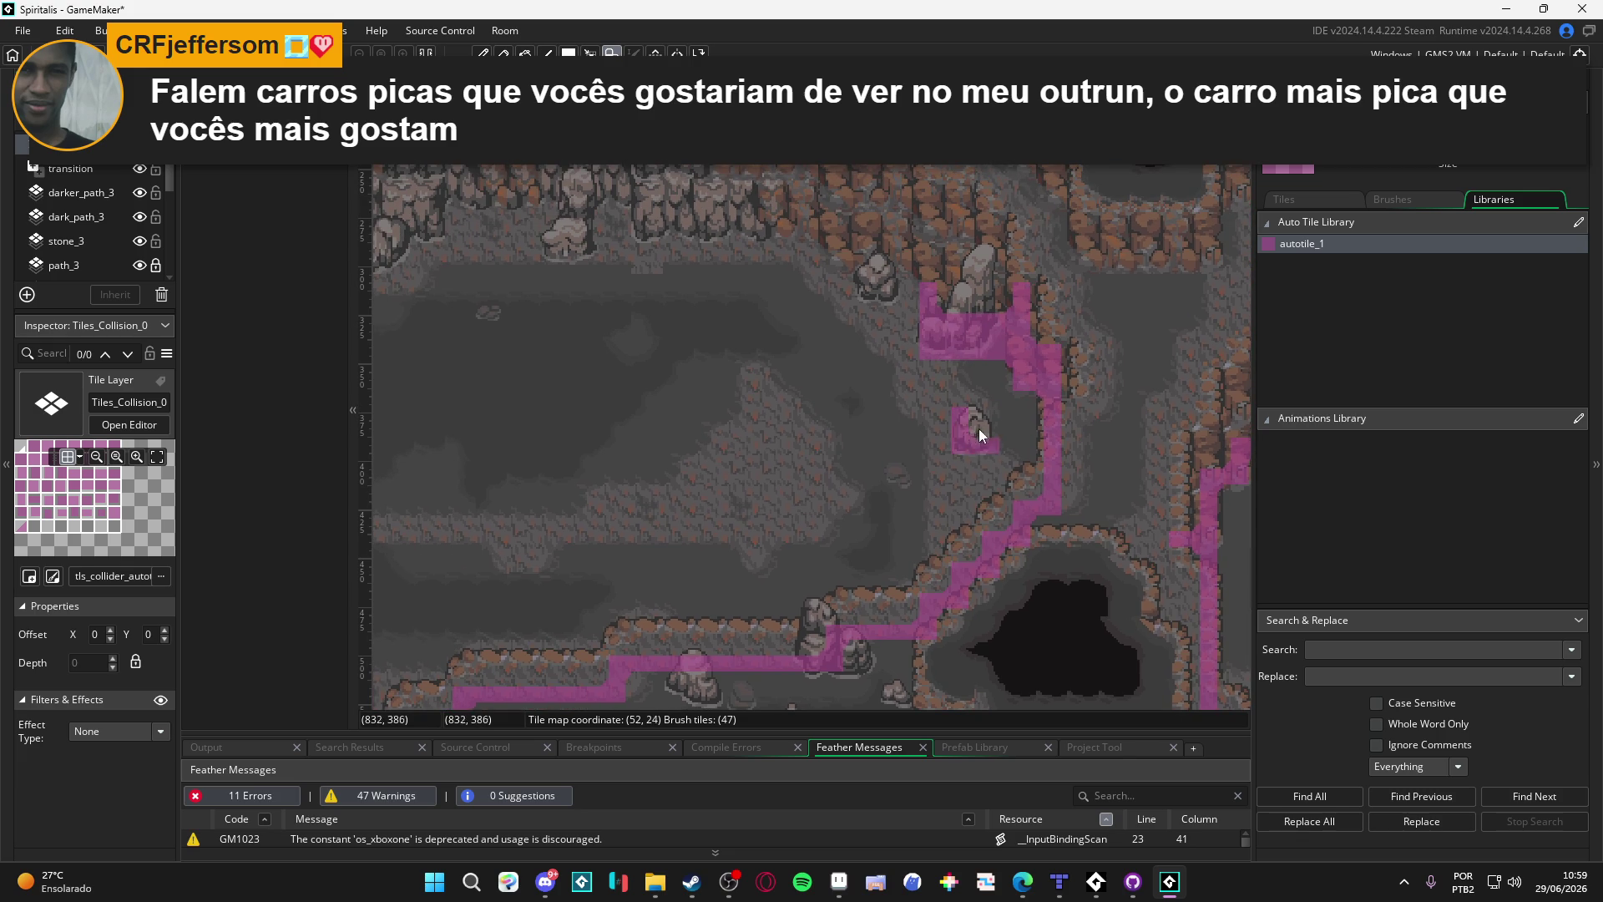
# Step: Trace collision up-left along the ledge, across the top wall, and down the wall to the floor
pyautogui.moveTo(974, 433); pyautogui.dragTo(1020, 549)
pyautogui.moveTo(970, 387); pyautogui.dragTo(936, 373)
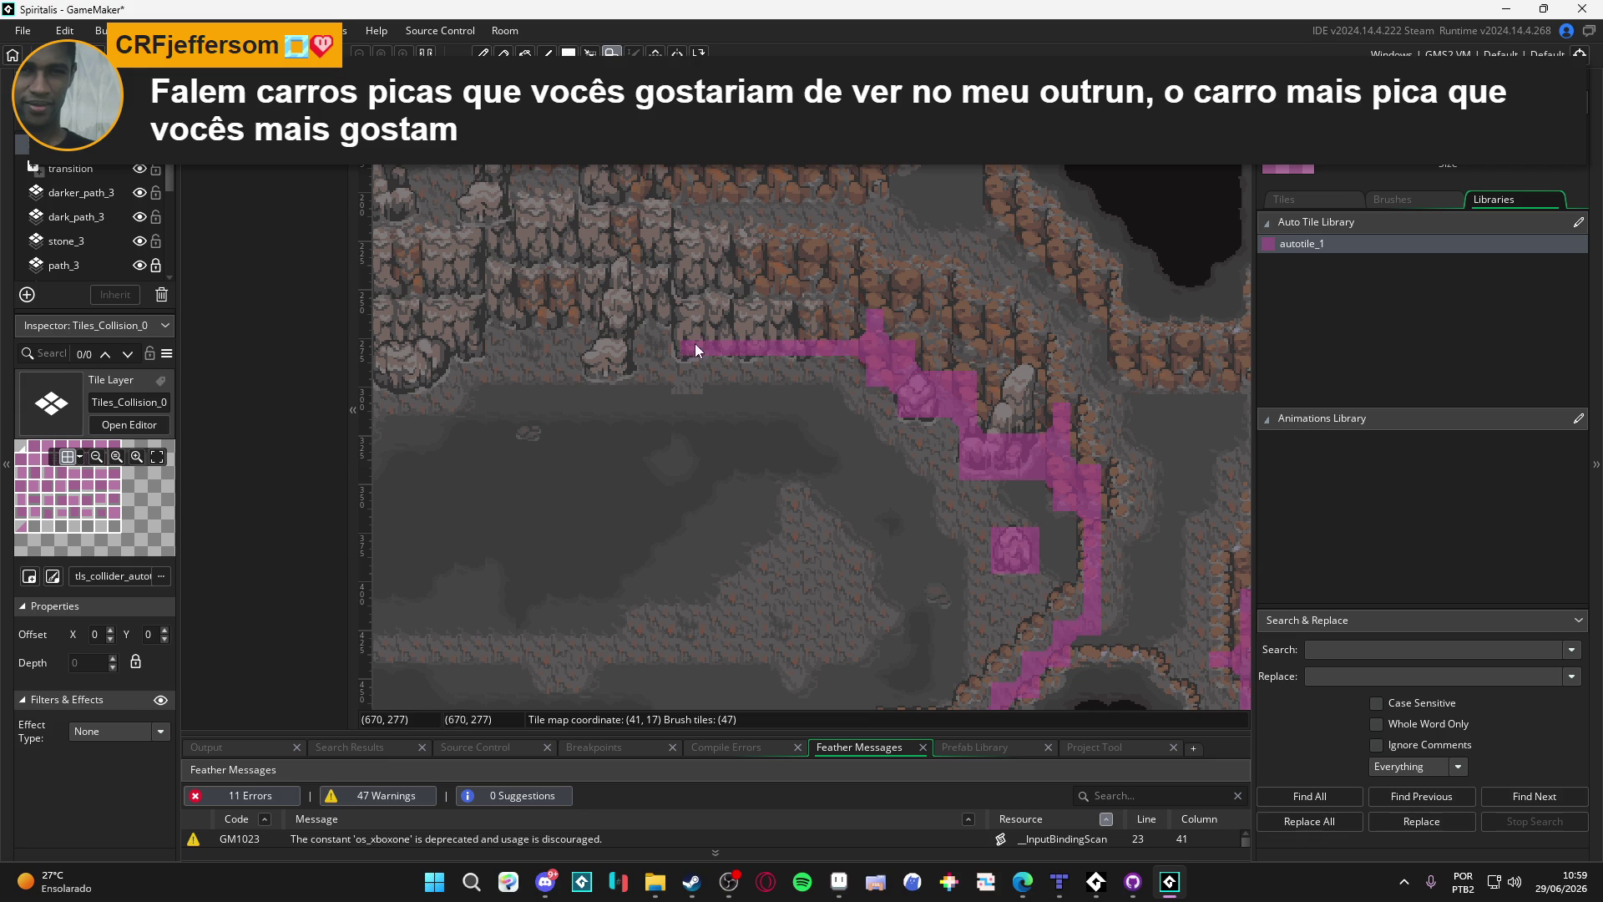
pyautogui.moveTo(688, 319)
pyautogui.mouseDown()
pyautogui.moveTo(830, 374)
pyautogui.moveTo(778, 372)
pyautogui.mouseUp()
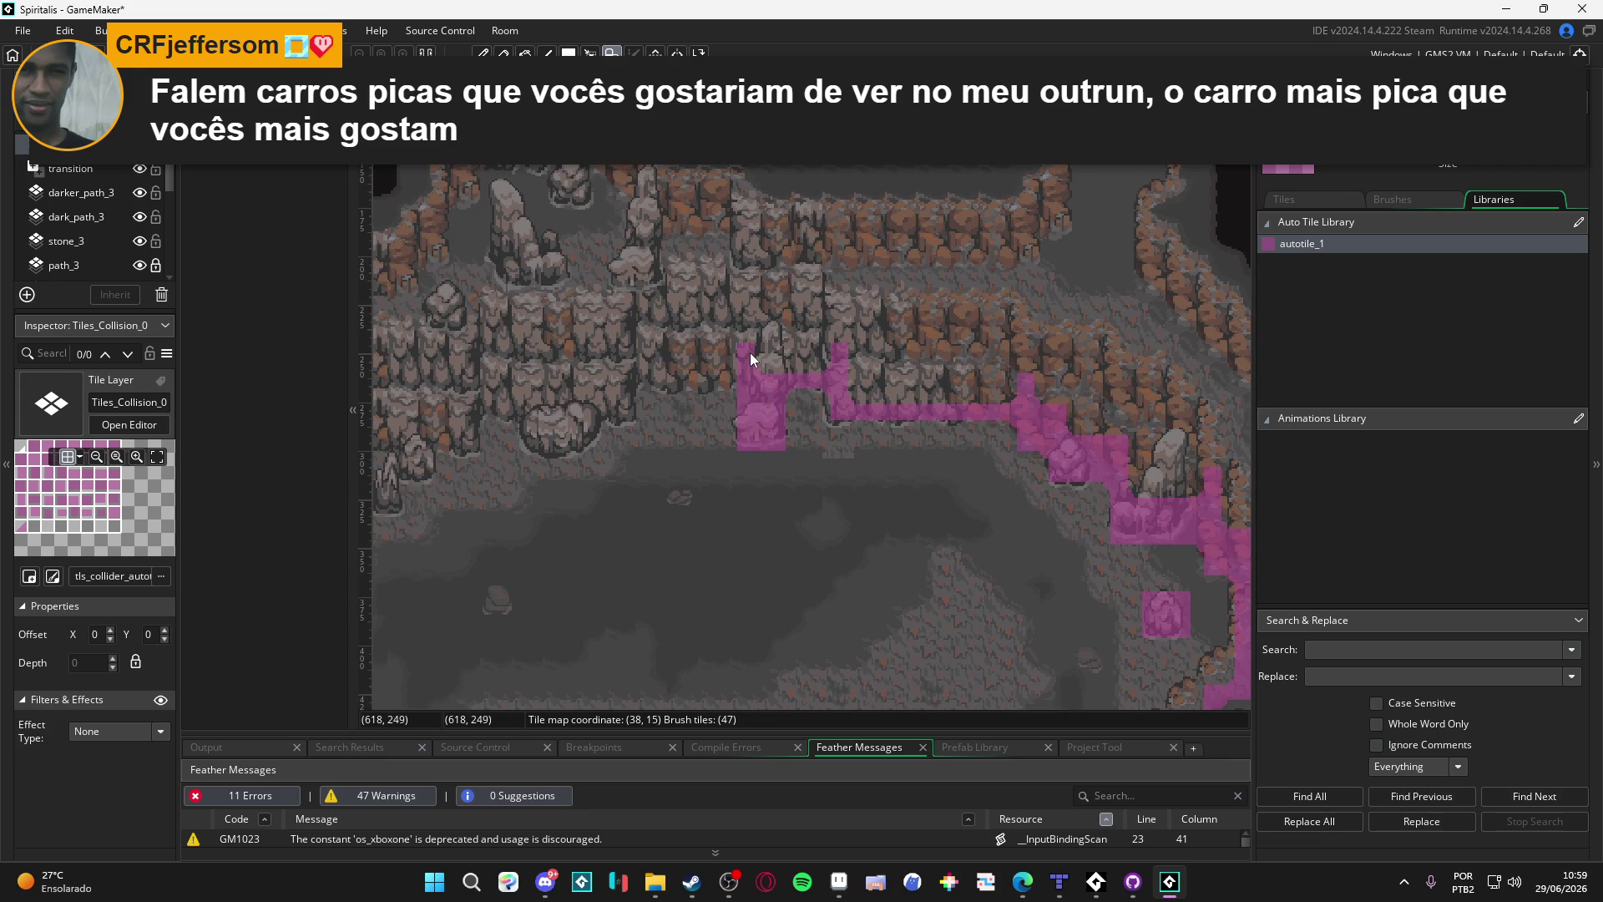
pyautogui.moveTo(582, 411)
pyautogui.mouseDown()
pyautogui.moveTo(700, 424)
pyautogui.moveTo(709, 466)
pyautogui.moveTo(612, 437)
pyautogui.mouseUp()
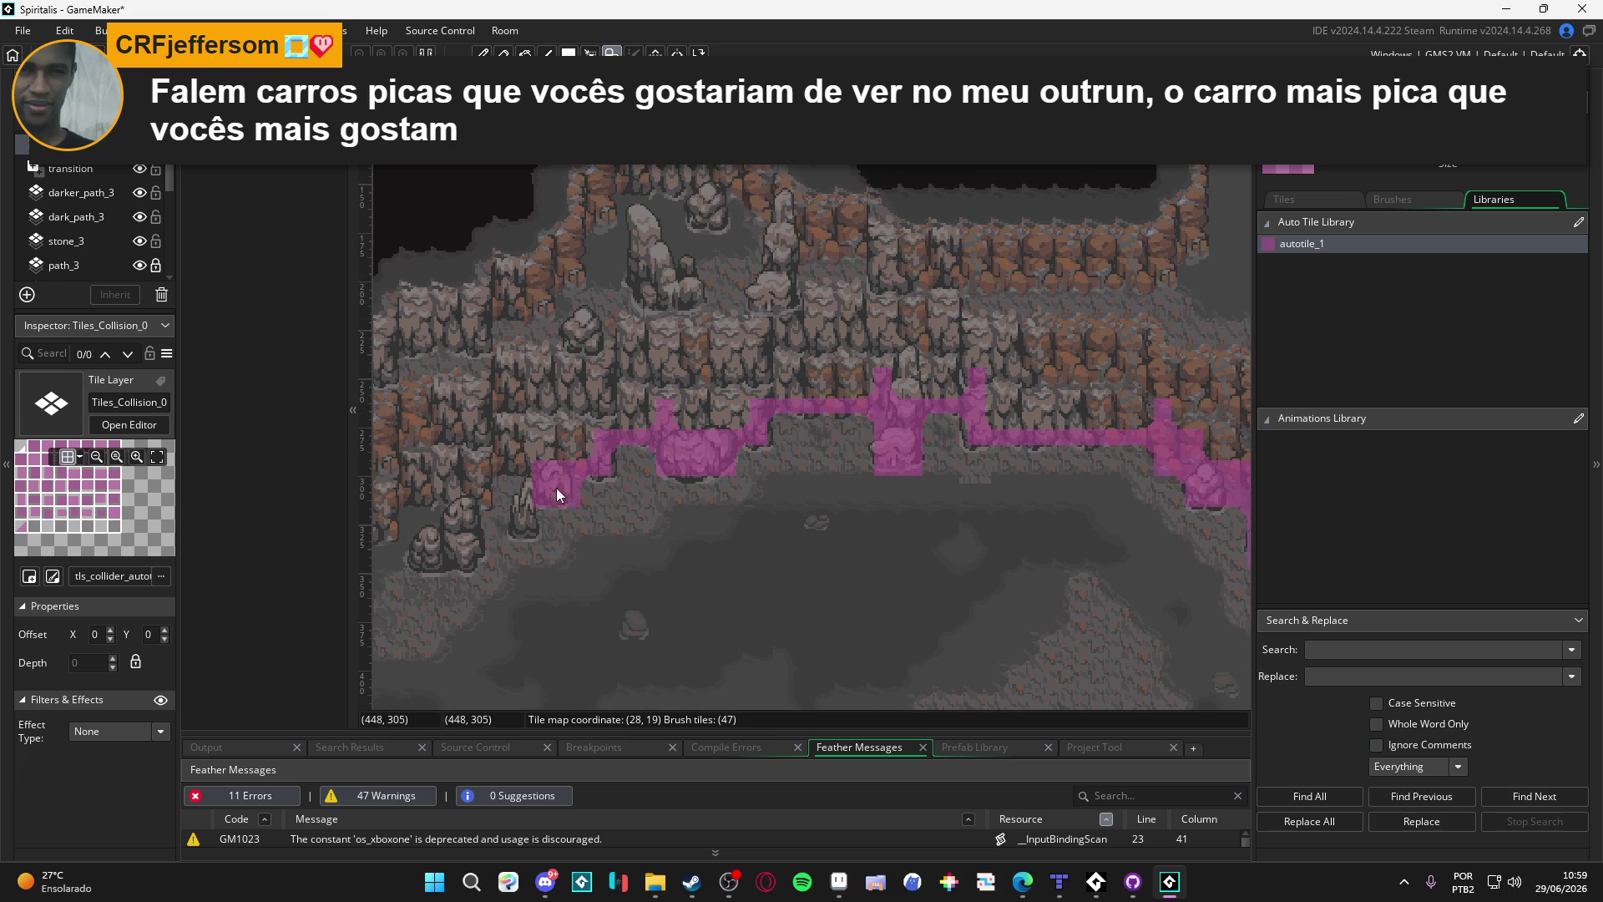
pyautogui.moveTo(569, 494)
pyautogui.mouseDown()
pyautogui.moveTo(651, 551)
pyautogui.moveTo(615, 455)
pyautogui.mouseUp()
pyautogui.moveTo(578, 534); pyautogui.dragTo(613, 520)
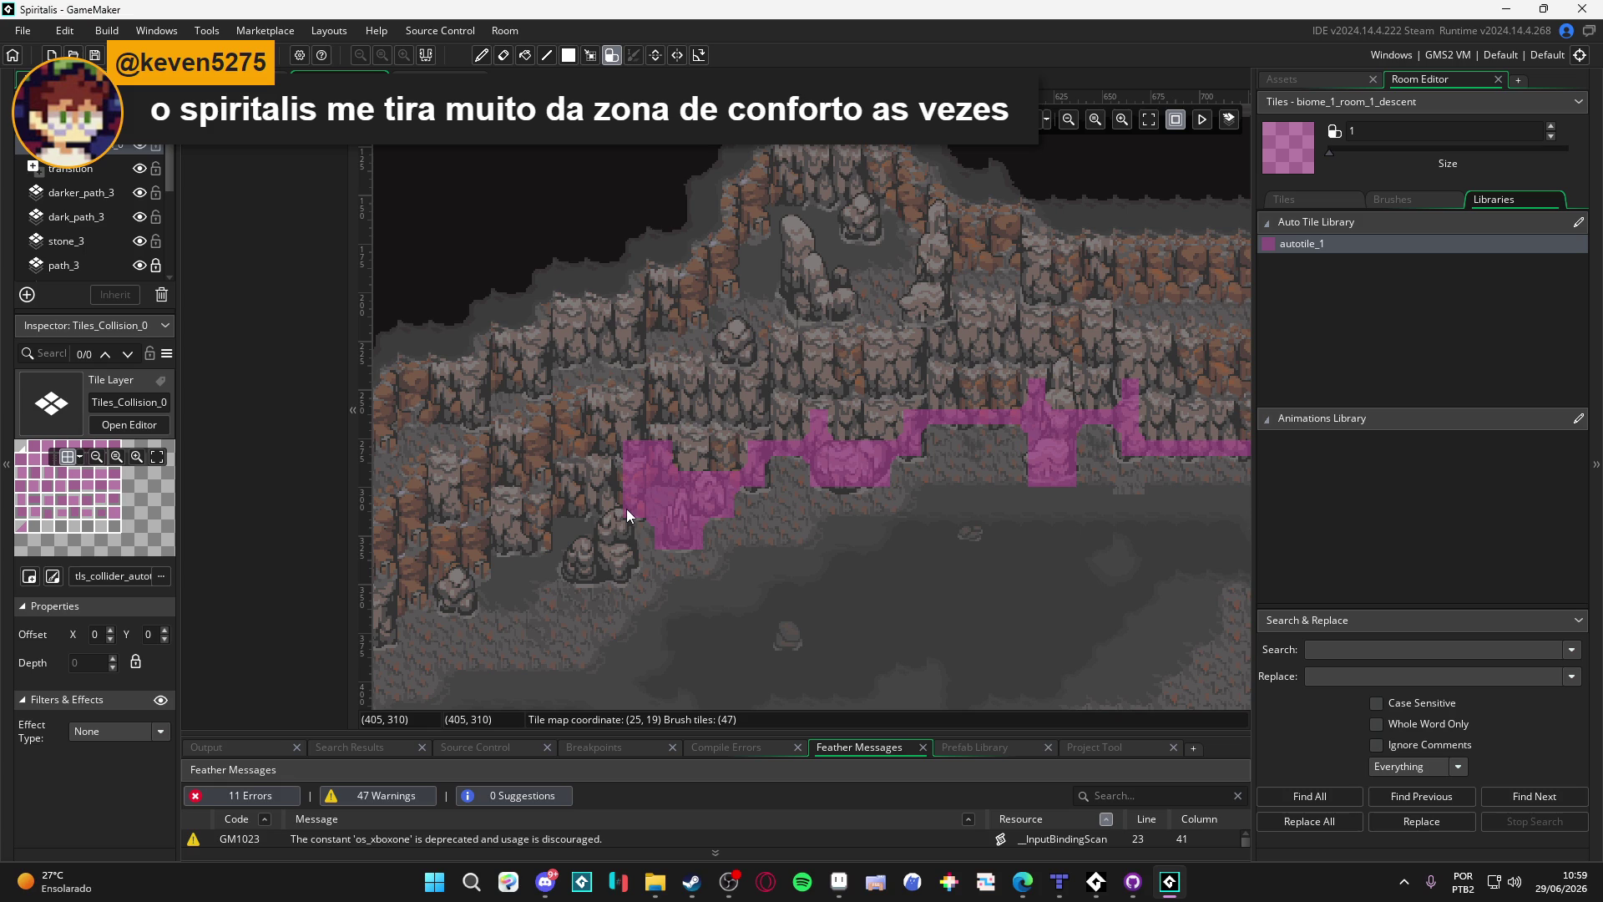
pyautogui.moveTo(626, 509)
pyautogui.mouseDown()
pyautogui.moveTo(632, 573)
pyautogui.moveTo(621, 529)
pyautogui.moveTo(618, 574)
pyautogui.mouseUp()
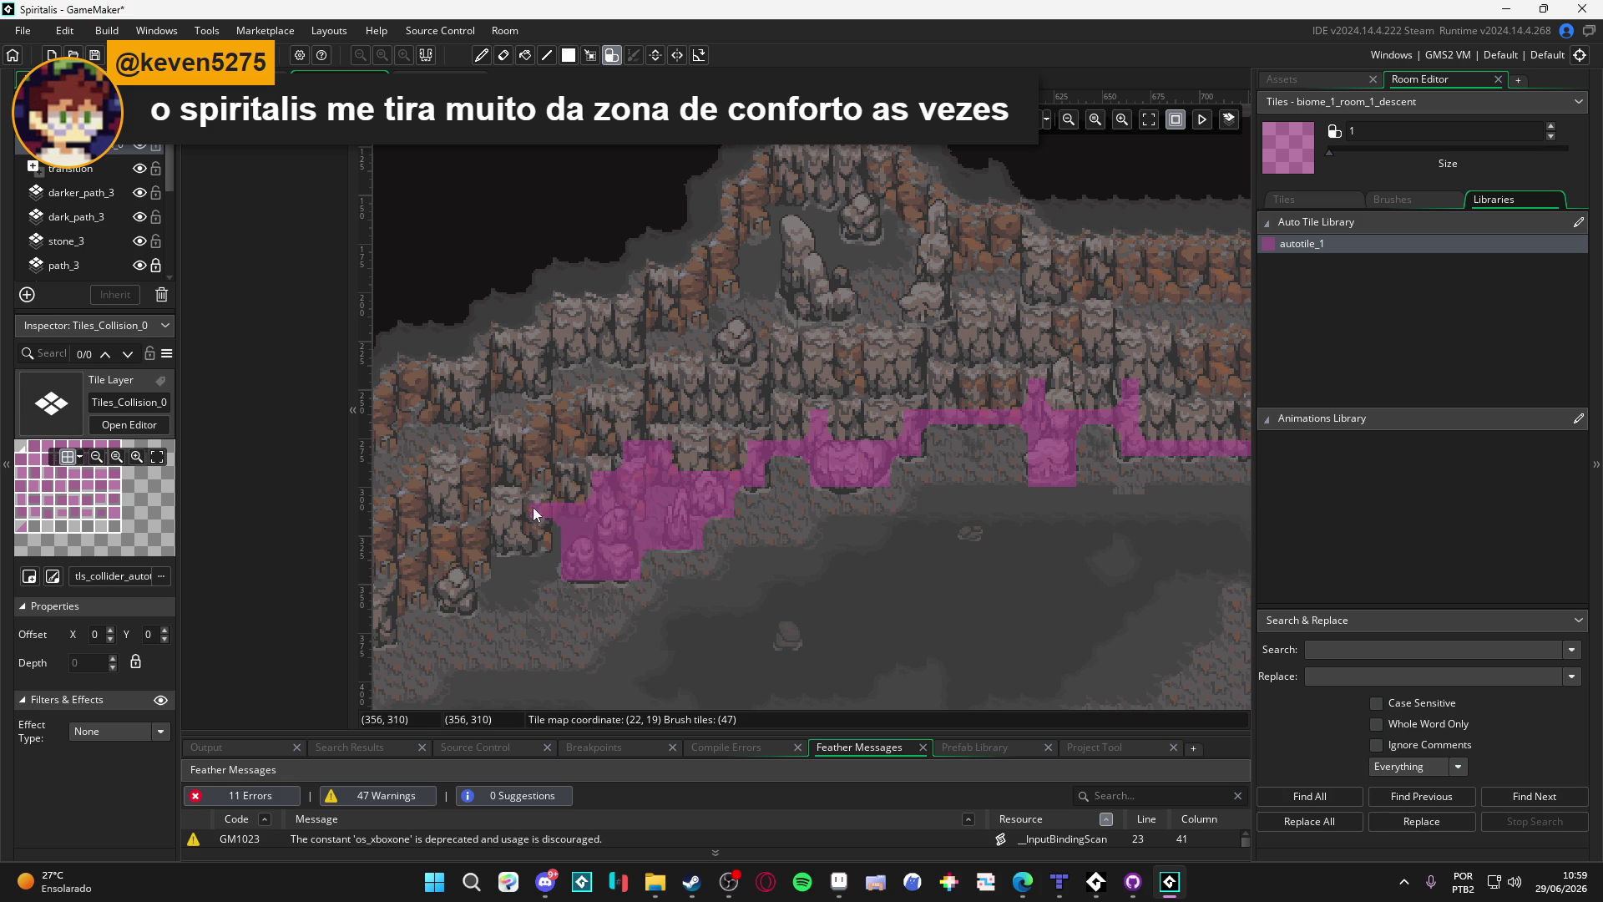
pyautogui.moveTo(476, 539)
pyautogui.mouseDown()
pyautogui.moveTo(688, 481)
pyautogui.moveTo(654, 531)
pyautogui.moveTo(667, 539)
pyautogui.moveTo(598, 530)
pyautogui.mouseUp()
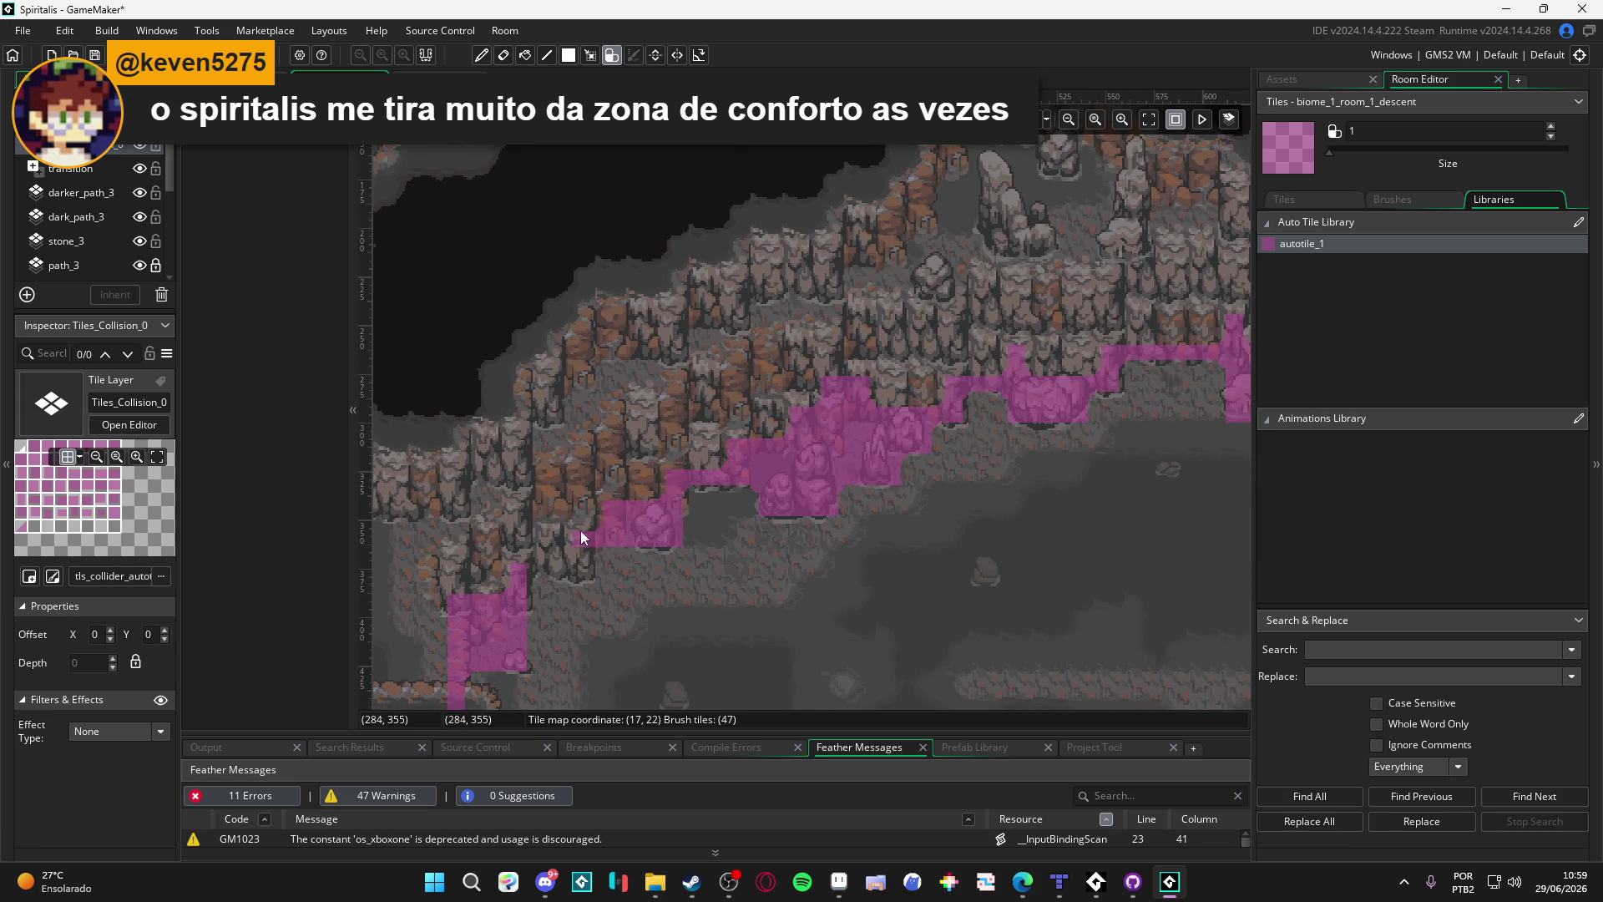
# Step: Zoom to the raised block and paint collision along its pit's top edge and left wall
pyautogui.scroll(-10, 541, 561)
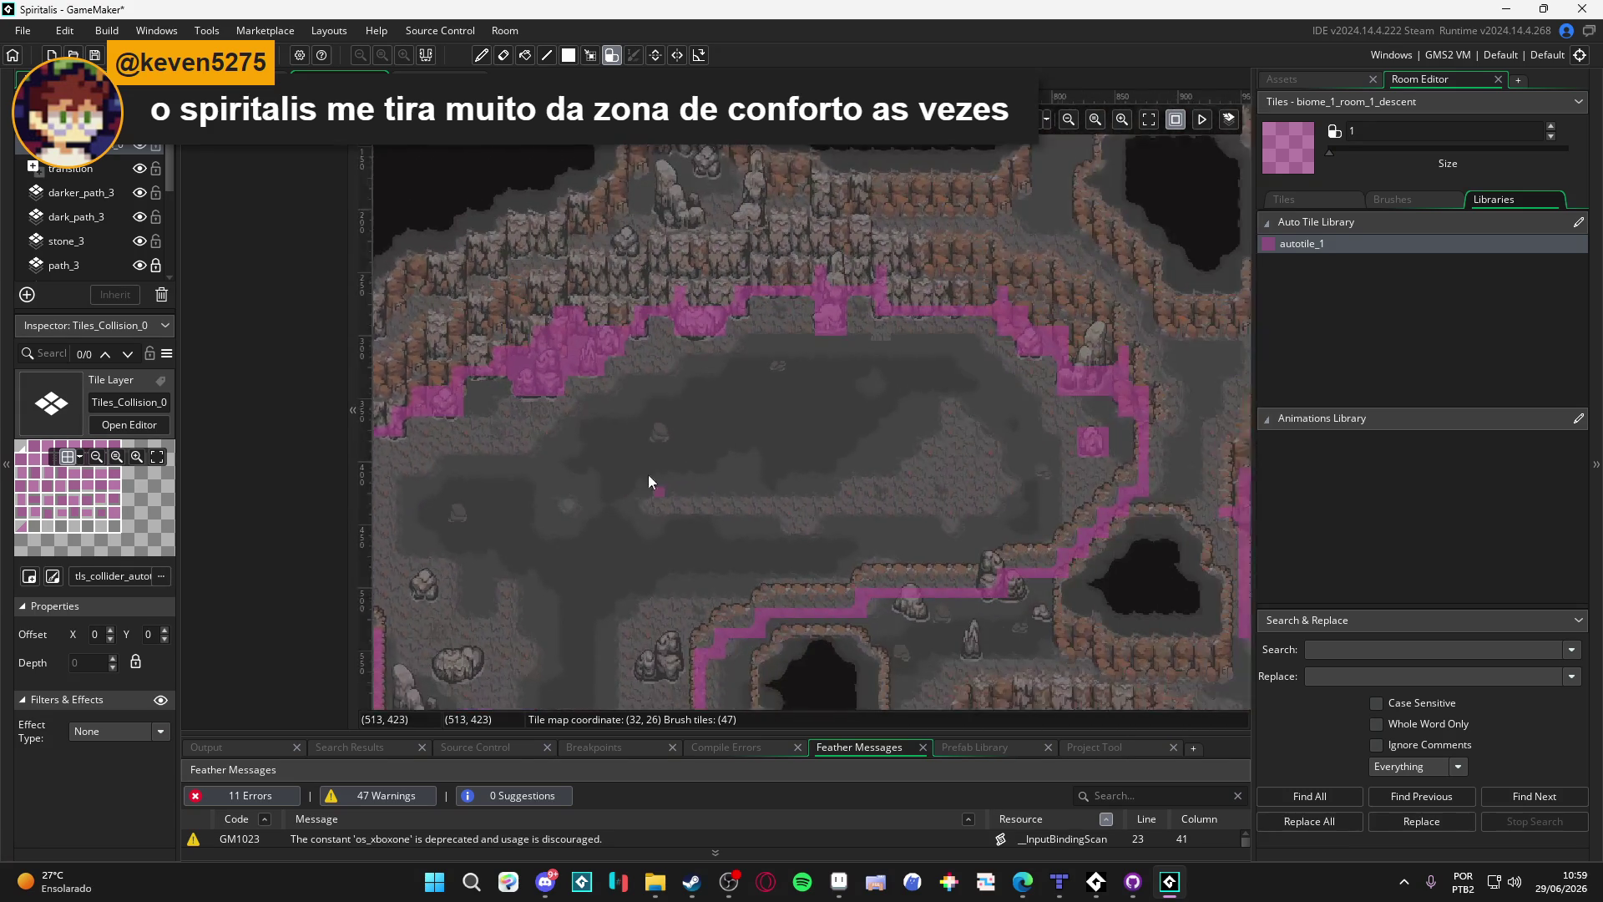
pyautogui.hscroll(5, 509, 438)
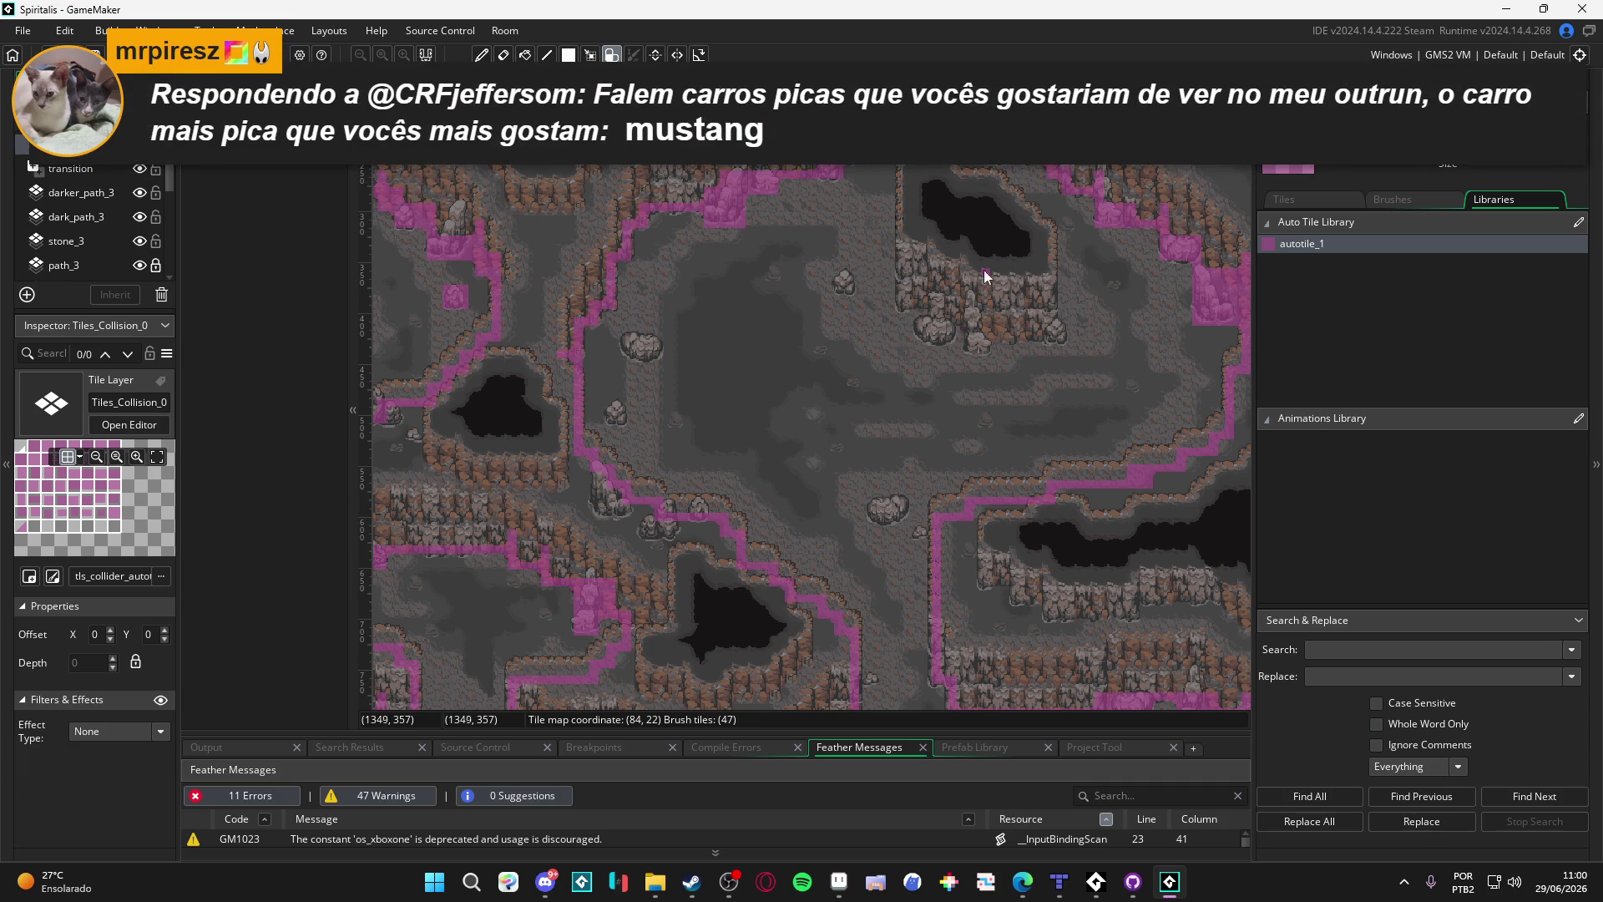
pyautogui.scroll(3, 1034, 332)
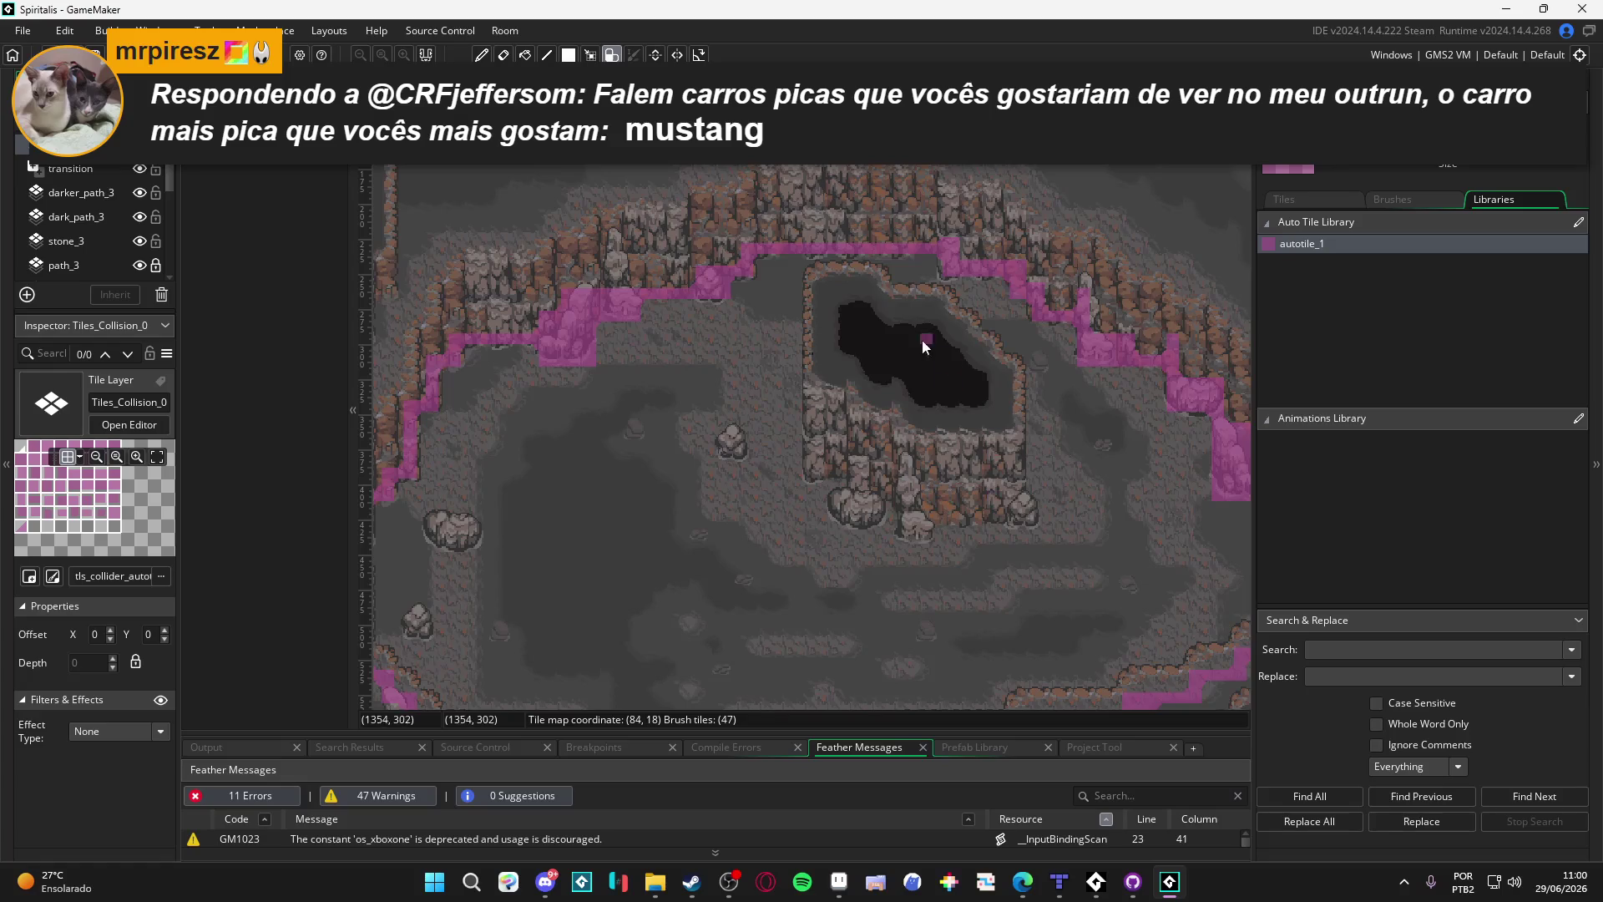
pyautogui.moveTo(819, 299); pyautogui.dragTo(838, 294)
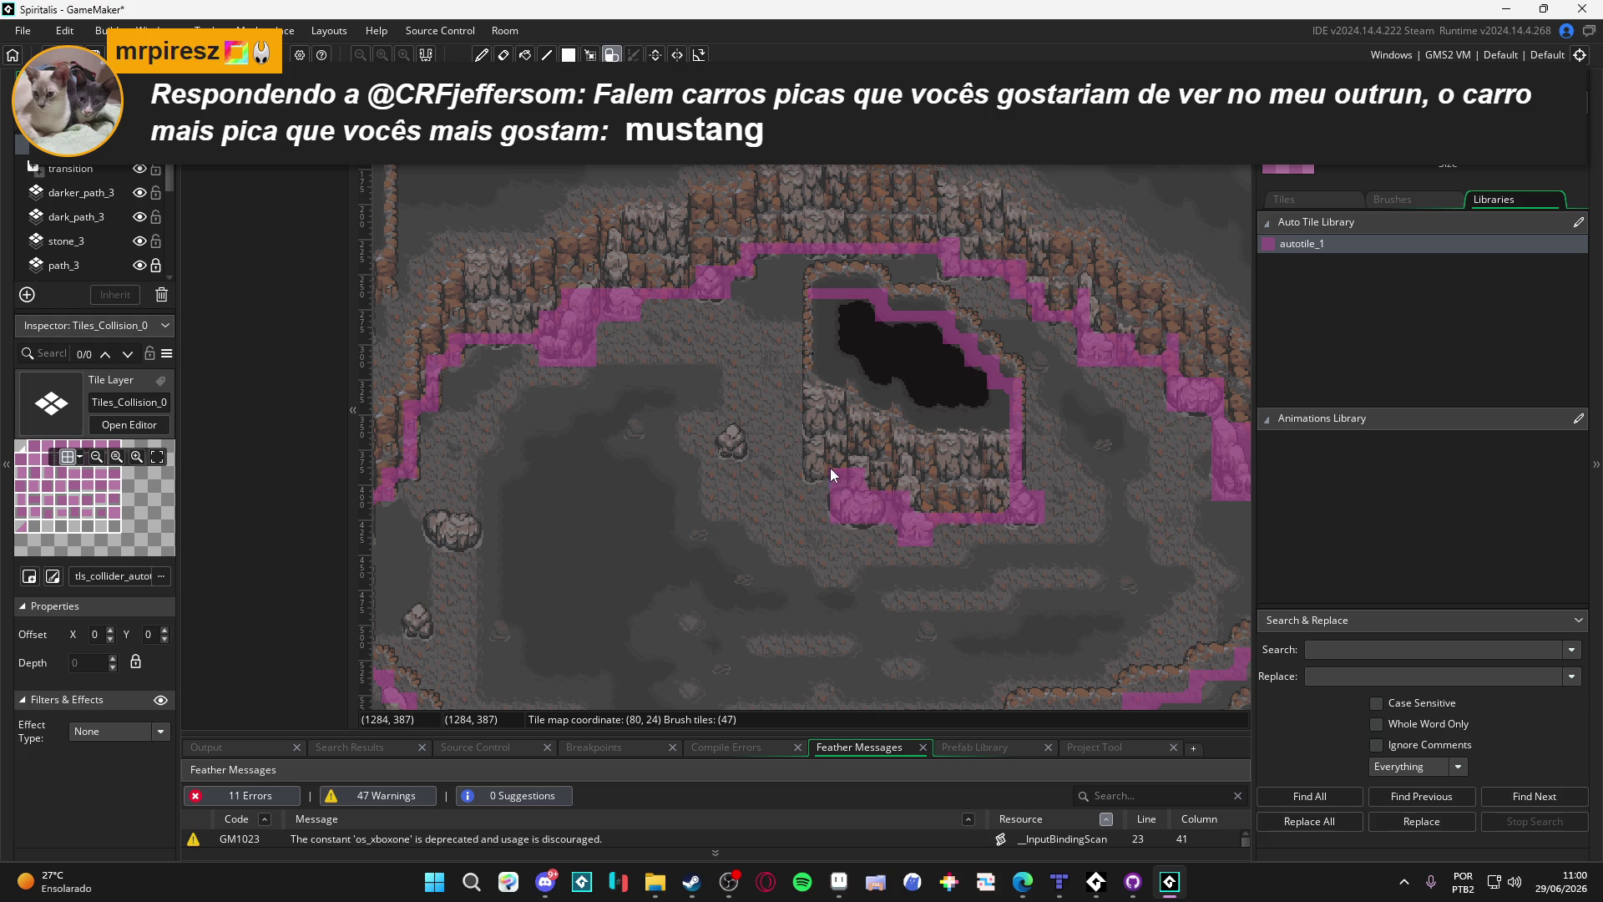
pyautogui.moveTo(816, 469); pyautogui.dragTo(813, 298)
pyautogui.scroll(-1, 939, 424)
pyautogui.scroll(-1, 896, 368)
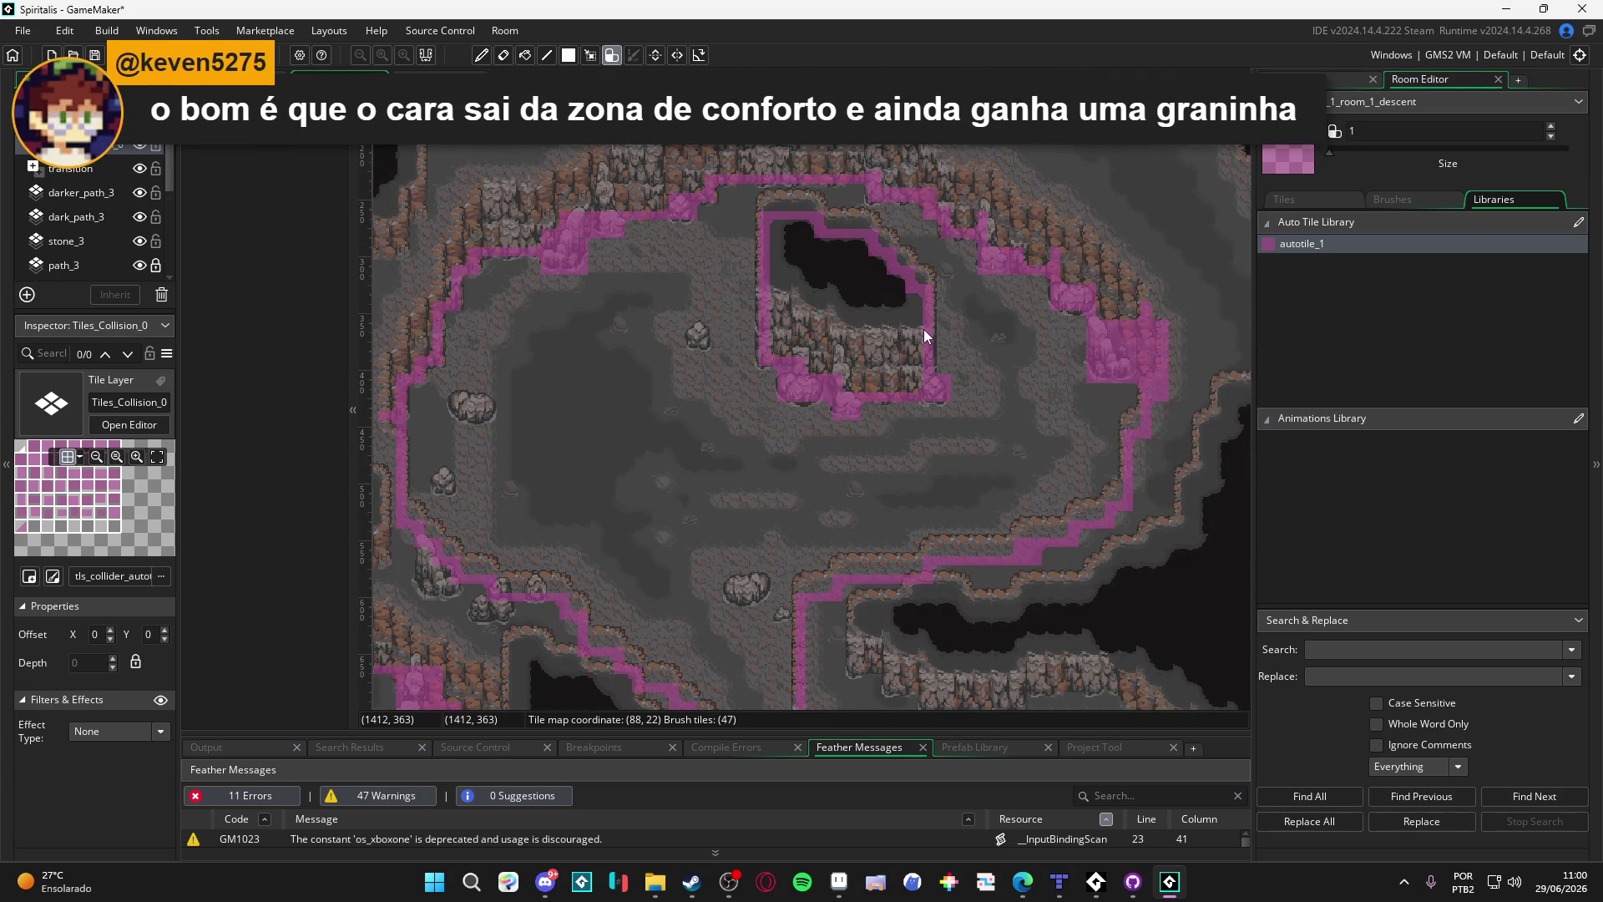
pyautogui.scroll(-3, 896, 416)
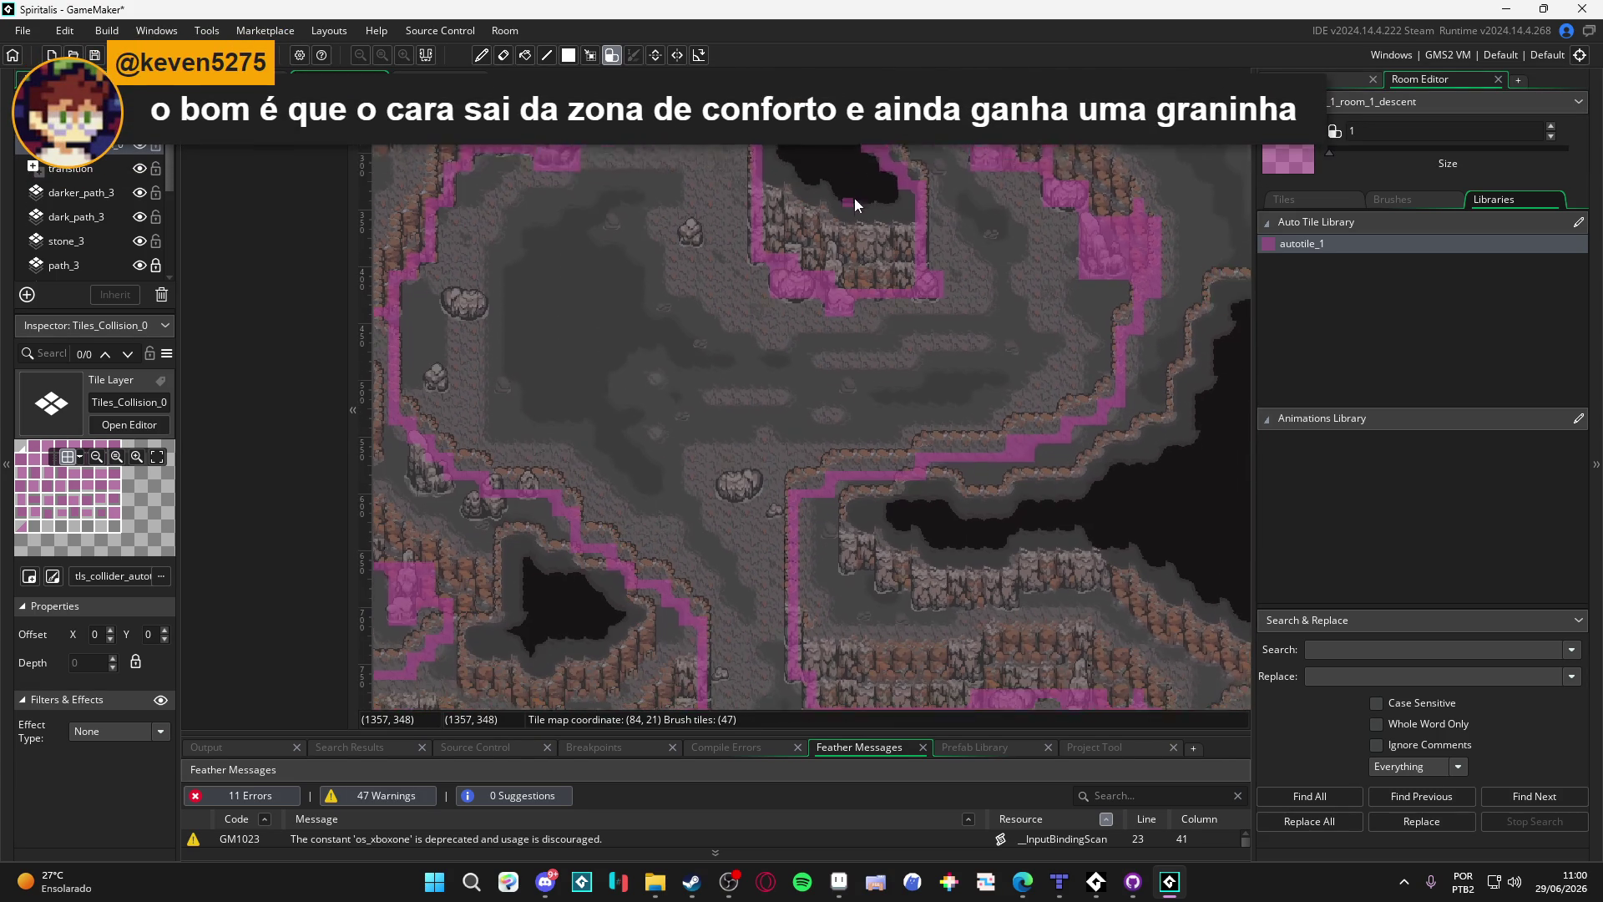
pyautogui.scroll(-3, 880, 389)
pyautogui.hscroll(2, 790, 405)
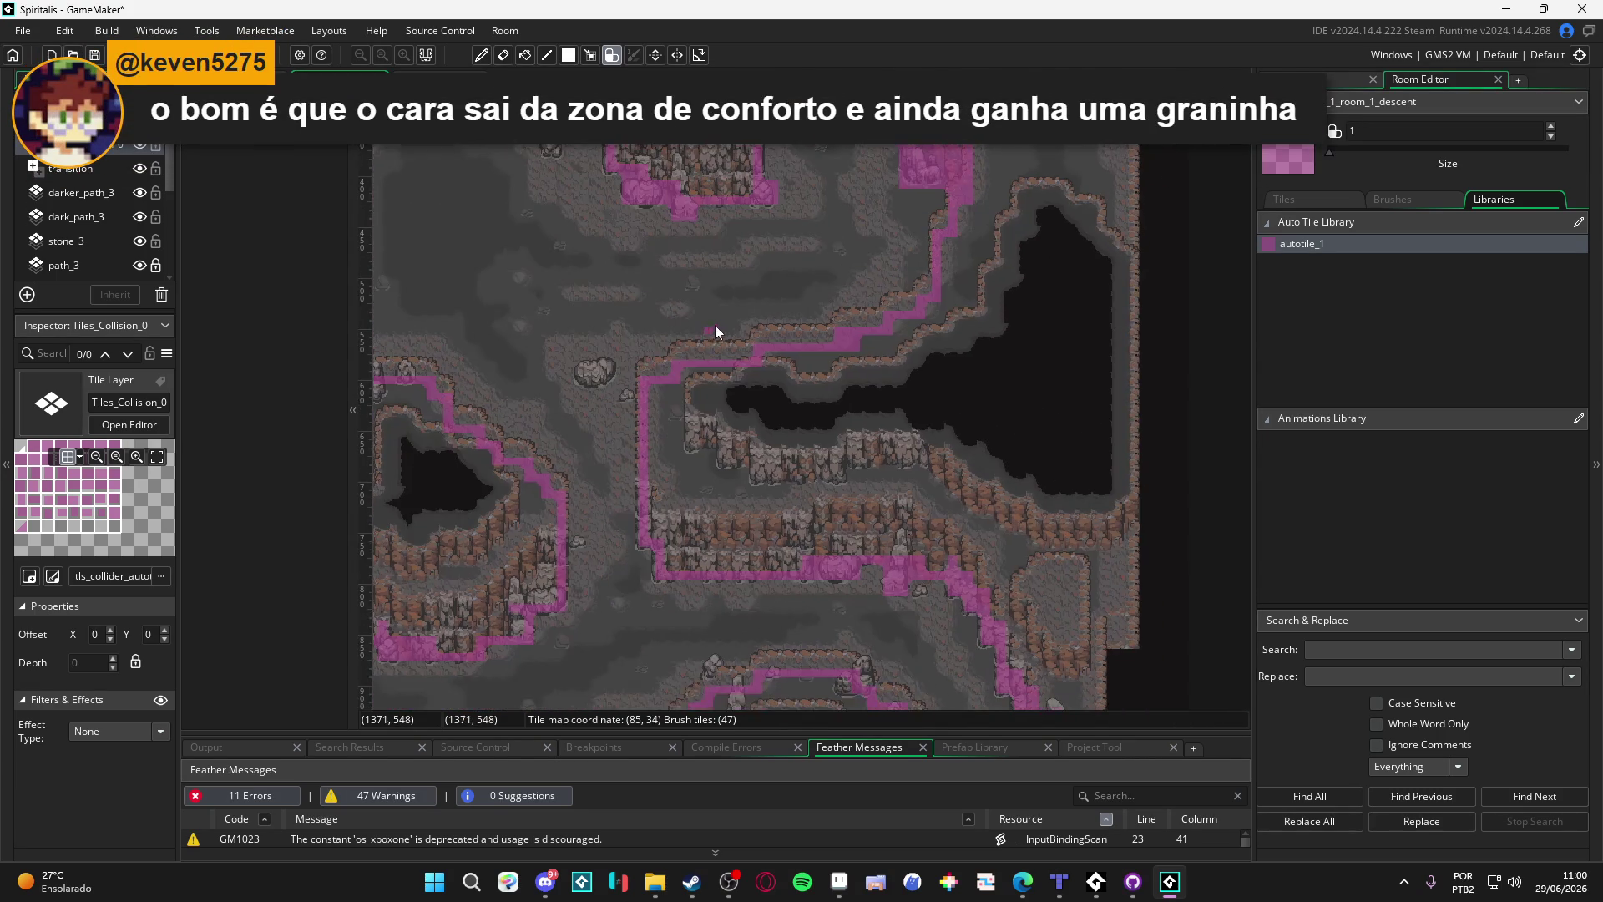
pyautogui.hscroll(-3, 814, 187)
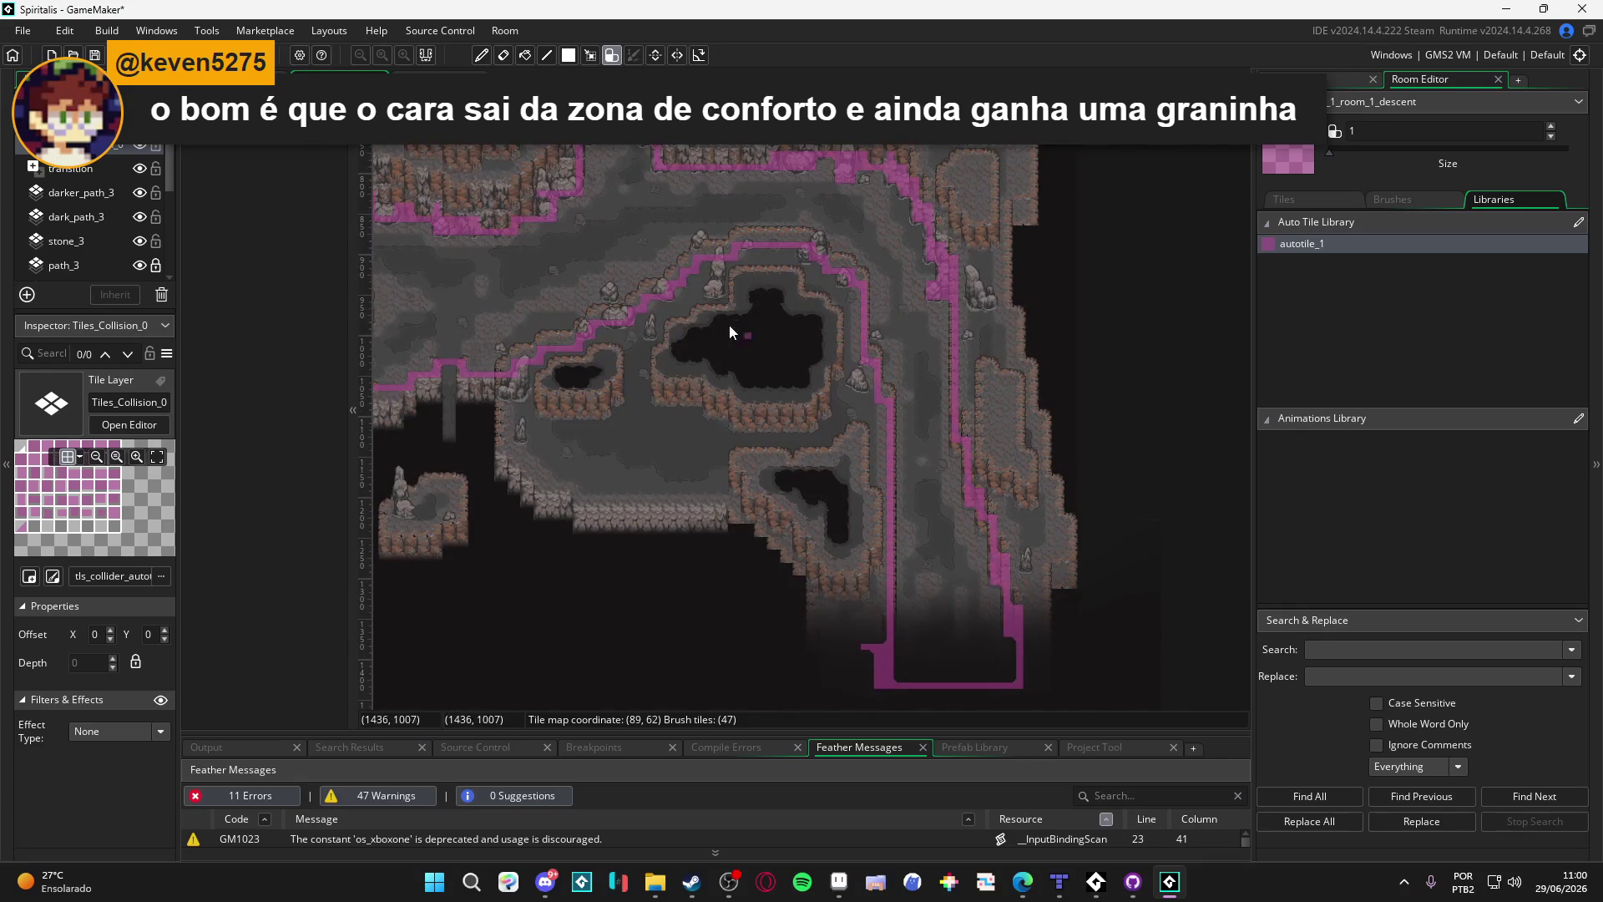
pyautogui.scroll(-1, 886, 455)
pyautogui.scroll(1, 818, 392)
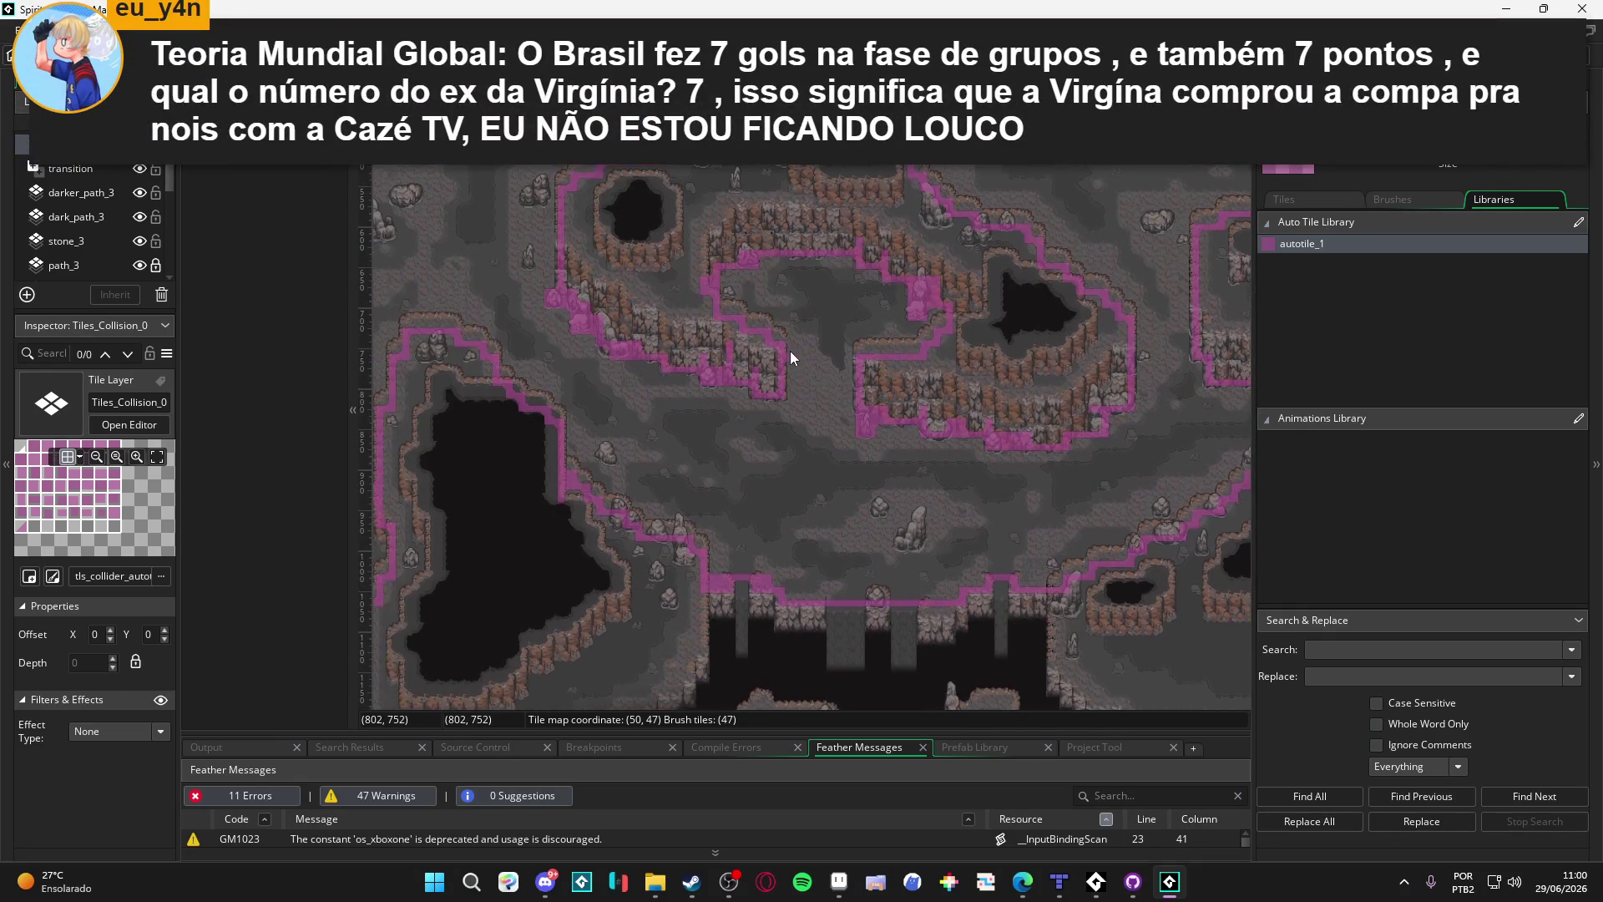
pyautogui.hscroll(-5, 799, 381)
pyautogui.scroll(5, 768, 282)
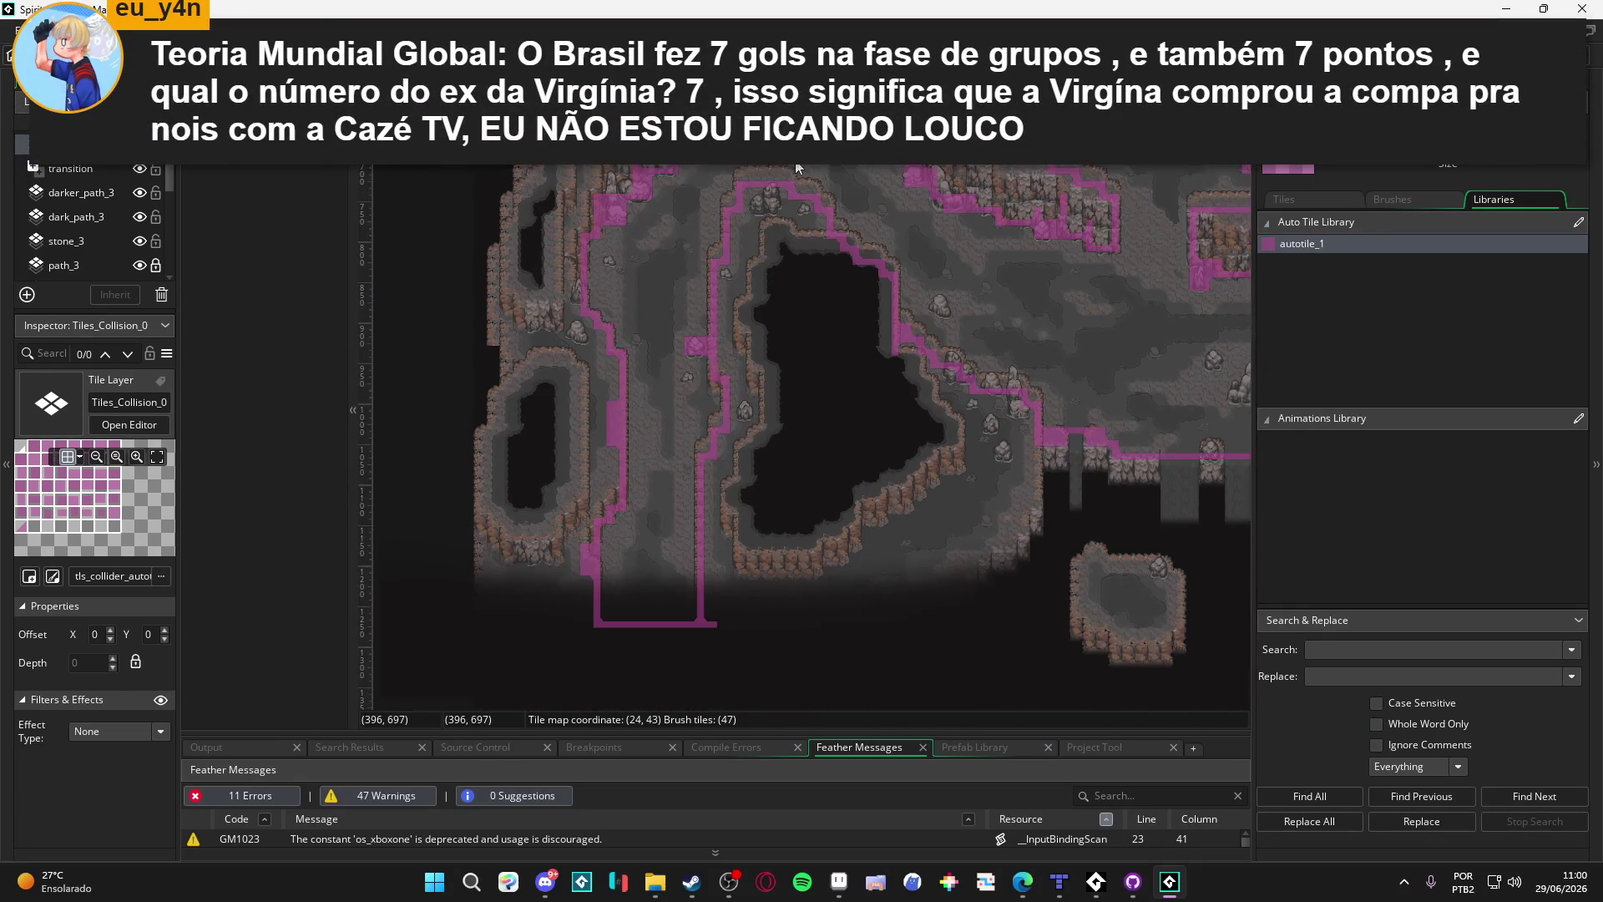
pyautogui.hscroll(5, 798, 438)
pyautogui.scroll(-3, 680, 558)
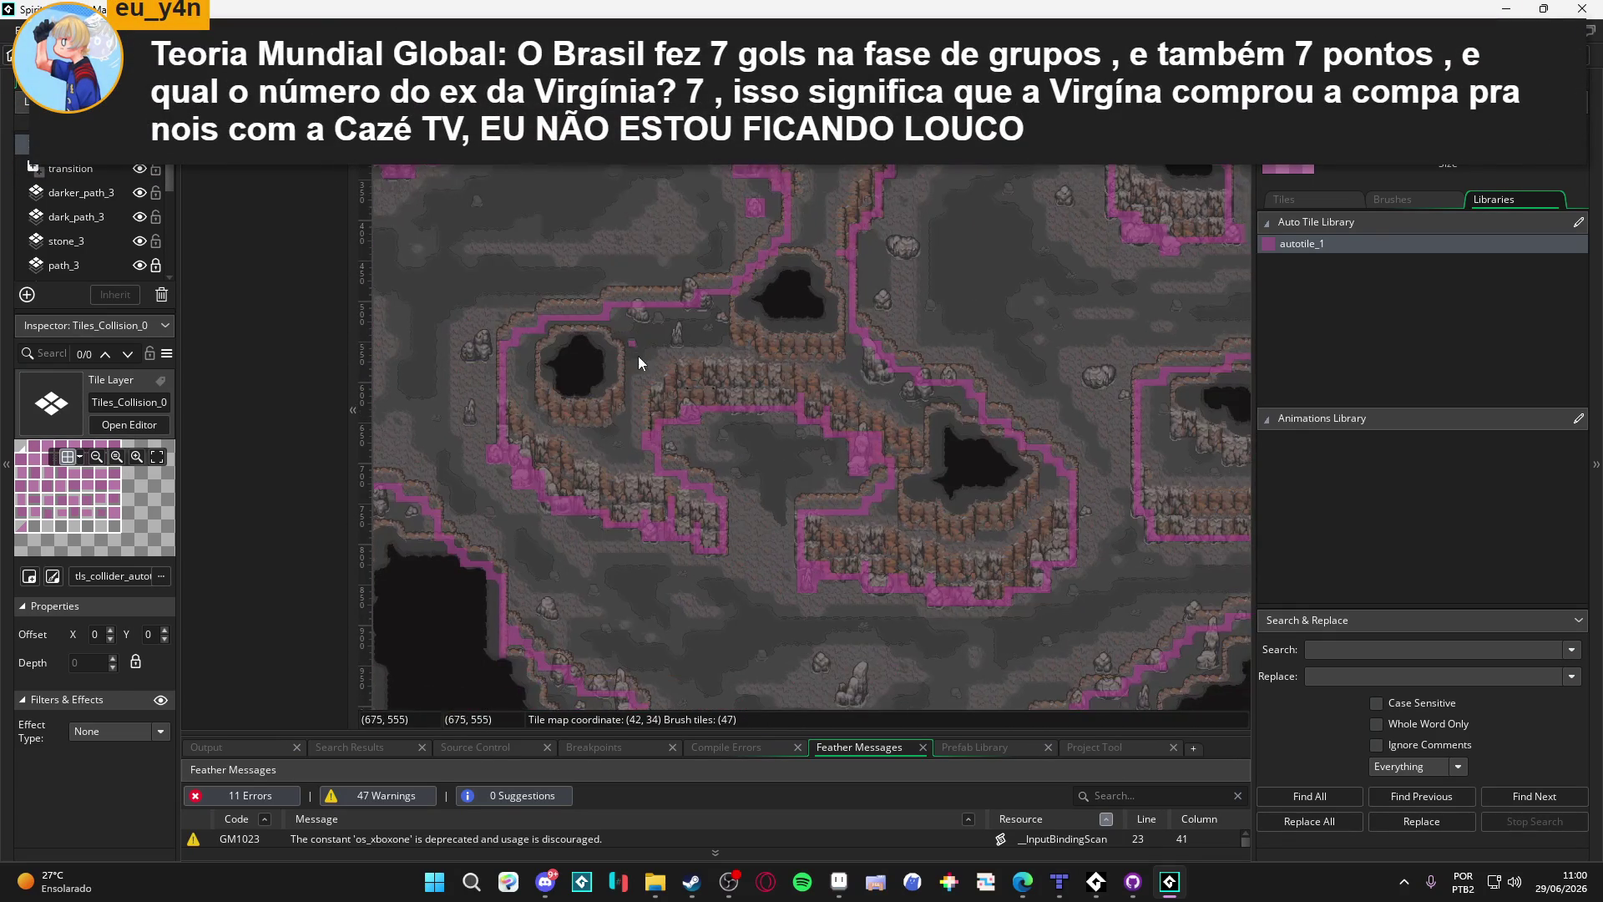
pyautogui.hscroll(4, 1051, 333)
pyautogui.hscroll(-5, 750, 324)
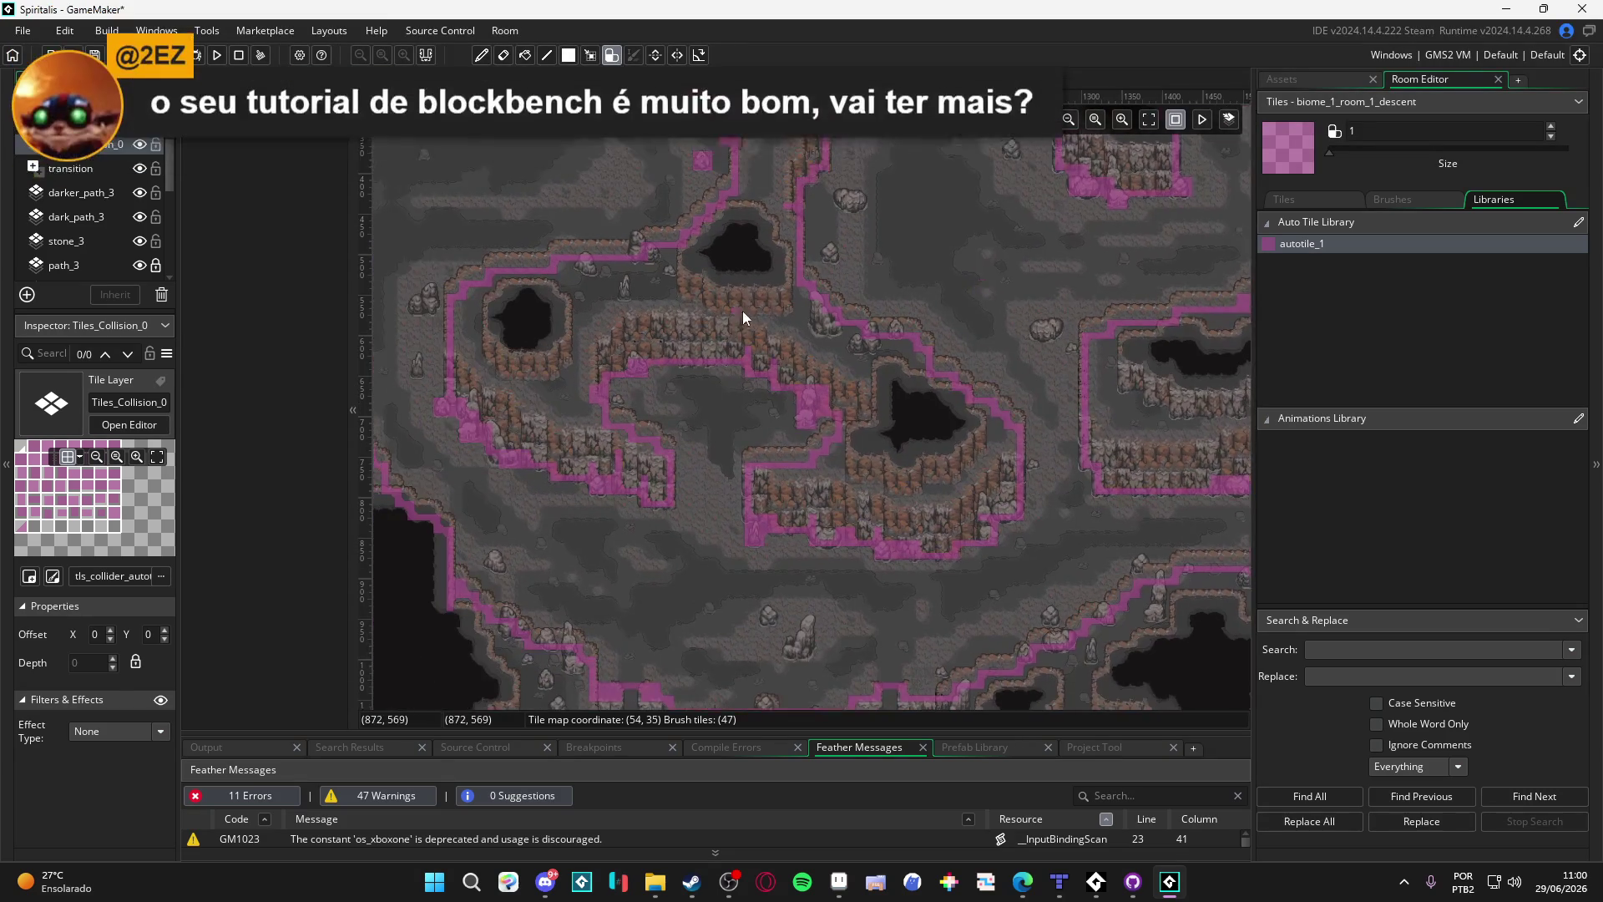
pyautogui.scroll(-1, 743, 311)
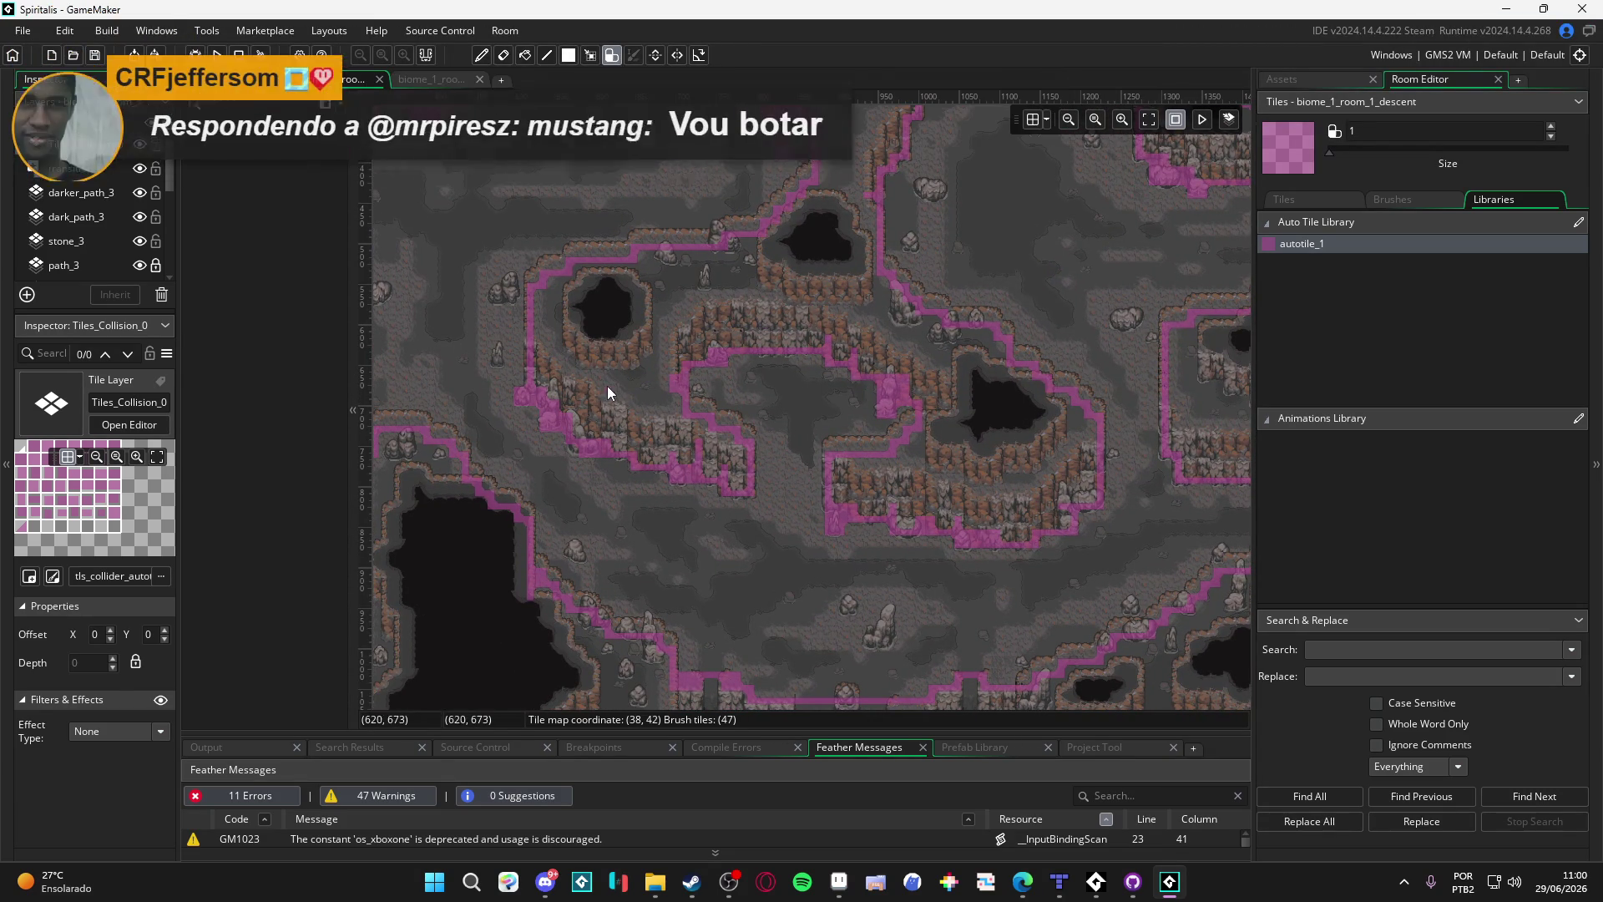
# Step: Enlarge the Feather Messages panel to give the error messages more room
pyautogui.moveTo(608, 386); pyautogui.dragTo(714, 364)
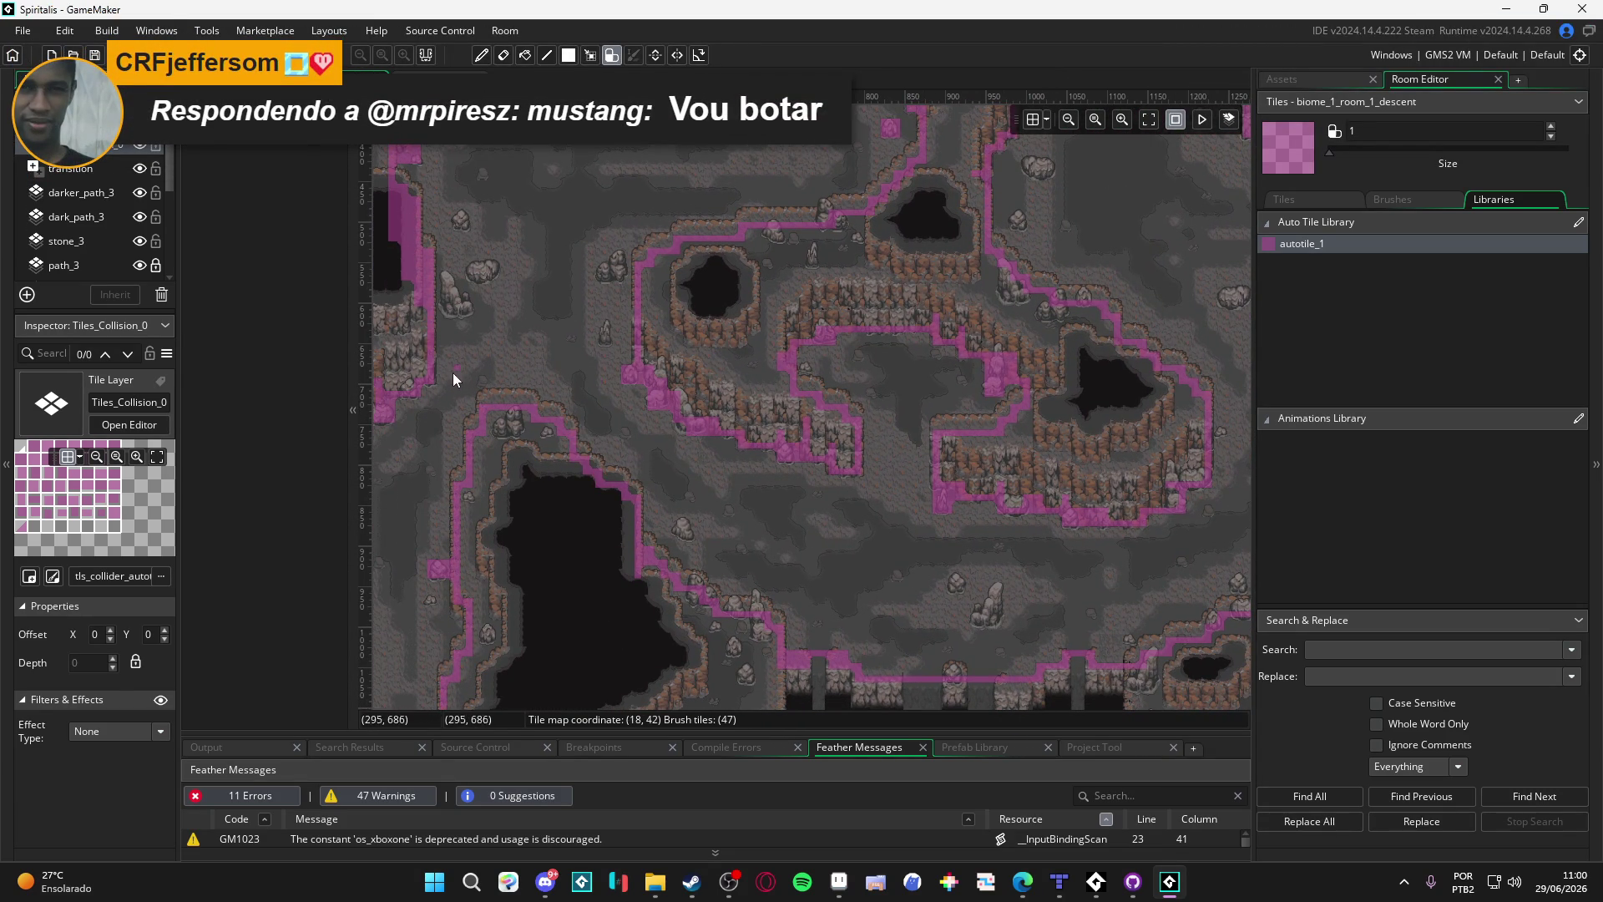
pyautogui.moveTo(452, 372); pyautogui.dragTo(568, 373)
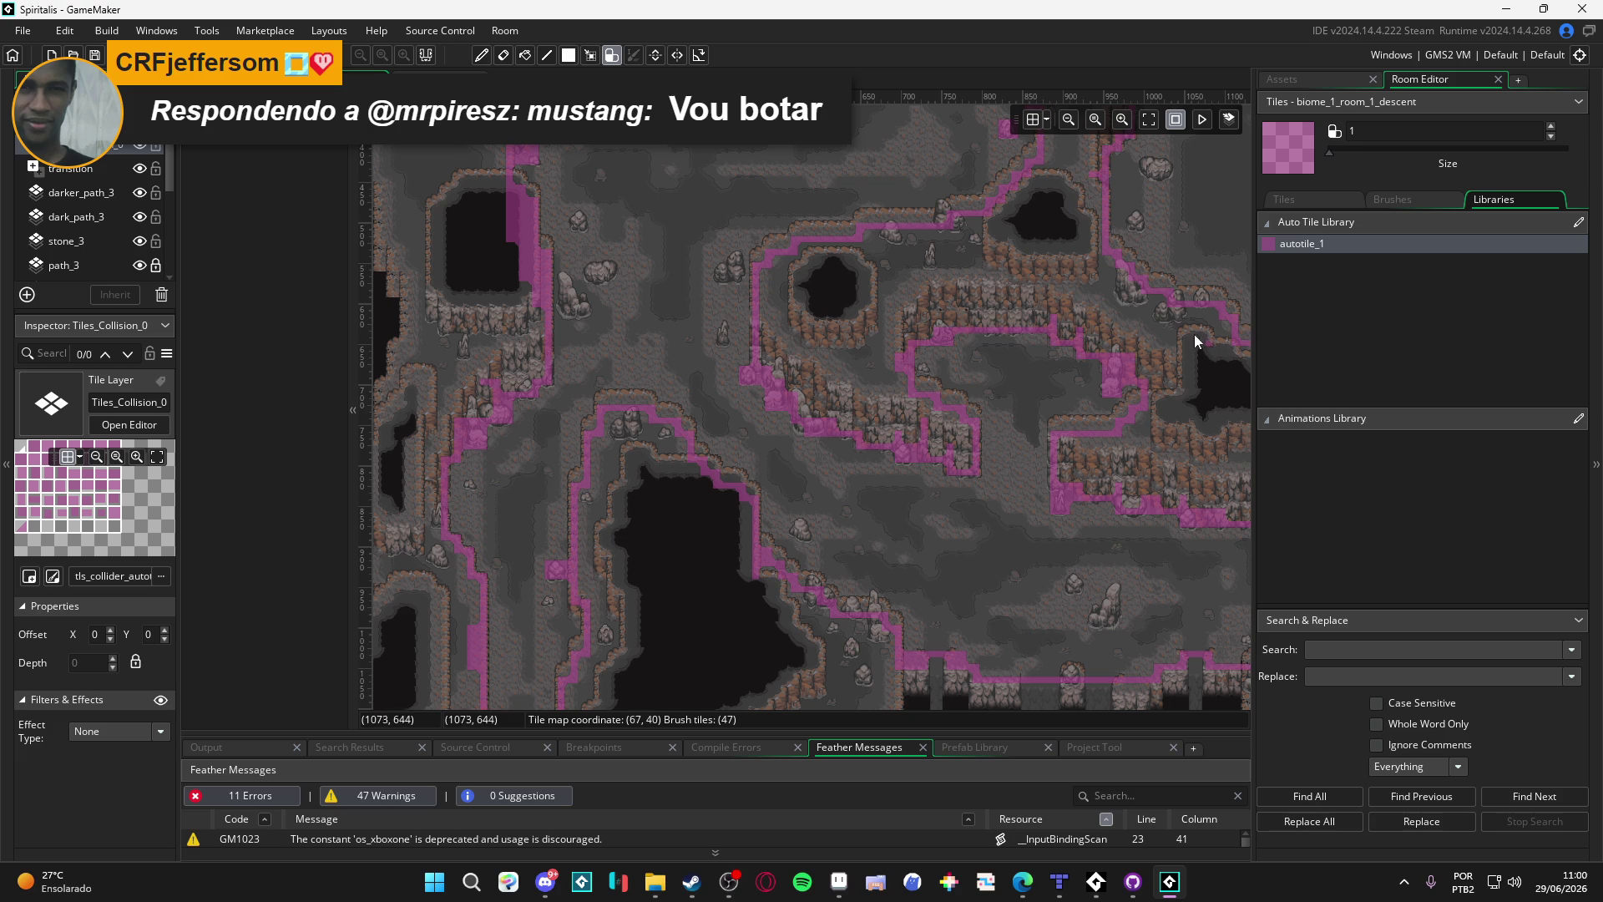
pyautogui.scroll(2, 531, 476)
pyautogui.moveTo(530, 469); pyautogui.dragTo(709, 369)
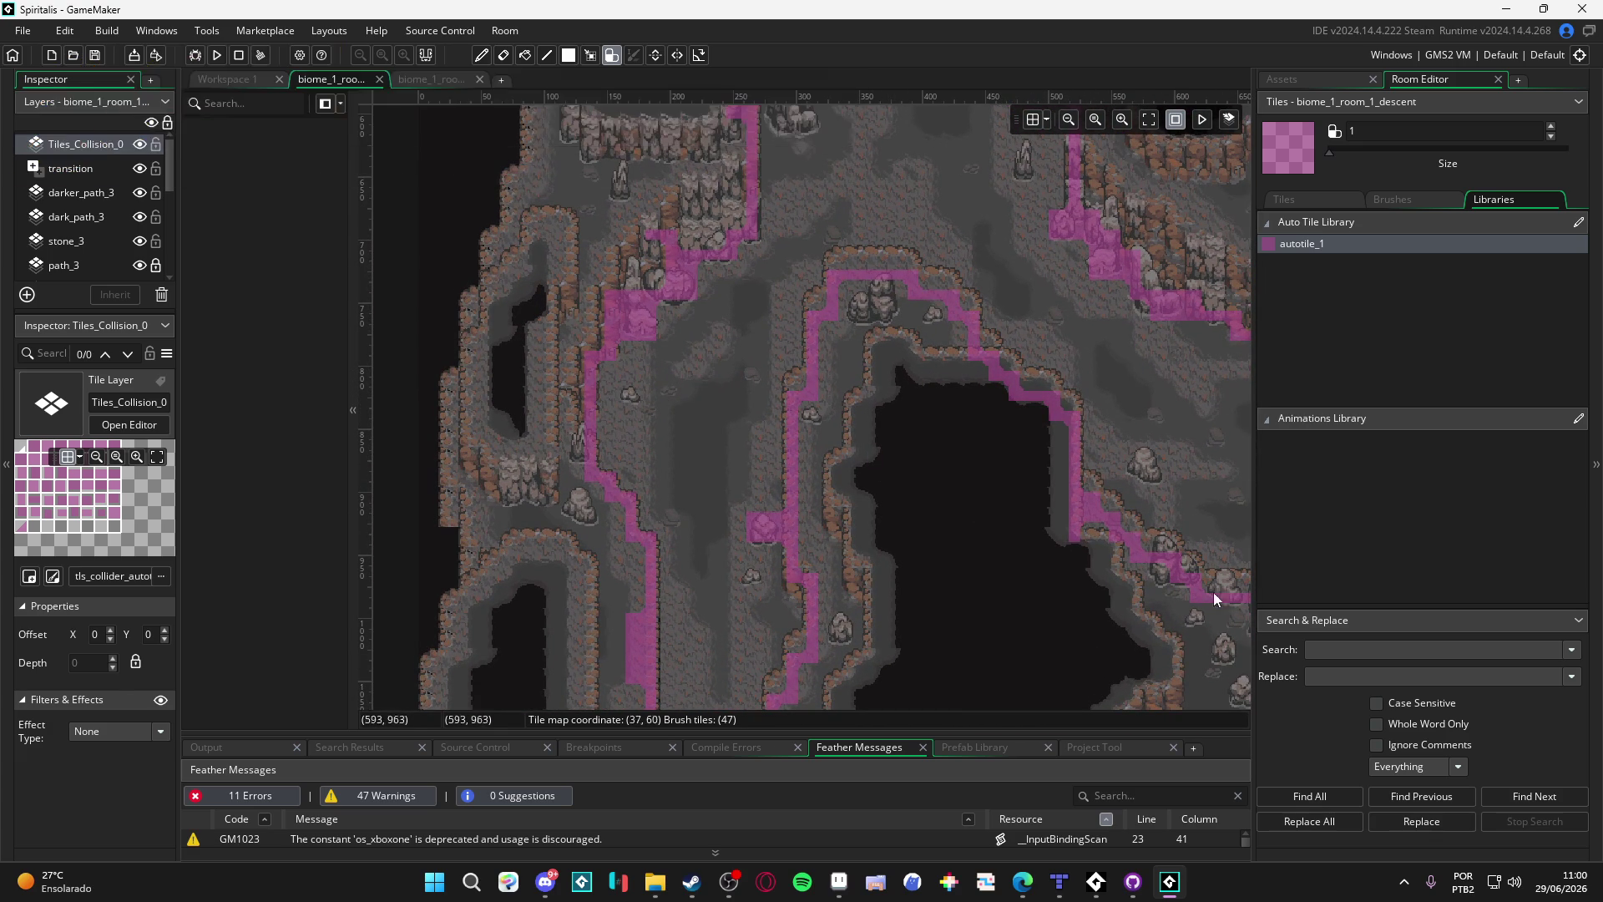
pyautogui.click(1331, 242)
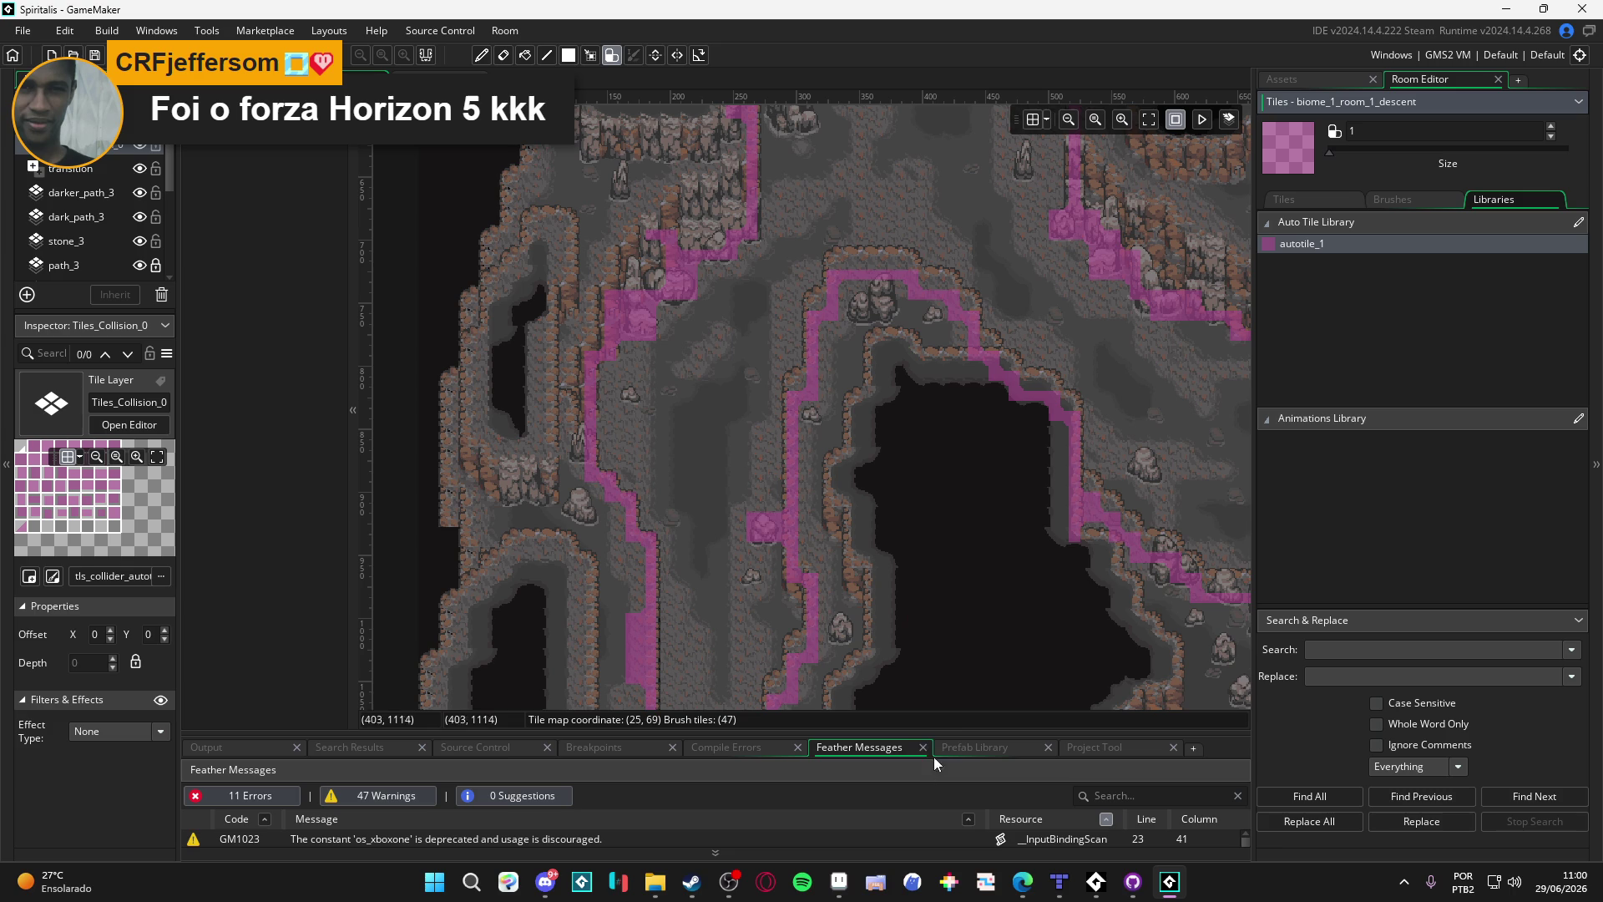
pyautogui.moveTo(957, 731); pyautogui.dragTo(958, 693)
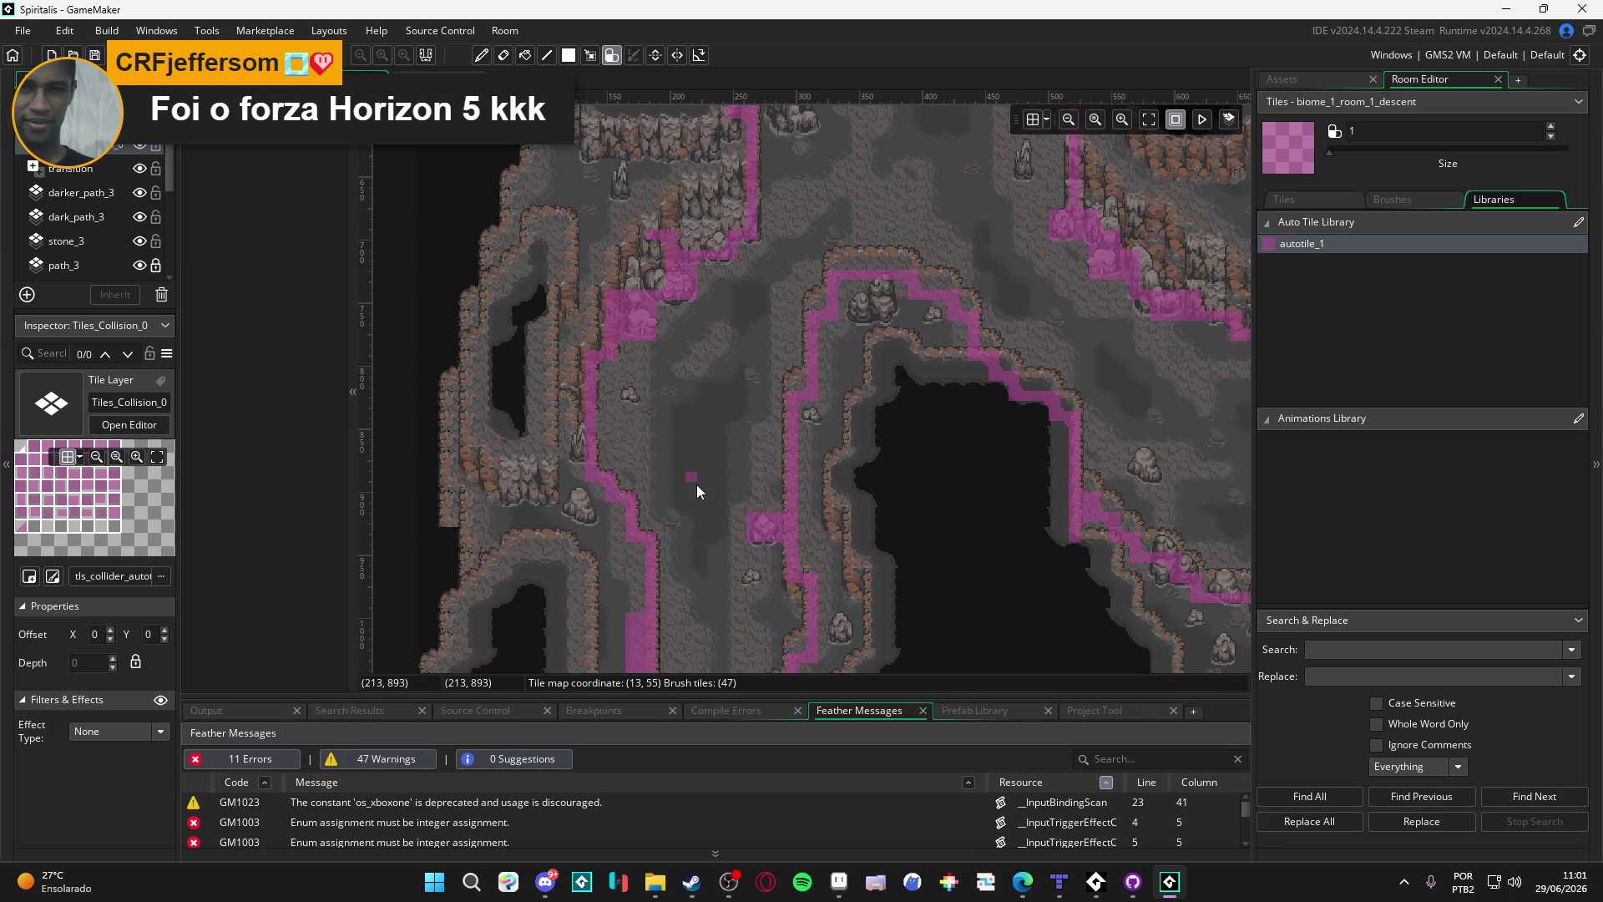
# Step: Link the isolated pink collision square on the upper ledge to the wall outline
pyautogui.scroll(3, 683, 401)
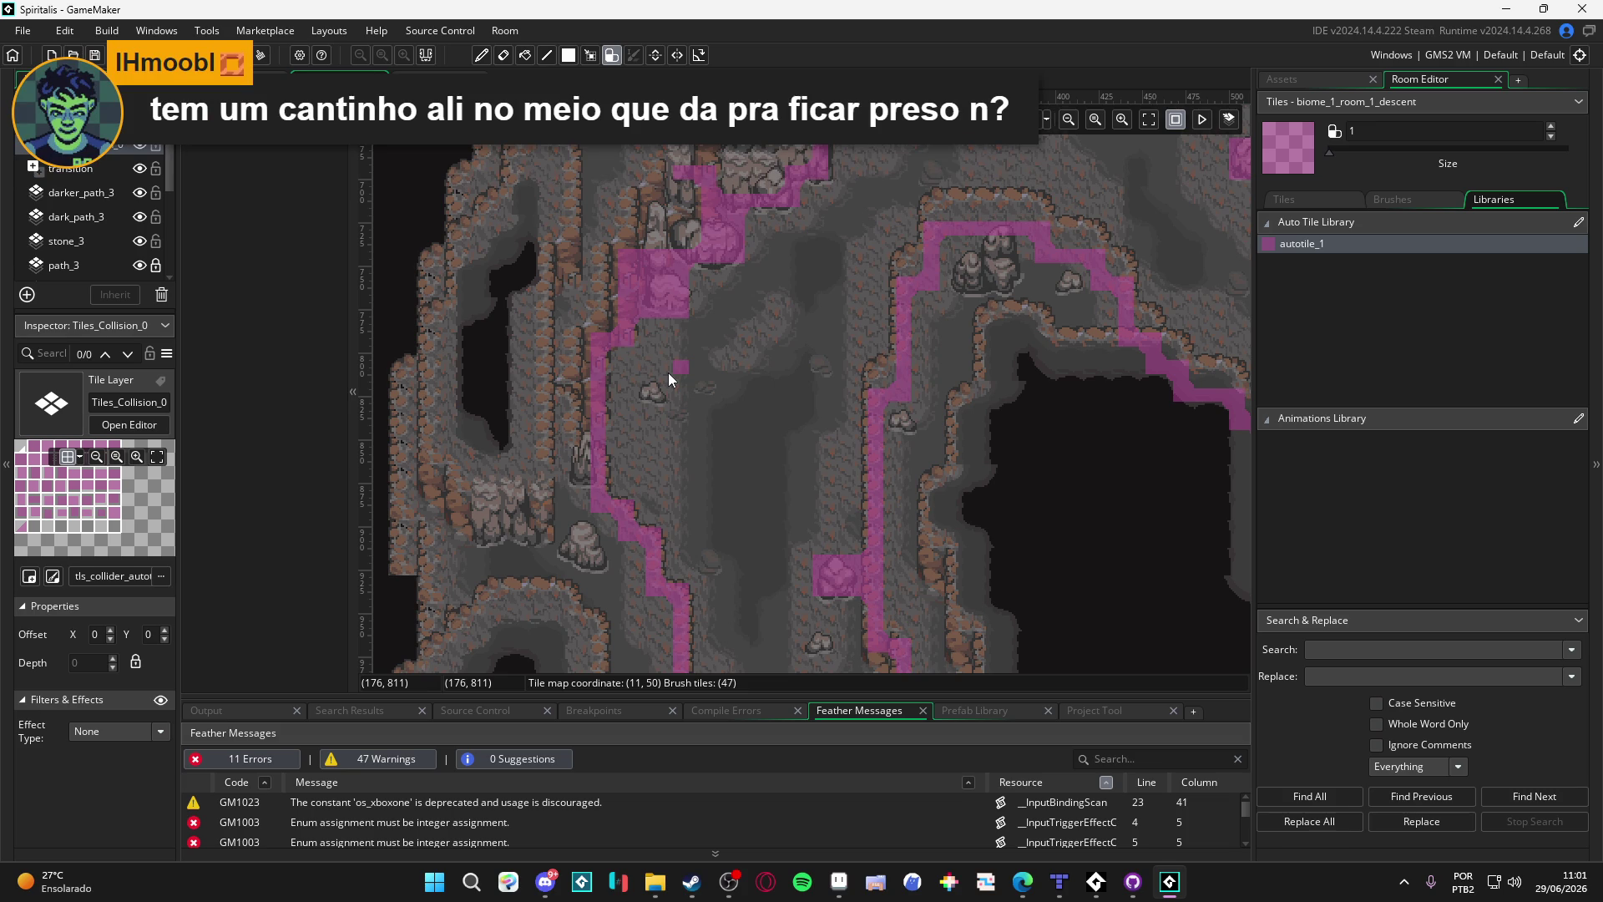
pyautogui.scroll(-2, 668, 373)
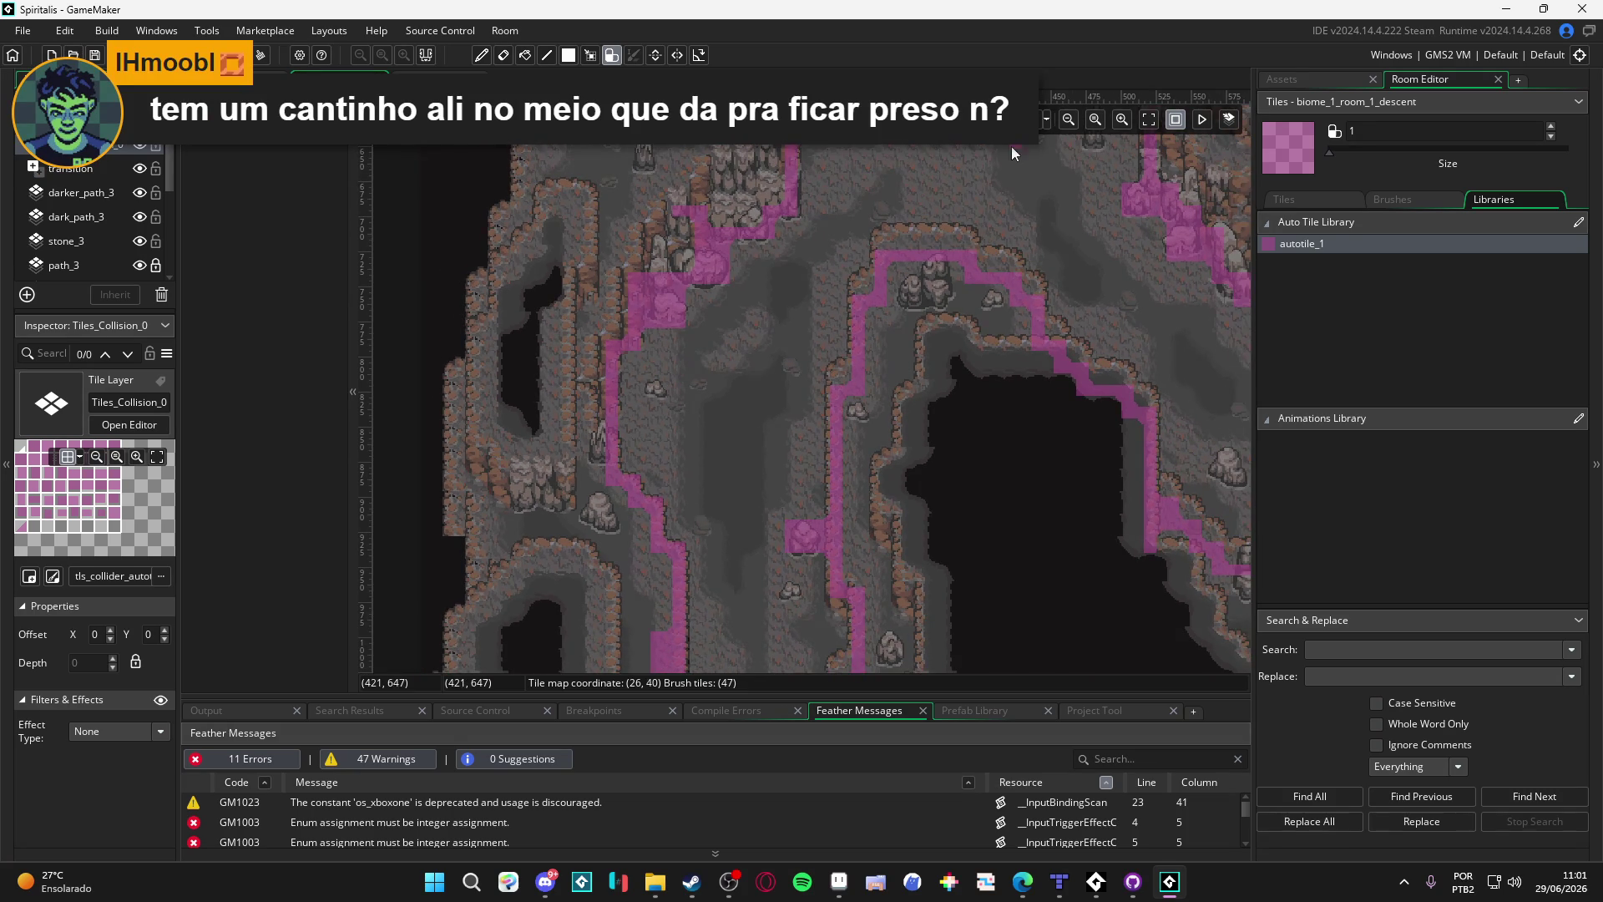
pyautogui.moveTo(1010, 147); pyautogui.dragTo(566, 354)
pyautogui.moveTo(834, 393)
pyautogui.mouseDown()
pyautogui.moveTo(949, 558)
pyautogui.moveTo(735, 625)
pyautogui.moveTo(648, 399)
pyautogui.moveTo(868, 344)
pyautogui.moveTo(394, 381)
pyautogui.moveTo(803, 213)
pyautogui.mouseUp()
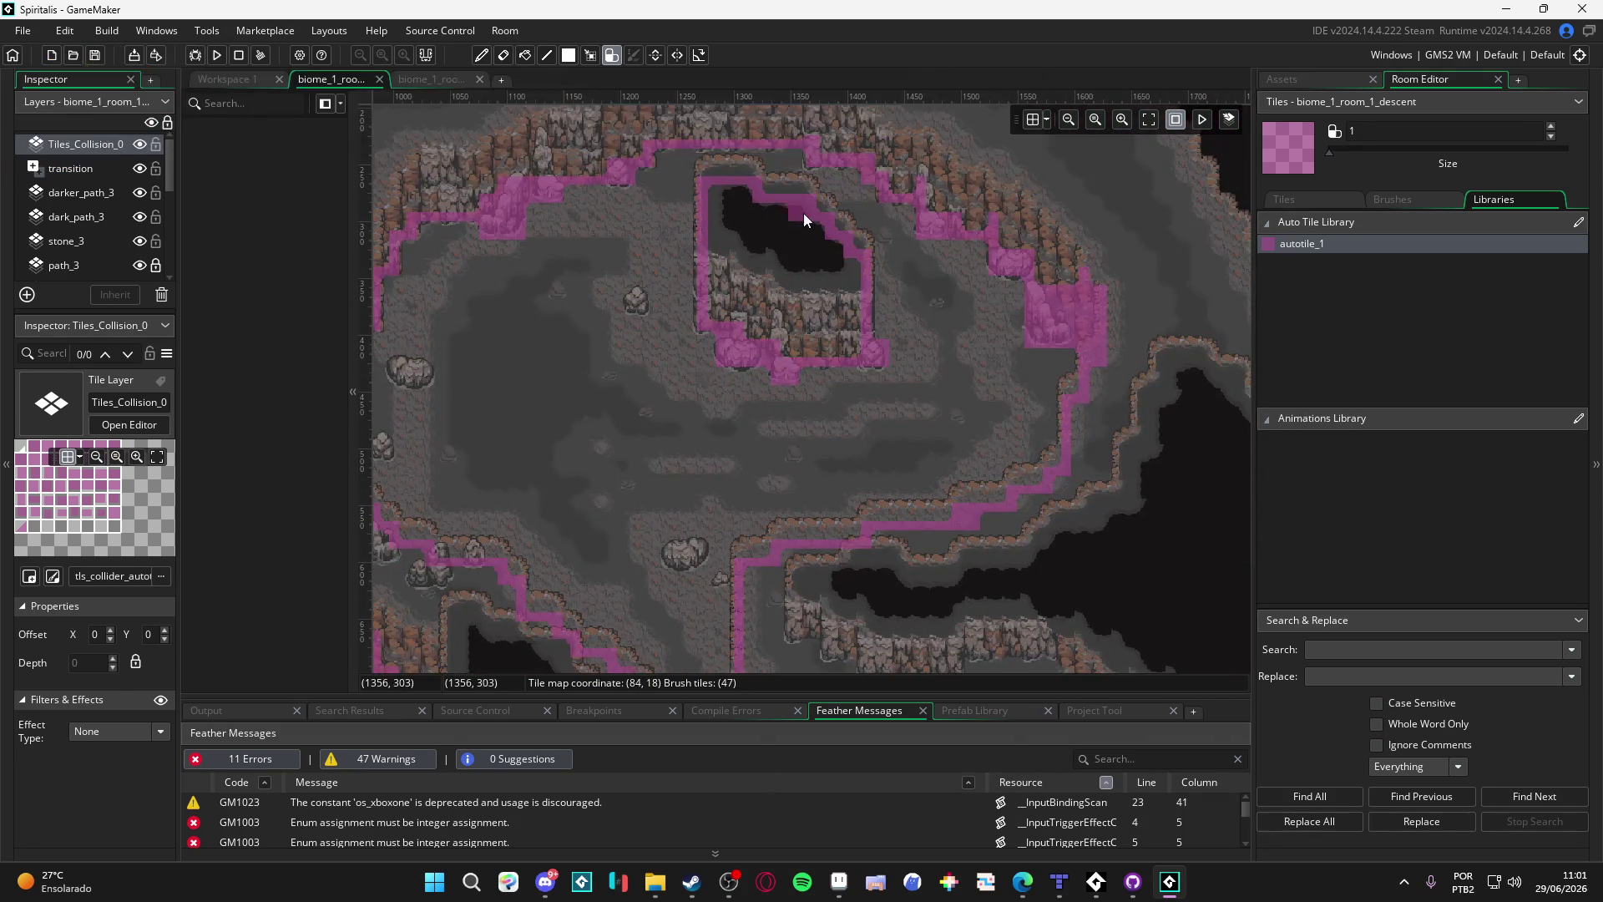
pyautogui.scroll(2, 803, 213)
pyautogui.moveTo(515, 238)
pyautogui.mouseDown()
pyautogui.moveTo(748, 489)
pyautogui.moveTo(999, 463)
pyautogui.moveTo(1002, 447)
pyautogui.mouseUp()
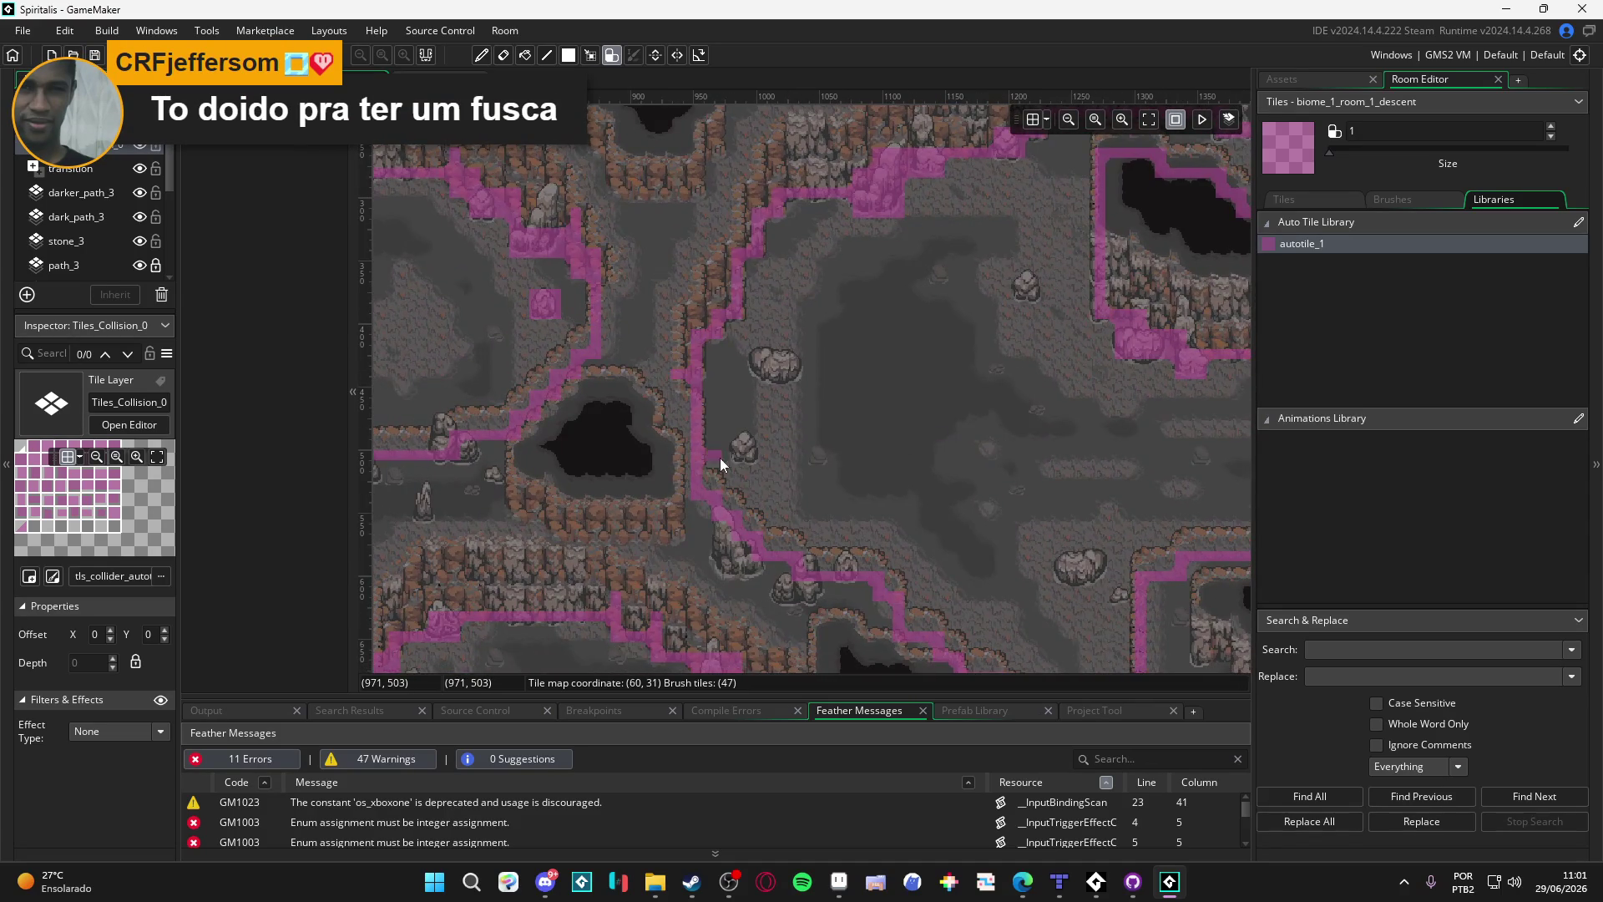
pyautogui.moveTo(720, 458); pyautogui.dragTo(989, 486)
pyautogui.moveTo(870, 326); pyautogui.dragTo(891, 314)
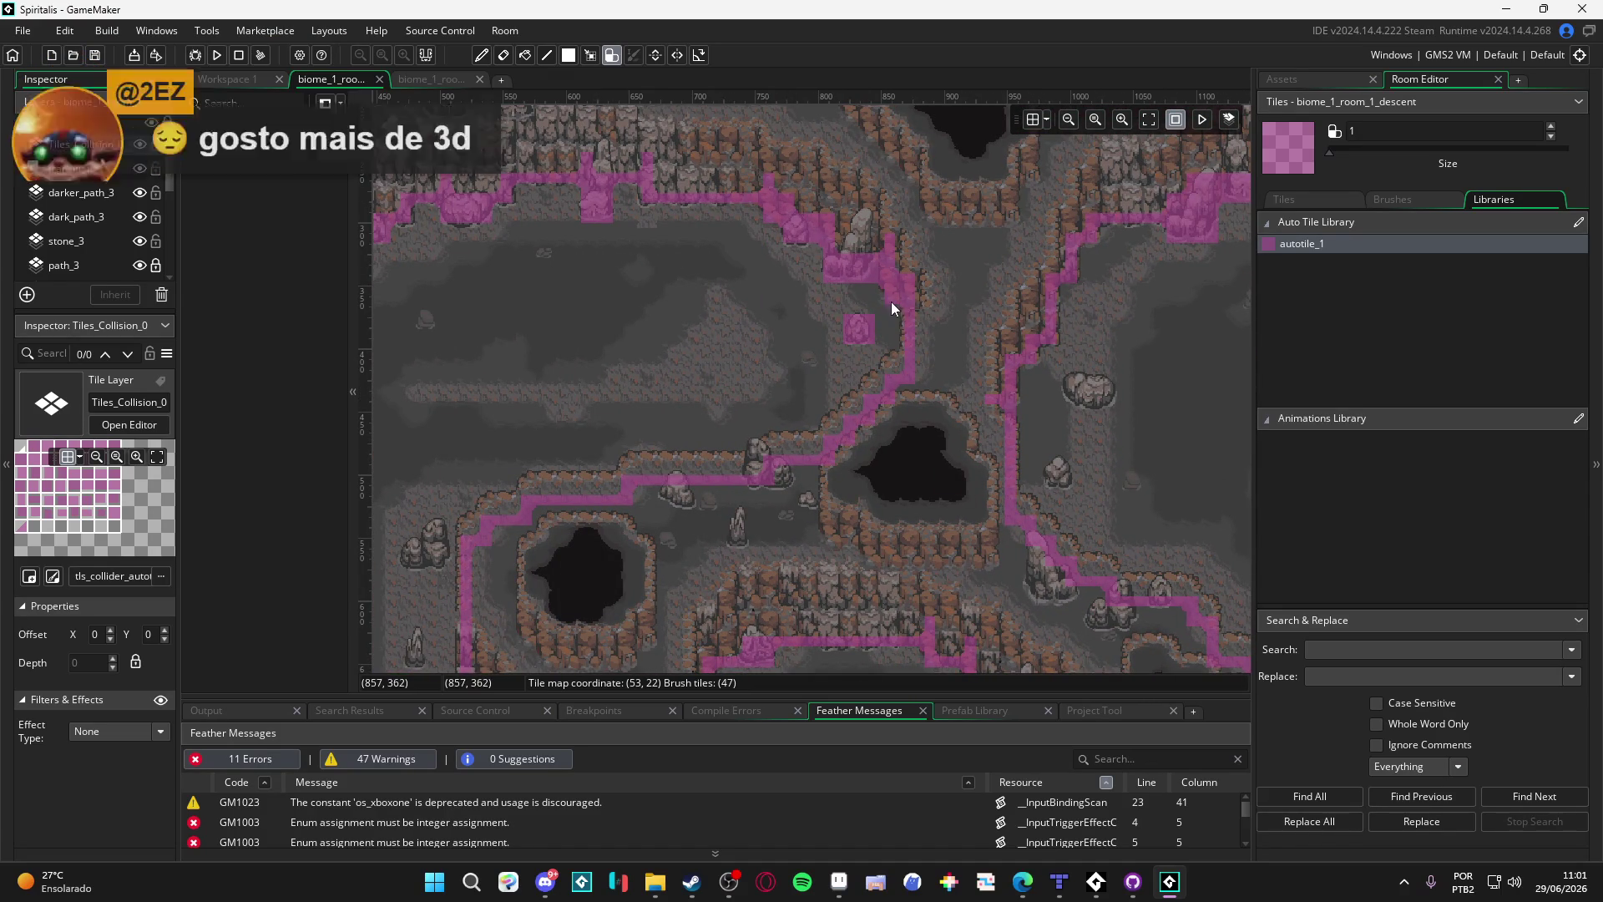
# Step: Fill the gap below the pink blob with a collision tile
pyautogui.scroll(2, 898, 314)
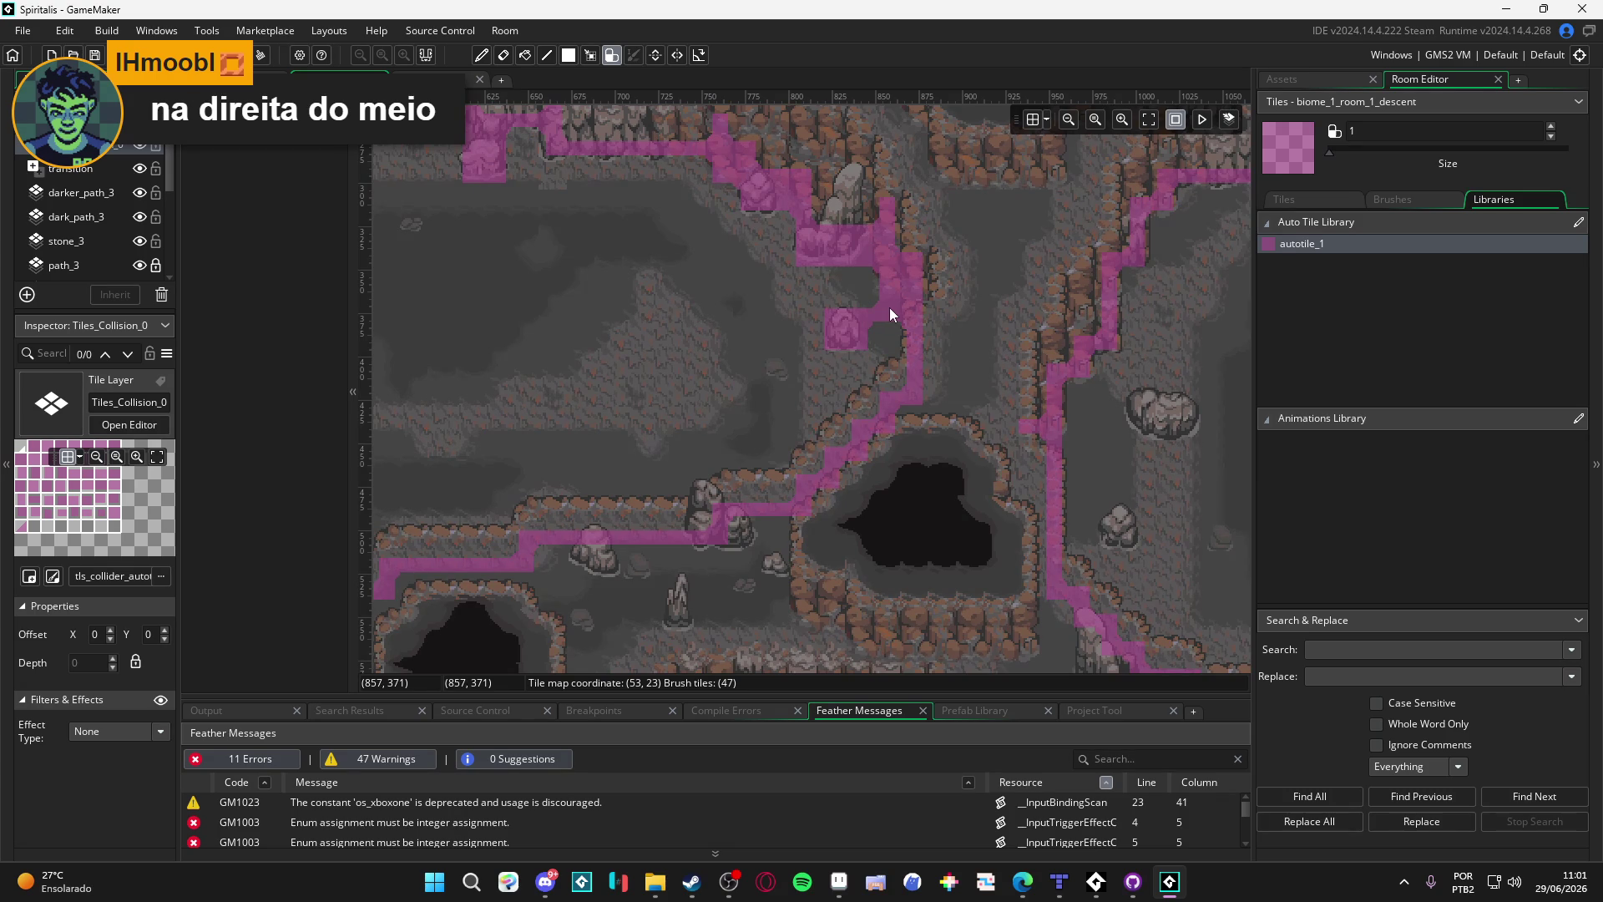
pyautogui.scroll(-2, 914, 337)
pyautogui.moveTo(968, 374)
pyautogui.mouseDown()
pyautogui.moveTo(891, 364)
pyautogui.moveTo(699, 384)
pyautogui.mouseUp()
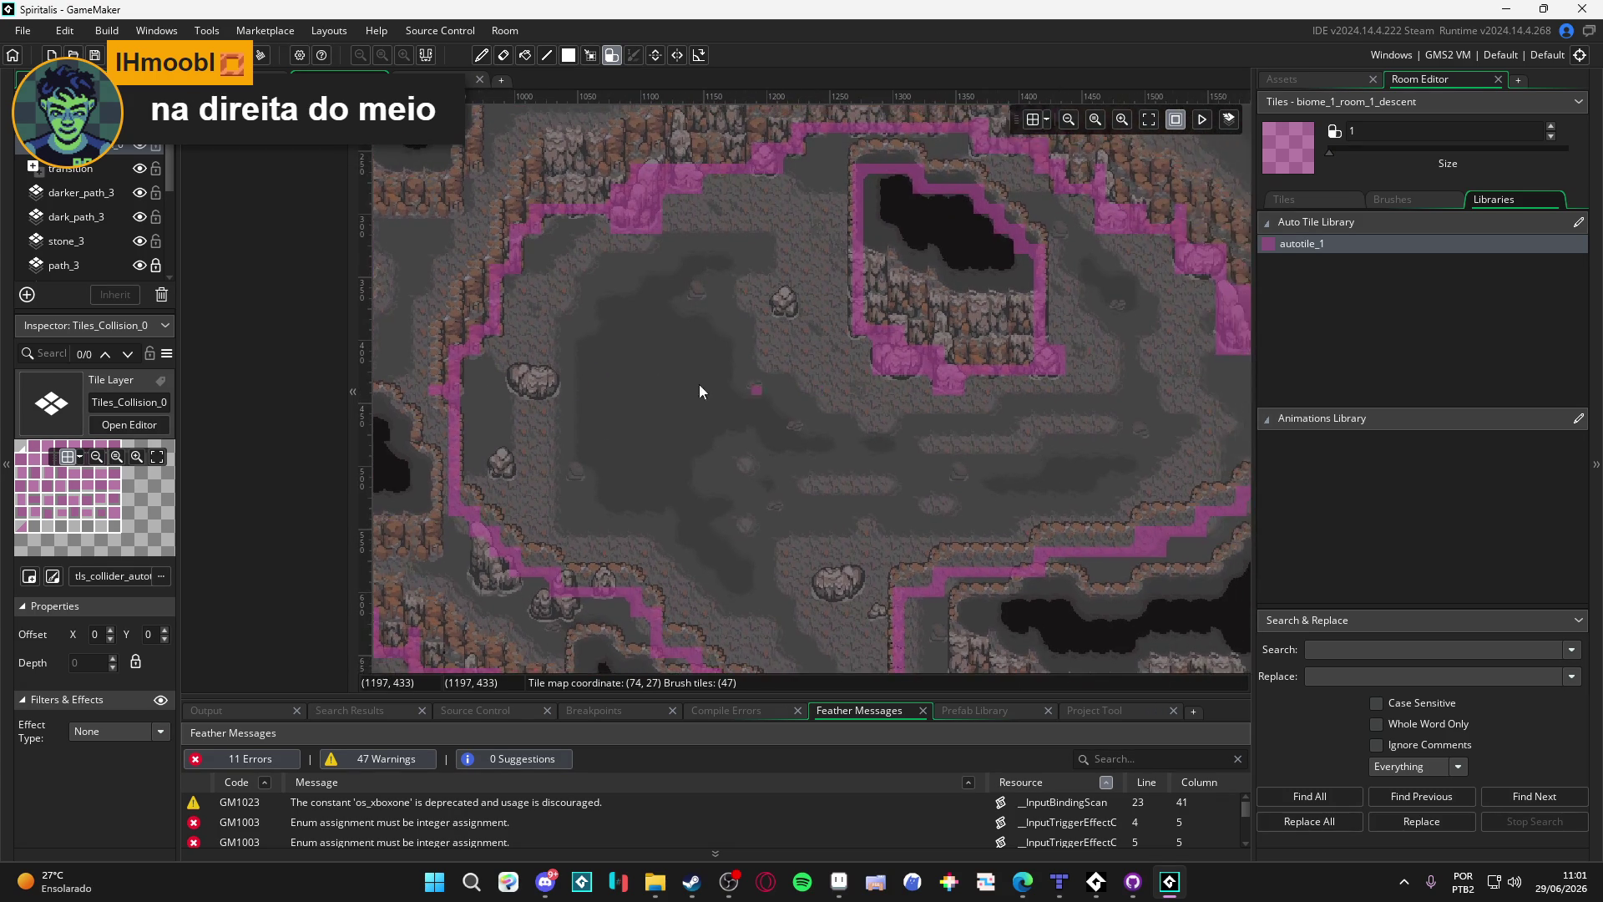
pyautogui.scroll(2, 551, 394)
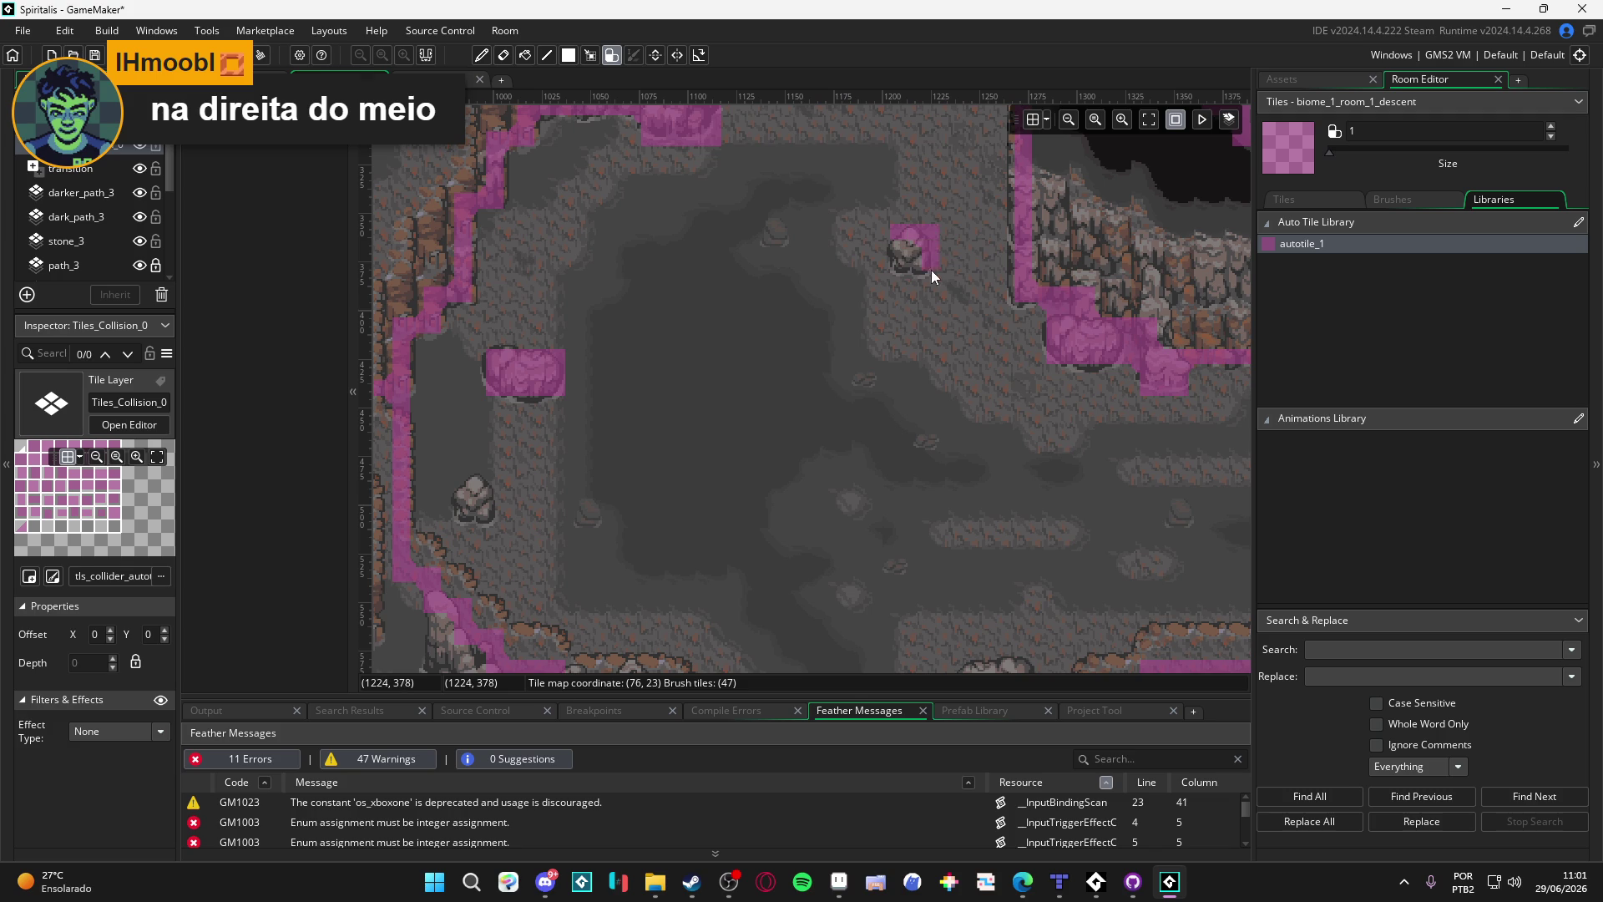
pyautogui.scroll(-2, 882, 269)
pyautogui.scroll(2, 774, 314)
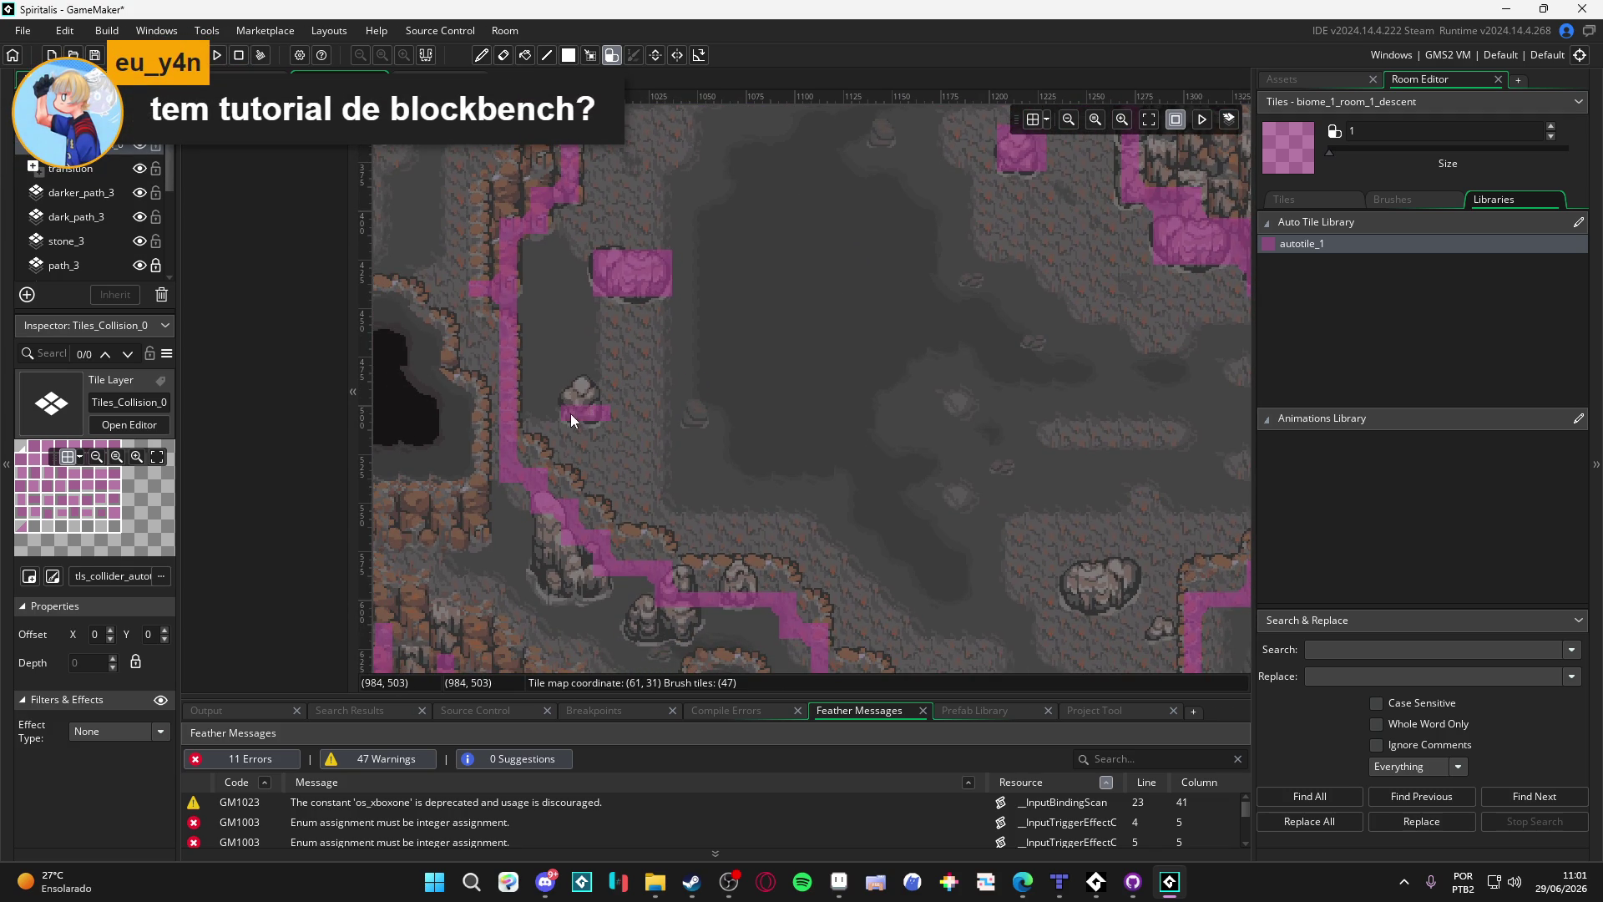
pyautogui.scroll(-2, 752, 384)
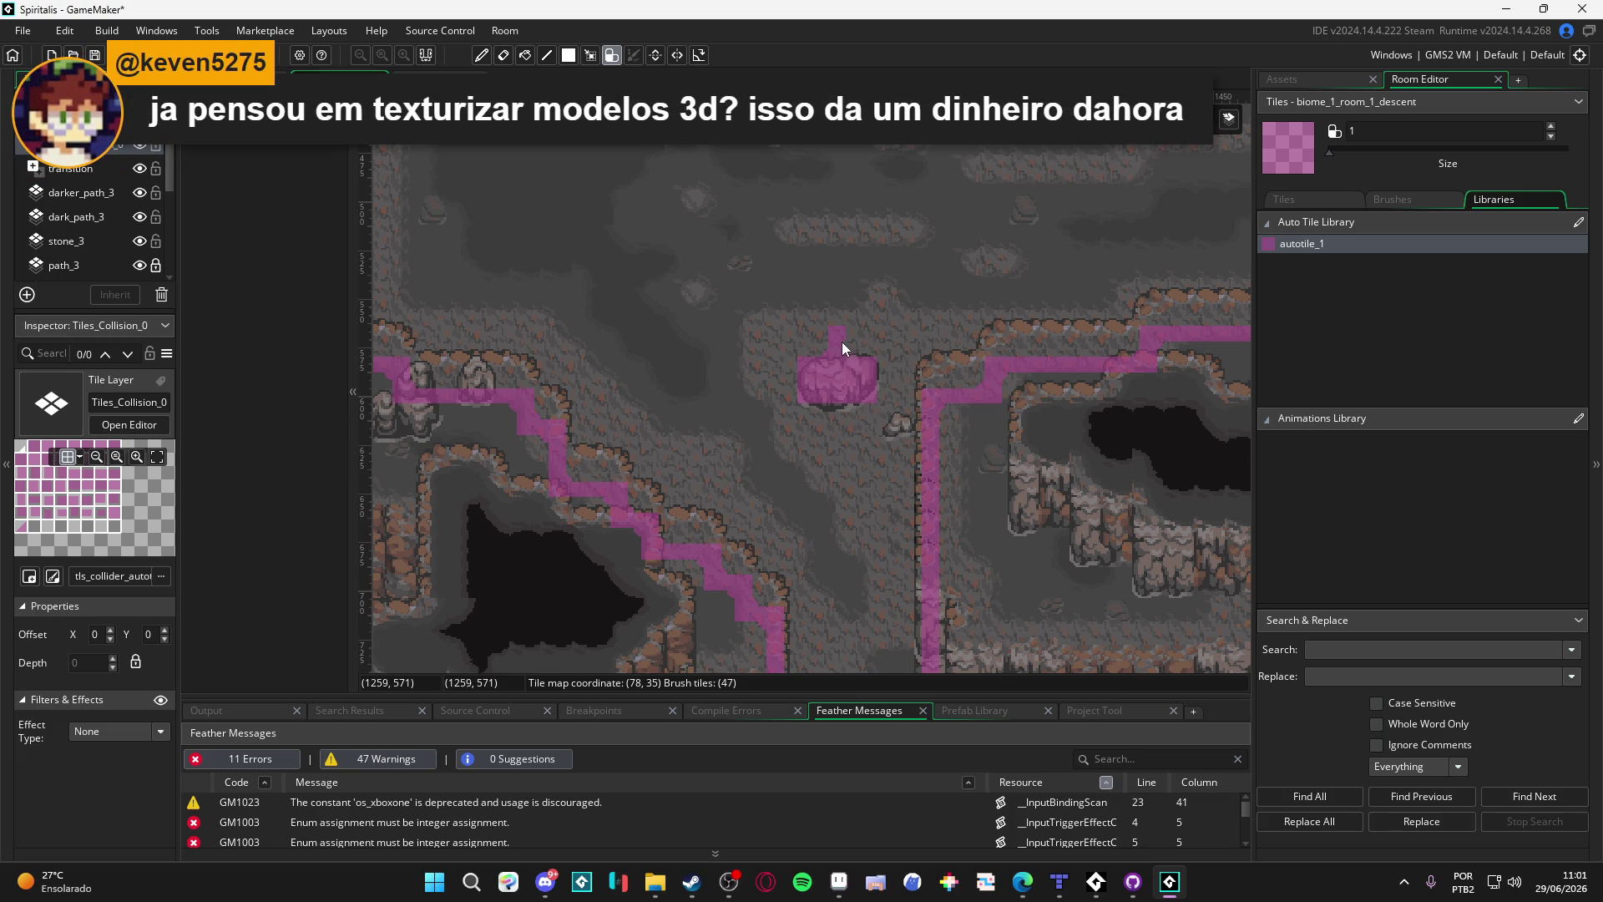
pyautogui.scroll(-1, 841, 343)
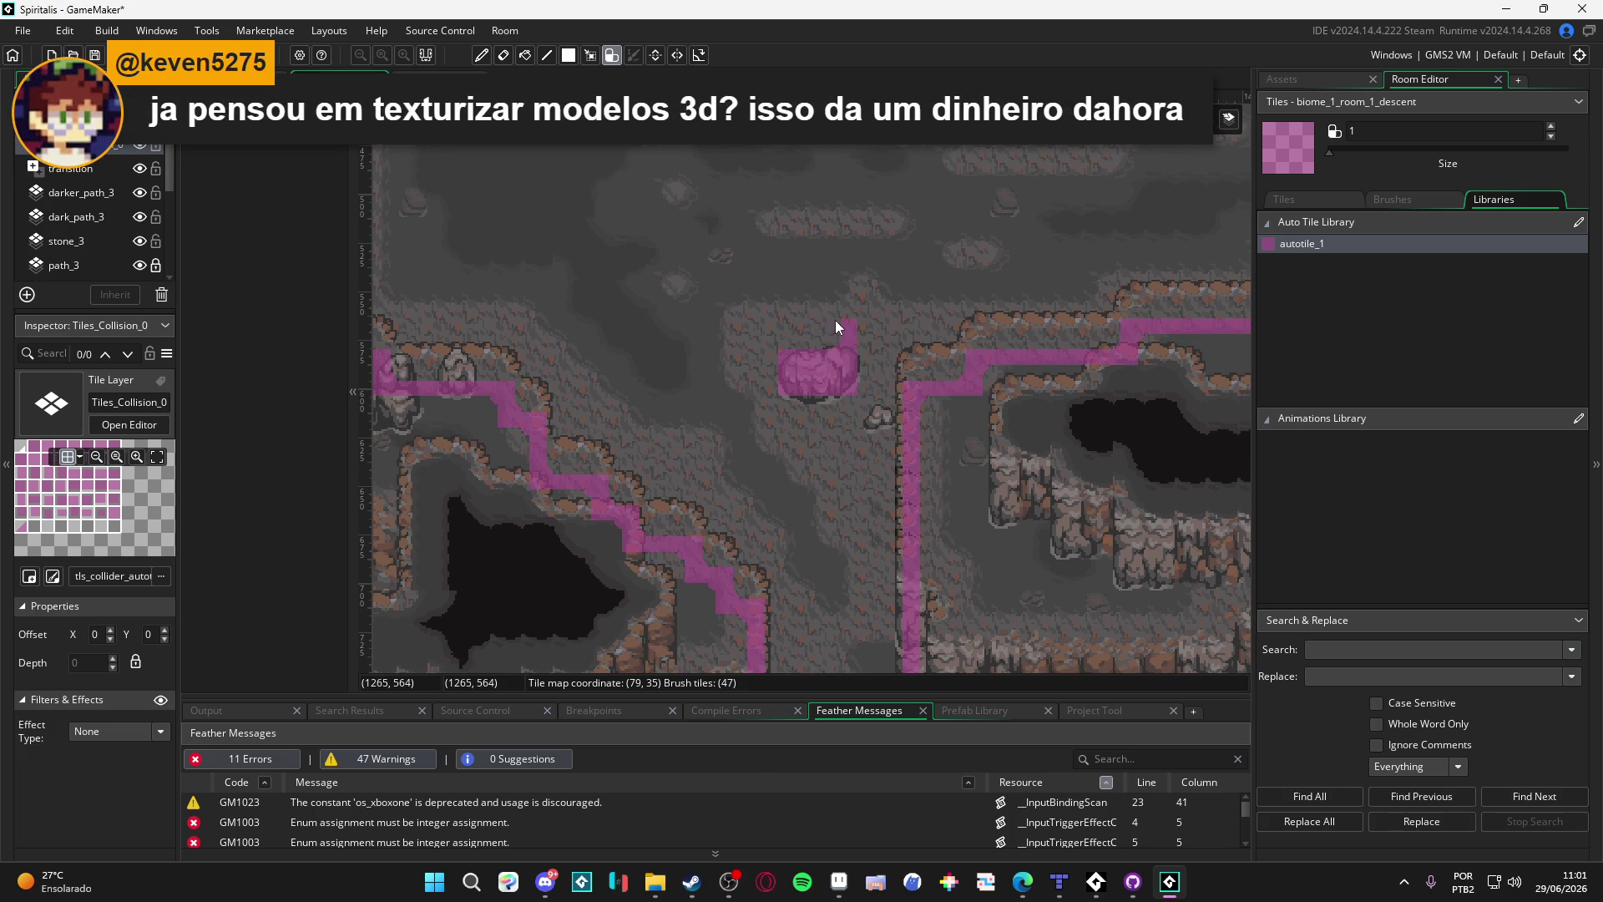
pyautogui.scroll(-2, 863, 439)
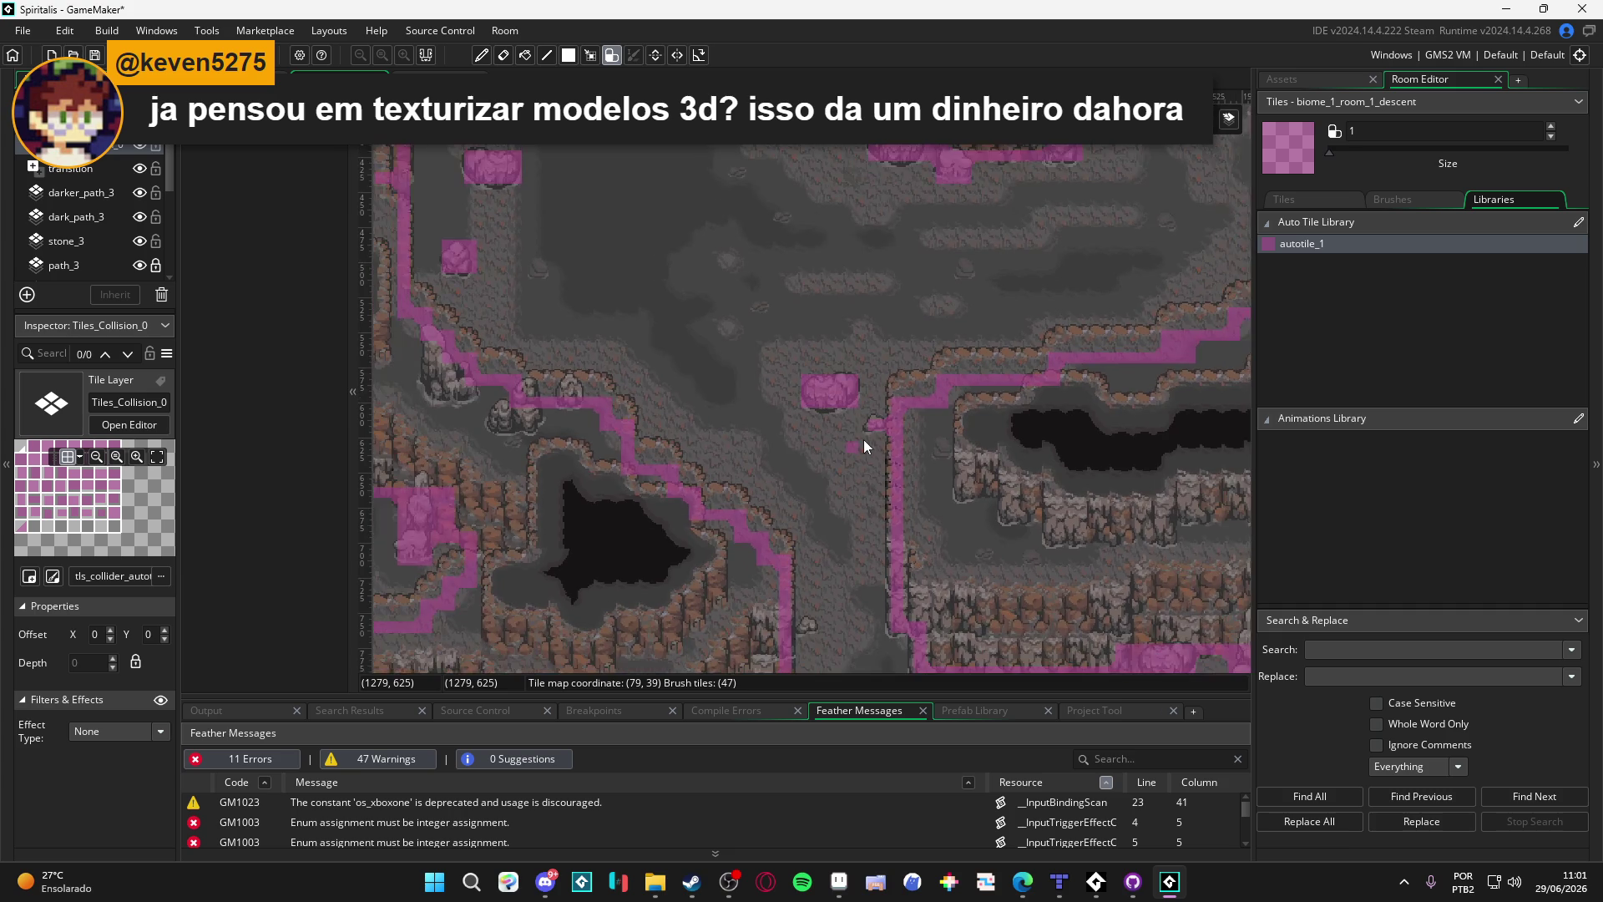
pyautogui.scroll(2, 817, 284)
pyautogui.scroll(-2, 995, 409)
pyautogui.scroll(2, 698, 418)
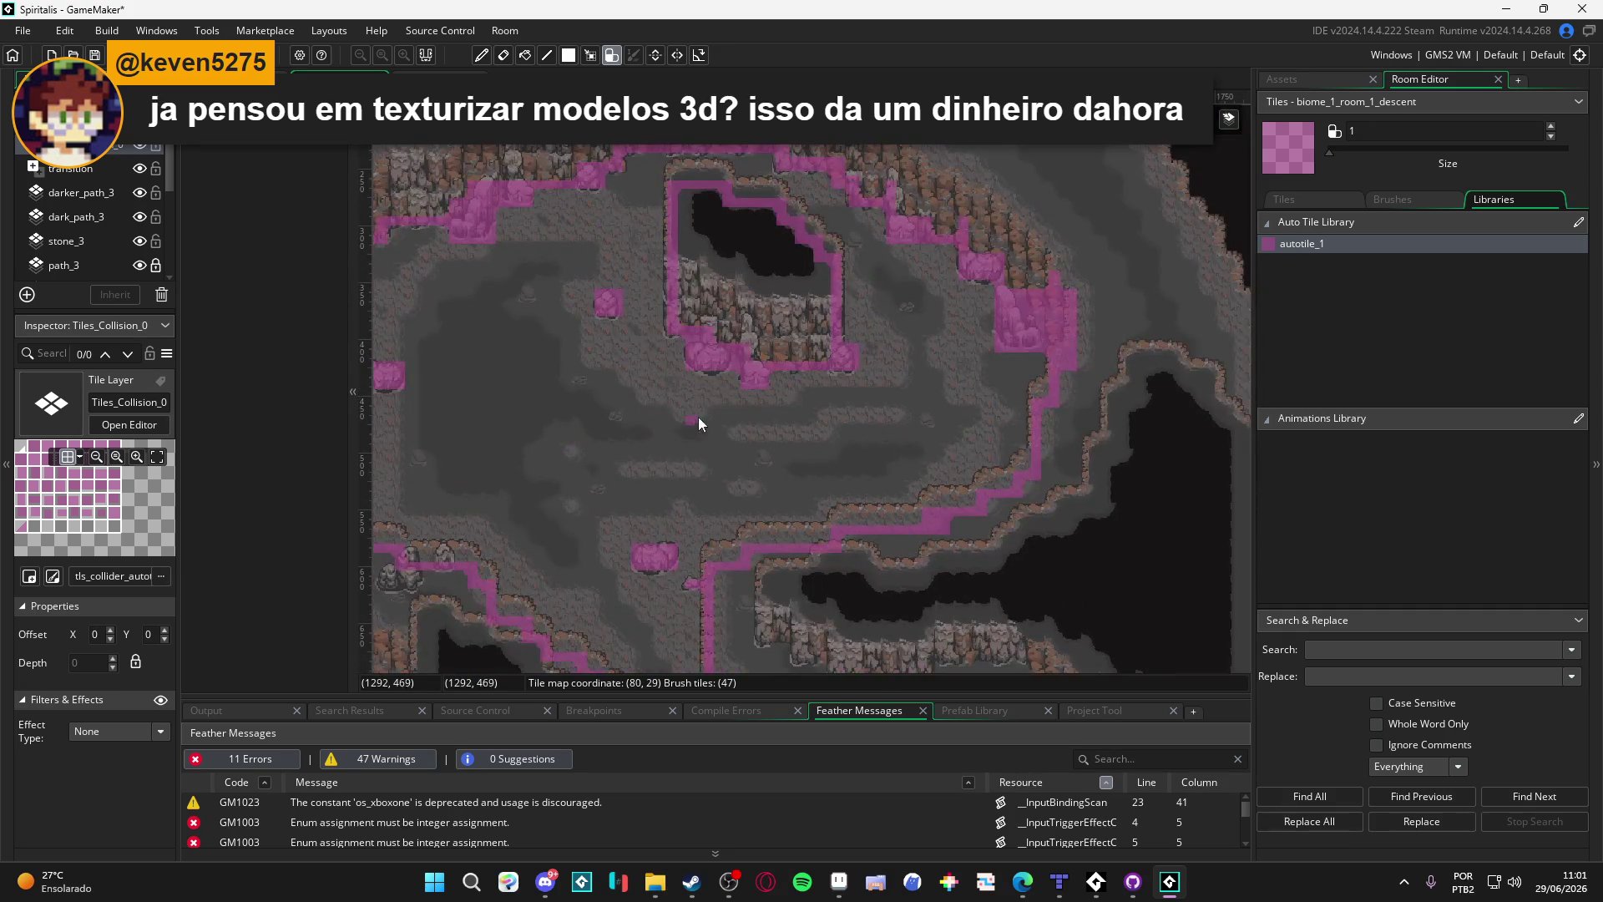
pyautogui.scroll(-2, 710, 279)
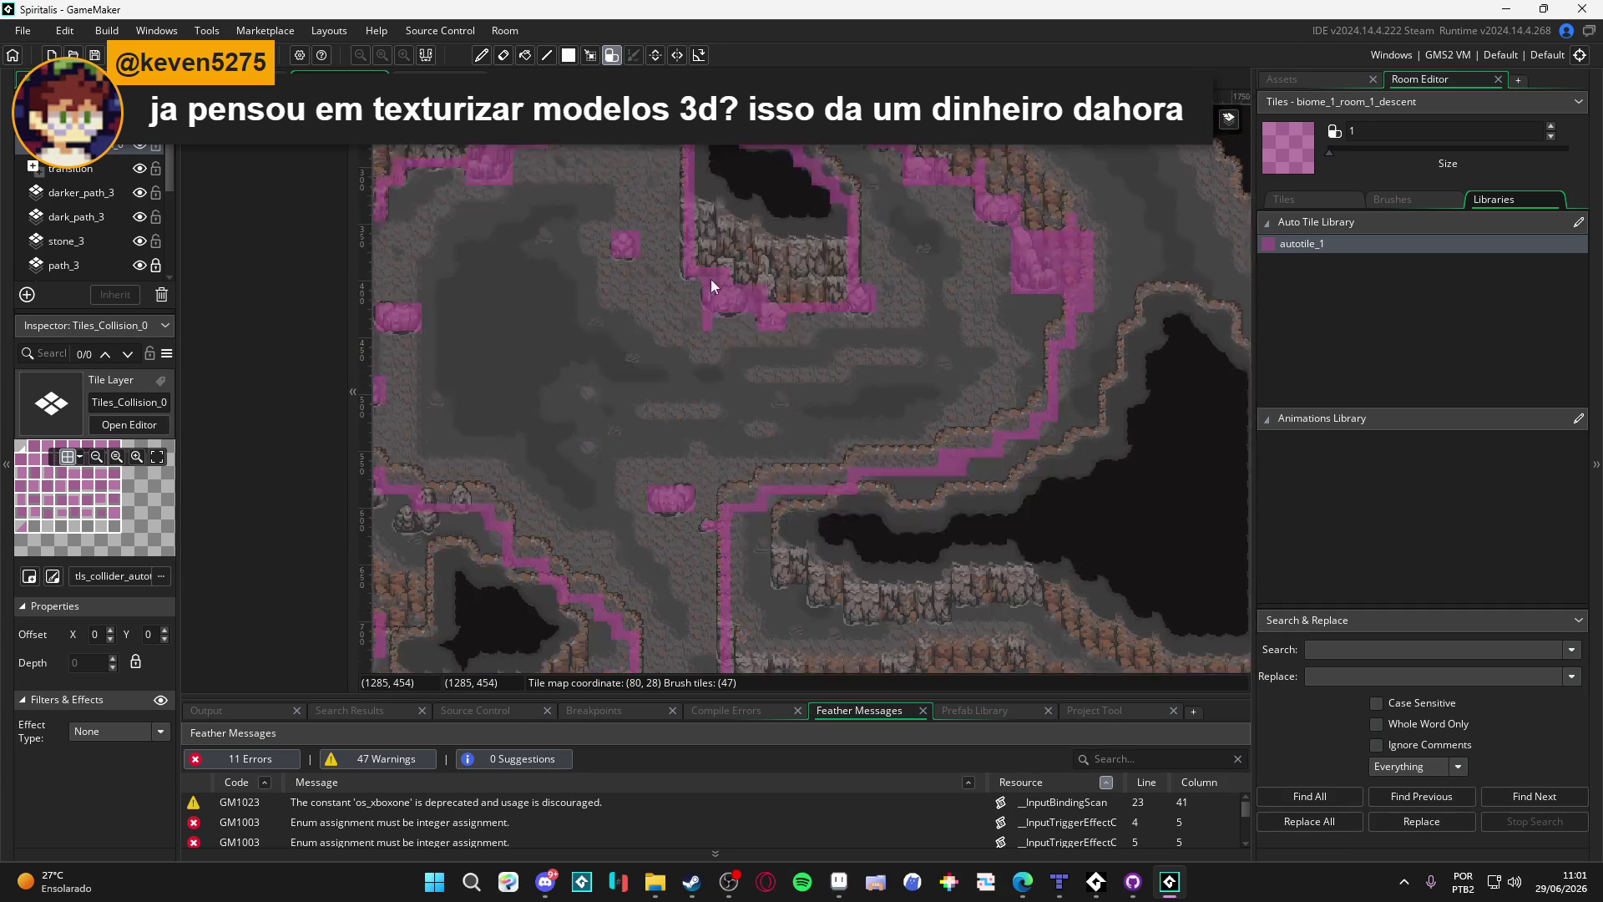
pyautogui.scroll(2, 608, 299)
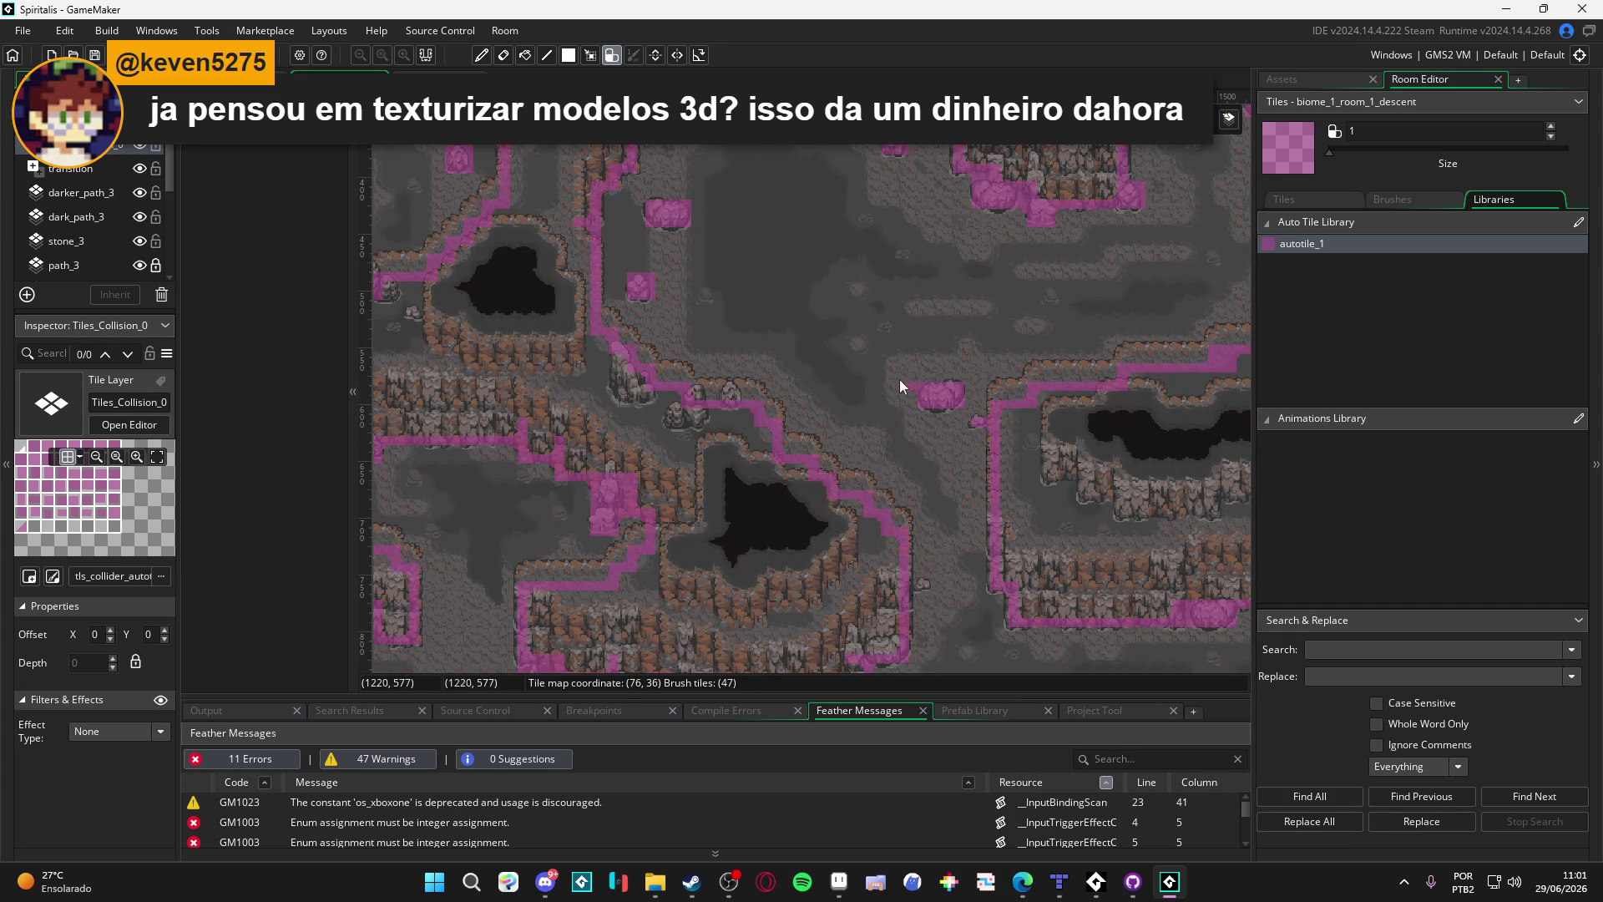
pyautogui.scroll(2, 990, 409)
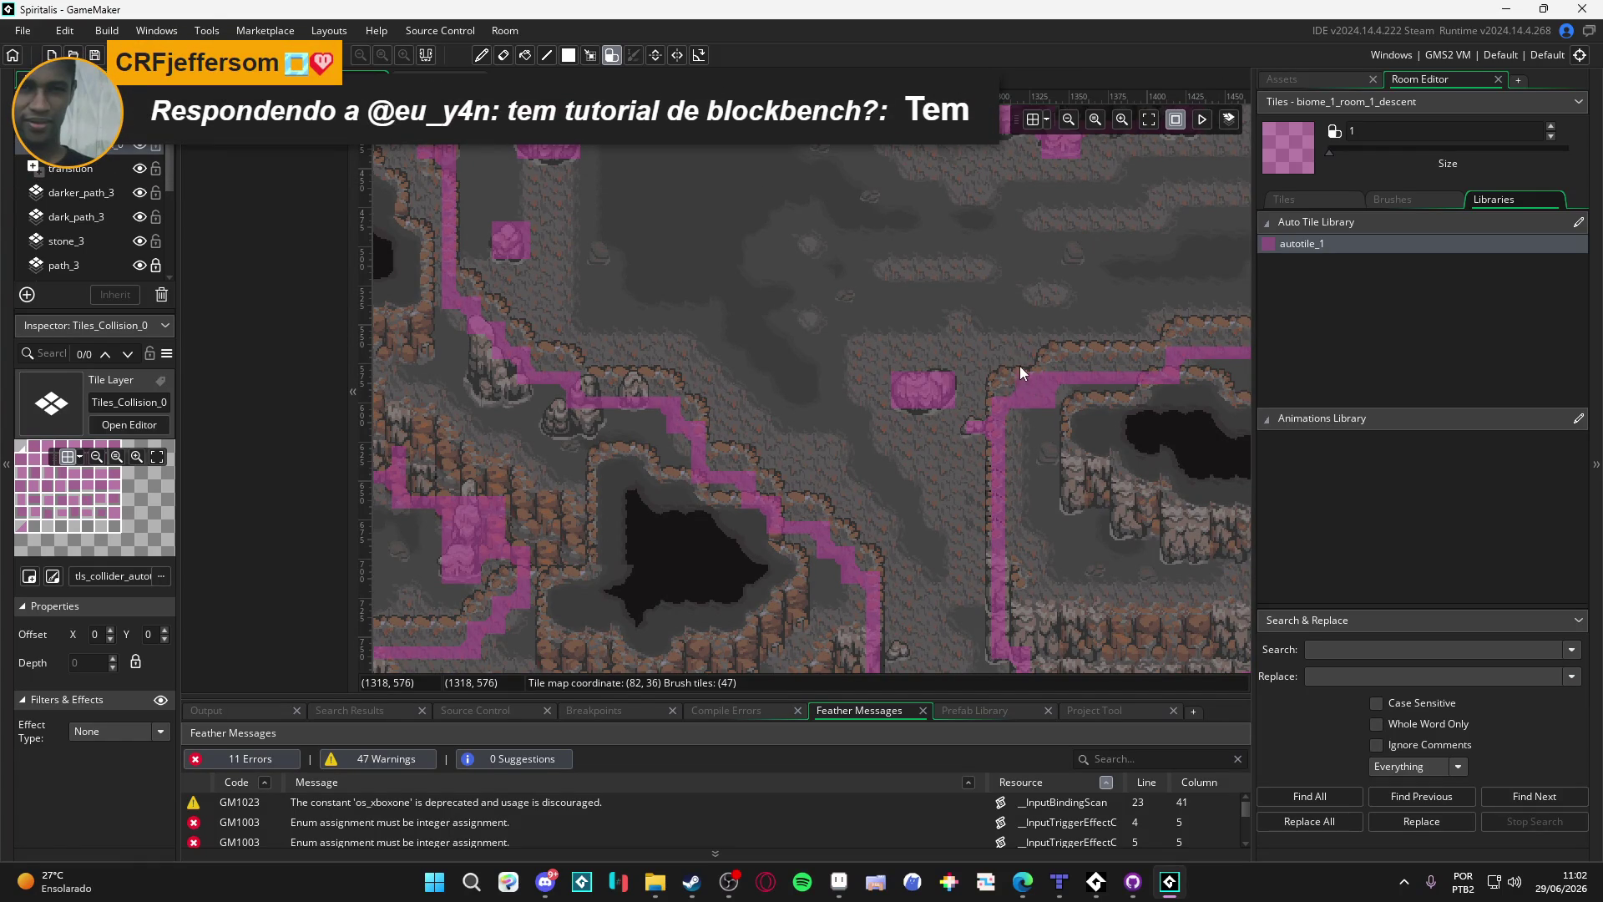
pyautogui.click(962, 419)
# Step: Rotate the triangular slope tile with Z and fill the gap beside the blob
pyautogui.click(1391, 204)
pyautogui.scroll(2, 1296, 286)
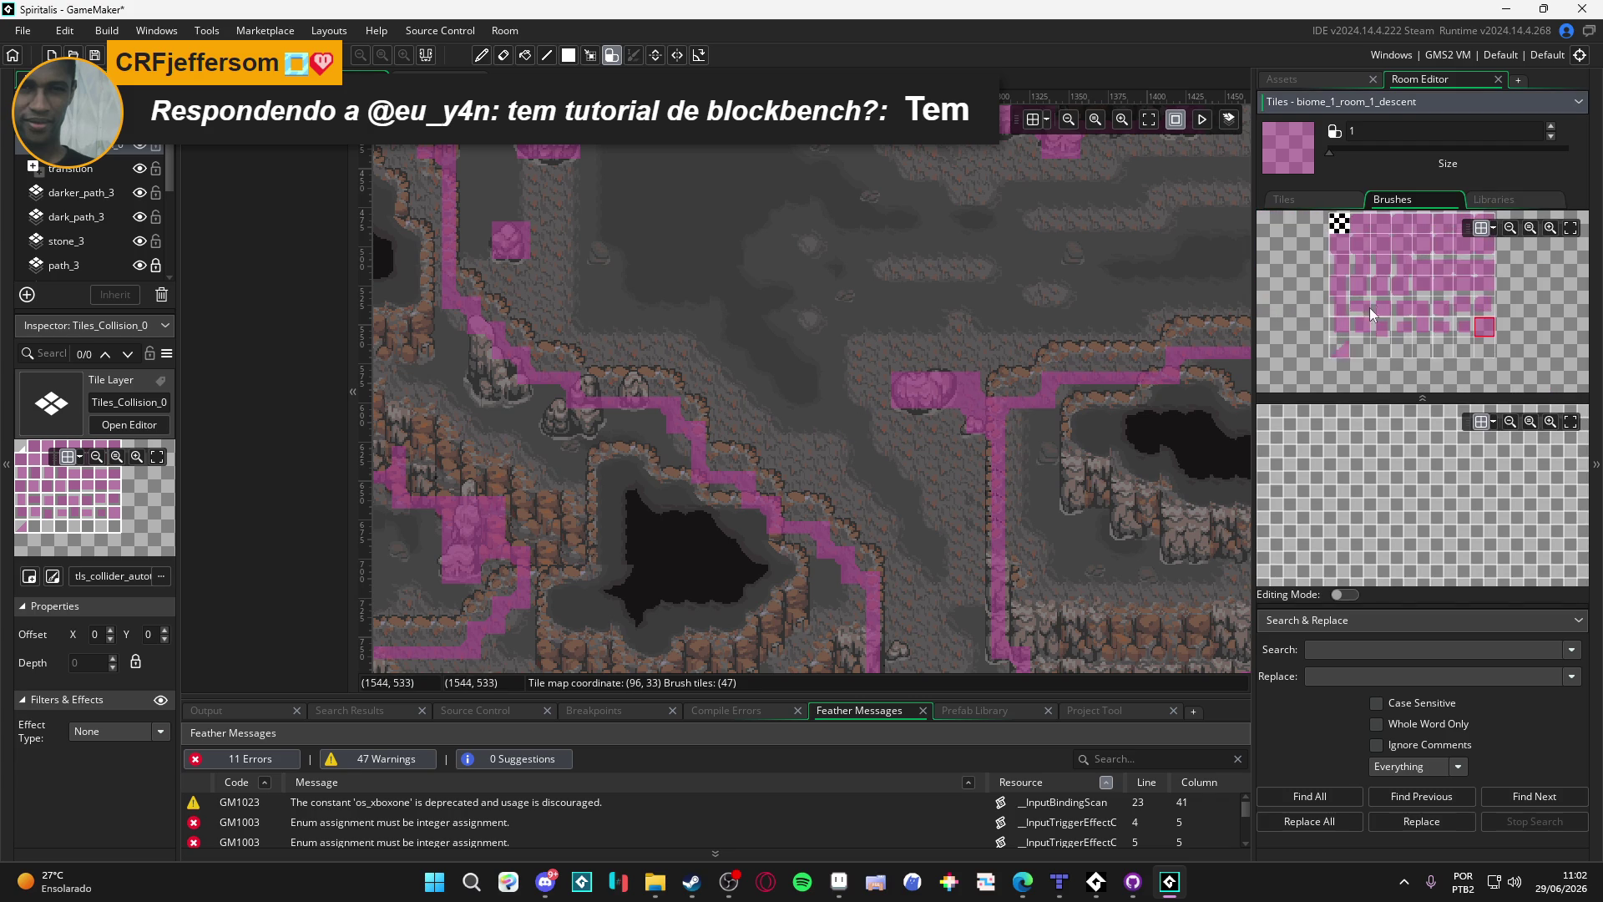
pyautogui.click(1334, 353)
pyautogui.press('z')
pyautogui.press('z')
pyautogui.click(962, 384)
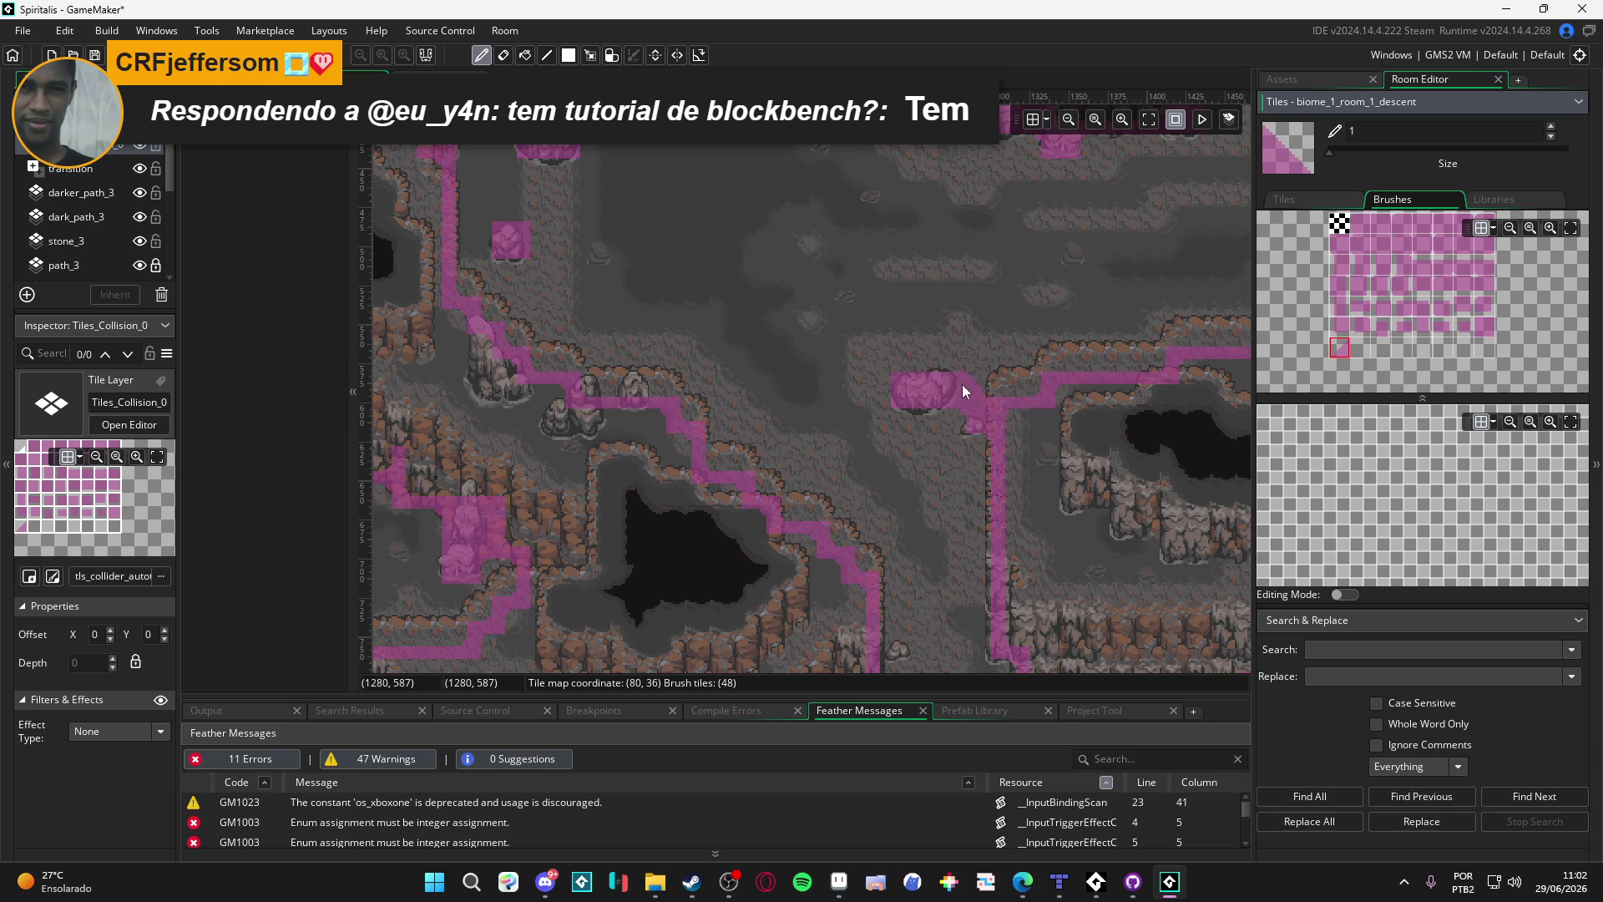
# Step: Paint a diagonal slope collision tile along the blob's edge
pyautogui.click(1371, 237)
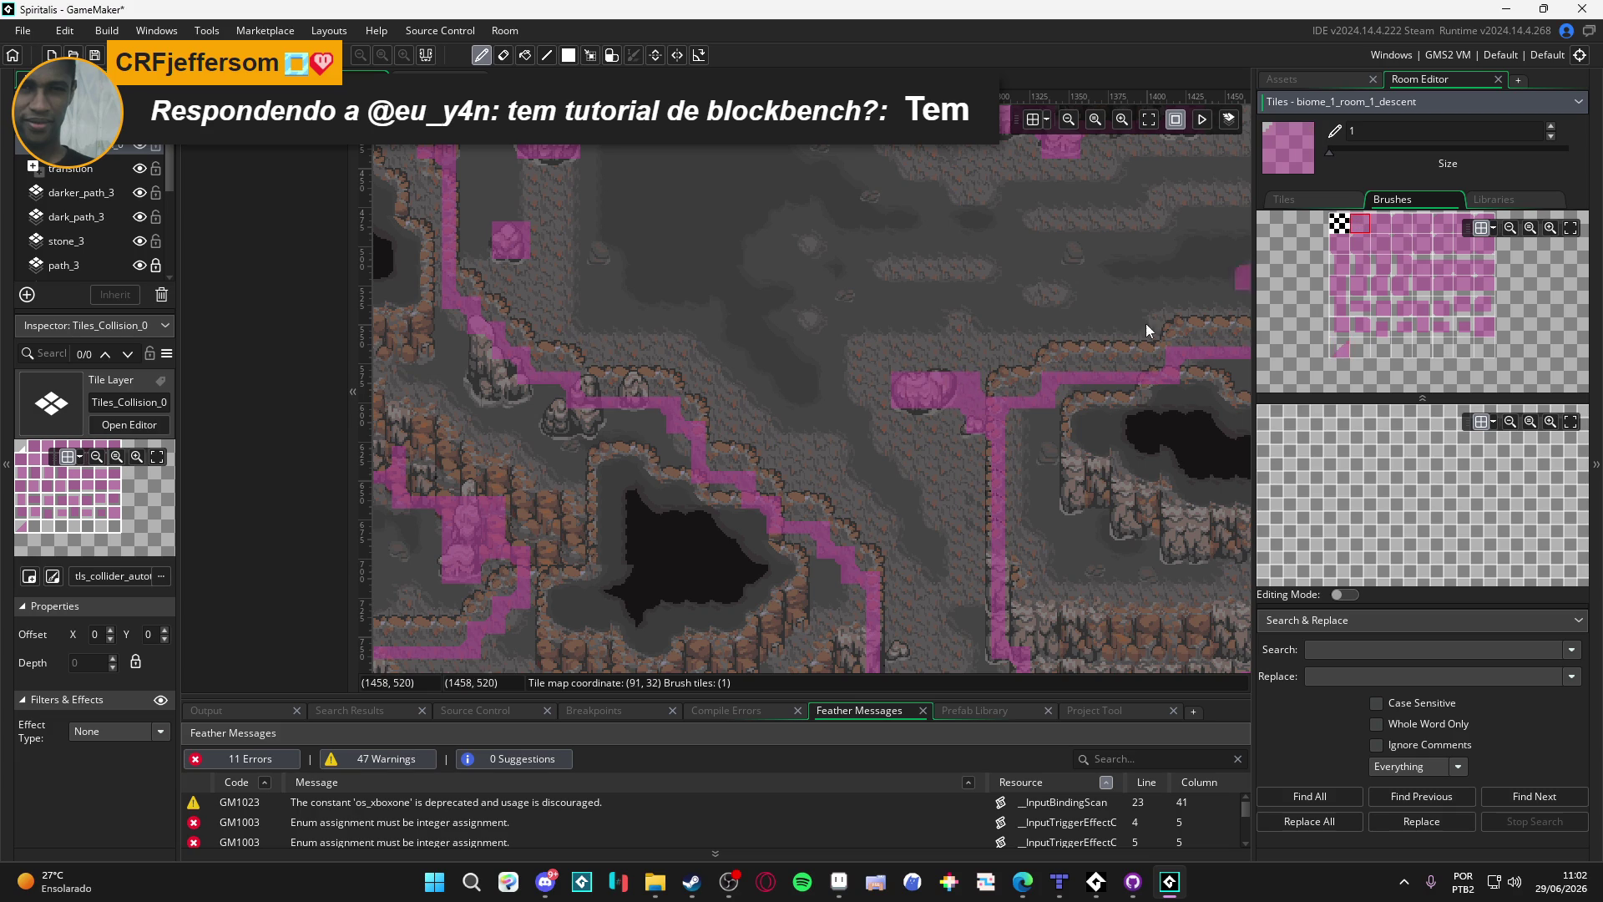
pyautogui.scroll(1, 1398, 249)
pyautogui.scroll(3, 1364, 319)
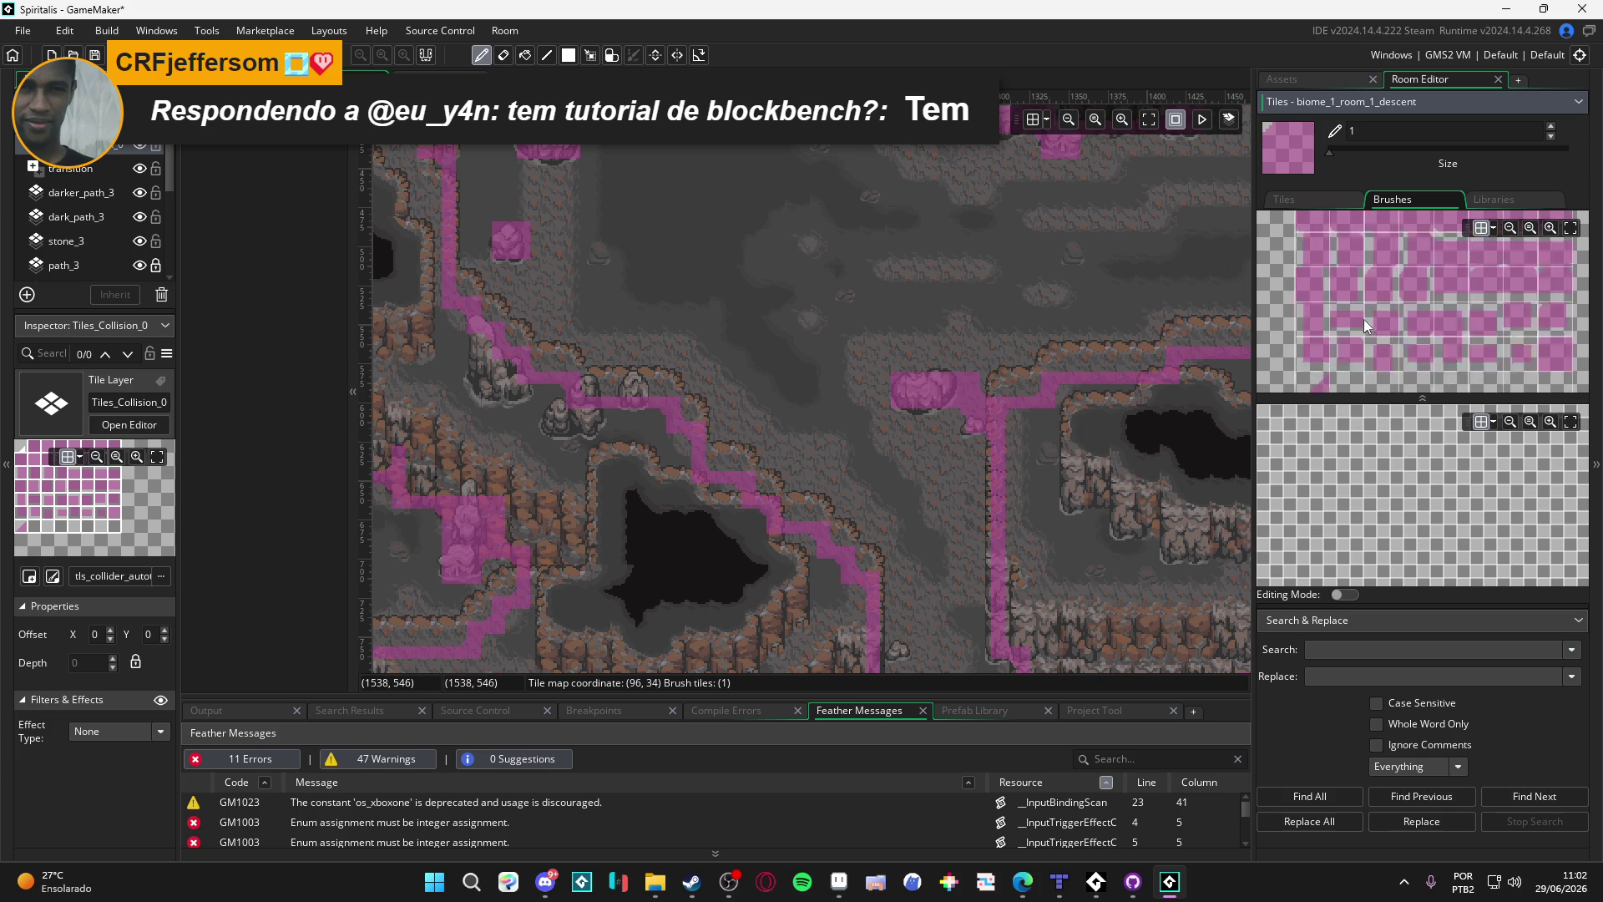
pyautogui.scroll(-3, 1368, 331)
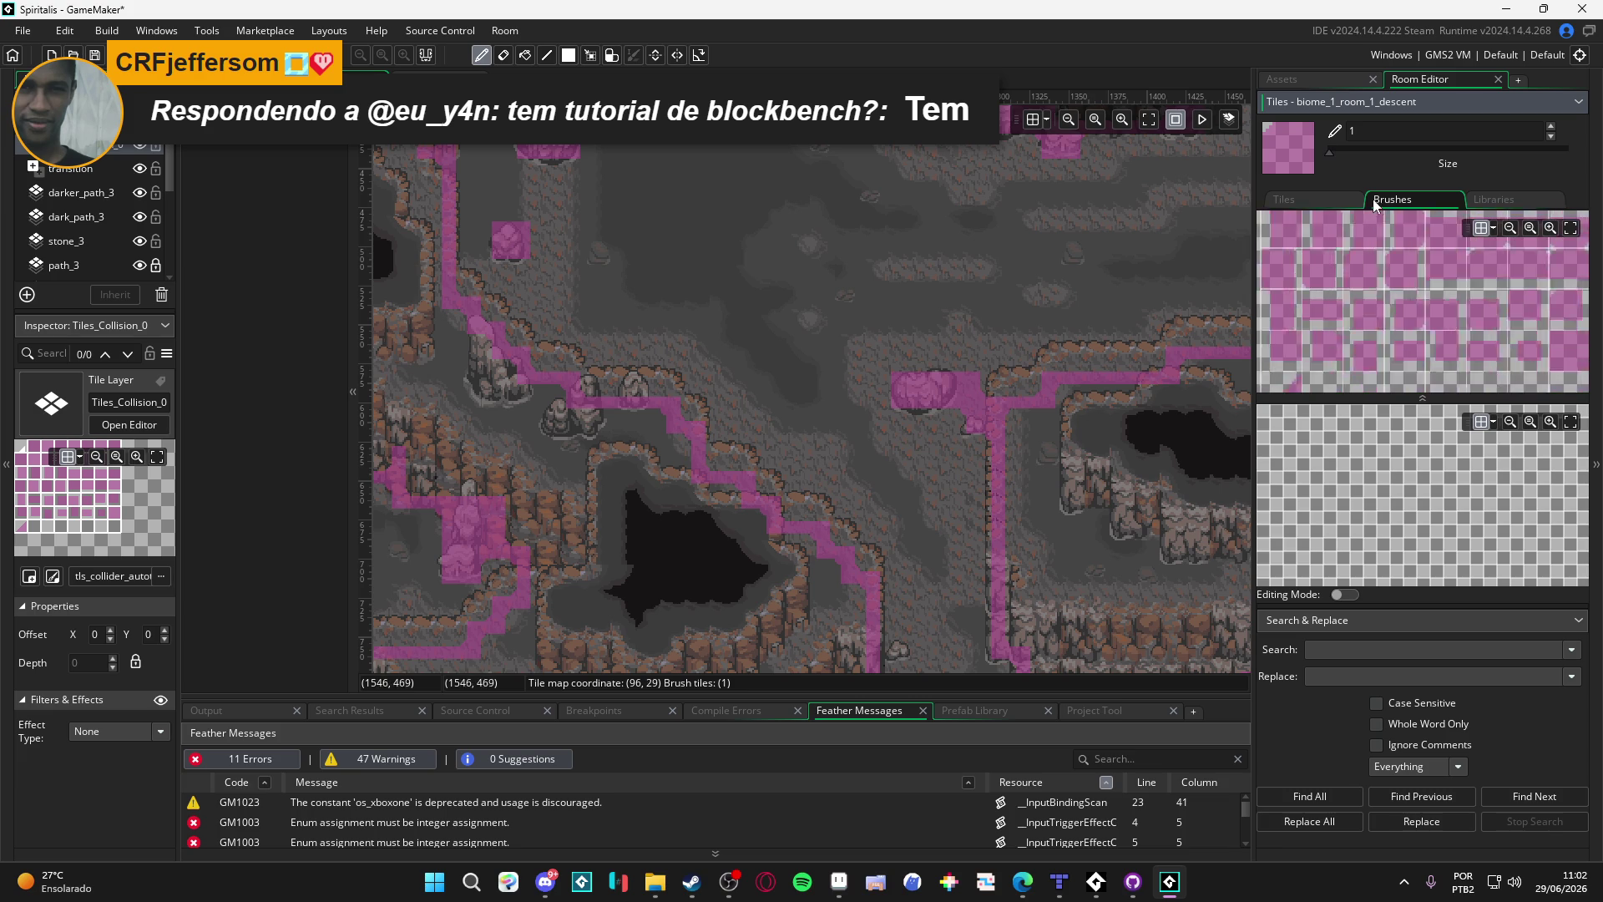
pyautogui.click(1538, 369)
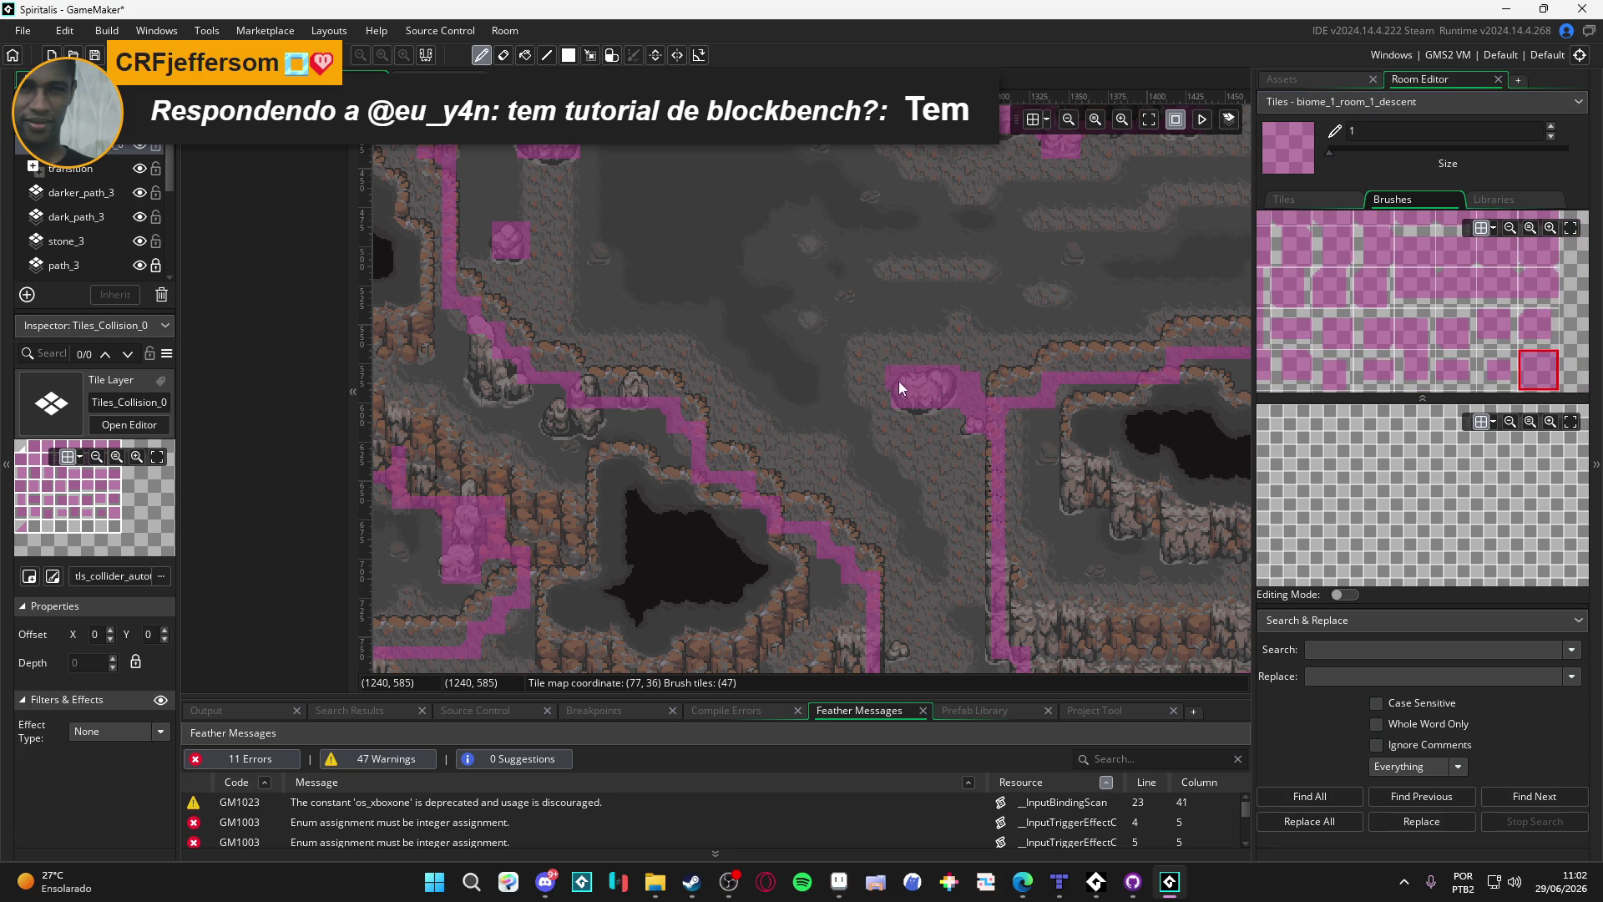
pyautogui.scroll(3, 1327, 329)
pyautogui.click(1350, 336)
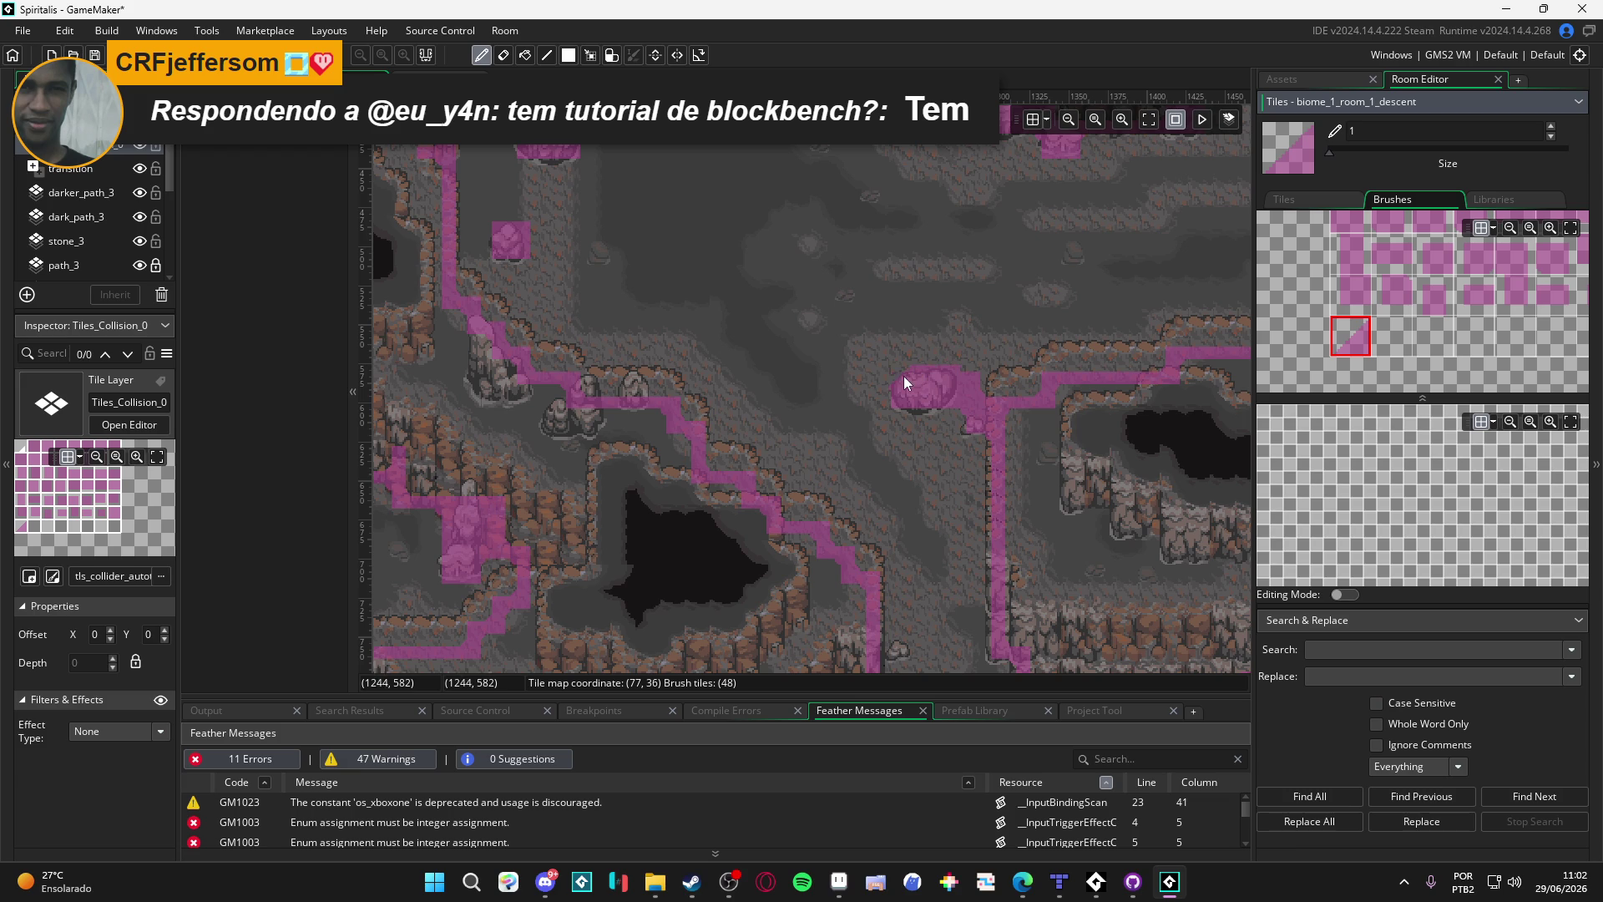
pyautogui.click(977, 358)
# Step: Place a second diagonal slope collision tile beside the blob
pyautogui.scroll(2, 1367, 330)
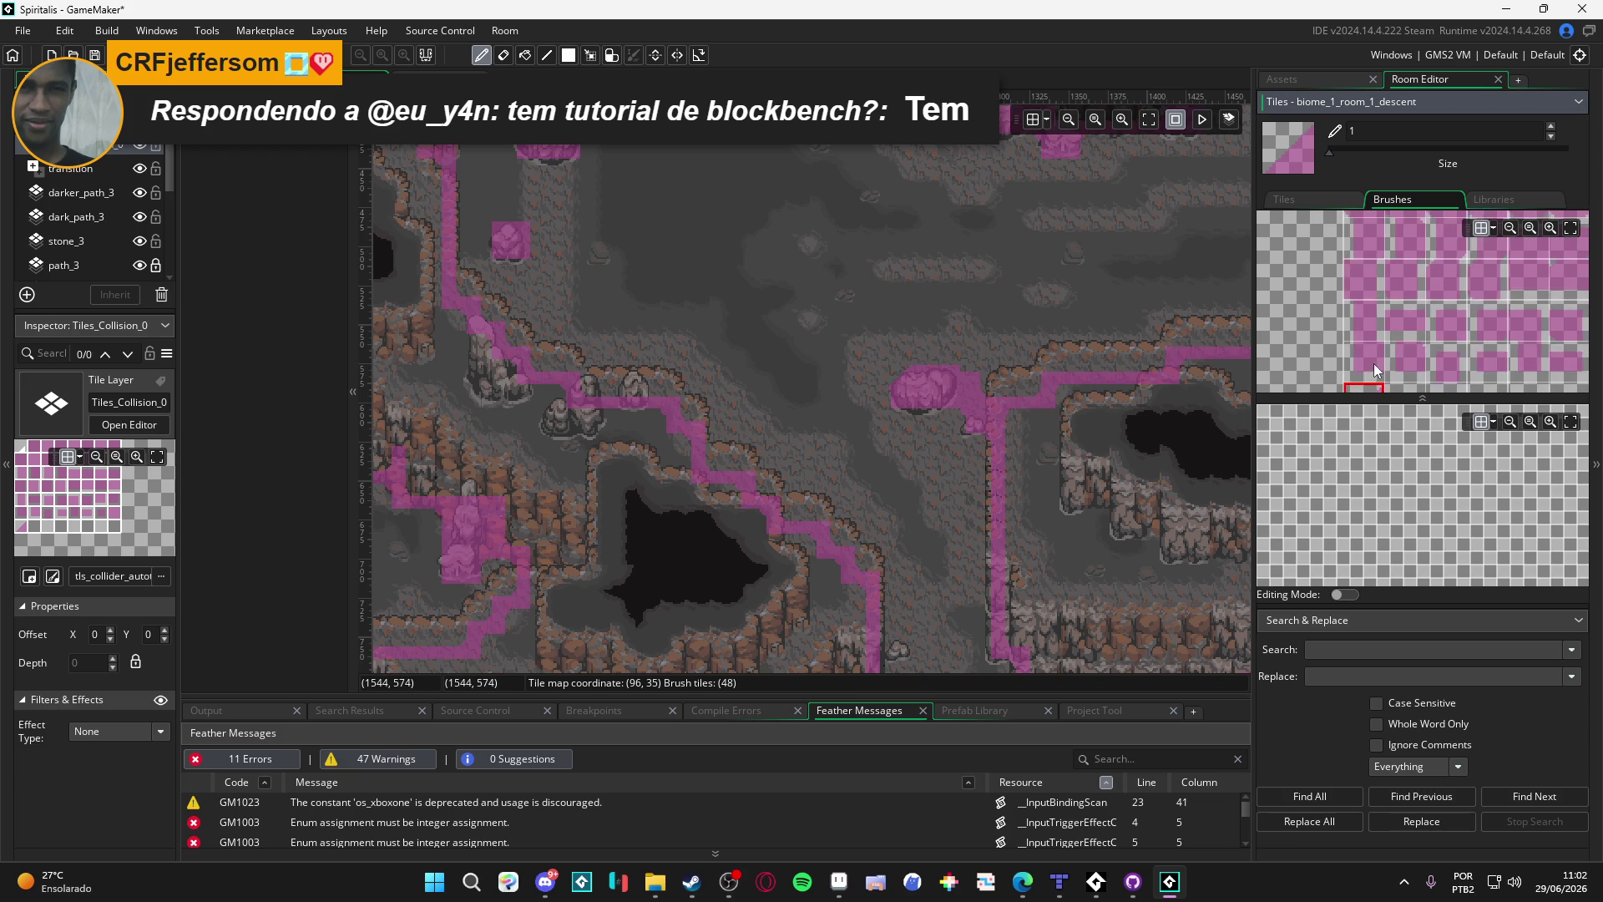
pyautogui.click(1358, 296)
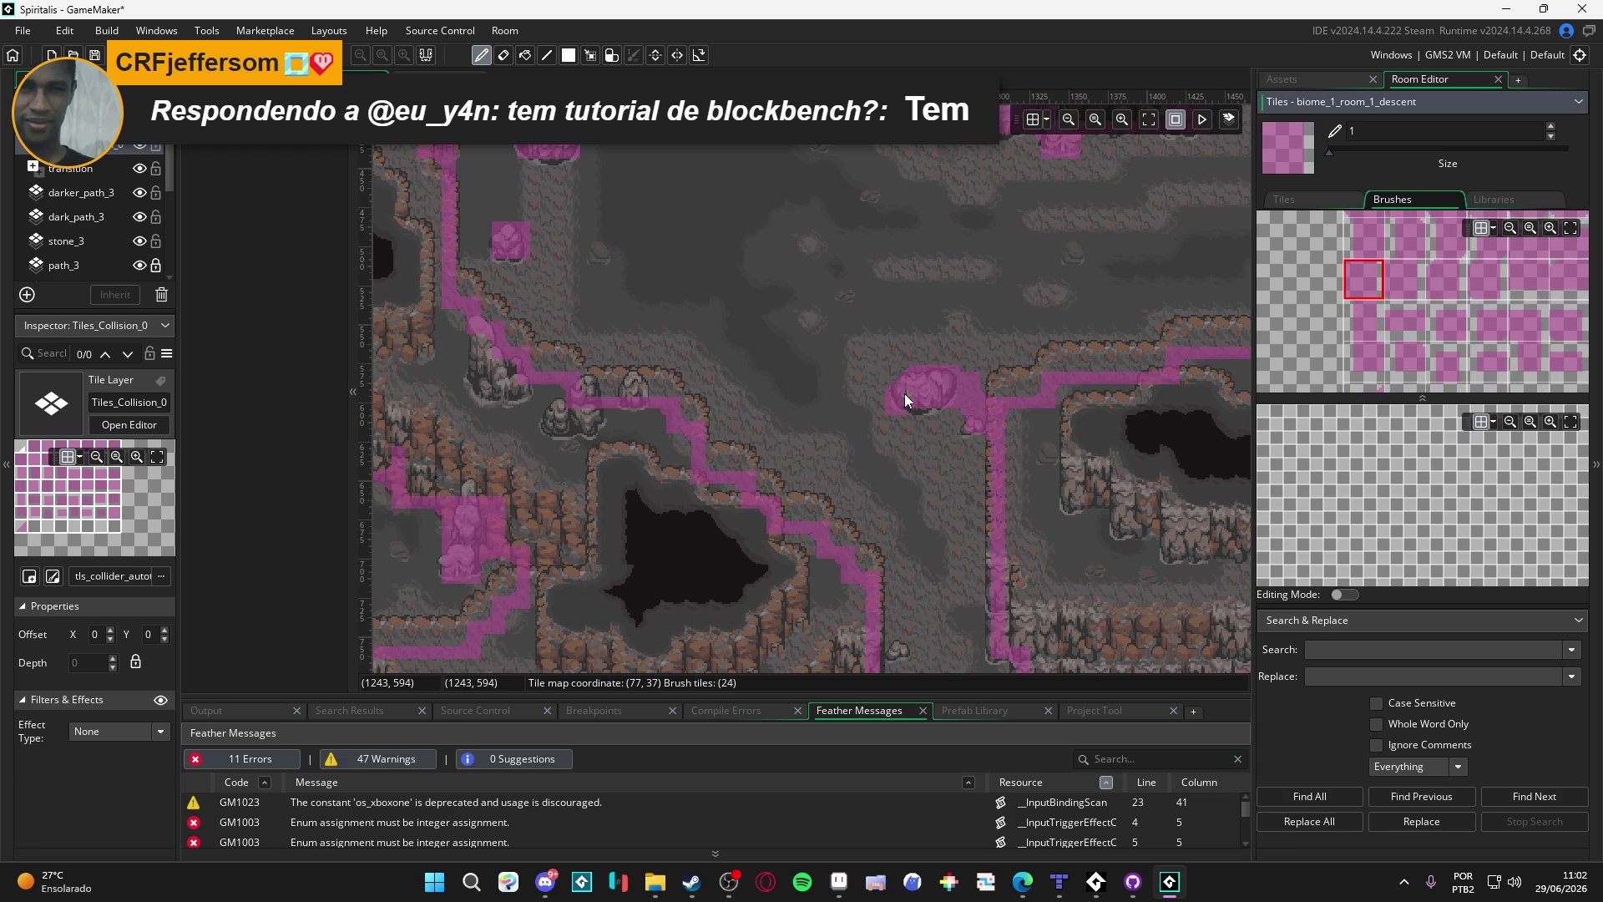
pyautogui.scroll(-2, 1382, 333)
pyautogui.click(1366, 329)
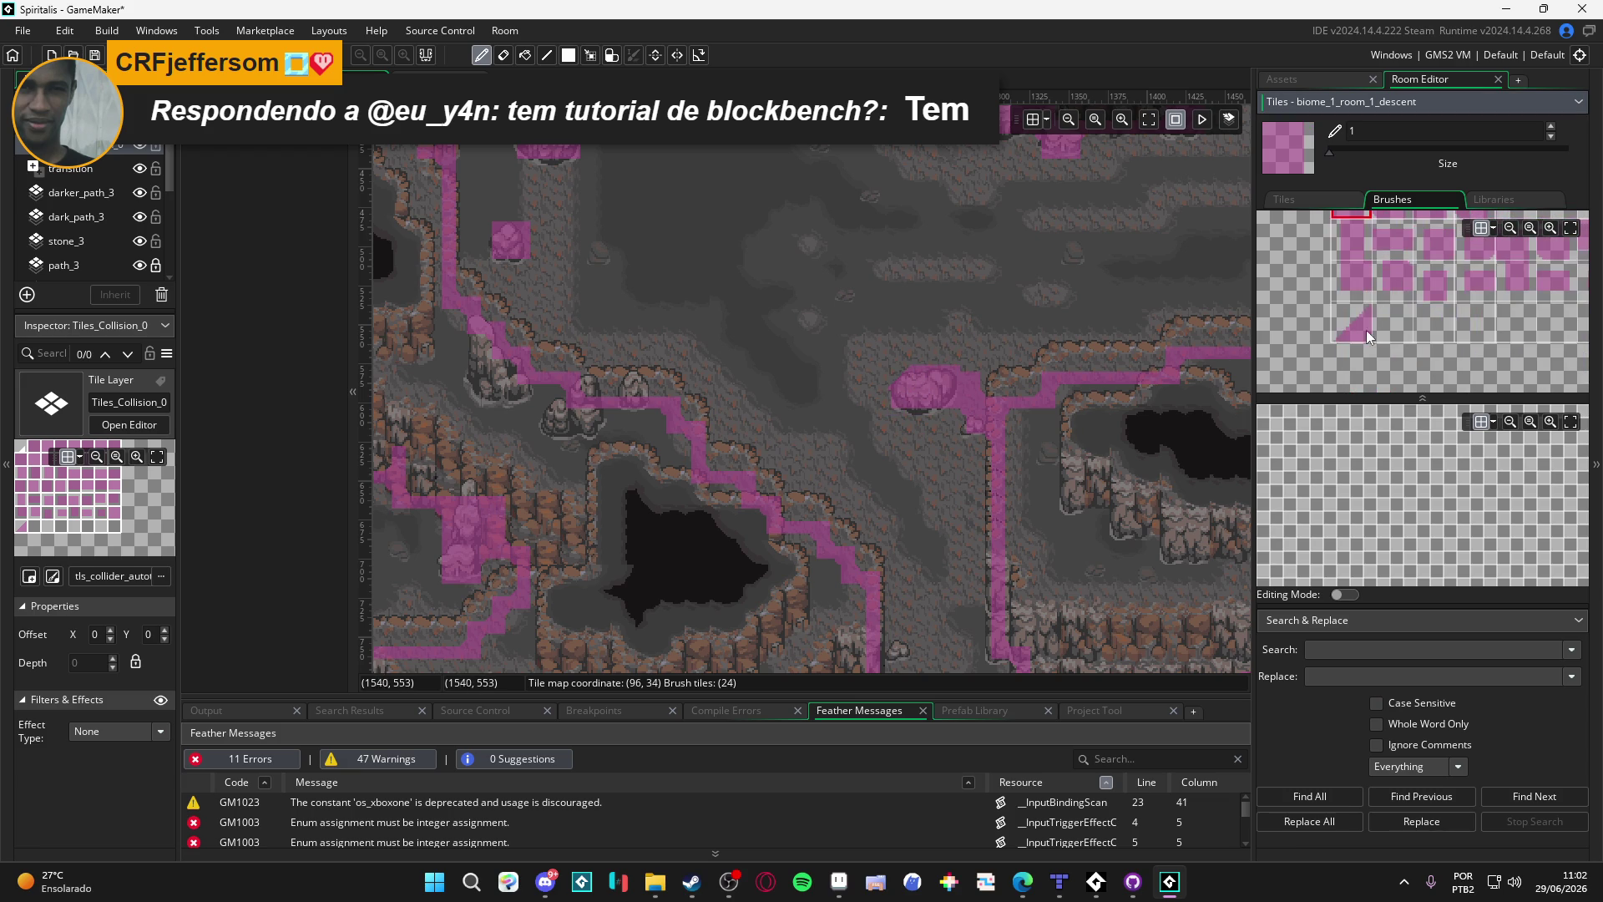
pyautogui.click(1076, 395)
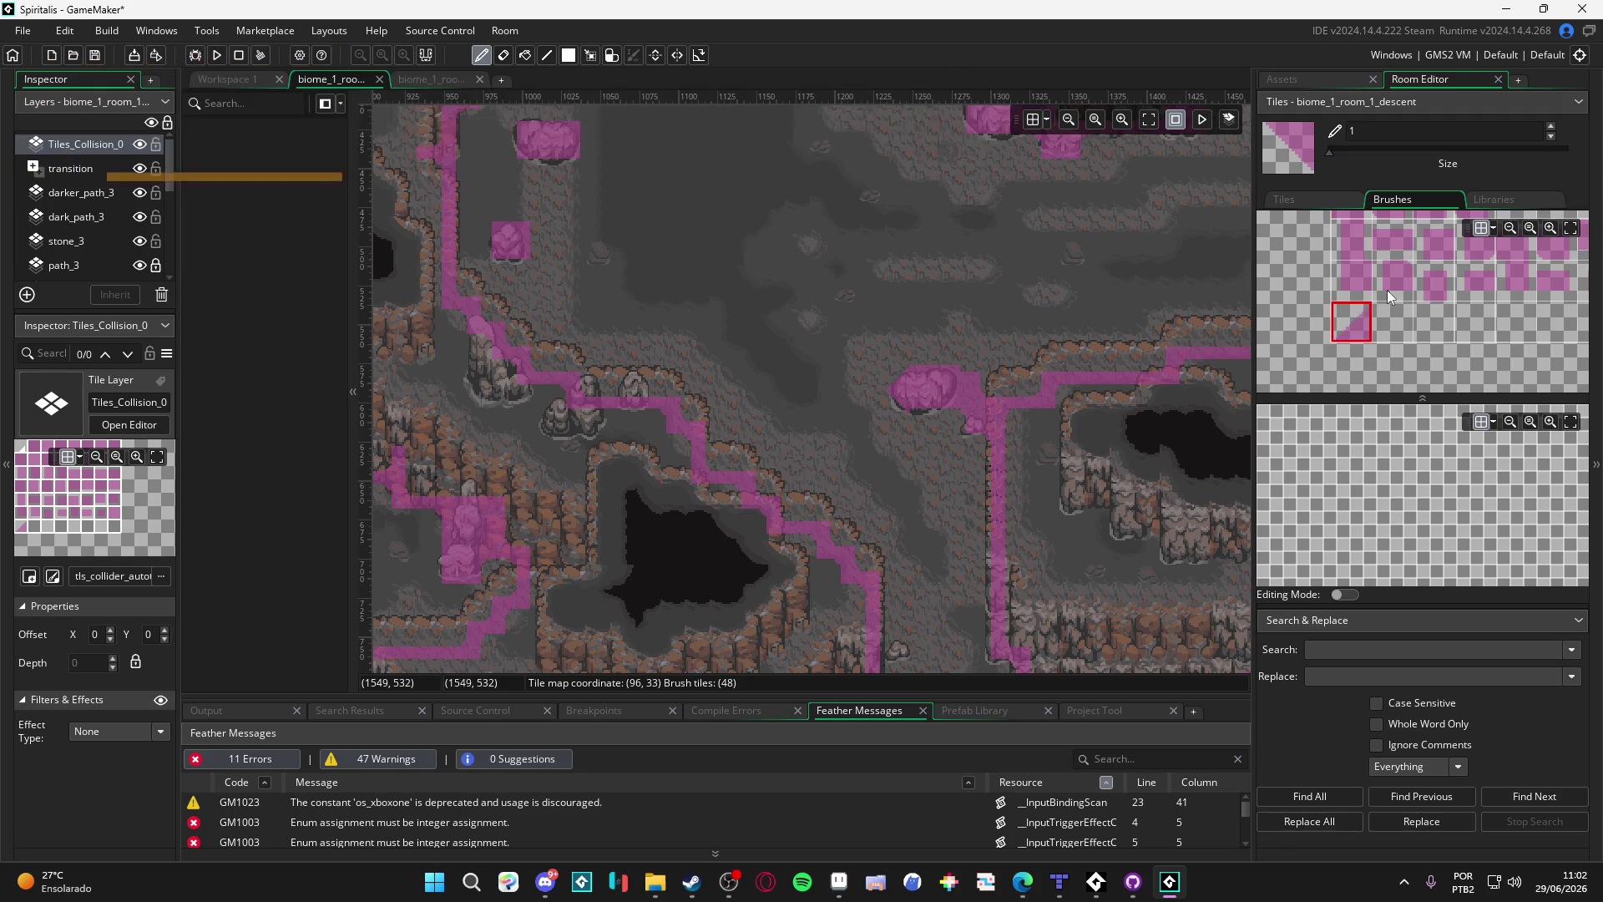
# Step: Select another slope tile, then the triangle tile, from the Brushes palette
pyautogui.scroll(3, 1386, 289)
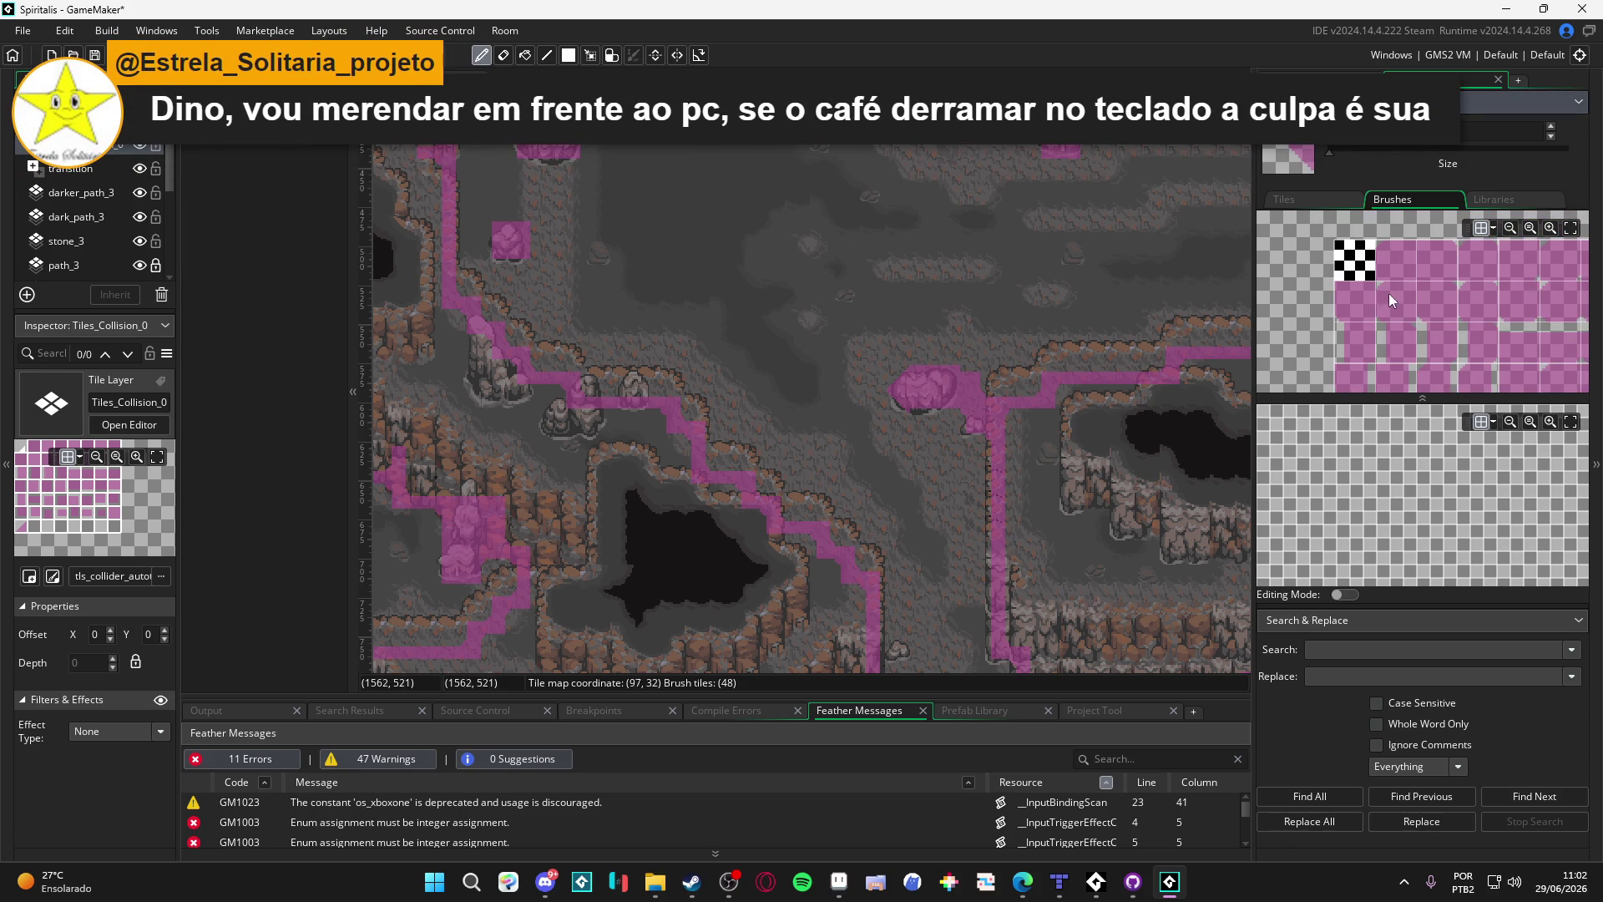
pyautogui.scroll(-3, 1399, 314)
pyautogui.click(1565, 340)
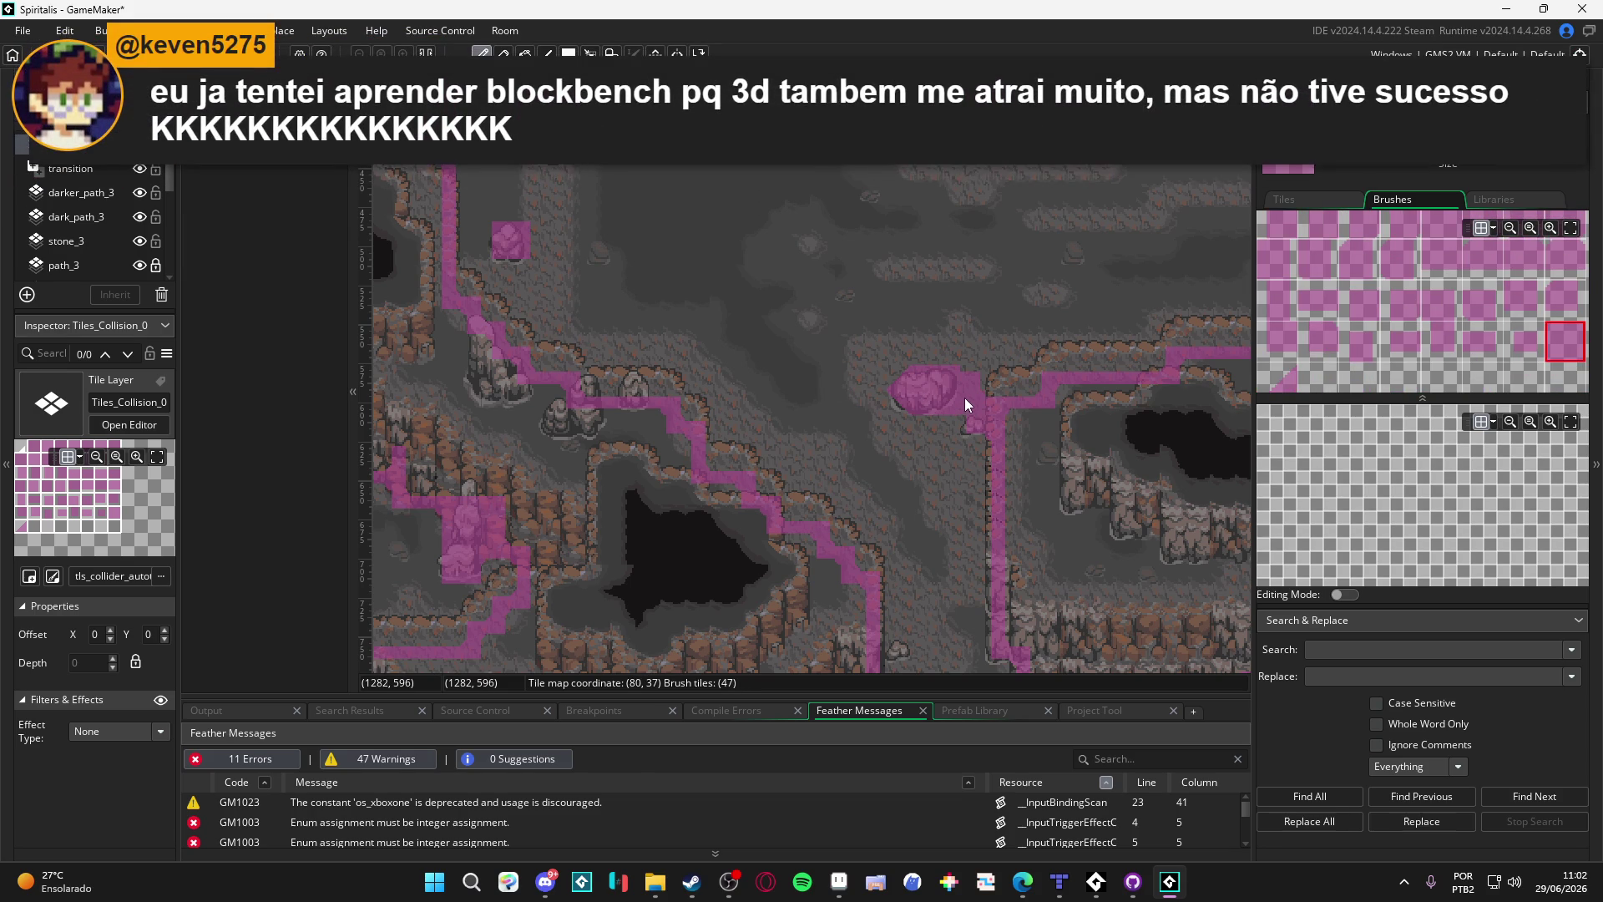
pyautogui.scroll(-2, 1412, 289)
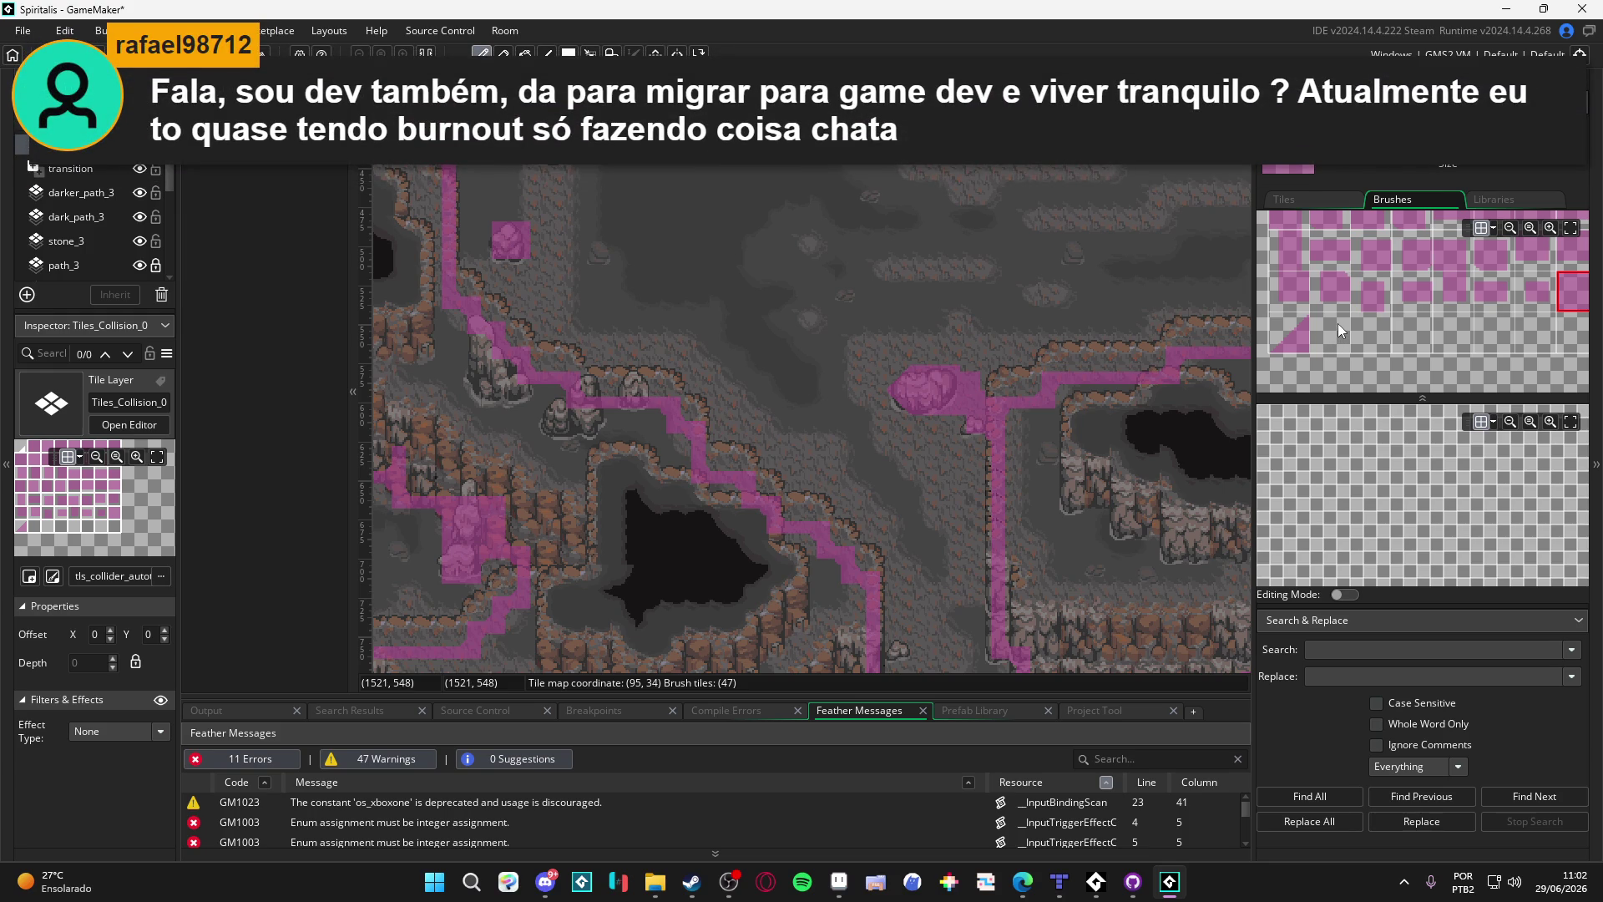
pyautogui.click(1289, 344)
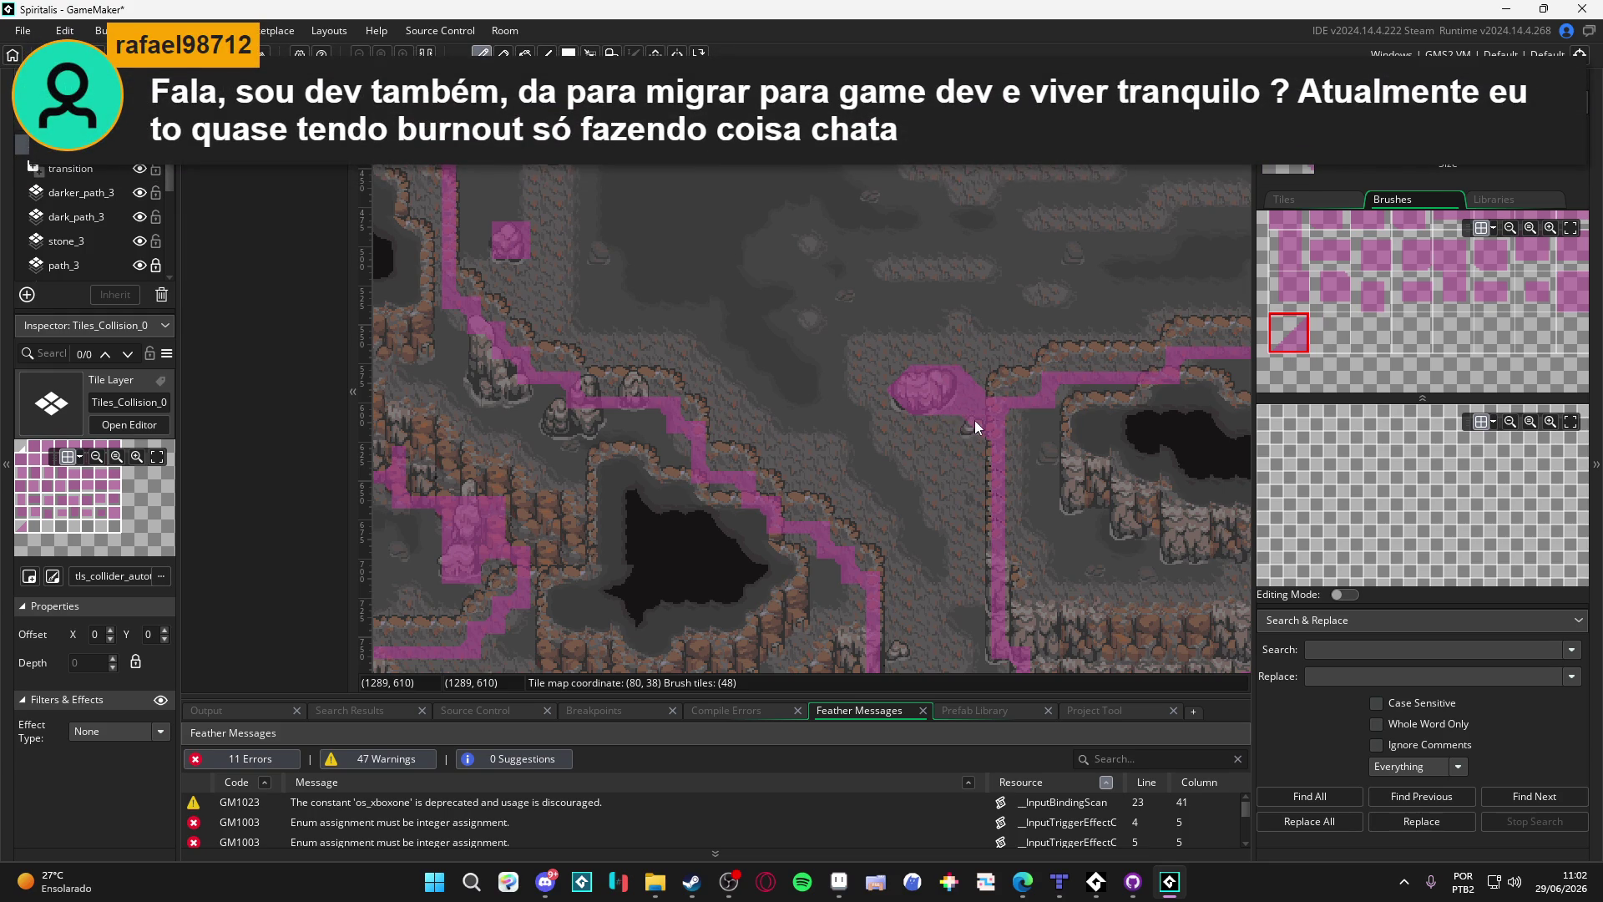
pyautogui.scroll(3, 1400, 264)
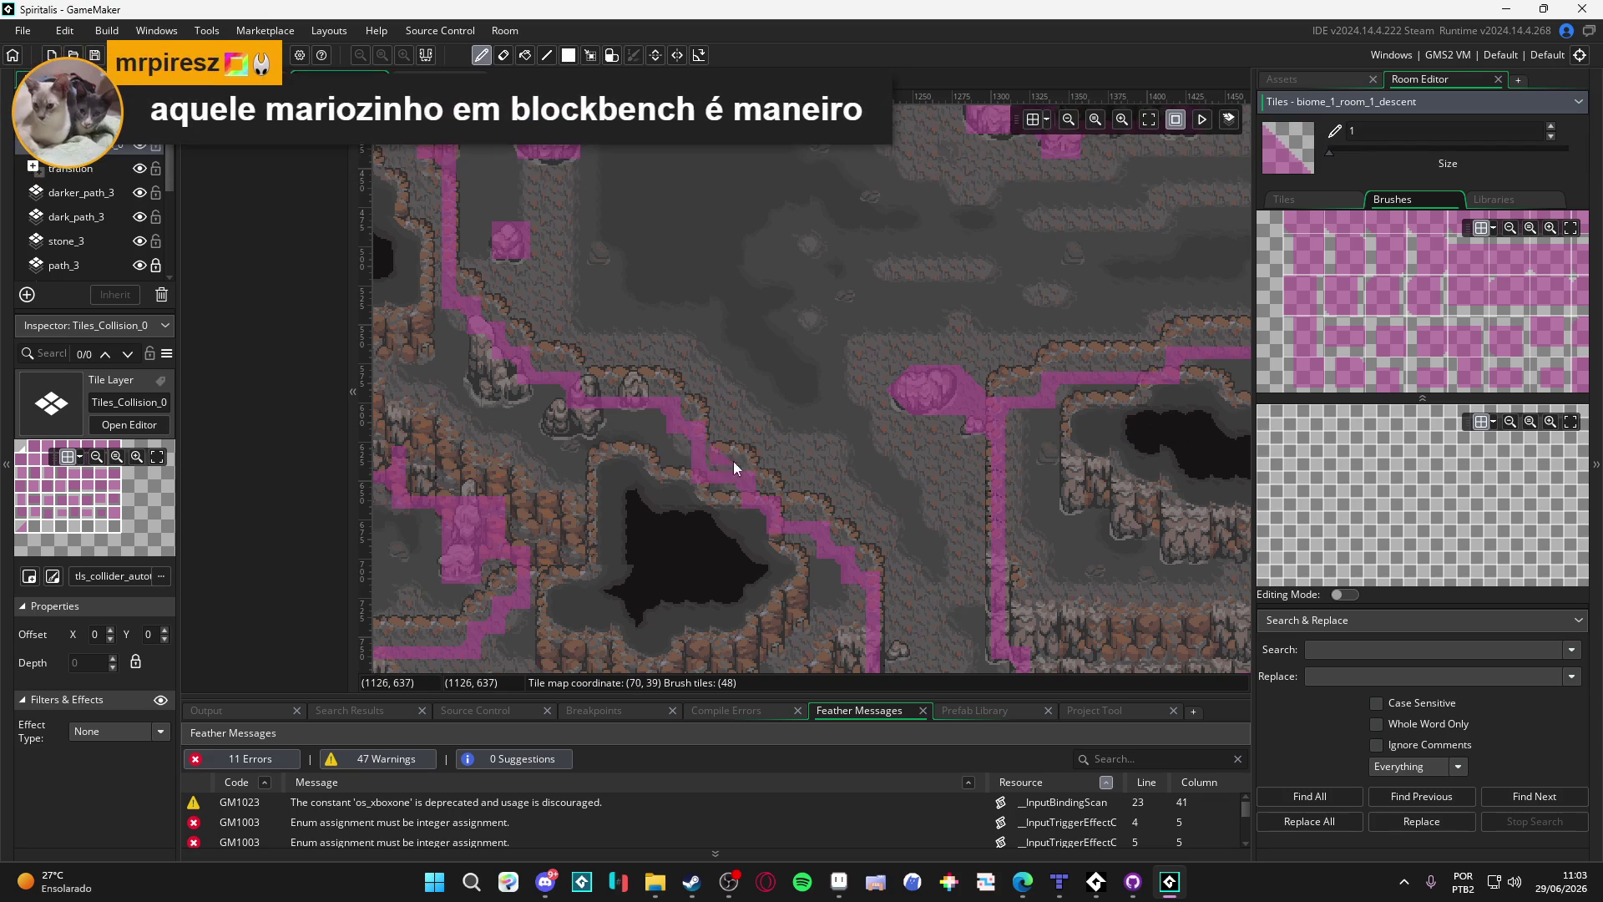
pyautogui.click(440, 79)
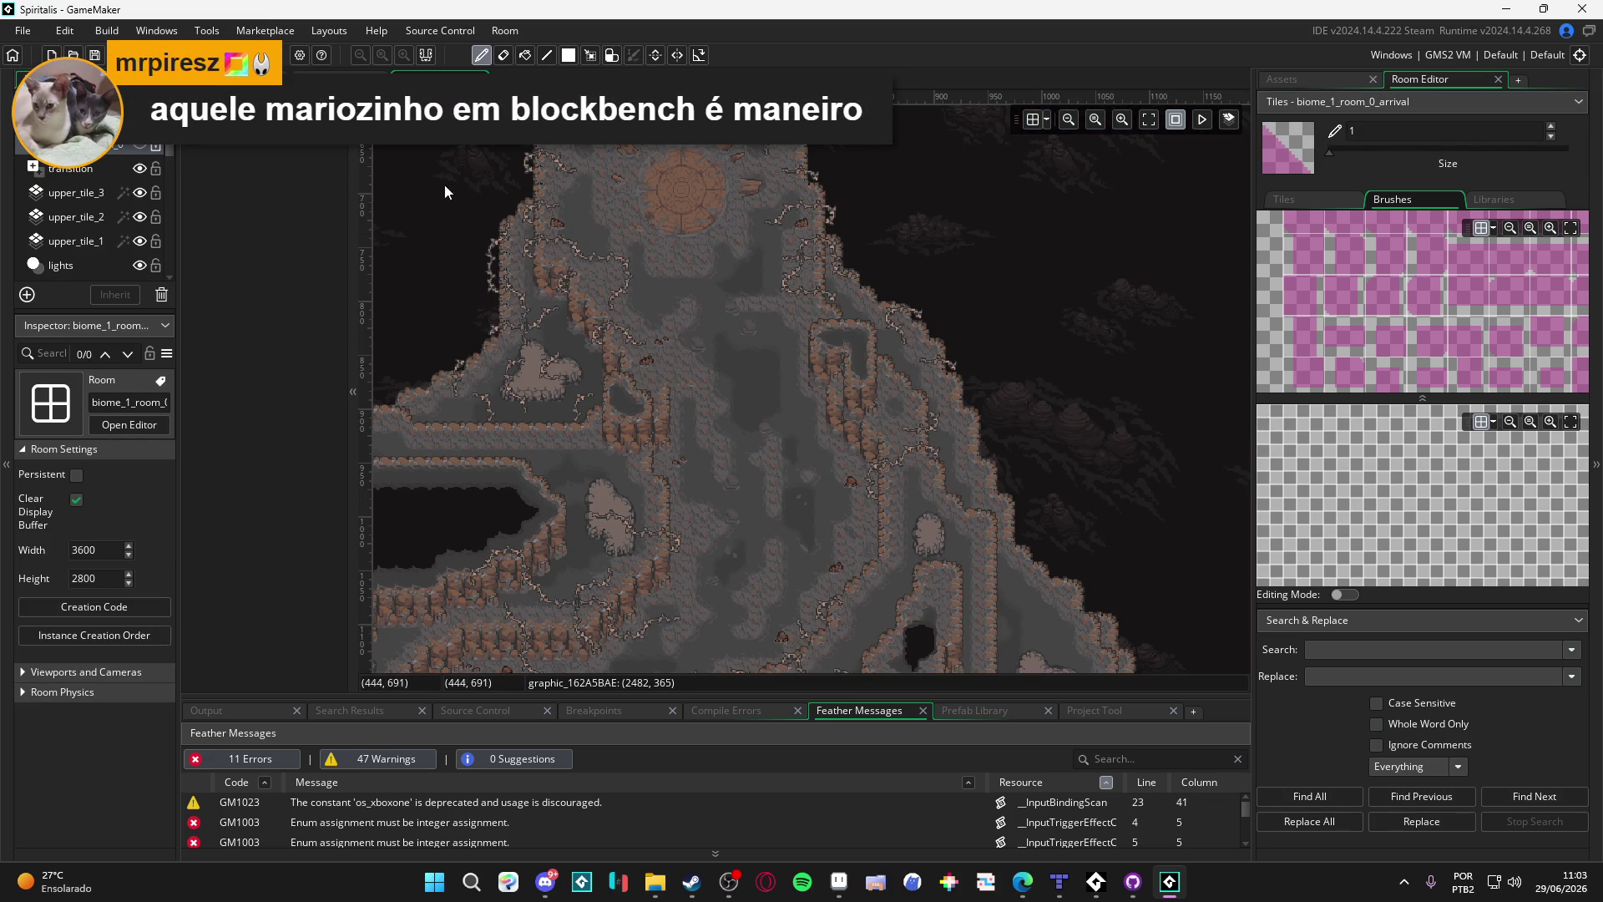
pyautogui.click(139, 146)
pyautogui.scroll(3, 725, 334)
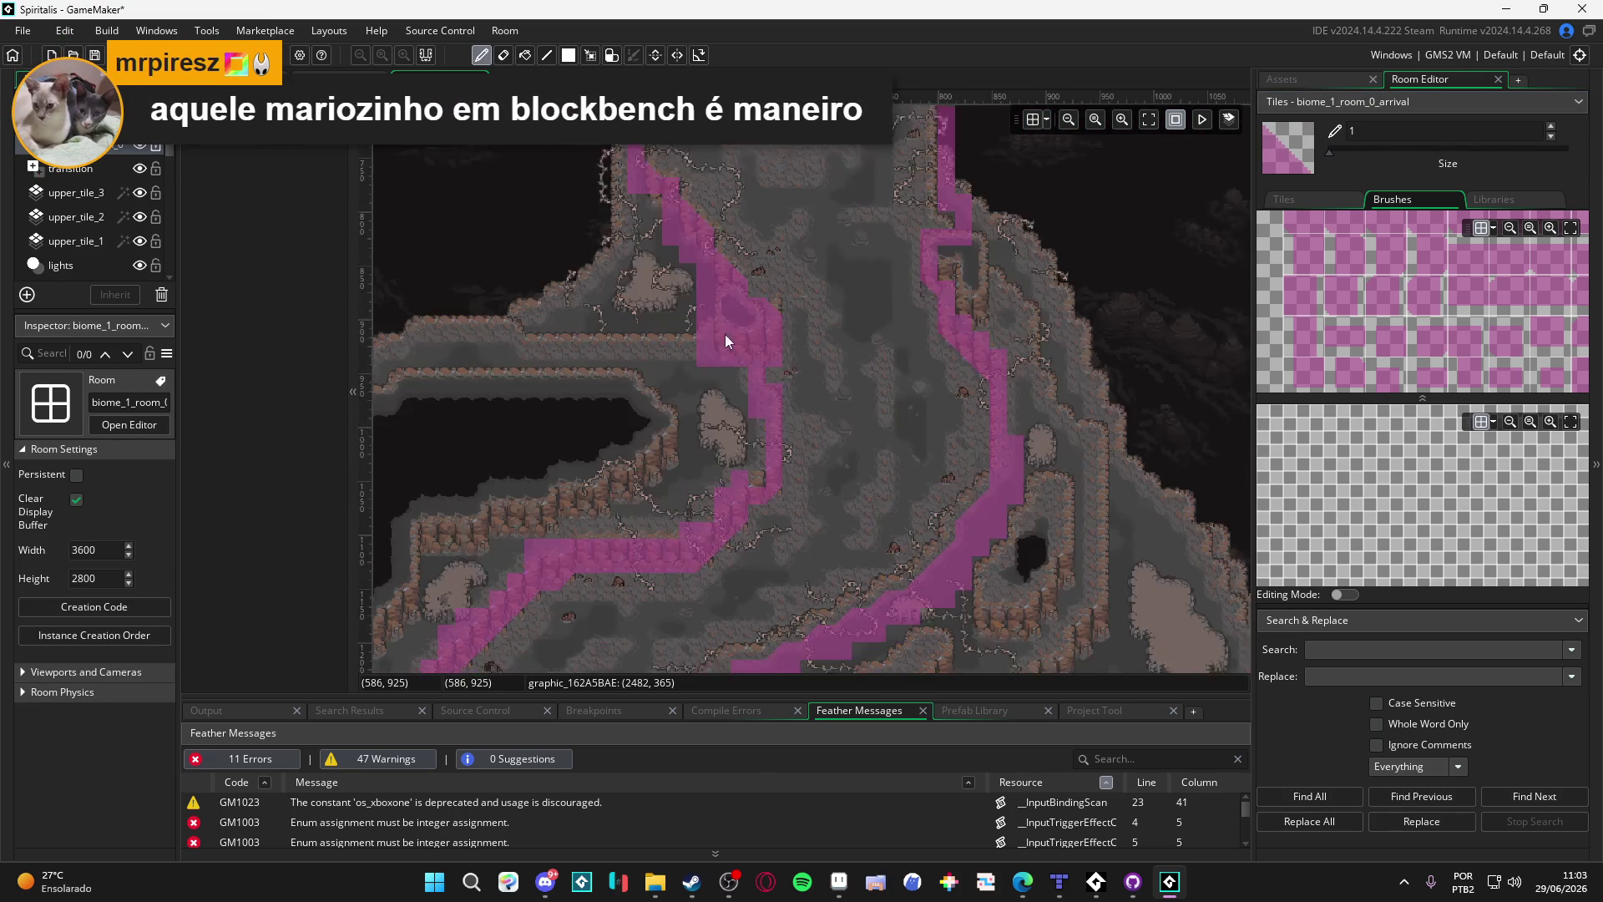
pyautogui.scroll(-10, 620, 473)
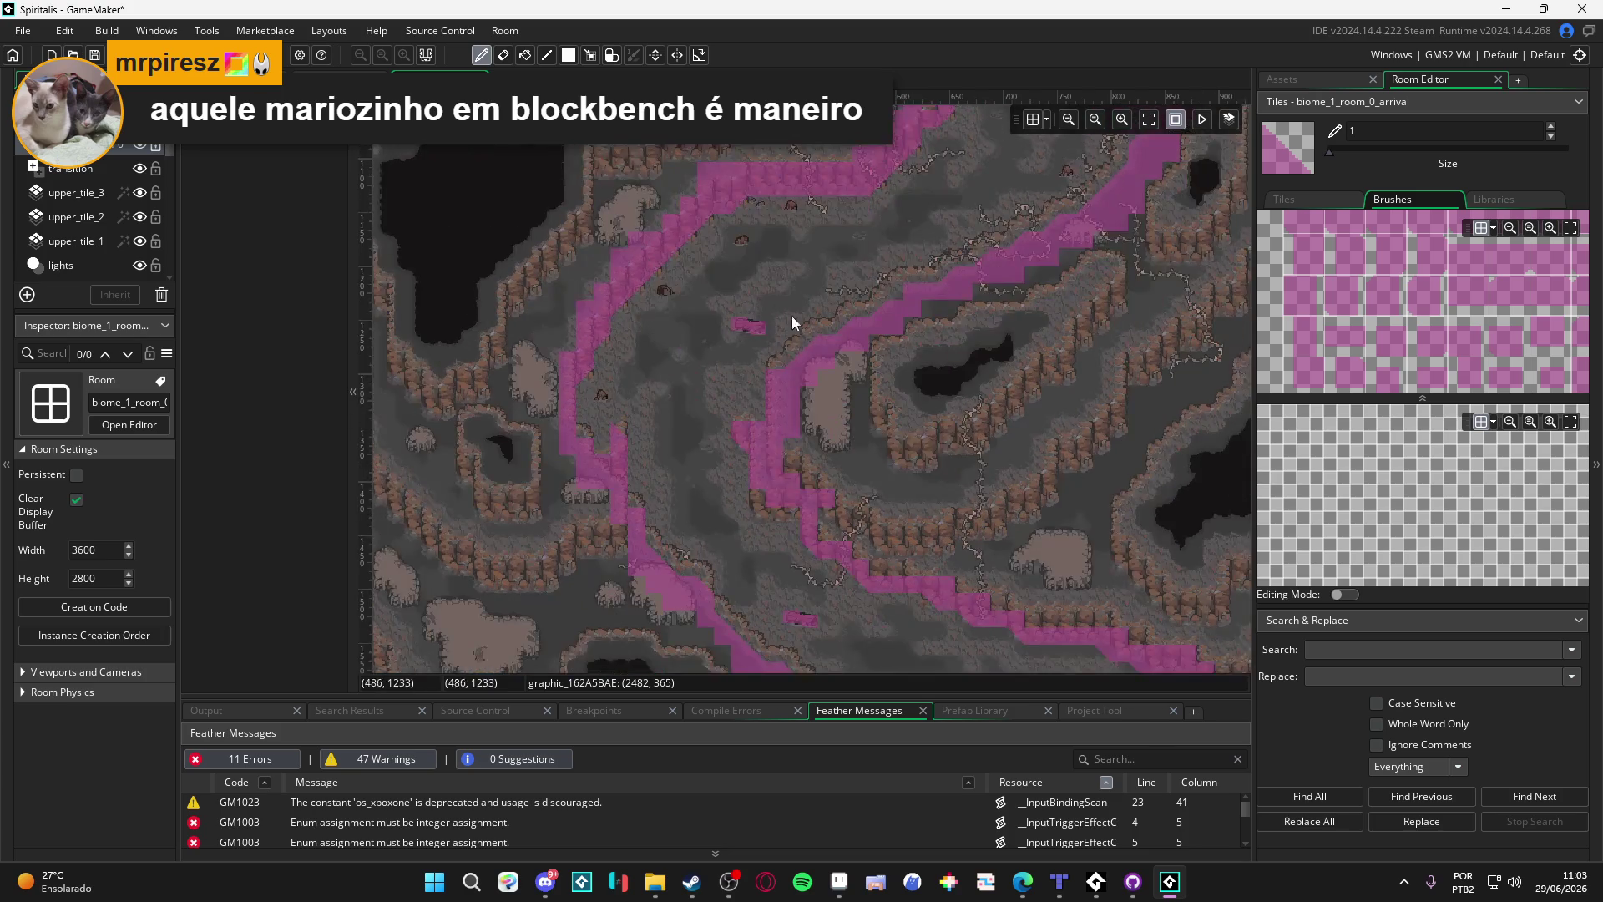
pyautogui.hscroll(4, 792, 316)
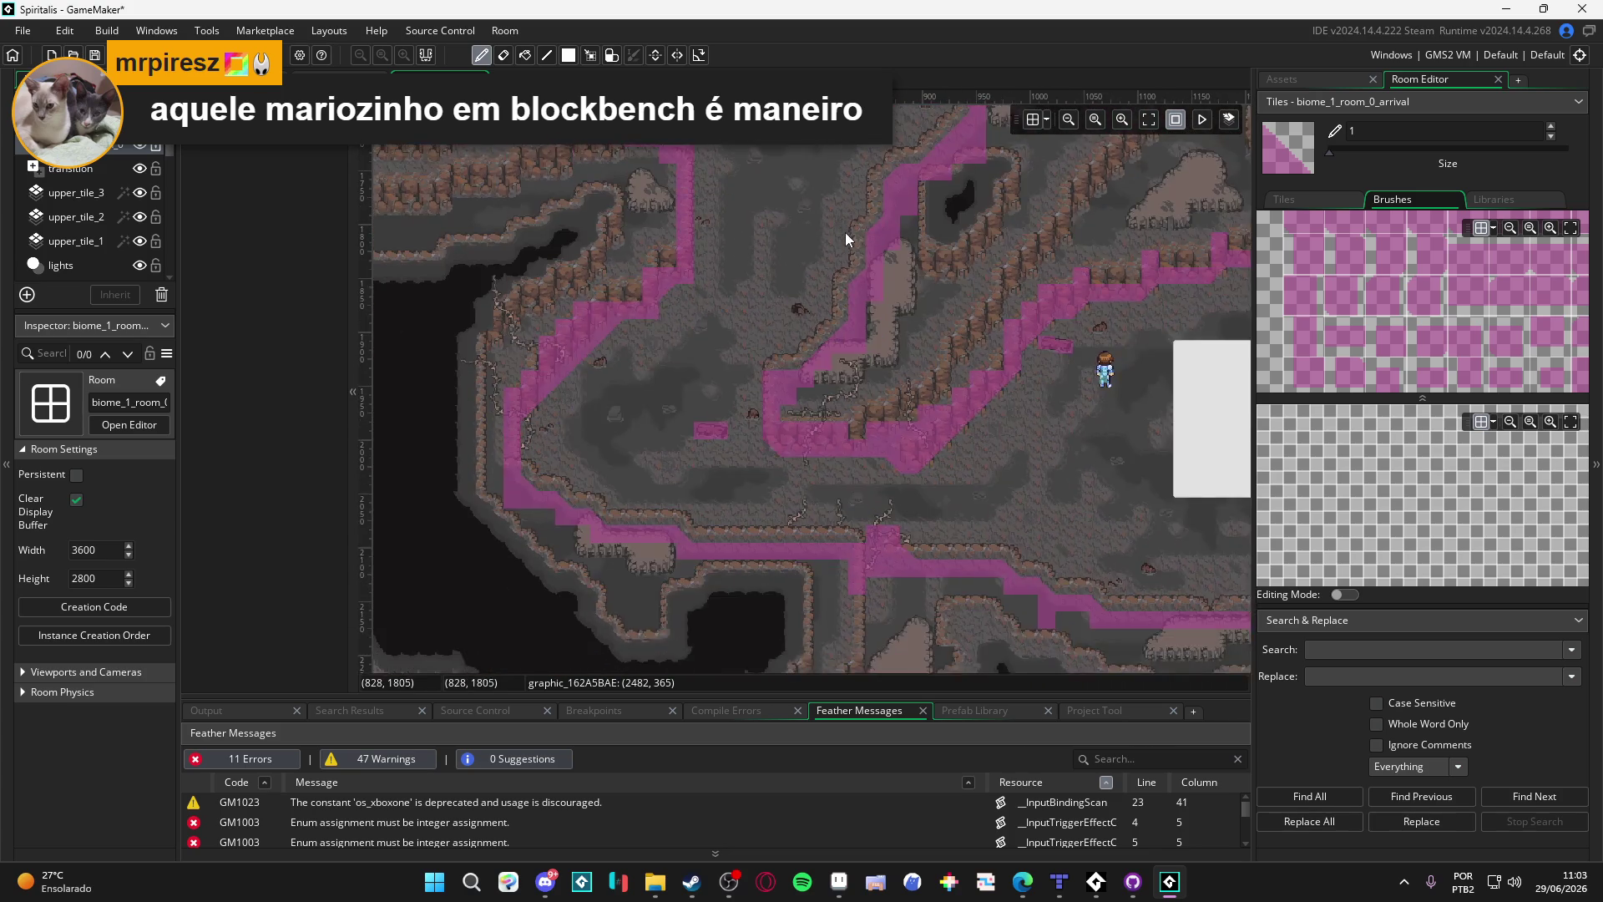
pyautogui.scroll(3, 720, 491)
pyautogui.hotkey('ctrl', 'shift', 'Tab')
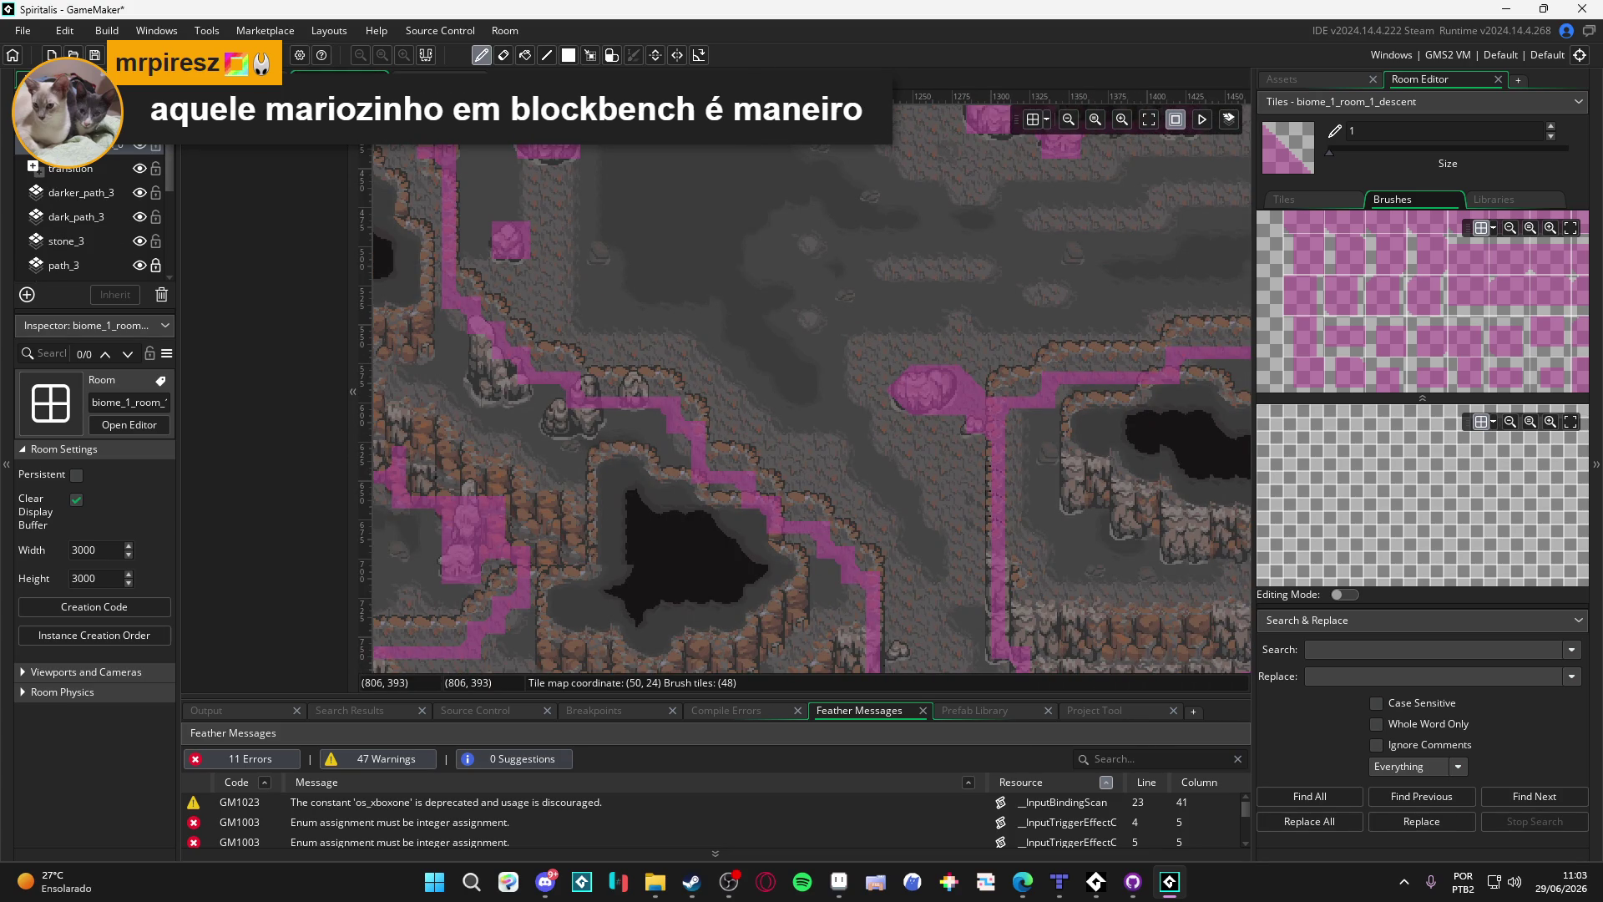
pyautogui.scroll(8, 950, 464)
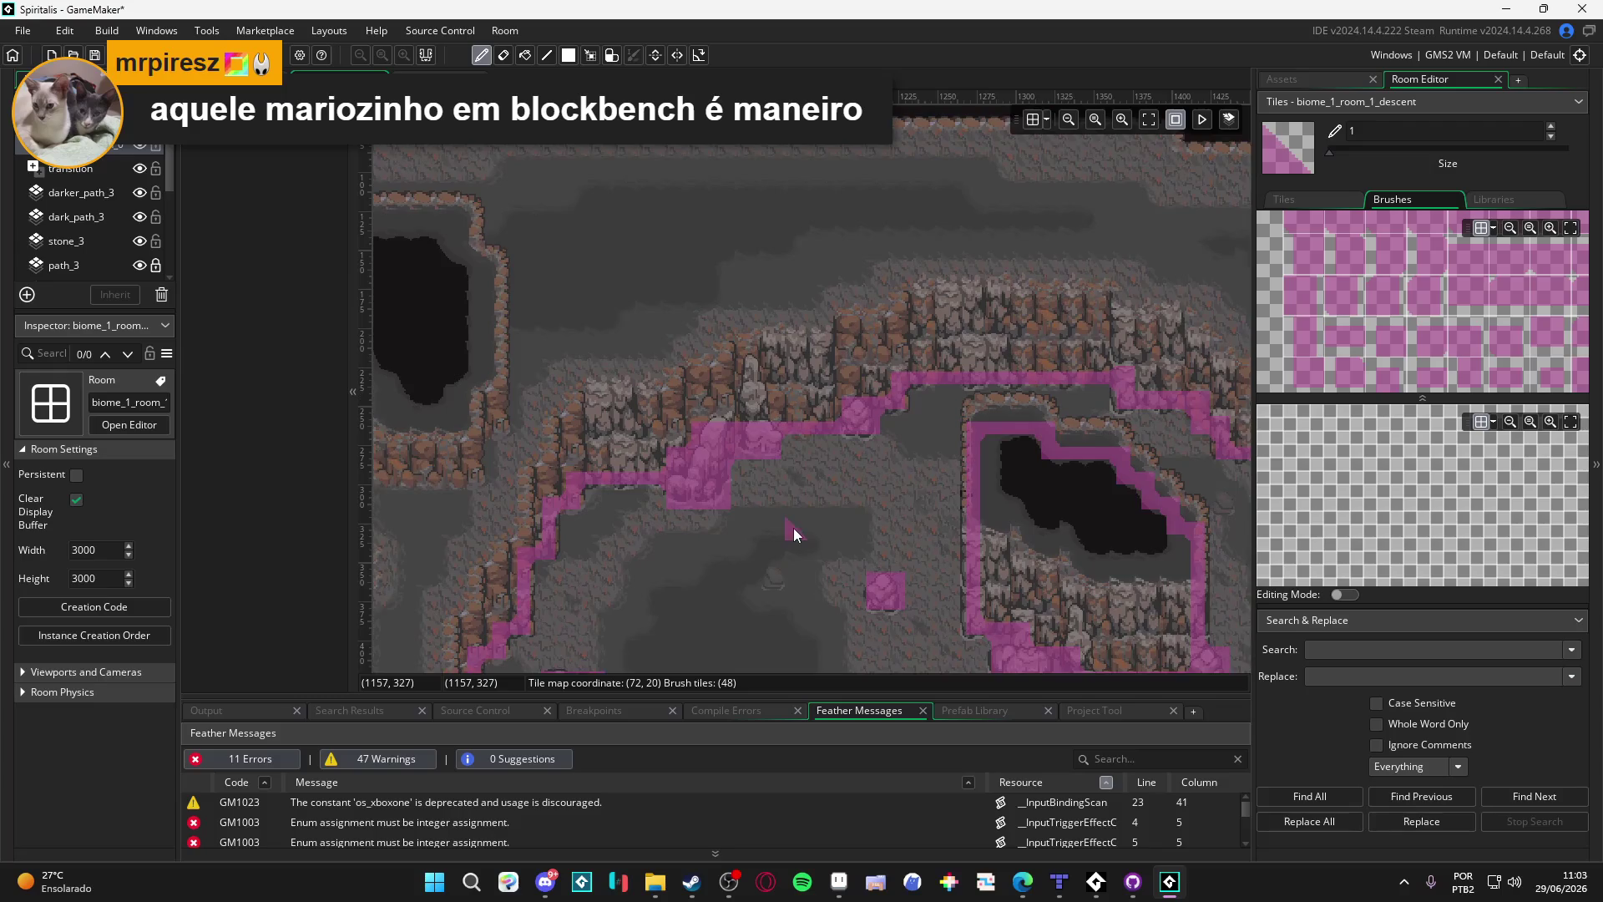
pyautogui.scroll(-3, 622, 408)
pyautogui.hscroll(-4, 723, 300)
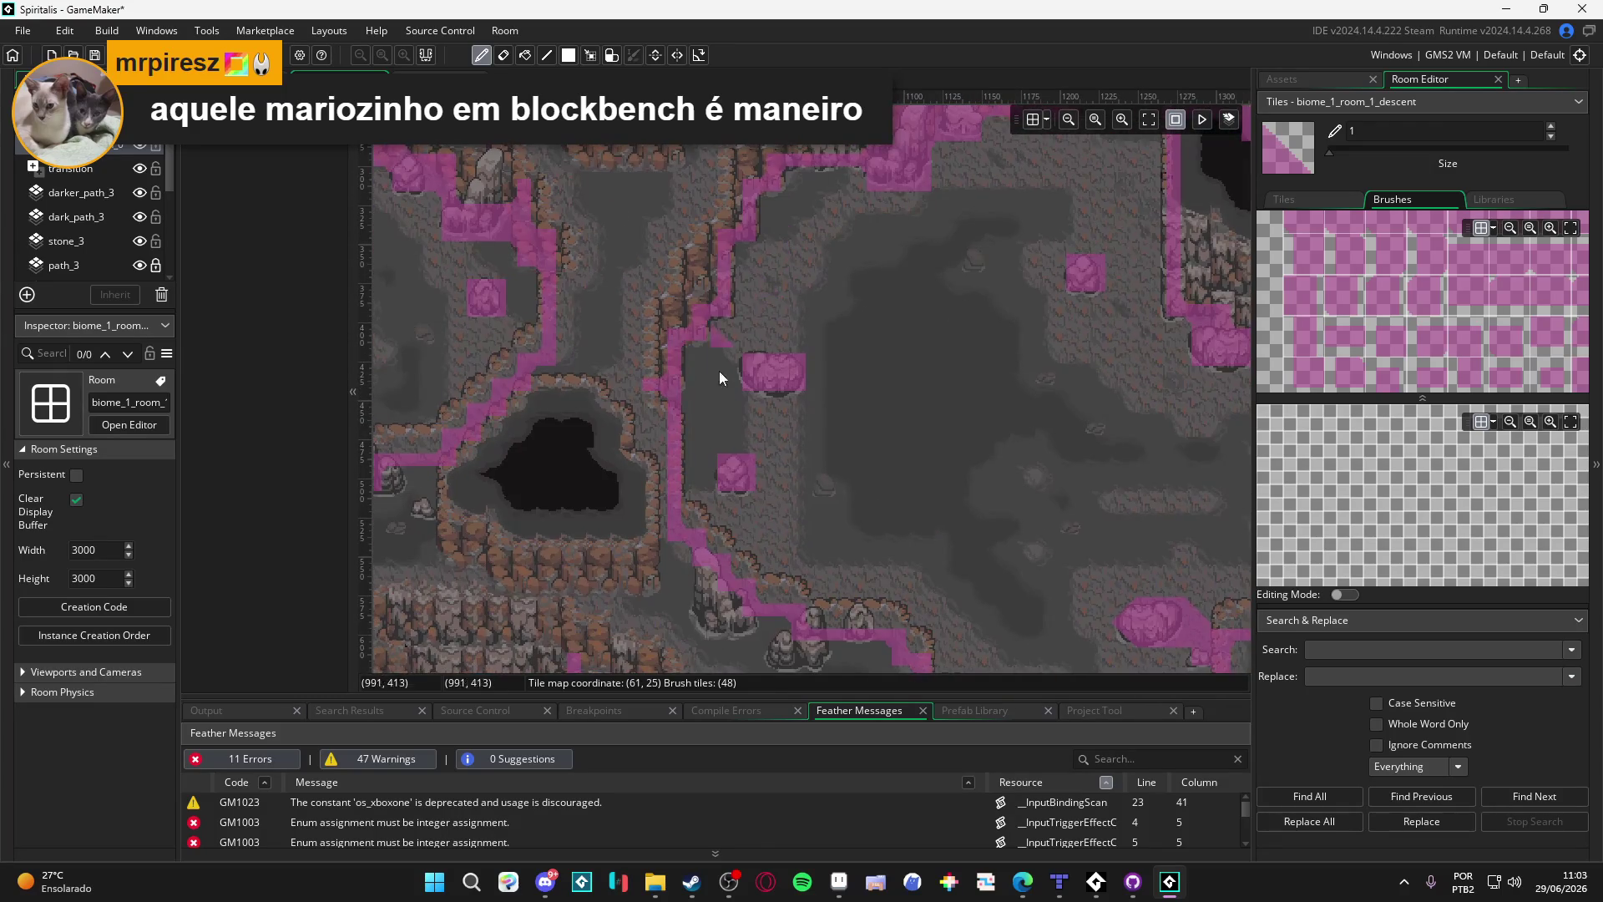
pyautogui.scroll(-3, 710, 459)
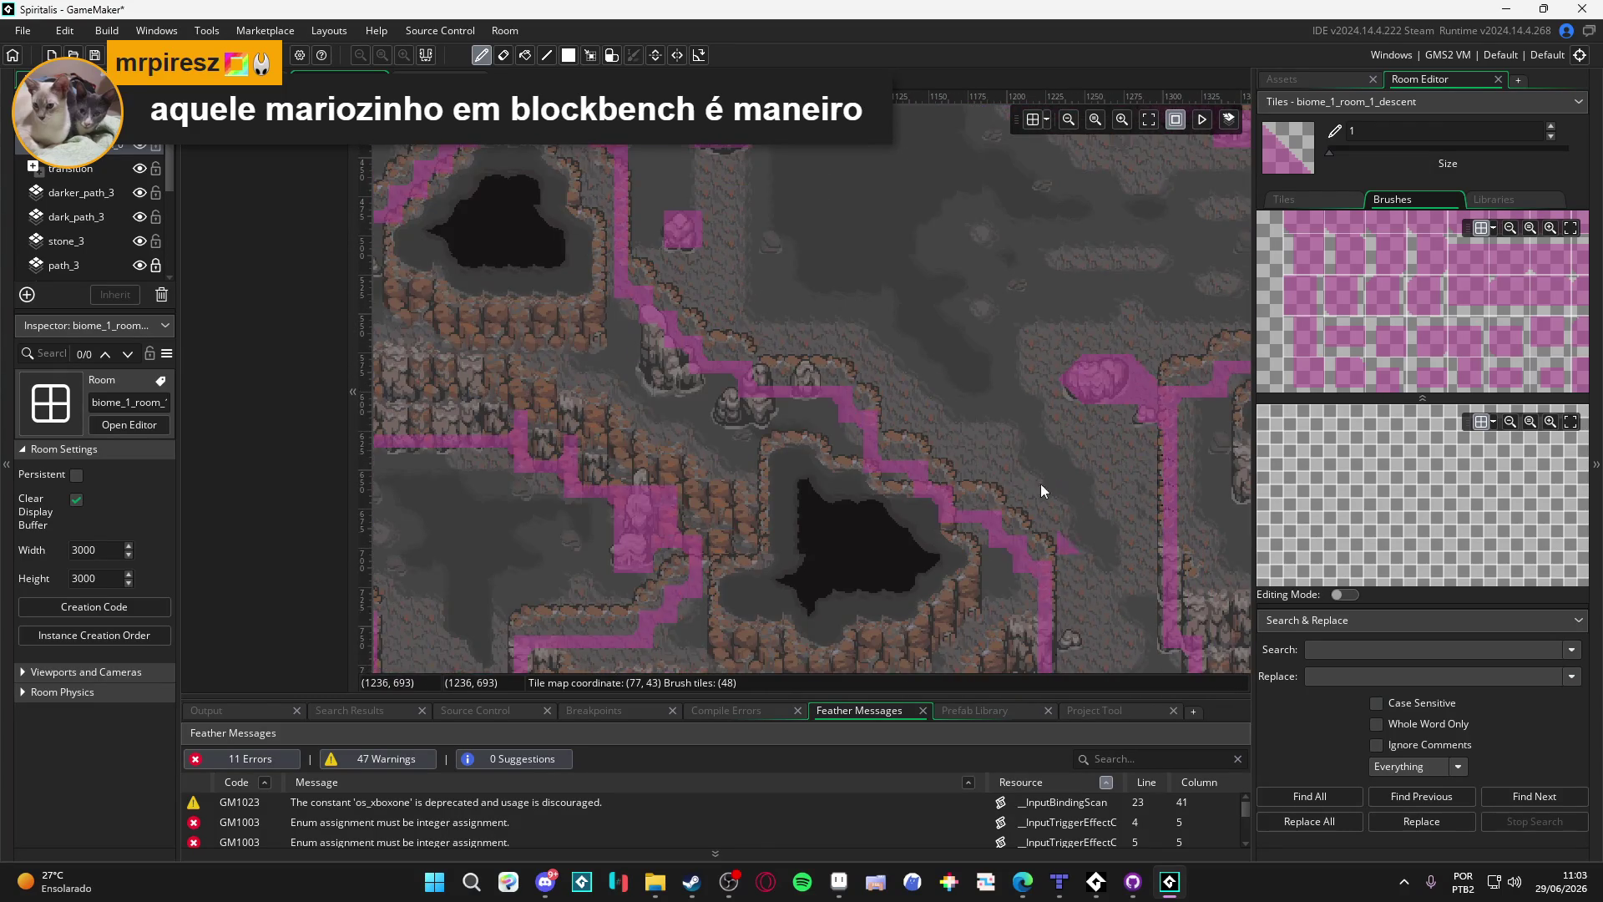
pyautogui.hscroll(3, 969, 417)
pyautogui.scroll(-3, 801, 334)
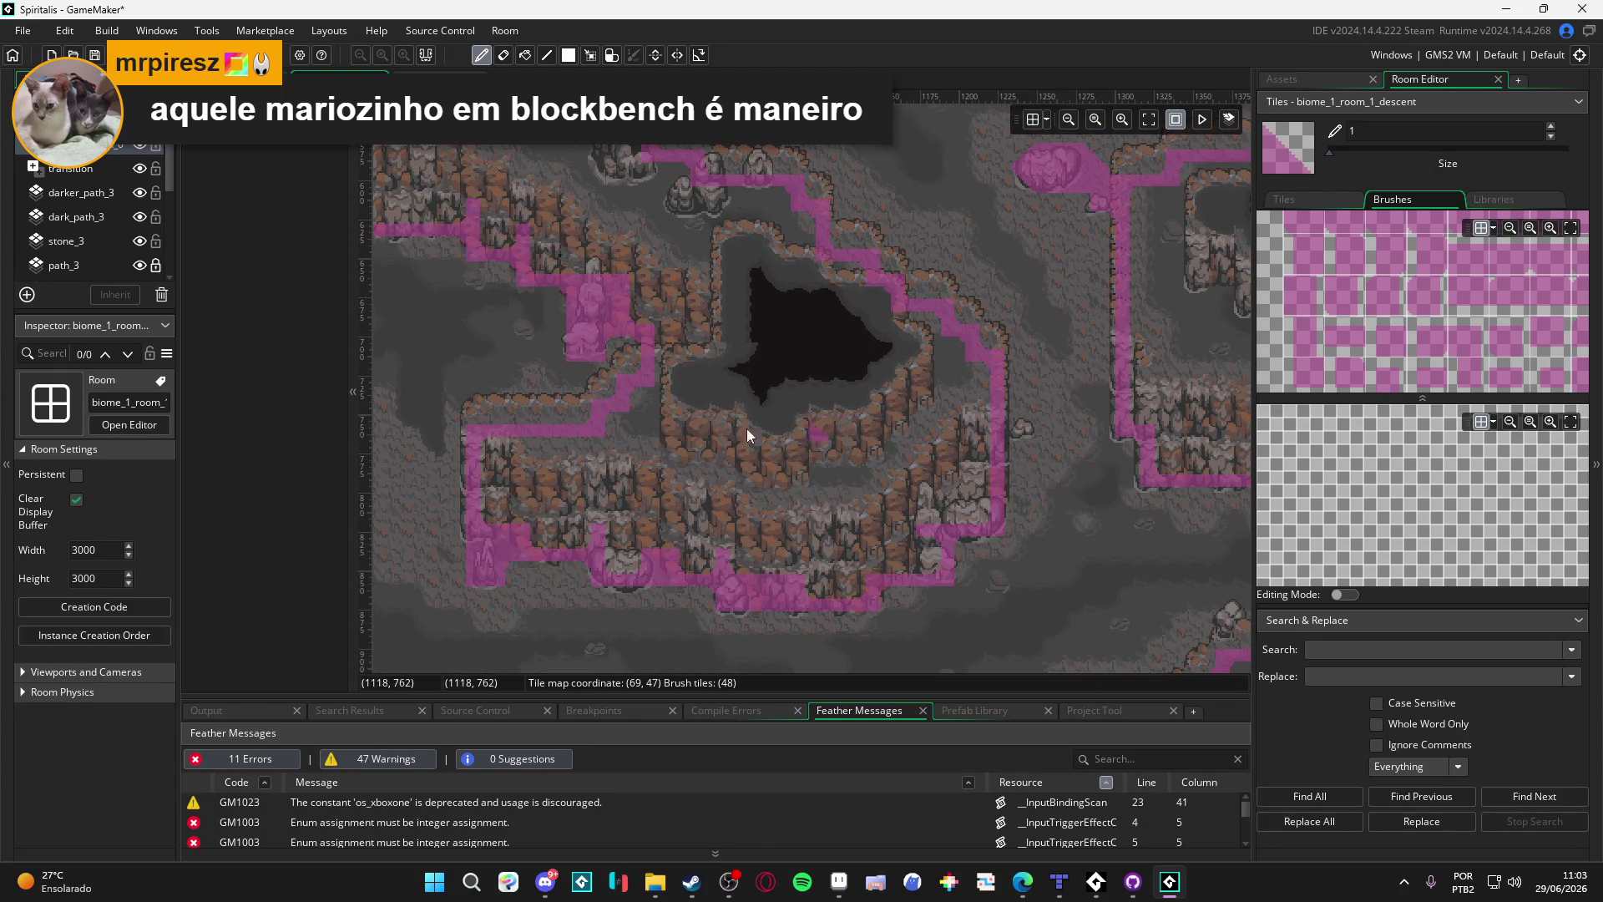
pyautogui.scroll(-1, 682, 358)
pyautogui.hscroll(-2, 753, 389)
pyautogui.scroll(-2, 753, 389)
pyautogui.scroll(-2, 743, 379)
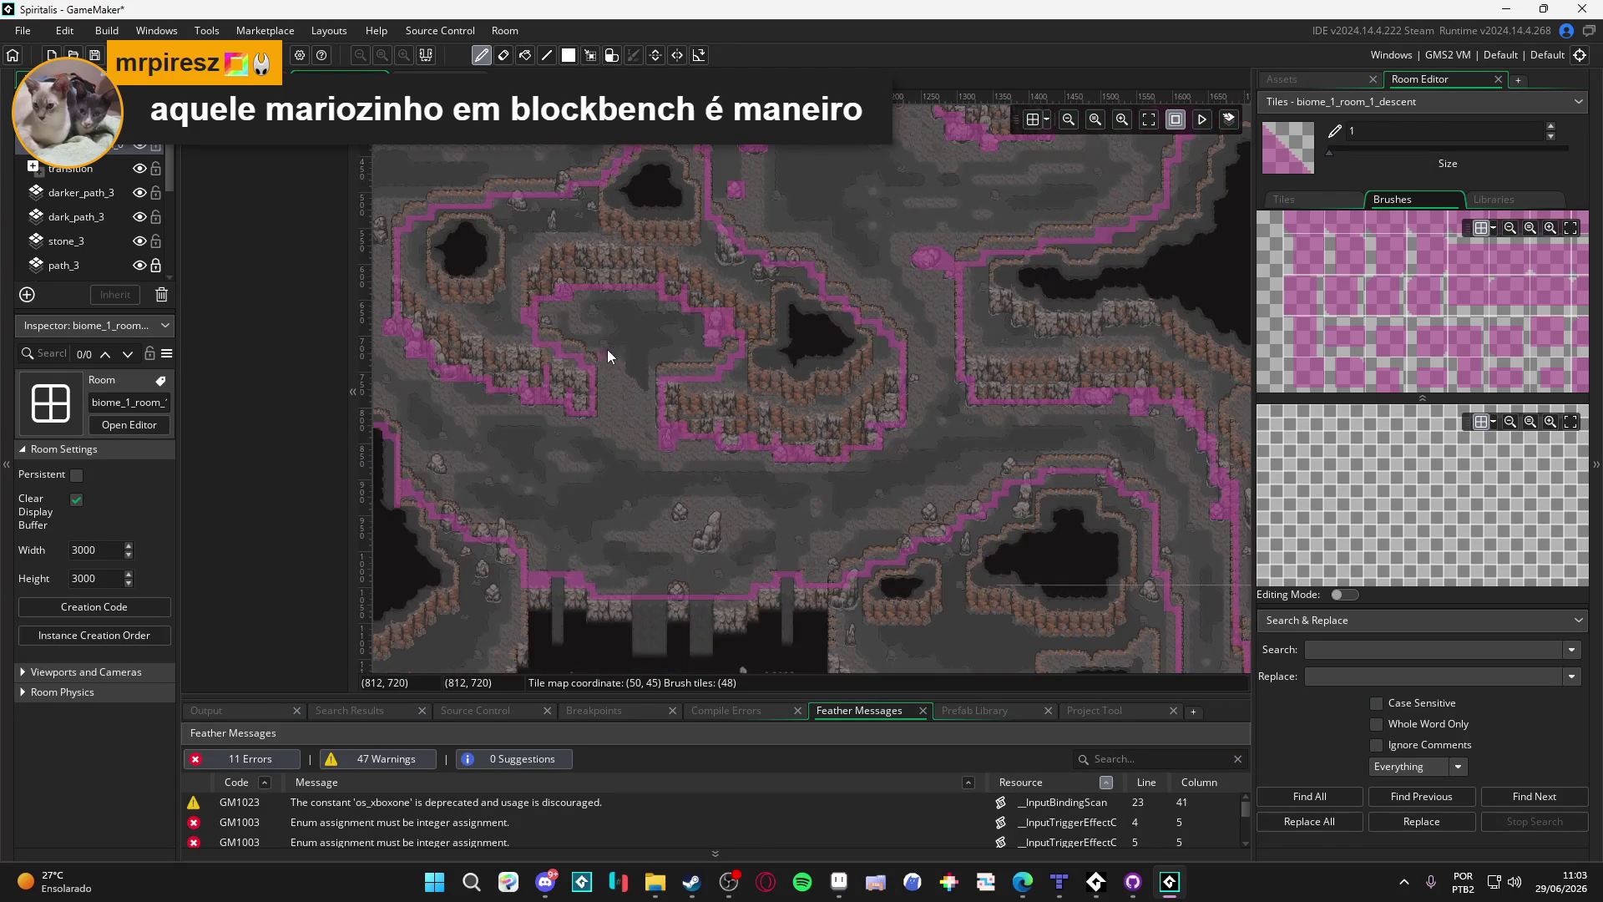
pyautogui.scroll(-2, 608, 349)
pyautogui.hscroll(2, 691, 255)
pyautogui.hscroll(-3, 805, 436)
pyautogui.scroll(-2, 715, 426)
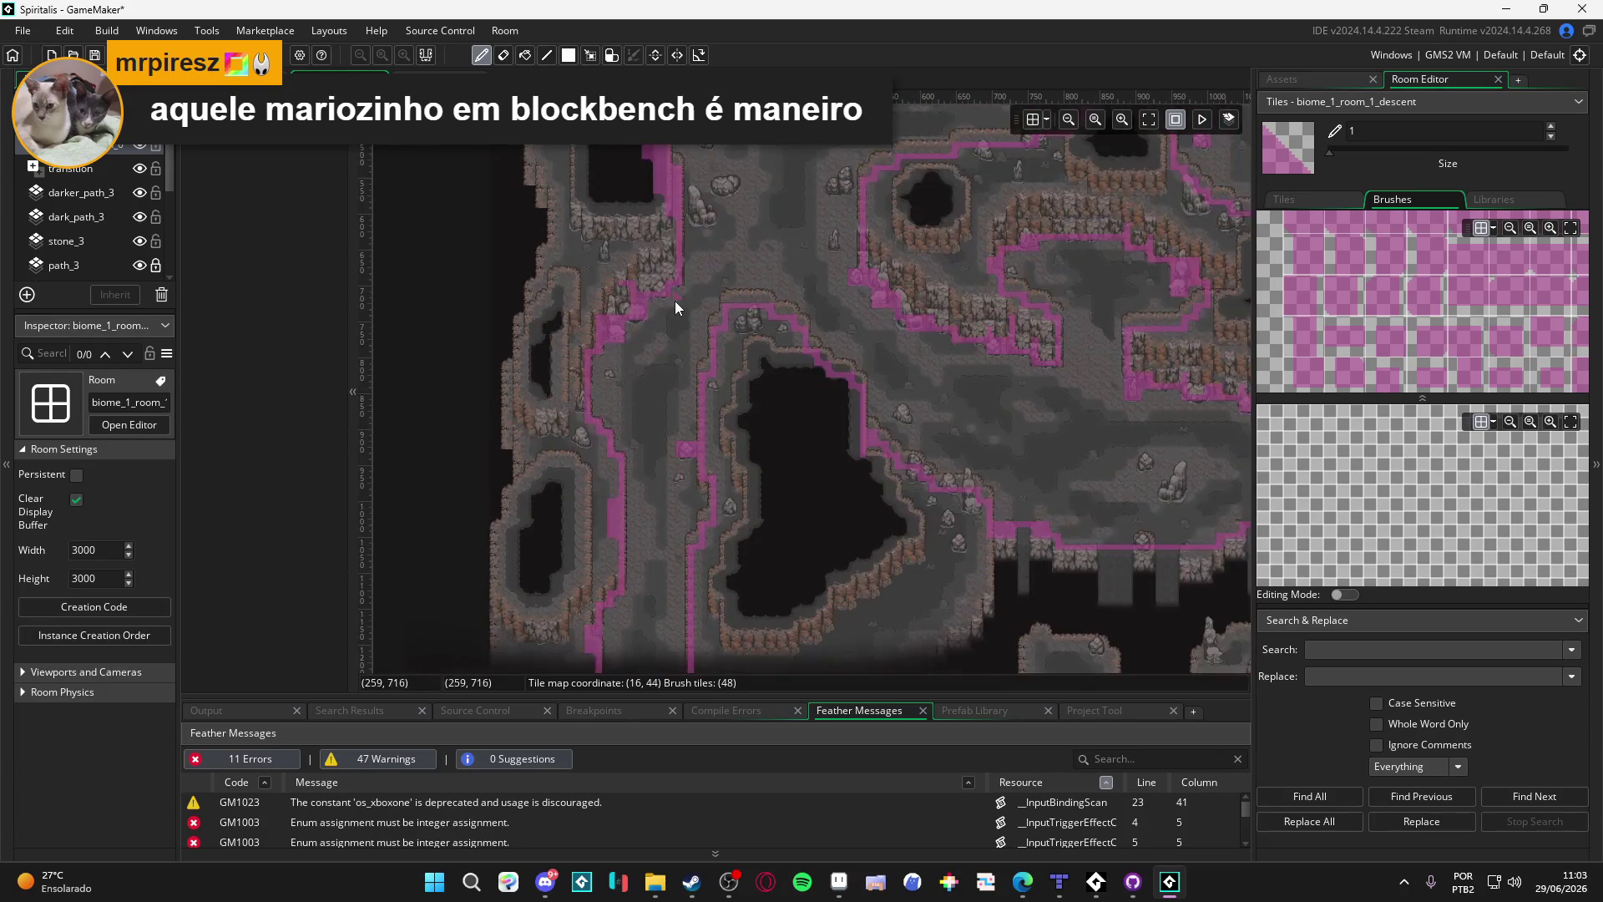
pyautogui.scroll(-2, 675, 301)
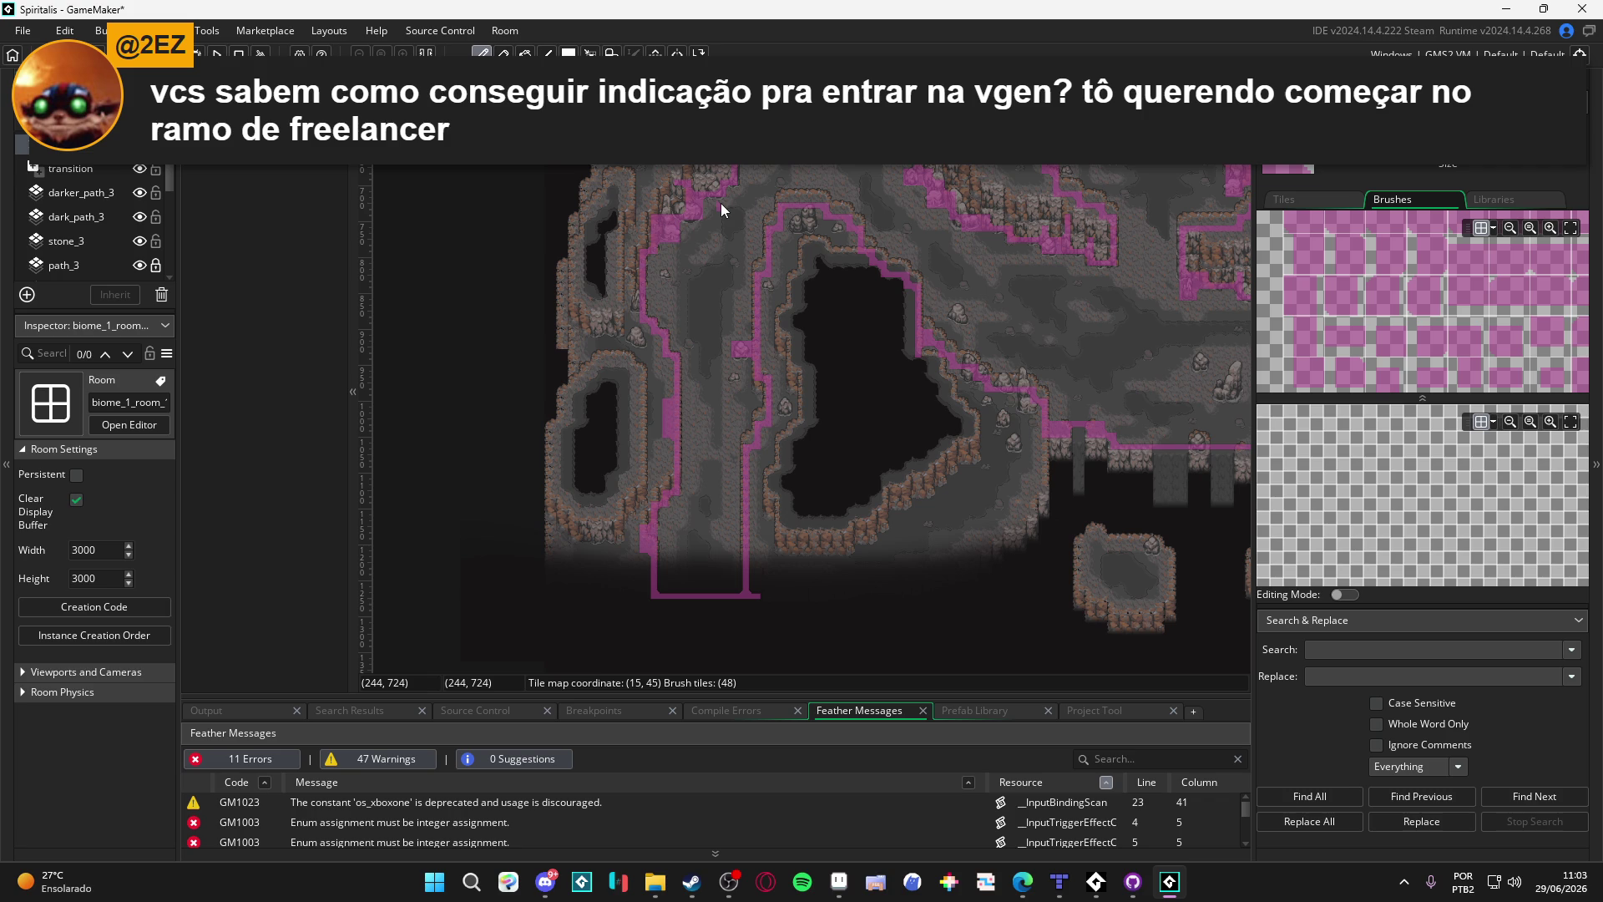
pyautogui.hotkey('alt', 'Tab')
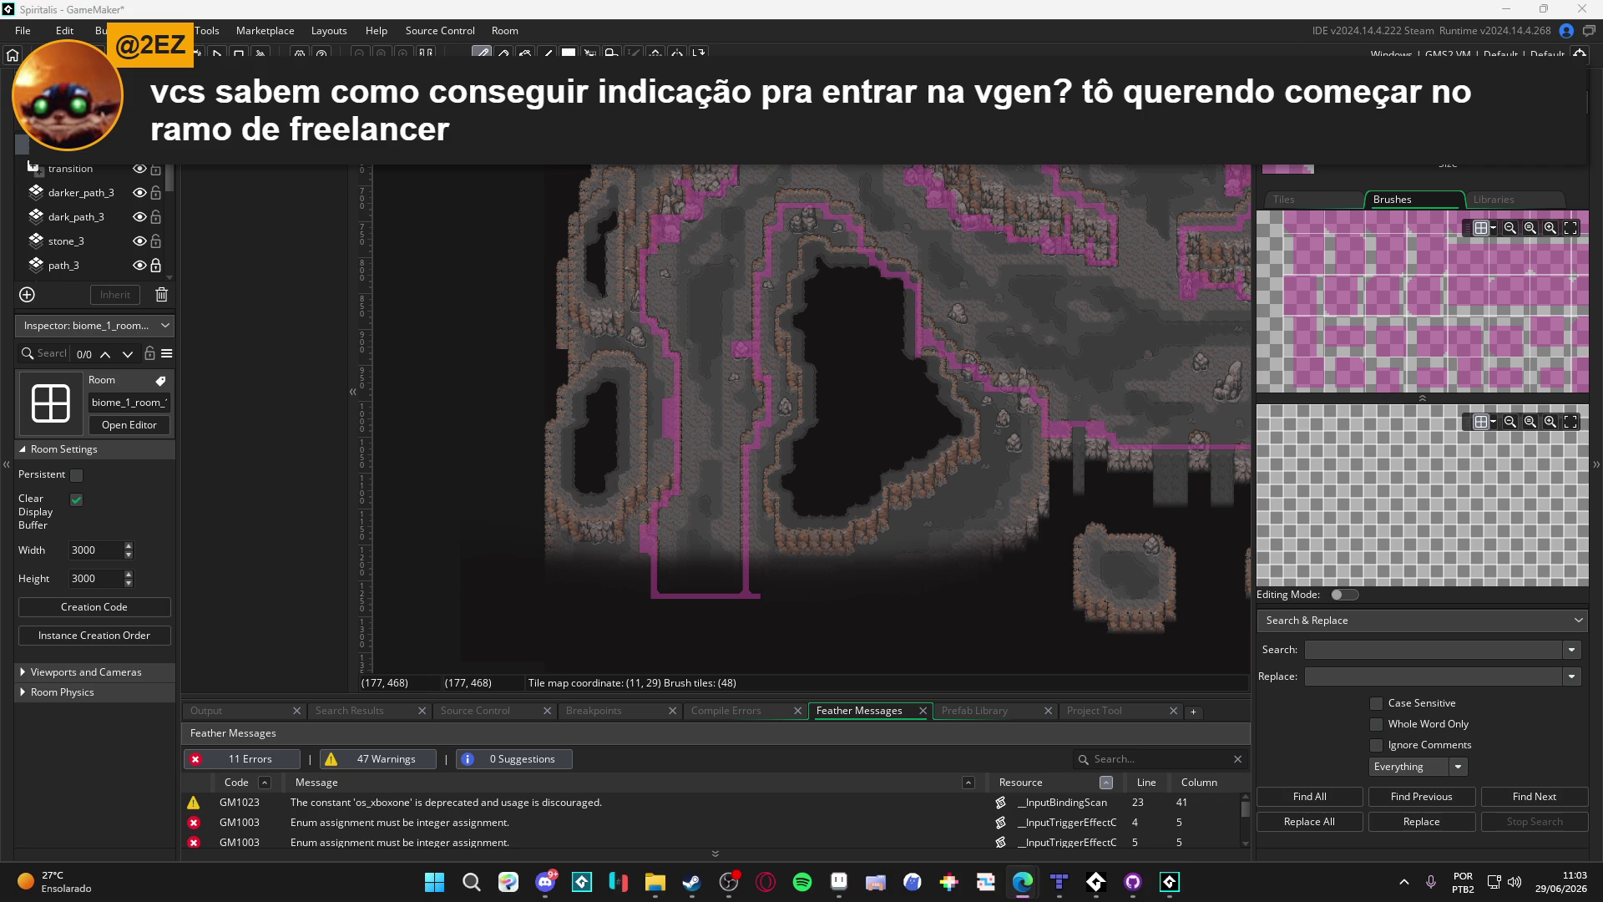
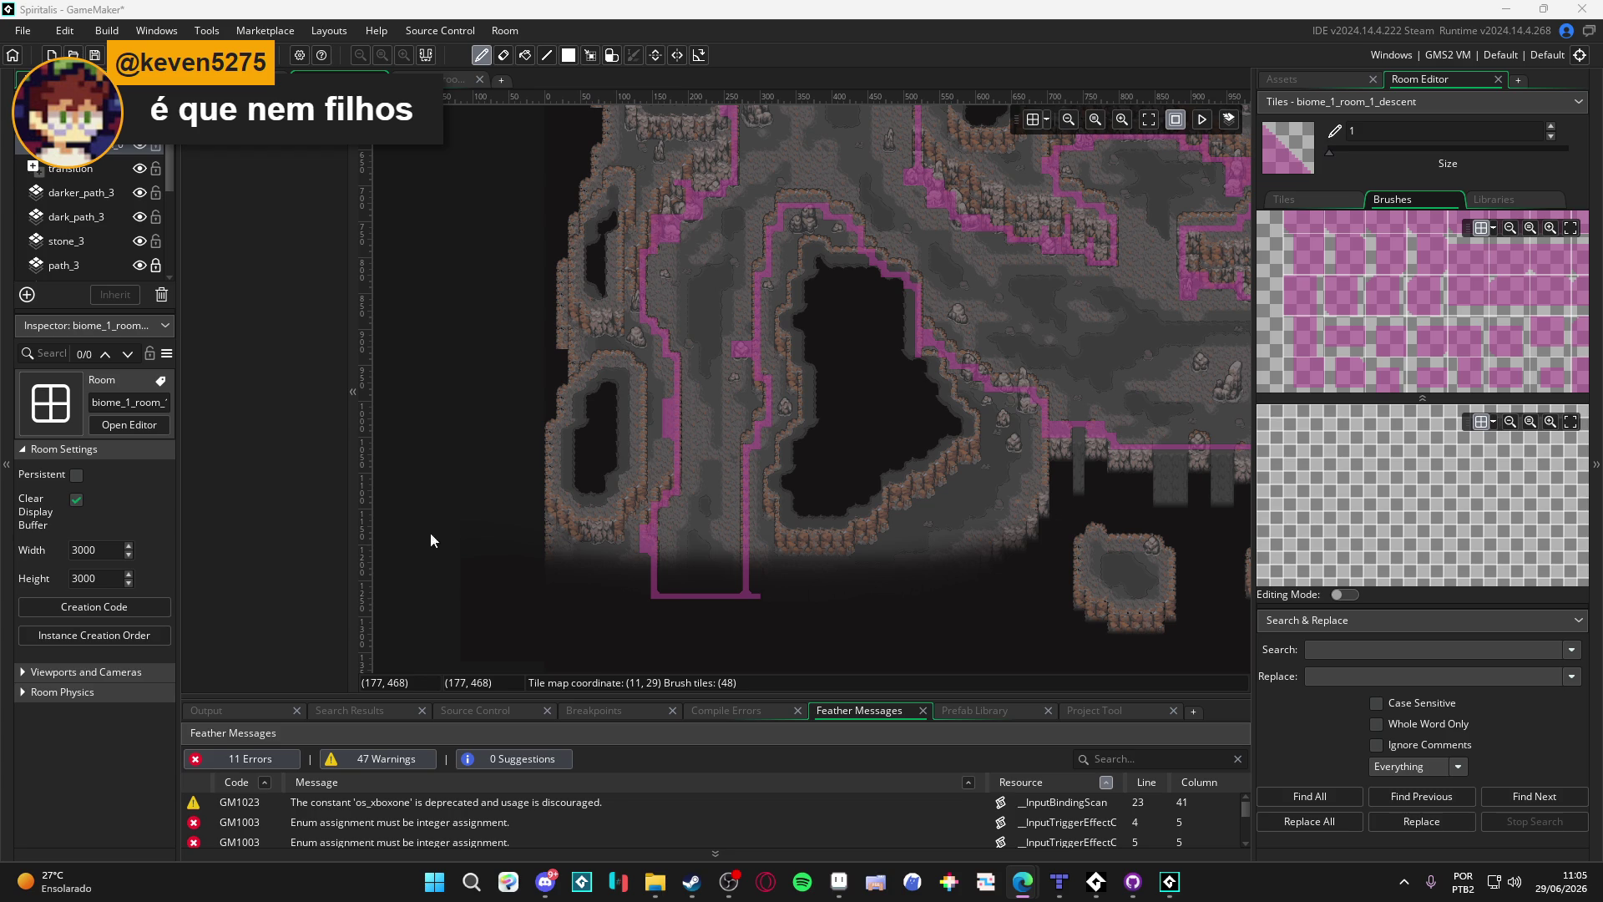
# Step: Paint a collision tile beside the cliff edge, then undo the stray tile
pyautogui.click(739, 452)
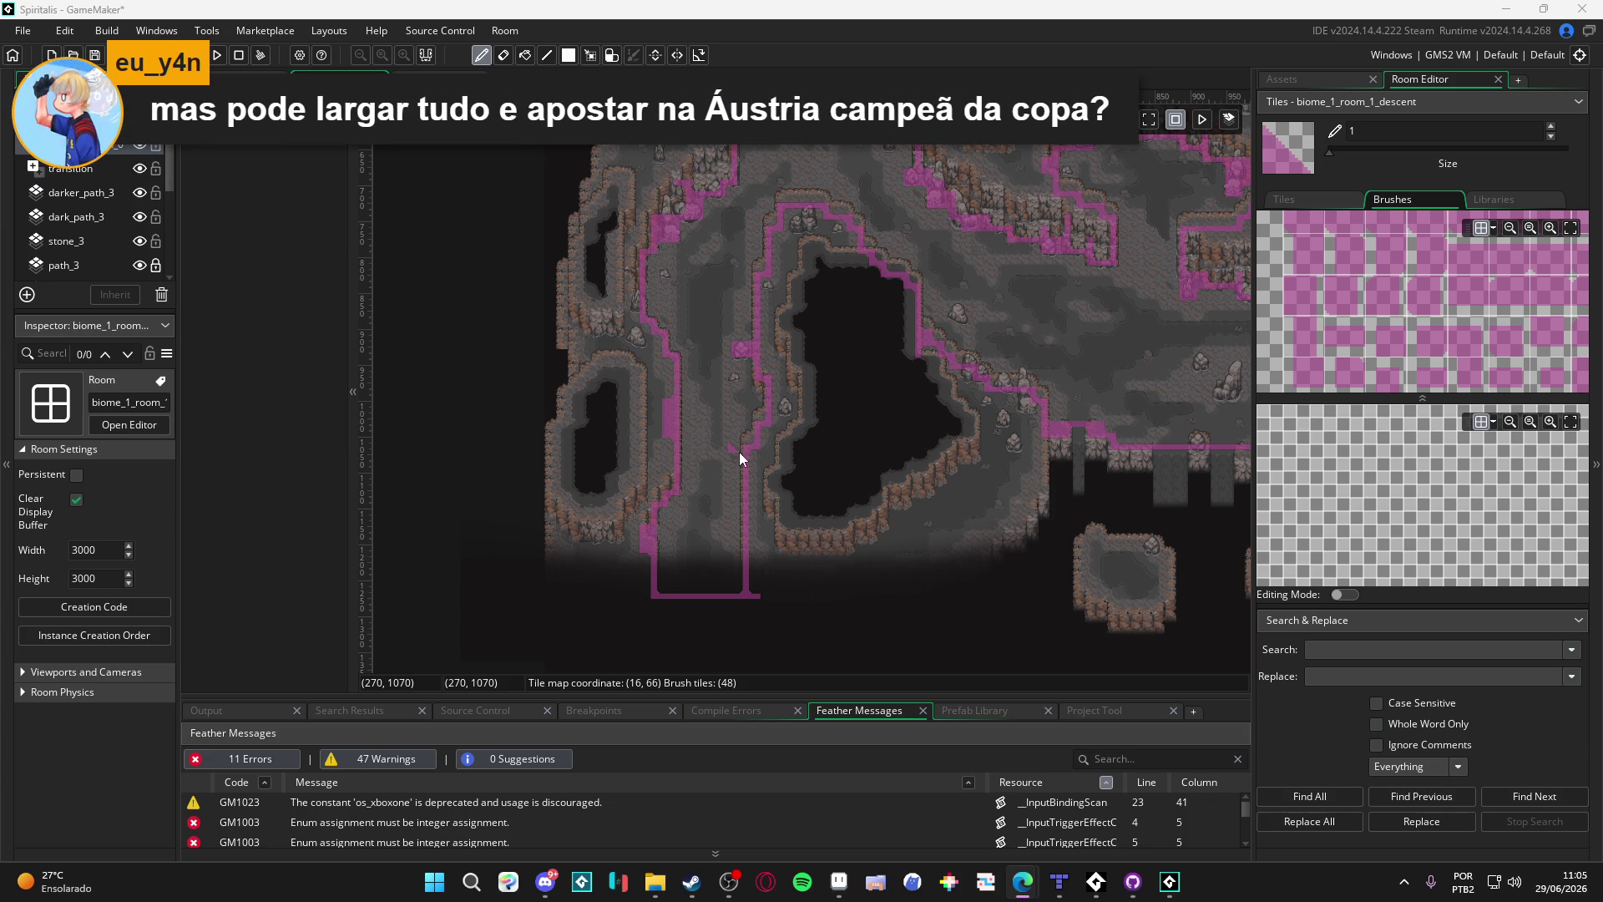
pyautogui.hotkey('ctrl', 'z')
pyautogui.scroll(2, 1309, 320)
pyautogui.scroll(-5, 817, 324)
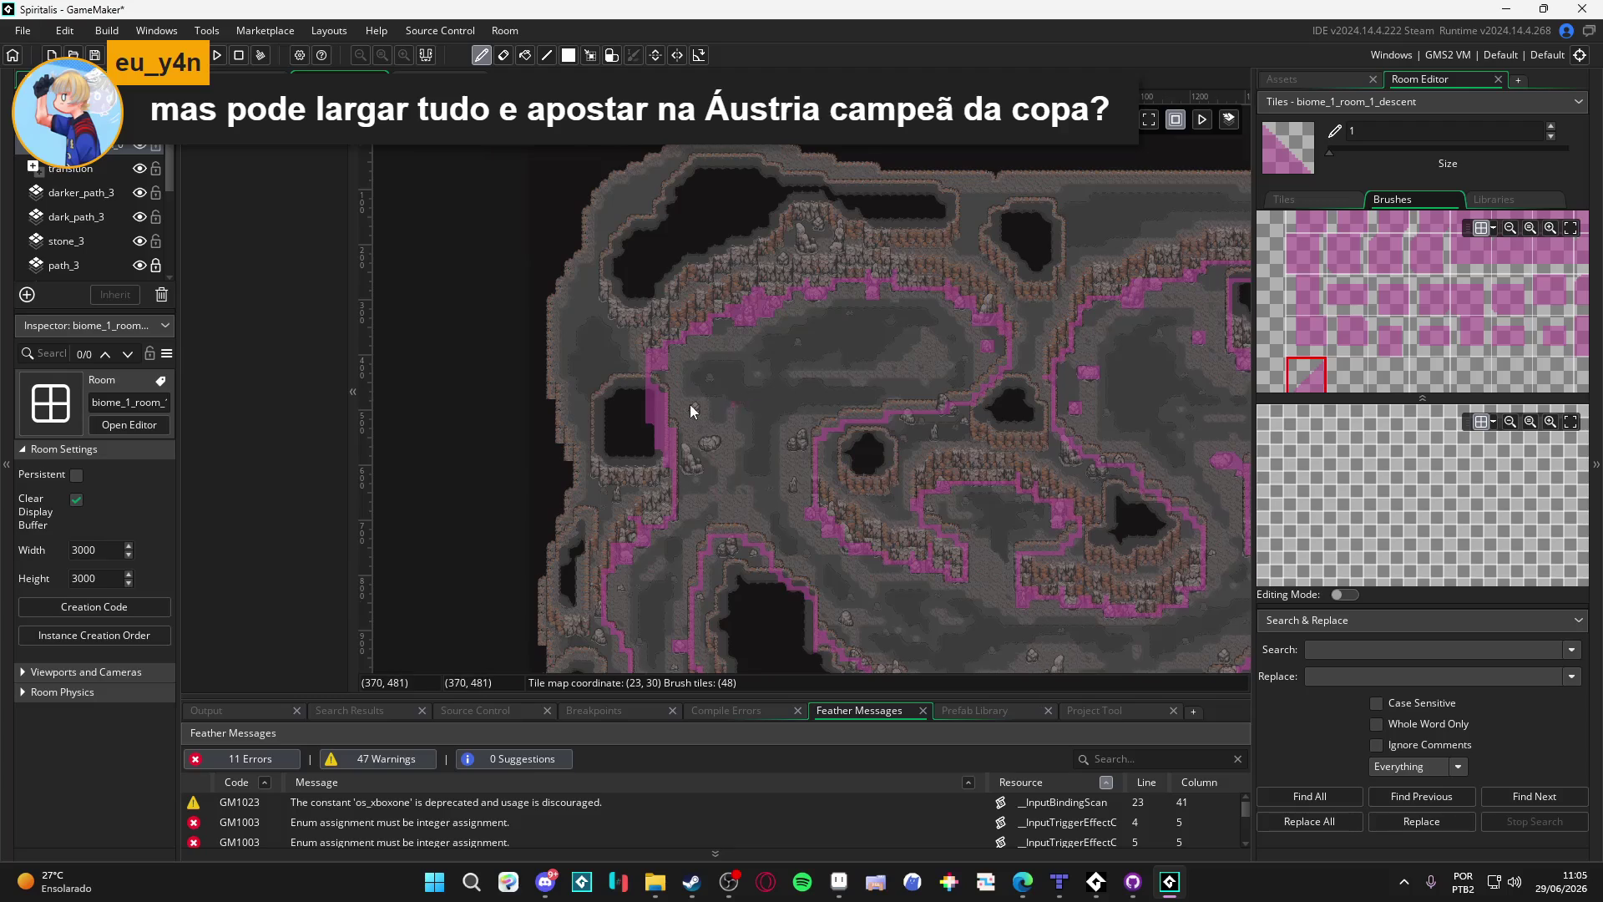
pyautogui.scroll(5, 771, 320)
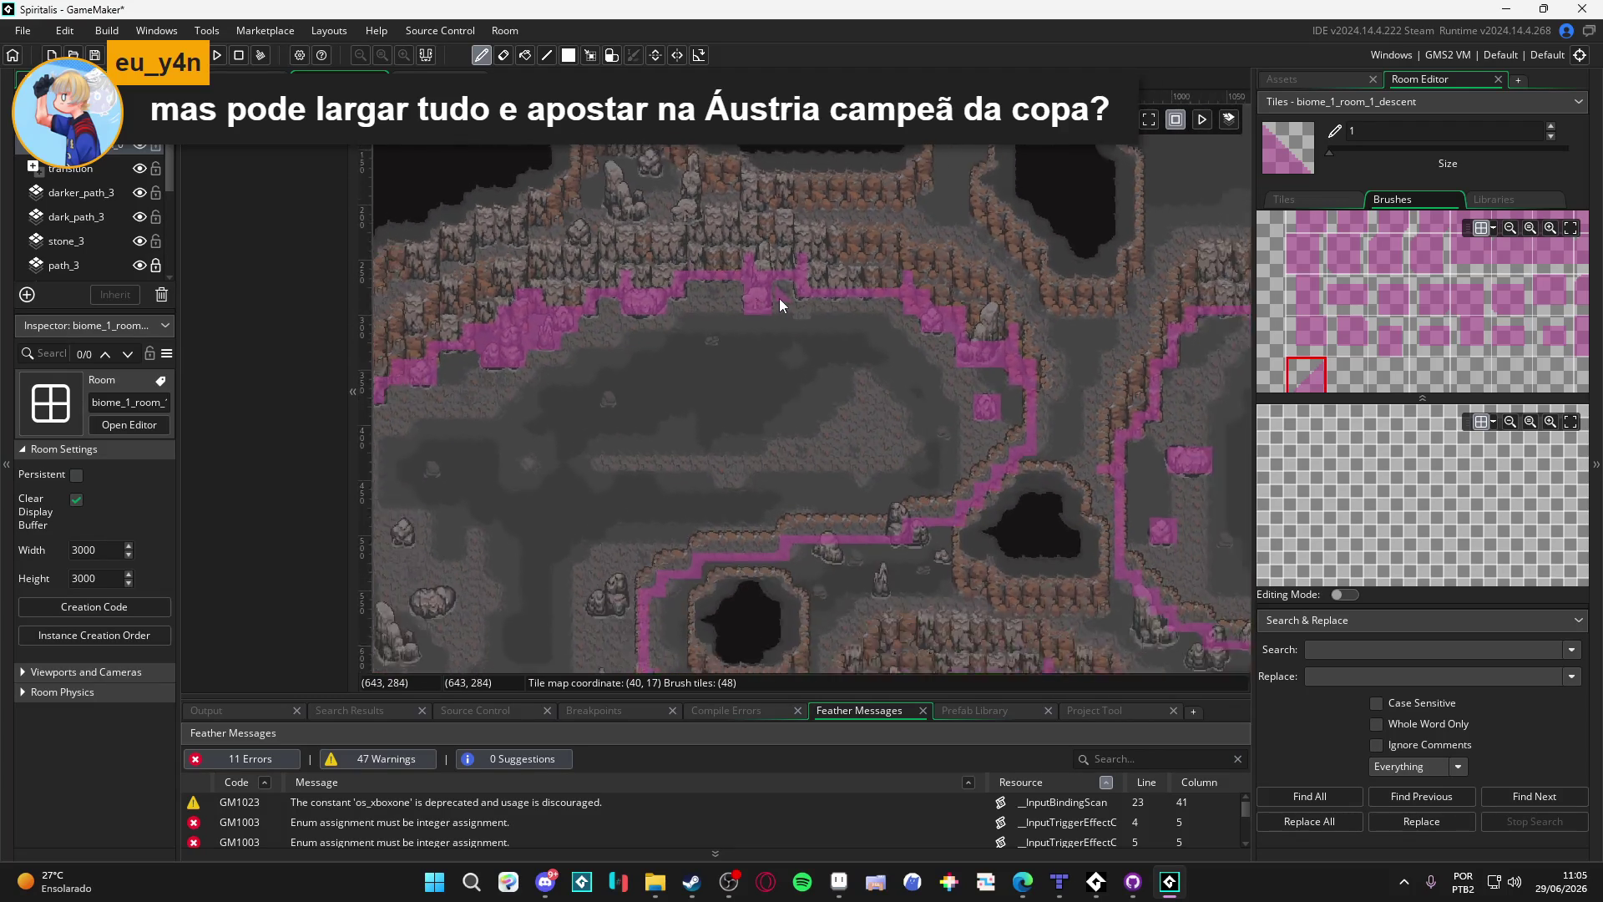
pyautogui.scroll(-1, 780, 298)
pyautogui.scroll(-3, 880, 220)
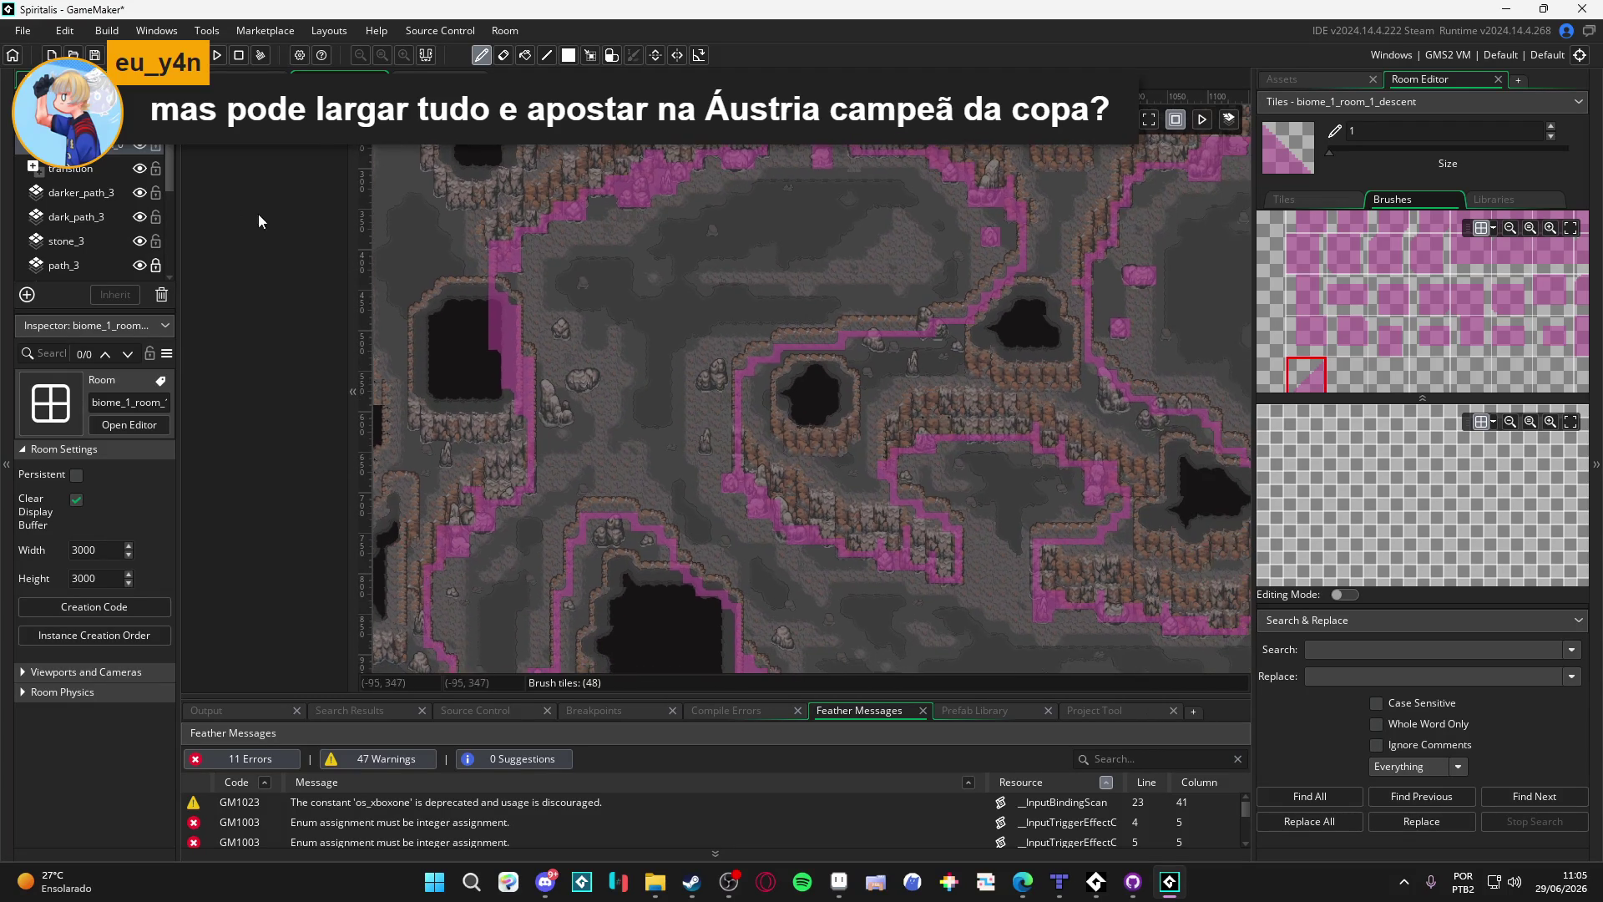
pyautogui.scroll(-5, 617, 296)
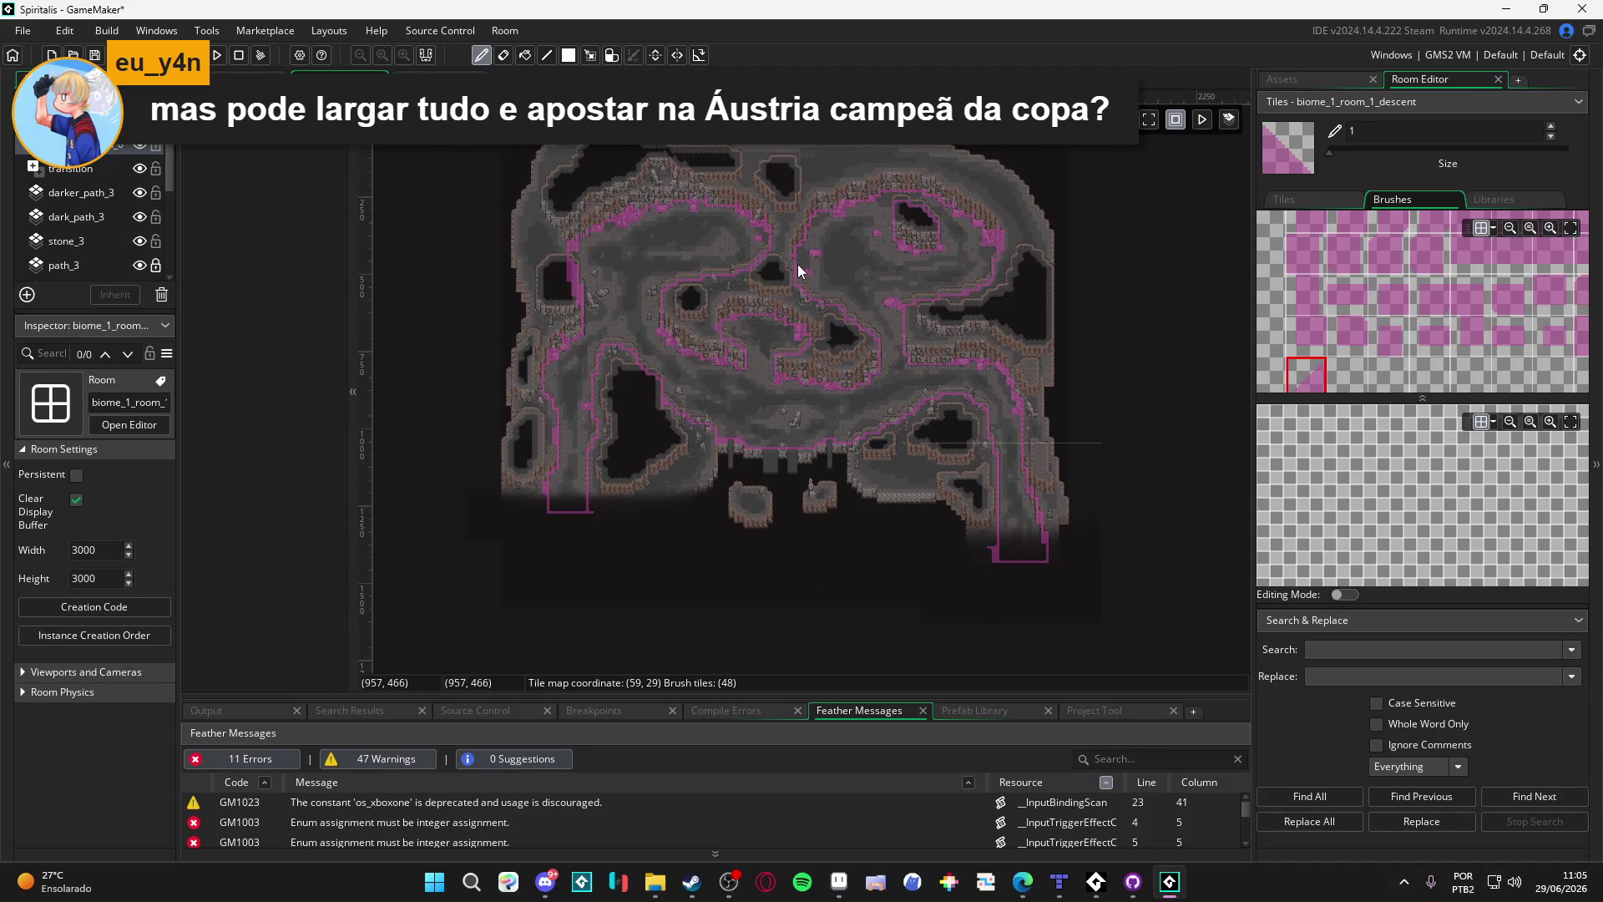
# Step: Delete the accidentally added Assets_2 layer and reselect Tiles_Collision_0
pyautogui.click(769, 274)
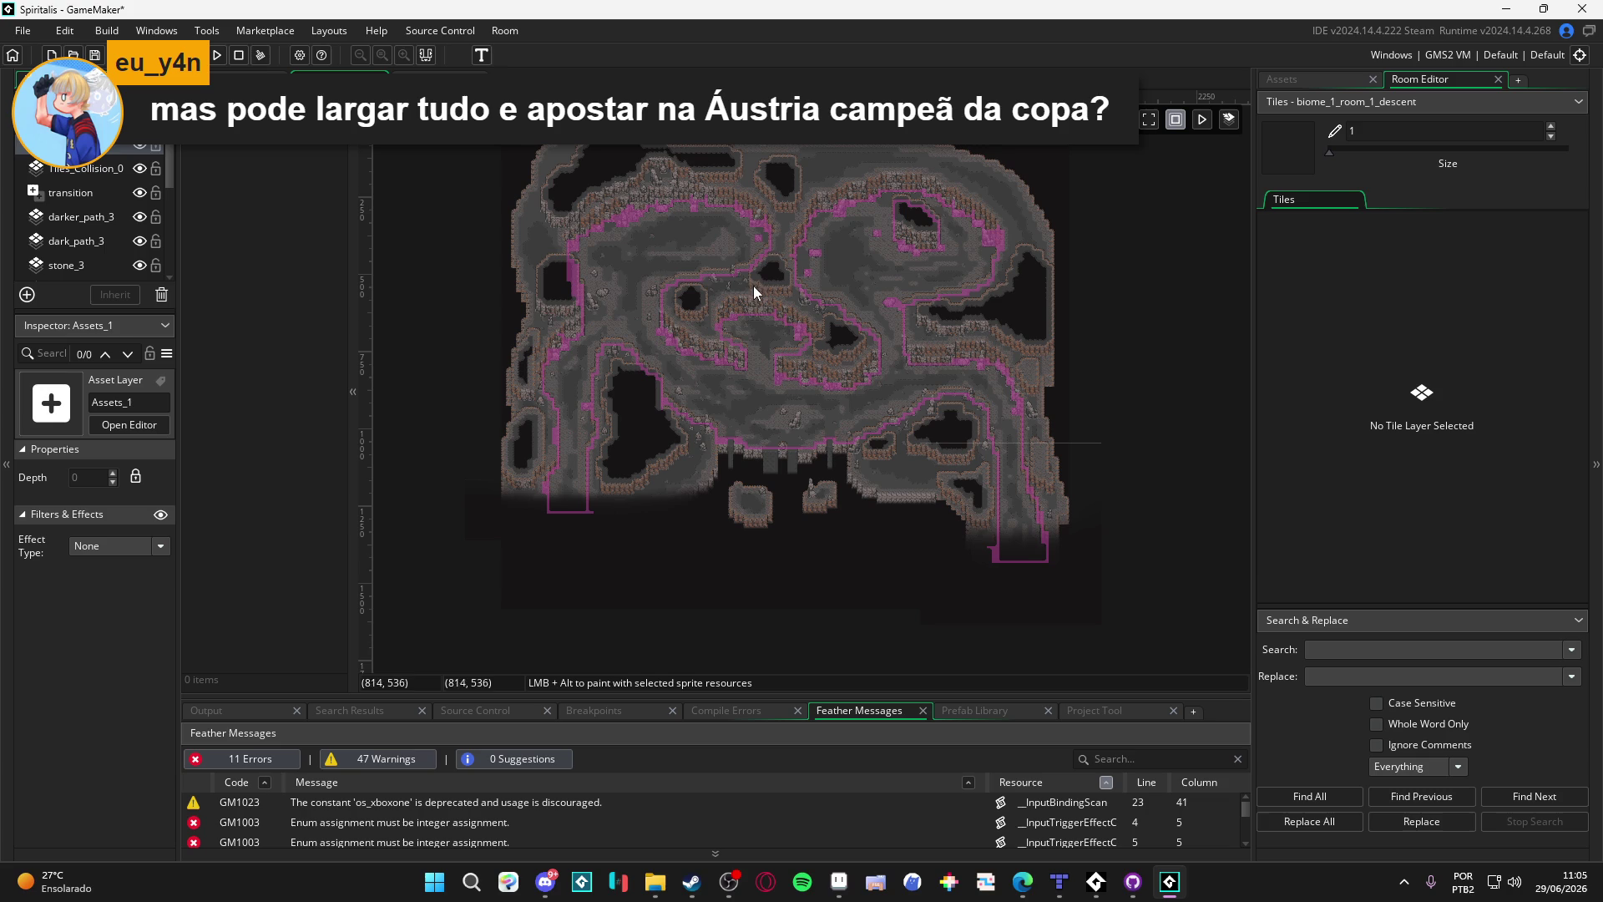
pyautogui.hotkey('ctrl', 'd')
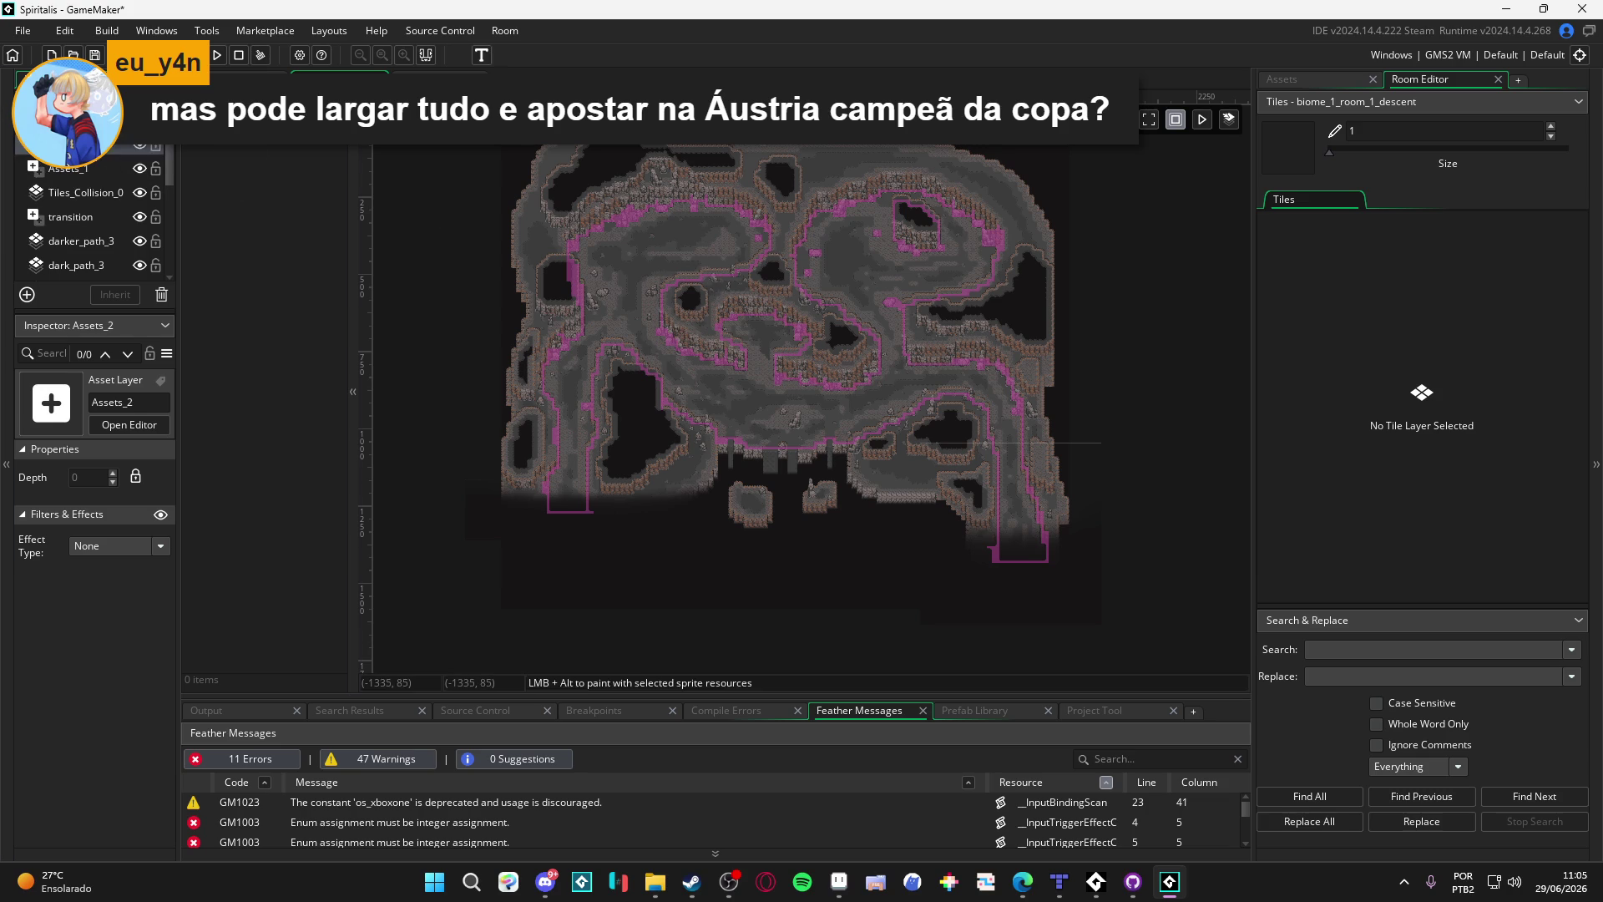
pyautogui.rightClick(107, 147)
pyautogui.click(145, 192)
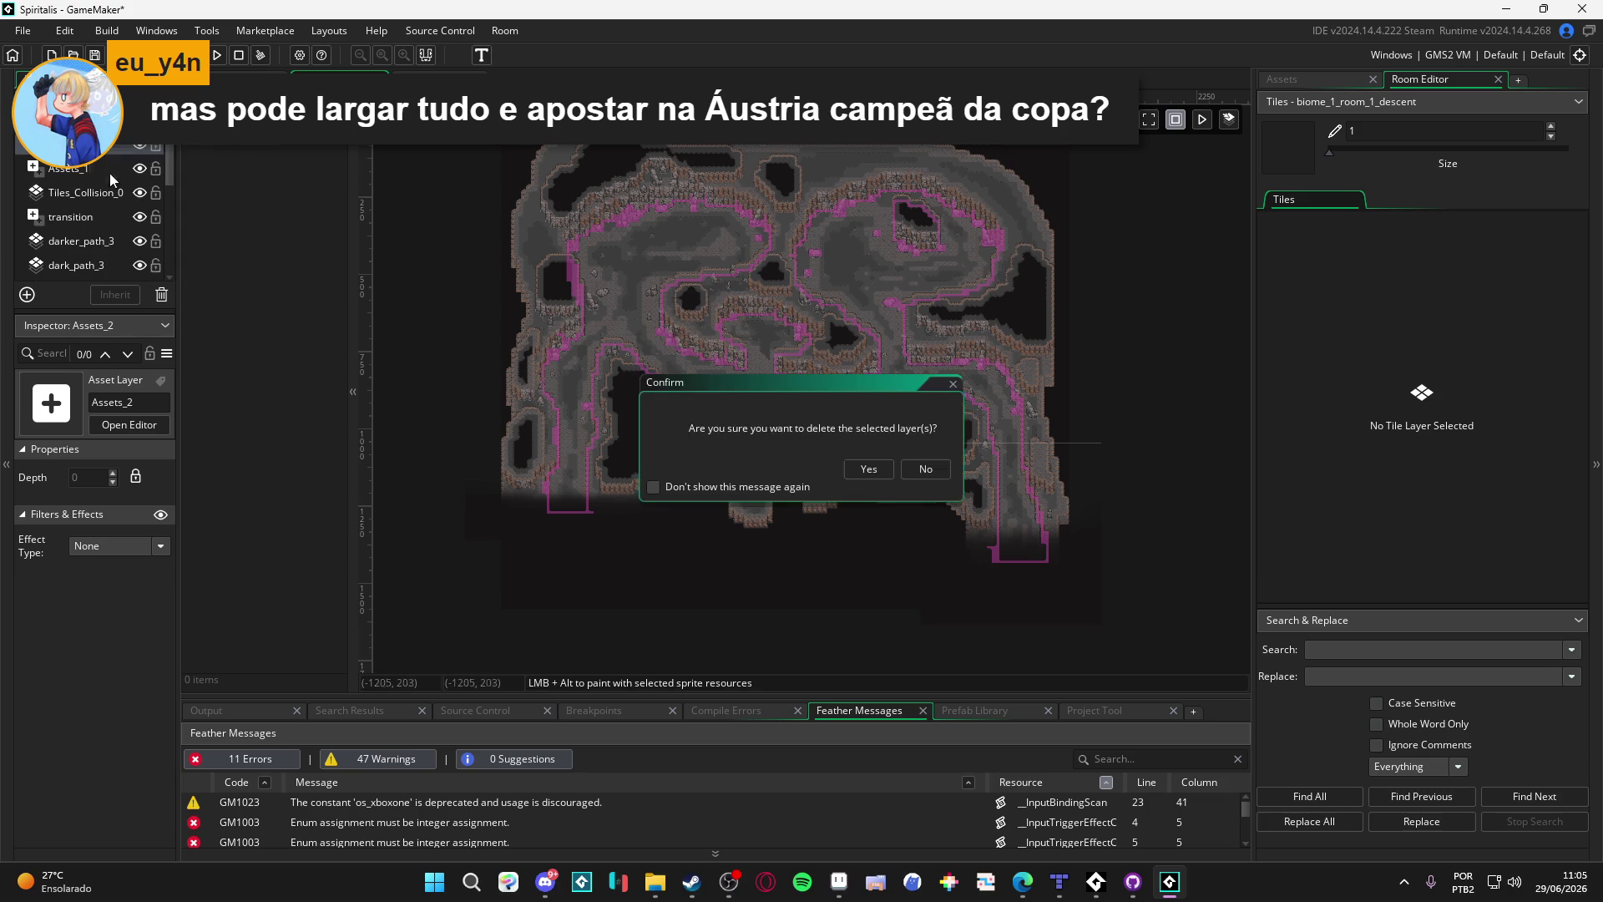
pyautogui.click(867, 469)
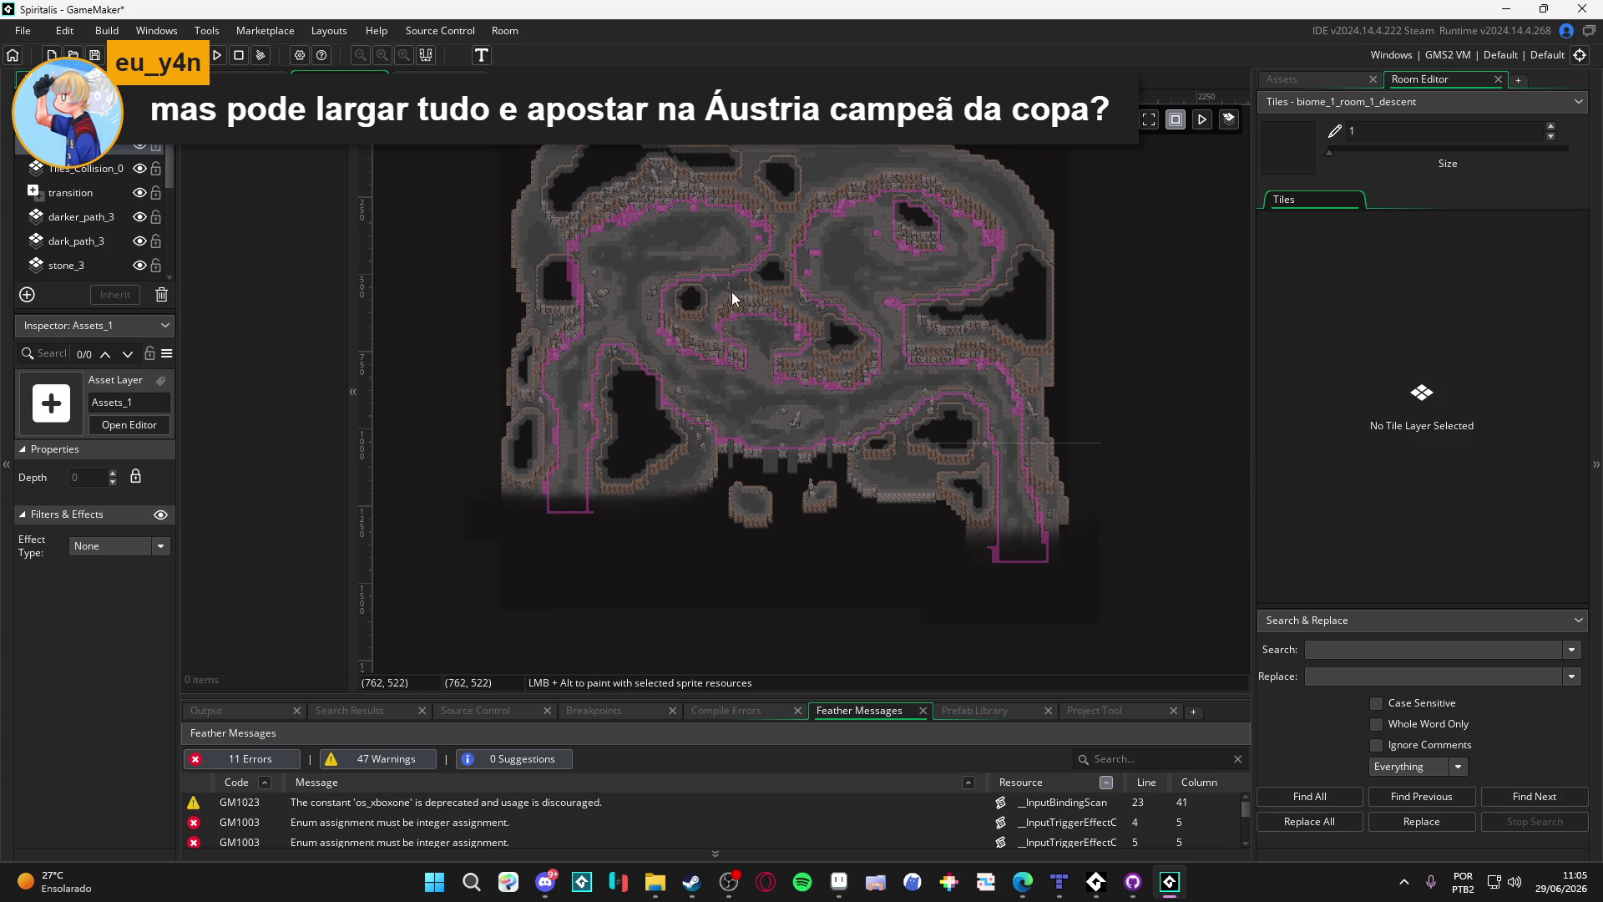
pyautogui.scroll(1, 733, 292)
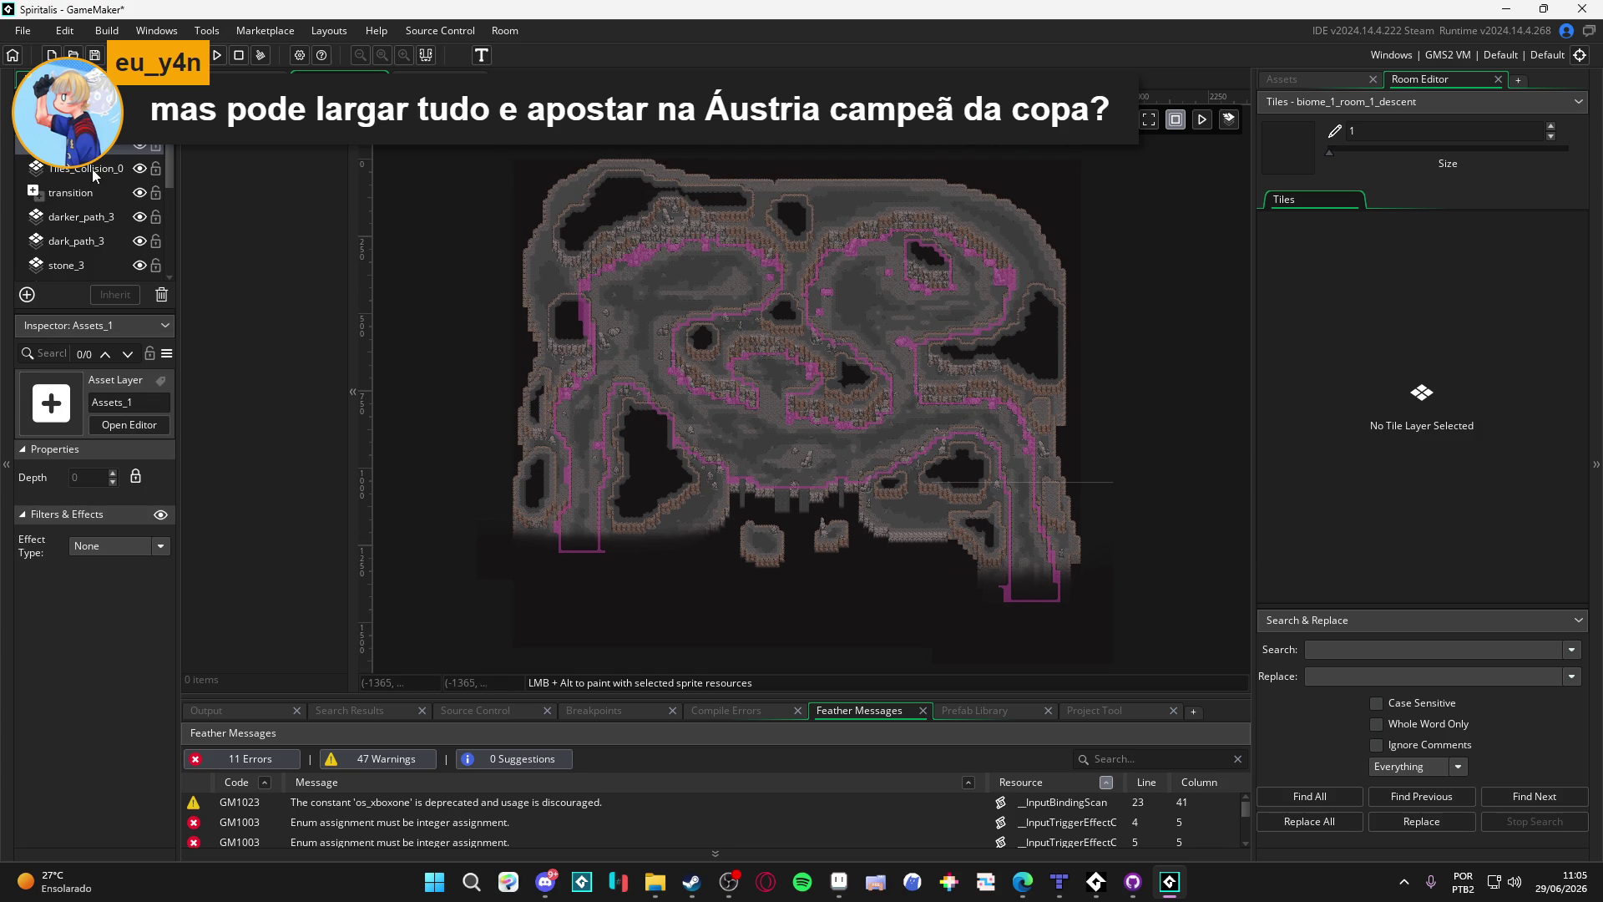
pyautogui.click(106, 166)
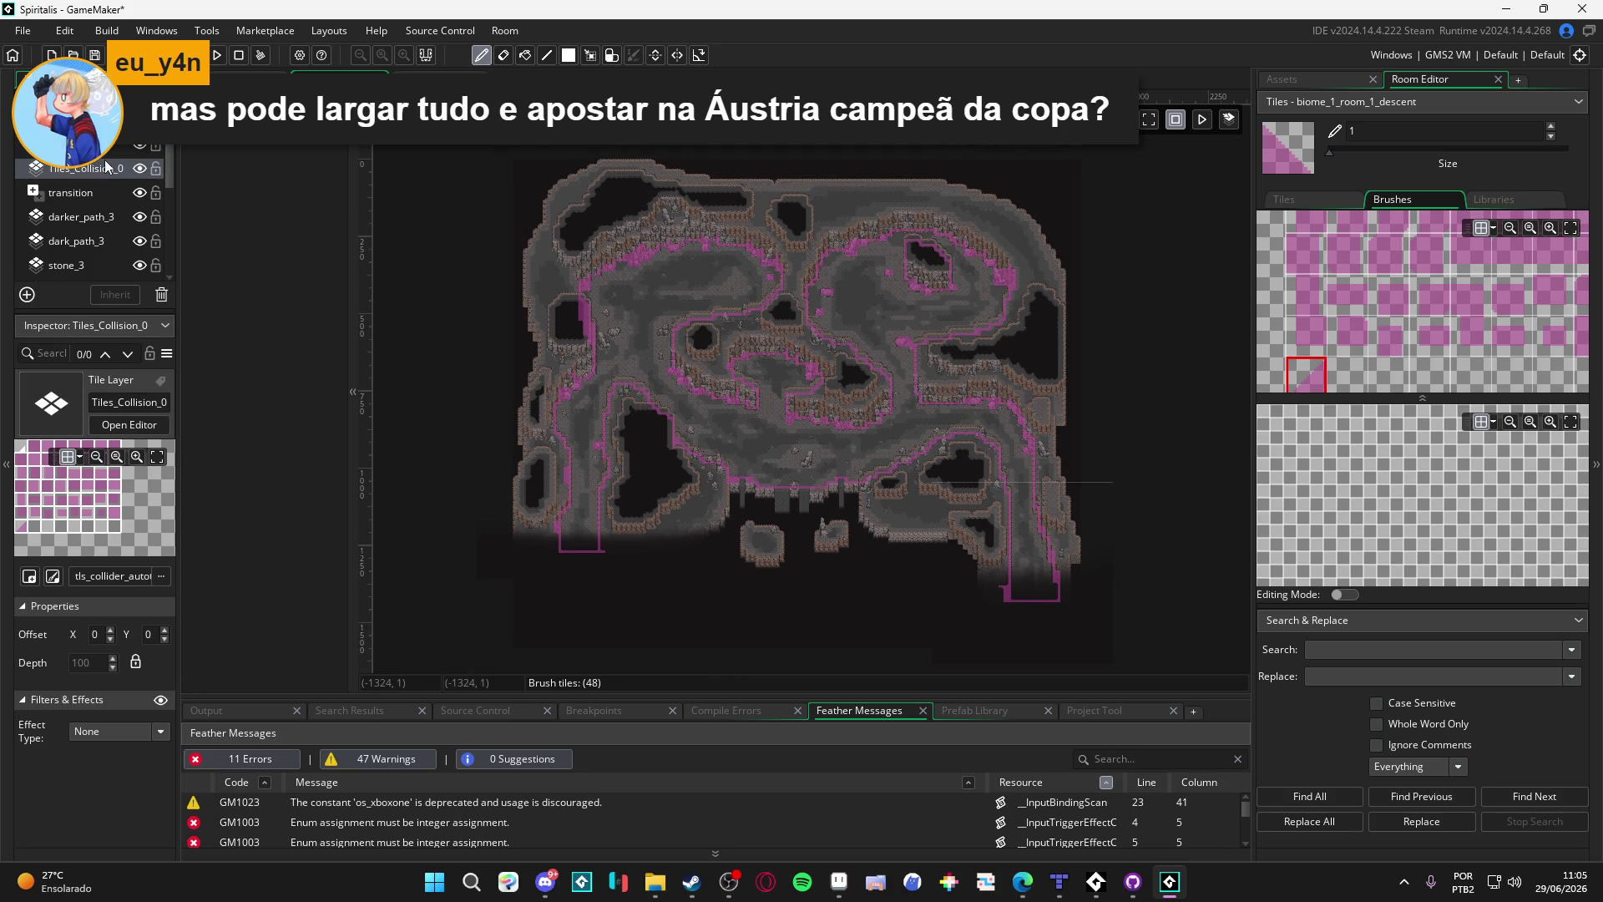
# Step: Erase all magenta collision tiles on Tiles_Collision_0 using a size-40 eraser
pyautogui.press('Up')
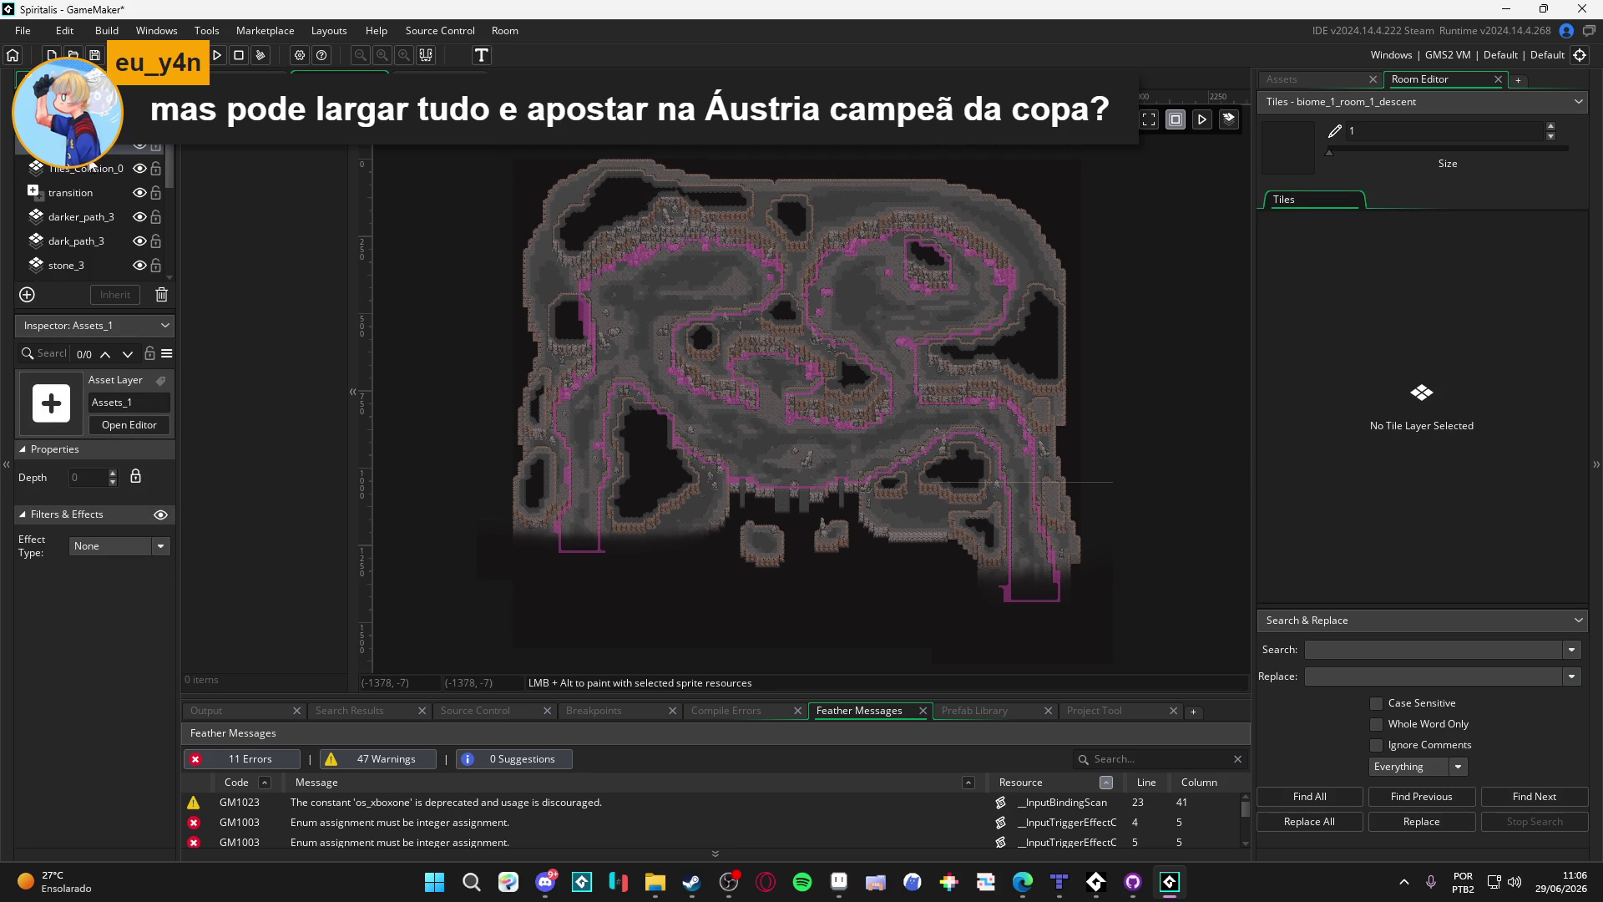
pyautogui.click(121, 169)
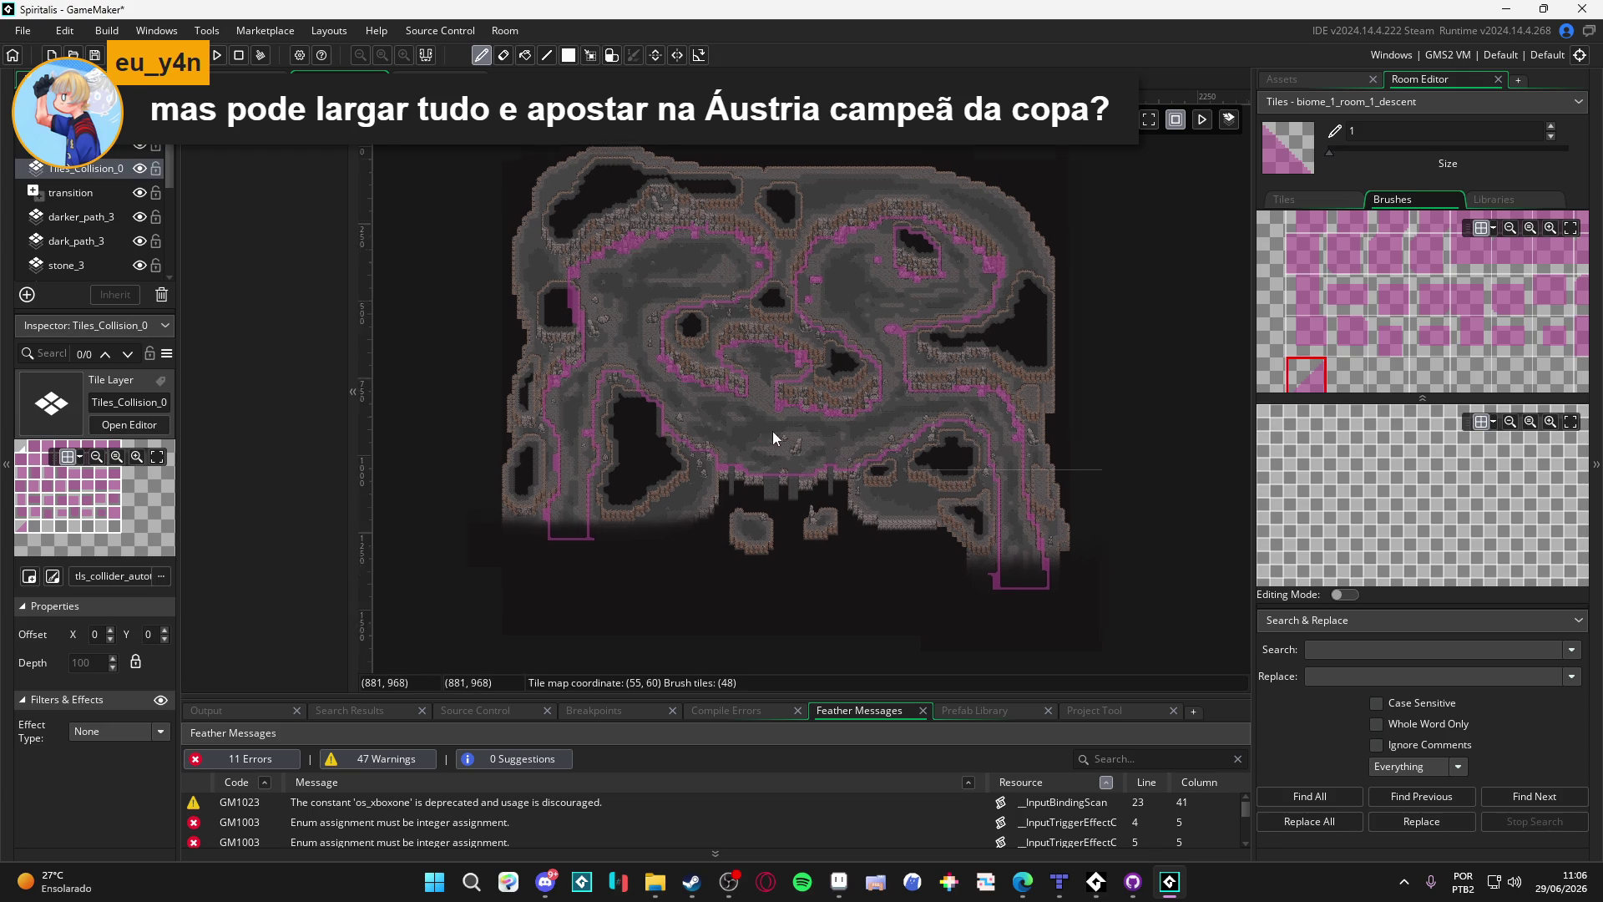
pyautogui.scroll(-2, 773, 431)
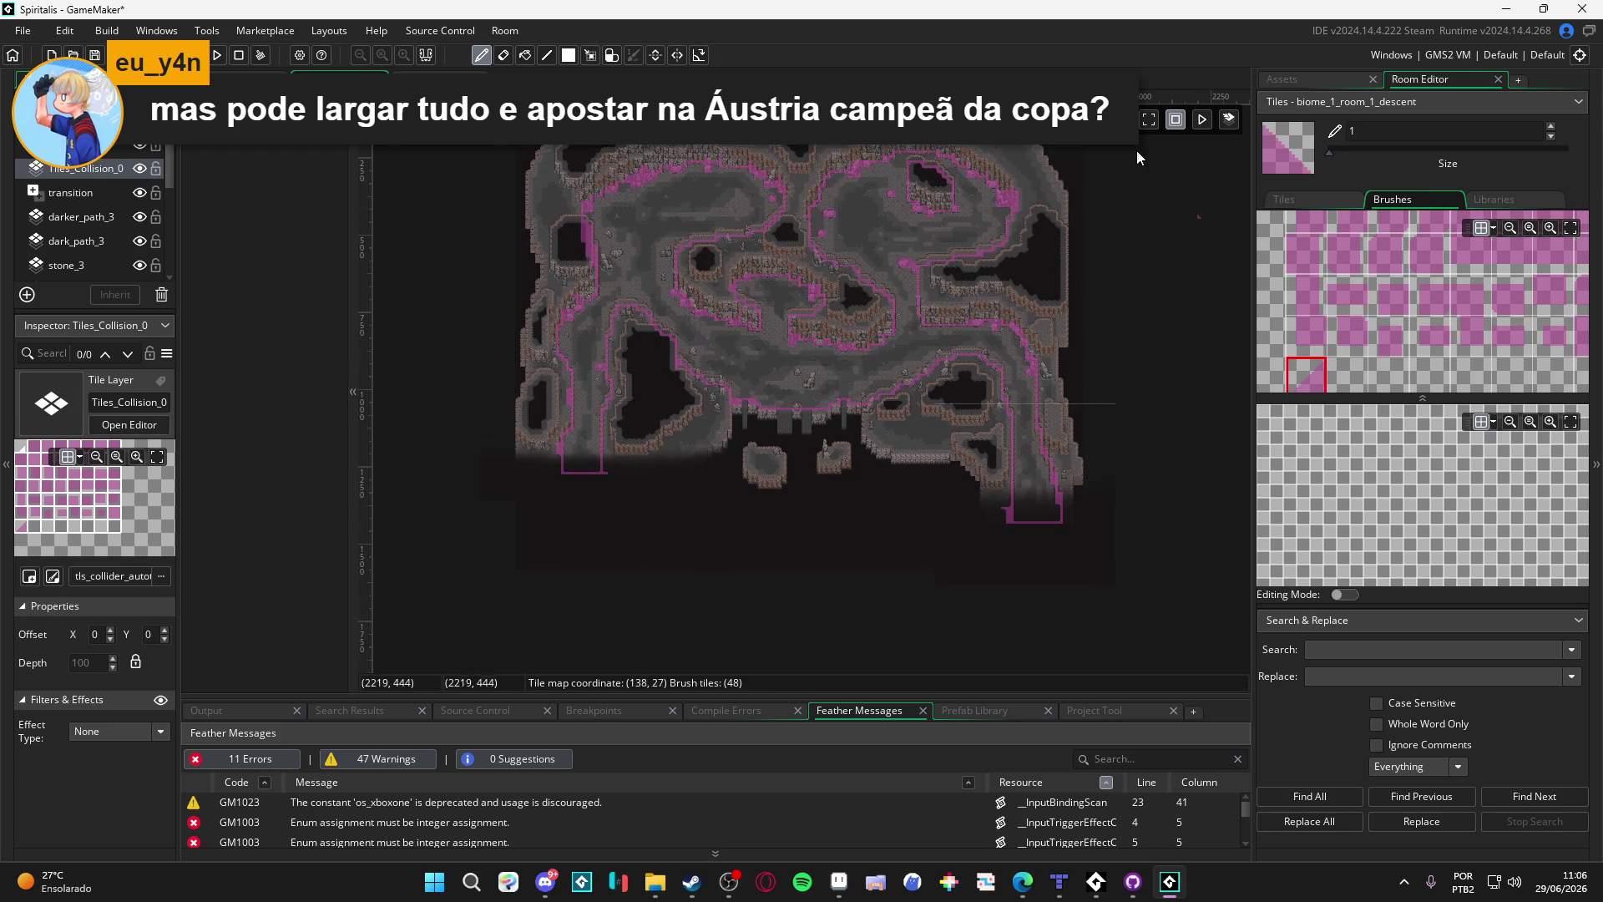
pyautogui.click(505, 57)
pyautogui.moveTo(1475, 150); pyautogui.dragTo(1585, 153)
pyautogui.moveTo(585, 455)
pyautogui.mouseDown()
pyautogui.moveTo(751, 467)
pyautogui.moveTo(931, 538)
pyautogui.moveTo(945, 225)
pyautogui.moveTo(1137, 250)
pyautogui.mouseUp()
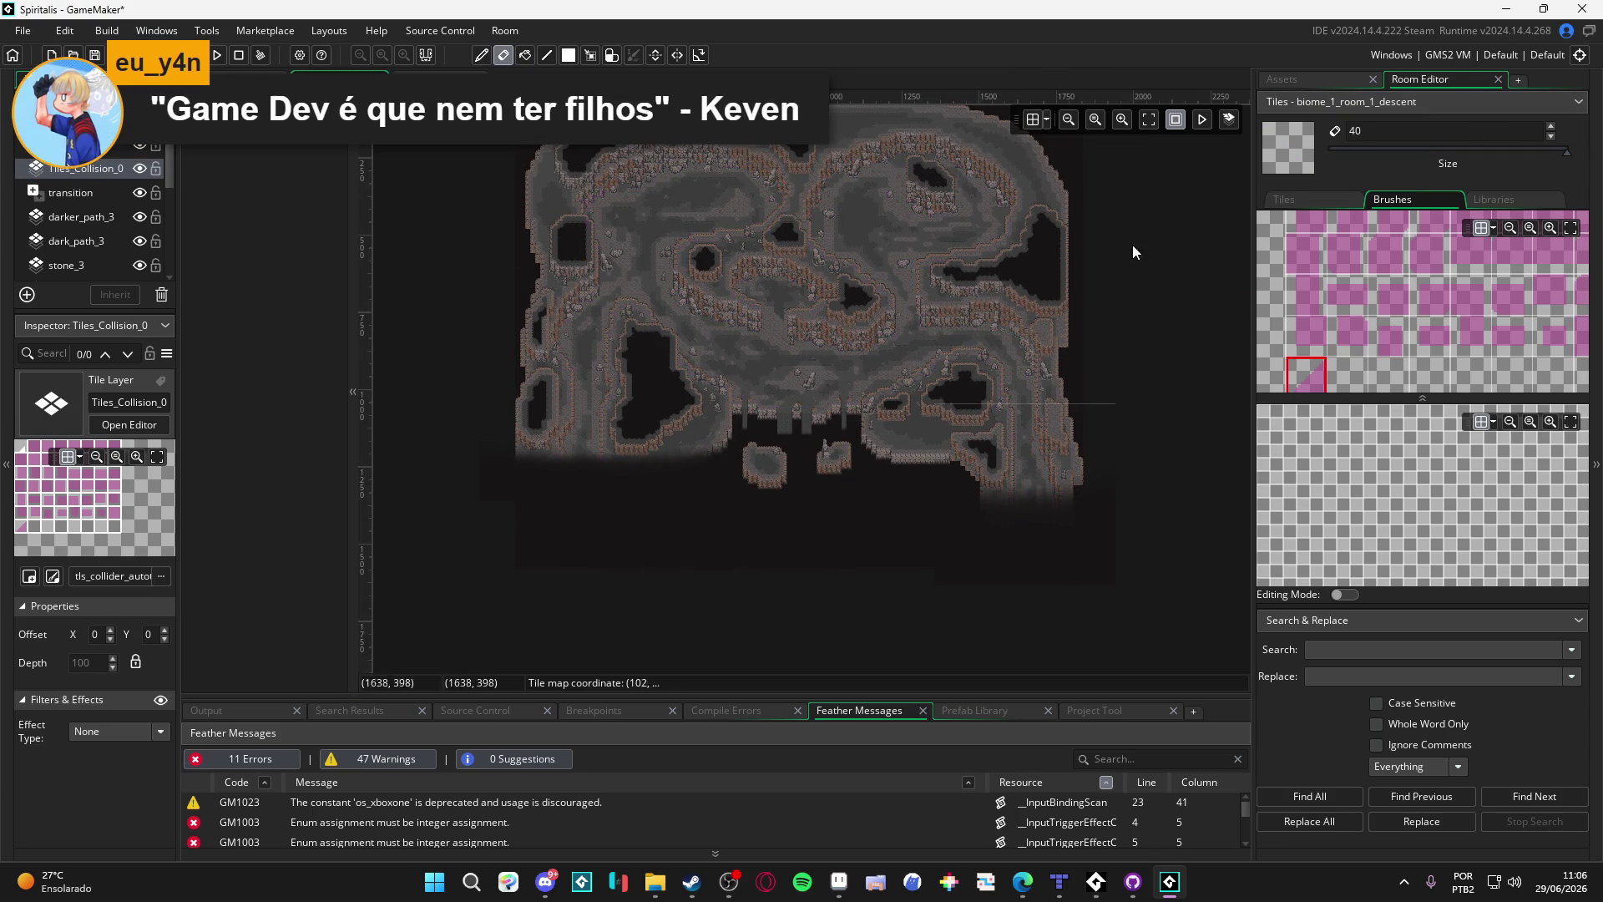
# Step: Reset the brush size to 1 and pick the plain square collision tile
pyautogui.moveTo(776, 324); pyautogui.dragTo(740, 351)
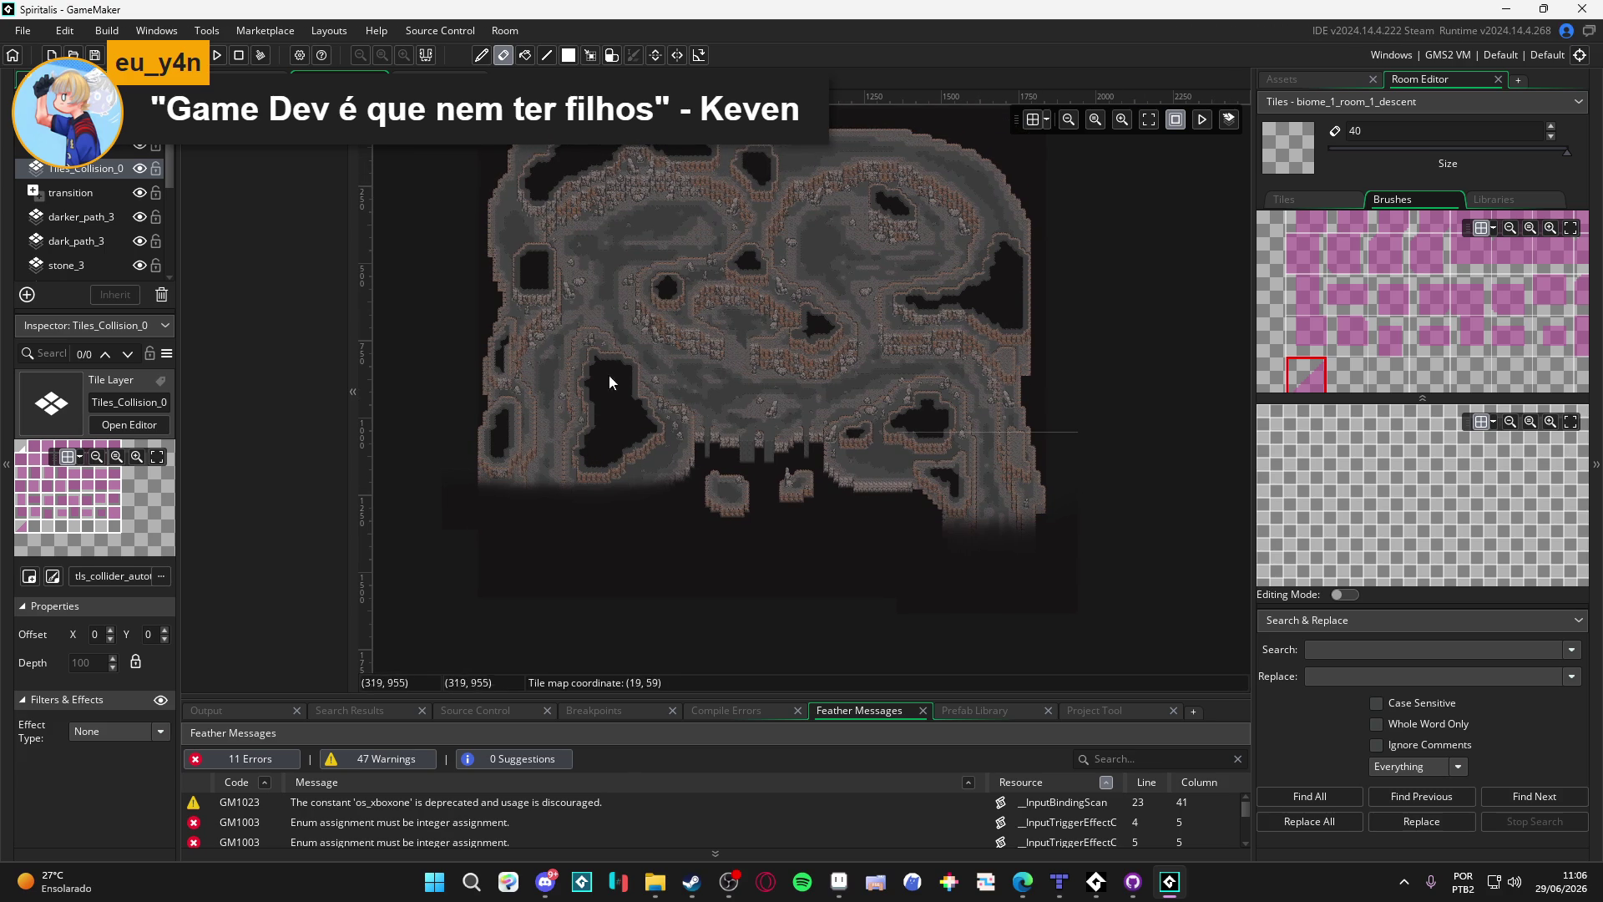
pyautogui.moveTo(1345, 155); pyautogui.dragTo(1265, 151)
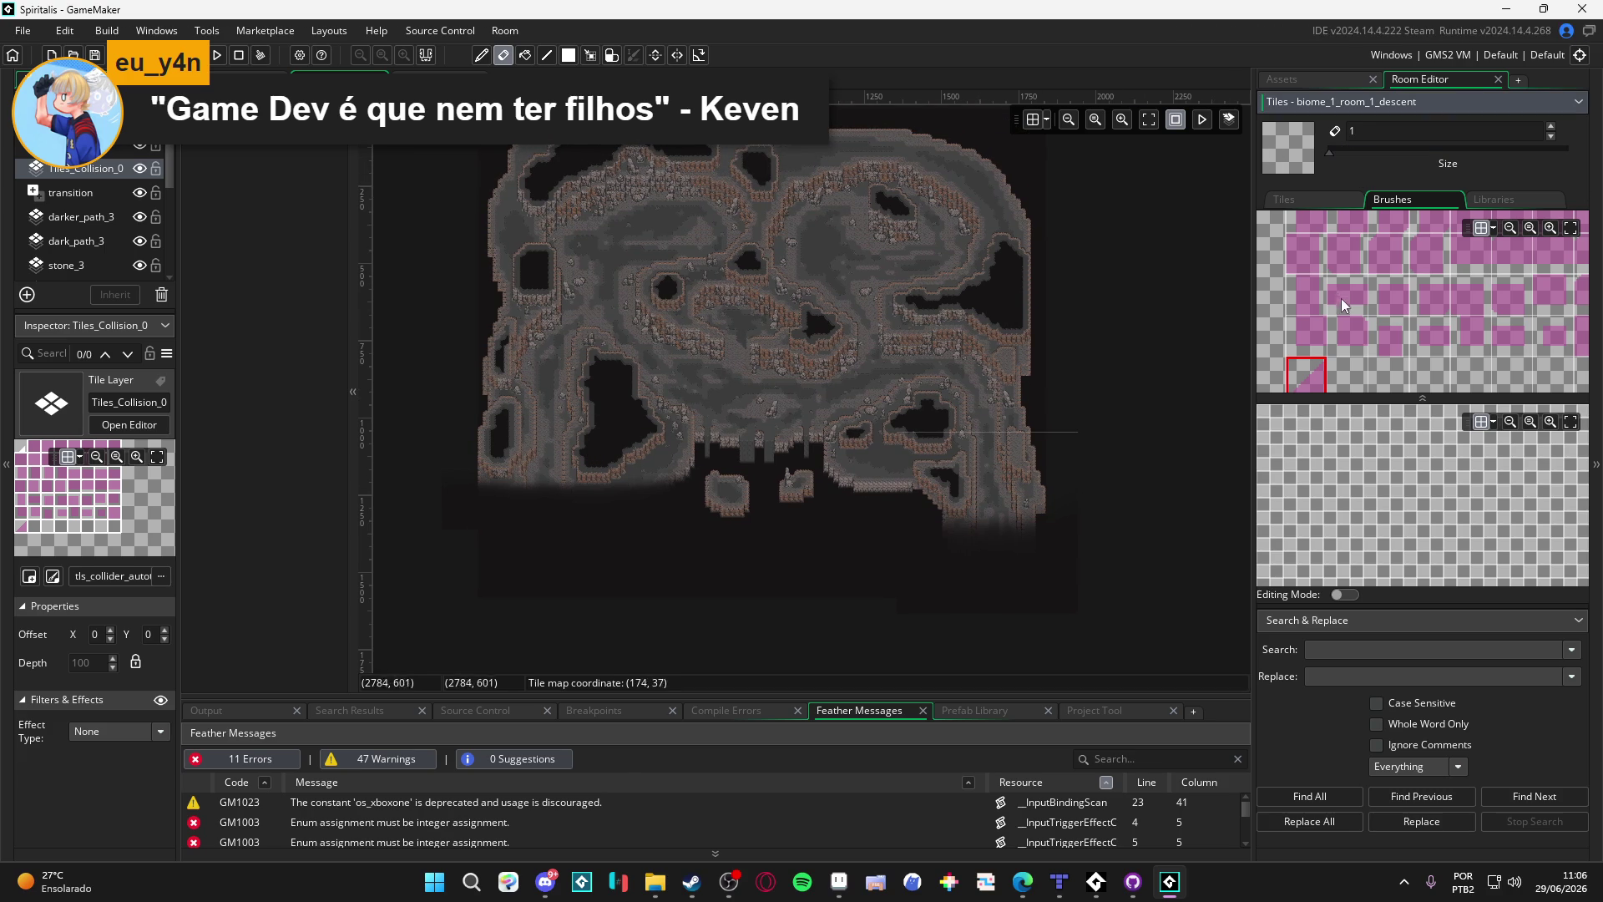
pyautogui.scroll(2, 1342, 298)
pyautogui.click(1503, 360)
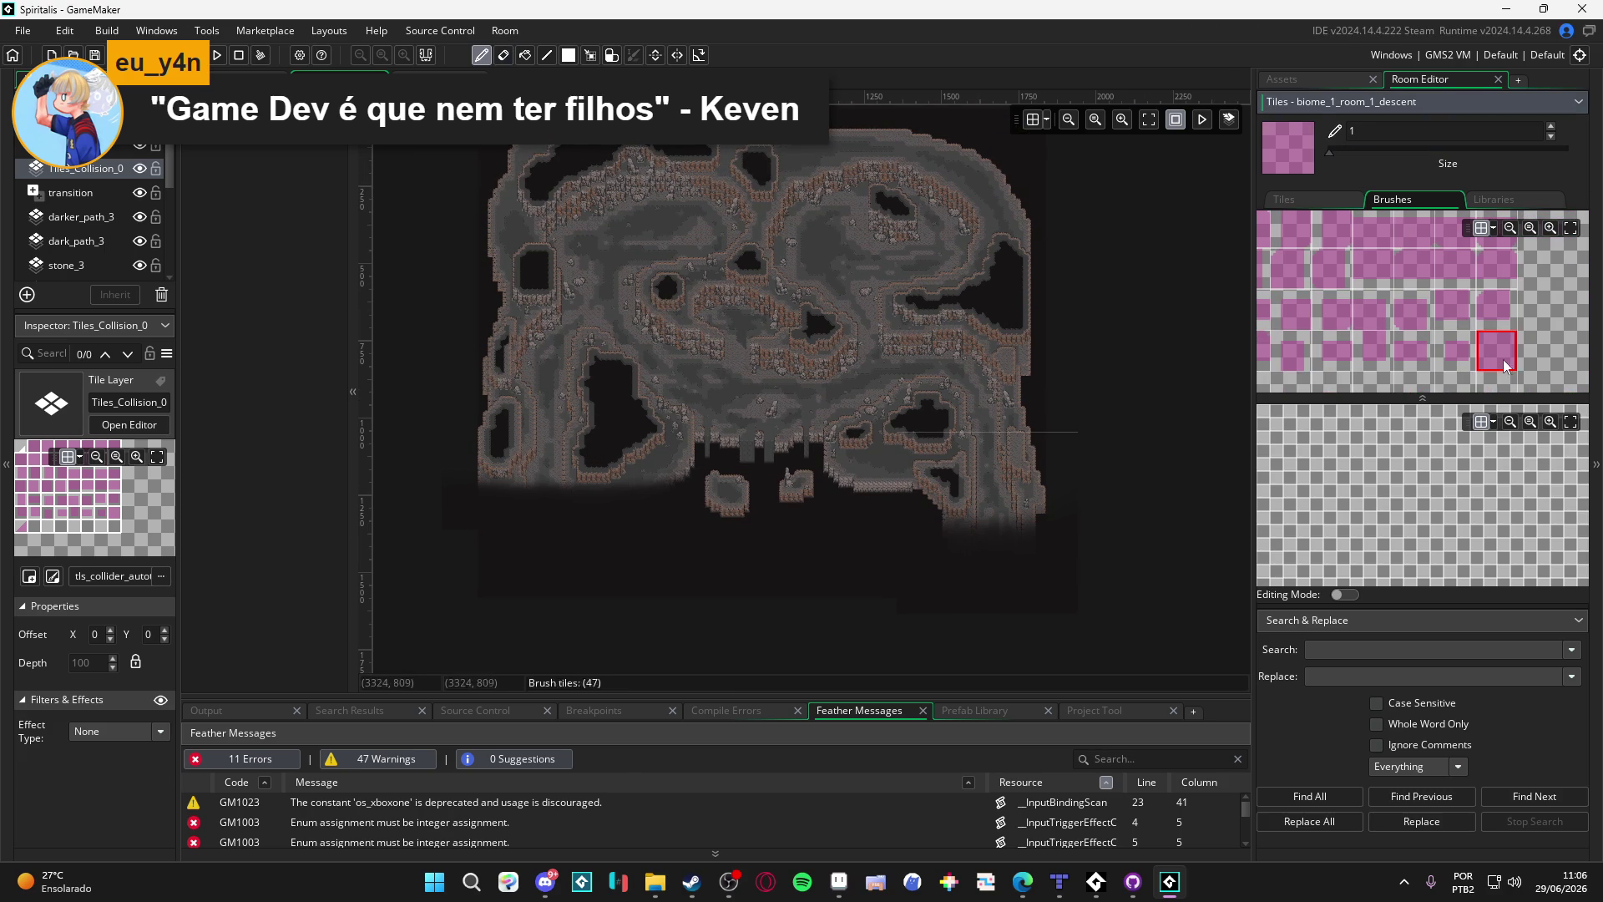
# Step: Paint a vertical collision strip down the lower-left cliff, then draw a line of tiles
pyautogui.scroll(5, 560, 481)
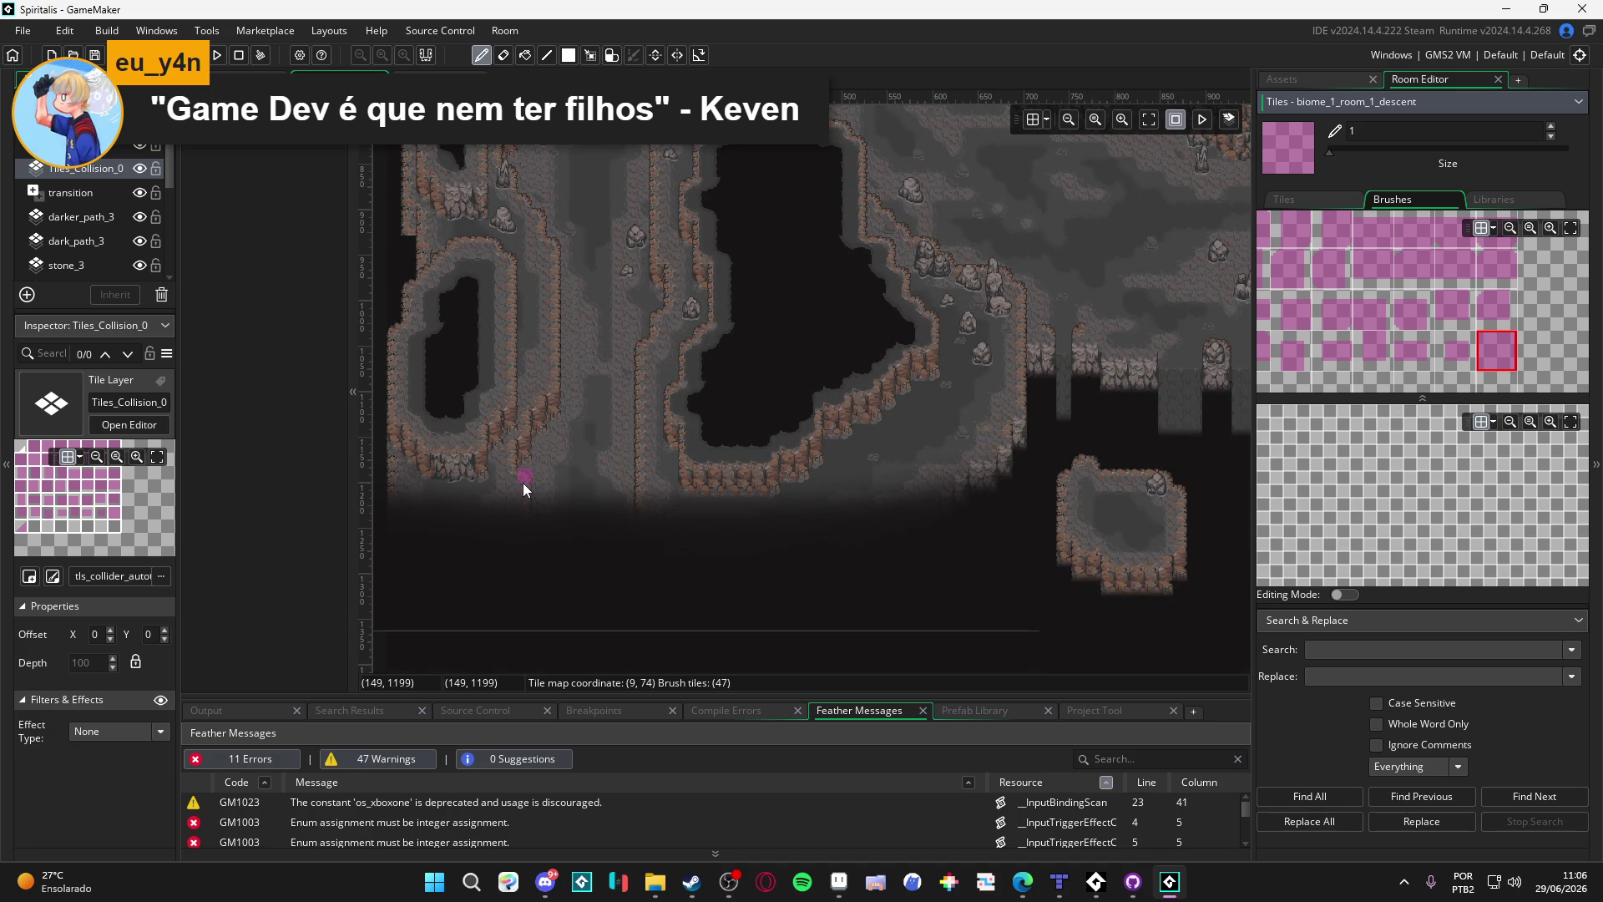
pyautogui.moveTo(523, 484); pyautogui.dragTo(525, 513)
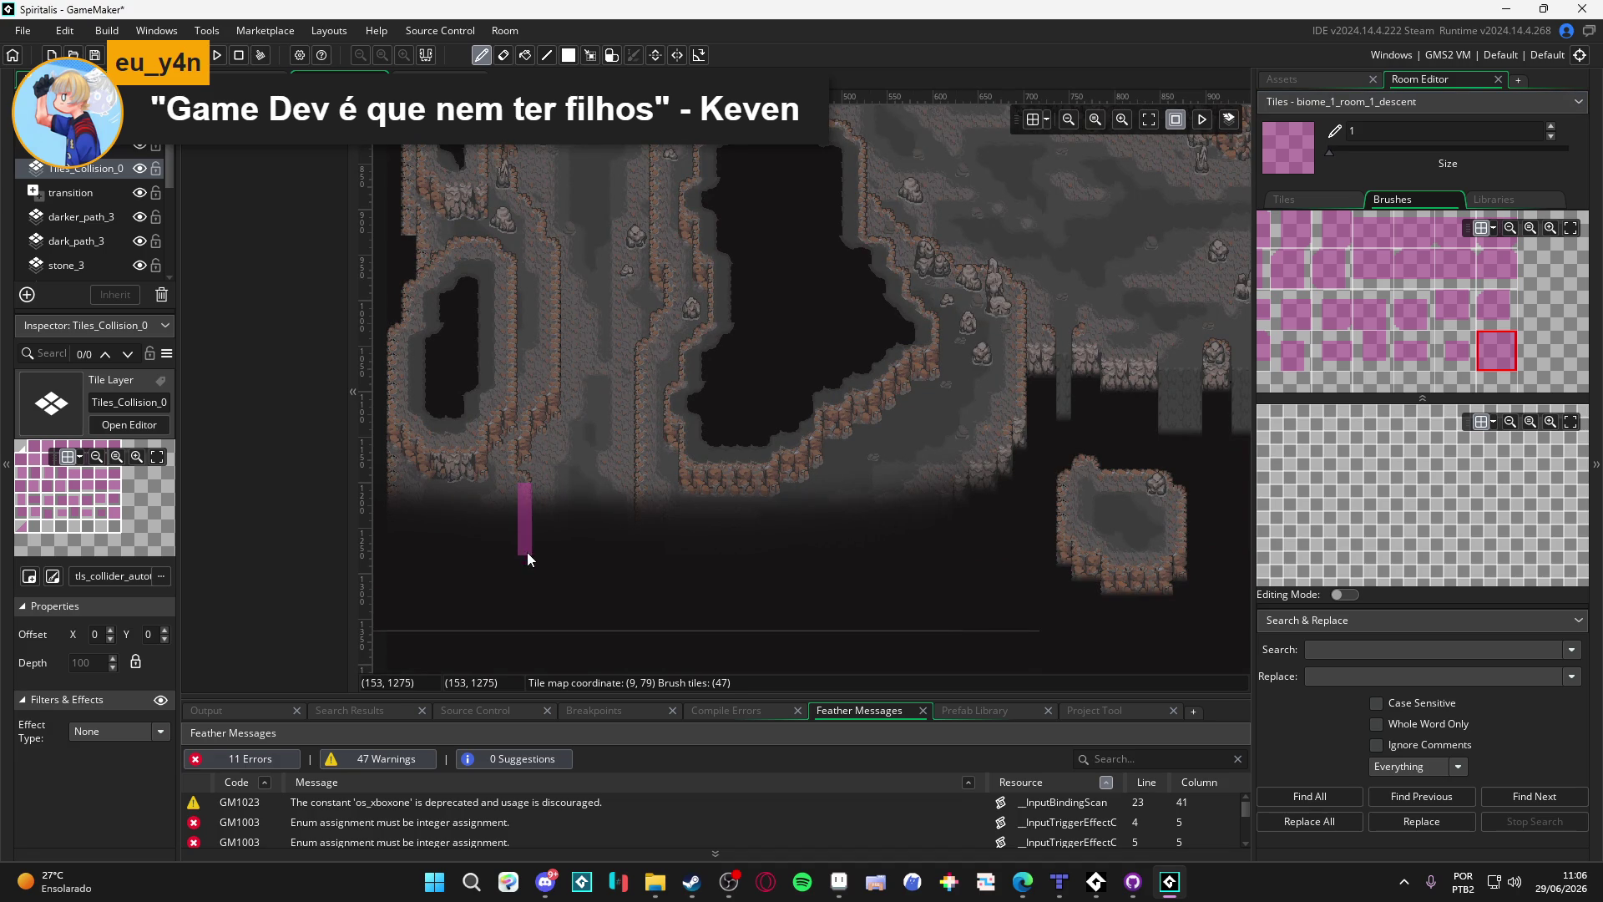
pyautogui.click(544, 55)
pyautogui.scroll(2, 571, 527)
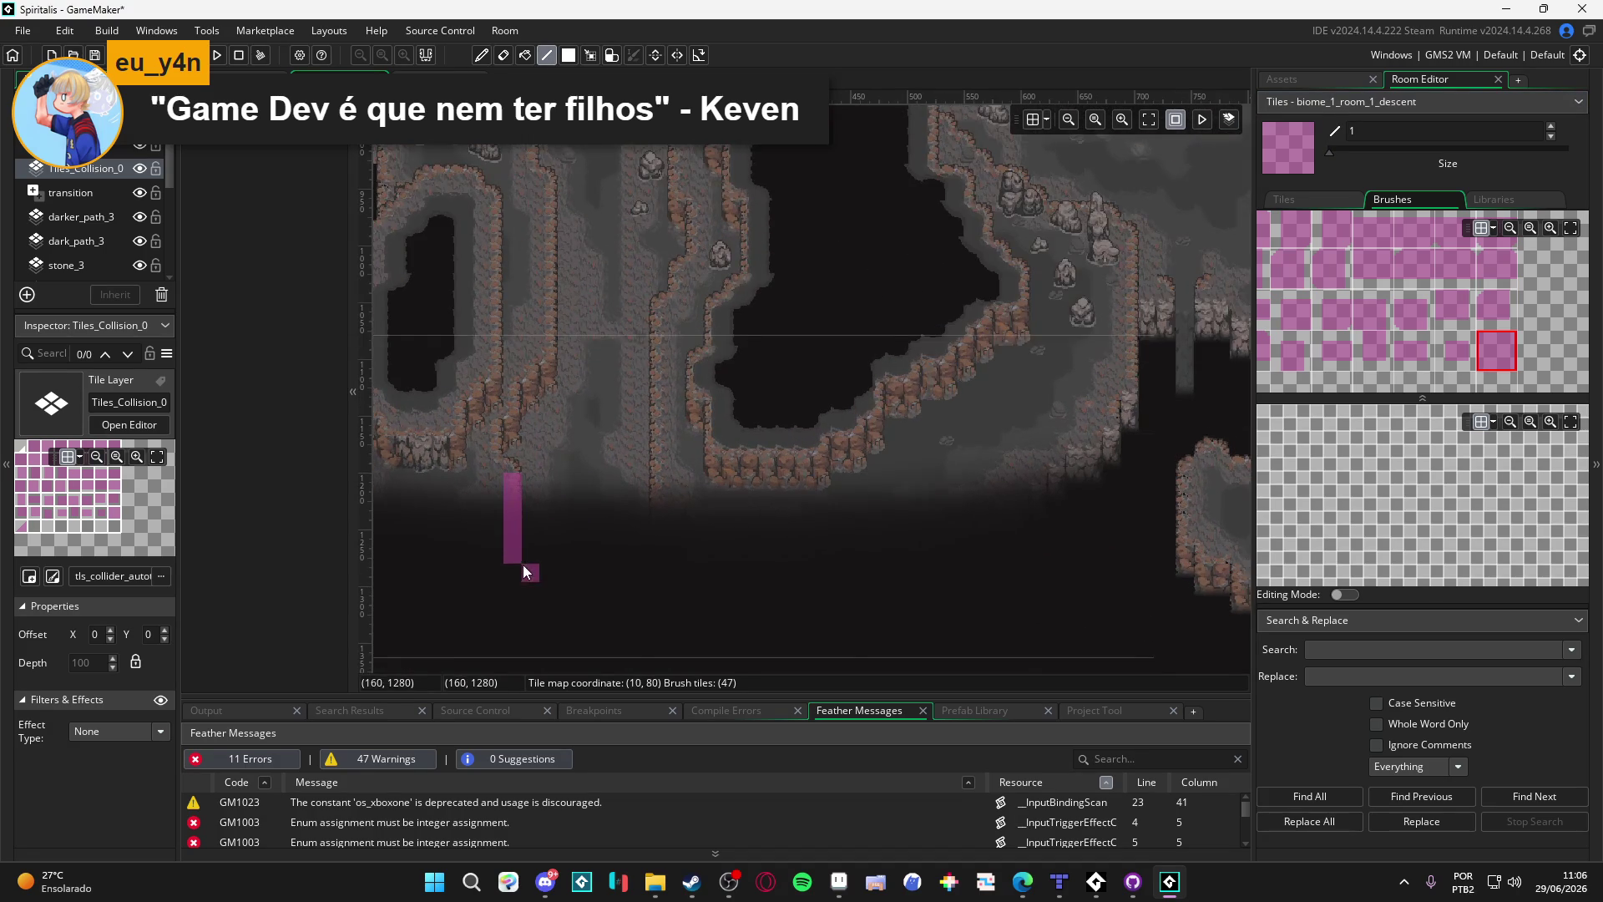
pyautogui.moveTo(527, 562)
pyautogui.mouseDown()
pyautogui.moveTo(687, 563)
pyautogui.moveTo(514, 552)
pyautogui.mouseUp()
pyautogui.hotkey('ctrl', 'z')
pyautogui.moveTo(668, 550)
pyautogui.mouseDown()
pyautogui.moveTo(640, 359)
pyautogui.moveTo(660, 317)
pyautogui.mouseUp()
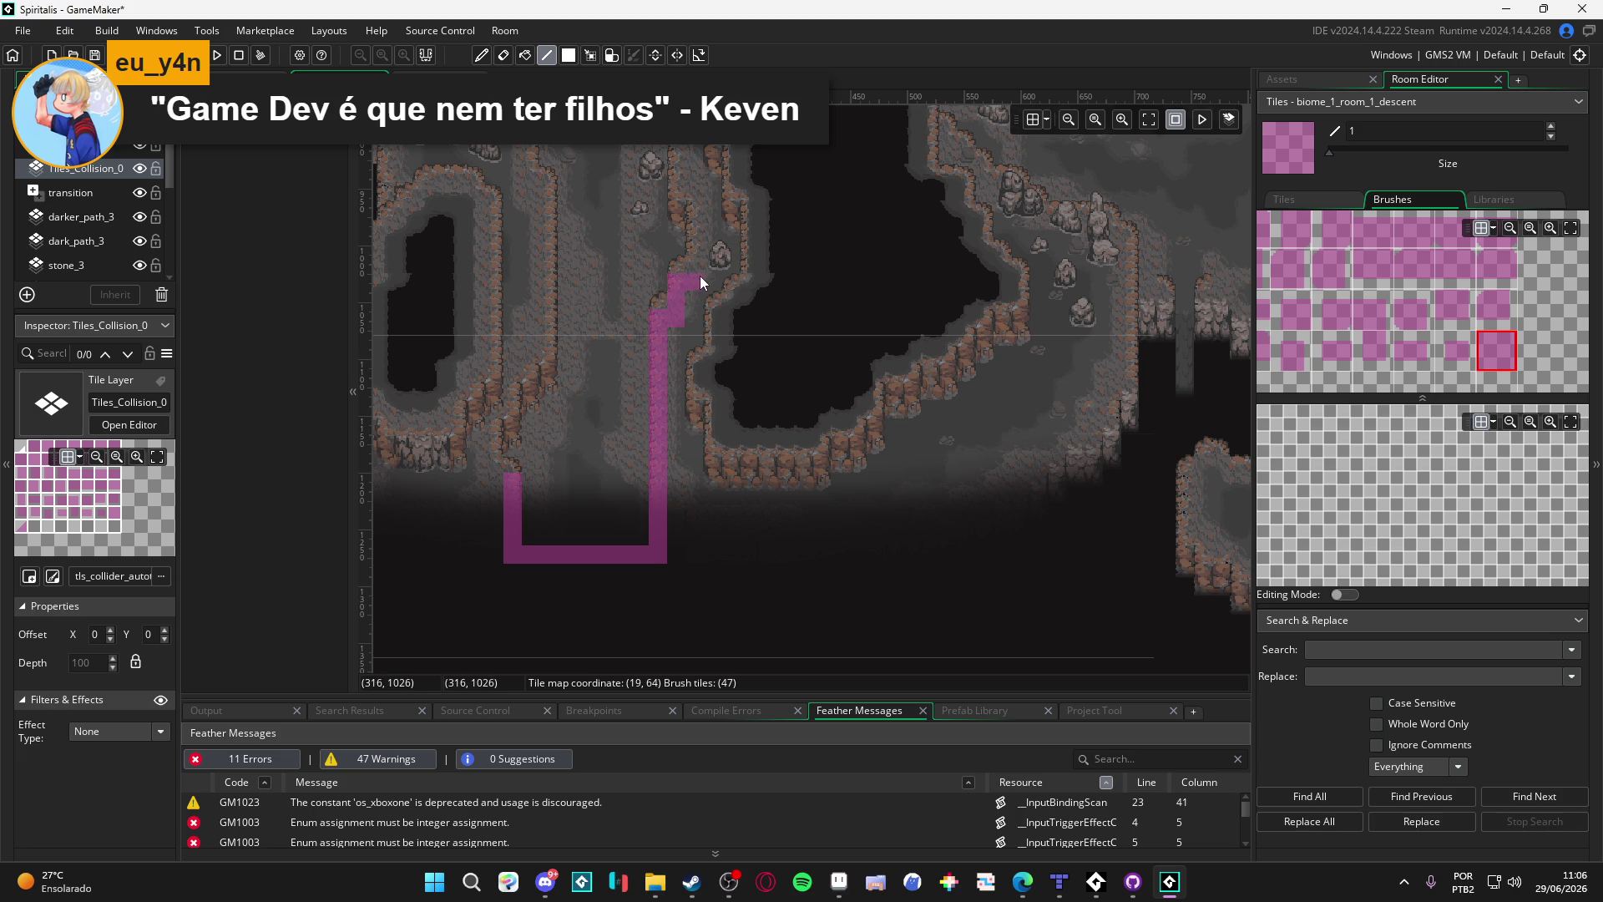
# Step: Extend collision up the cliff edge and along the pit top, then view biome_1_room_0_arrival
pyautogui.moveTo(676, 217); pyautogui.dragTo(706, 560)
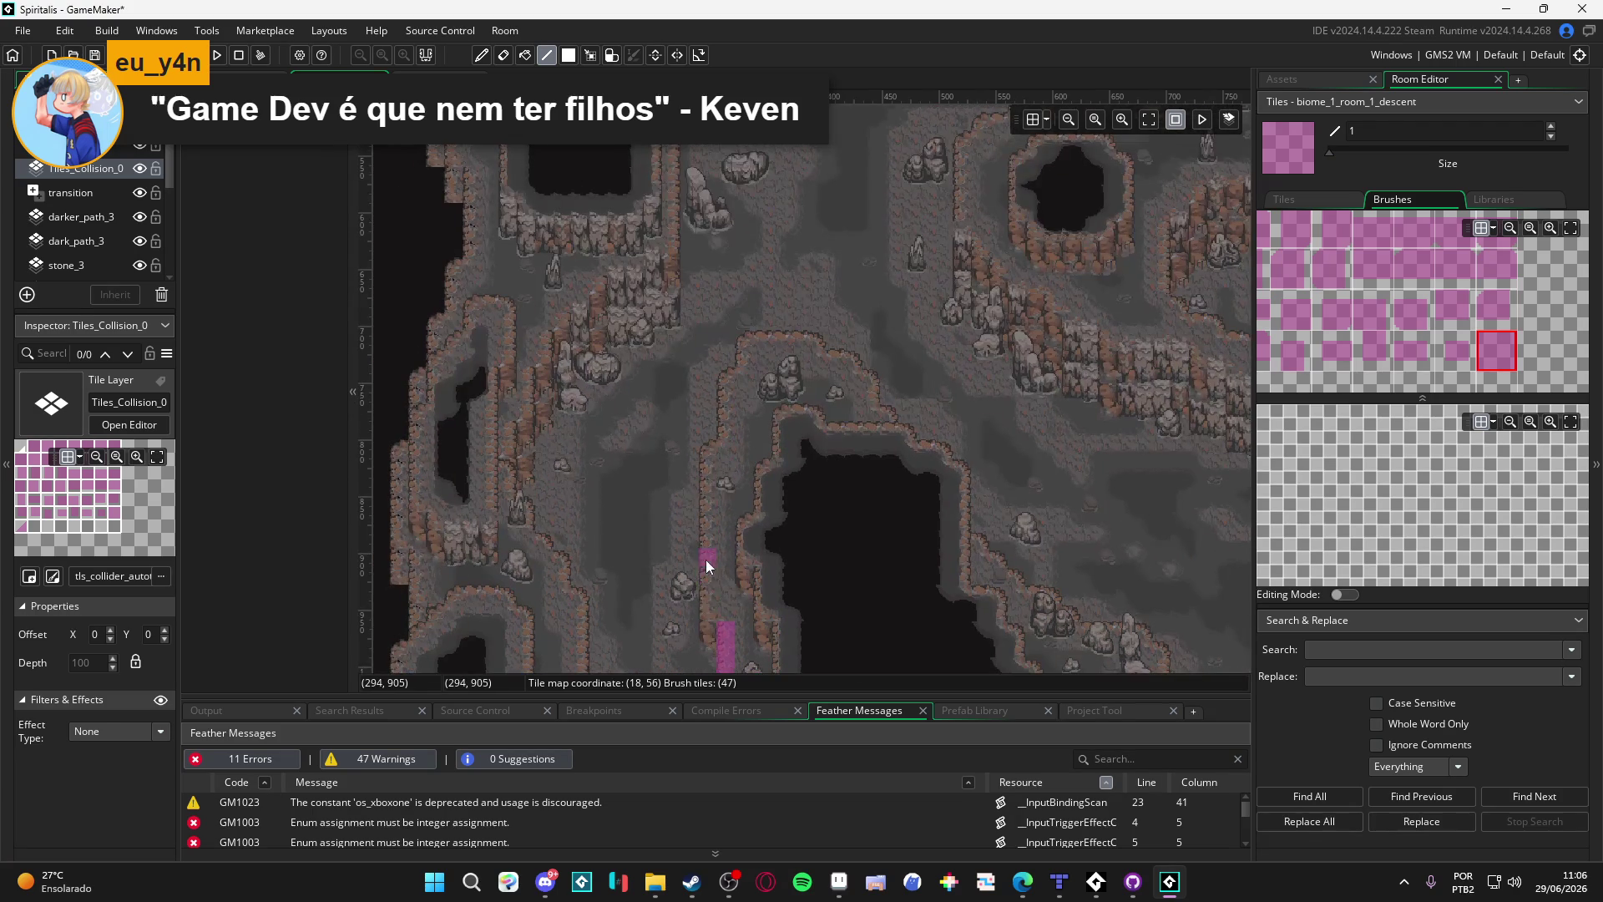
pyautogui.moveTo(716, 634)
pyautogui.mouseDown()
pyautogui.moveTo(704, 489)
pyautogui.moveTo(722, 399)
pyautogui.mouseUp()
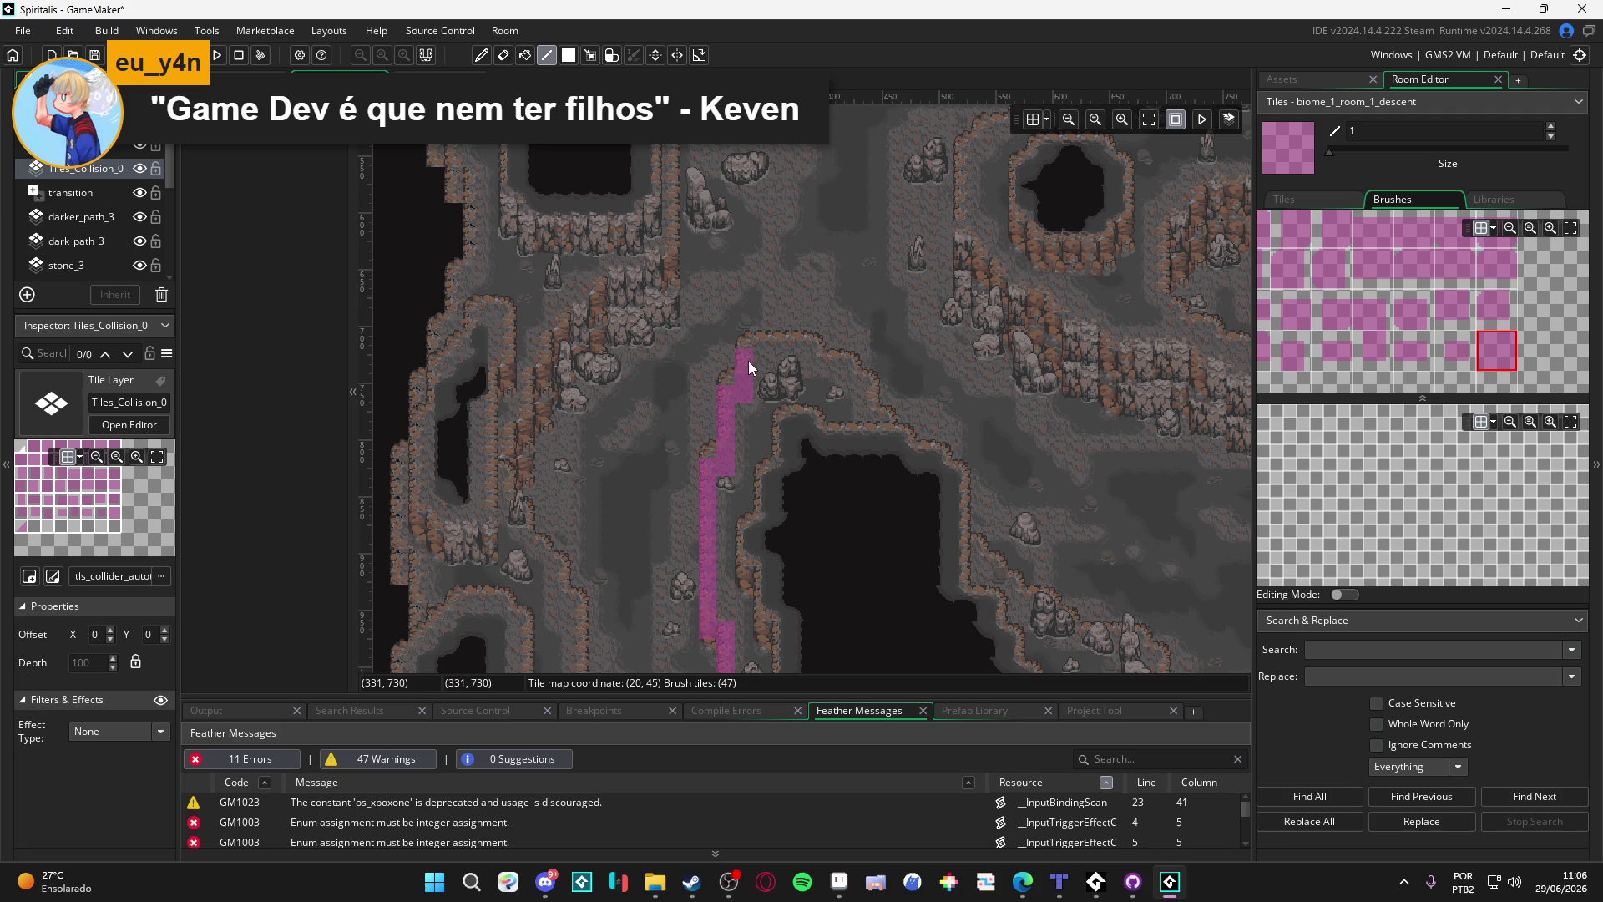
pyautogui.moveTo(819, 355); pyautogui.dragTo(854, 394)
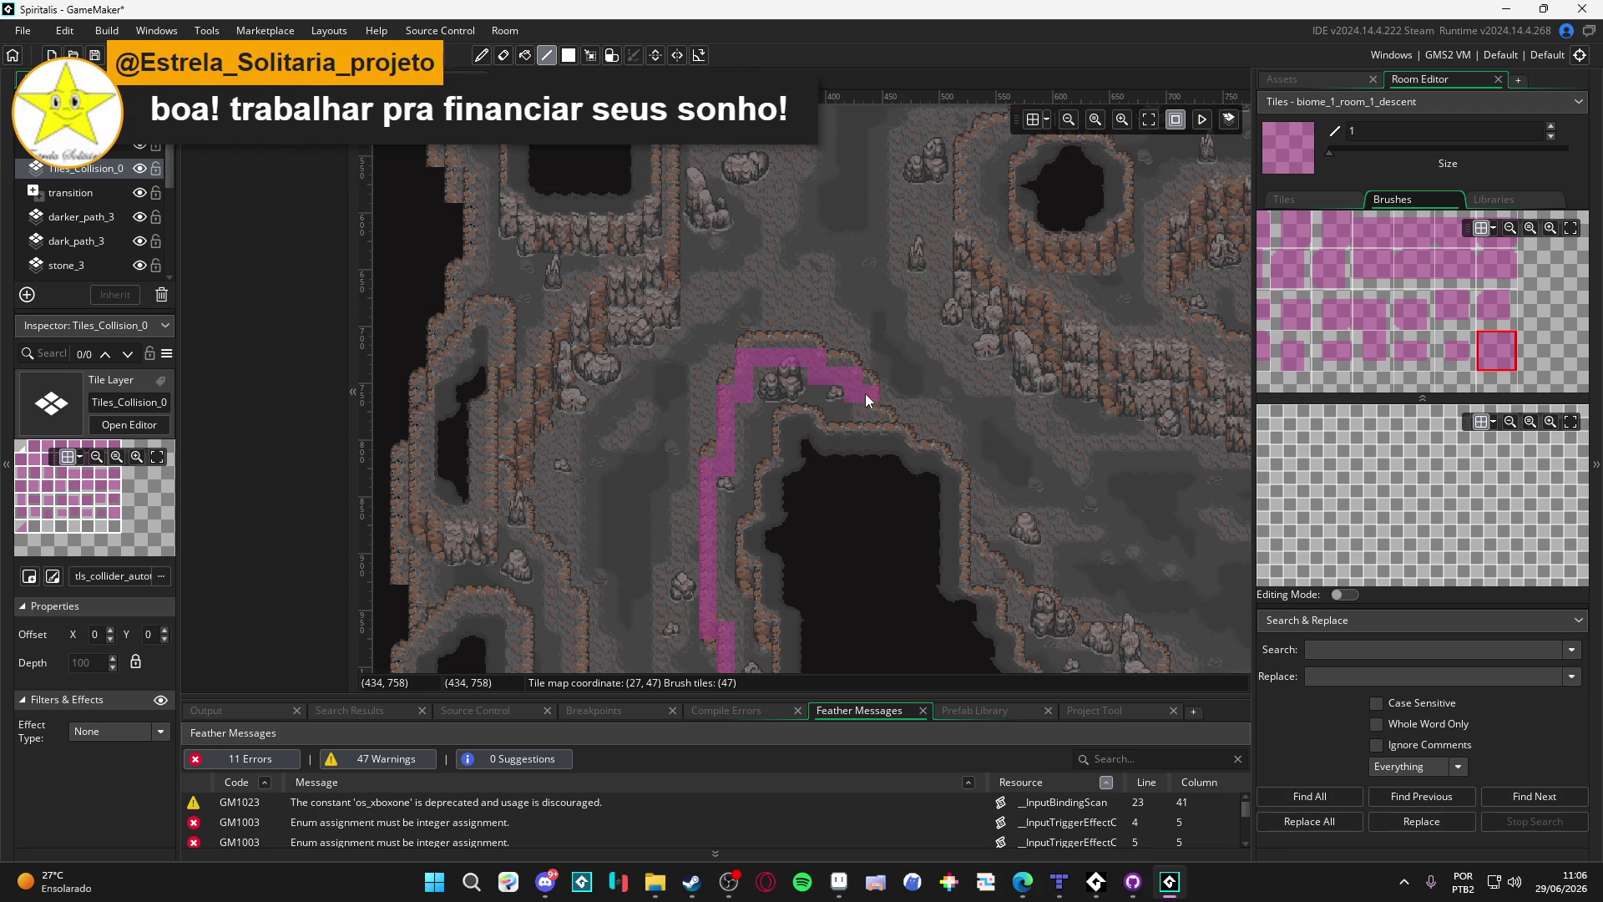
pyautogui.click(379, 79)
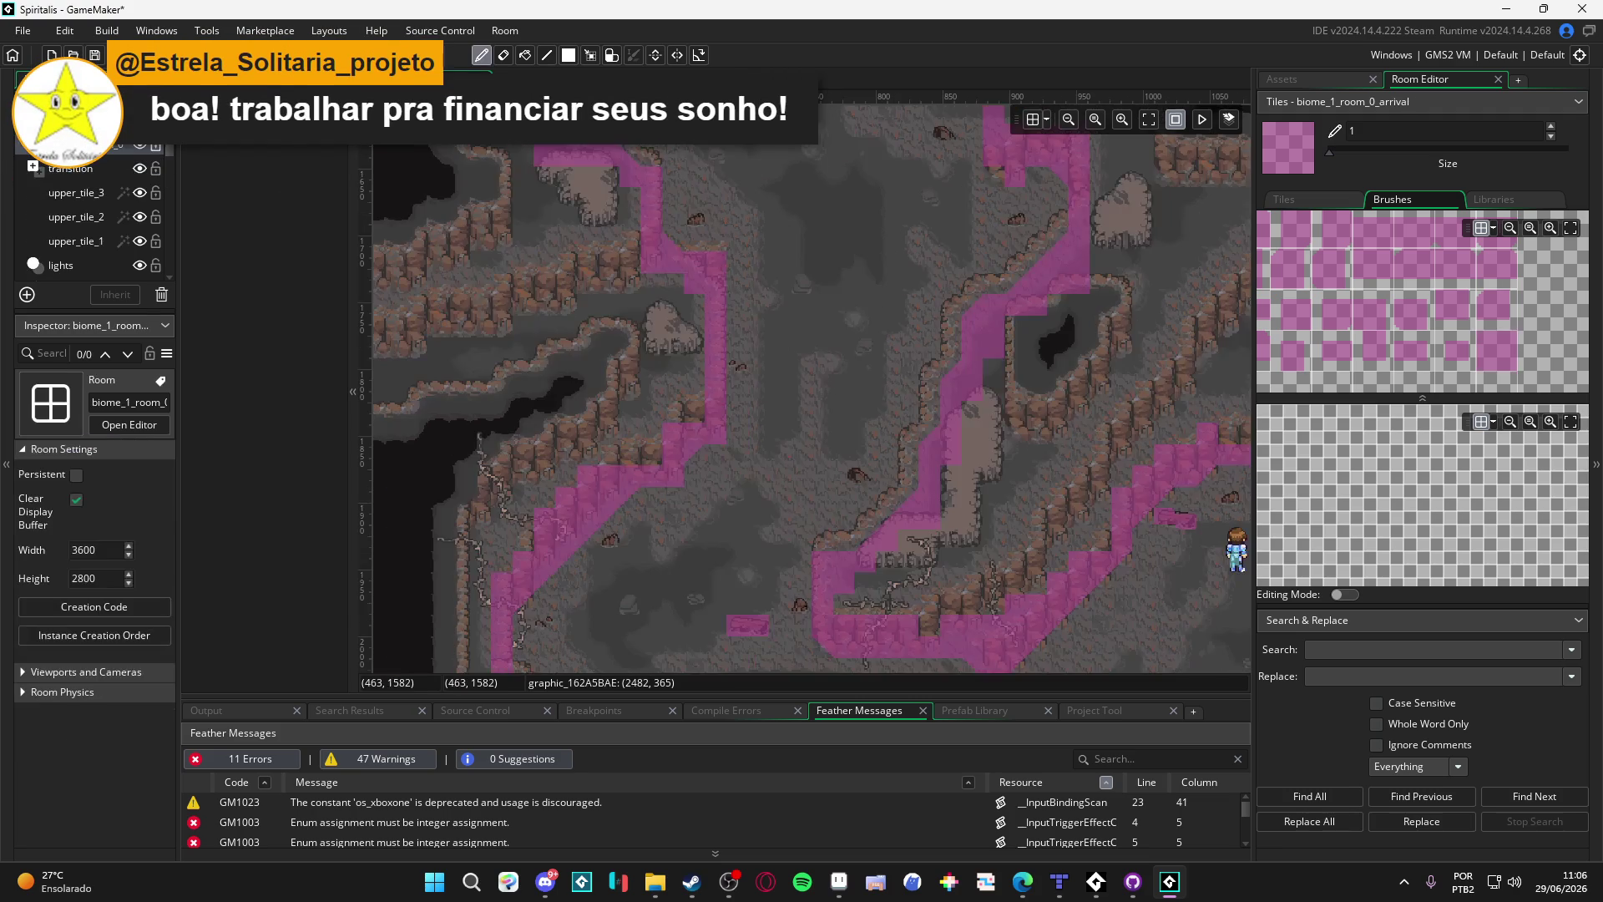
# Step: Return to biome_1_room_1_descent and add diagonal collision tiles along the pit edge
pyautogui.scroll(-2, 756, 342)
pyautogui.scroll(-3, 765, 332)
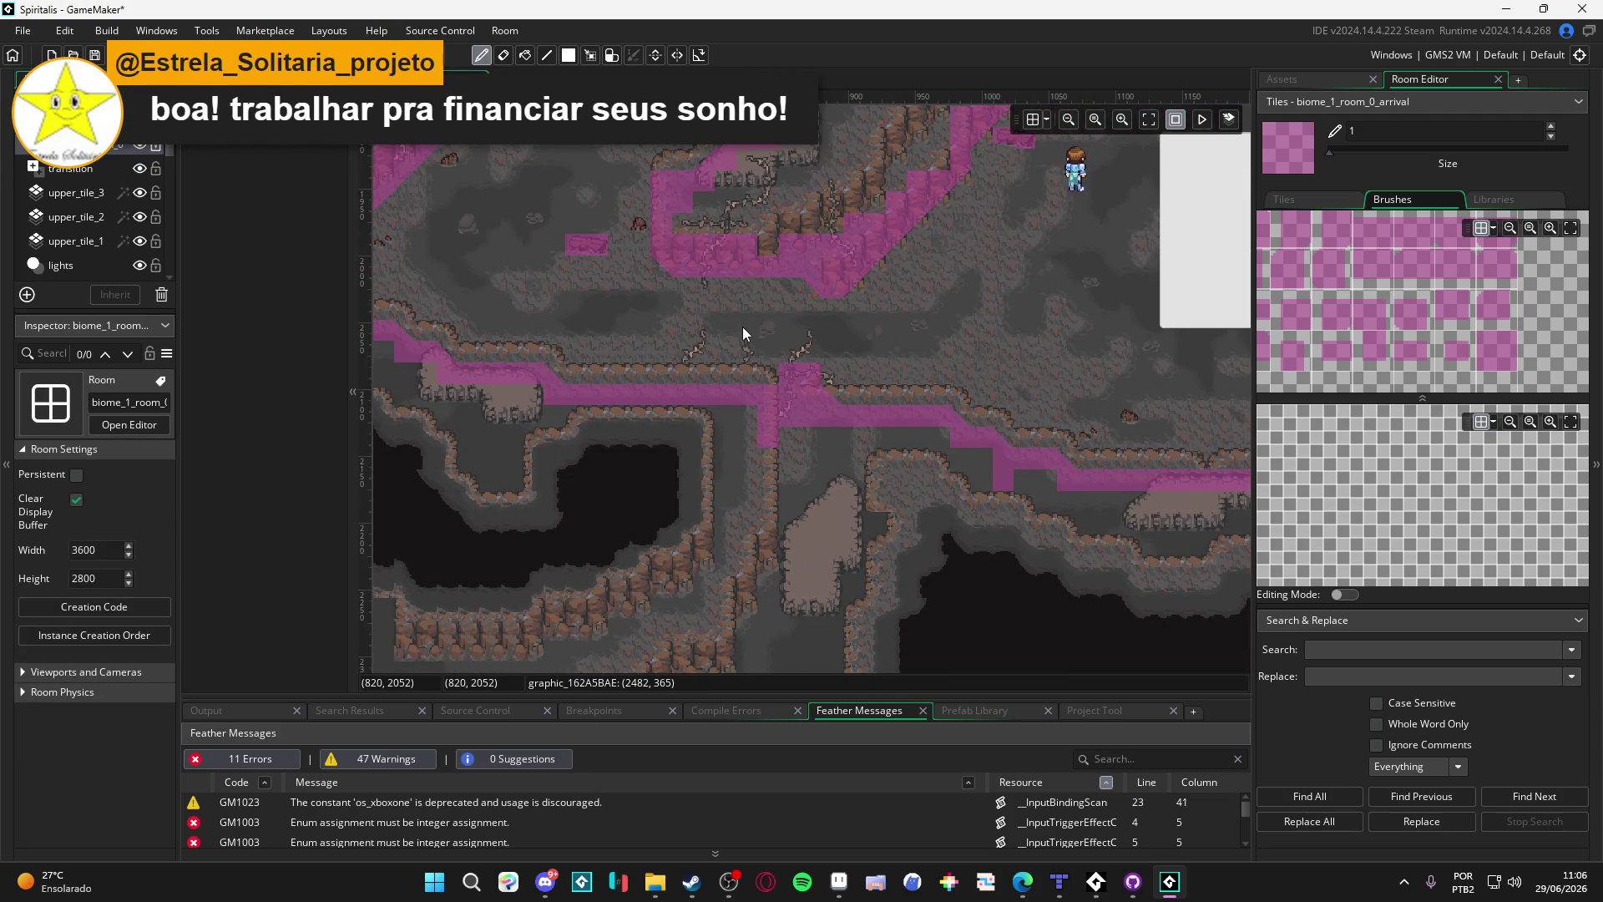
pyautogui.moveTo(520, 277)
pyautogui.mouseDown()
pyautogui.moveTo(700, 362)
pyautogui.moveTo(621, 448)
pyautogui.mouseUp()
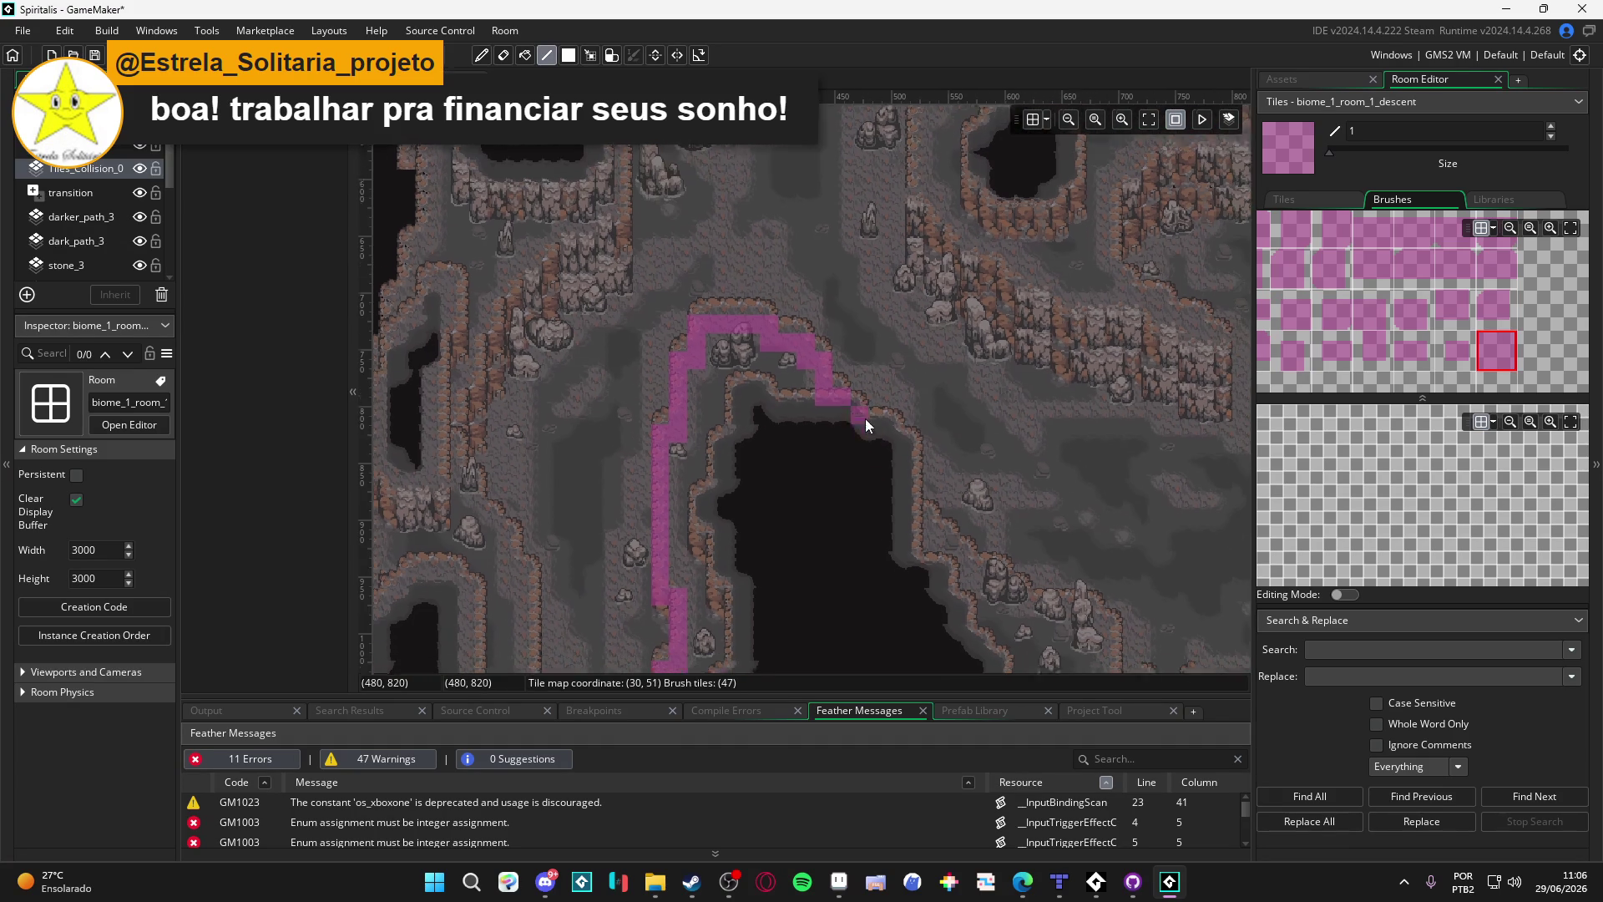
pyautogui.click(858, 421)
pyautogui.moveTo(857, 424); pyautogui.dragTo(841, 367)
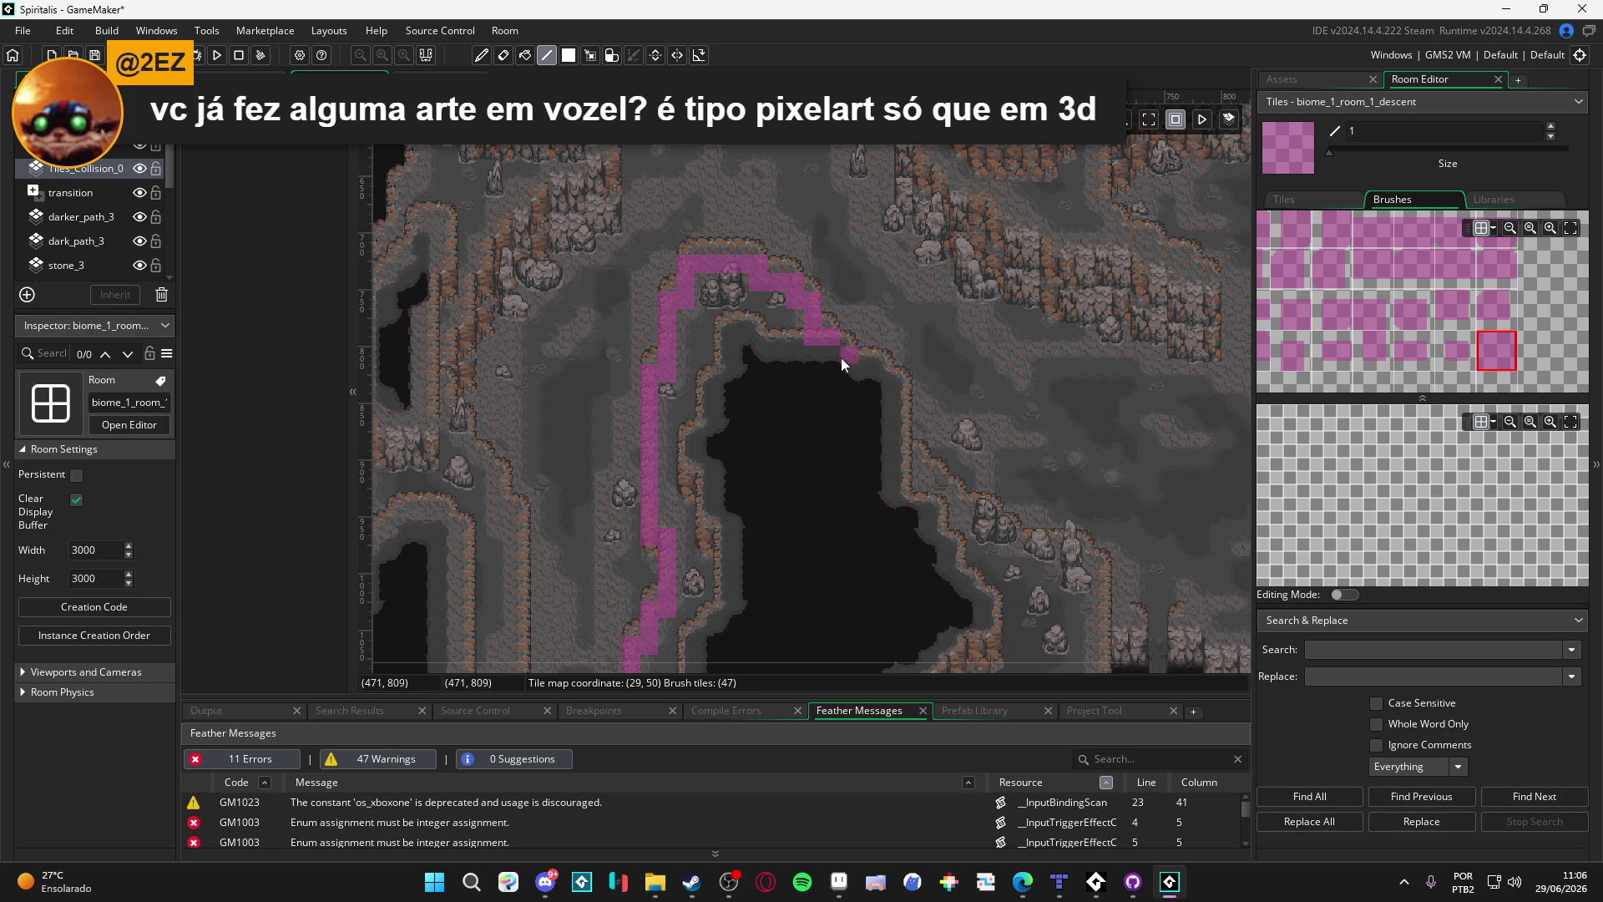
pyautogui.scroll(2, 841, 360)
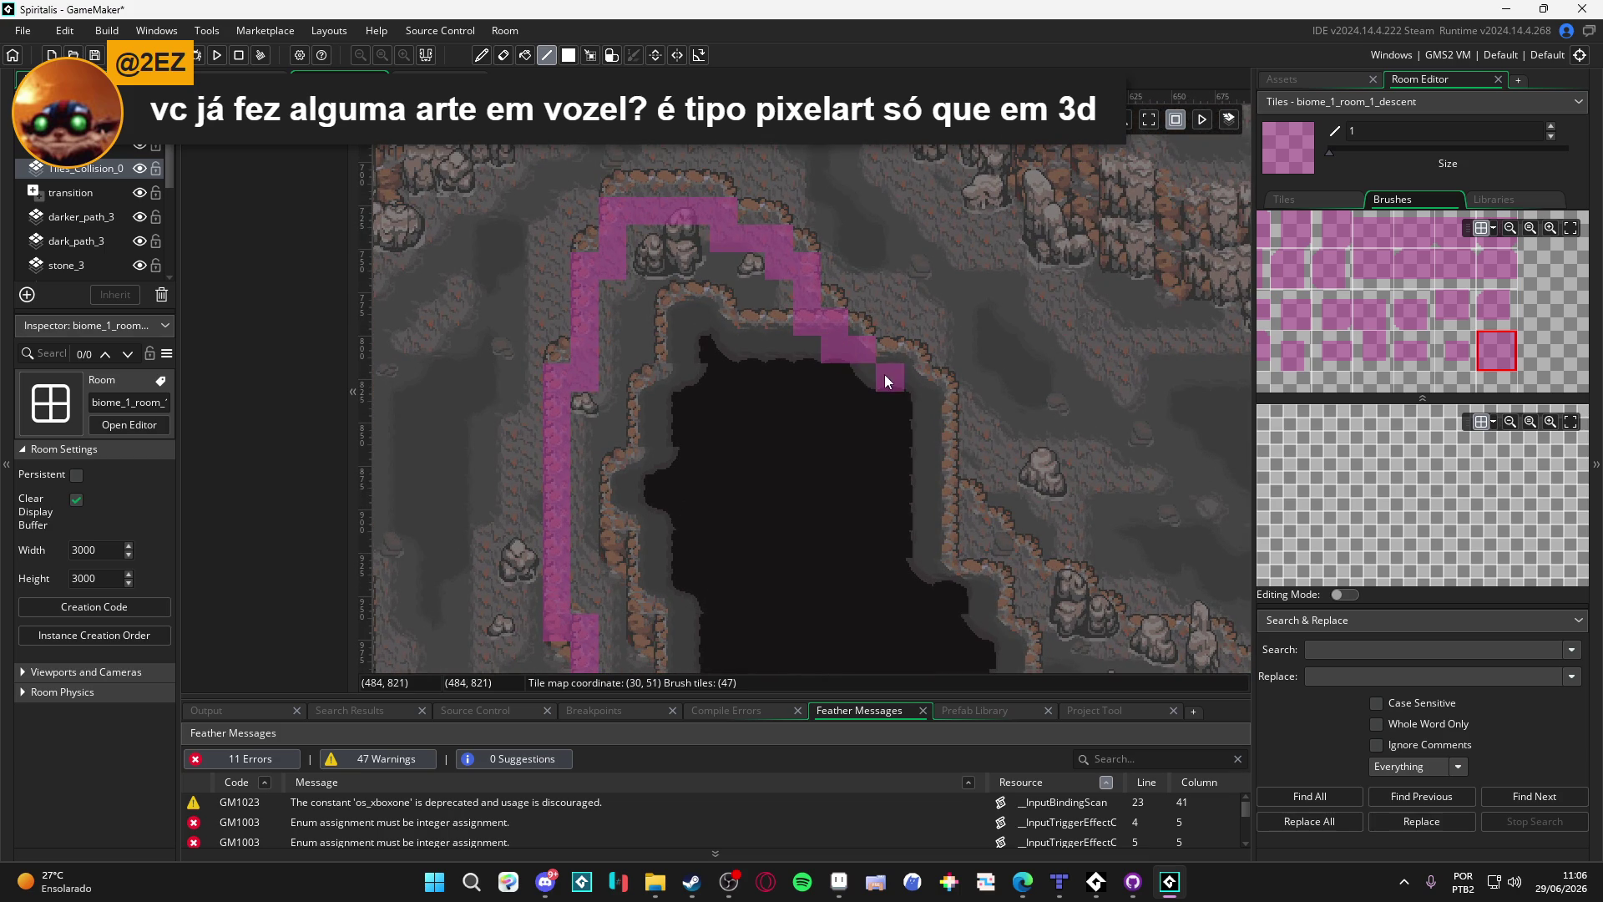
pyautogui.moveTo(923, 405); pyautogui.dragTo(885, 300)
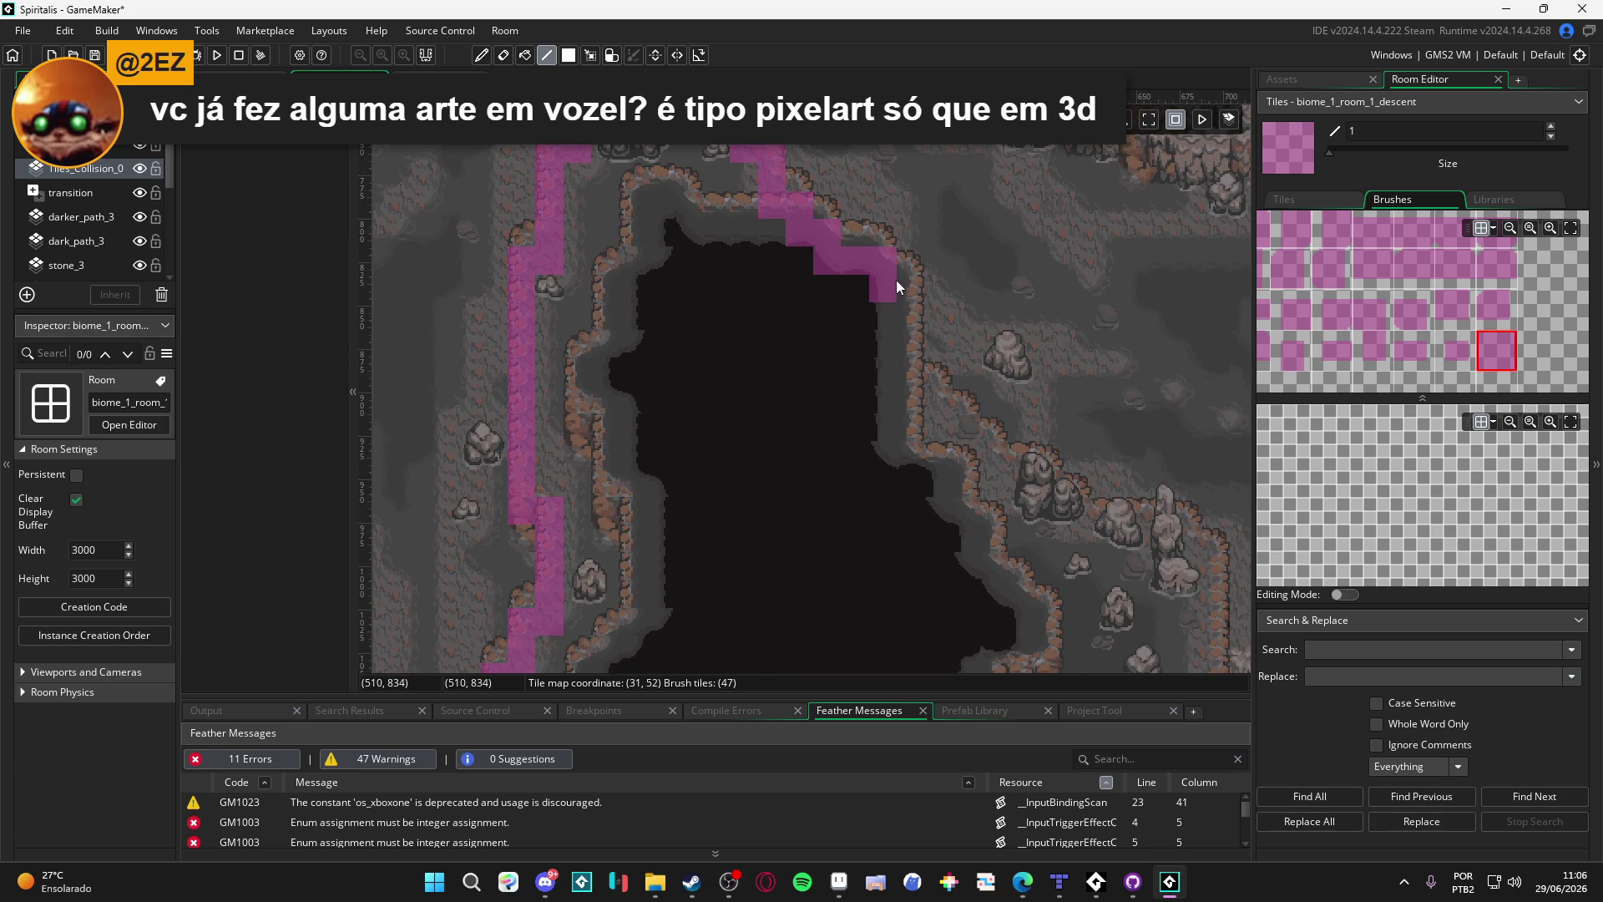
pyautogui.click(964, 489)
pyautogui.moveTo(963, 490); pyautogui.dragTo(890, 363)
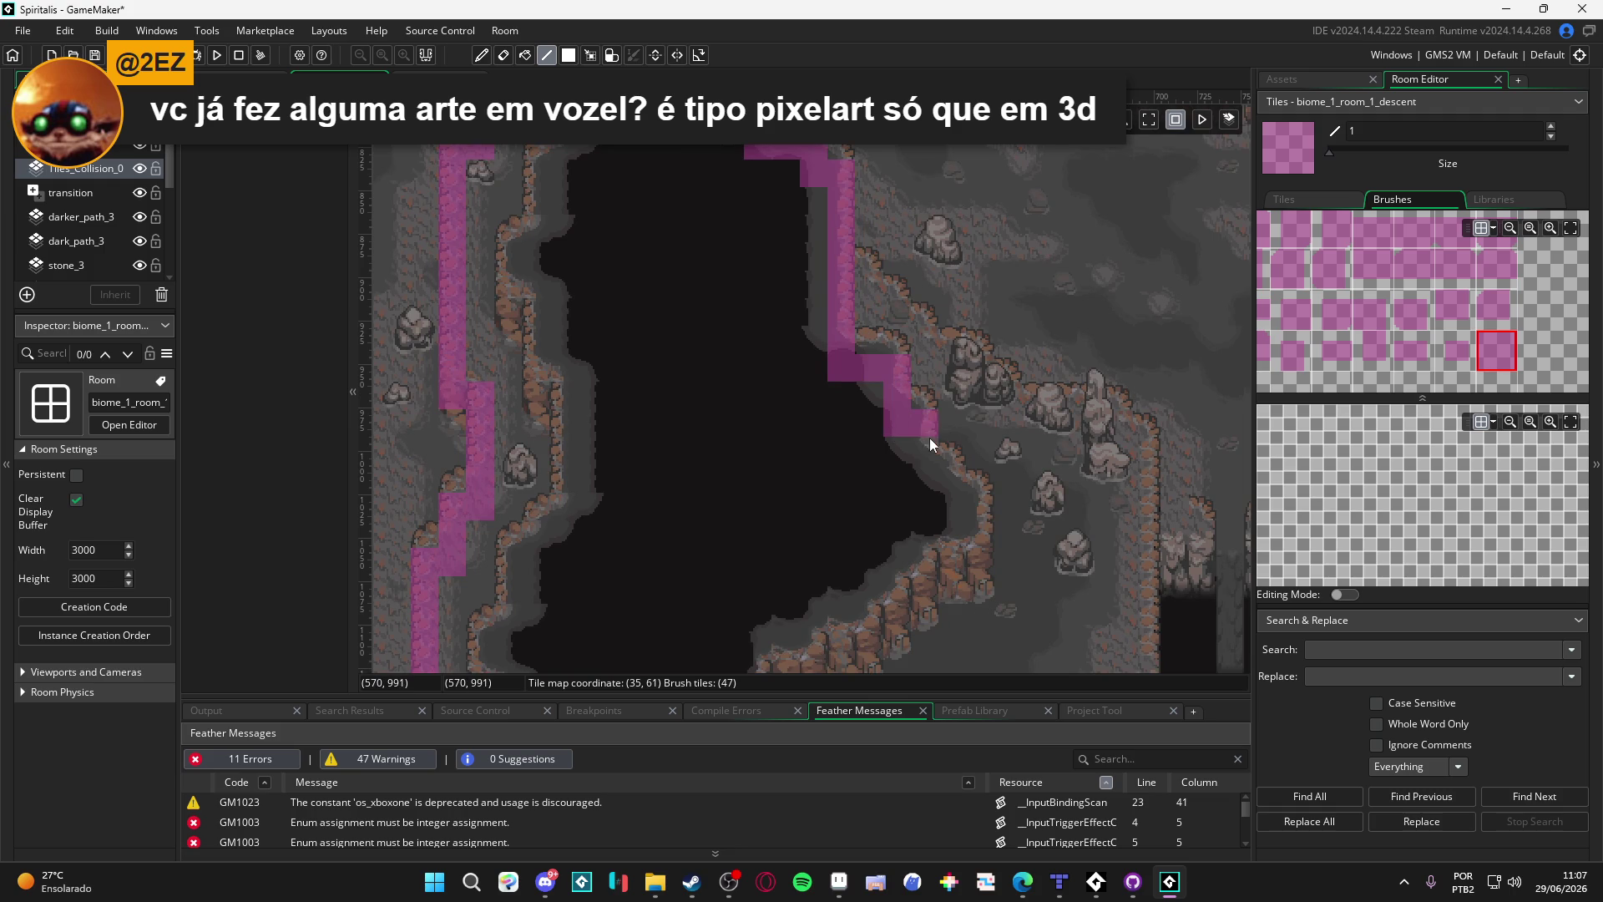
# Step: Undo the misplaced staircase and stray horizontal collision tiles at the cliff's lower corner
pyautogui.moveTo(930, 437); pyautogui.dragTo(908, 405)
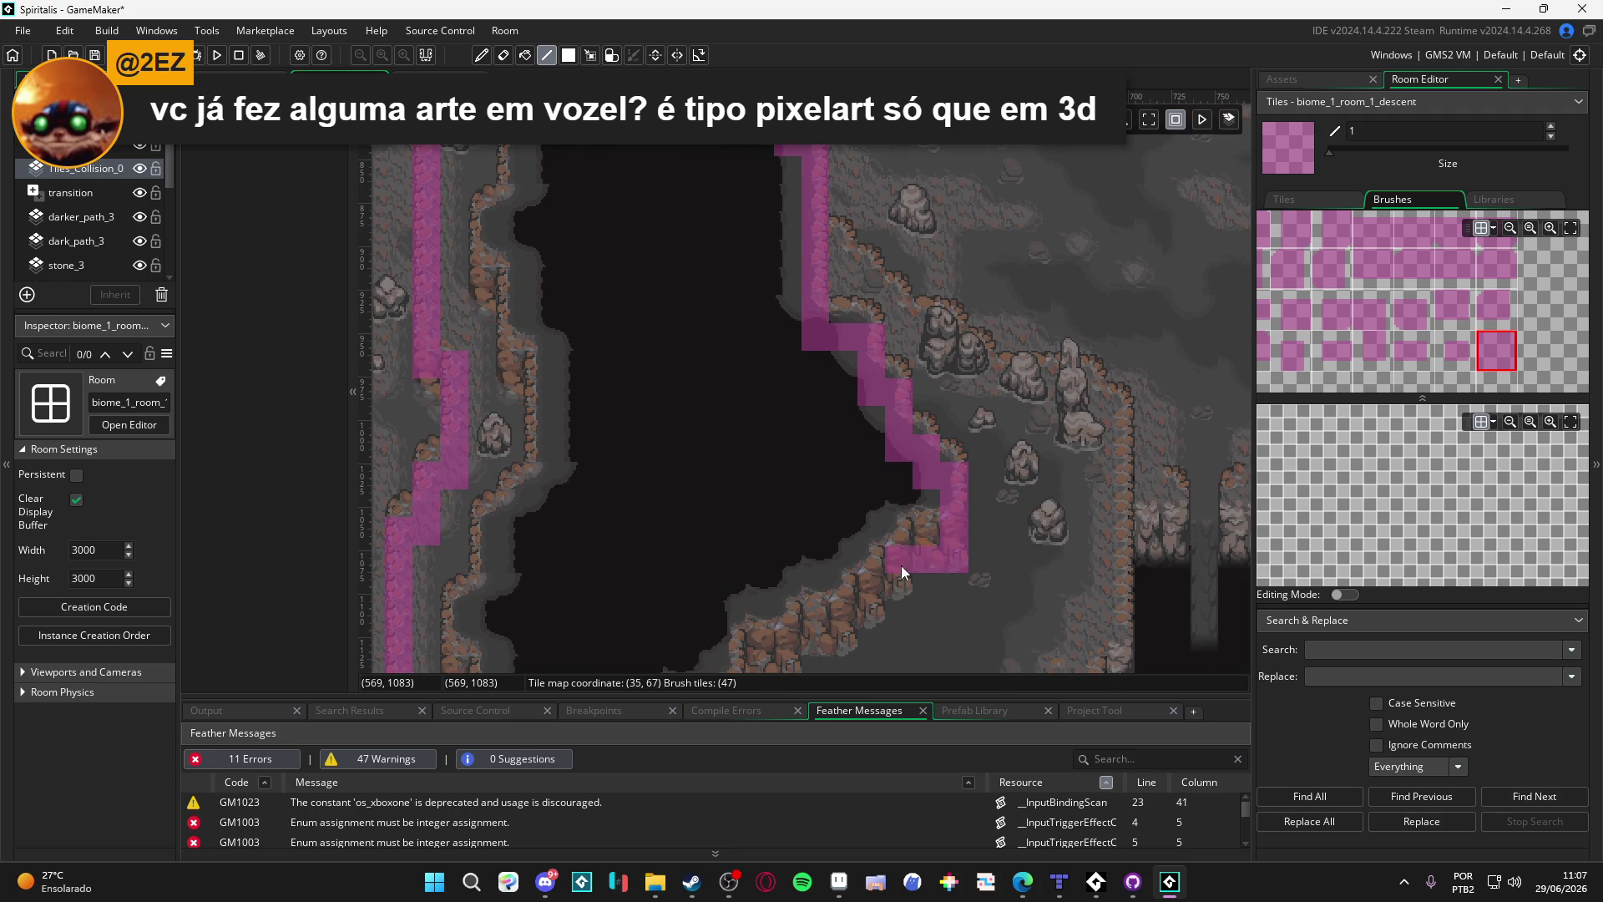
pyautogui.moveTo(900, 565); pyautogui.dragTo(956, 527)
pyautogui.scroll(2, 886, 586)
pyautogui.hscroll(-2, 886, 585)
pyautogui.hotkey('ctrl', 'z')
pyautogui.hotkey('ctrl', 'z')
pyautogui.hotkey('ctrl', 'z')
pyautogui.hotkey('ctrl', 'z')
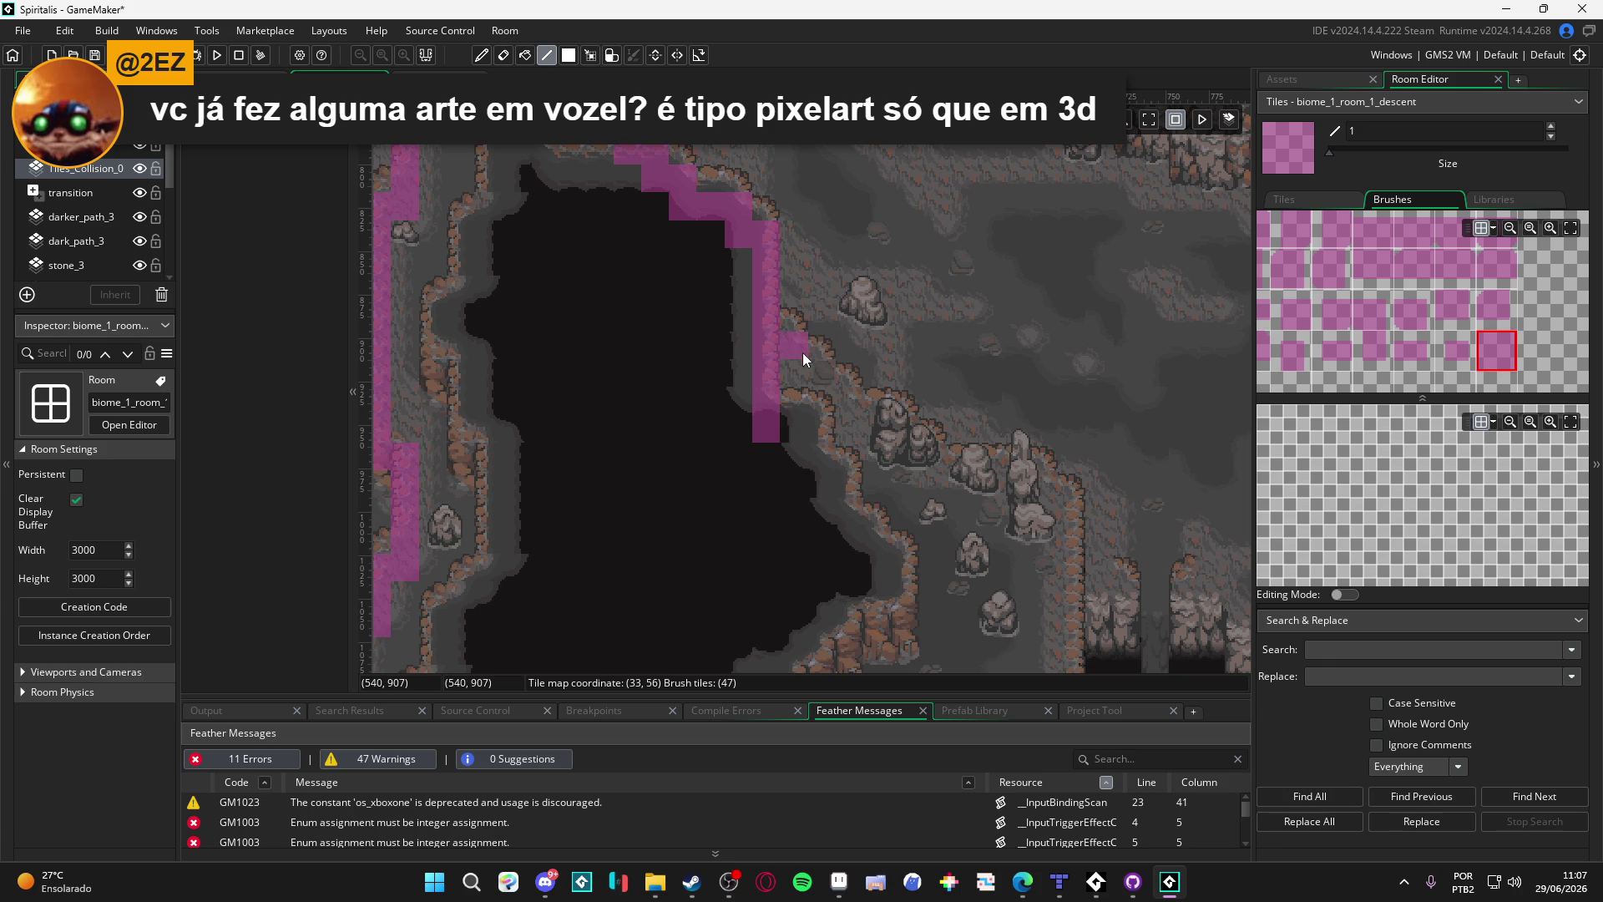
pyautogui.hotkey('ctrl', 'z')
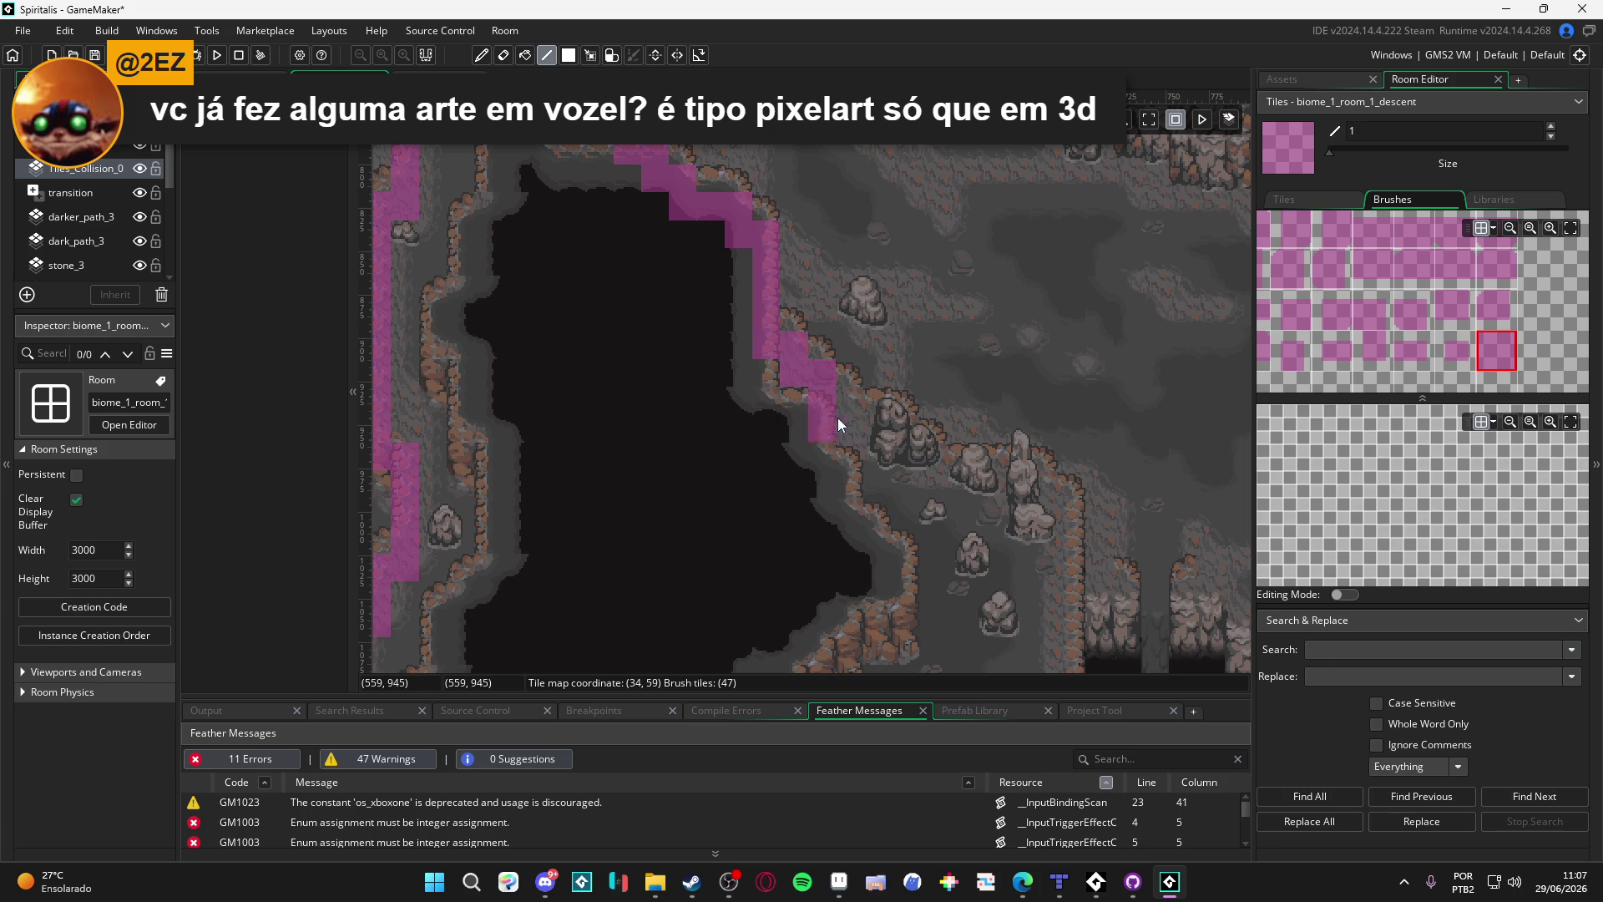
# Step: Paint collision tiles along the ledge edge and the lower floor edge
pyautogui.hscroll(2, 855, 414)
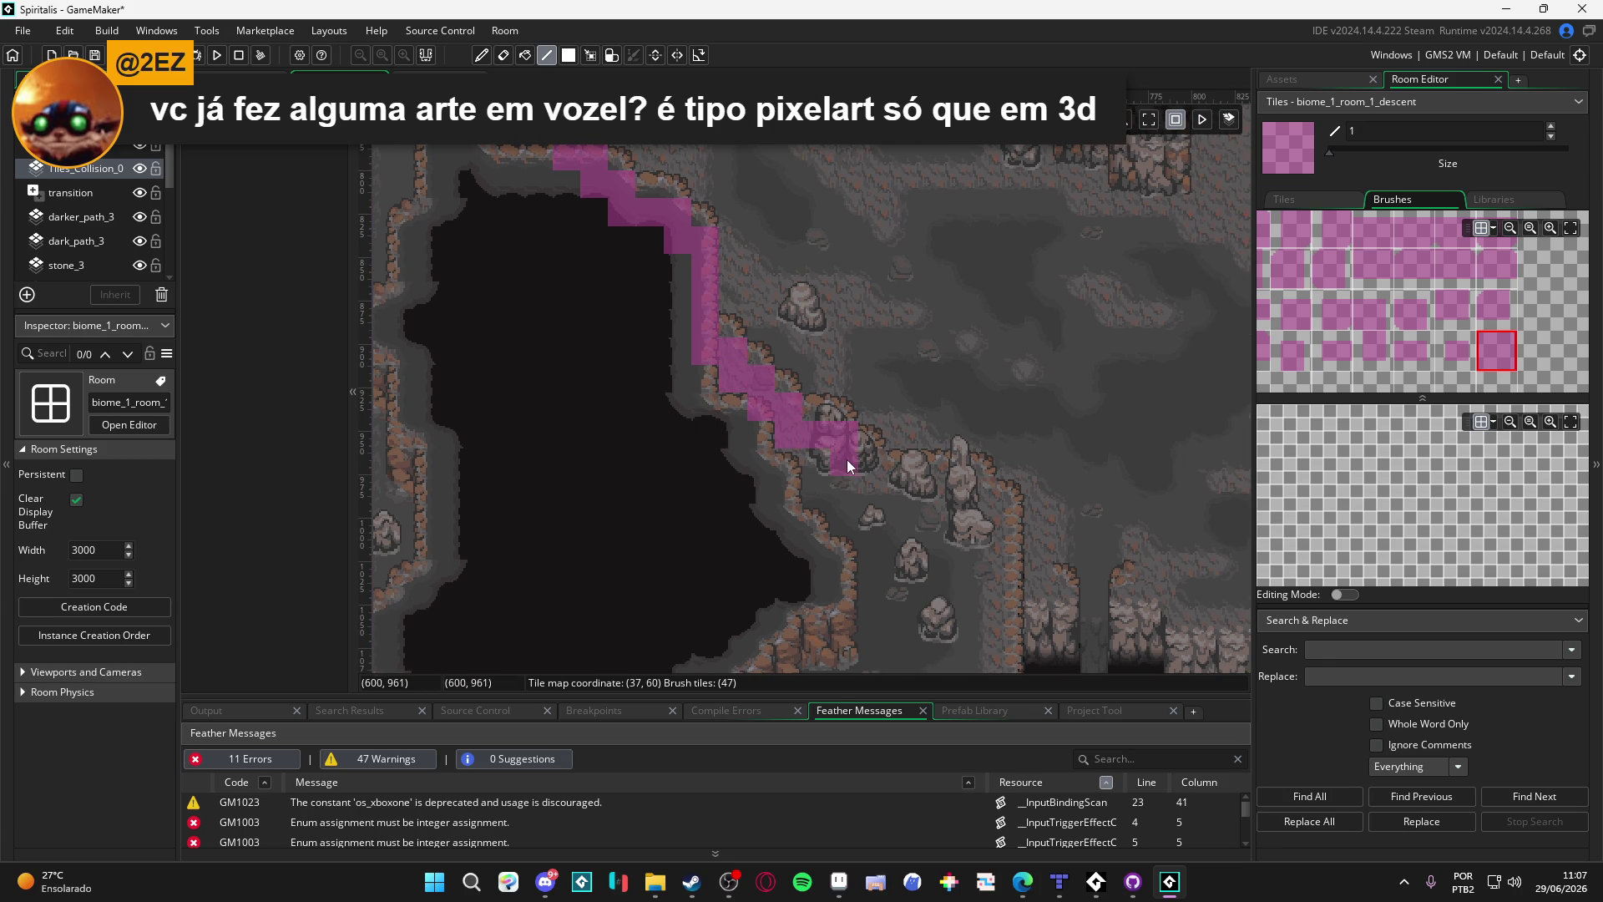
pyautogui.hscroll(1, 840, 466)
pyautogui.moveTo(845, 474)
pyautogui.mouseDown()
pyautogui.moveTo(928, 484)
pyautogui.moveTo(933, 292)
pyautogui.moveTo(794, 412)
pyautogui.mouseUp()
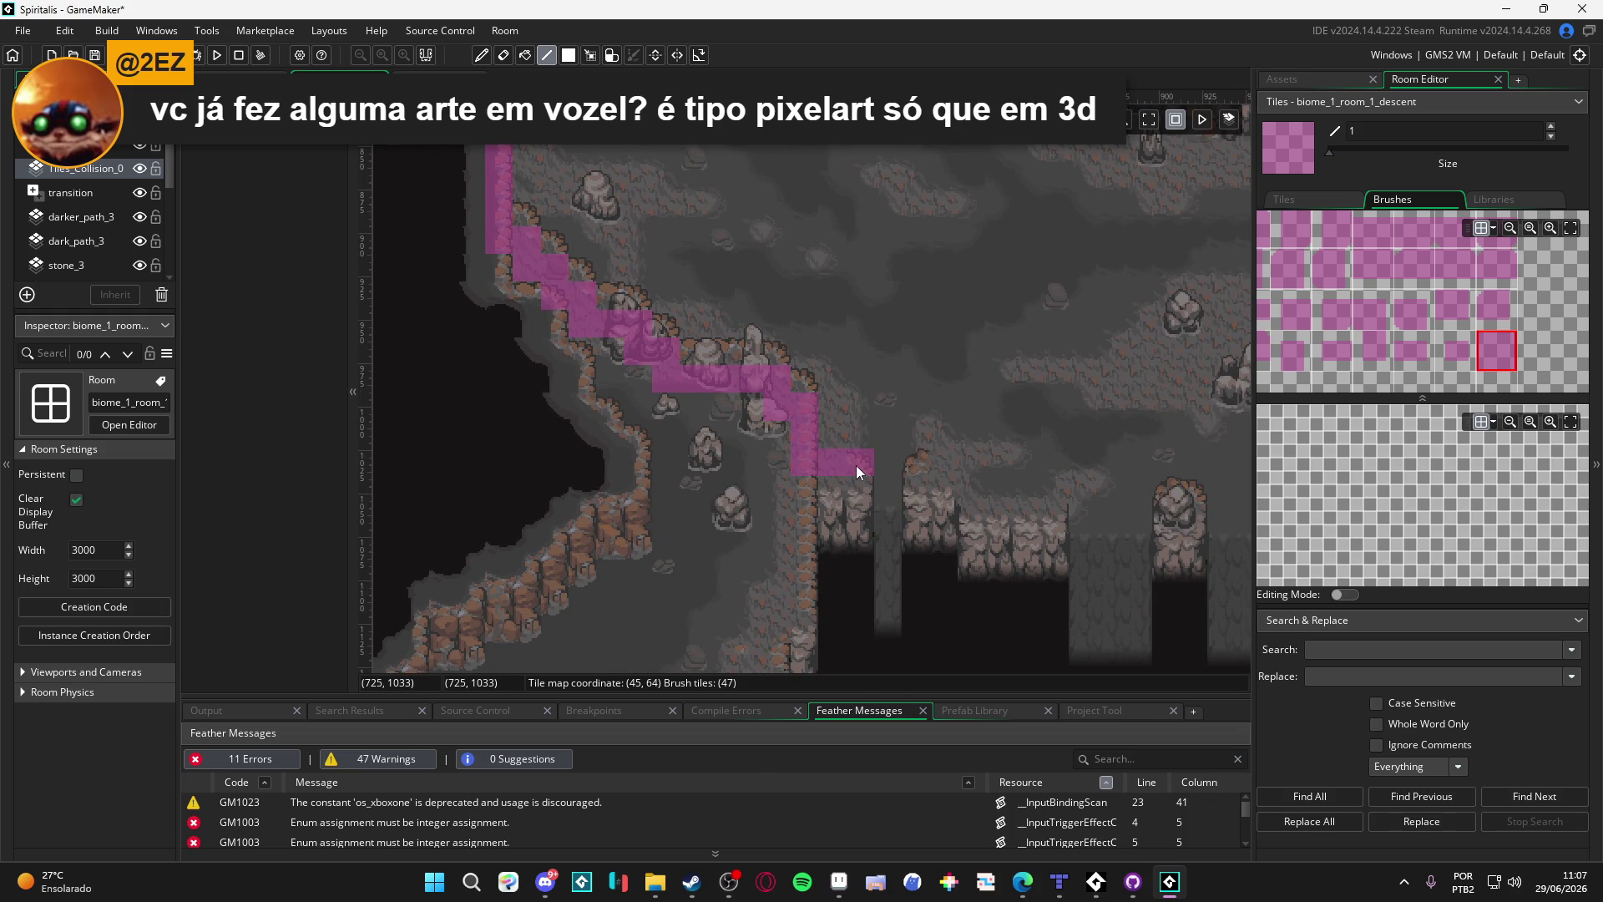
pyautogui.moveTo(857, 465)
pyautogui.mouseDown()
pyautogui.moveTo(750, 502)
pyautogui.moveTo(799, 565)
pyautogui.moveTo(900, 570)
pyautogui.mouseUp()
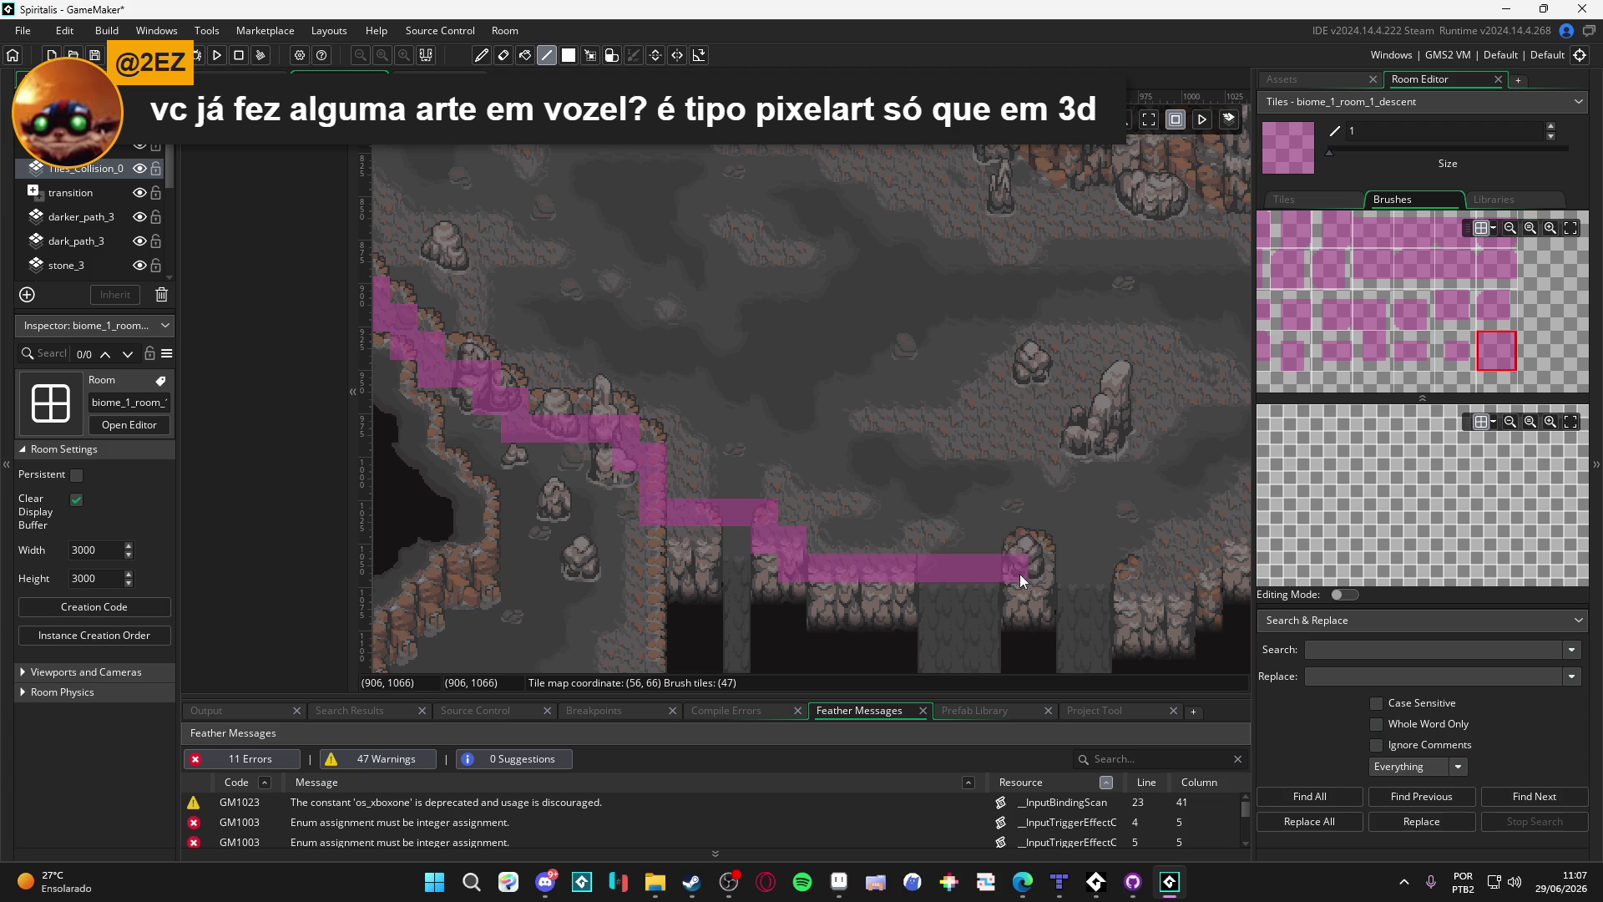
pyautogui.moveTo(1040, 573); pyautogui.dragTo(766, 555)
pyautogui.moveTo(871, 554)
pyautogui.mouseDown()
pyautogui.moveTo(761, 552)
pyautogui.moveTo(892, 512)
pyautogui.mouseUp()
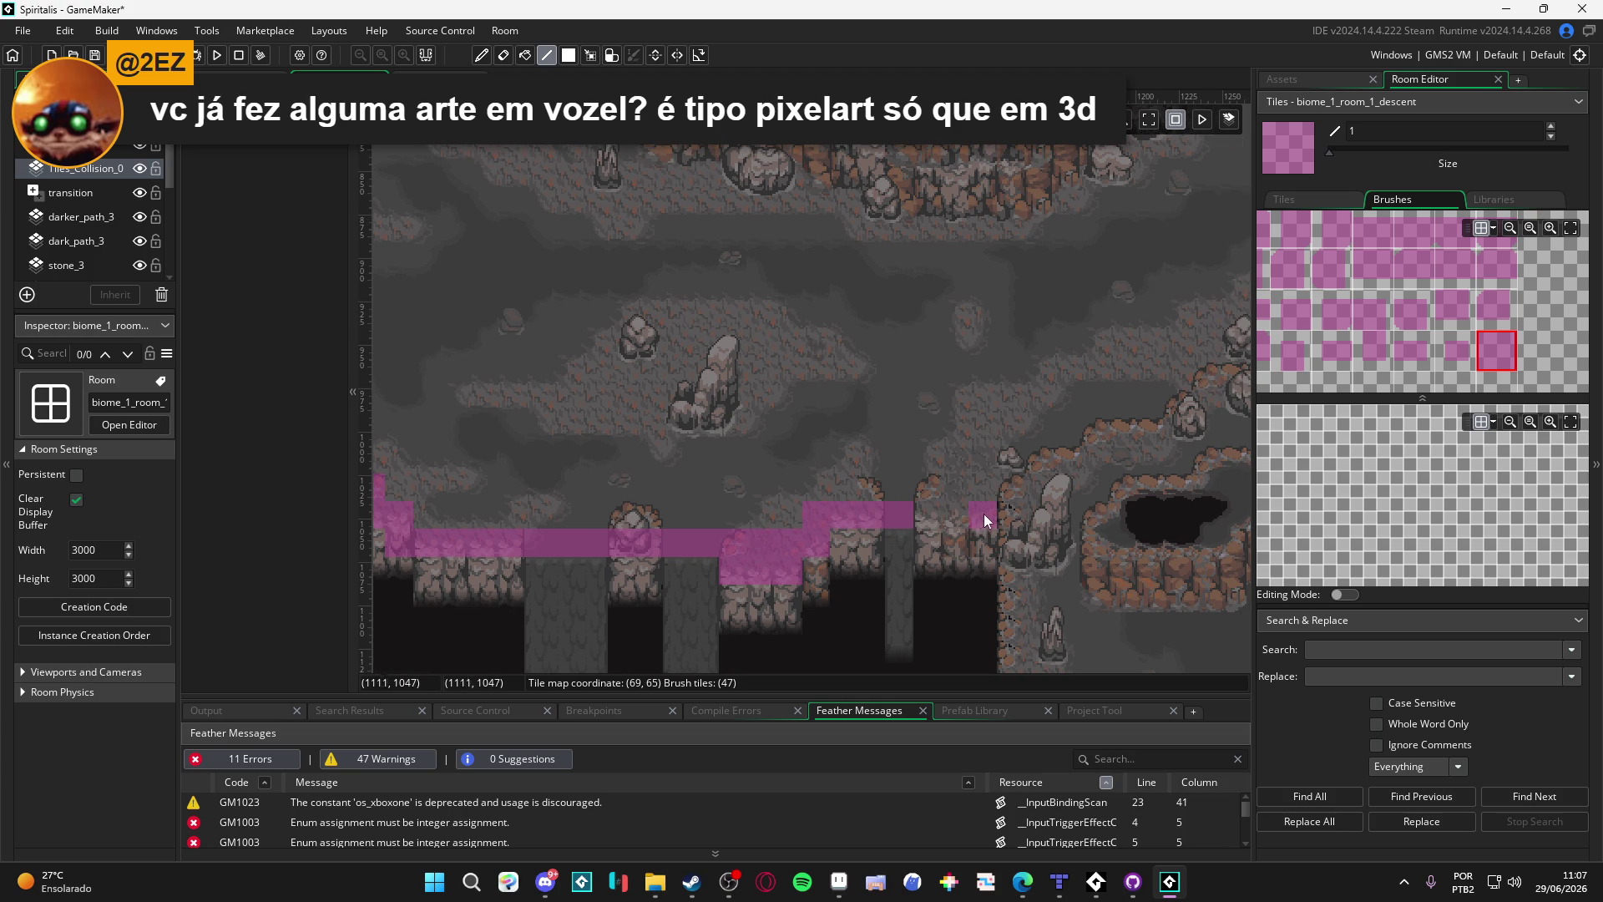
pyautogui.moveTo(936, 507)
pyautogui.mouseDown()
pyautogui.moveTo(973, 509)
pyautogui.moveTo(942, 526)
pyautogui.mouseUp()
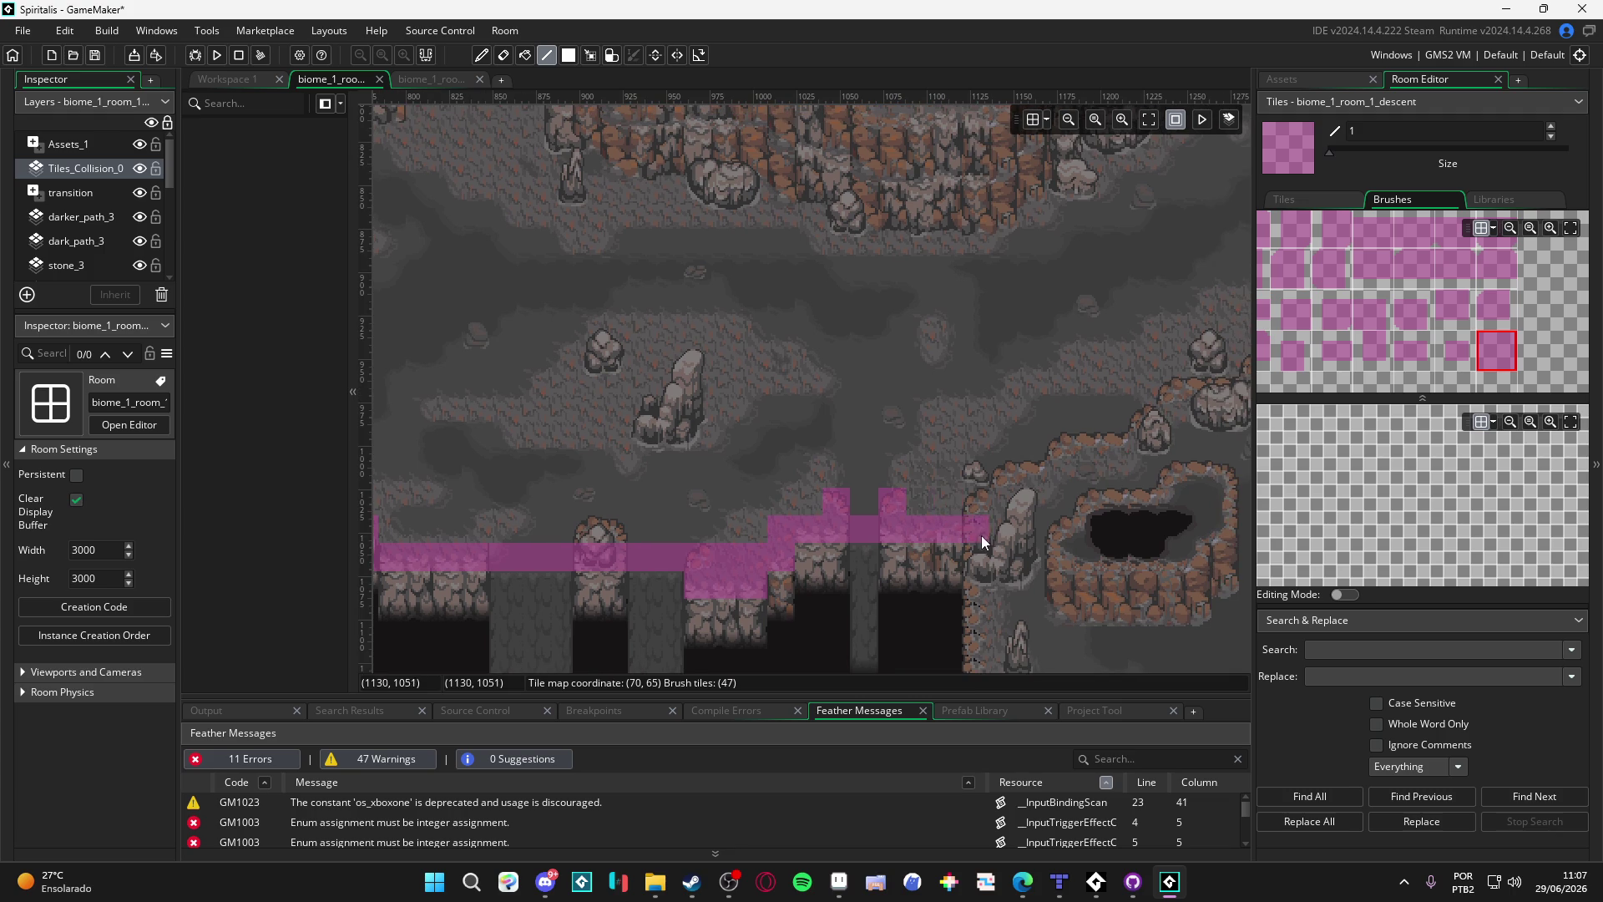
pyautogui.moveTo(1064, 504)
pyautogui.mouseDown()
pyautogui.moveTo(933, 537)
pyautogui.moveTo(1094, 499)
pyautogui.moveTo(917, 511)
pyautogui.moveTo(858, 567)
pyautogui.moveTo(904, 529)
pyautogui.mouseUp()
pyautogui.press('e')
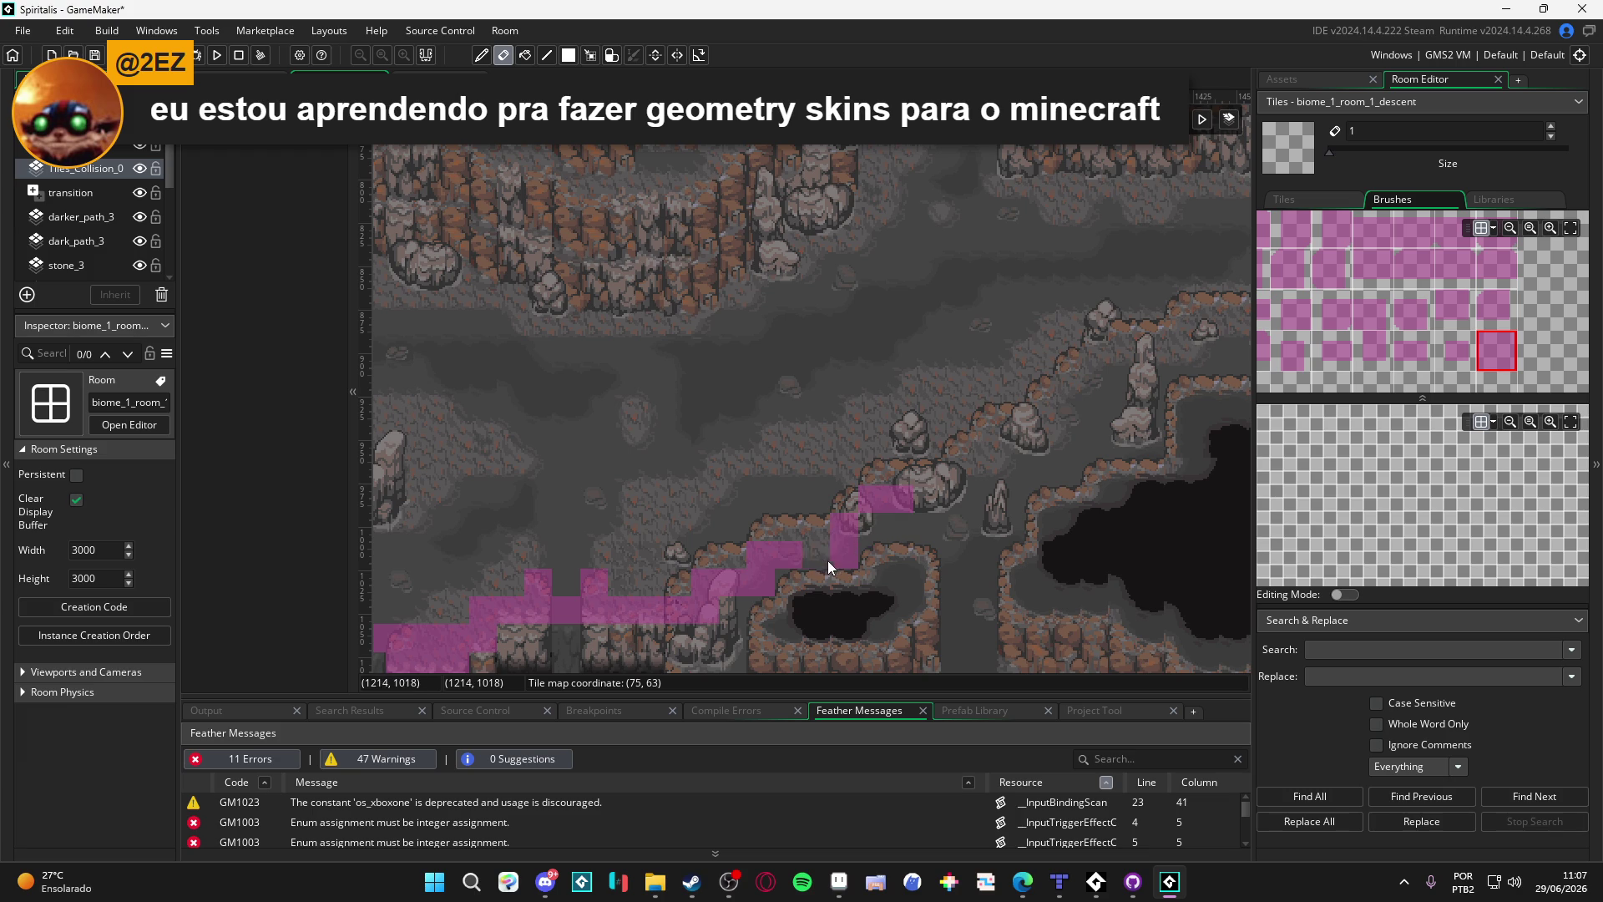
# Step: Paint square collision tiles up the rising ledge, along its edge and down the cliff
pyautogui.click(1504, 351)
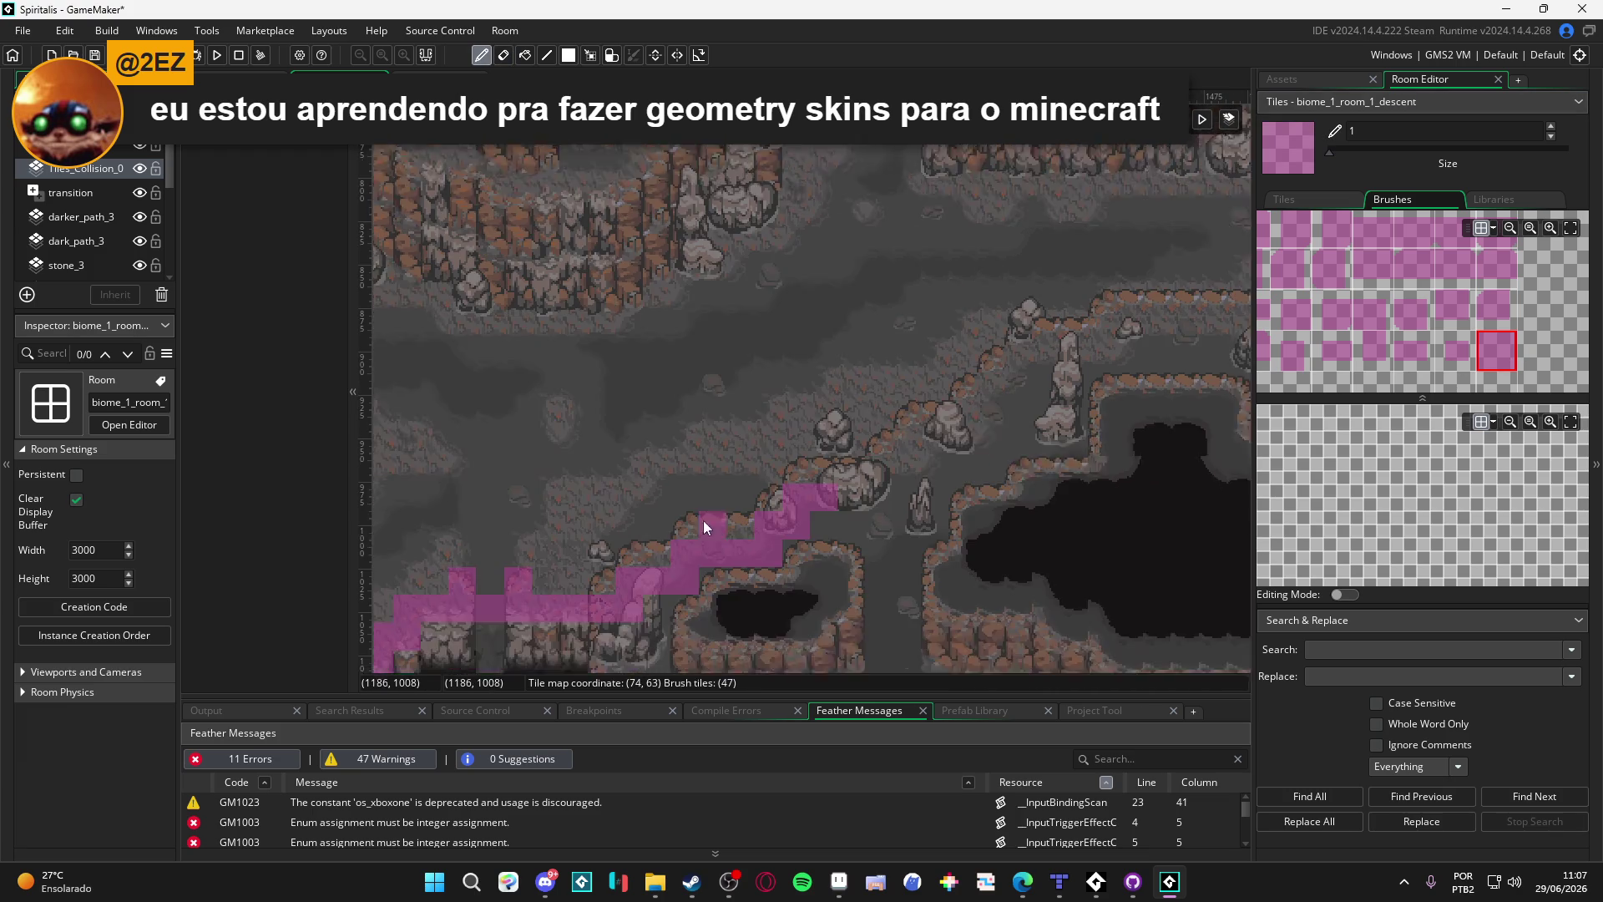
pyautogui.moveTo(768, 538)
pyautogui.mouseDown()
pyautogui.moveTo(805, 557)
pyautogui.moveTo(806, 532)
pyautogui.moveTo(843, 506)
pyautogui.mouseUp()
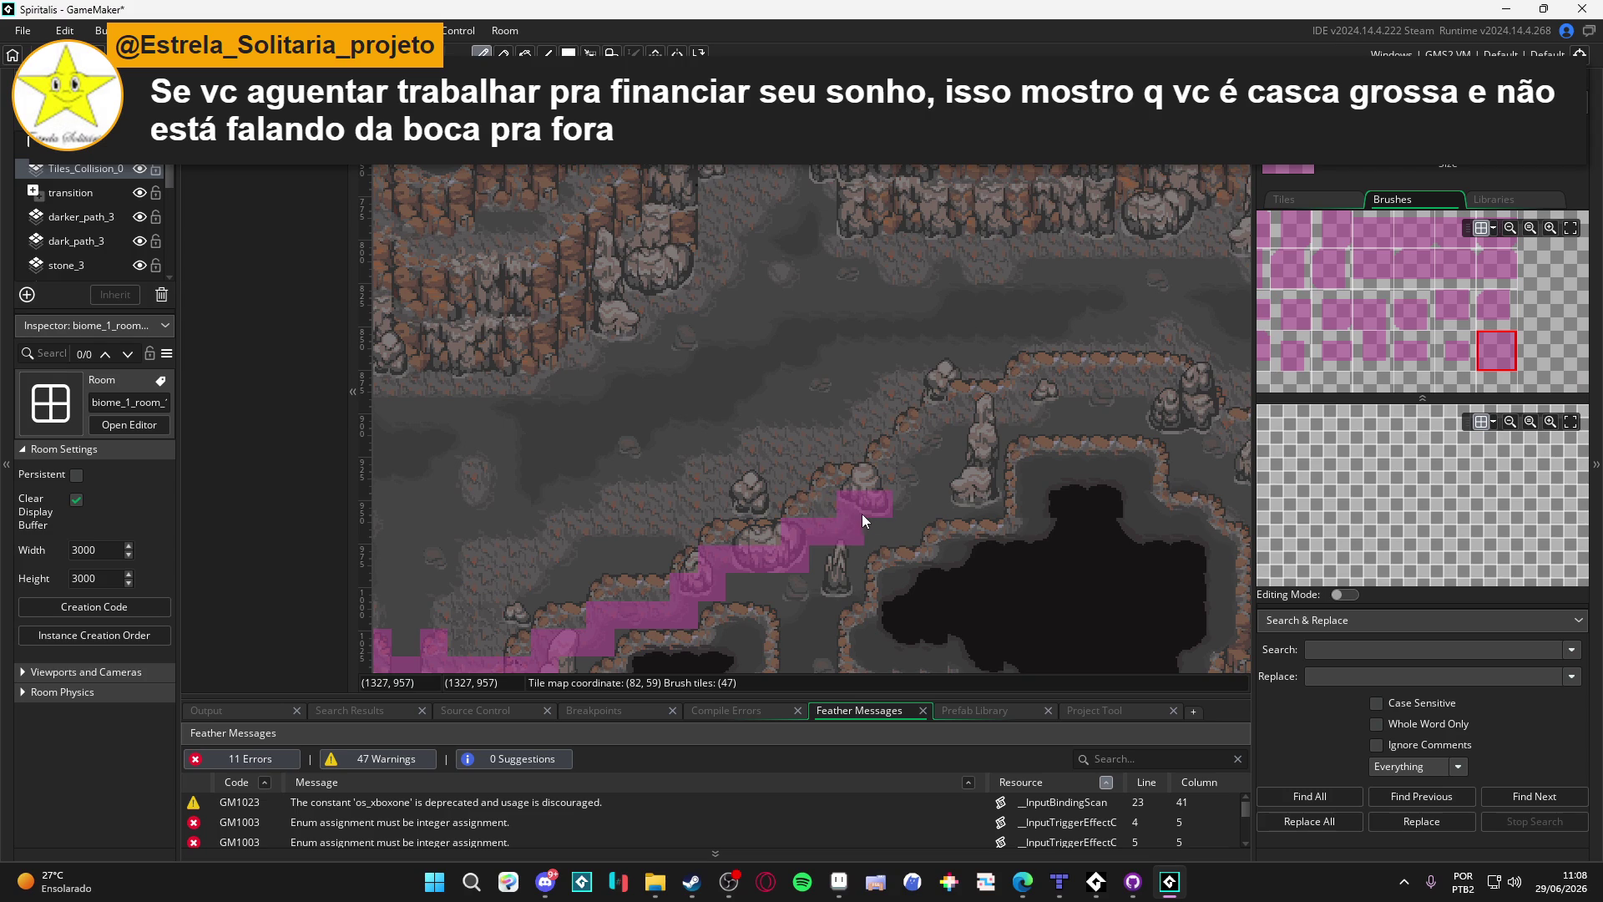
pyautogui.moveTo(791, 536); pyautogui.dragTo(736, 522)
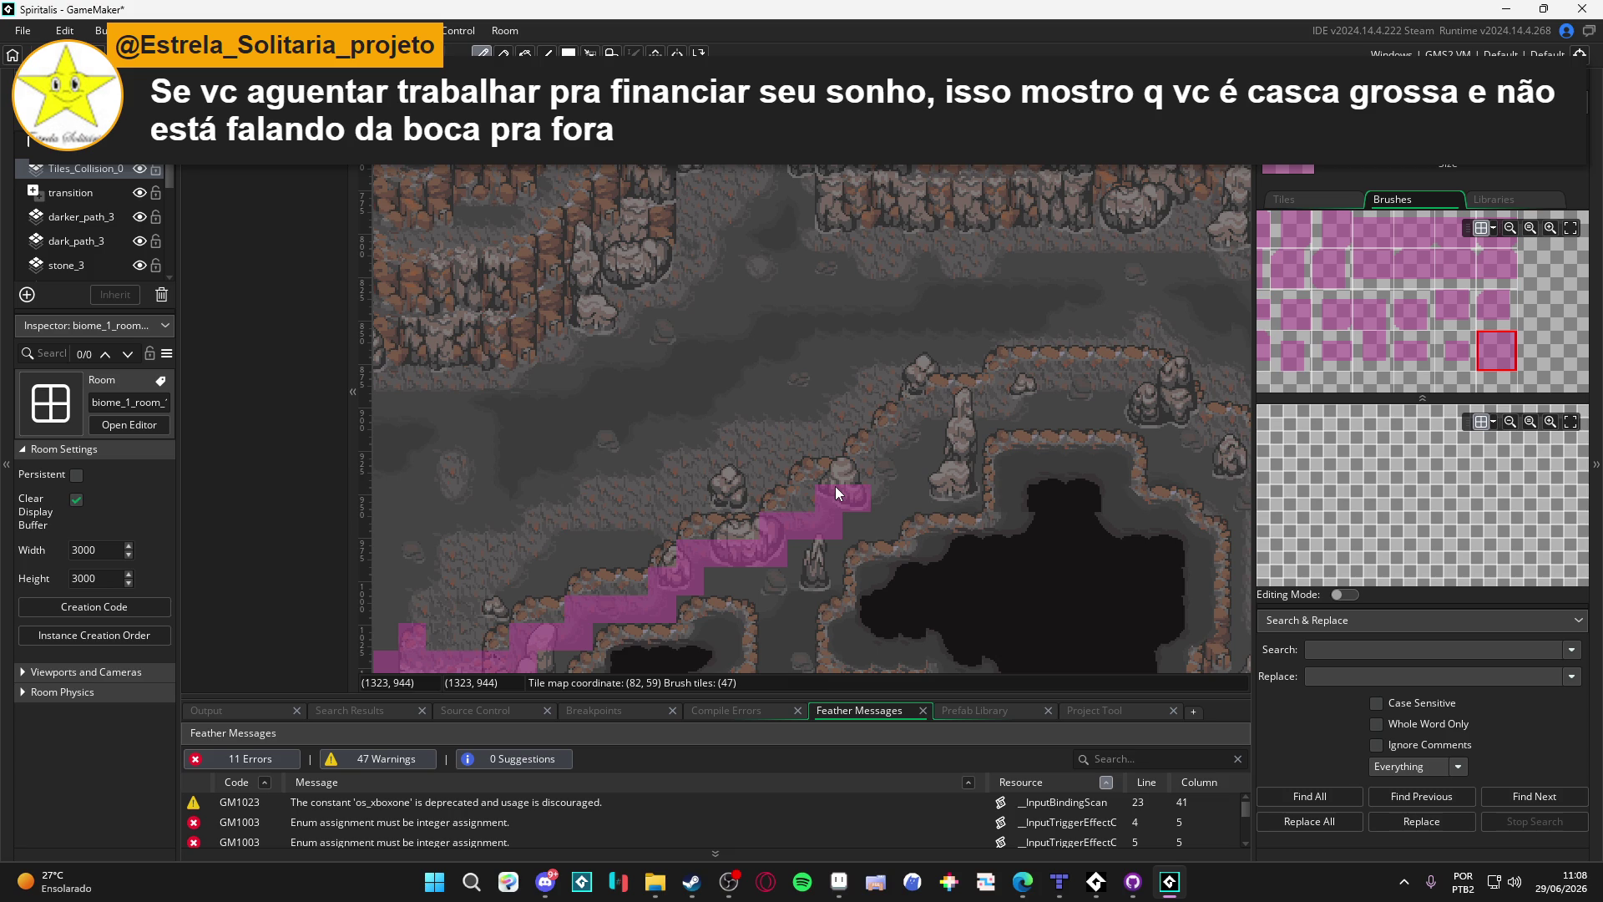
pyautogui.moveTo(869, 469)
pyautogui.mouseDown()
pyautogui.moveTo(894, 469)
pyautogui.moveTo(937, 410)
pyautogui.moveTo(1002, 410)
pyautogui.moveTo(1006, 389)
pyautogui.moveTo(1150, 387)
pyautogui.moveTo(961, 408)
pyautogui.moveTo(1036, 452)
pyautogui.moveTo(1041, 534)
pyautogui.moveTo(1047, 485)
pyautogui.moveTo(1014, 360)
pyautogui.mouseUp()
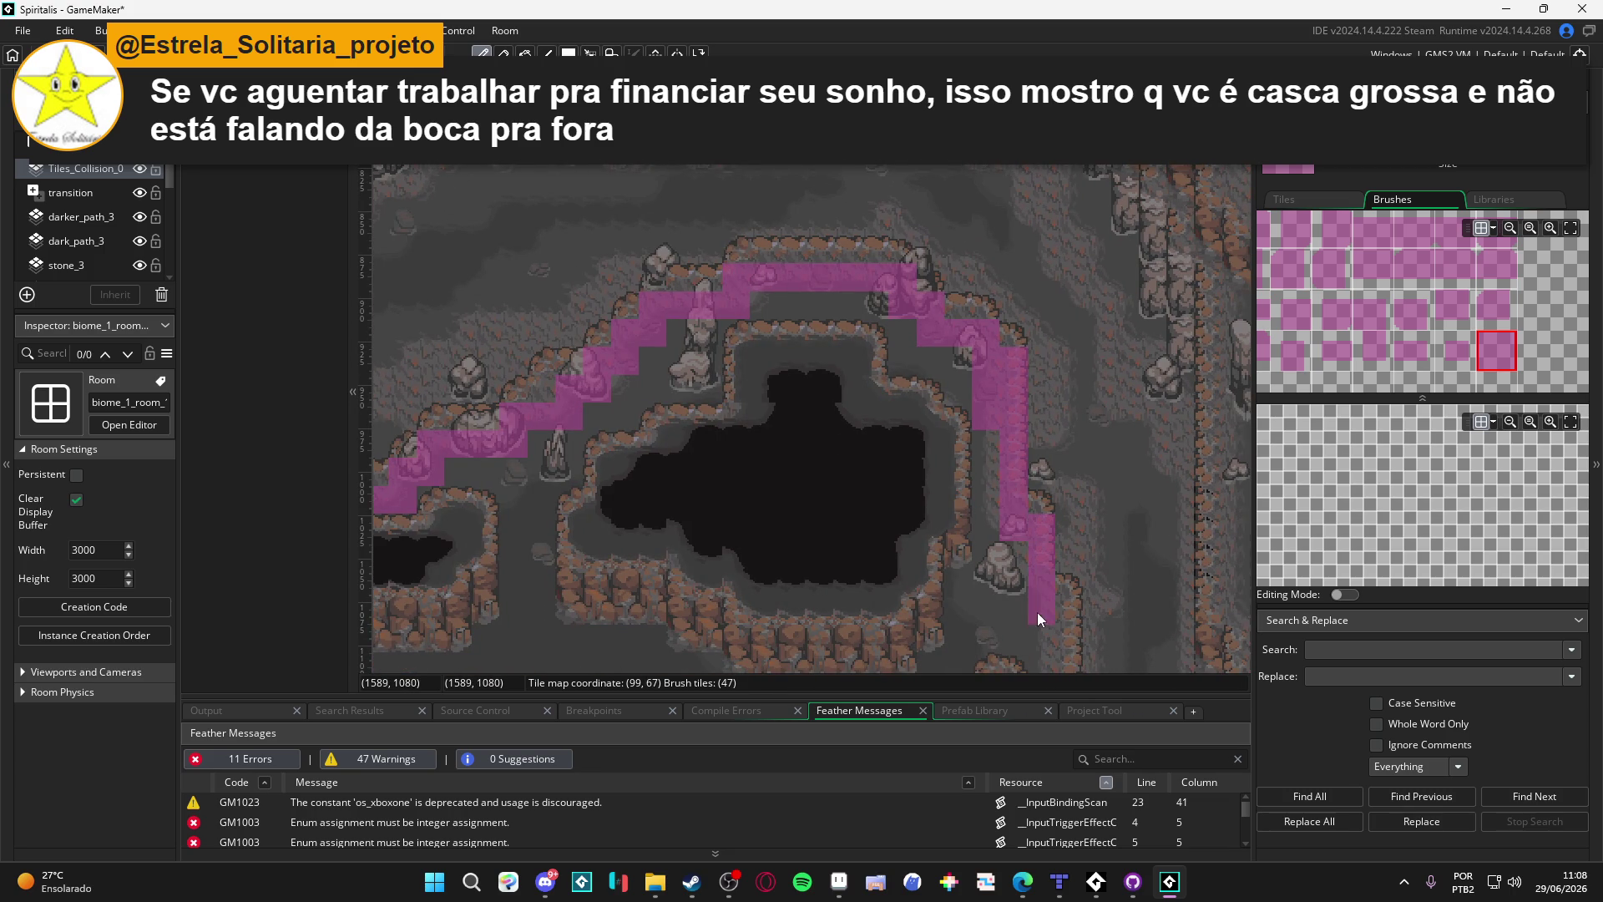
pyautogui.moveTo(1066, 621)
pyautogui.mouseDown()
pyautogui.moveTo(1043, 295)
pyautogui.moveTo(1038, 680)
pyautogui.moveTo(1042, 442)
pyautogui.mouseUp()
# Step: Draw a straight collision line from the column's bottom using the Line tool
pyautogui.scroll(-2, 1051, 561)
pyautogui.press('l')
pyautogui.scroll(-4, 881, 428)
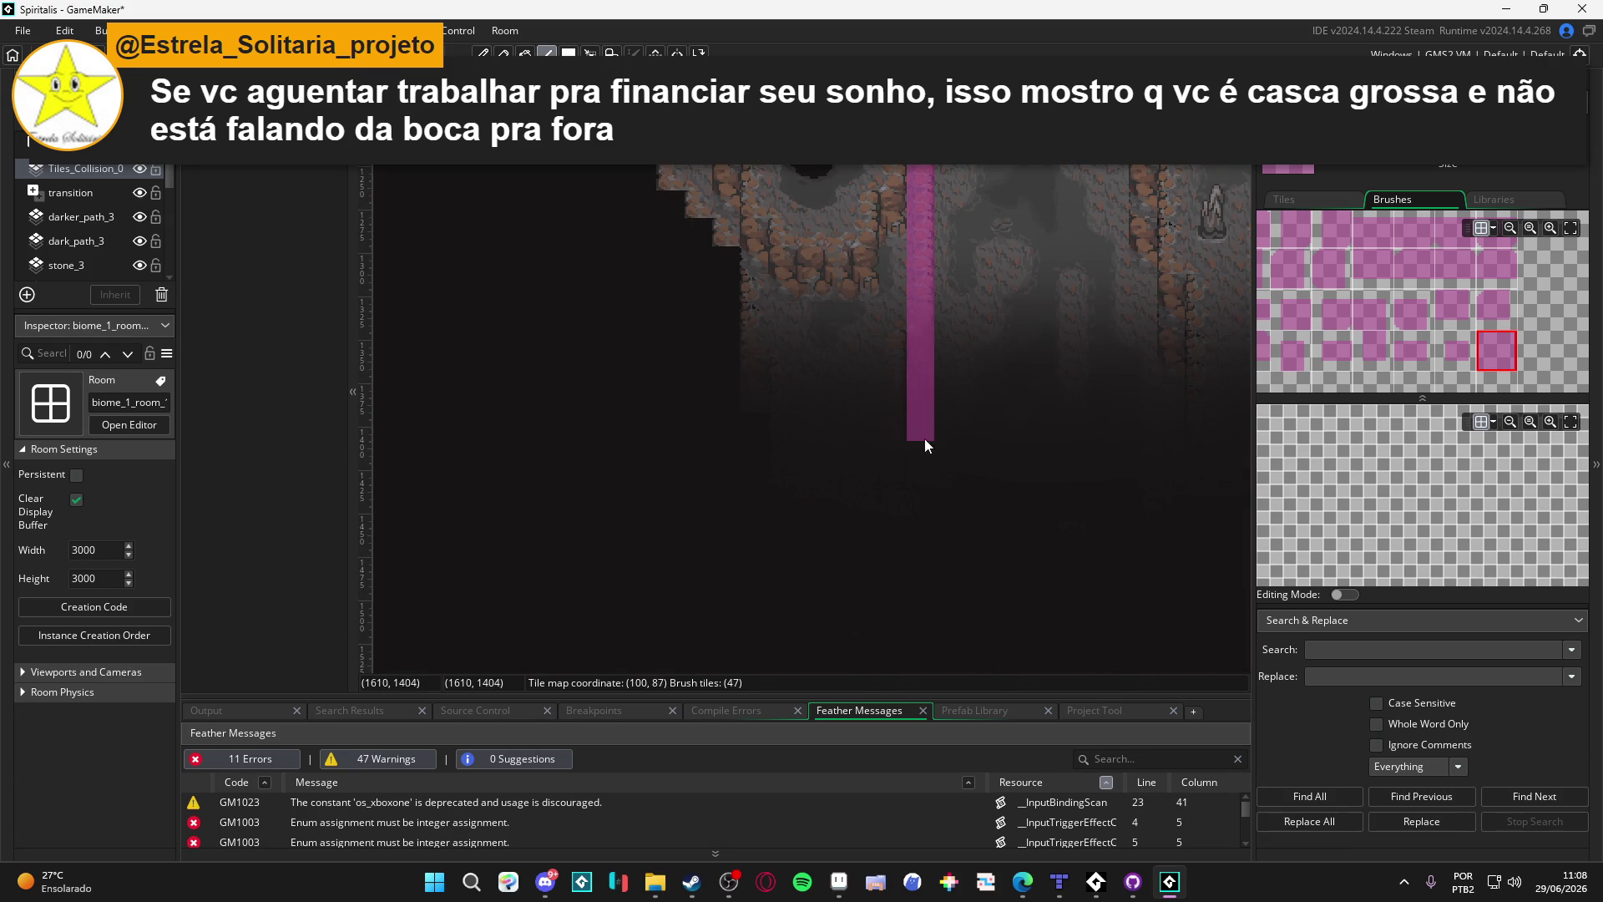
pyautogui.moveTo(929, 472); pyautogui.dragTo(1186, 484)
pyautogui.moveTo(1189, 242)
pyautogui.mouseDown()
pyautogui.moveTo(1146, 547)
pyautogui.moveTo(1107, 428)
pyautogui.mouseUp()
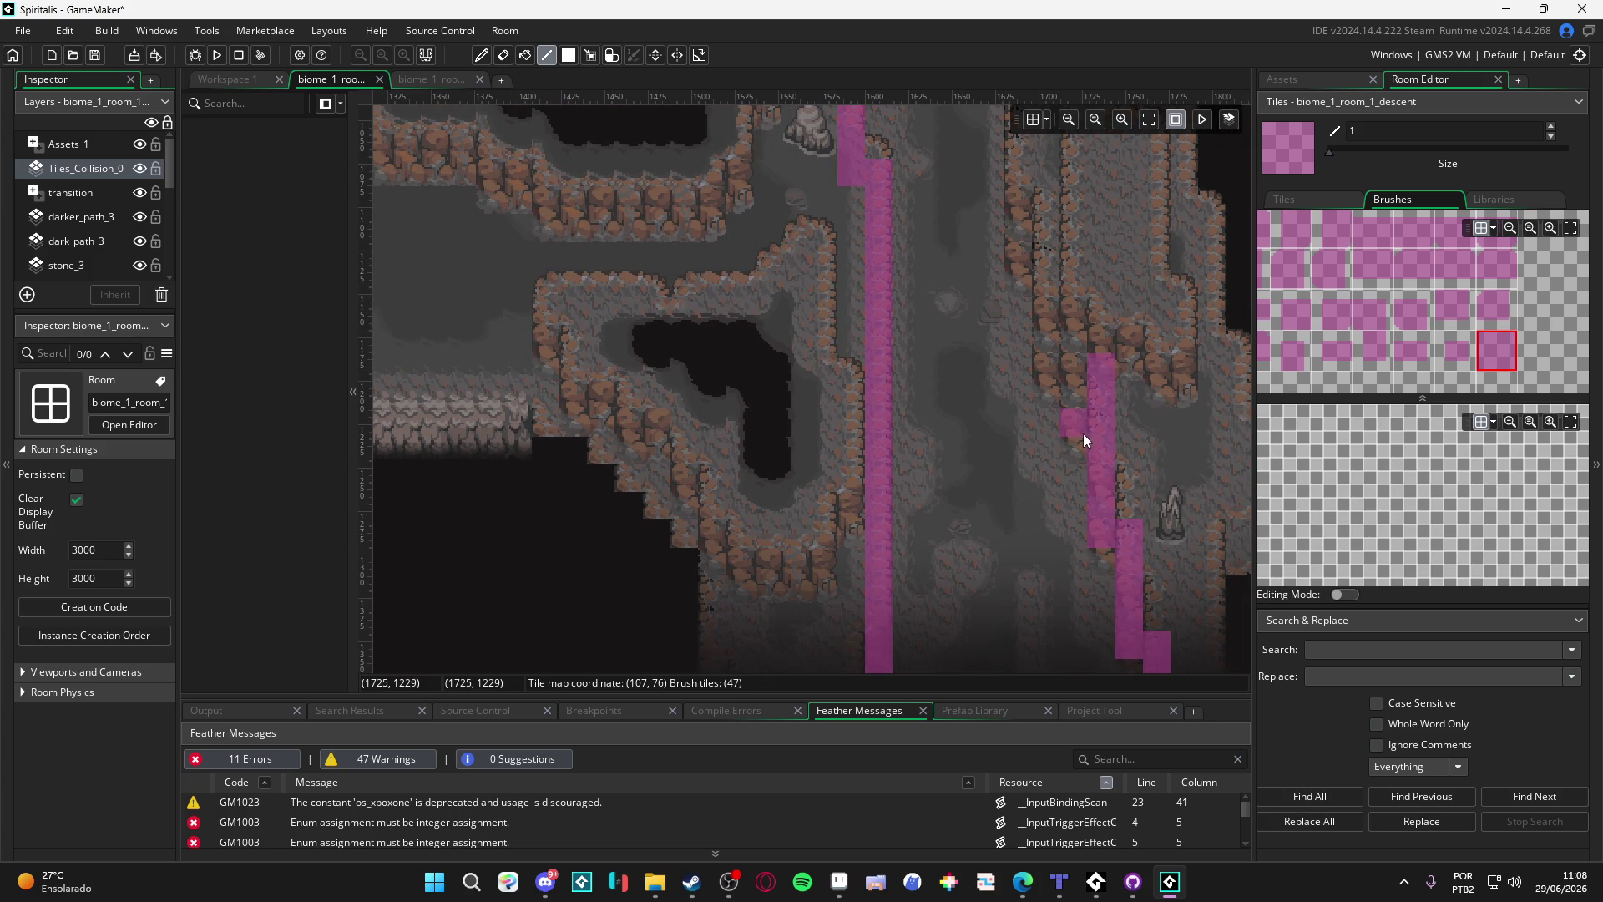
# Step: Paint collision up the right cliff edge column and left along the upper cliff
pyautogui.press('e')
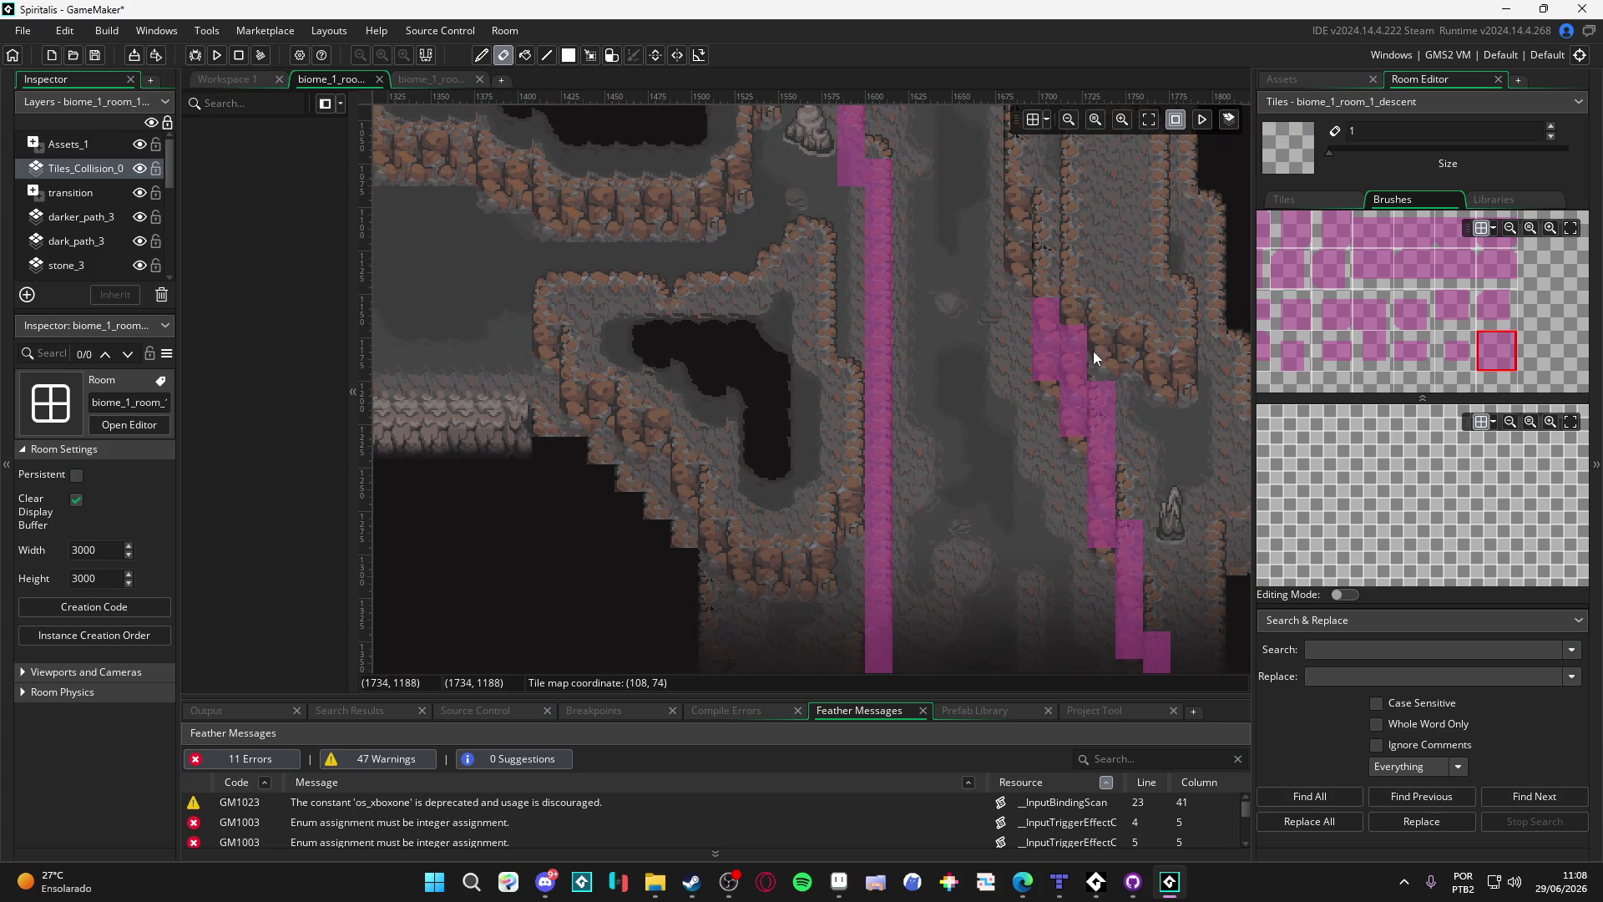
pyautogui.press('d')
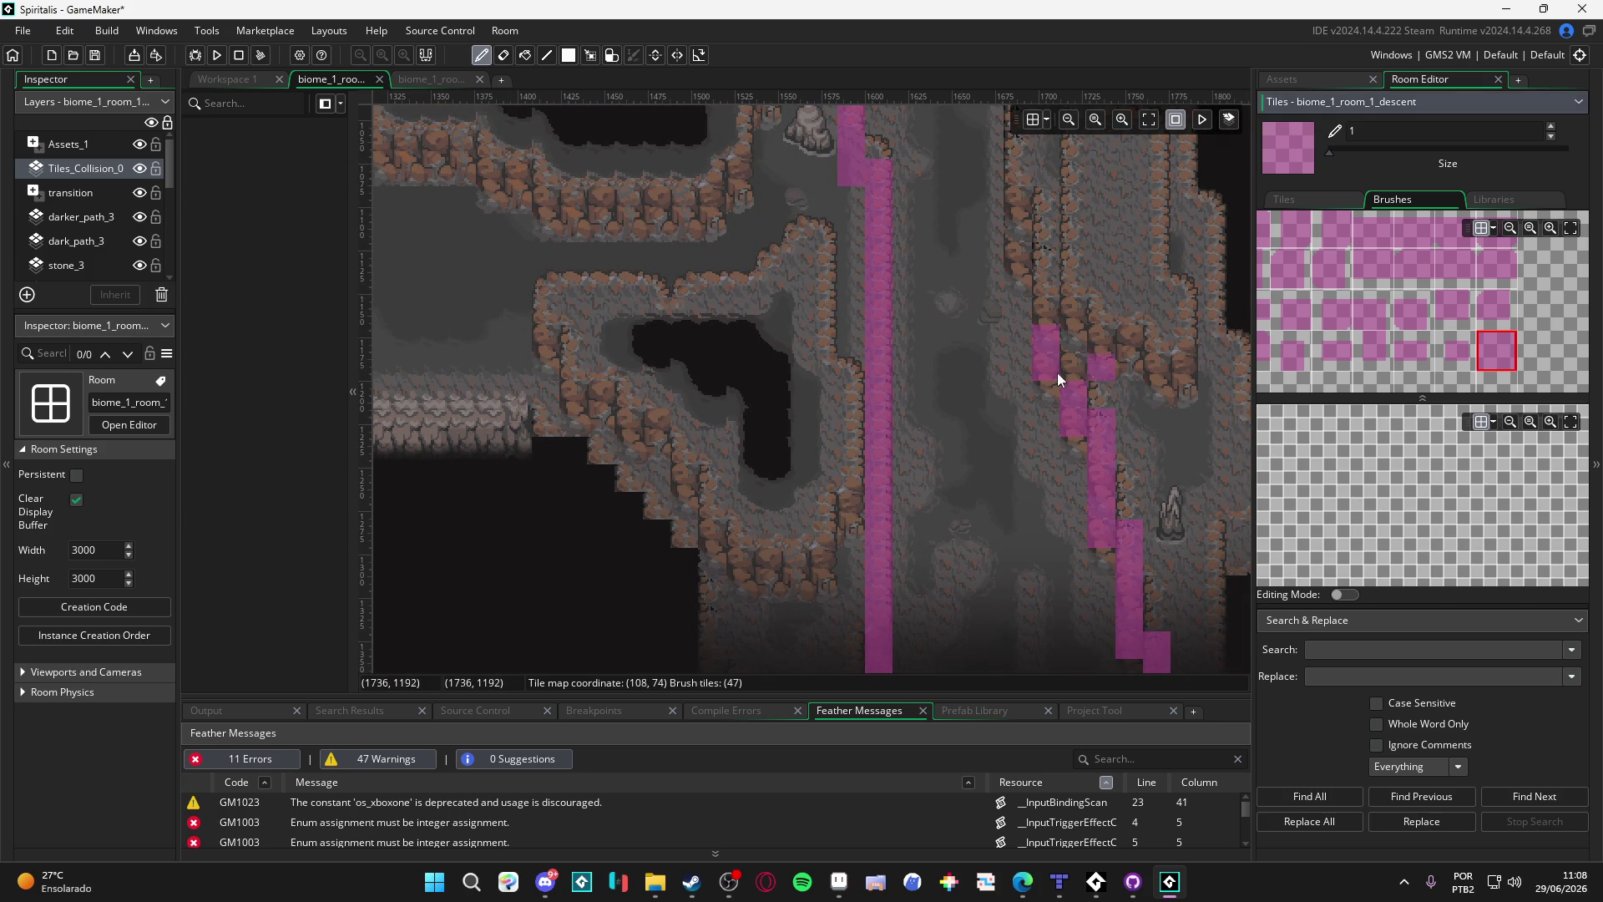
pyautogui.moveTo(1058, 307); pyautogui.dragTo(1062, 522)
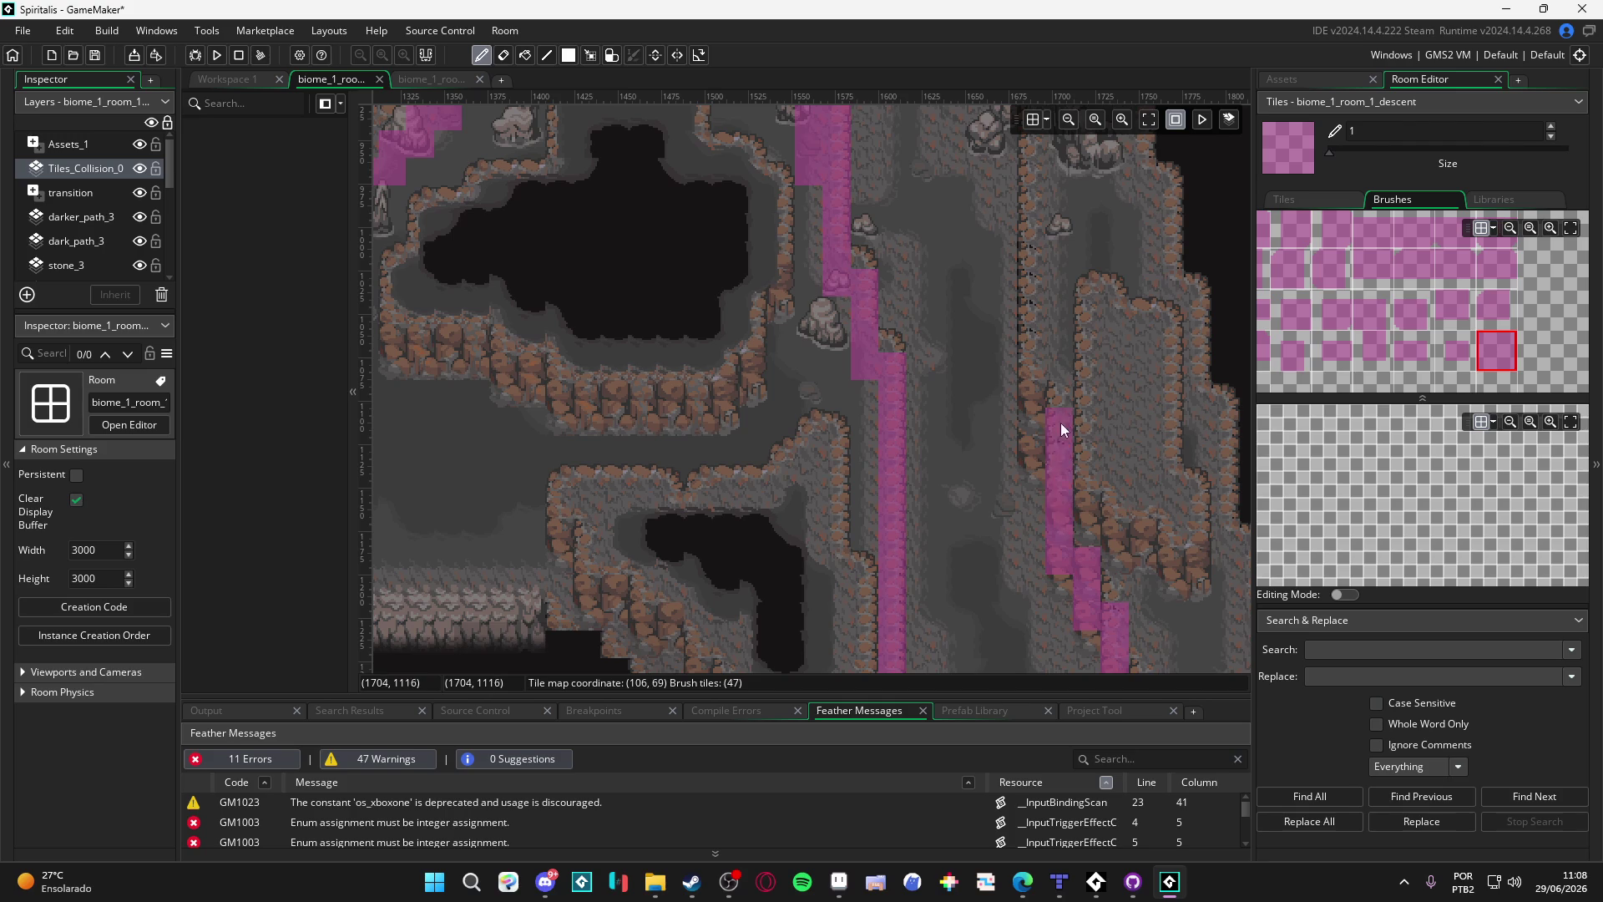
pyautogui.moveTo(1031, 459)
pyautogui.mouseDown()
pyautogui.moveTo(1036, 319)
pyautogui.moveTo(1035, 556)
pyautogui.moveTo(981, 581)
pyautogui.moveTo(969, 565)
pyautogui.mouseUp()
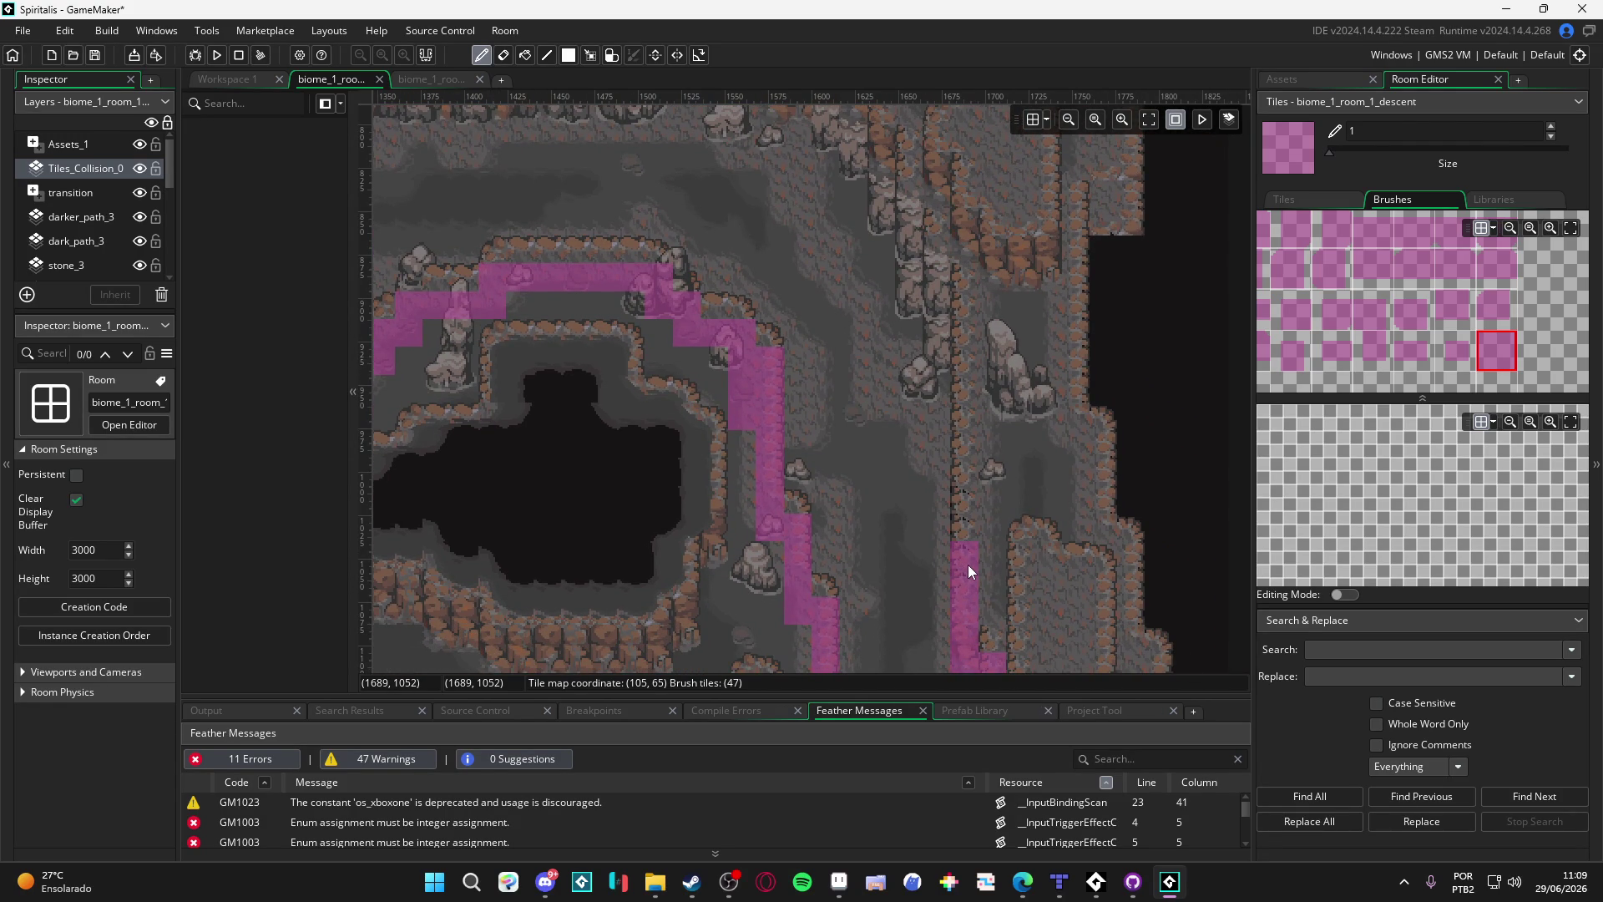
pyautogui.moveTo(969, 565)
pyautogui.mouseDown()
pyautogui.moveTo(980, 328)
pyautogui.moveTo(915, 319)
pyautogui.moveTo(917, 220)
pyautogui.moveTo(886, 254)
pyautogui.mouseUp()
pyautogui.moveTo(886, 255); pyautogui.dragTo(933, 472)
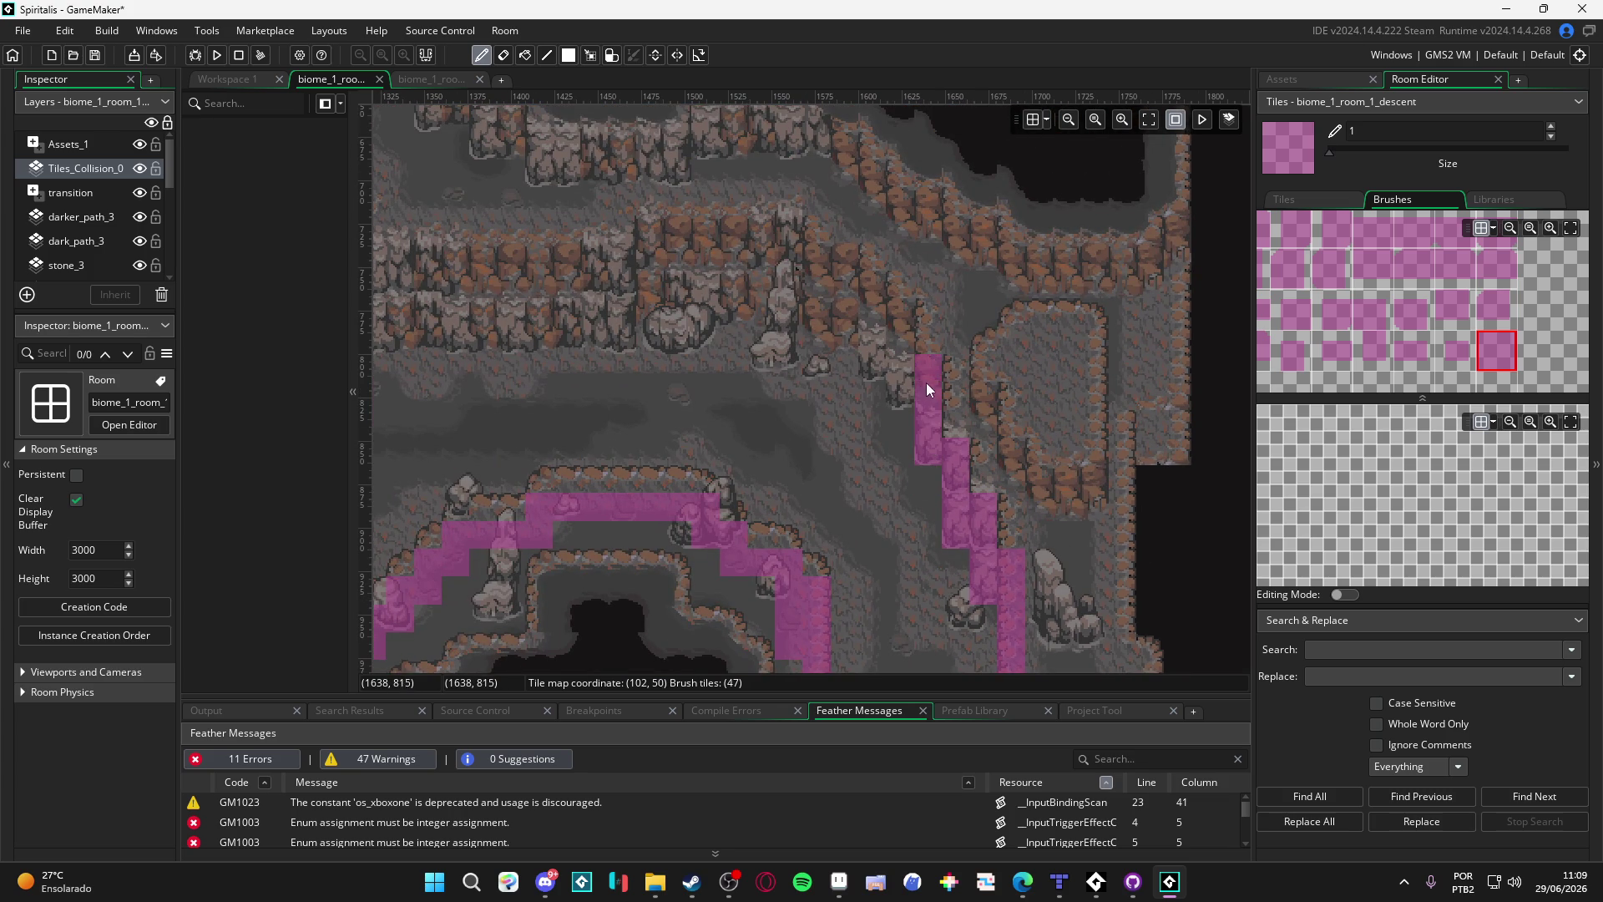
pyautogui.moveTo(880, 357)
pyautogui.mouseDown()
pyautogui.moveTo(854, 331)
pyautogui.moveTo(682, 311)
pyautogui.moveTo(625, 337)
pyautogui.moveTo(766, 389)
pyautogui.mouseUp()
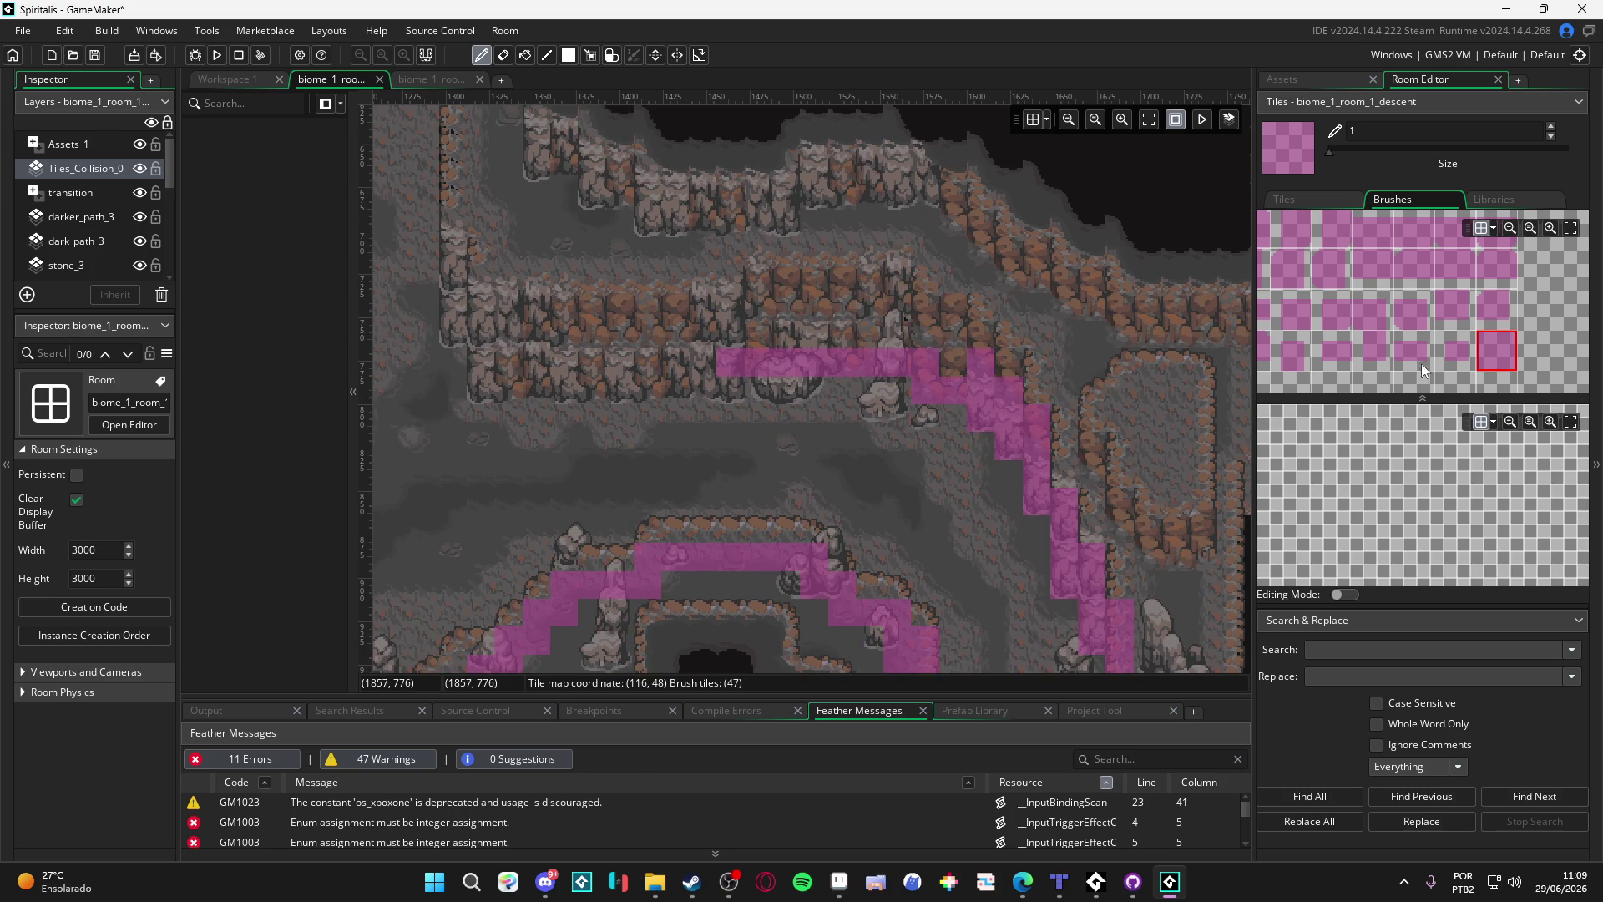
# Step: Place a diagonal slope tile on the upper ledge corner, then return to the square tile
pyautogui.scroll(-2, 1421, 364)
pyautogui.click(1265, 361)
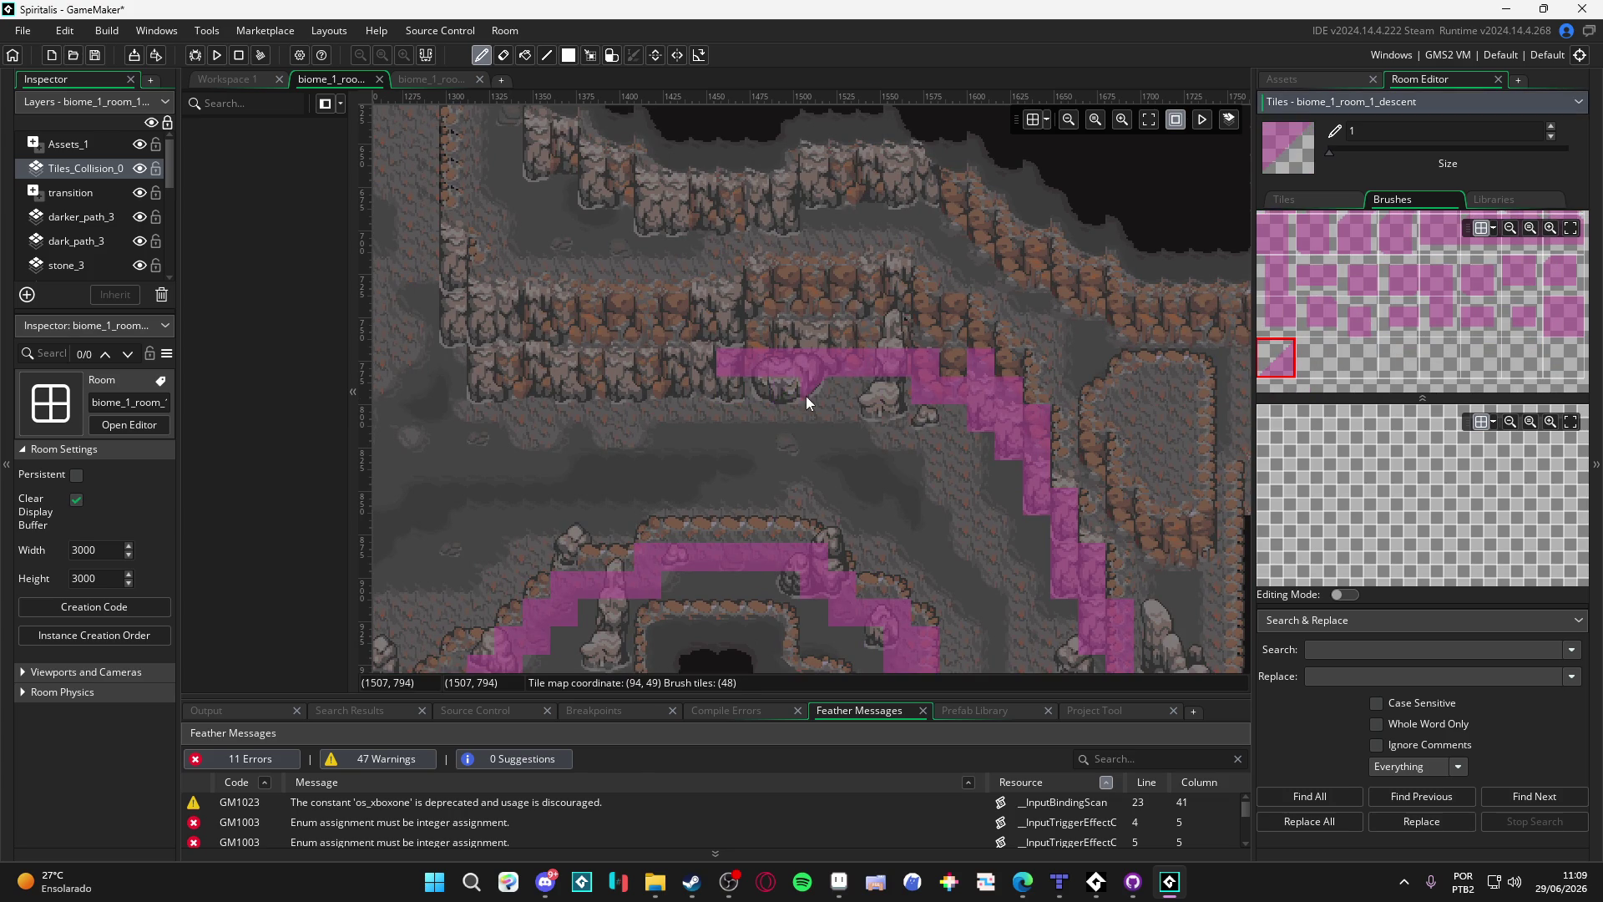
pyautogui.click(770, 392)
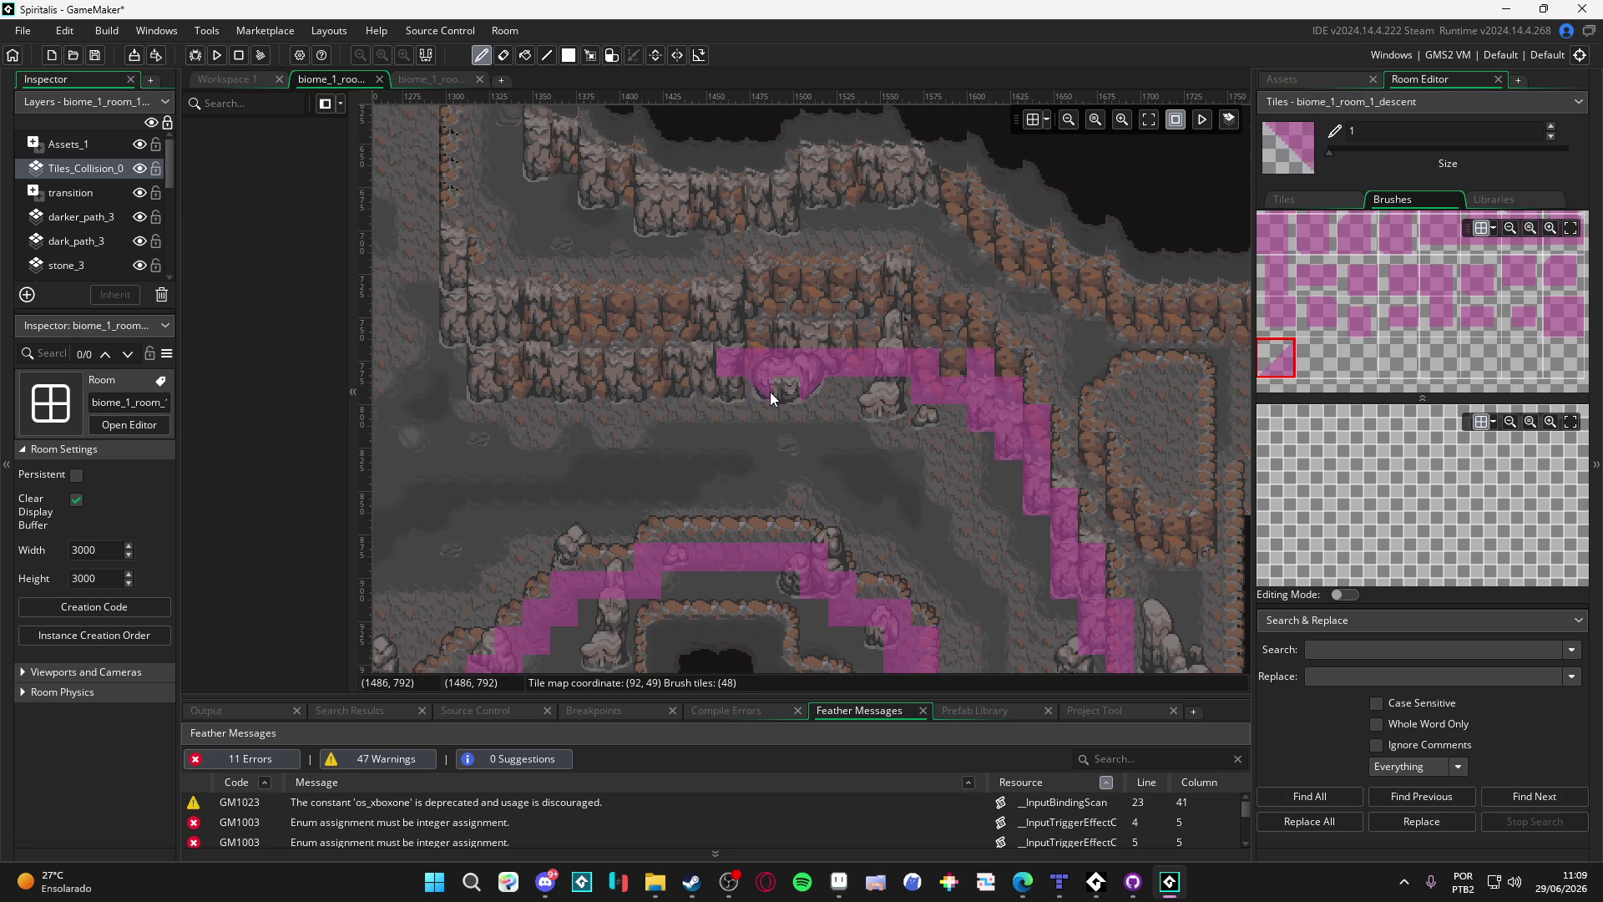
pyautogui.click(1555, 316)
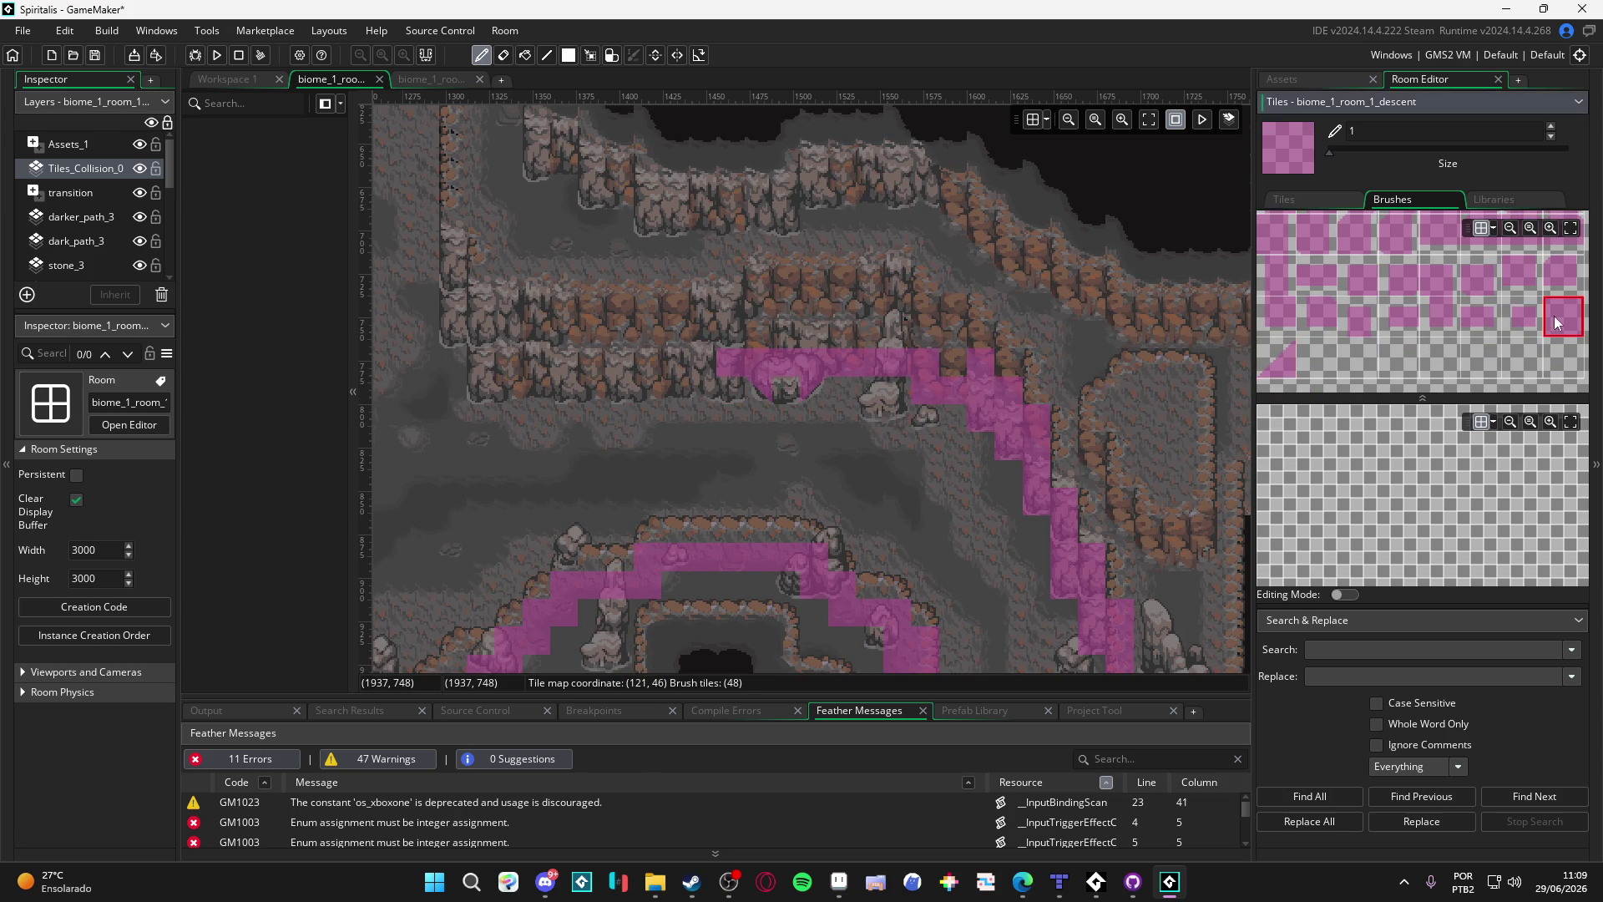
pyautogui.moveTo(791, 389)
pyautogui.mouseDown()
pyautogui.moveTo(931, 436)
pyautogui.moveTo(816, 423)
pyautogui.moveTo(1162, 543)
pyautogui.moveTo(922, 548)
pyautogui.mouseUp()
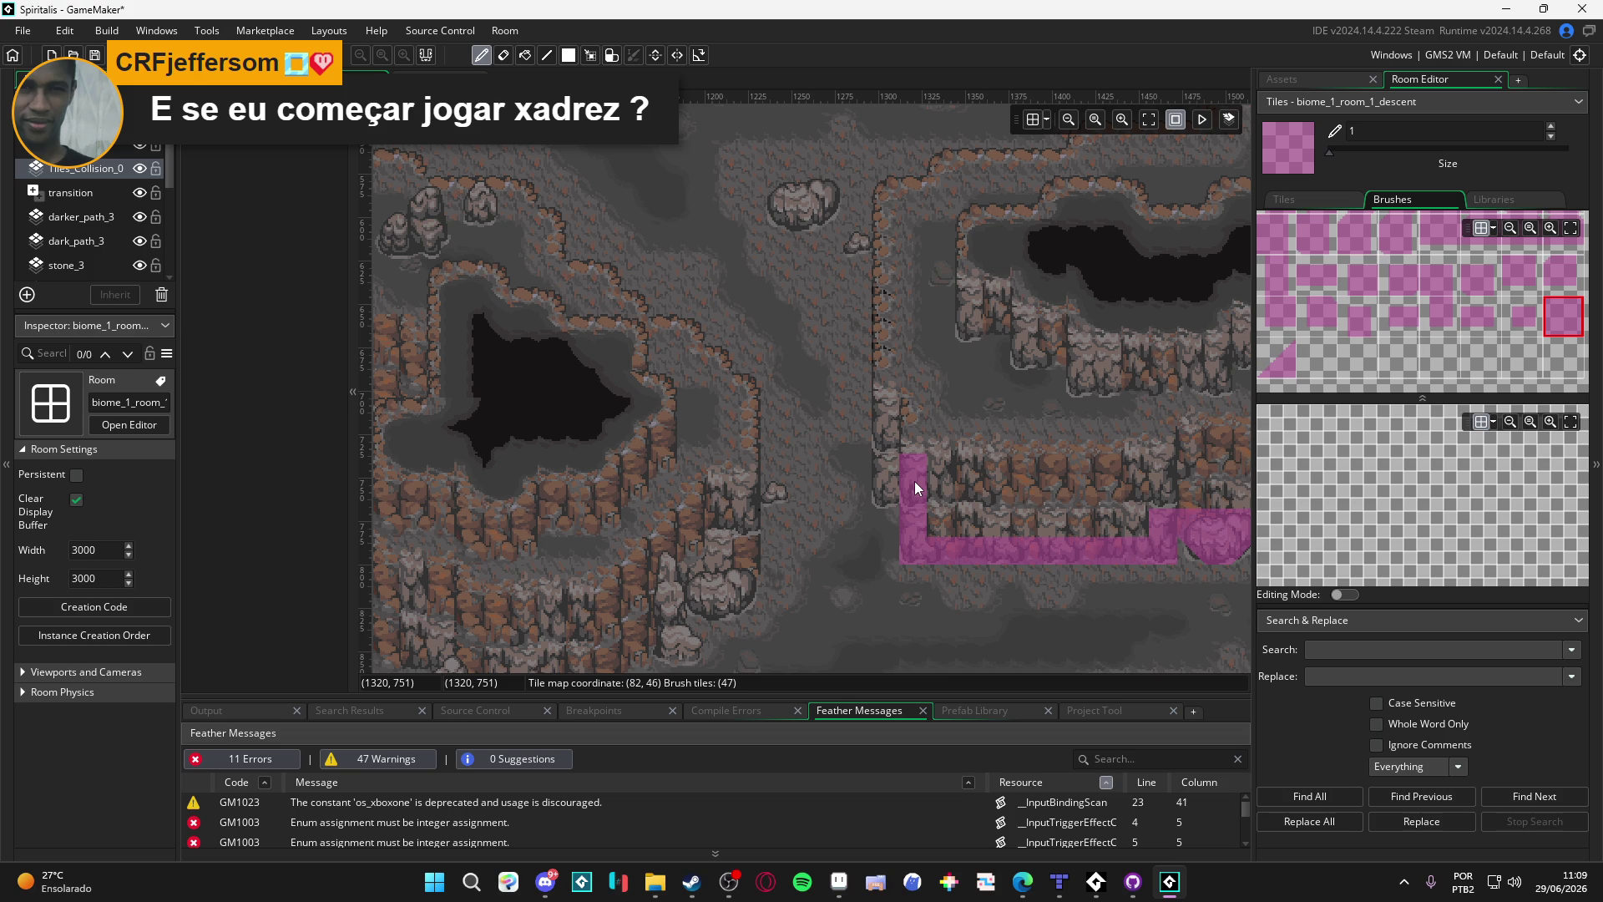
# Step: Redraw the cliff wall column and a horizontal ledge line as straight collision lines
pyautogui.moveTo(895, 486); pyautogui.dragTo(901, 217)
pyautogui.hotkey('ctrl', 'z')
pyautogui.click(548, 55)
pyautogui.moveTo(887, 231); pyautogui.dragTo(894, 478)
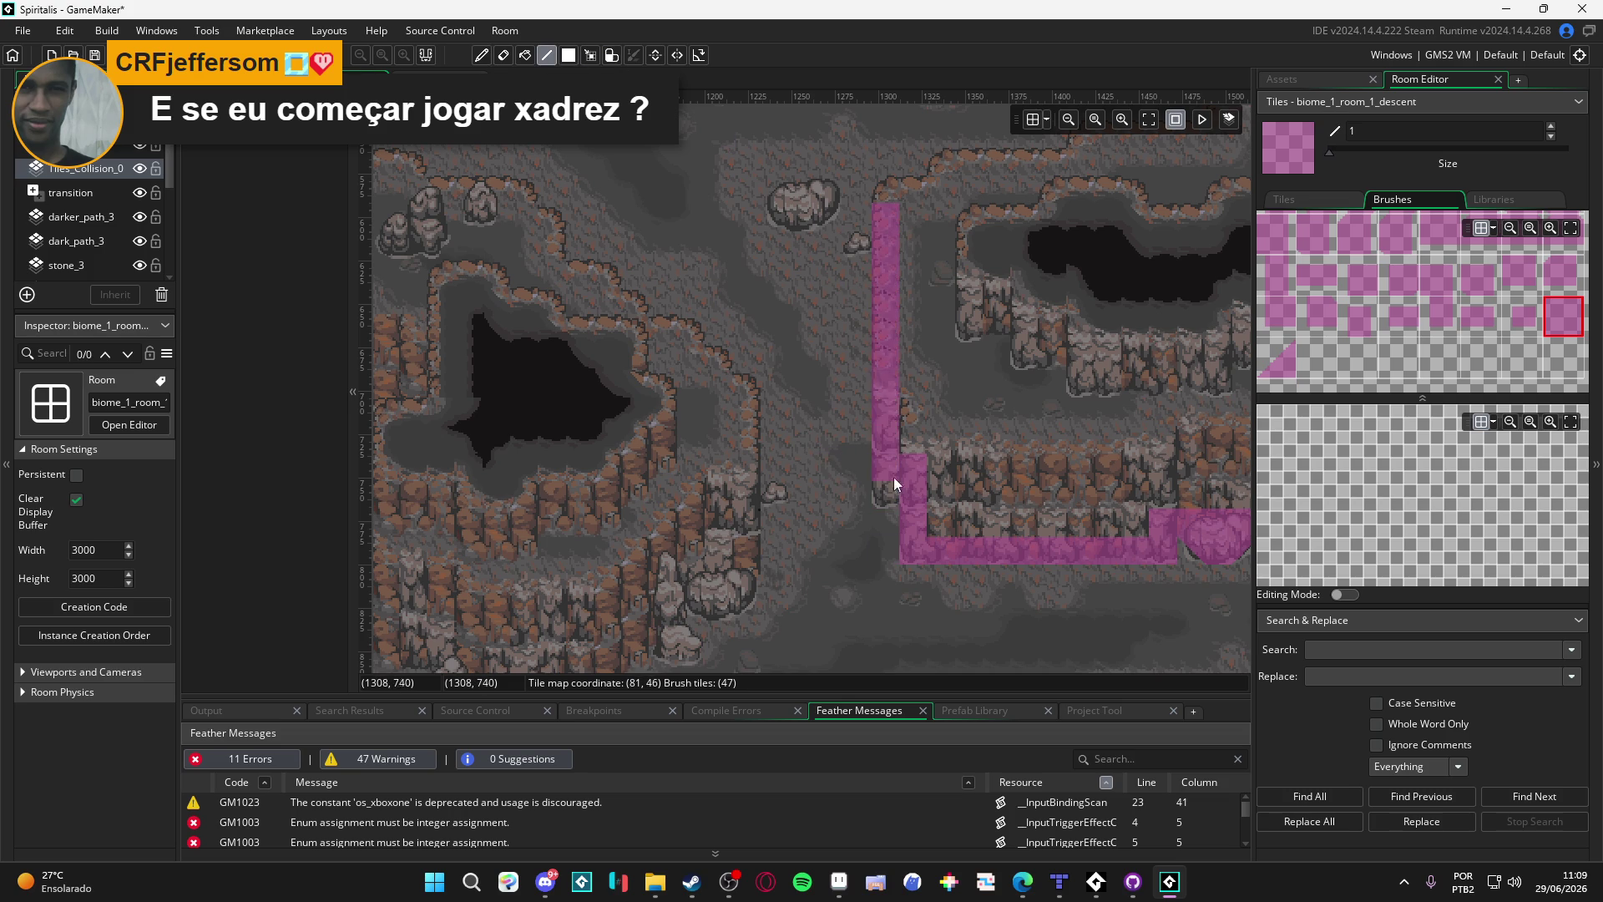
pyautogui.scroll(3, 936, 343)
pyautogui.hscroll(1, 936, 342)
pyautogui.moveTo(800, 415); pyautogui.dragTo(1001, 377)
# Step: Extend collision up the stepped edge and left around the rock outcrop
pyautogui.moveTo(1138, 353)
pyautogui.mouseDown()
pyautogui.moveTo(1144, 337)
pyautogui.moveTo(679, 468)
pyautogui.mouseUp()
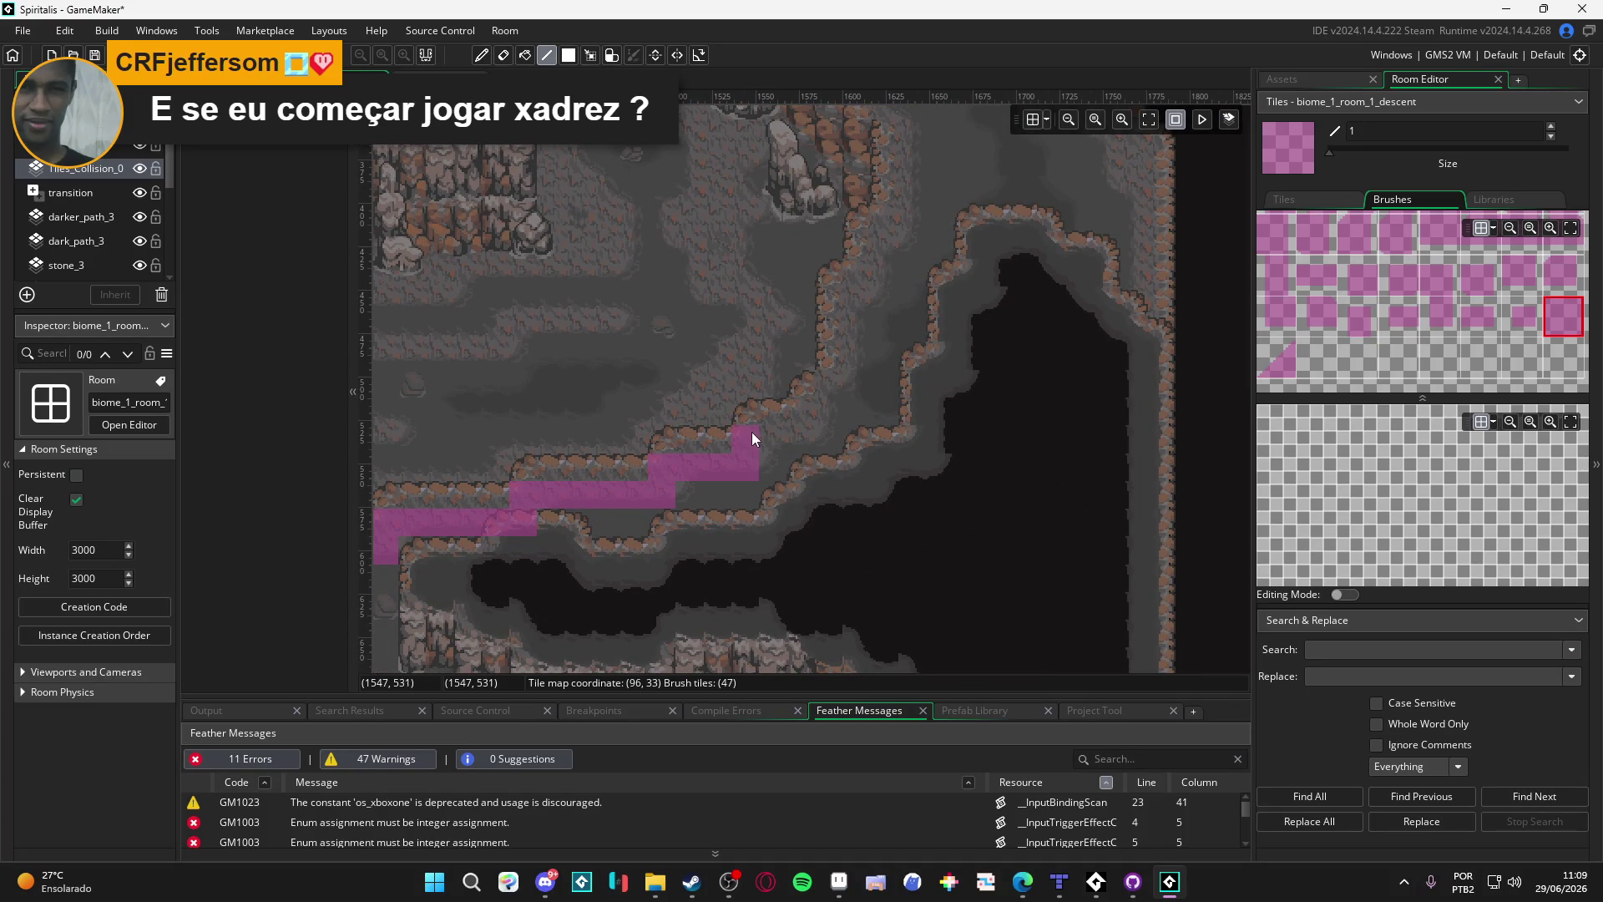
pyautogui.moveTo(816, 410); pyautogui.dragTo(841, 388)
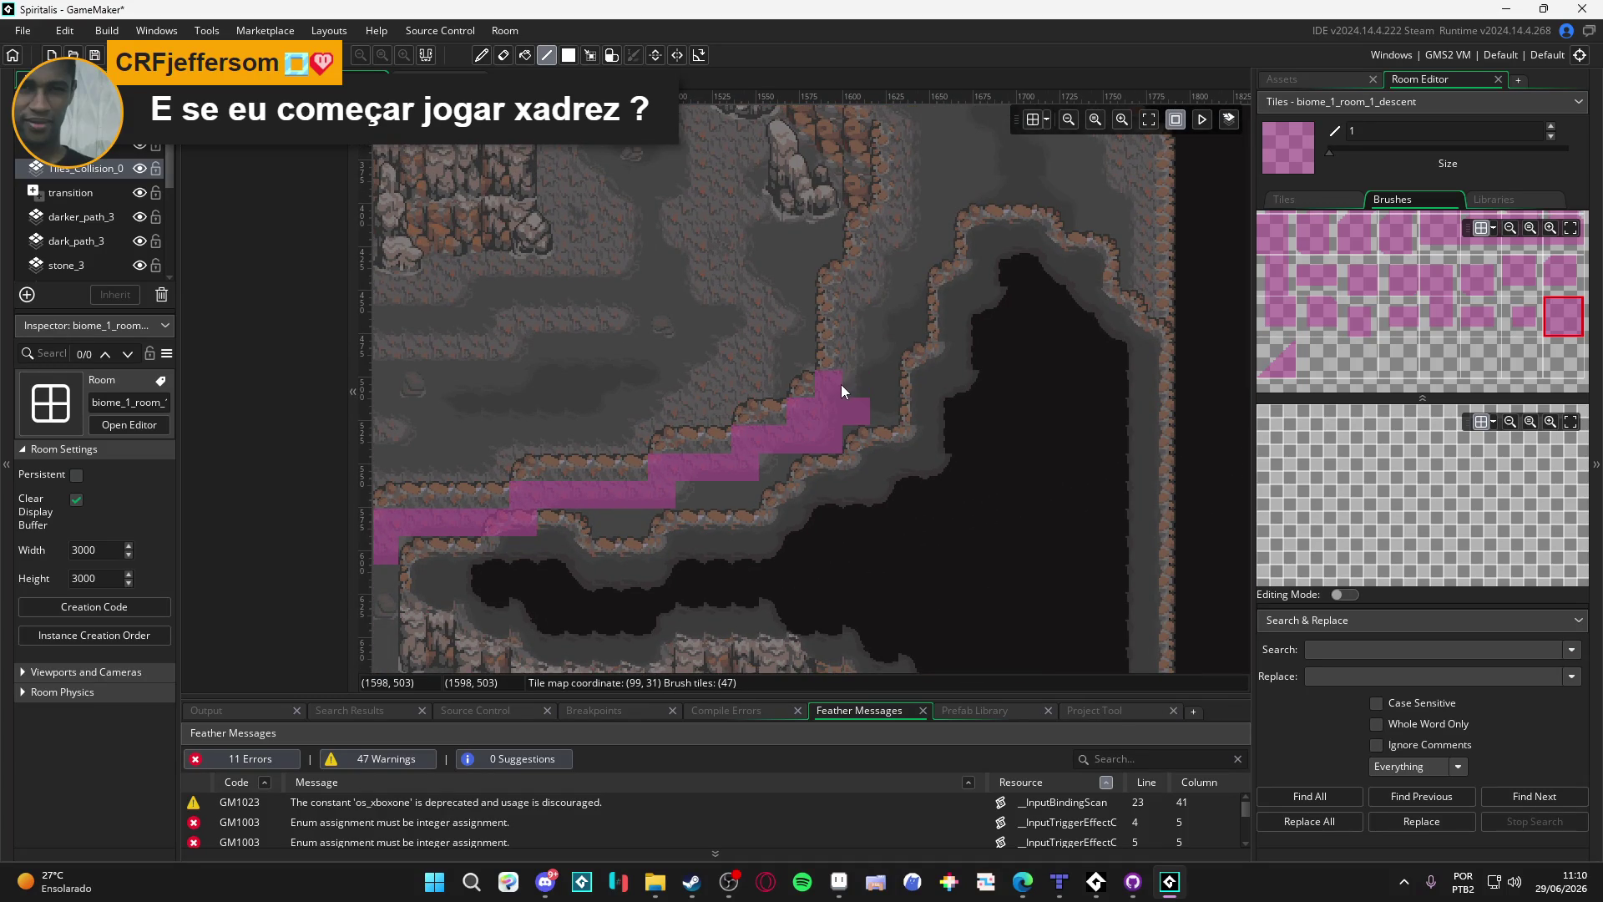
pyautogui.moveTo(839, 290)
pyautogui.mouseDown()
pyautogui.moveTo(842, 274)
pyautogui.moveTo(819, 387)
pyautogui.moveTo(828, 362)
pyautogui.moveTo(861, 354)
pyautogui.moveTo(812, 425)
pyautogui.moveTo(808, 288)
pyautogui.mouseUp()
pyautogui.scroll(2, 843, 274)
pyautogui.scroll(3, 861, 349)
pyautogui.click(778, 384)
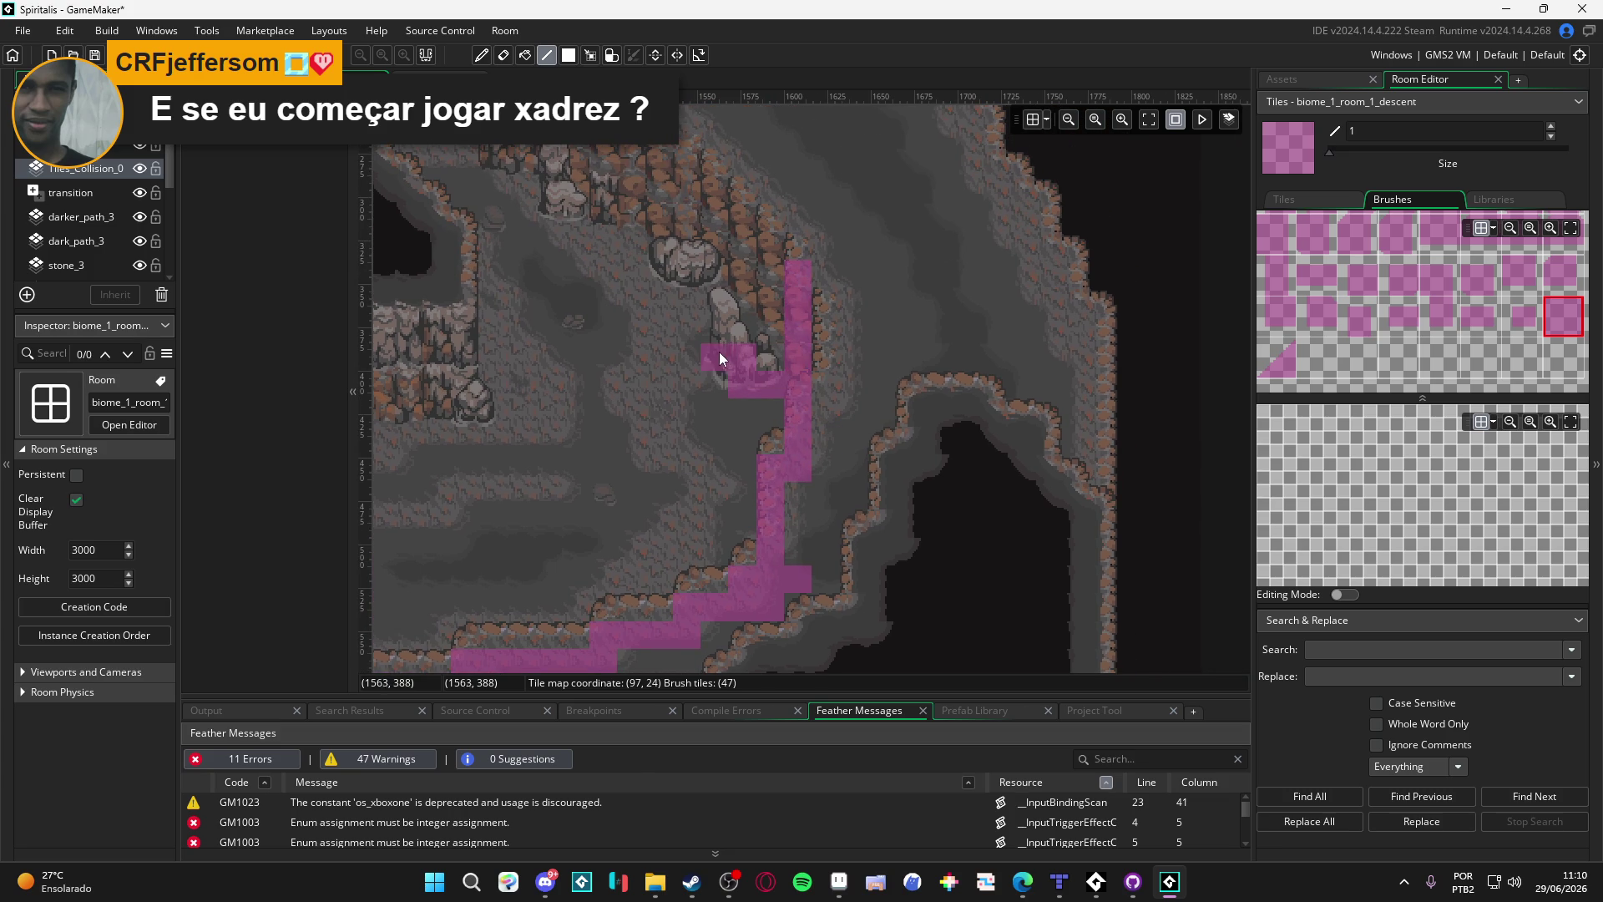
pyautogui.moveTo(733, 280)
pyautogui.mouseDown()
pyautogui.moveTo(663, 261)
pyautogui.moveTo(703, 225)
pyautogui.moveTo(801, 281)
pyautogui.mouseUp()
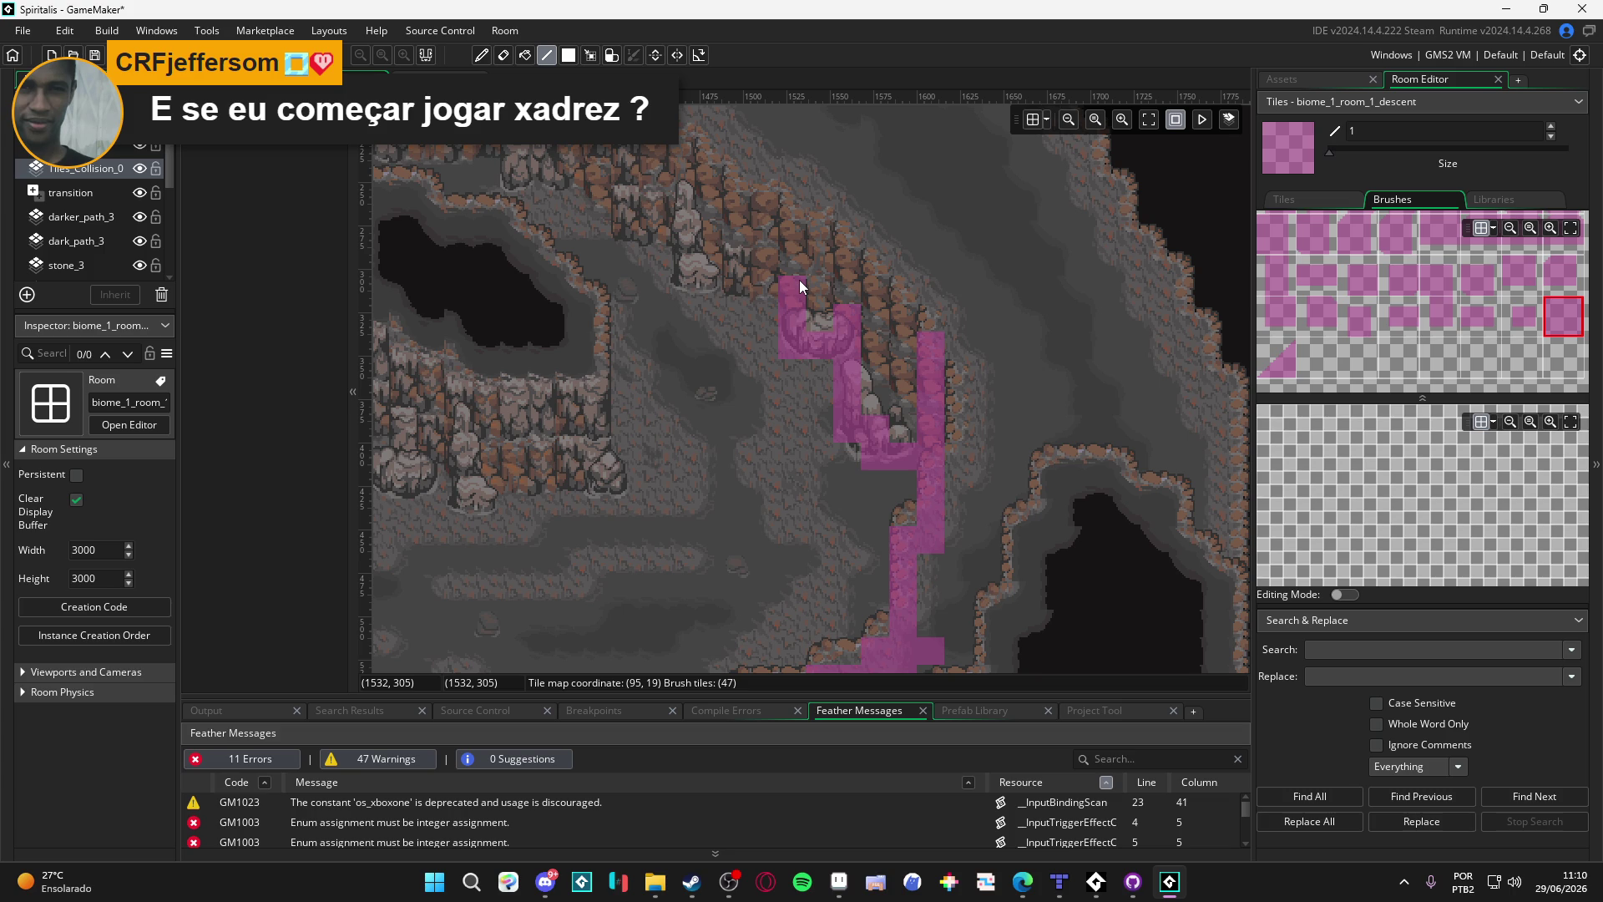
pyautogui.moveTo(777, 283)
pyautogui.mouseDown()
pyautogui.moveTo(739, 287)
pyautogui.moveTo(719, 268)
pyautogui.moveTo(780, 328)
pyautogui.mouseUp()
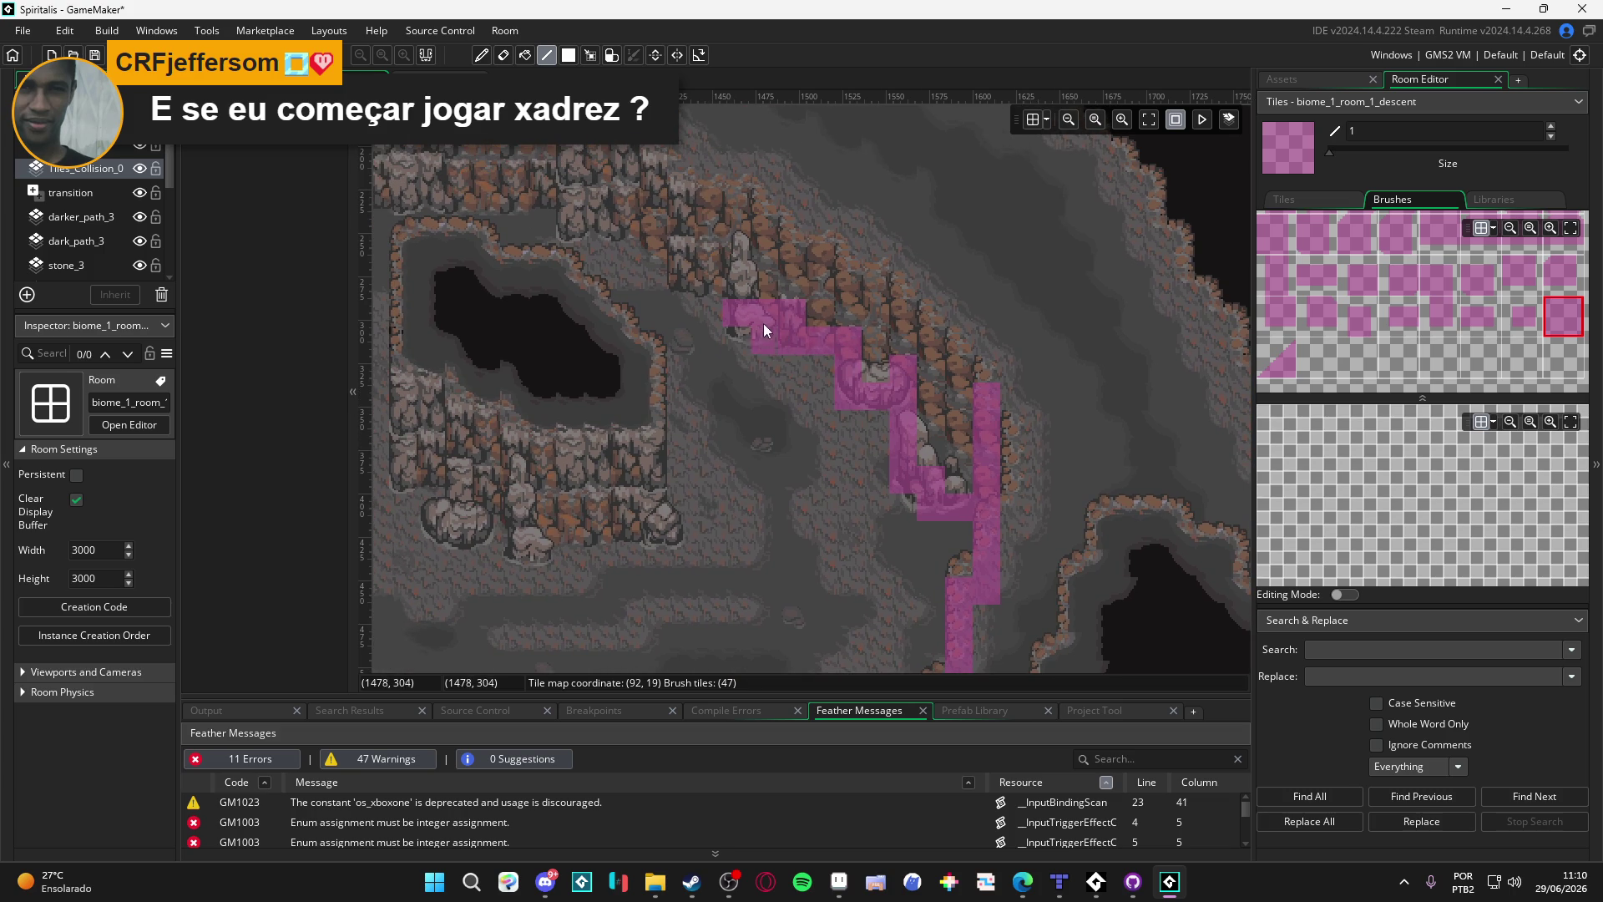
pyautogui.click(1287, 356)
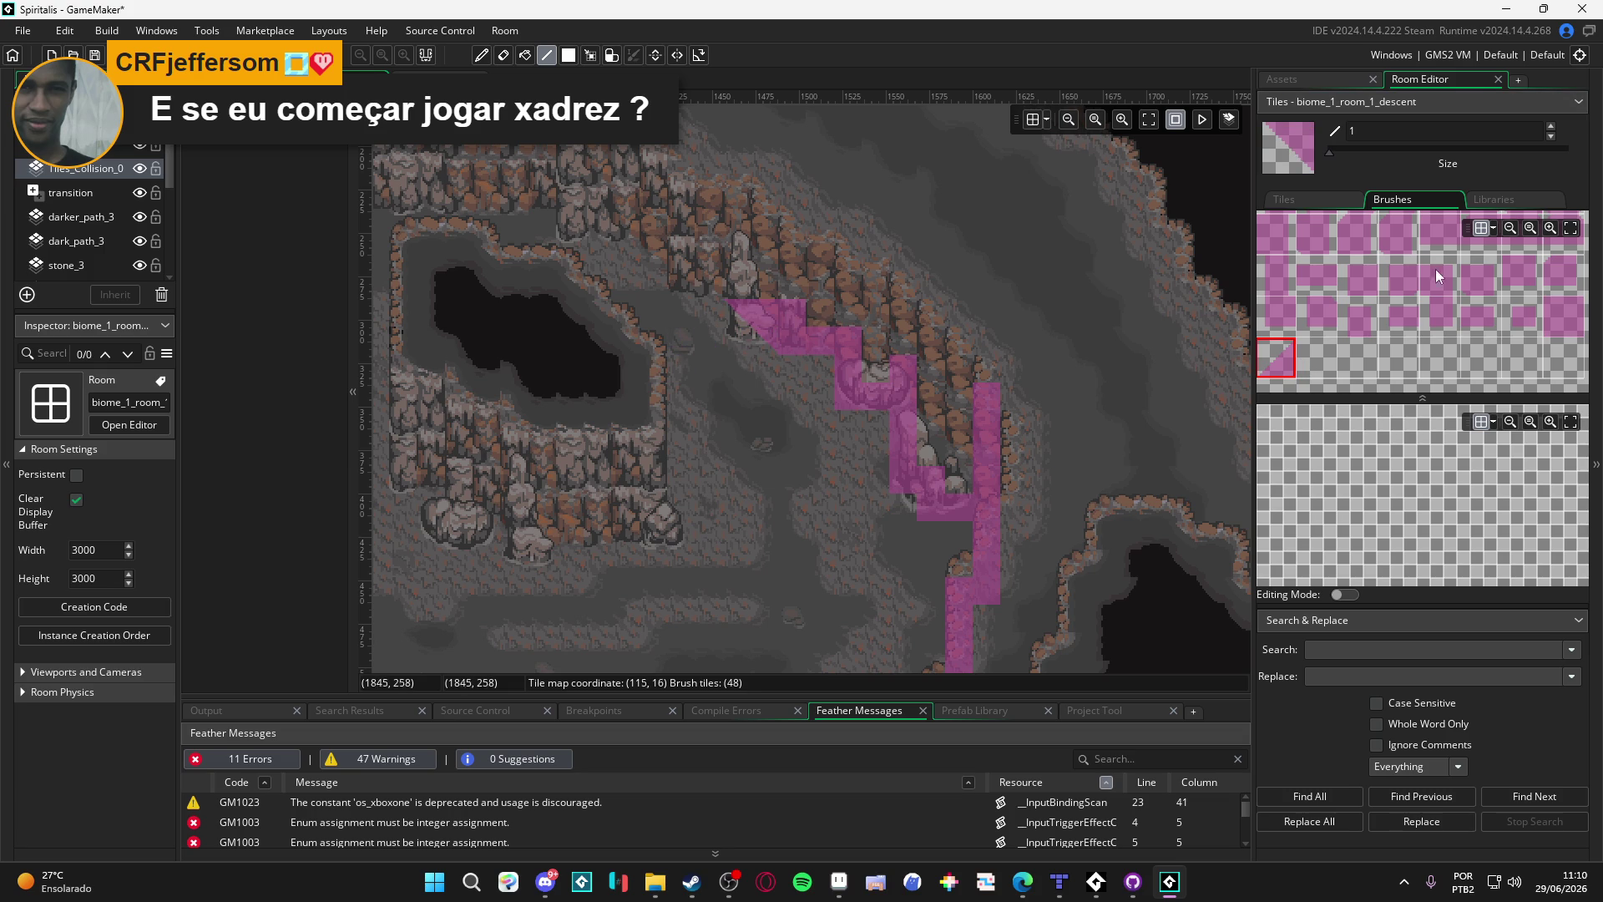
# Step: Add square tiles along the cliff edge, a slope at the corner, and extend left along the ledge
pyautogui.click(1562, 316)
pyautogui.click(725, 287)
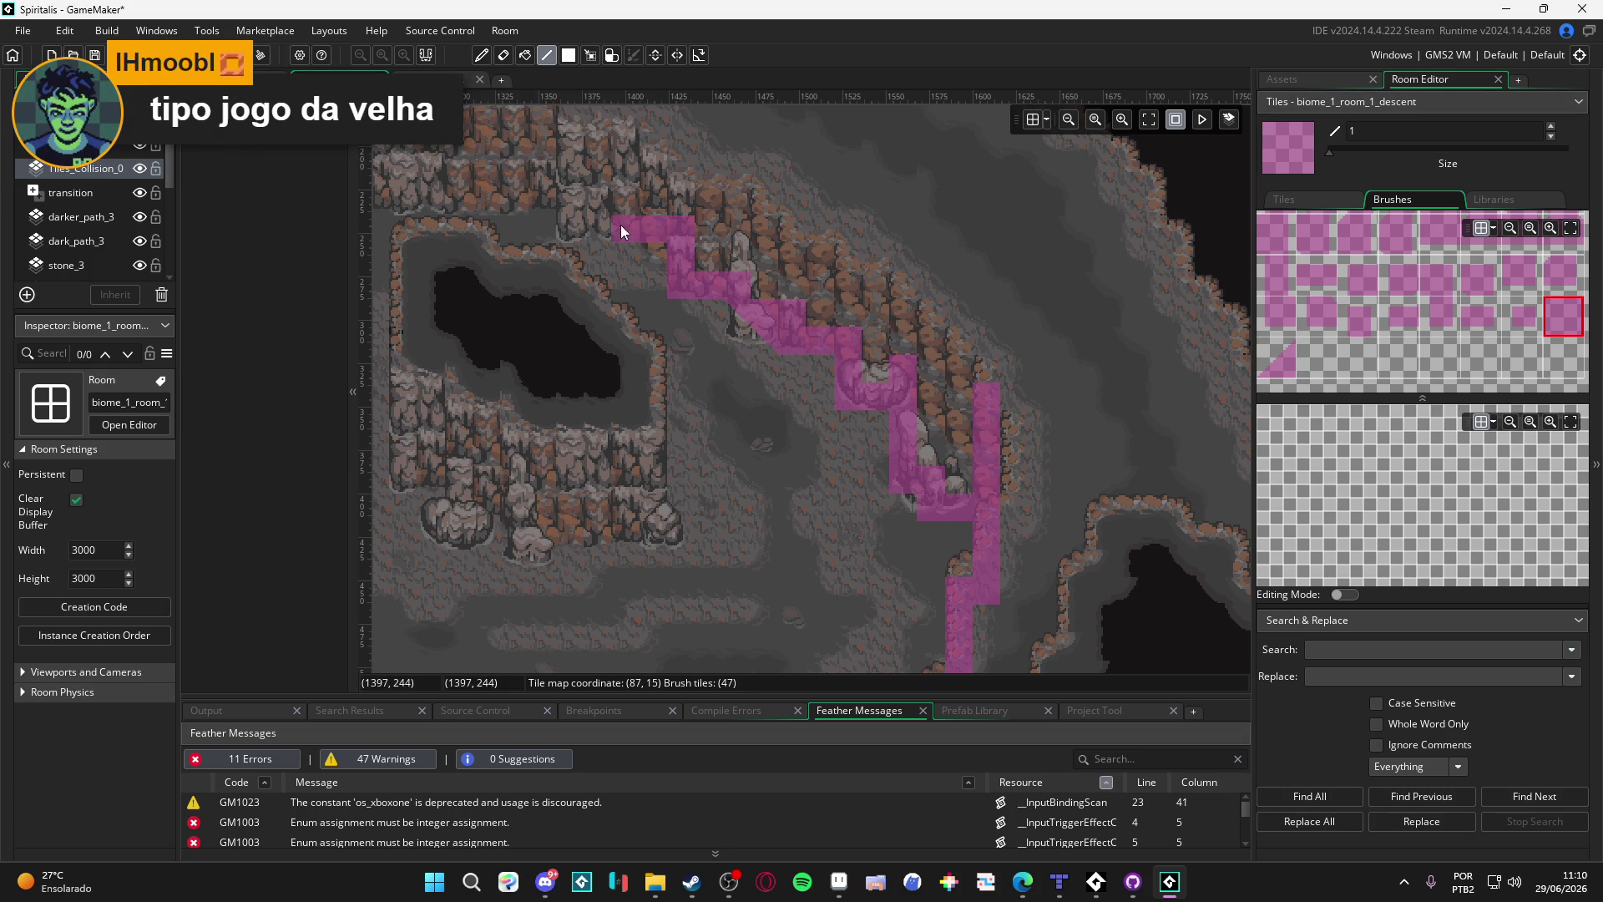
pyautogui.moveTo(570, 220)
pyautogui.mouseDown()
pyautogui.moveTo(700, 248)
pyautogui.moveTo(752, 289)
pyautogui.moveTo(818, 416)
pyautogui.mouseUp()
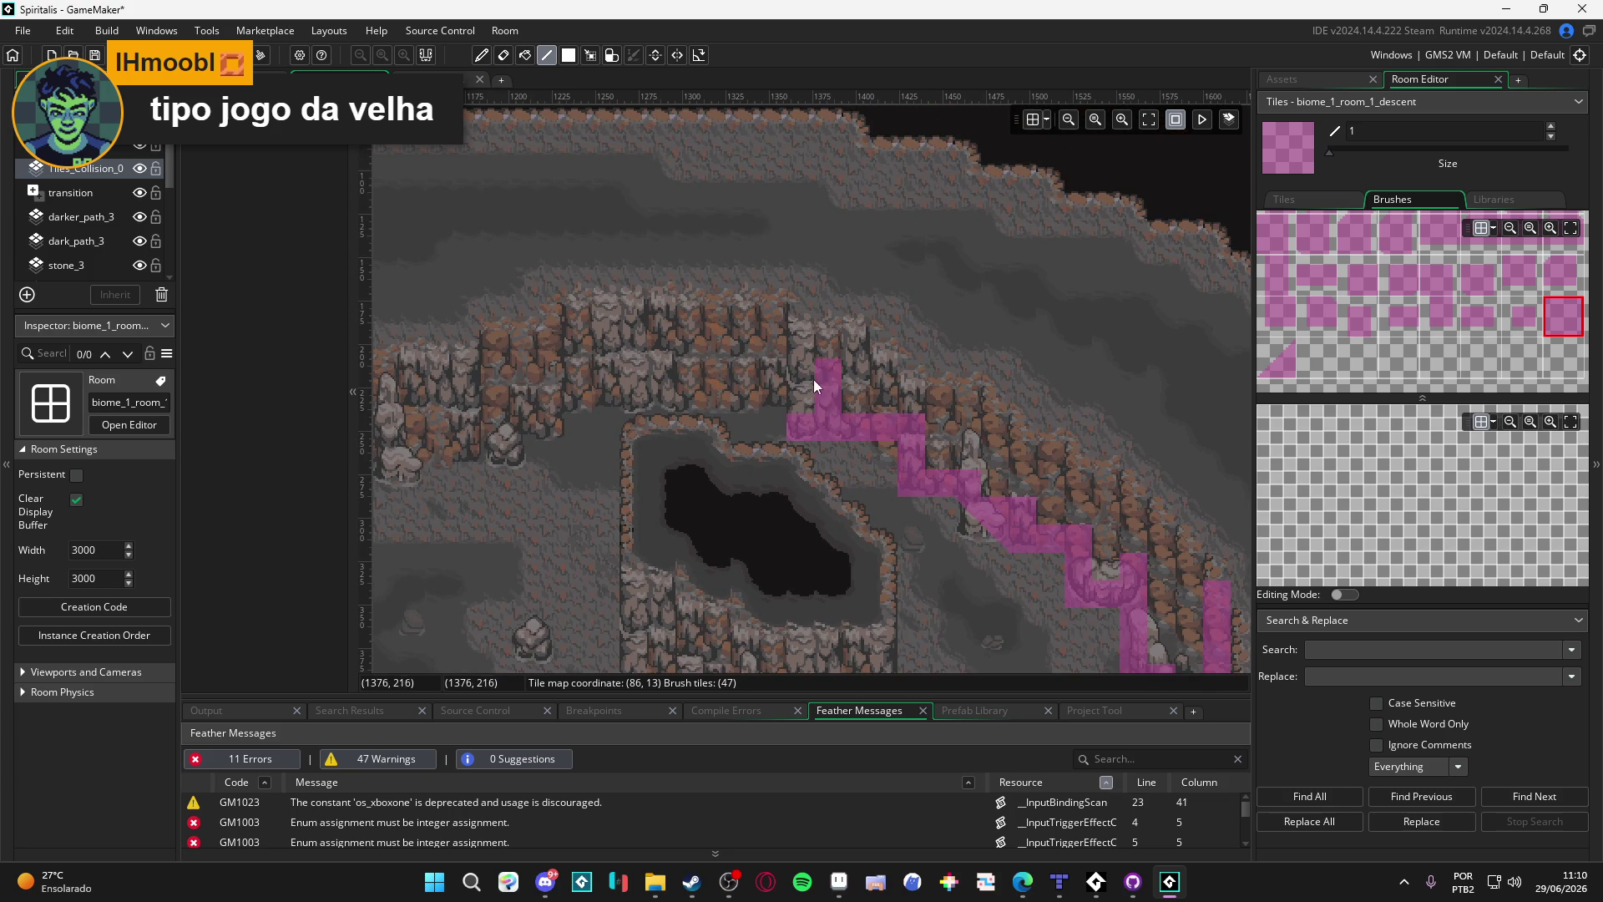
pyautogui.click(1276, 358)
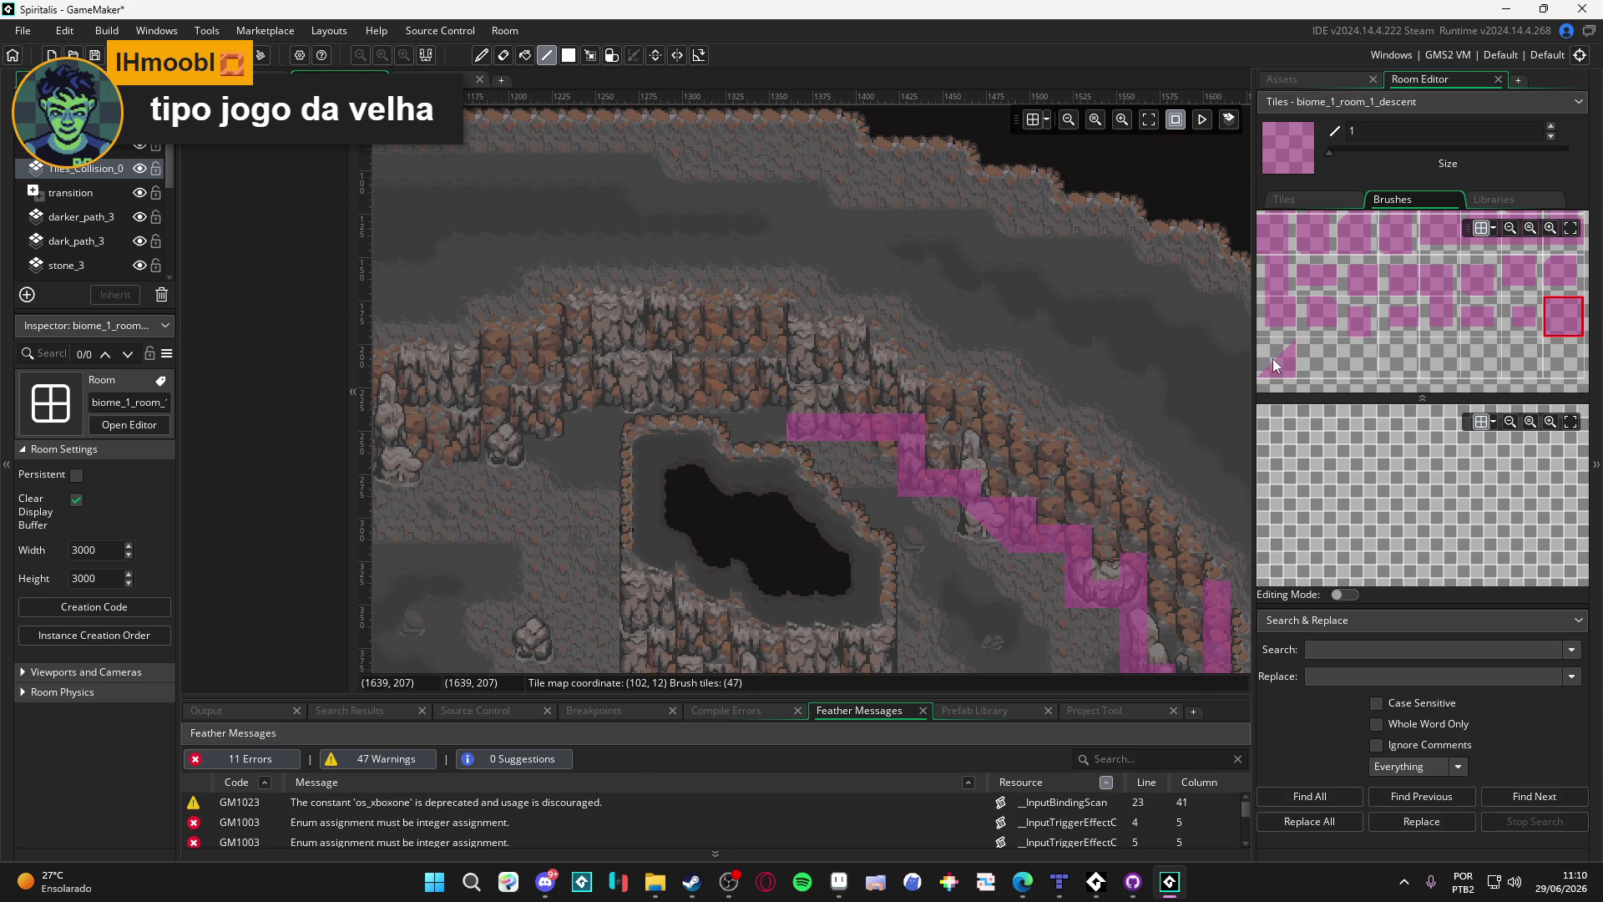
pyautogui.click(804, 429)
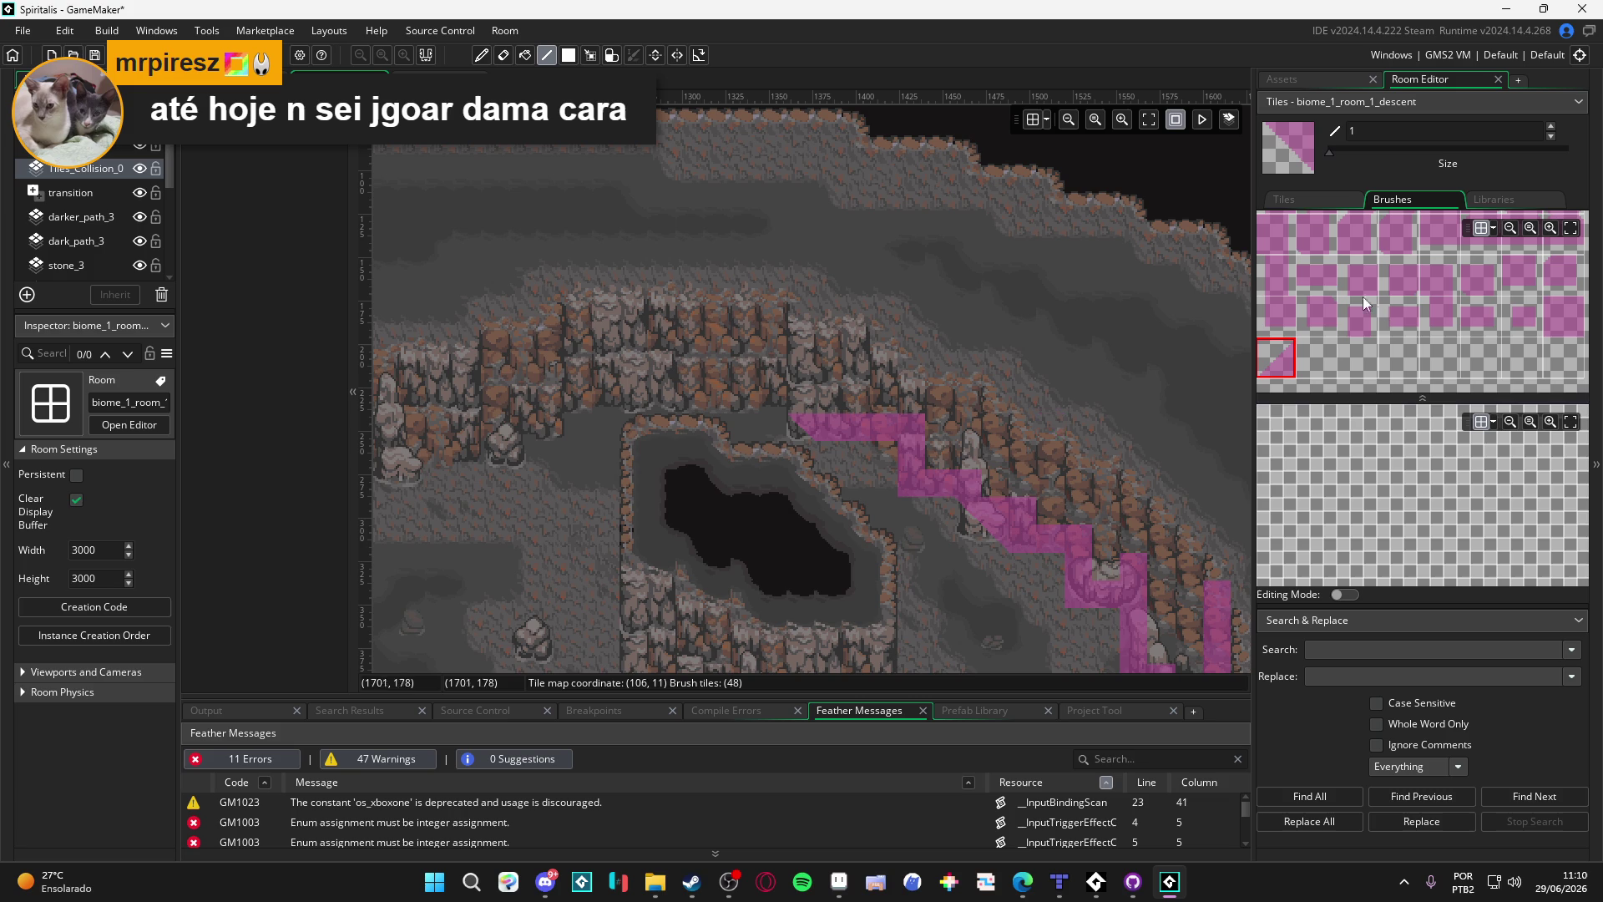
pyautogui.click(1554, 313)
pyautogui.click(775, 392)
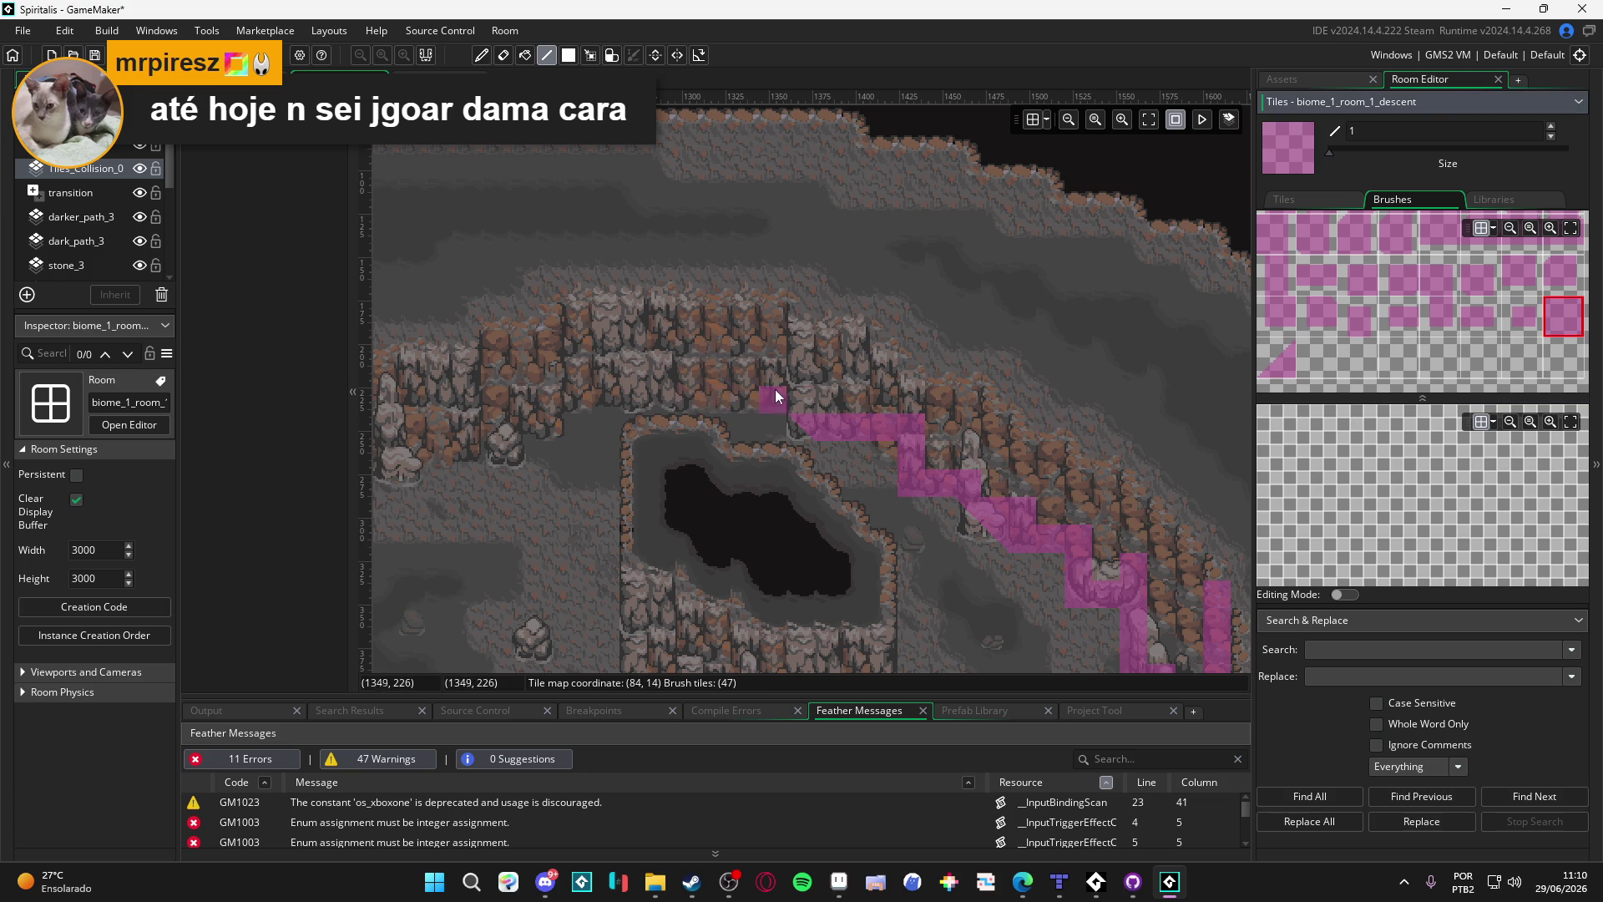
pyautogui.moveTo(781, 392); pyautogui.dragTo(646, 389)
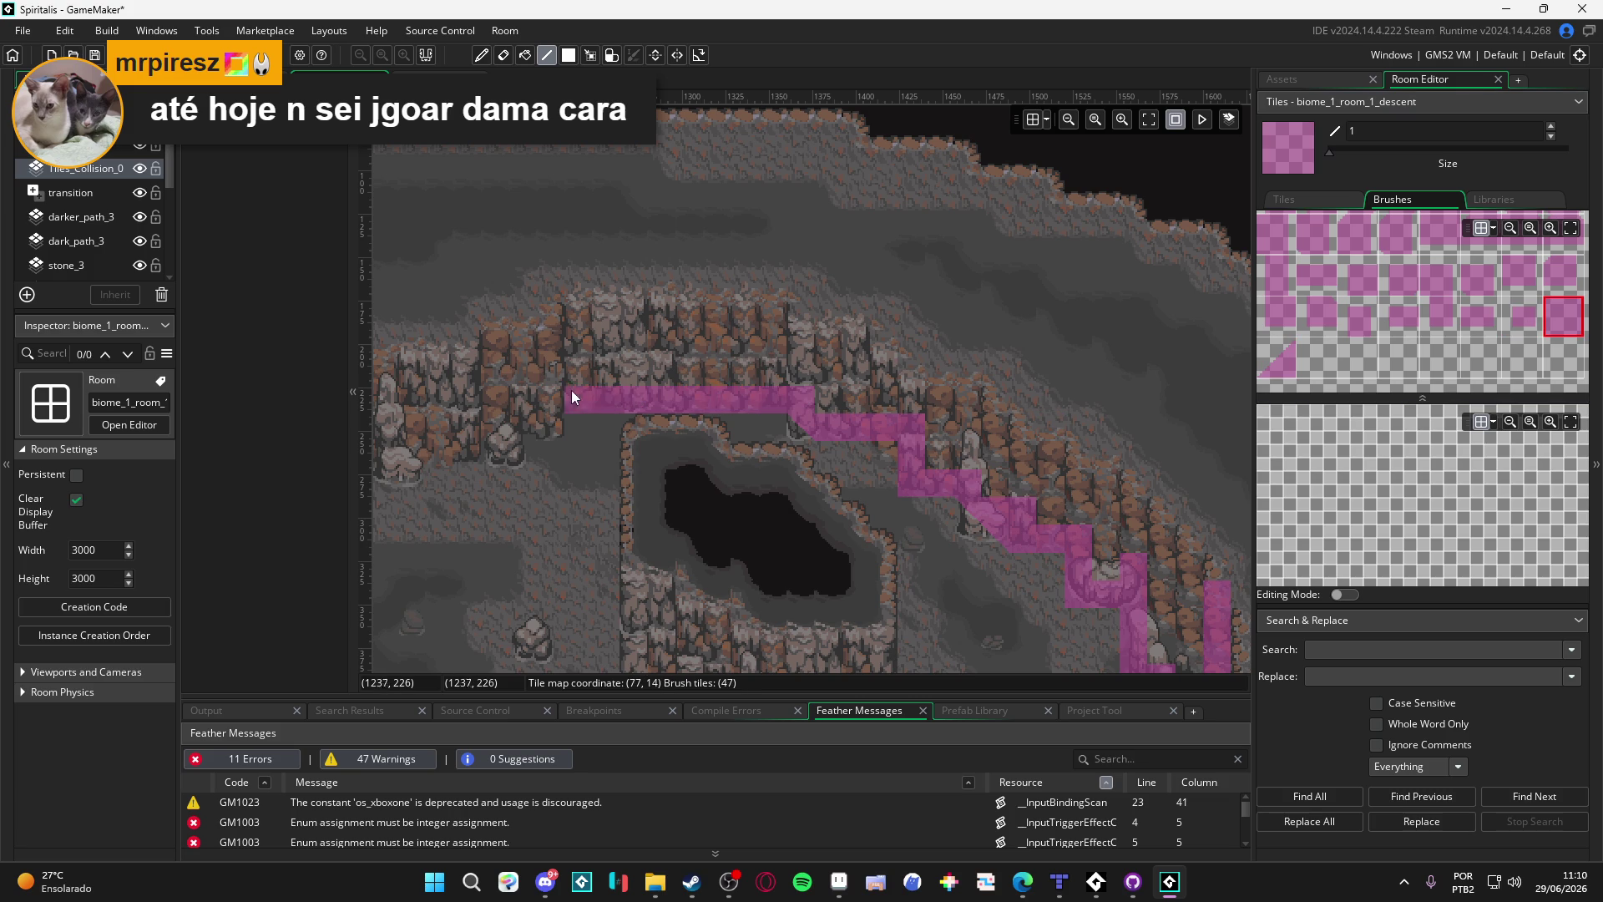
# Step: Place a square tile below the ledge and replace its corner tile with a diagonal slope
pyautogui.moveTo(543, 435); pyautogui.dragTo(848, 493)
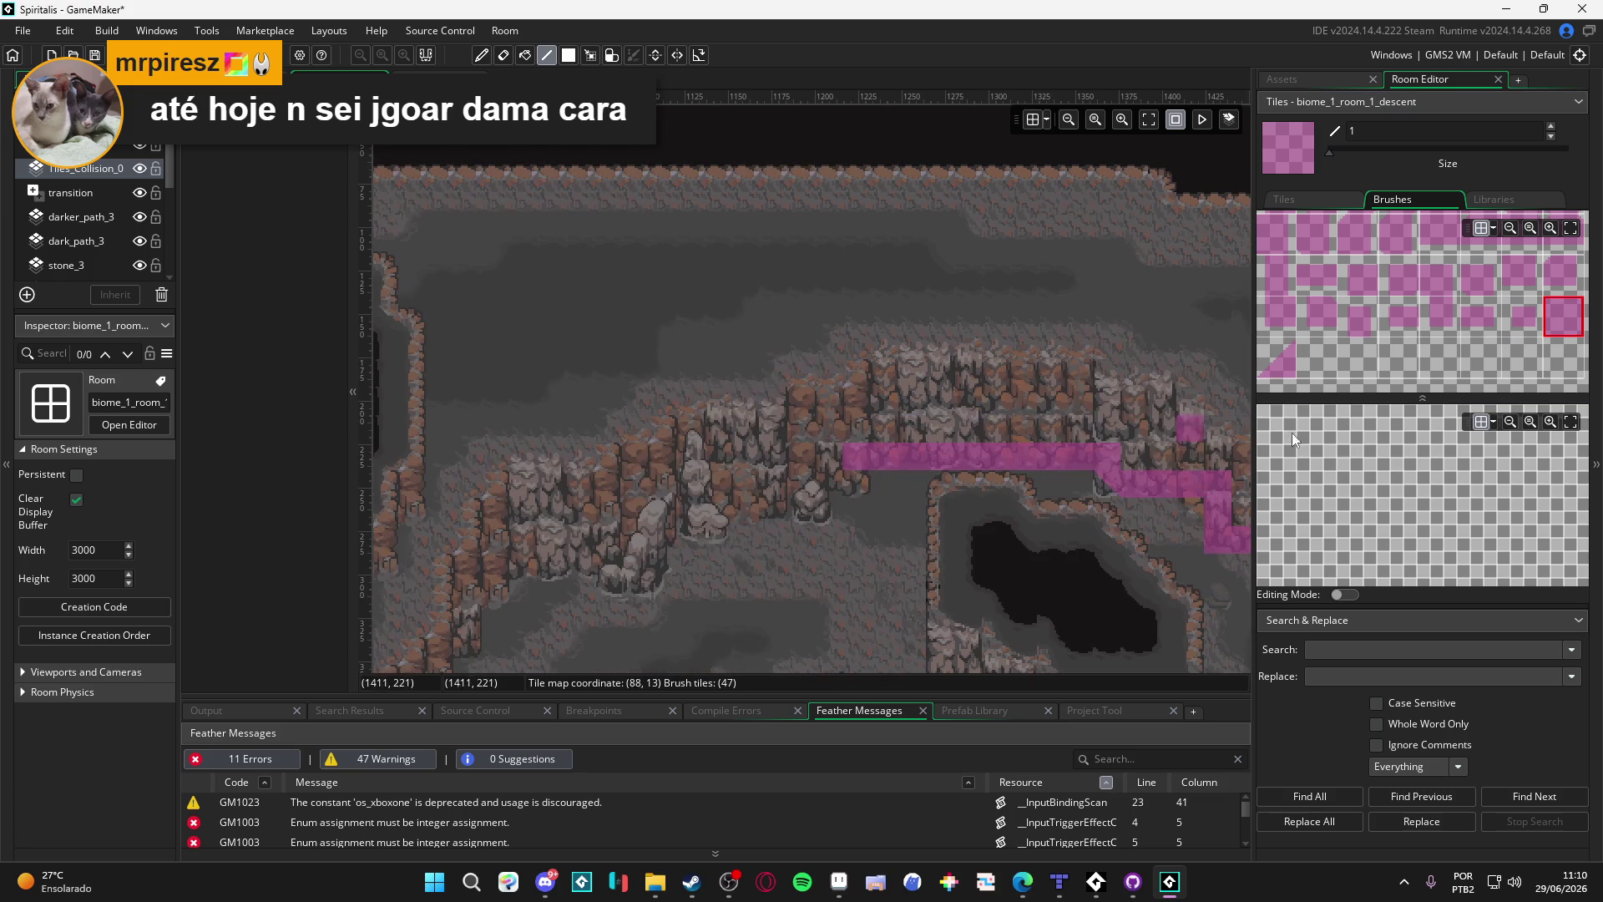
pyautogui.click(1277, 356)
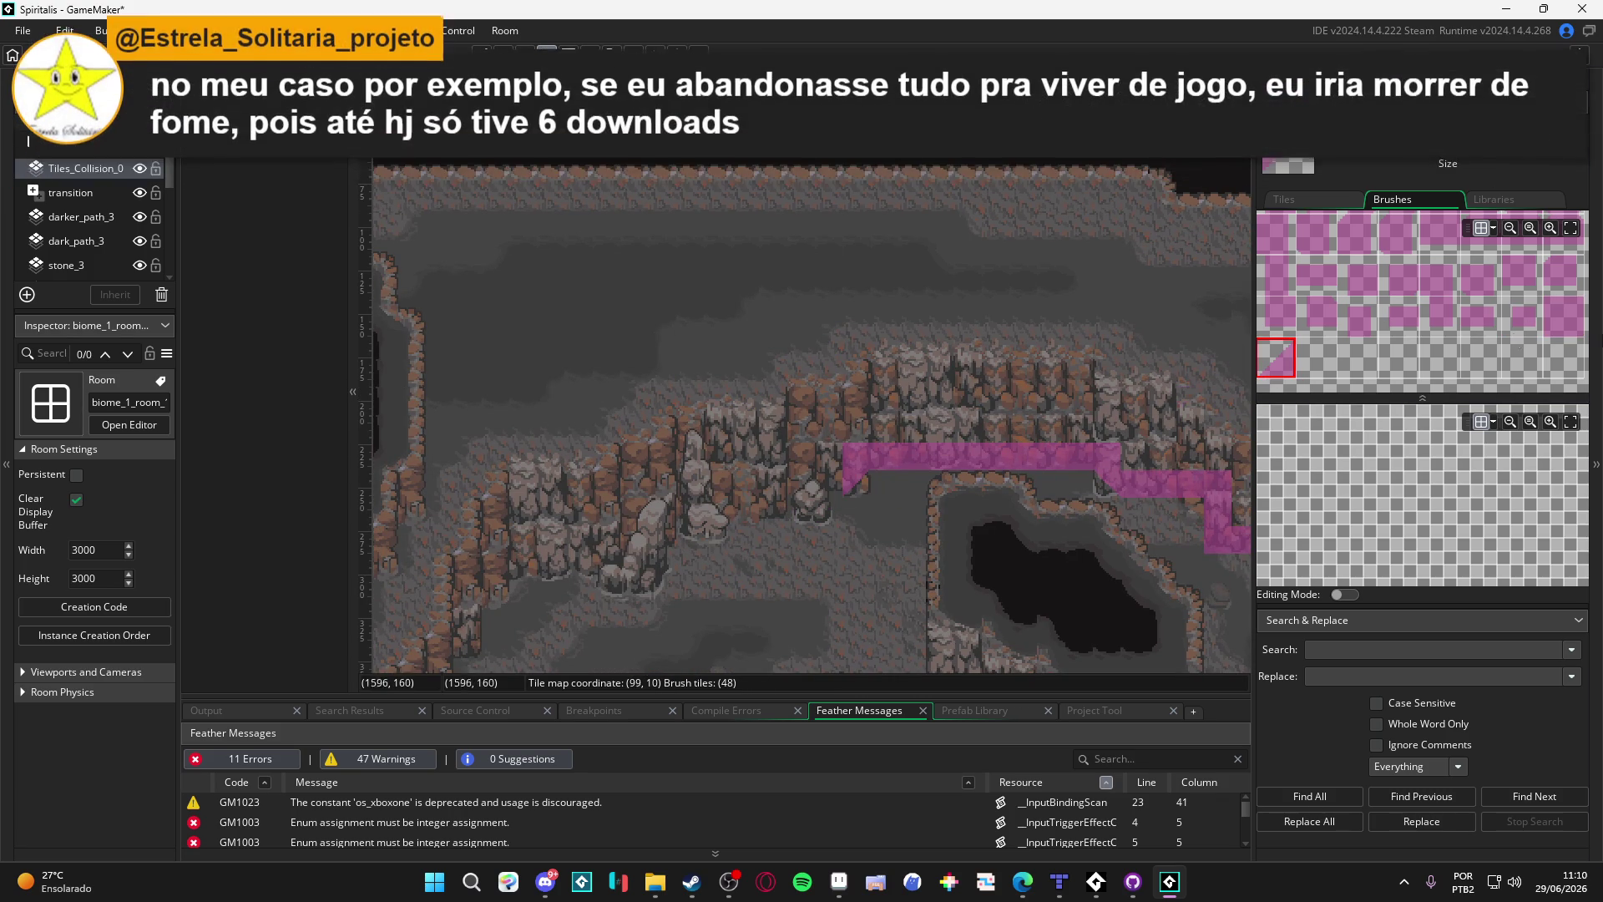
pyautogui.click(1563, 316)
pyautogui.click(774, 484)
pyautogui.rightClick(818, 513)
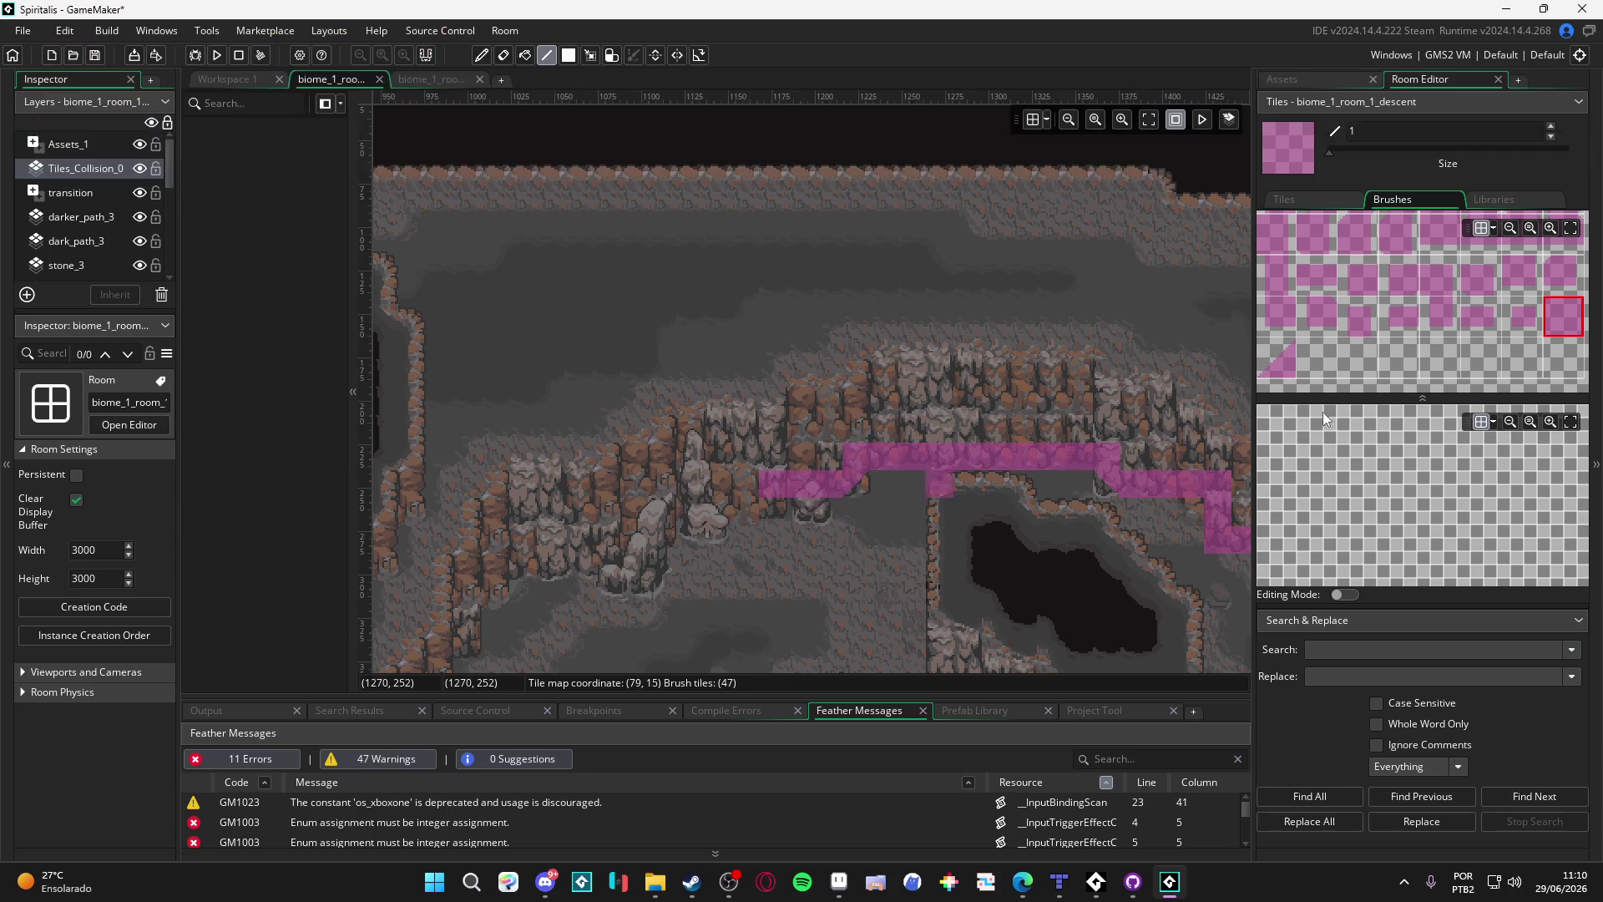
pyautogui.click(1281, 360)
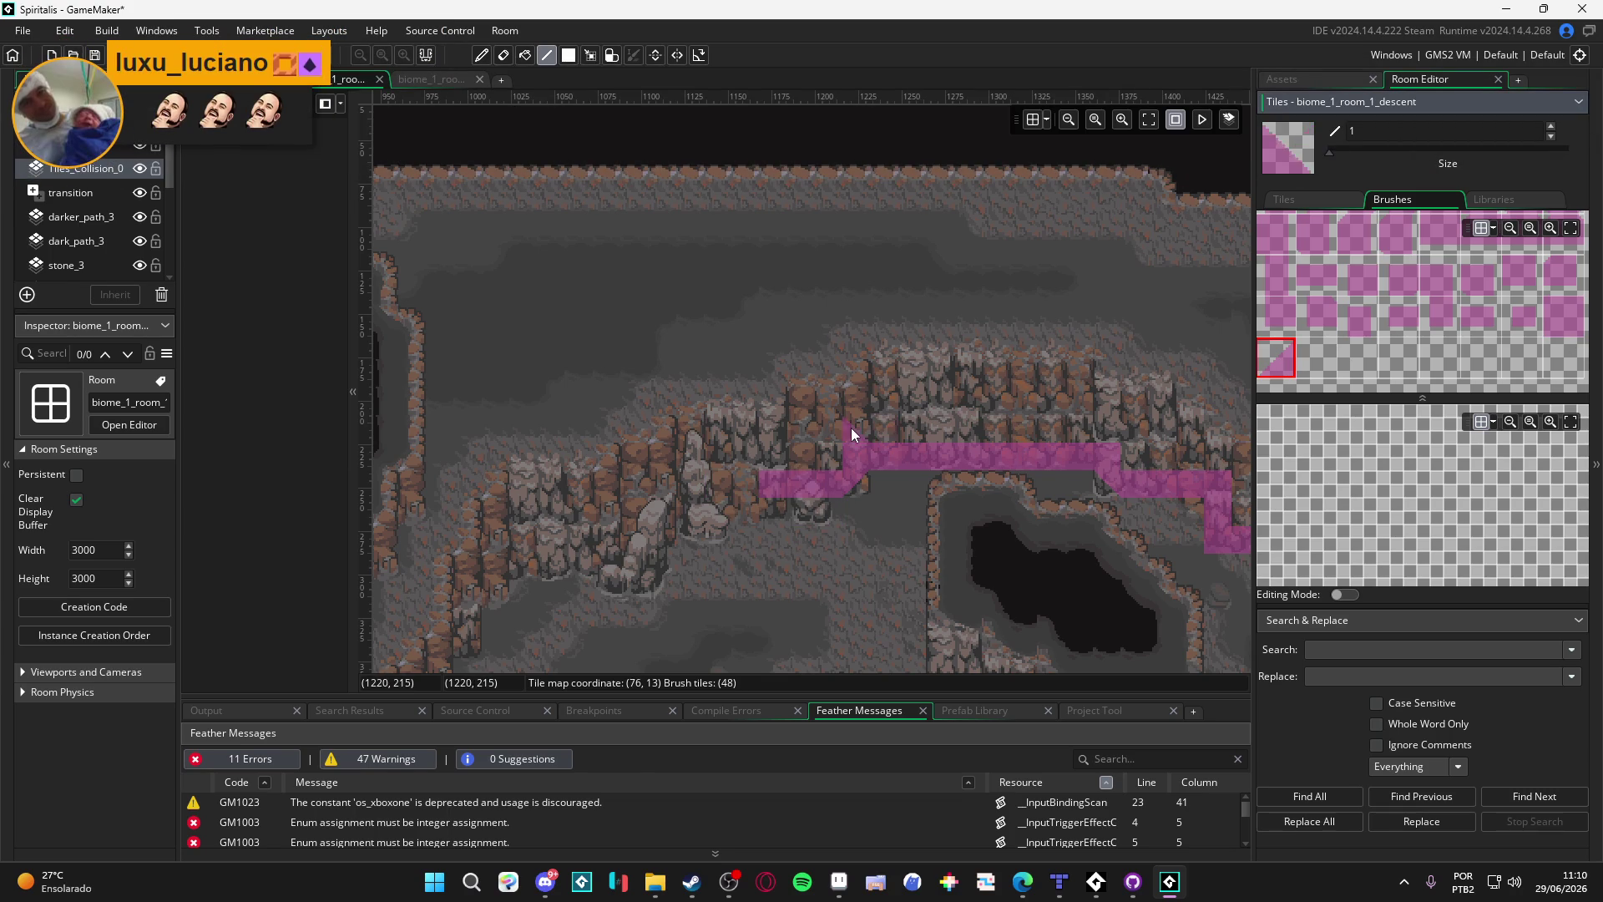
pyautogui.click(824, 512)
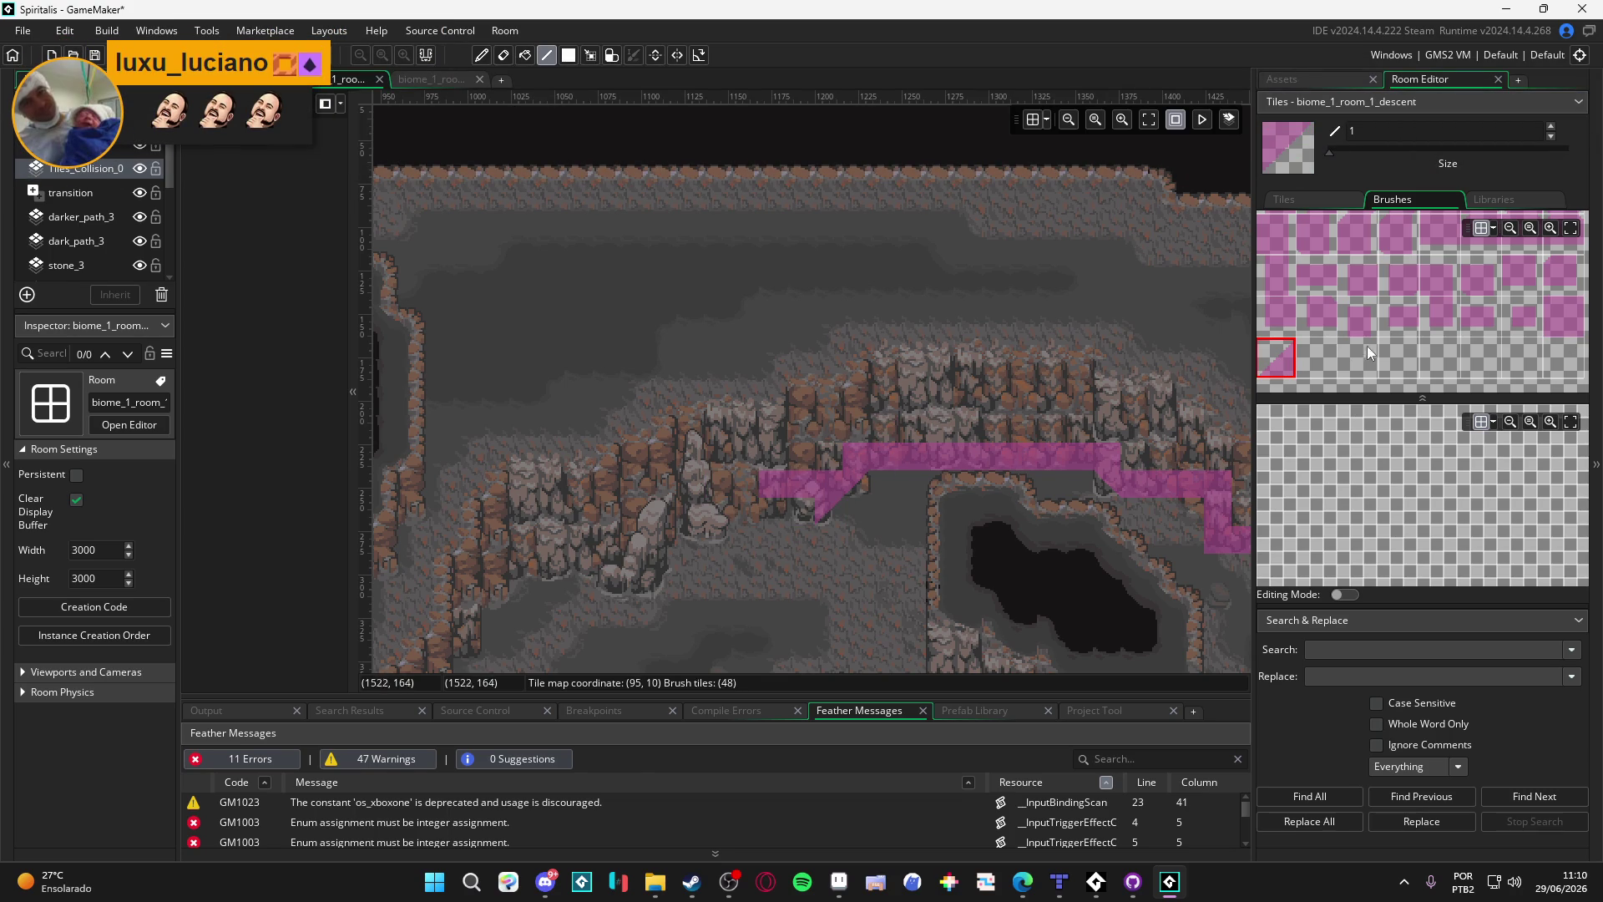
# Step: Extend the square-tile strip along the lower ledge to join the existing collision
pyautogui.click(1563, 316)
pyautogui.click(583, 487)
pyautogui.moveTo(801, 512)
pyautogui.mouseDown()
pyautogui.moveTo(693, 505)
pyautogui.moveTo(731, 471)
pyautogui.mouseUp()
pyautogui.click(738, 487)
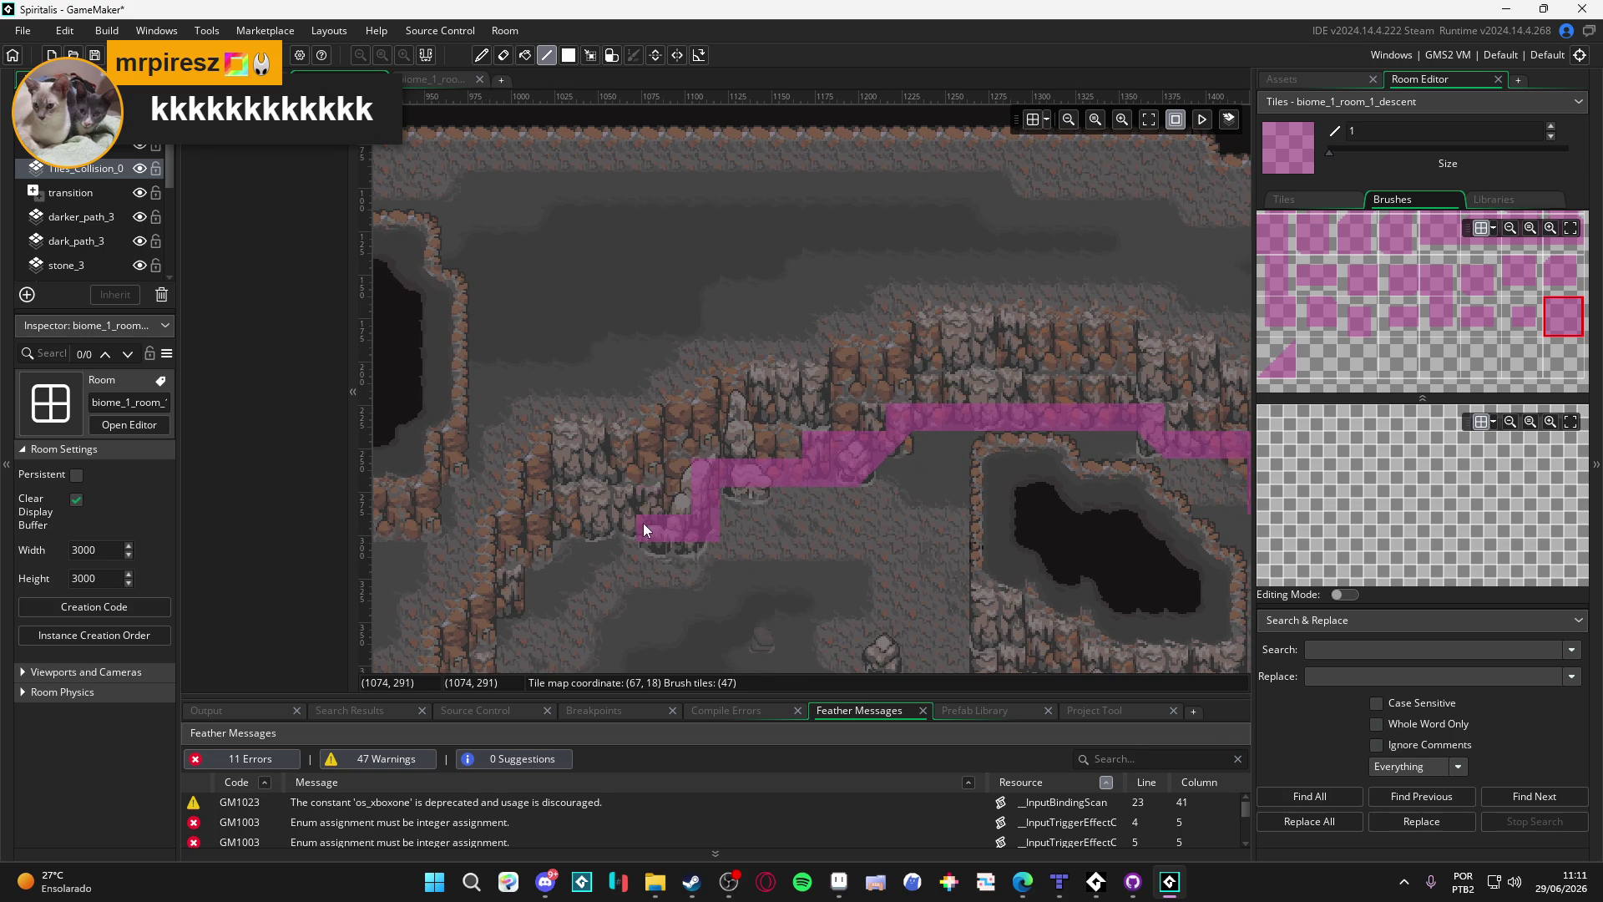
# Step: Extend collision down the step and cliff column, then right along the edge
pyautogui.moveTo(544, 524)
pyautogui.mouseDown()
pyautogui.moveTo(728, 470)
pyautogui.moveTo(683, 538)
pyautogui.mouseUp()
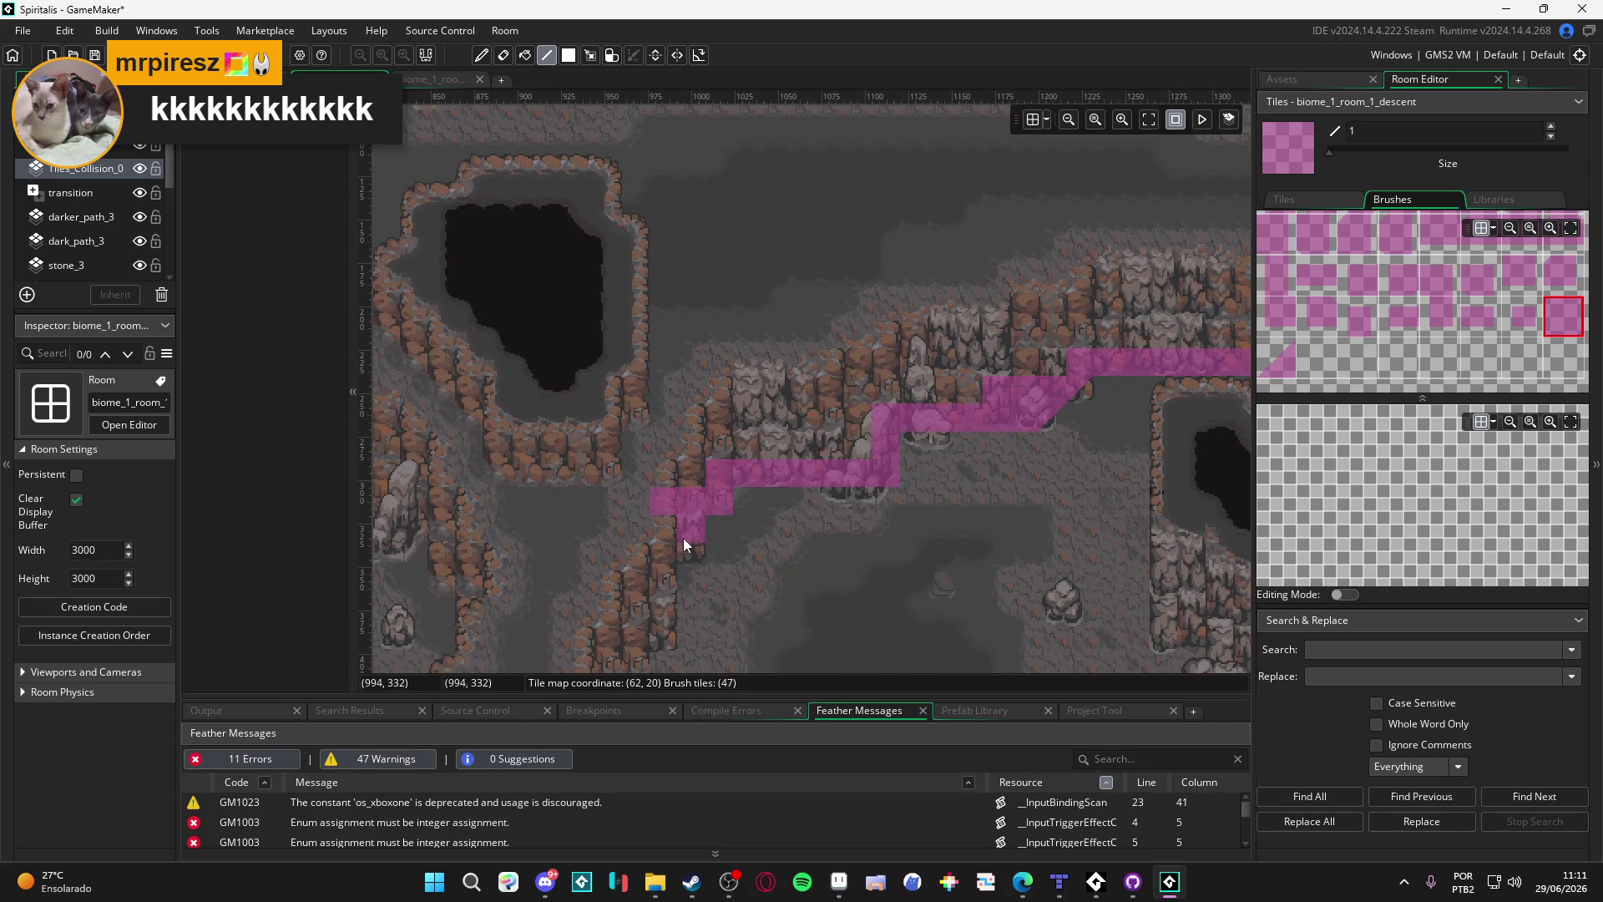
pyautogui.moveTo(657, 608)
pyautogui.mouseDown()
pyautogui.moveTo(661, 494)
pyautogui.moveTo(700, 413)
pyautogui.moveTo(699, 442)
pyautogui.mouseUp()
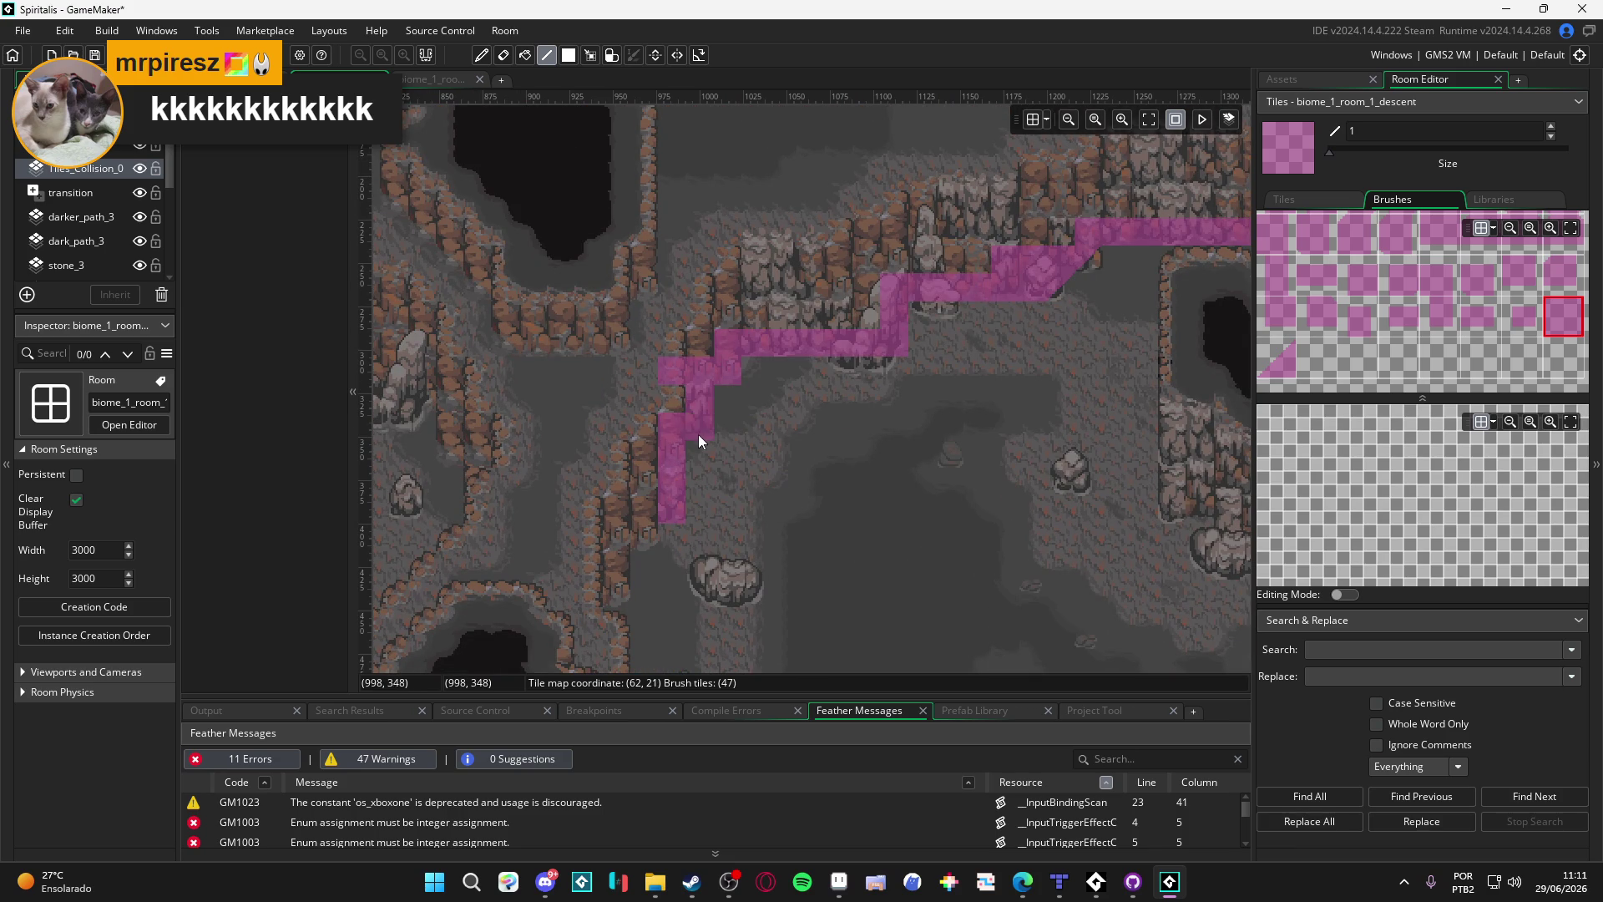
pyautogui.moveTo(646, 499); pyautogui.dragTo(663, 513)
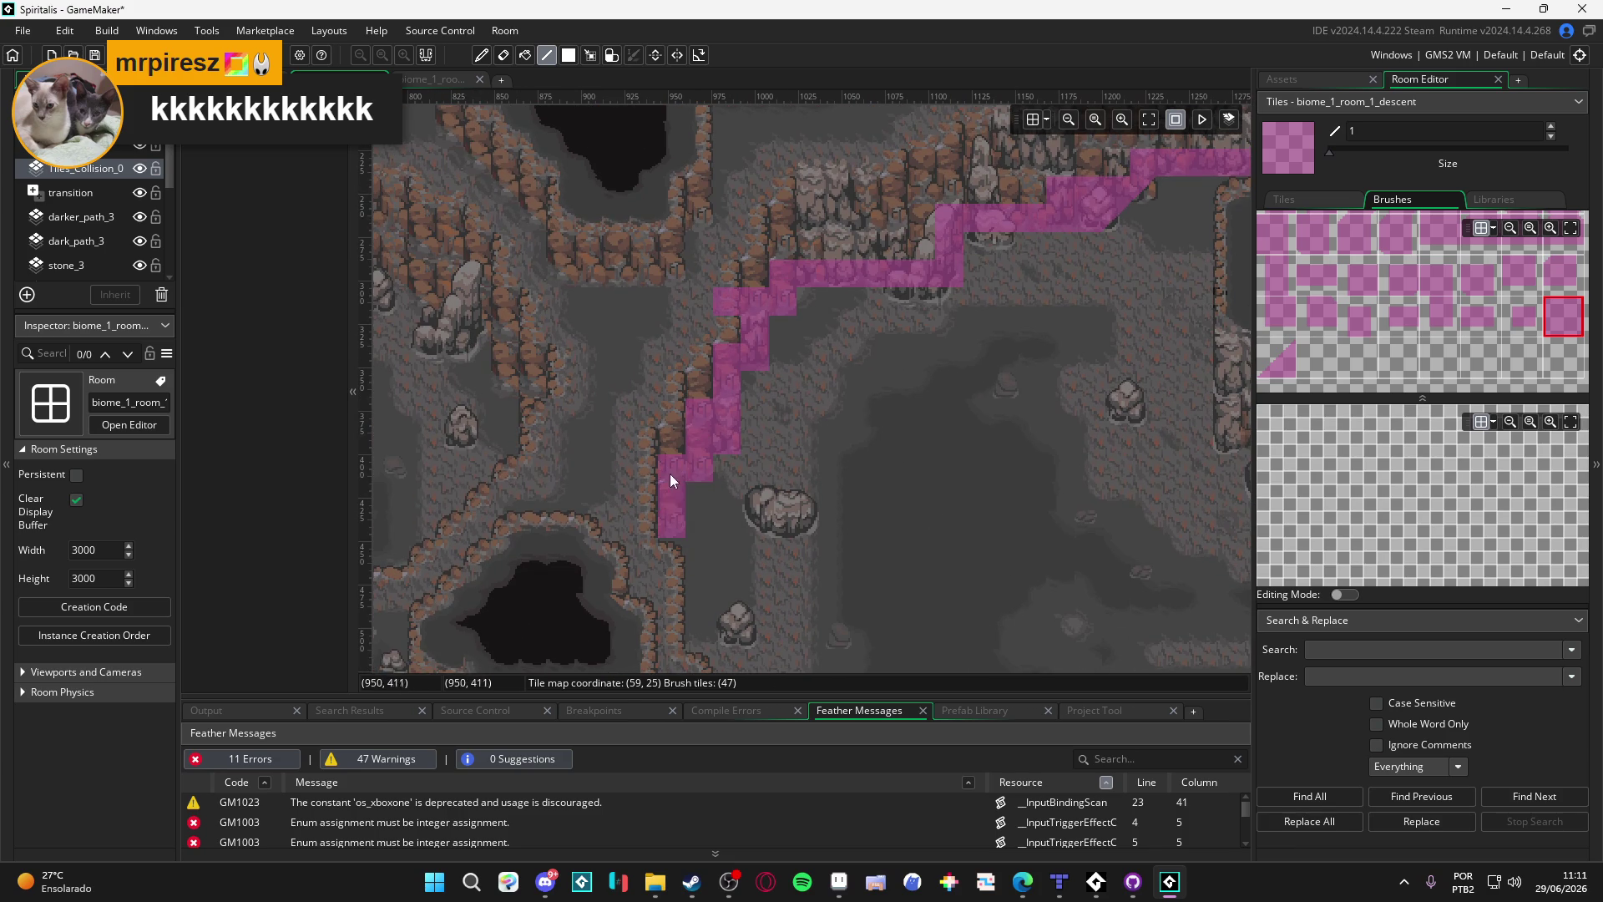
pyautogui.scroll(-3, 661, 483)
pyautogui.click(656, 478)
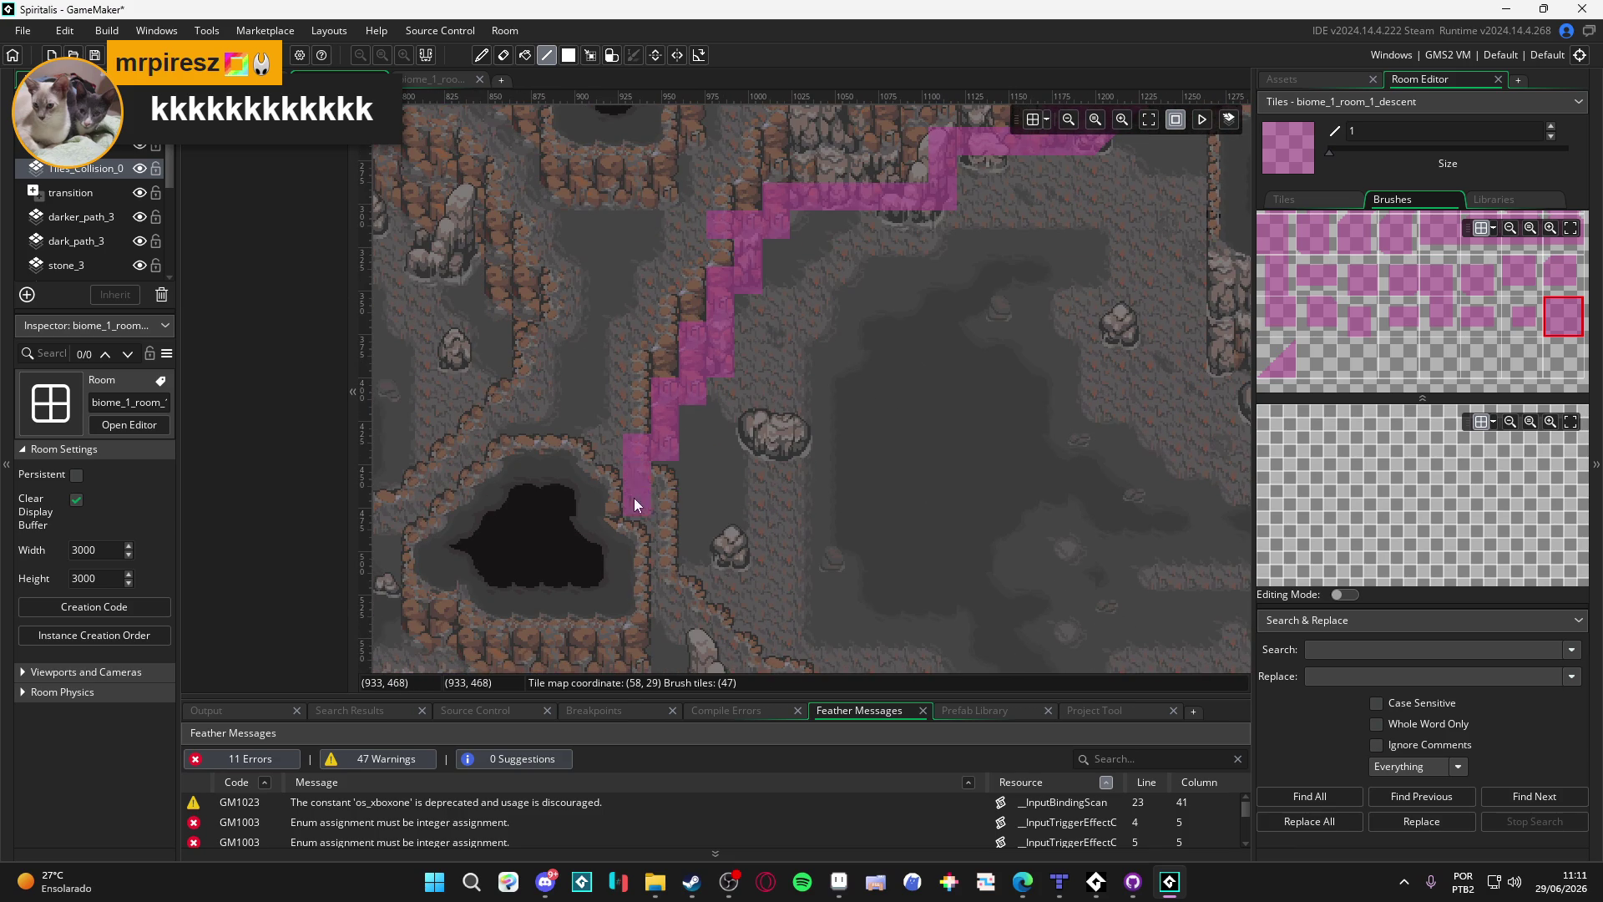
pyautogui.moveTo(751, 445); pyautogui.dragTo(790, 448)
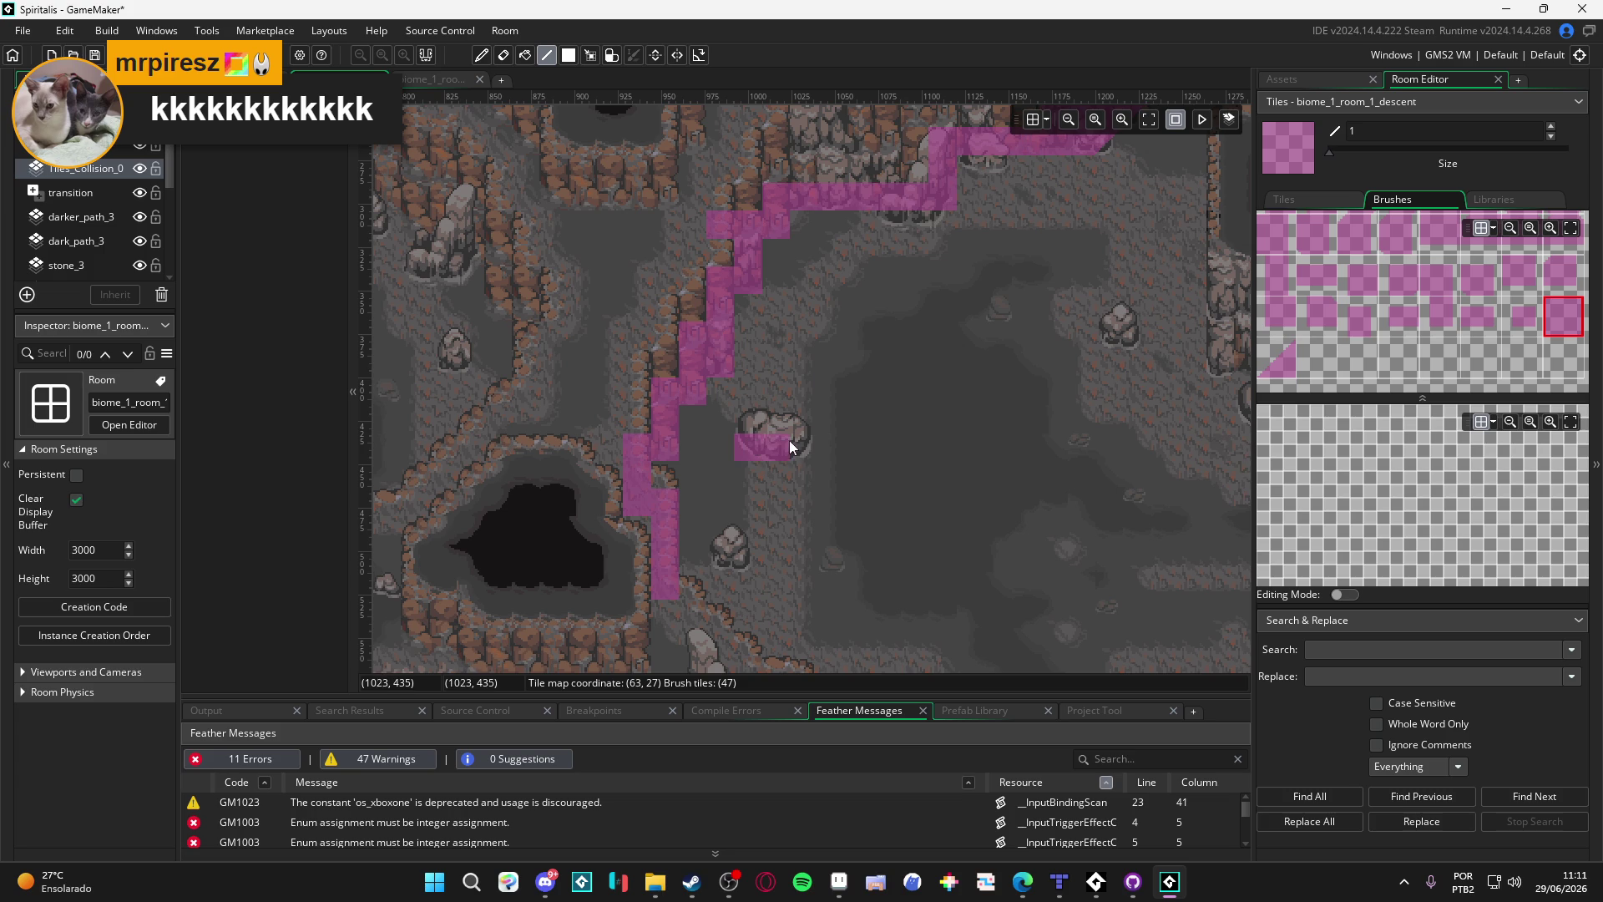
# Step: Cover the boulder and paint collision down the cliff diagonal, around the corner, five tiles down
pyautogui.scroll(-3, 752, 464)
pyautogui.click(706, 469)
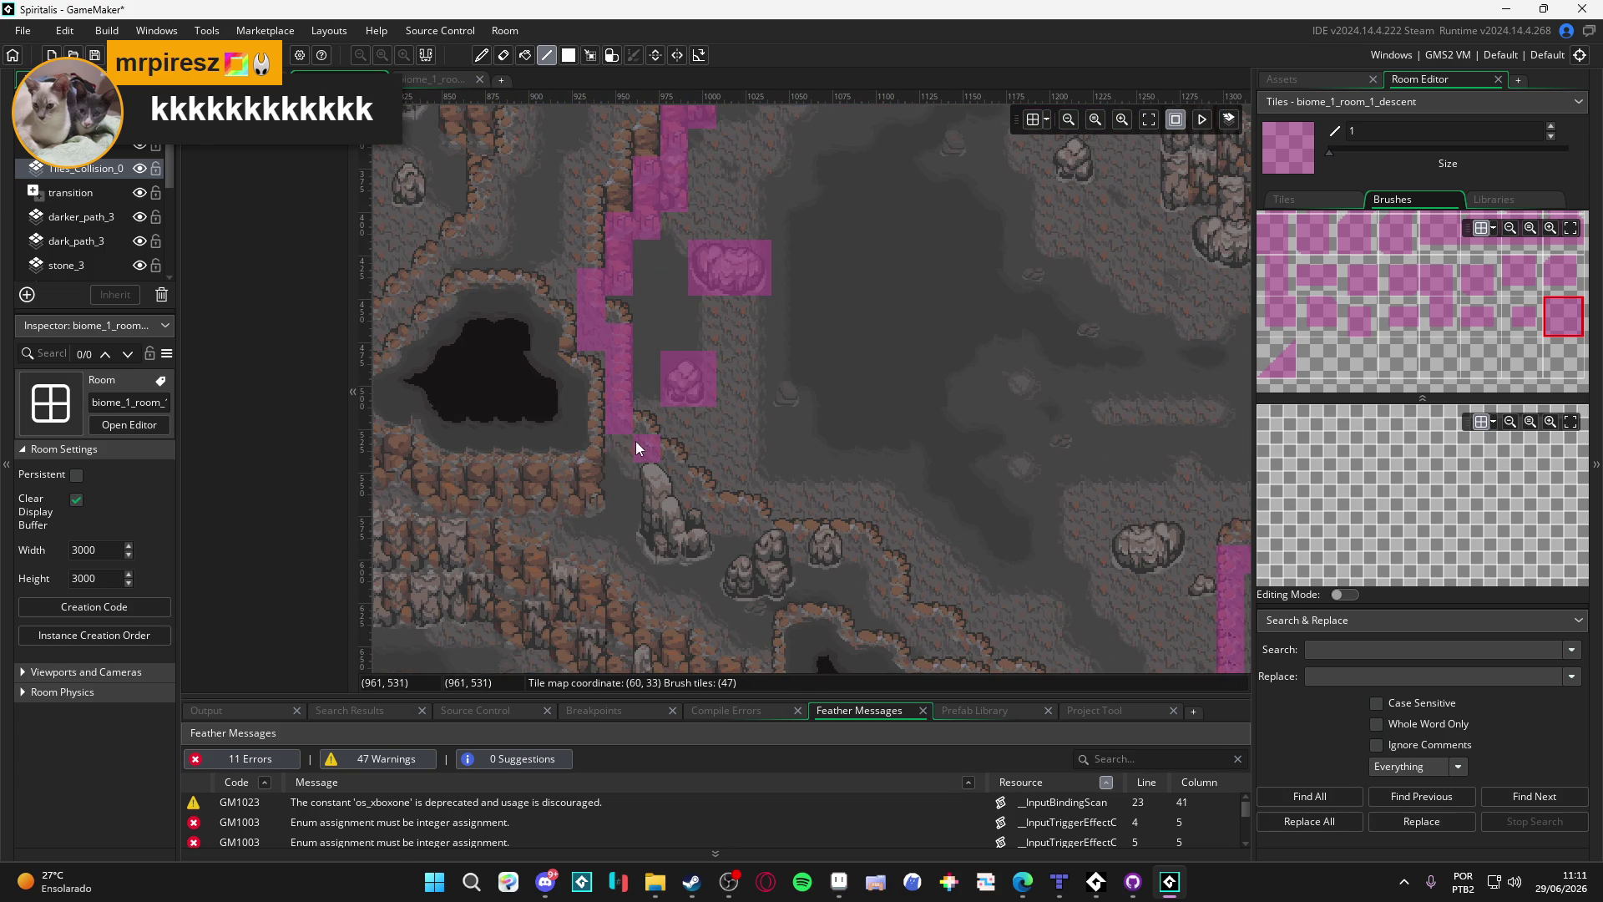
pyautogui.moveTo(677, 491); pyautogui.dragTo(702, 532)
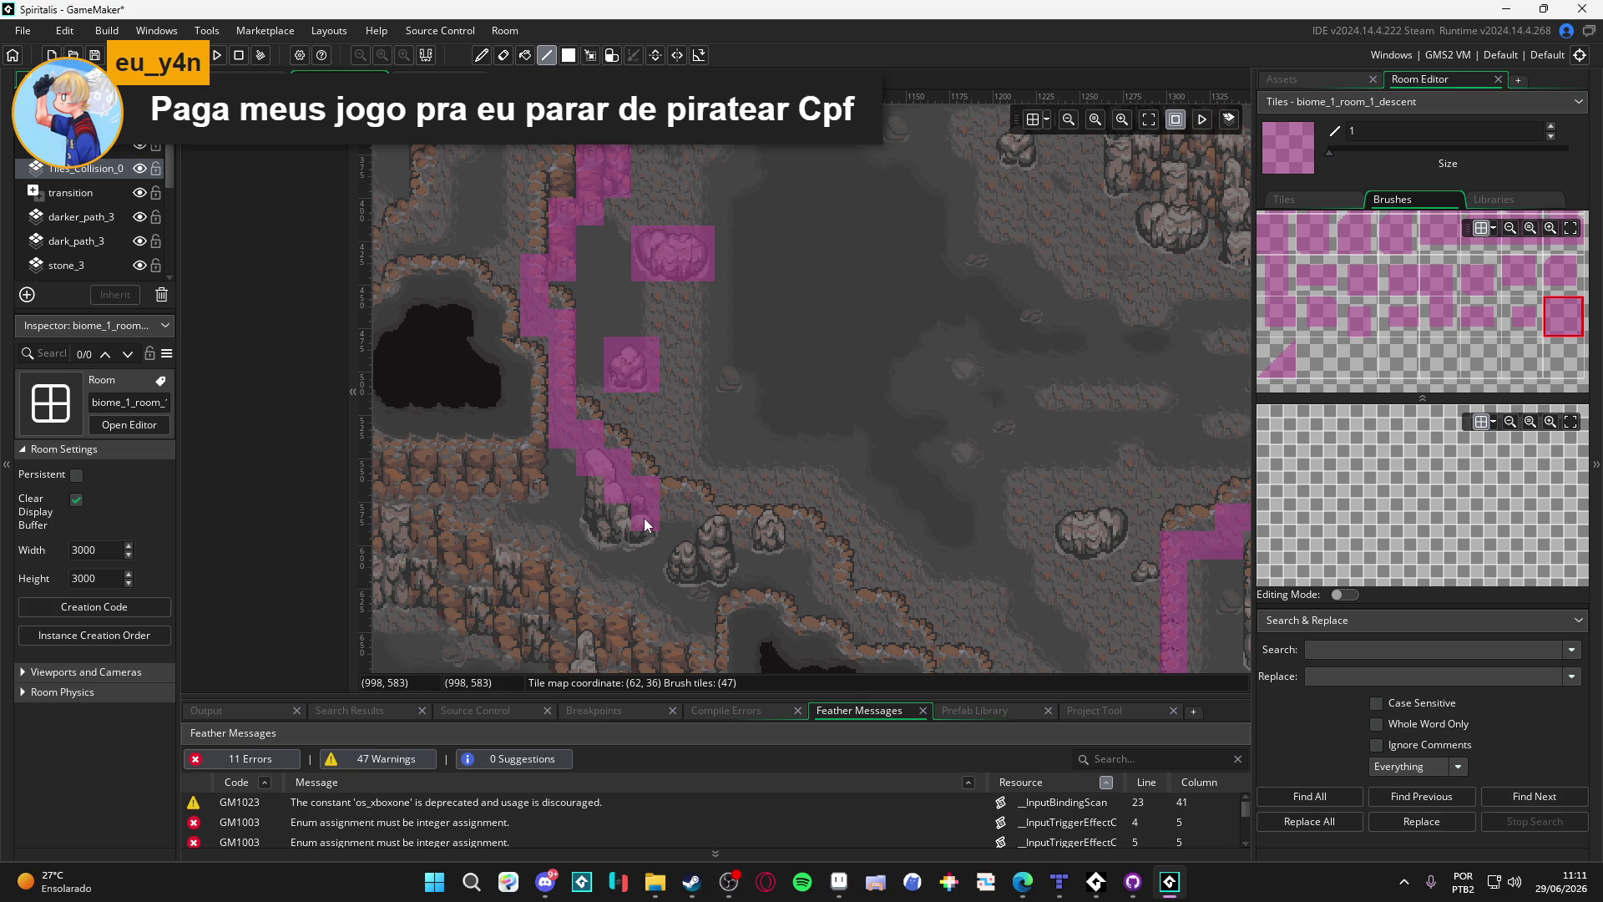
pyautogui.moveTo(690, 515)
pyautogui.mouseDown()
pyautogui.moveTo(728, 545)
pyautogui.moveTo(805, 546)
pyautogui.mouseUp()
pyautogui.moveTo(823, 622); pyautogui.dragTo(697, 458)
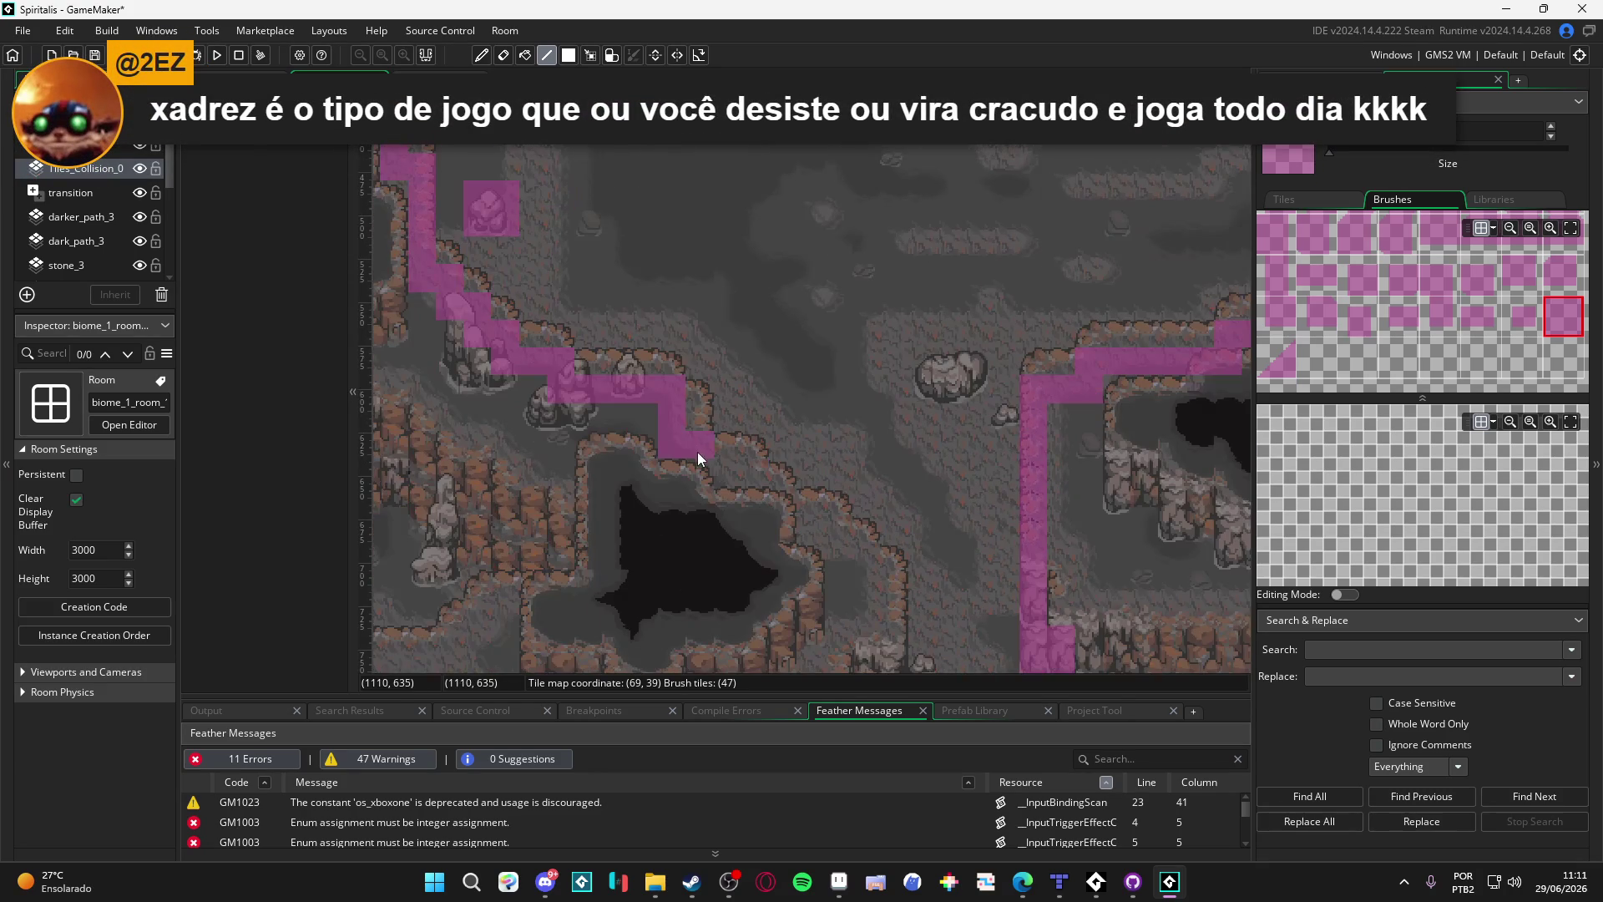
pyautogui.moveTo(768, 504)
pyautogui.mouseDown()
pyautogui.moveTo(866, 585)
pyautogui.moveTo(894, 471)
pyautogui.mouseUp()
pyautogui.moveTo(912, 539)
pyautogui.mouseDown()
pyautogui.moveTo(906, 605)
pyautogui.moveTo(937, 416)
pyautogui.moveTo(940, 464)
pyautogui.mouseUp()
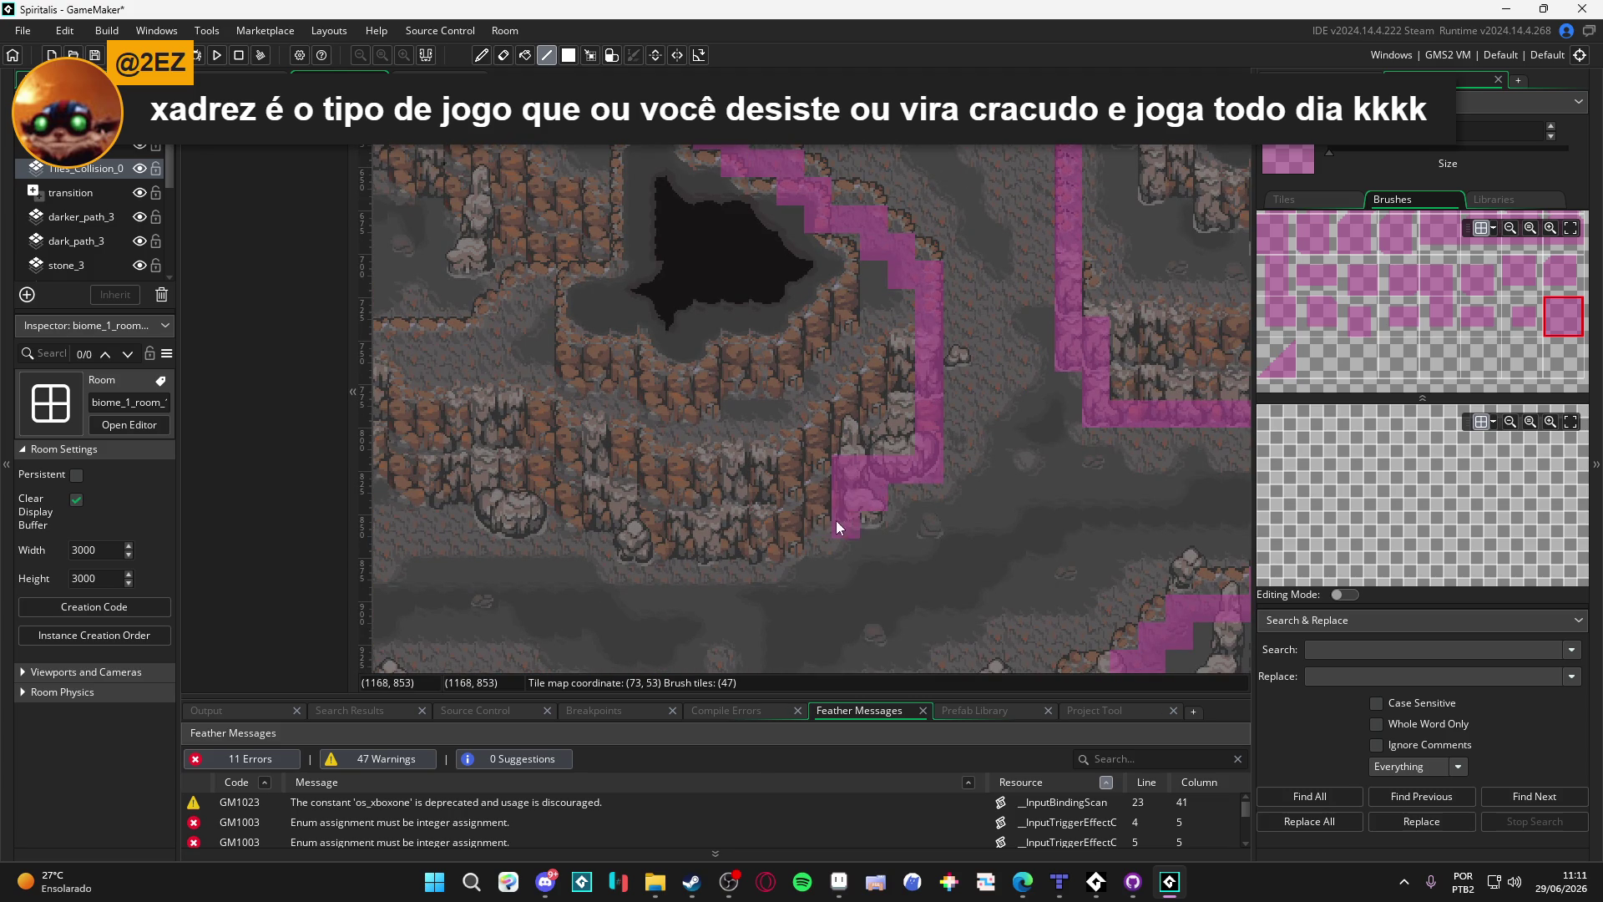
# Step: Paint magenta collision tiles below the bottom block, left along the lower cliff and up the ledge
pyautogui.moveTo(833, 517)
pyautogui.mouseDown()
pyautogui.moveTo(865, 518)
pyautogui.moveTo(808, 505)
pyautogui.mouseUp()
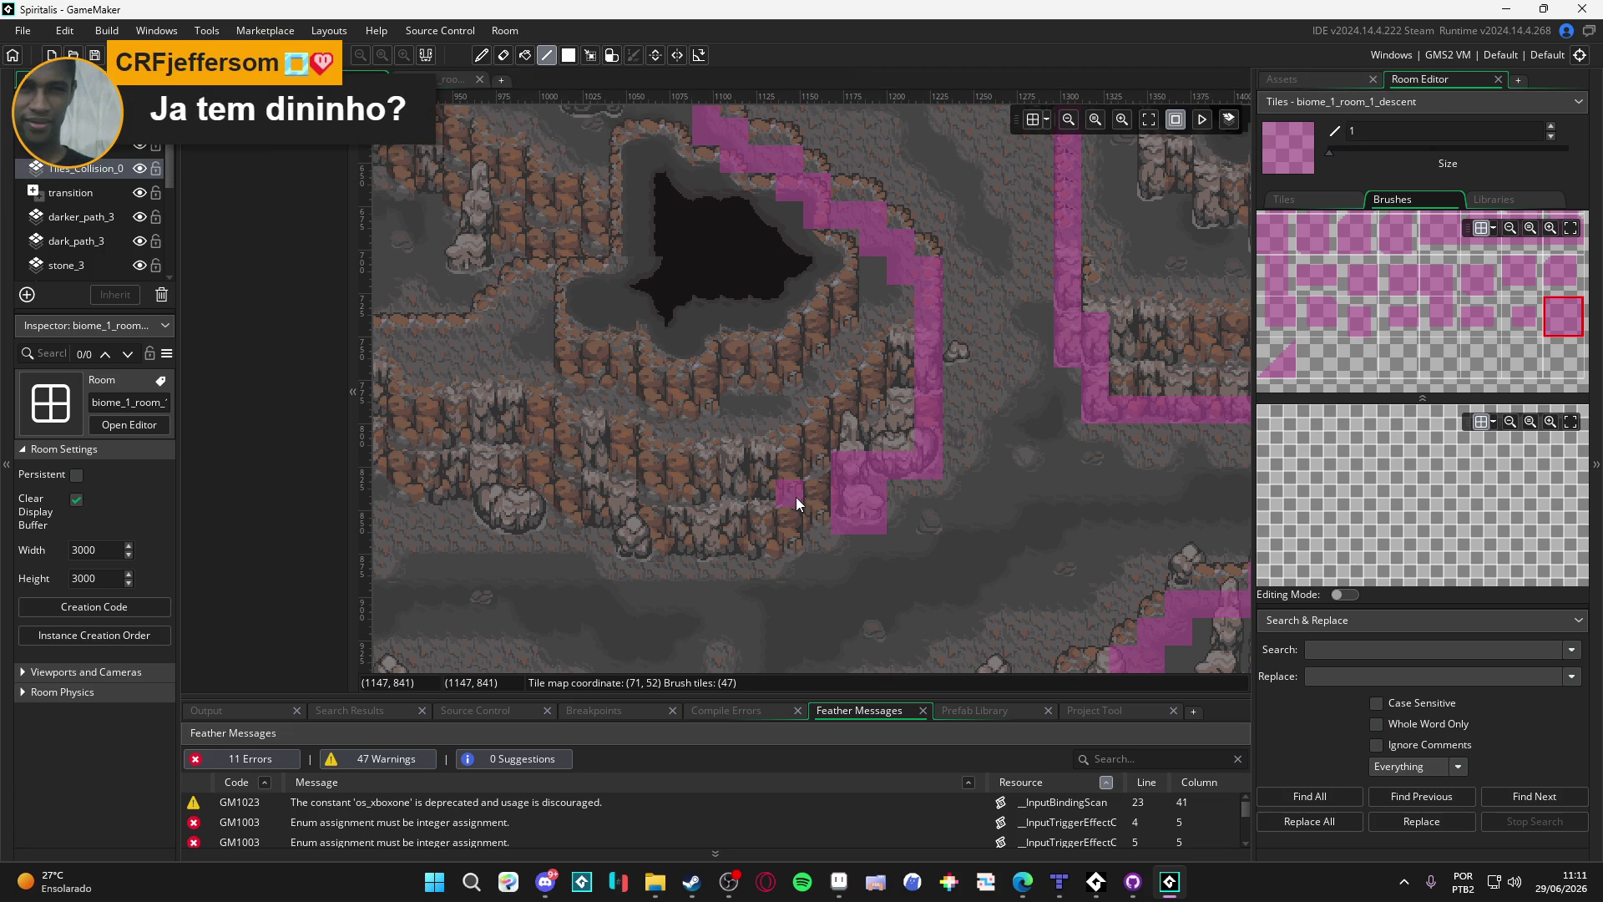
pyautogui.moveTo(825, 528)
pyautogui.mouseDown()
pyautogui.moveTo(788, 525)
pyautogui.moveTo(788, 548)
pyautogui.moveTo(504, 504)
pyautogui.moveTo(686, 566)
pyautogui.mouseUp()
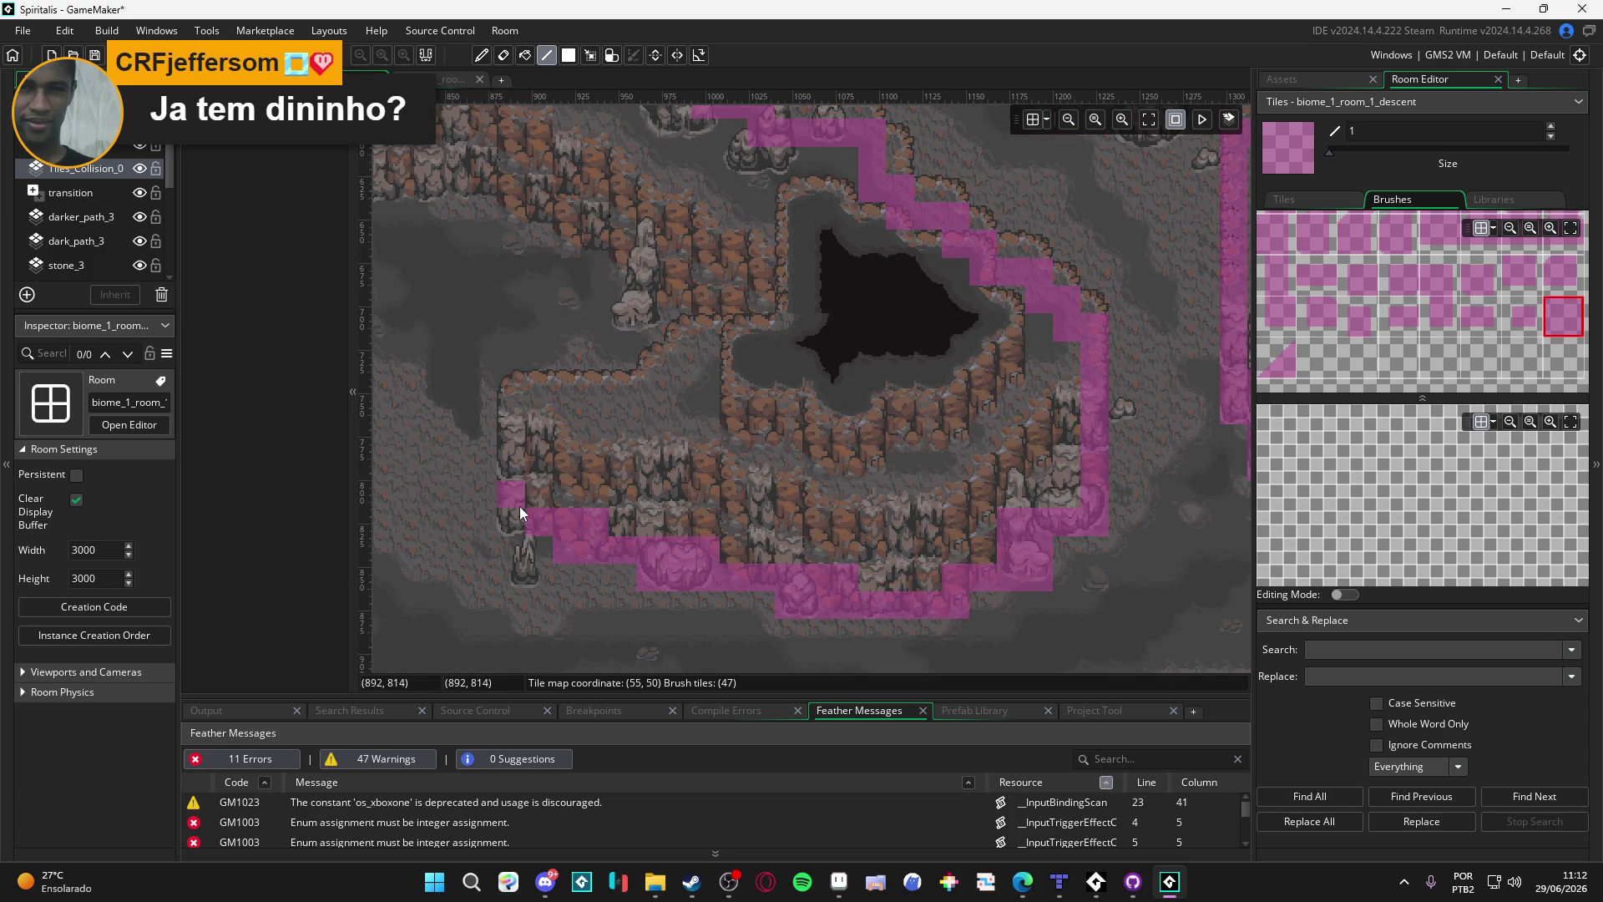
pyautogui.moveTo(513, 522)
pyautogui.mouseDown()
pyautogui.moveTo(549, 544)
pyautogui.moveTo(548, 439)
pyautogui.mouseUp()
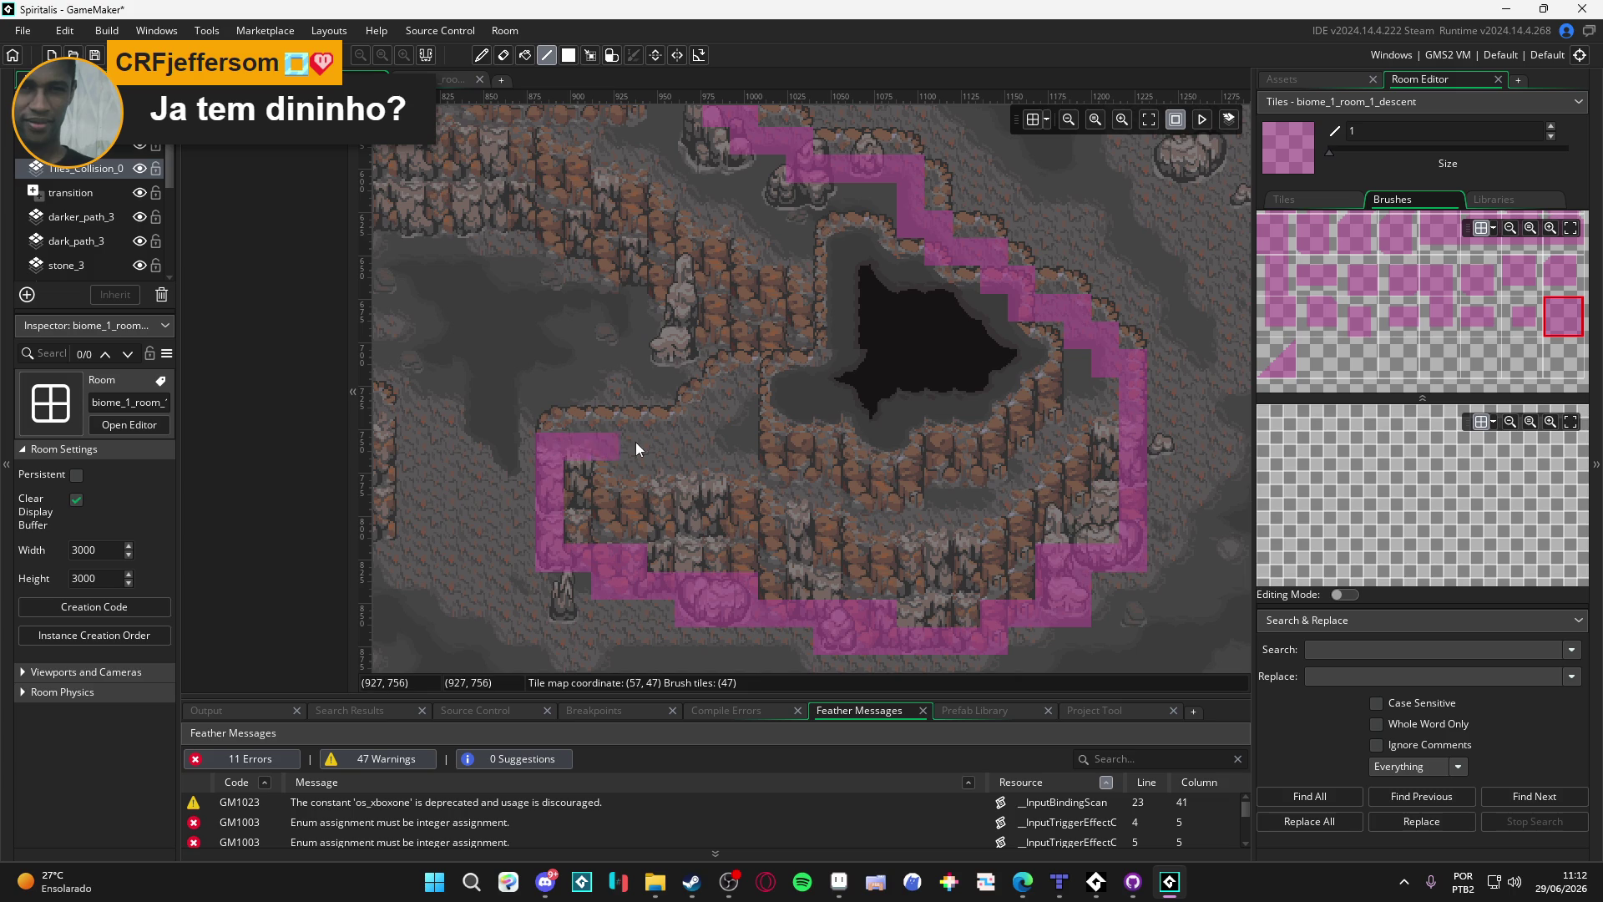
pyautogui.moveTo(718, 392)
pyautogui.mouseDown()
pyautogui.moveTo(749, 388)
pyautogui.moveTo(756, 335)
pyautogui.moveTo(681, 348)
pyautogui.mouseUp()
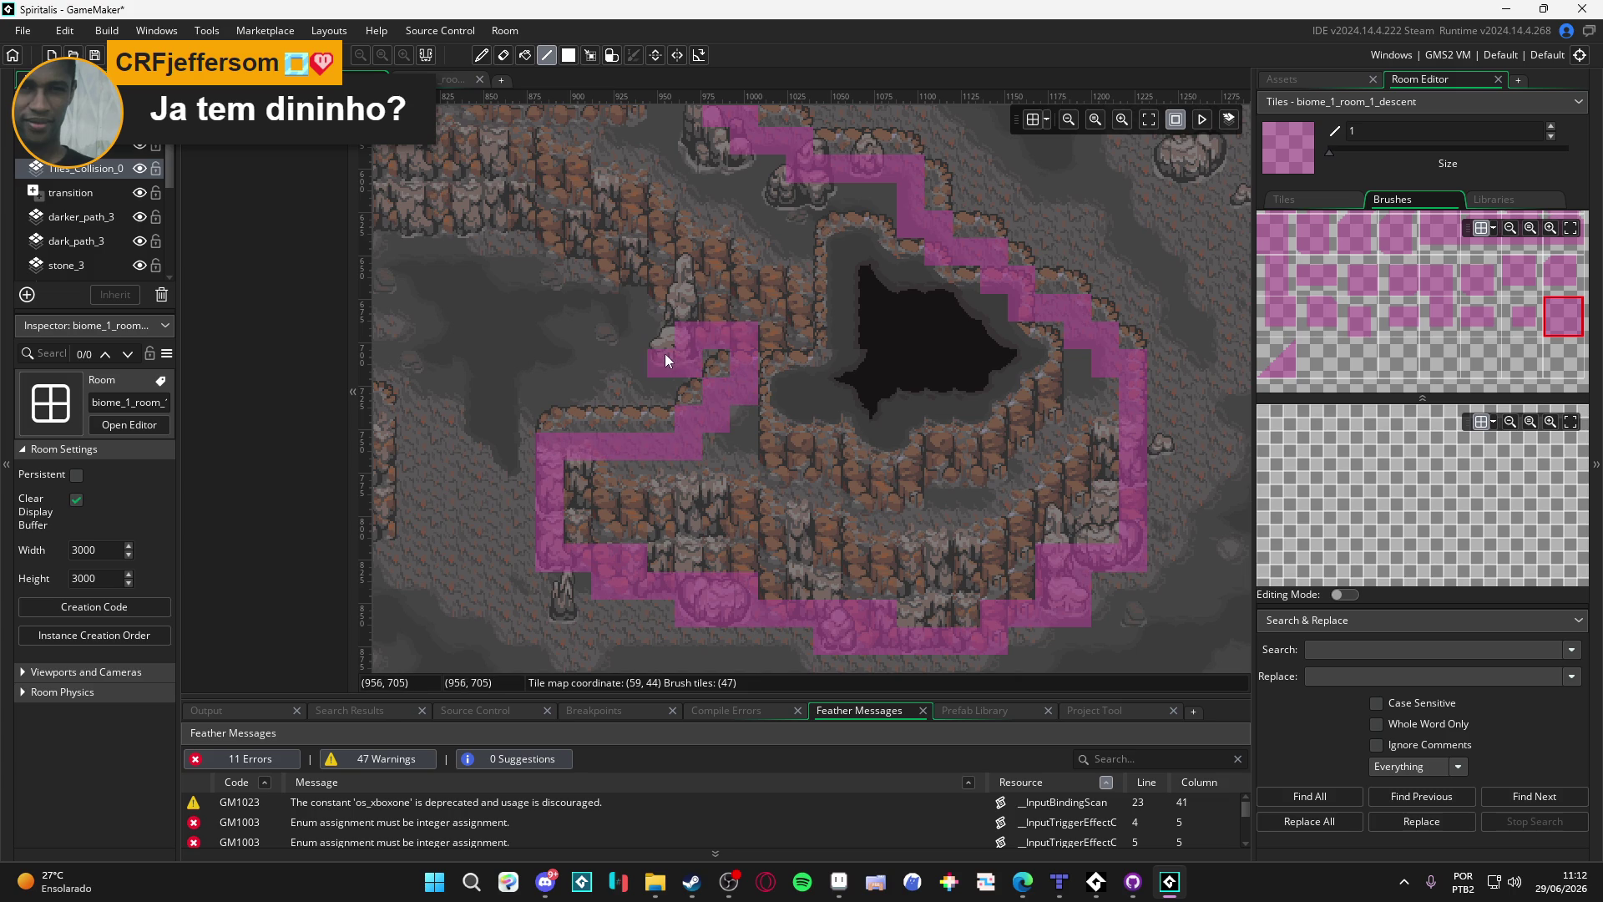
# Step: Paint a collision strip left along the next ledge and down to the path's lower end
pyautogui.moveTo(666, 268); pyautogui.dragTo(886, 459)
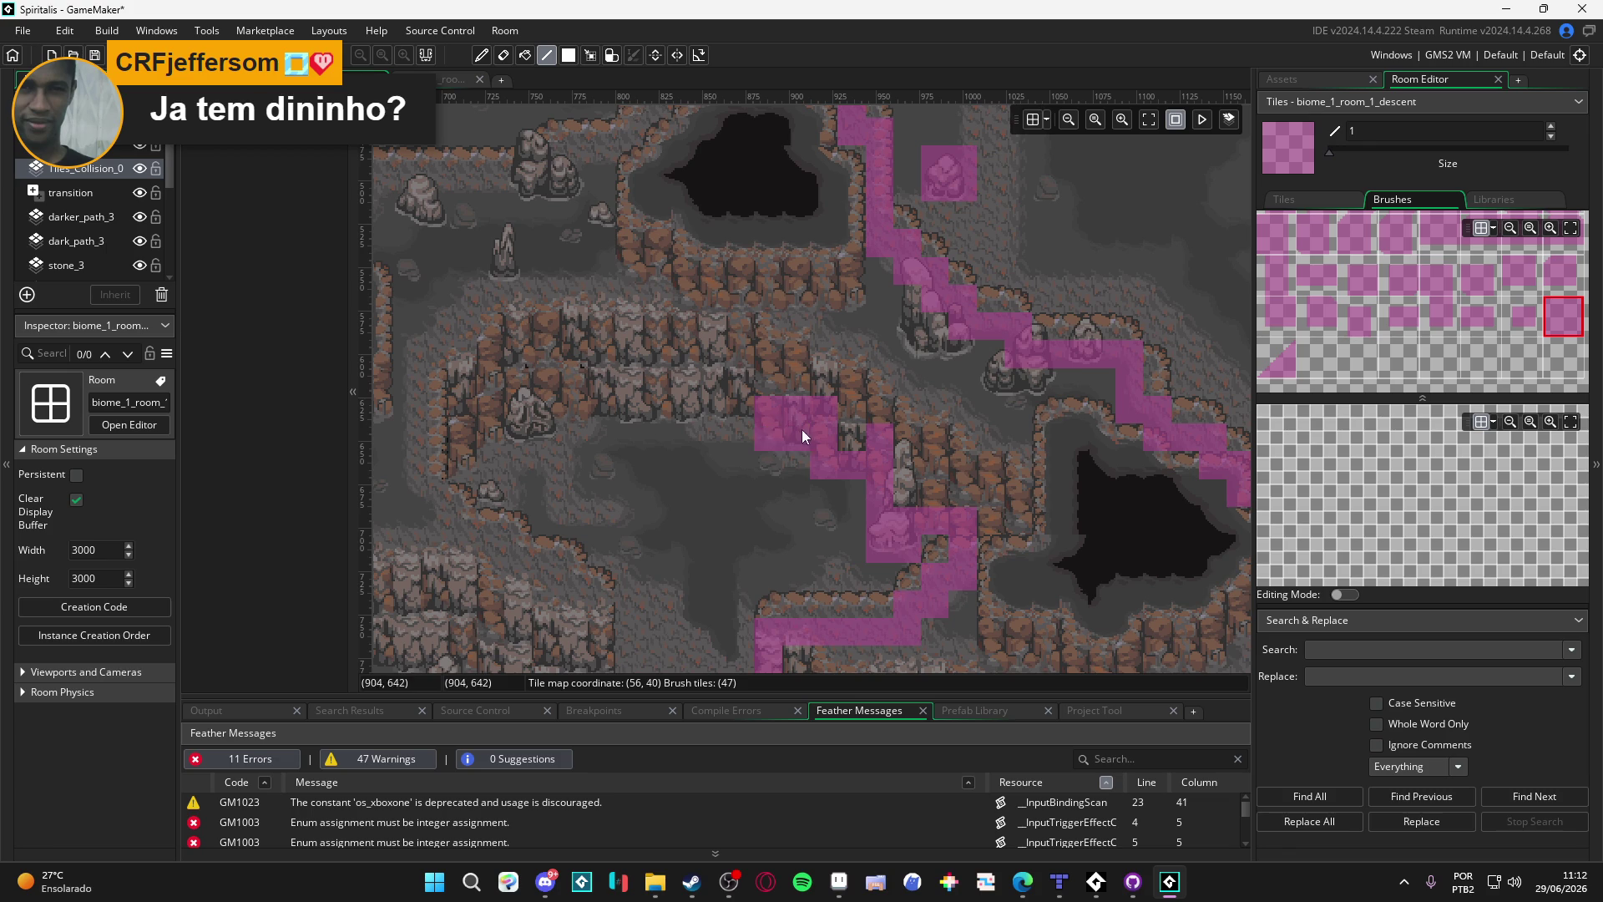
pyautogui.moveTo(754, 409); pyautogui.dragTo(593, 413)
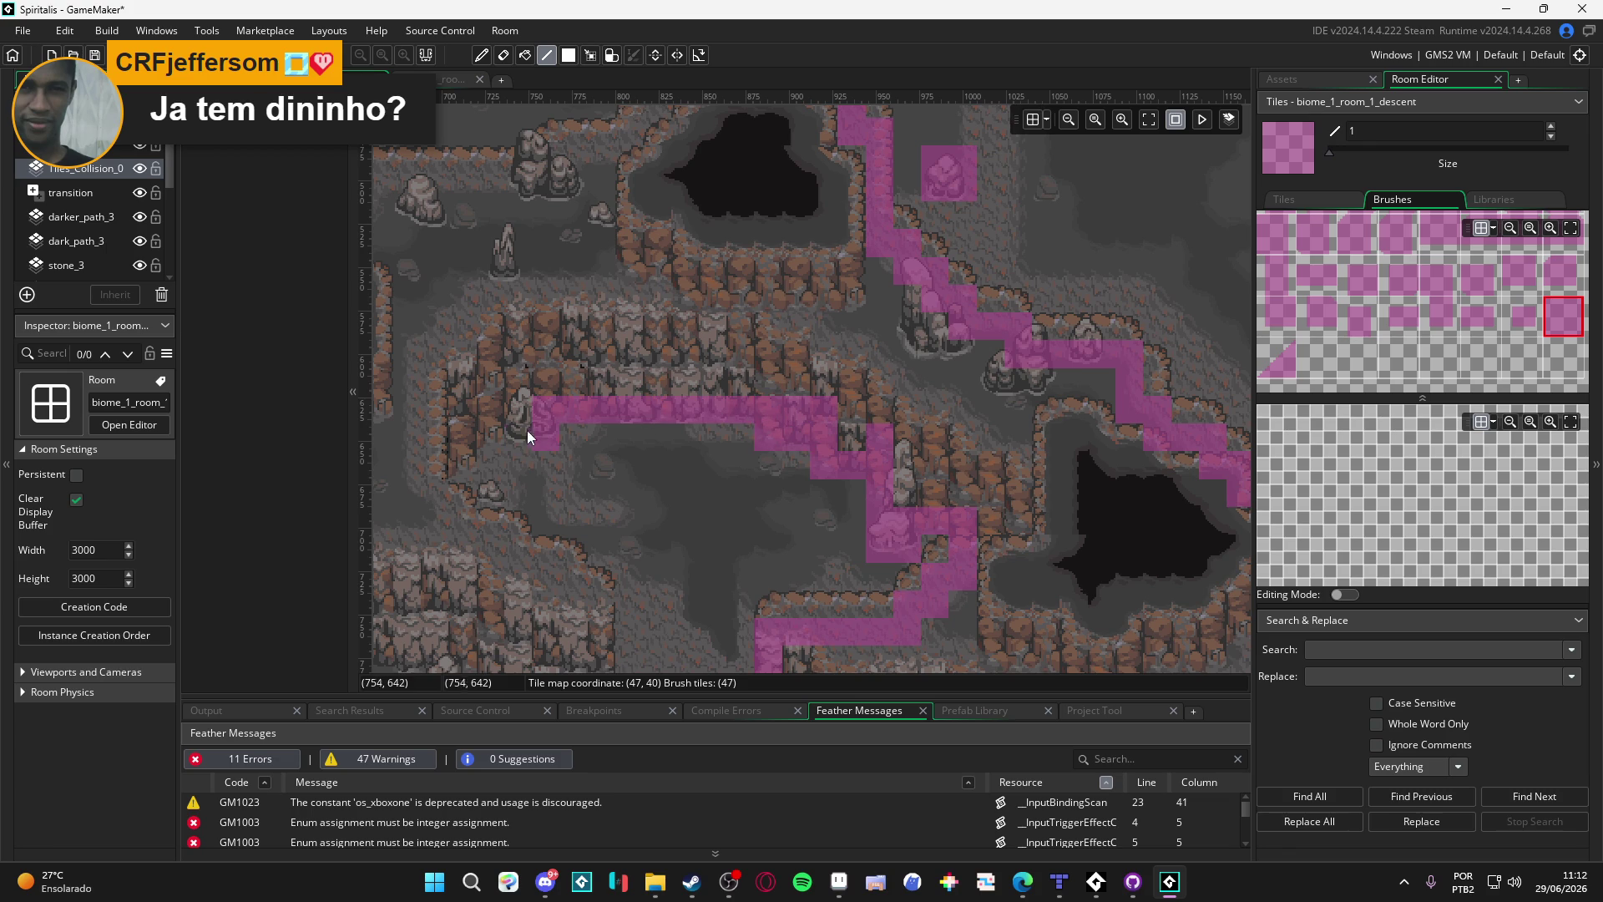
pyautogui.moveTo(497, 433)
pyautogui.mouseDown()
pyautogui.moveTo(440, 456)
pyautogui.moveTo(433, 517)
pyautogui.mouseUp()
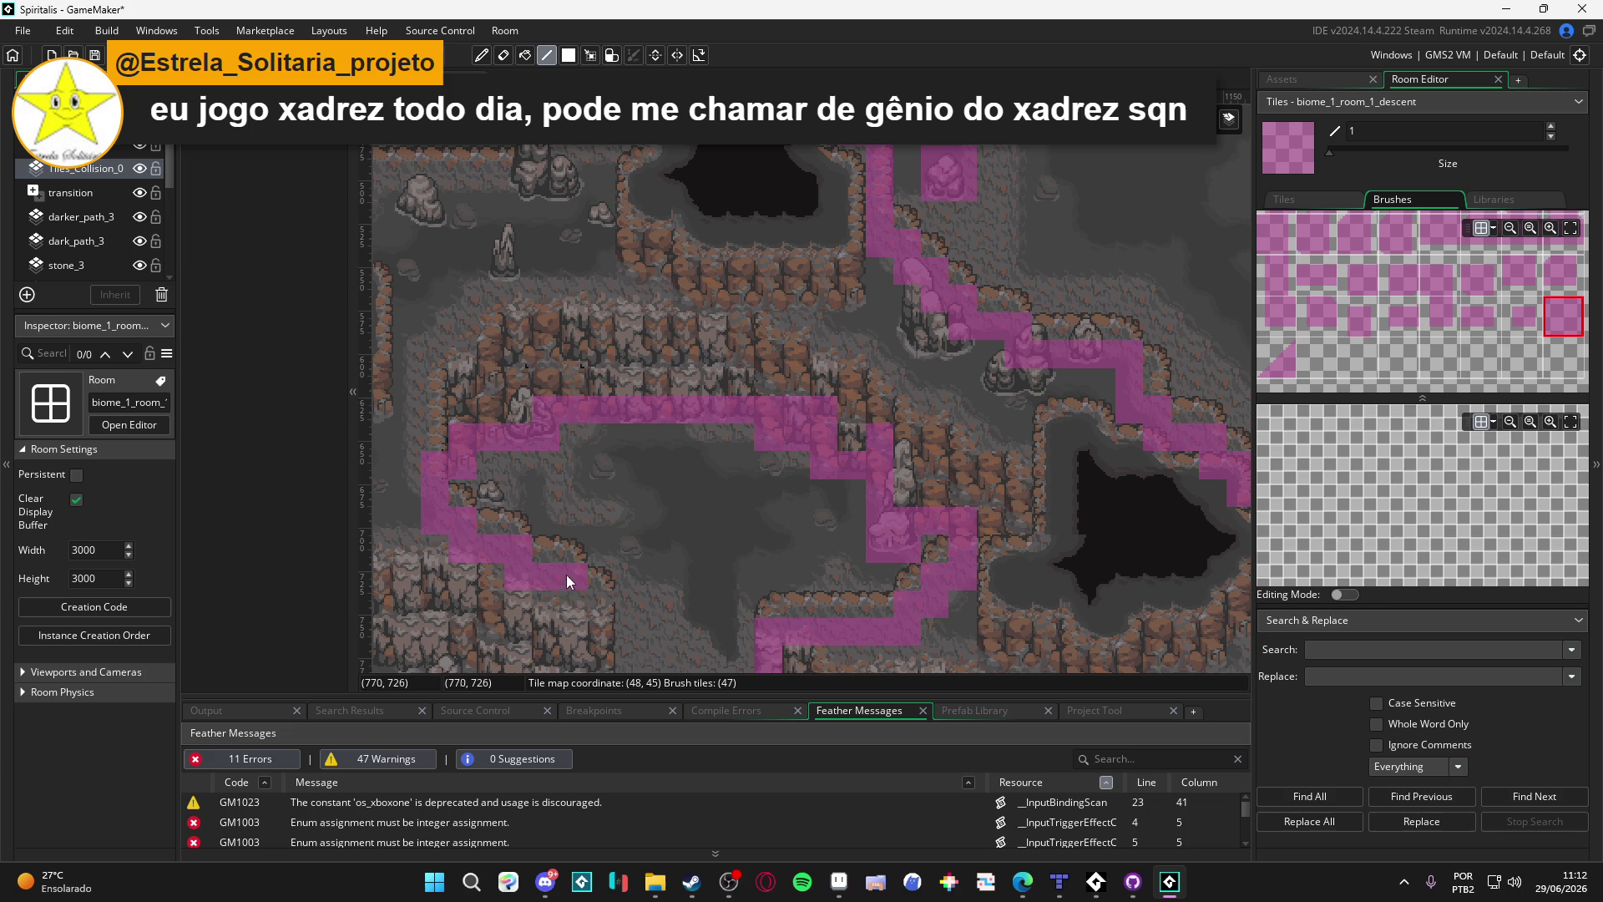
pyautogui.click(567, 610)
pyautogui.scroll(-3, 567, 611)
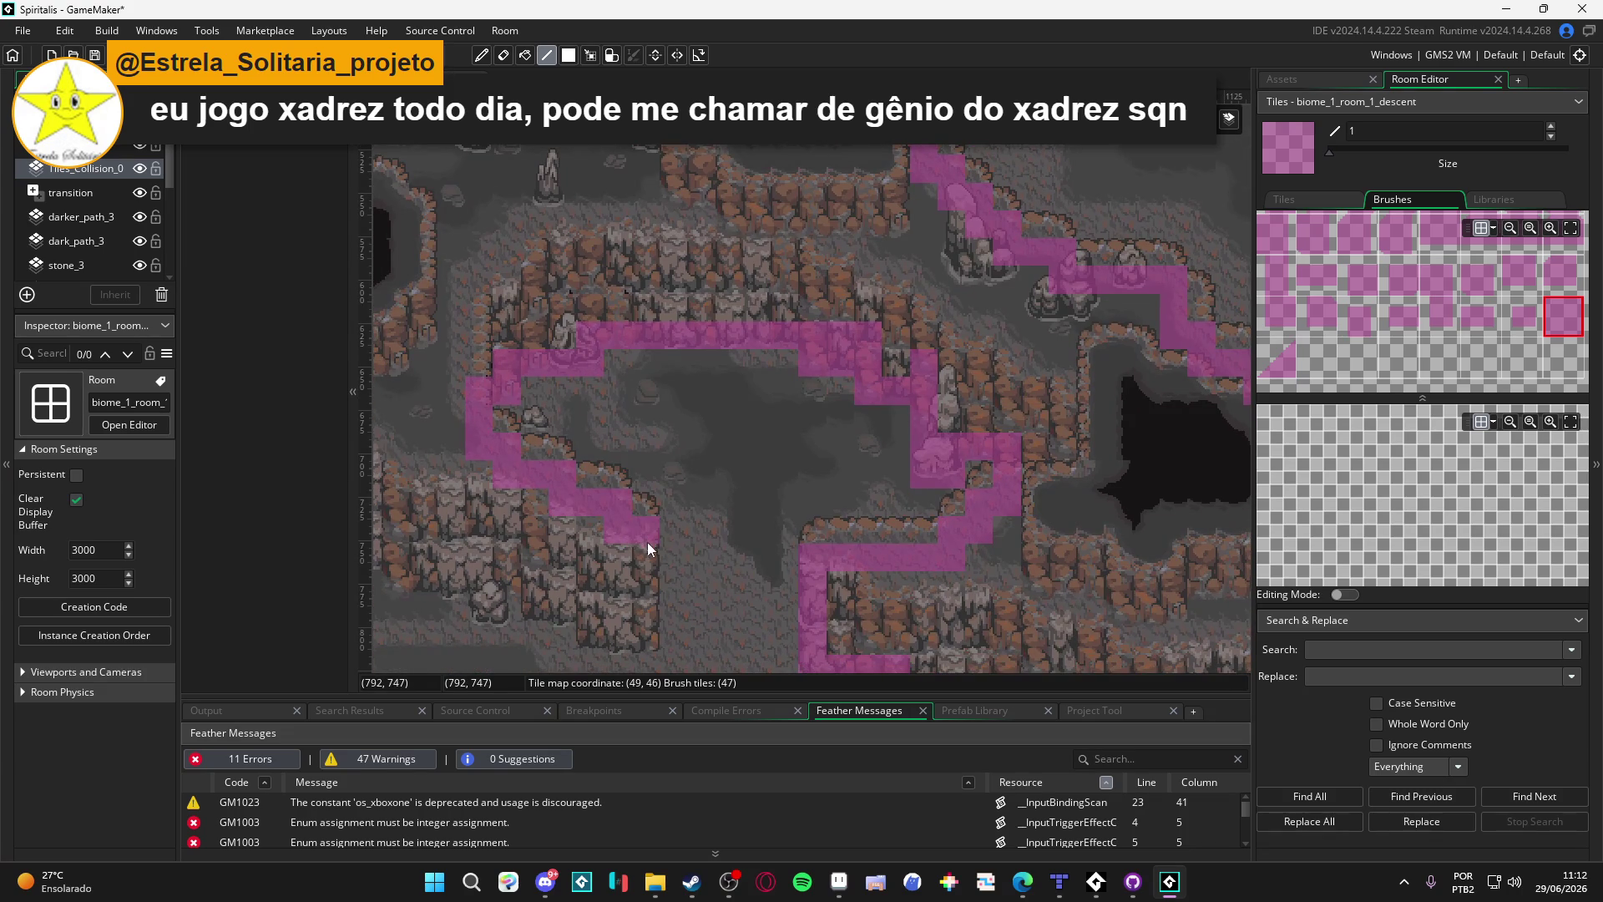
pyautogui.click(603, 629)
pyautogui.moveTo(602, 629); pyautogui.dragTo(670, 625)
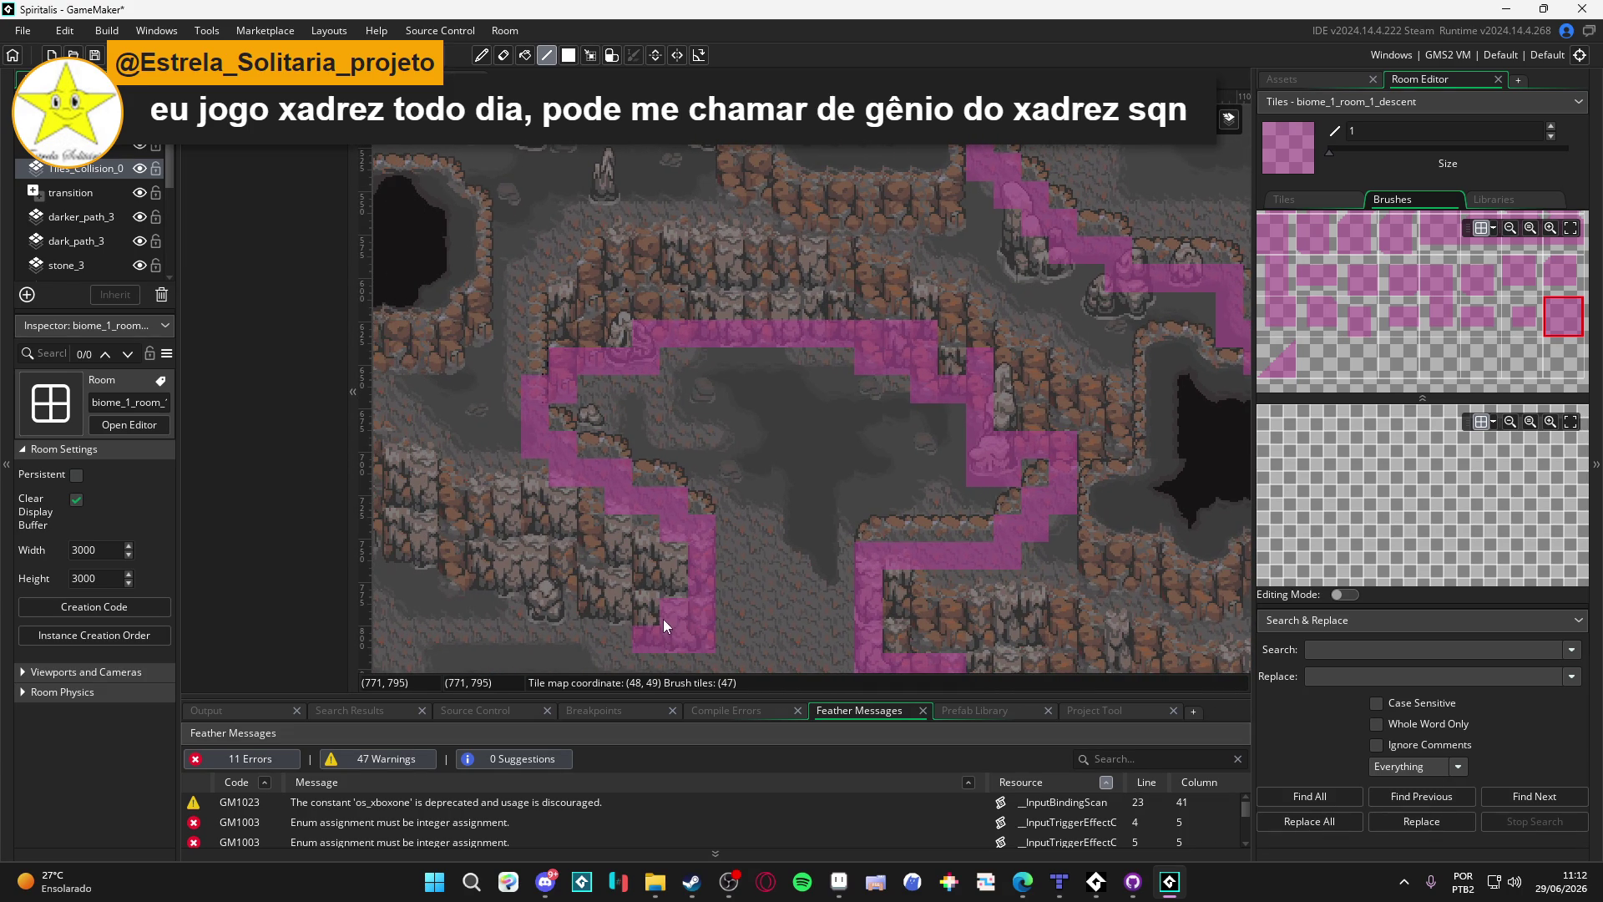
pyautogui.moveTo(629, 608)
pyautogui.mouseDown()
pyautogui.moveTo(539, 608)
pyautogui.moveTo(539, 574)
pyautogui.moveTo(717, 636)
pyautogui.mouseUp()
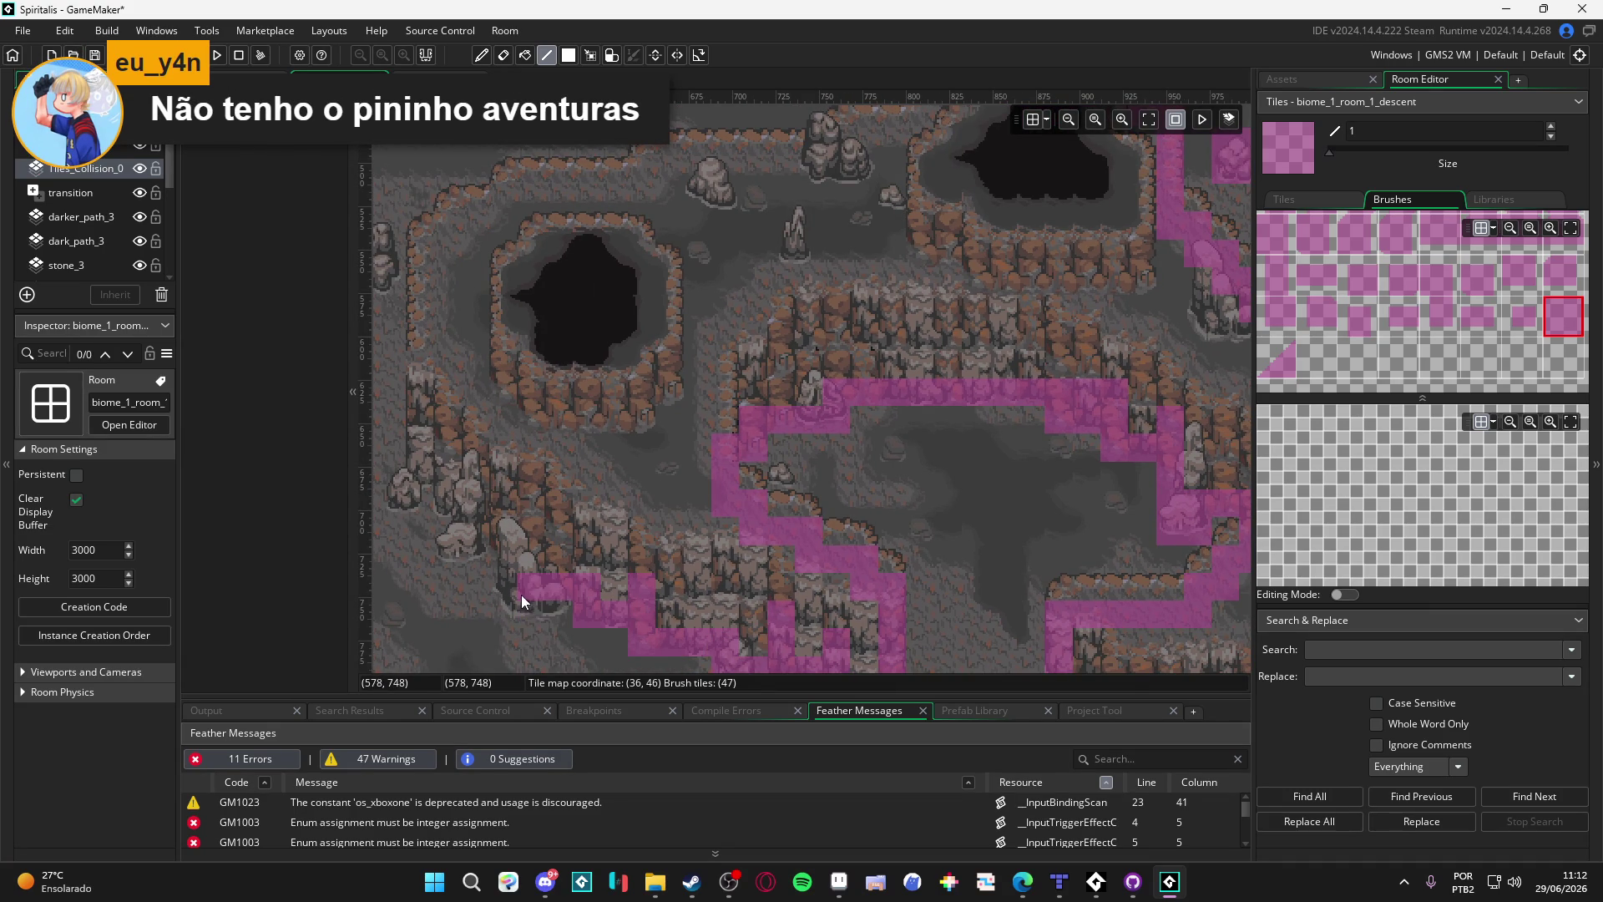
# Step: Trace the western cliff edge and paint a row of tiles along the upper cliff base
pyautogui.moveTo(515, 571)
pyautogui.mouseDown()
pyautogui.moveTo(628, 549)
pyautogui.moveTo(575, 560)
pyautogui.moveTo(592, 544)
pyautogui.moveTo(569, 487)
pyautogui.moveTo(542, 510)
pyautogui.moveTo(576, 516)
pyautogui.moveTo(587, 404)
pyautogui.mouseUp()
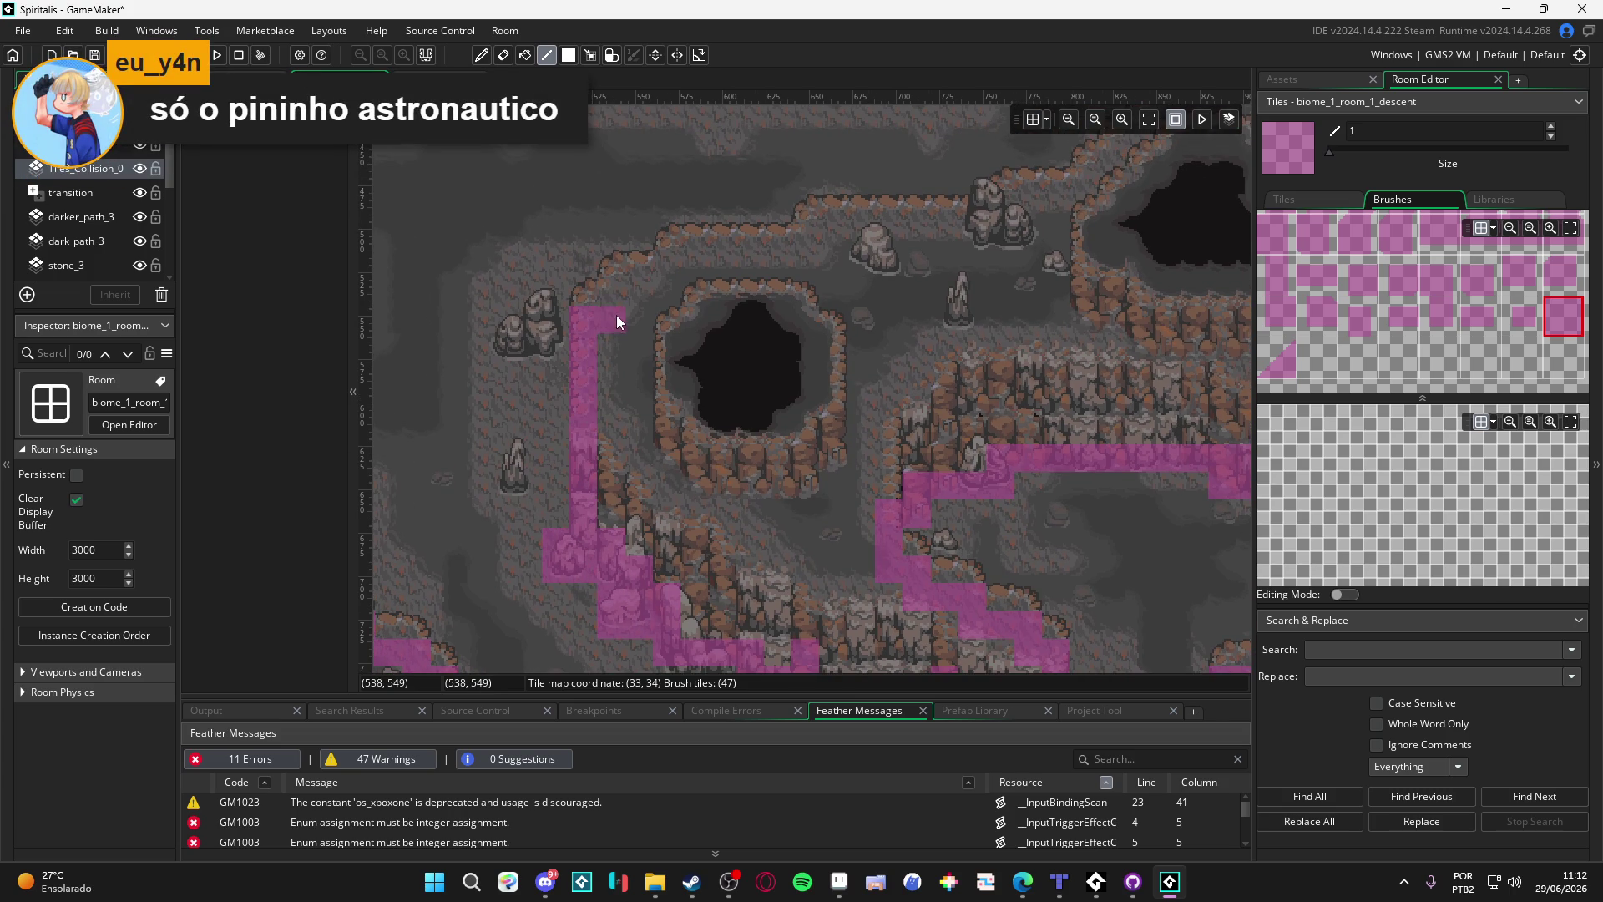
pyautogui.moveTo(667, 270)
pyautogui.mouseDown()
pyautogui.moveTo(803, 269)
pyautogui.moveTo(973, 232)
pyautogui.moveTo(948, 361)
pyautogui.moveTo(1020, 339)
pyautogui.moveTo(900, 436)
pyautogui.moveTo(917, 412)
pyautogui.mouseUp()
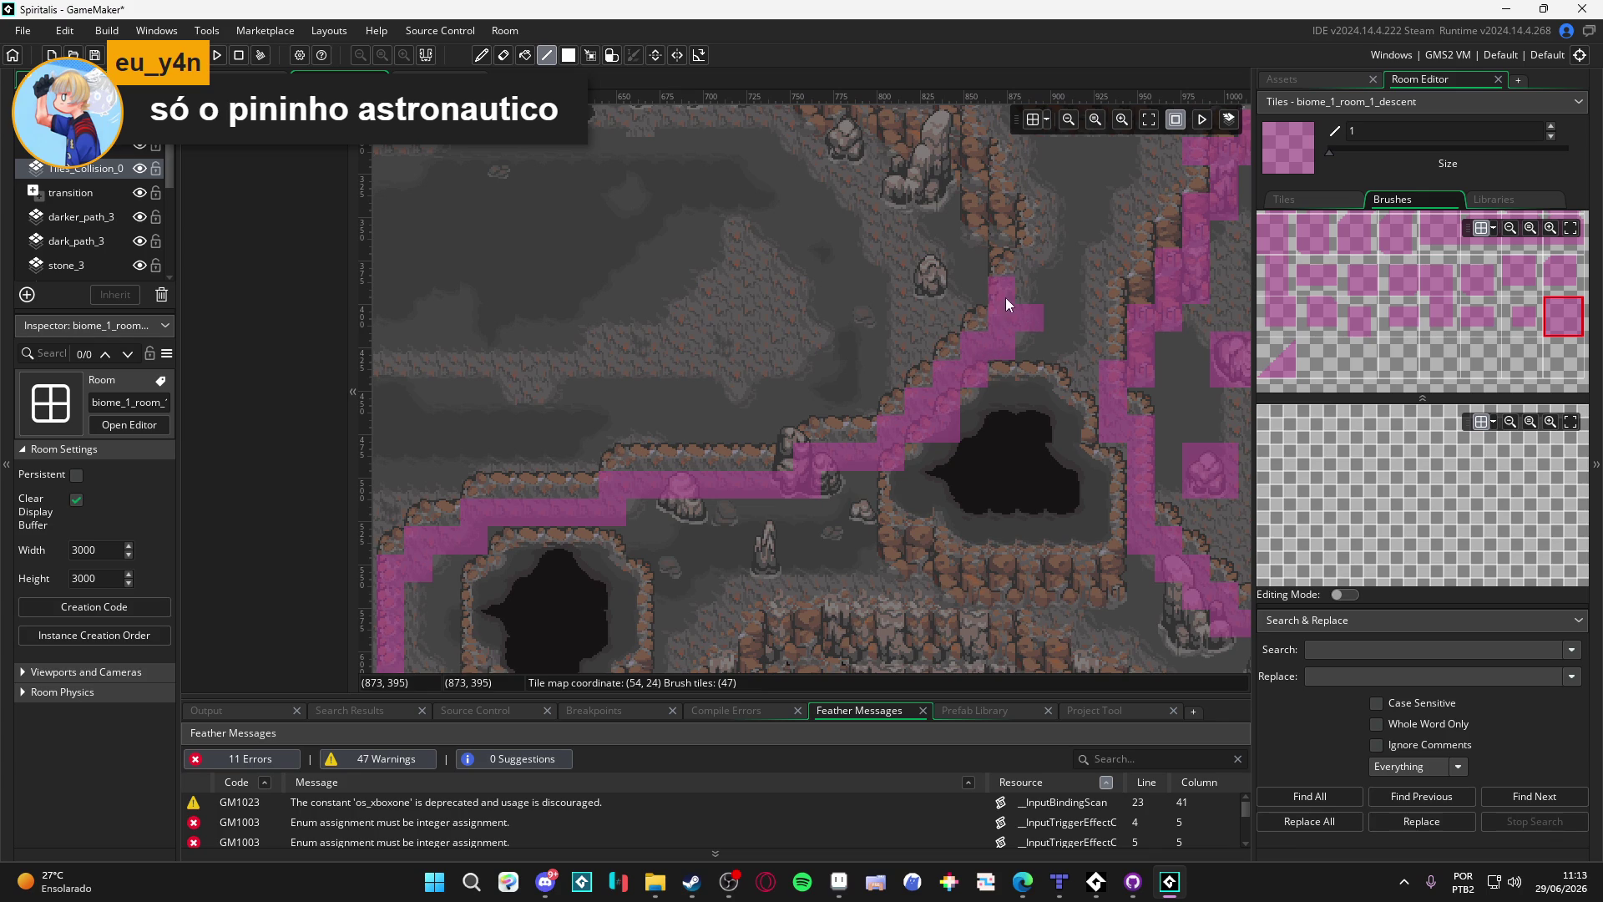
pyautogui.moveTo(1010, 265); pyautogui.dragTo(1011, 390)
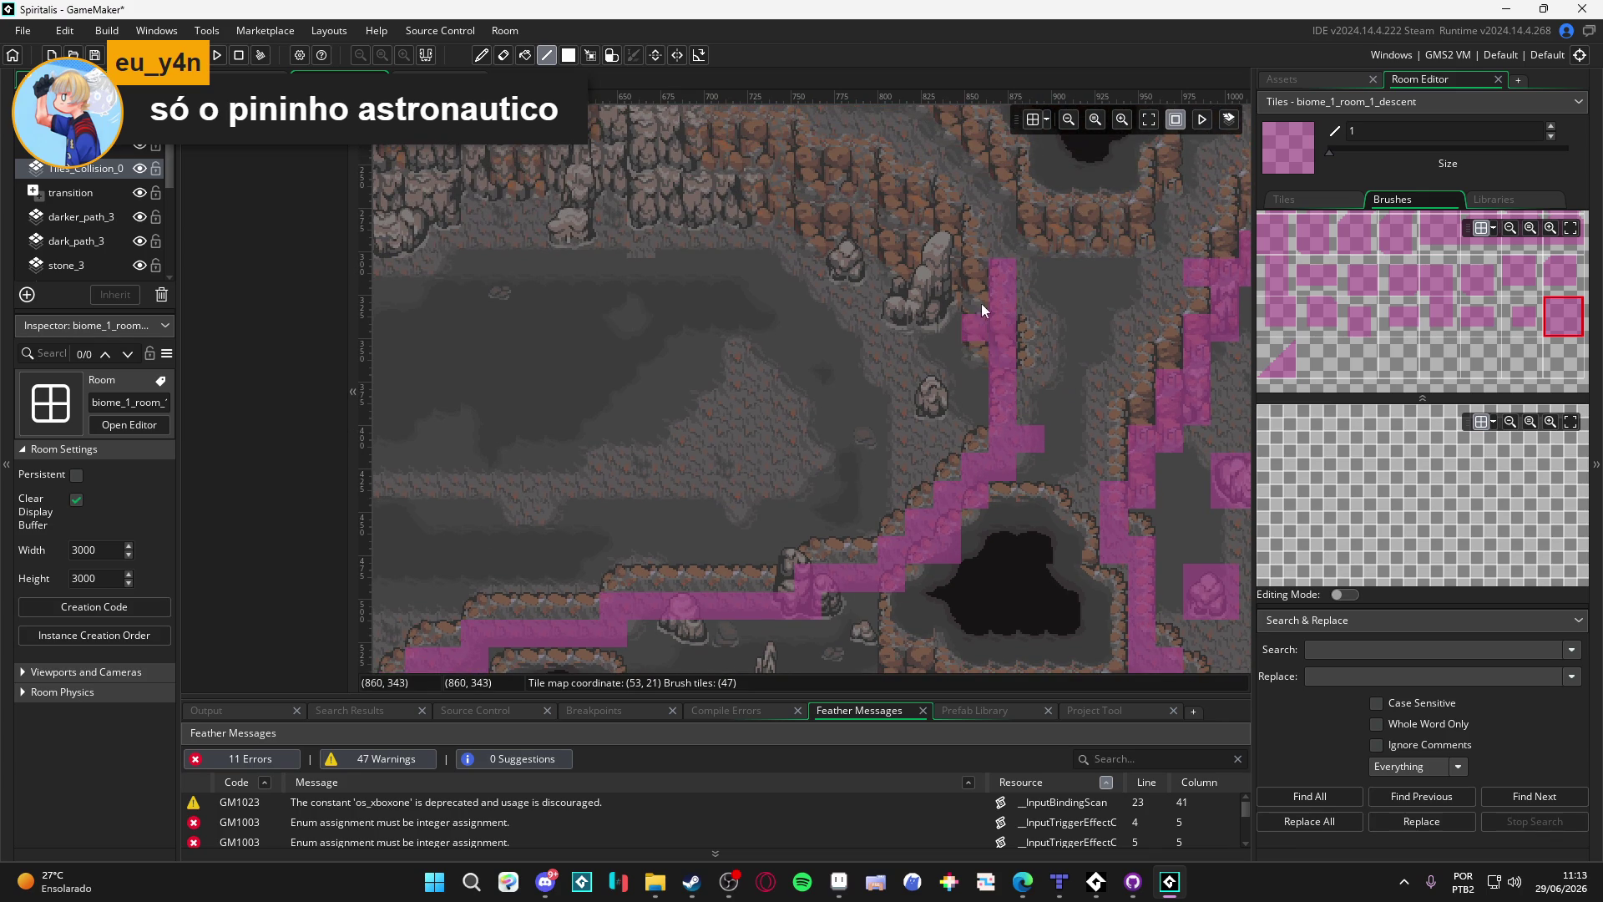
pyautogui.moveTo(951, 273)
pyautogui.mouseDown()
pyautogui.moveTo(978, 418)
pyautogui.moveTo(954, 419)
pyautogui.mouseUp()
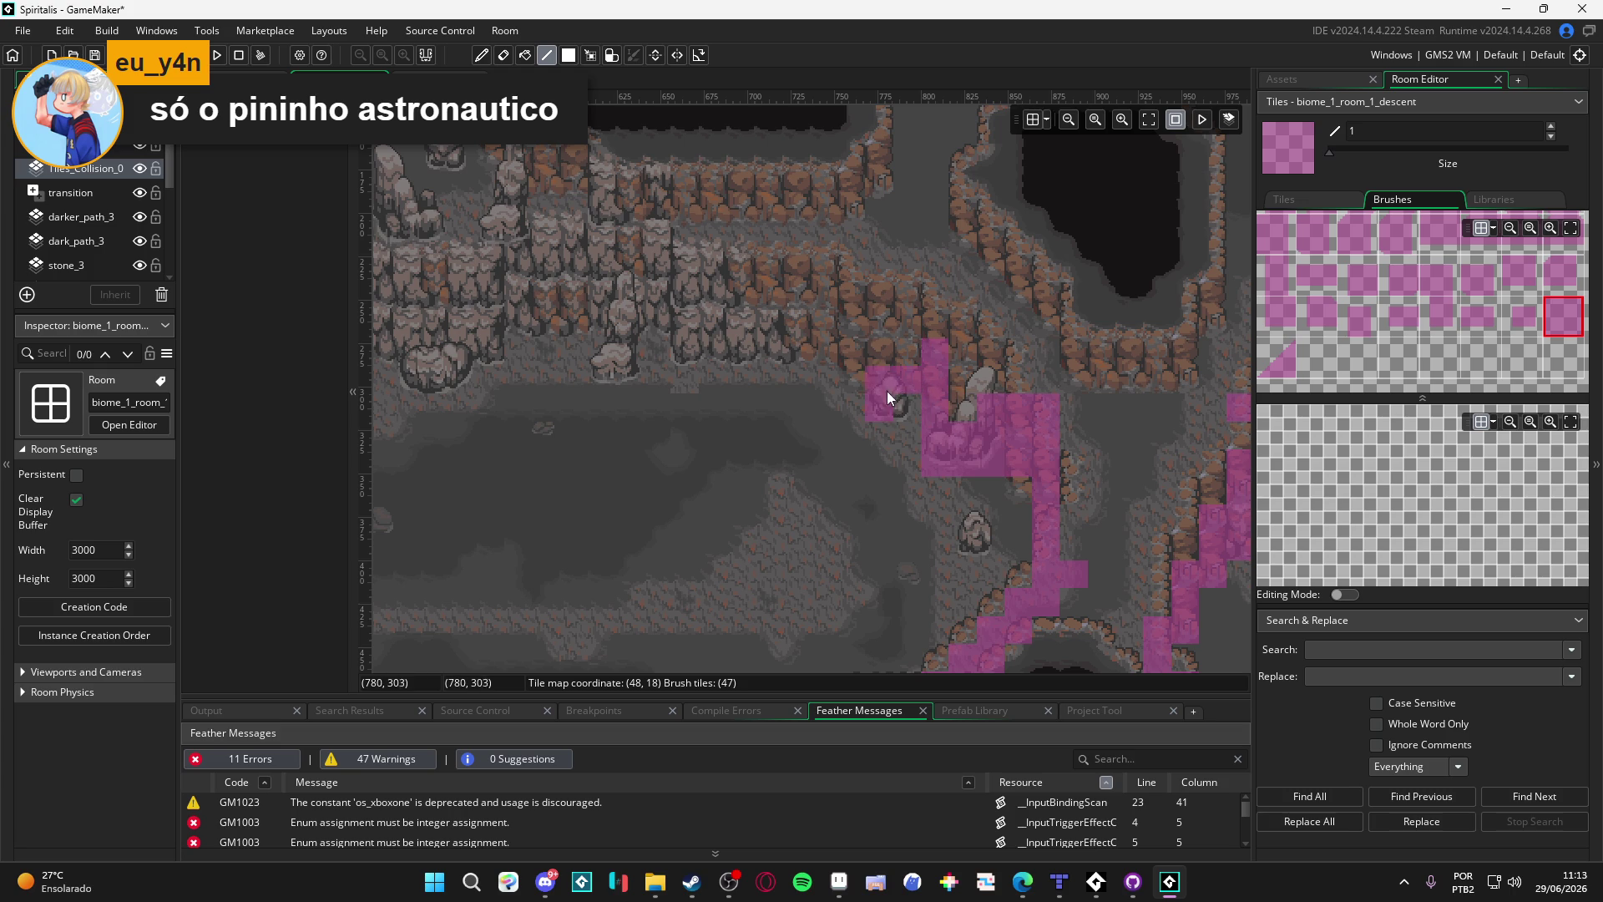
pyautogui.moveTo(824, 358)
pyautogui.mouseDown()
pyautogui.moveTo(625, 342)
pyautogui.moveTo(822, 437)
pyautogui.mouseUp()
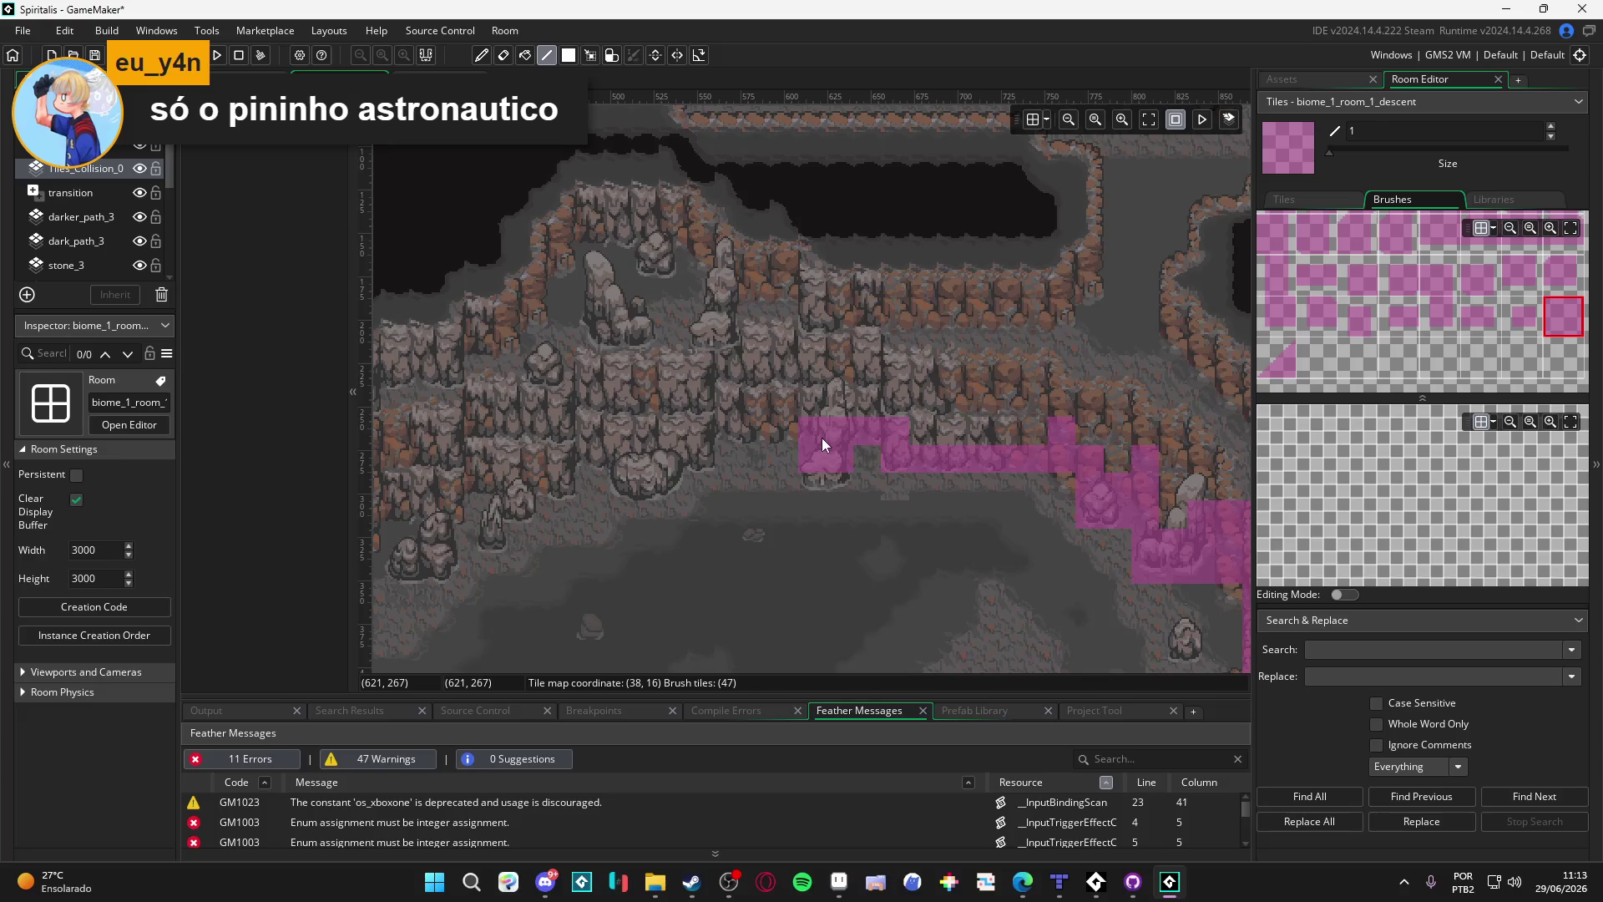
pyautogui.click(723, 485)
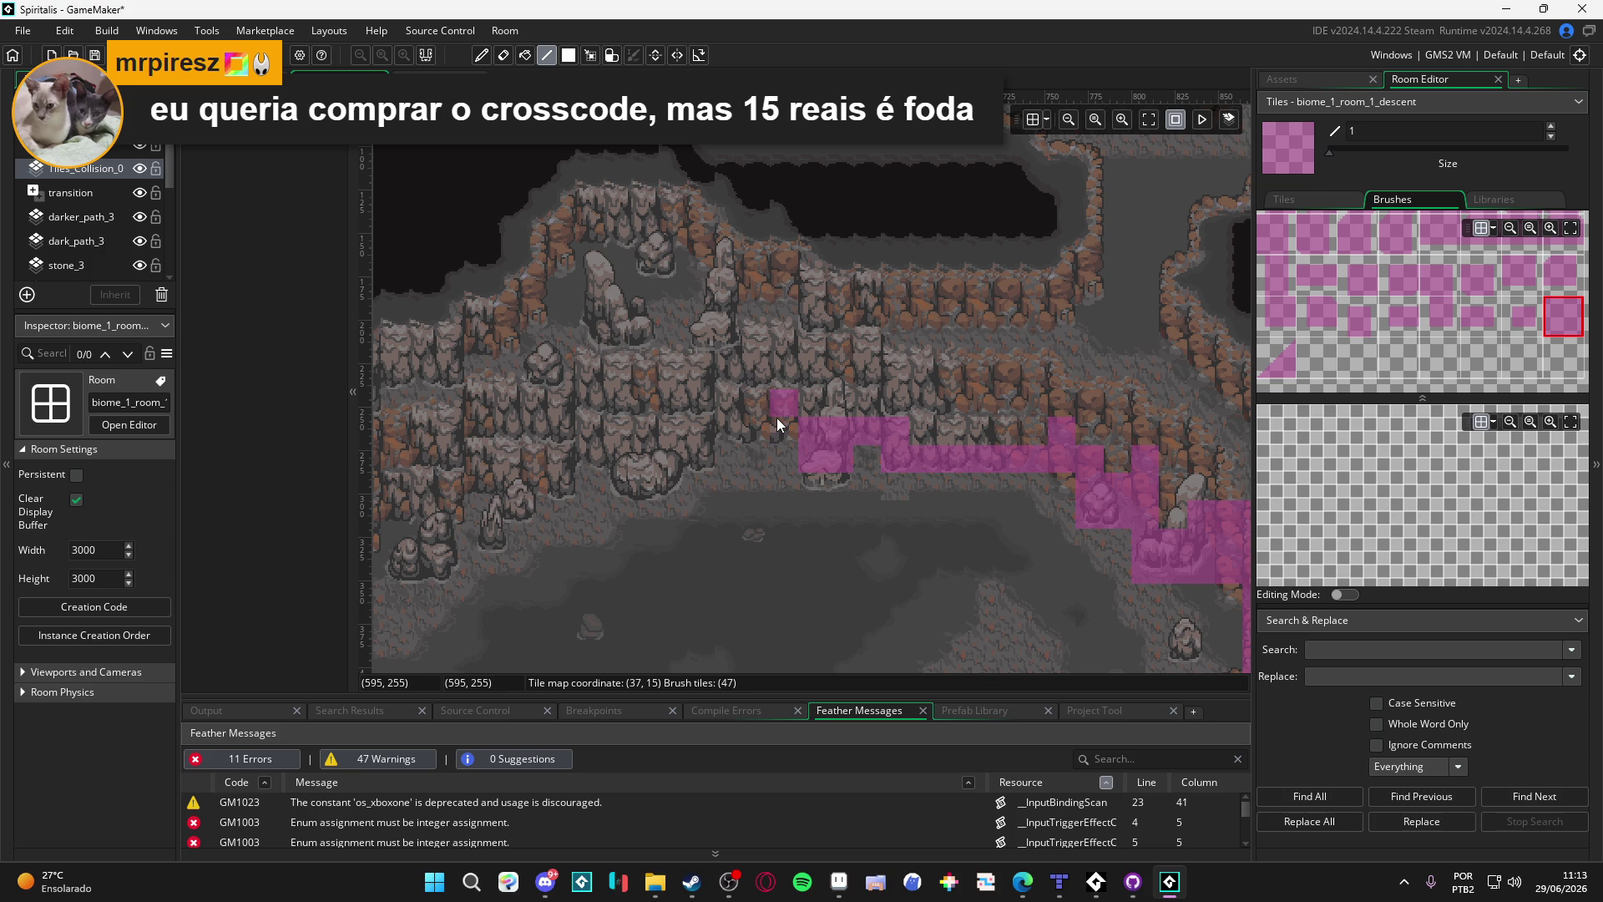
# Step: Extend the strip further left and paint a stepped collision column down to the pit rim
pyautogui.moveTo(754, 430); pyautogui.dragTo(690, 434)
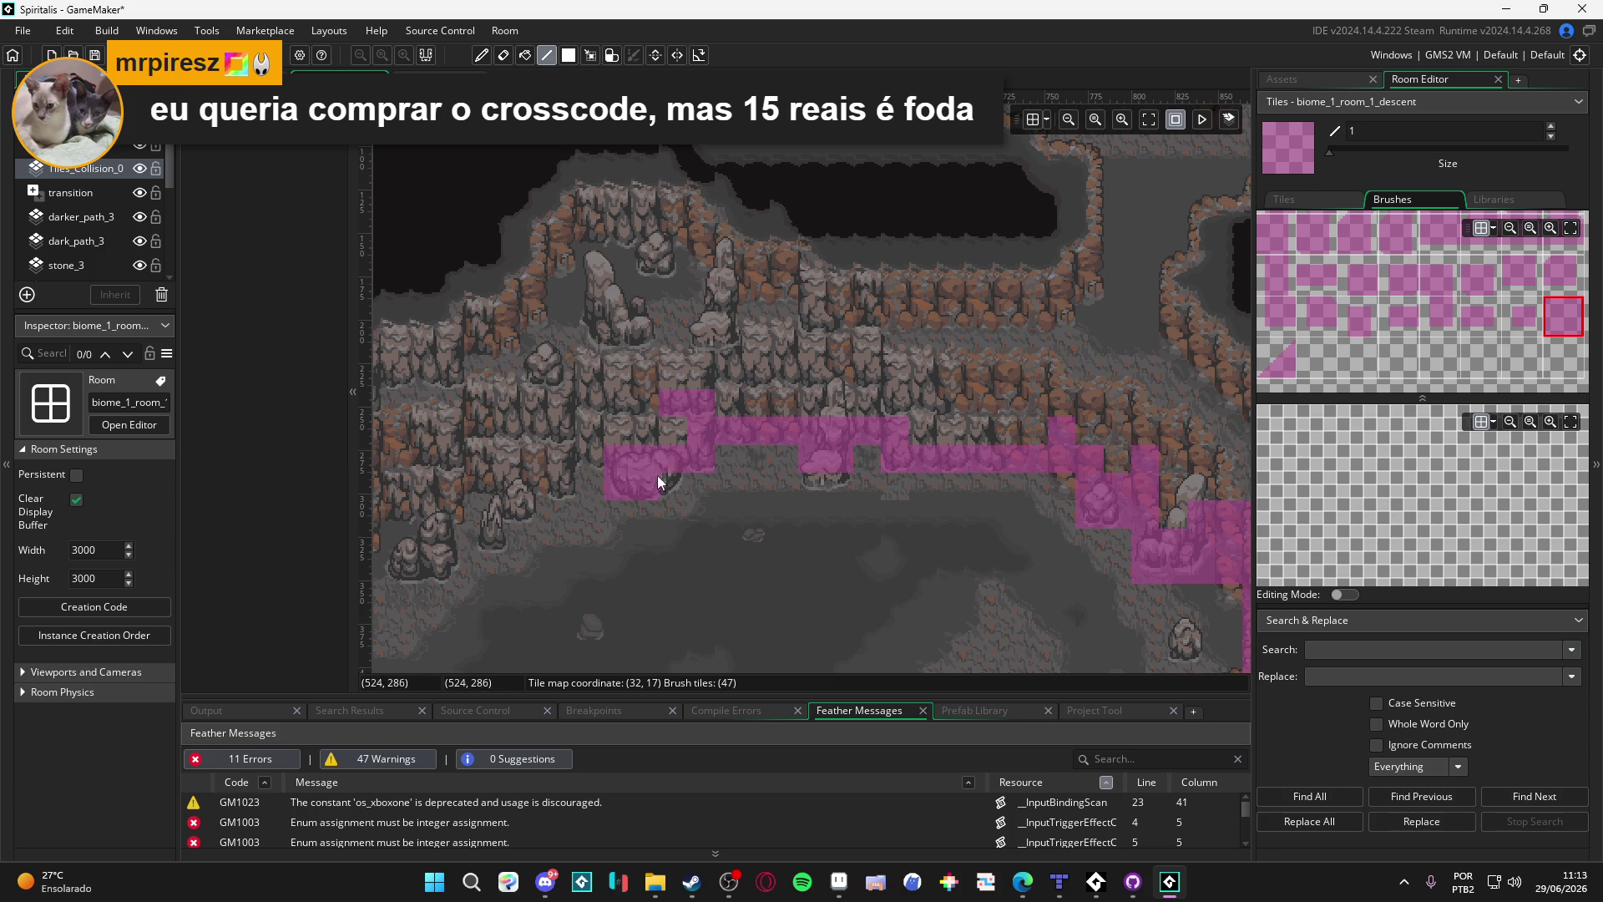
pyautogui.hscroll(-2, 658, 475)
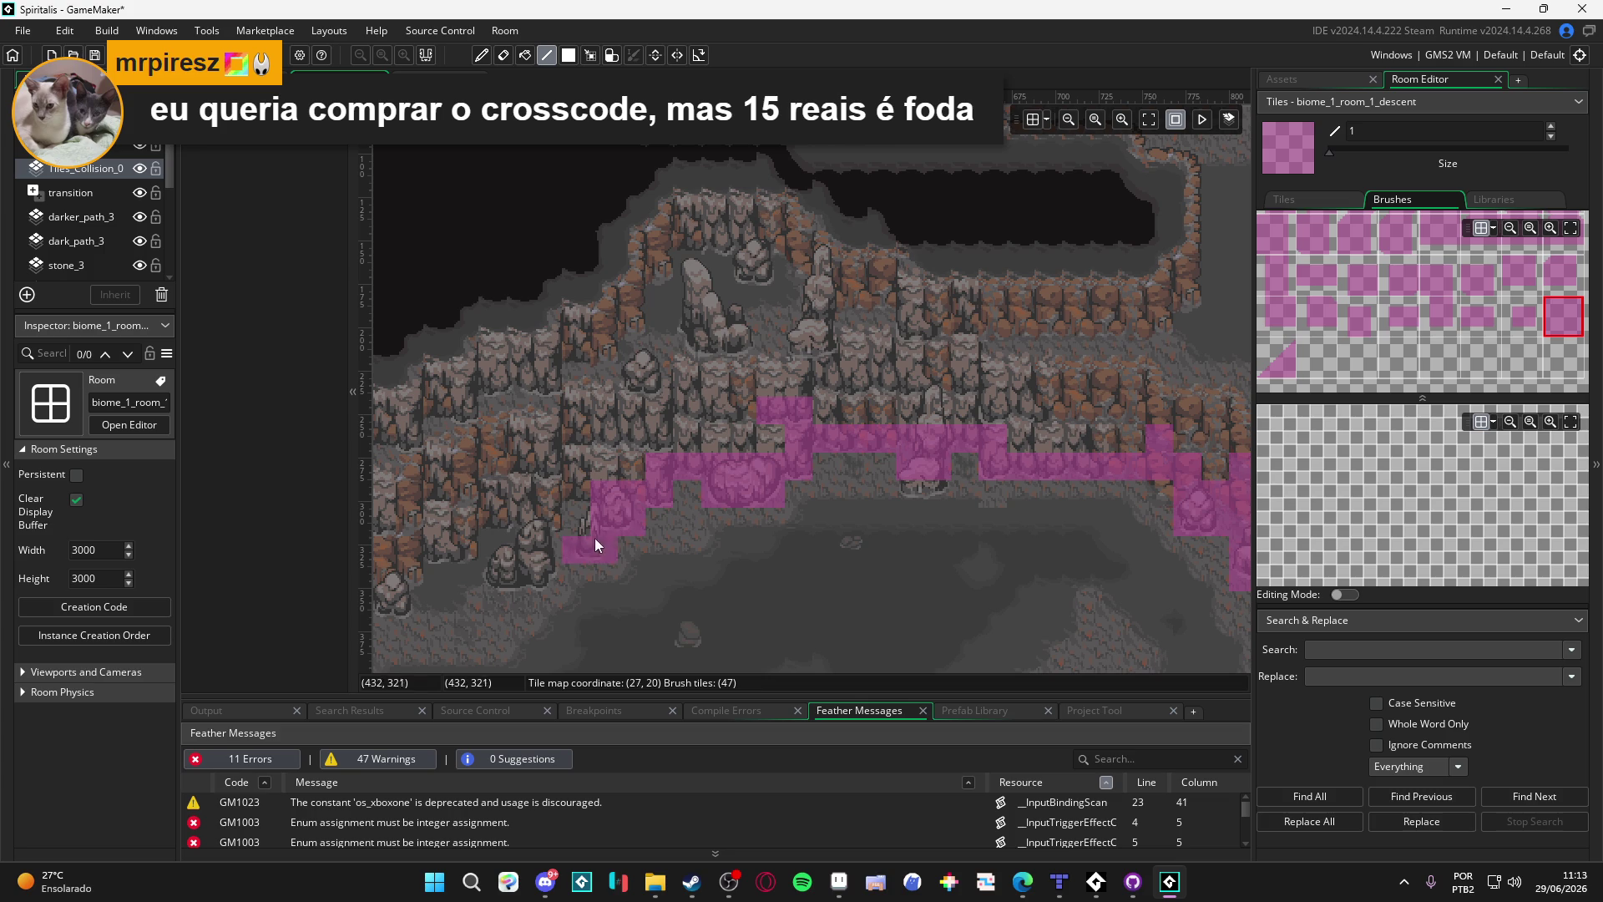
pyautogui.hscroll(-1, 594, 485)
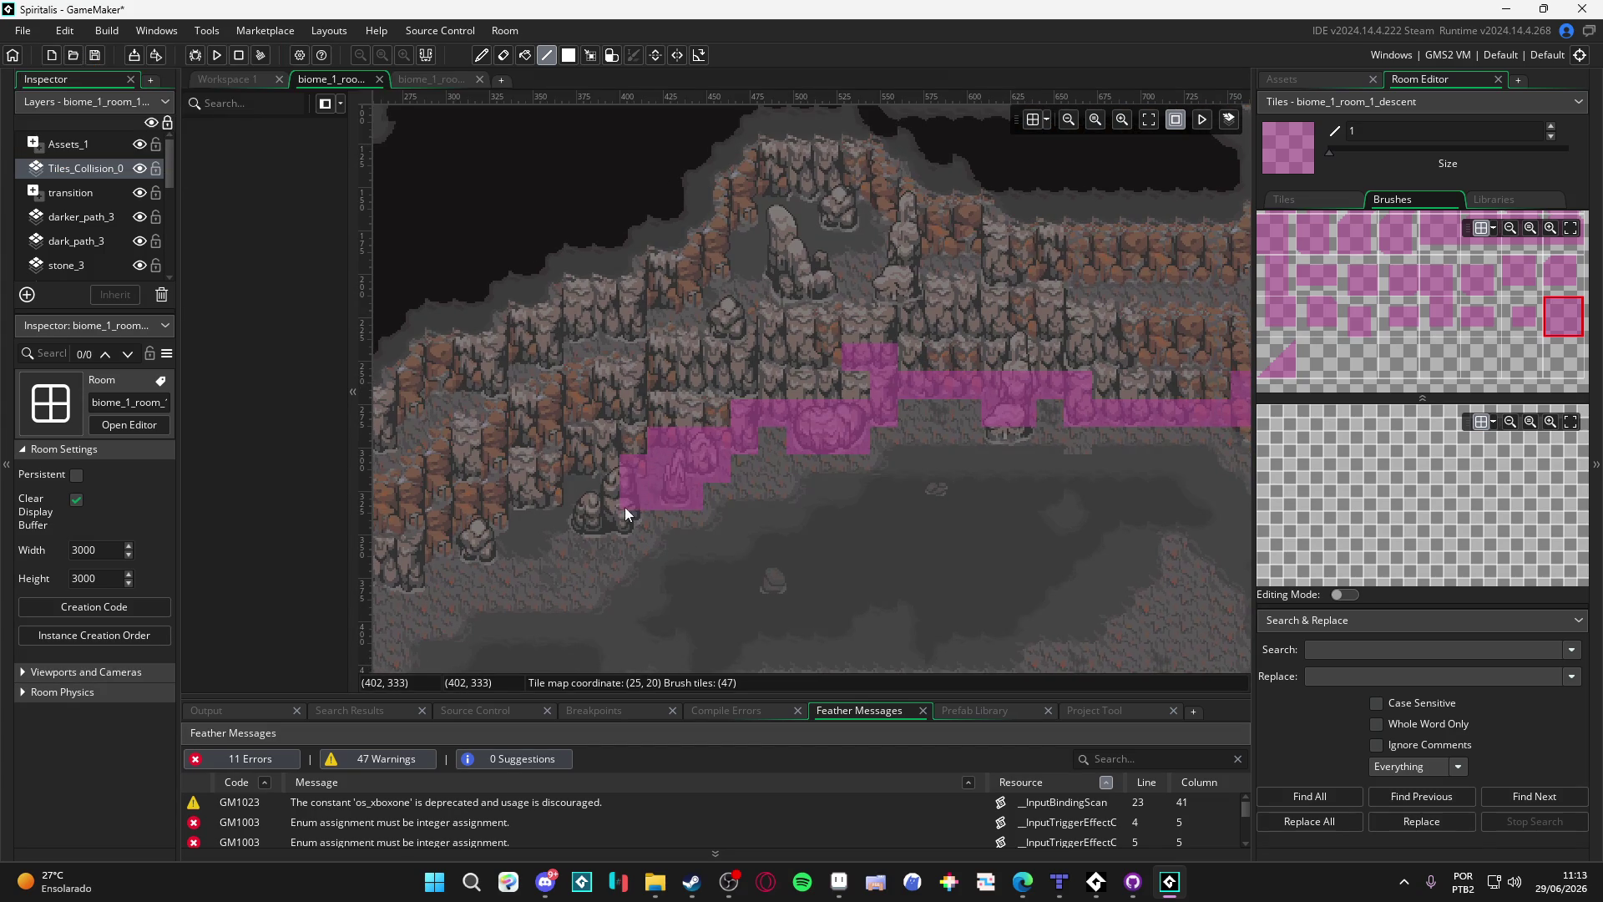
pyautogui.hscroll(-1, 620, 519)
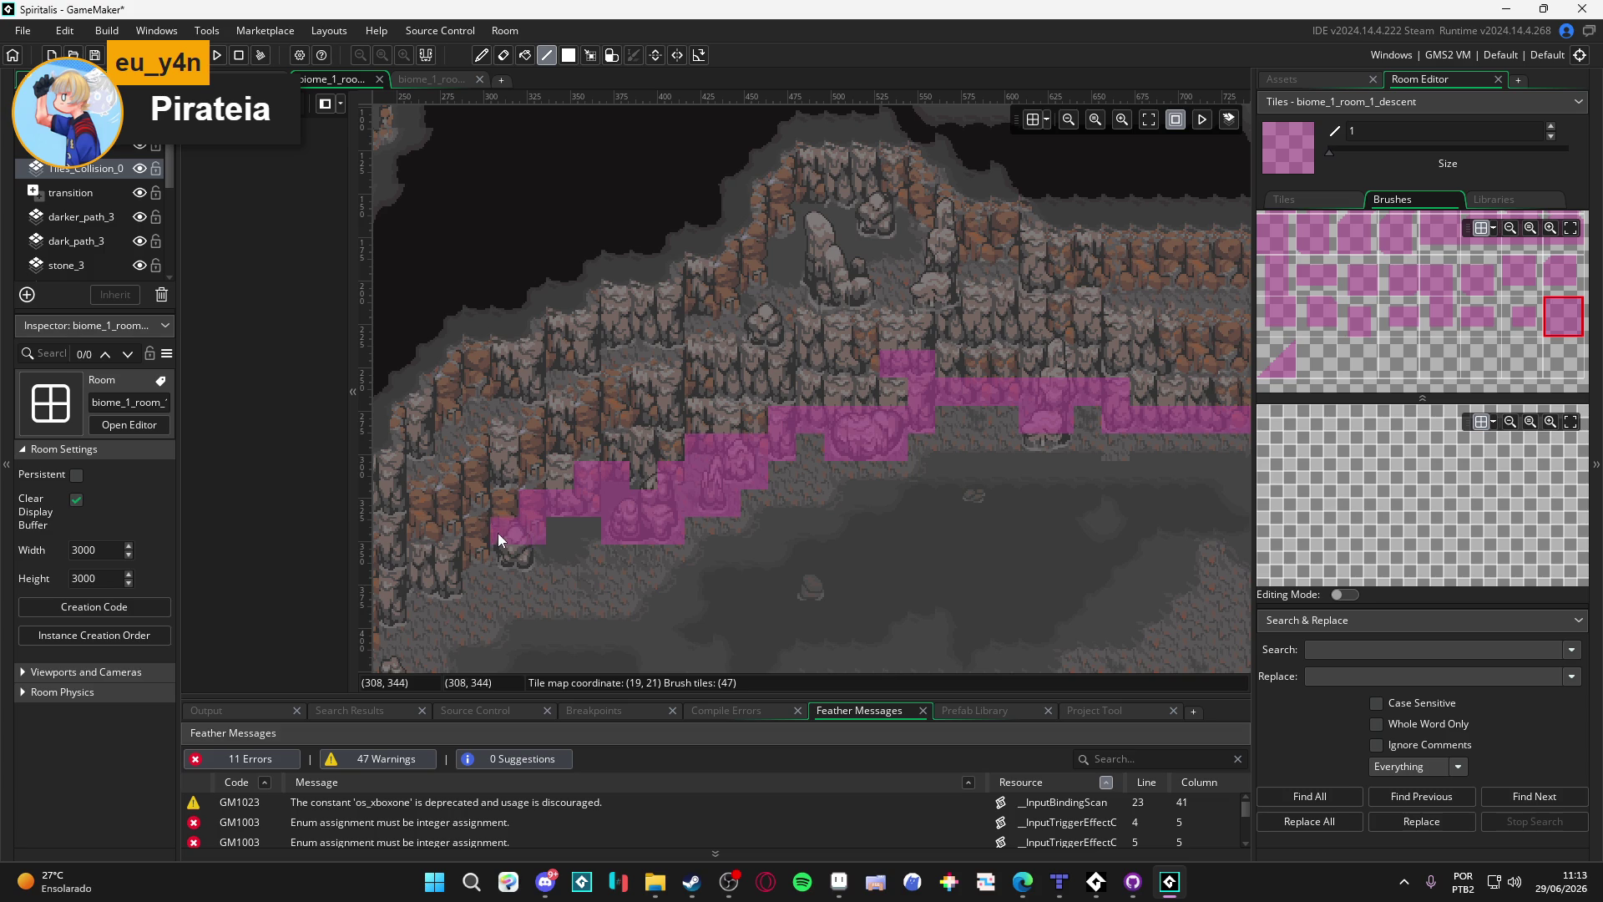
pyautogui.hscroll(-2, 522, 565)
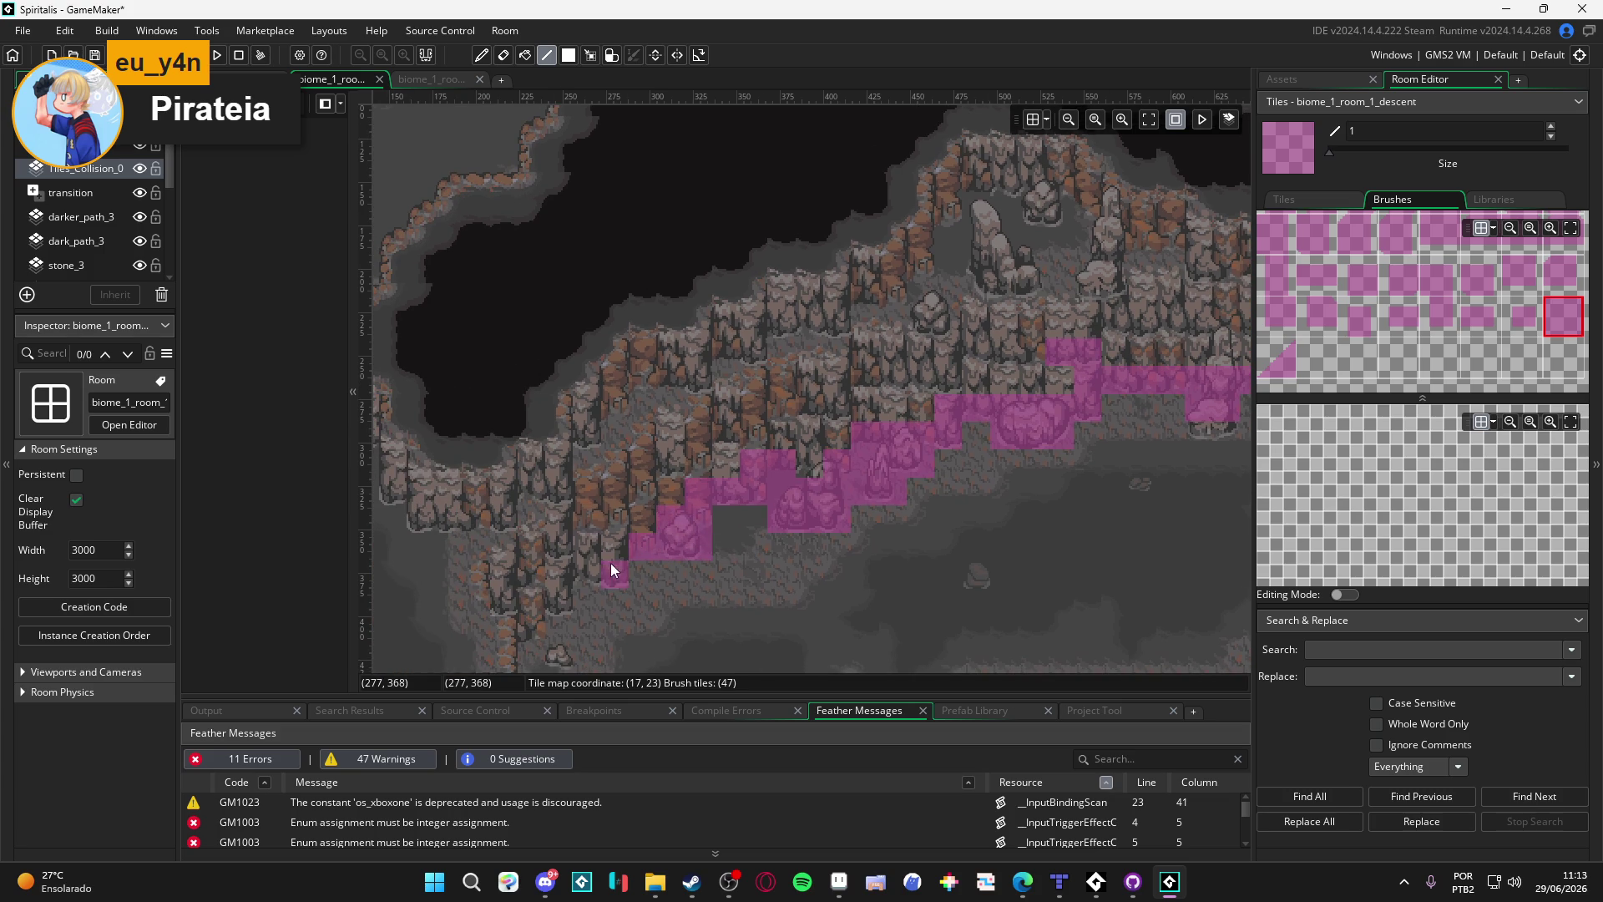
pyautogui.moveTo(550, 593)
pyautogui.mouseDown()
pyautogui.moveTo(695, 427)
pyautogui.moveTo(665, 459)
pyautogui.mouseUp()
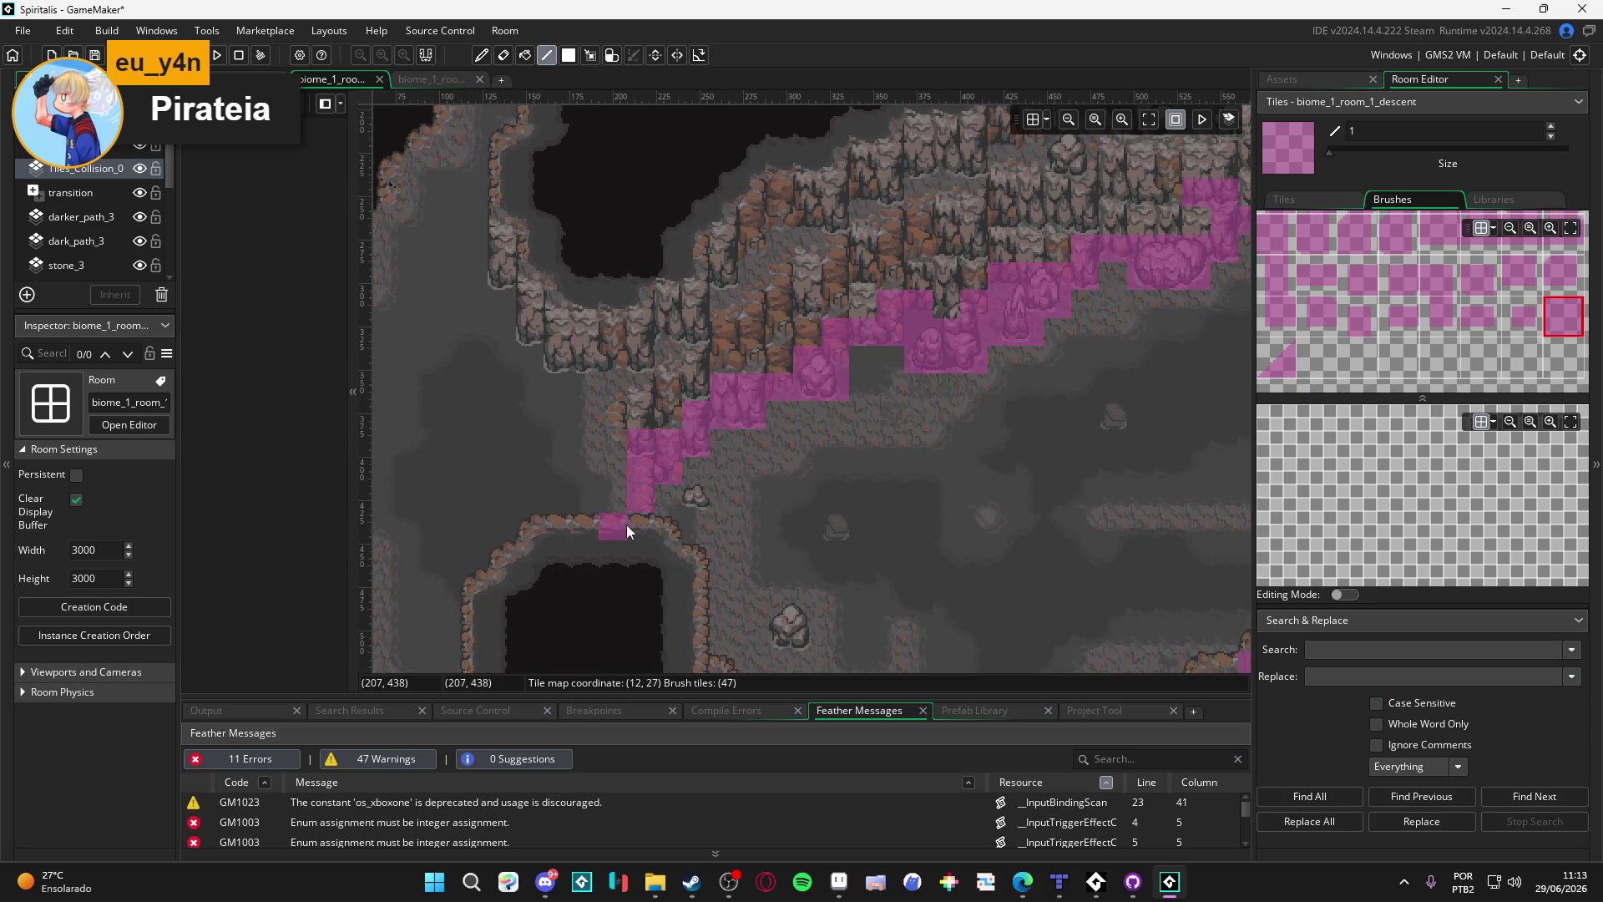
pyautogui.click(702, 585)
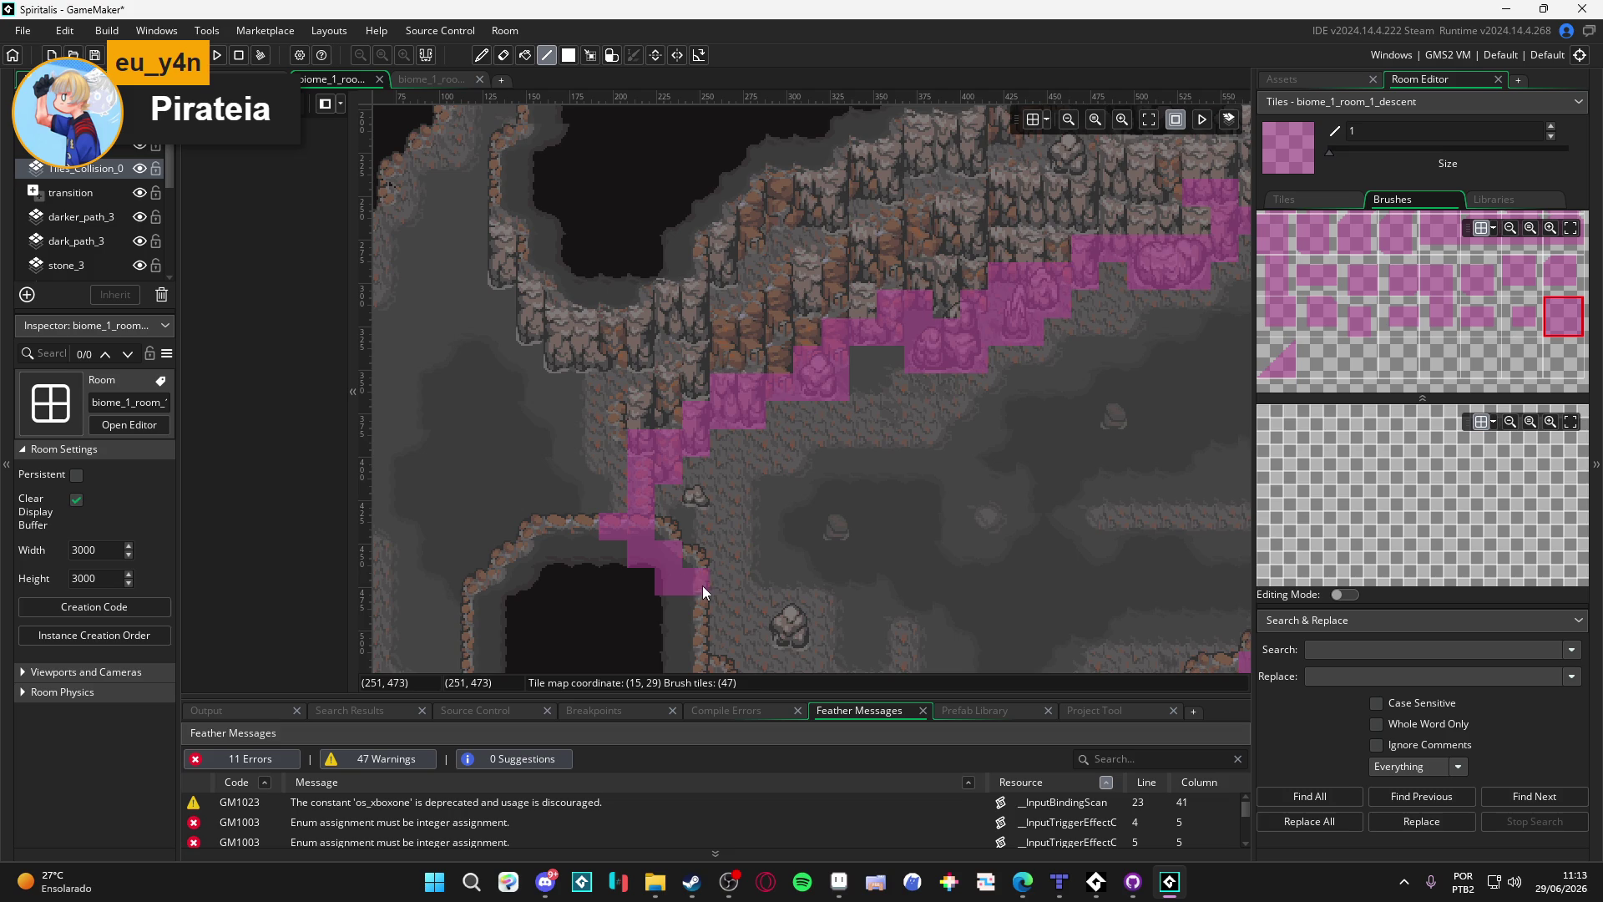
pyautogui.moveTo(703, 584); pyautogui.dragTo(704, 394)
pyautogui.moveTo(723, 502)
pyautogui.mouseDown()
pyautogui.moveTo(697, 313)
pyautogui.moveTo(701, 535)
pyautogui.mouseUp()
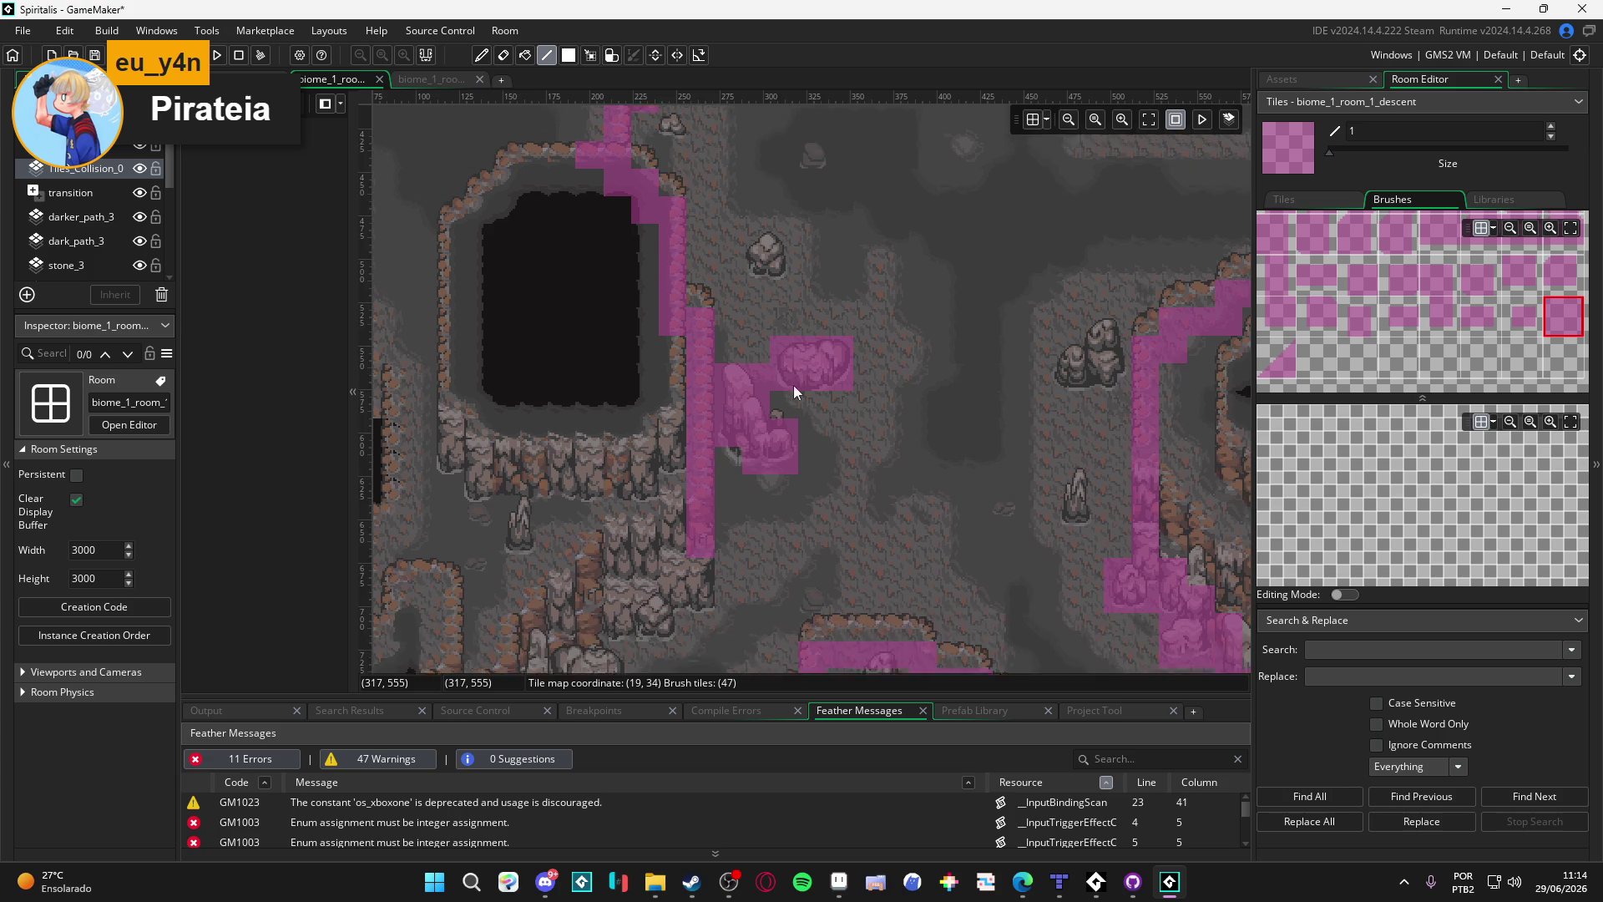
# Step: Add a tile beside the rock and extend collision down the central passage's left cliff
pyautogui.scroll(2, 793, 385)
pyautogui.click(753, 325)
pyautogui.hscroll(3, 753, 350)
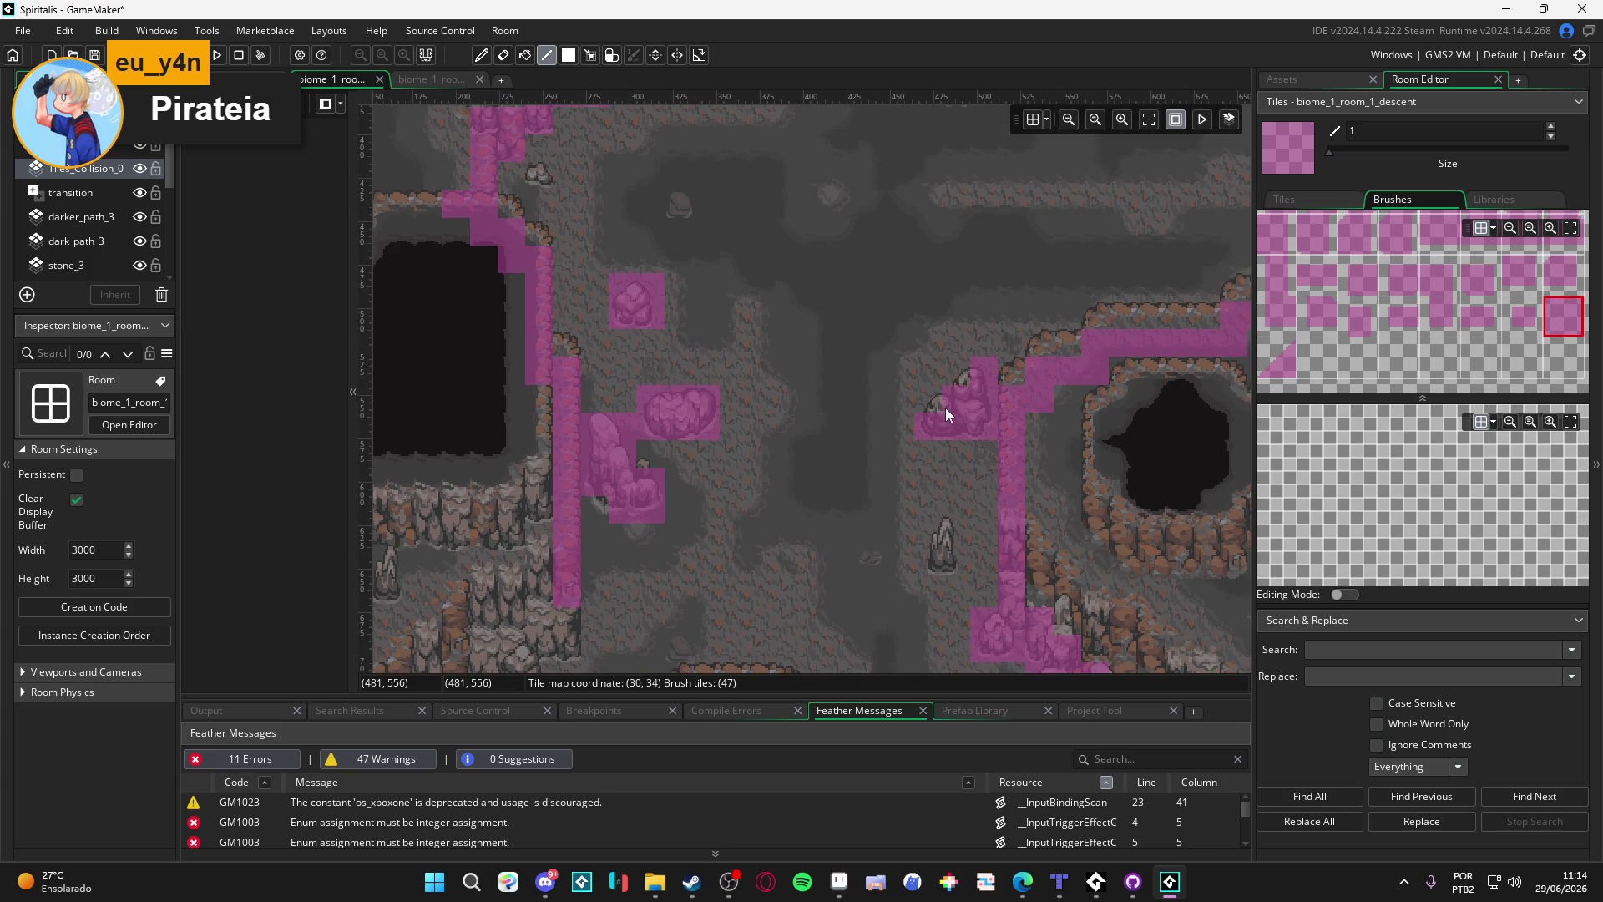
pyautogui.scroll(-7, 670, 333)
pyautogui.hscroll(-2, 640, 398)
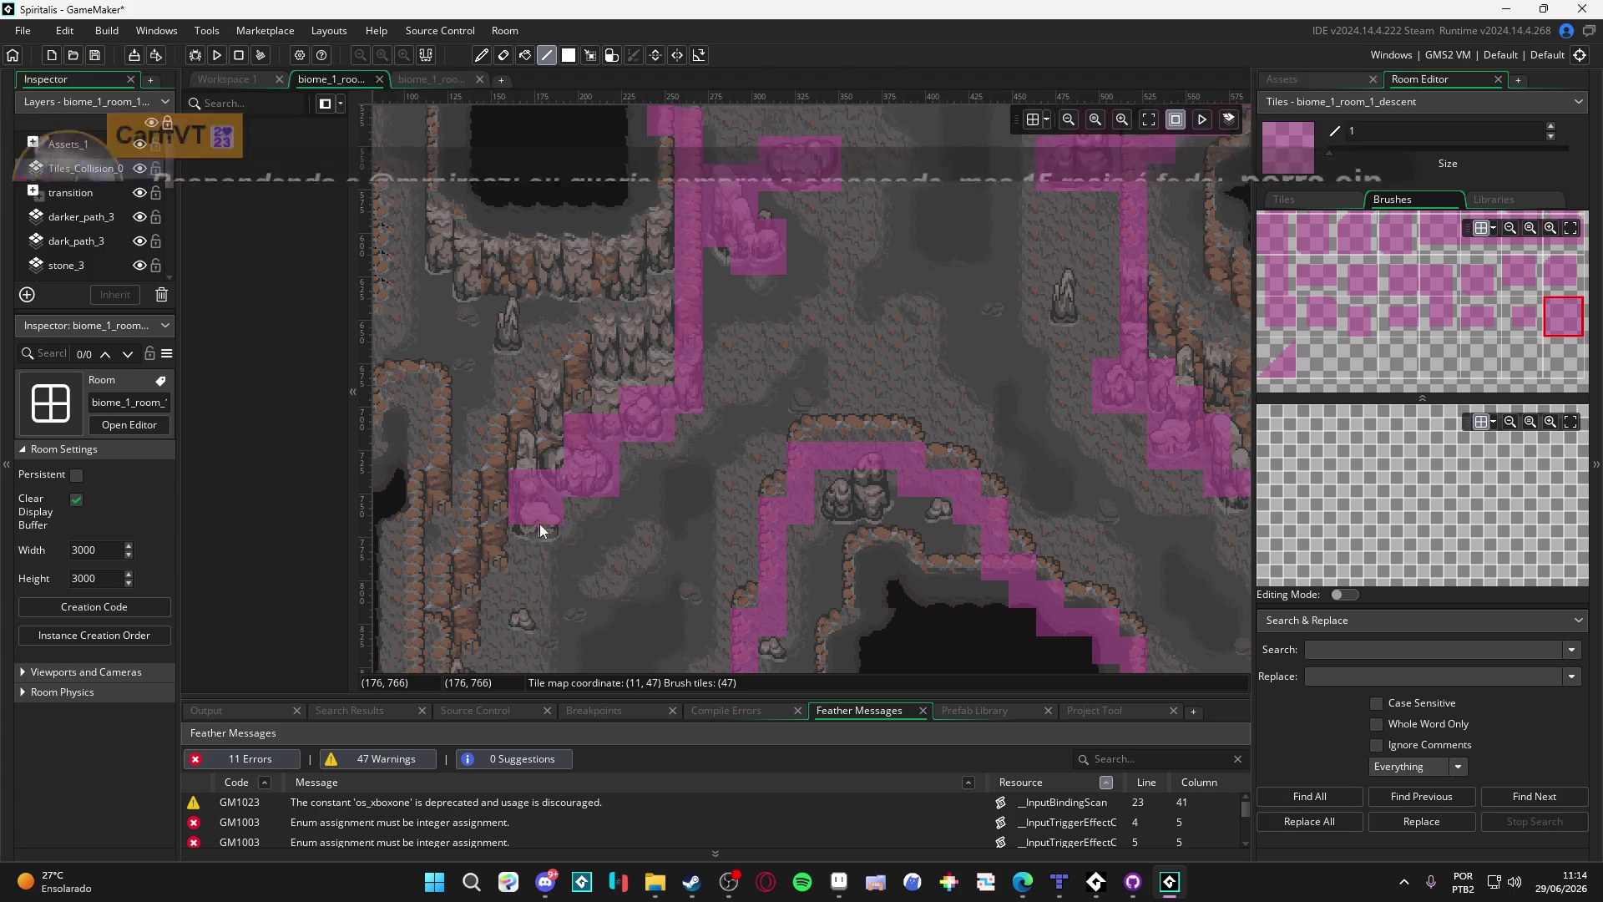
pyautogui.moveTo(497, 530)
pyautogui.mouseDown()
pyautogui.moveTo(628, 440)
pyautogui.moveTo(635, 471)
pyautogui.mouseUp()
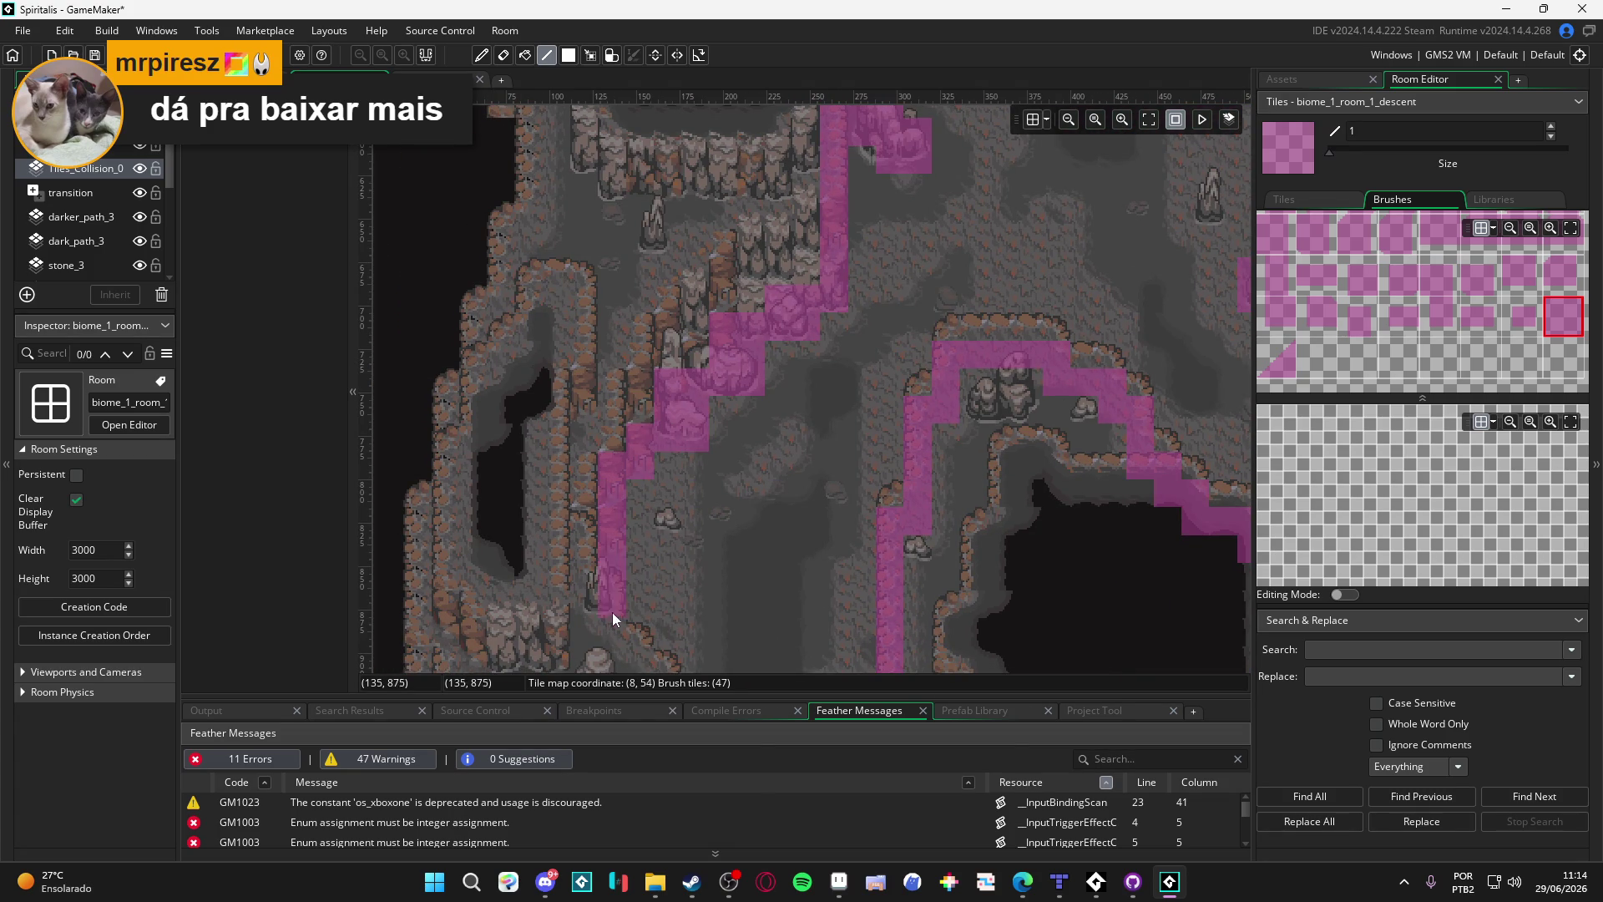
pyautogui.moveTo(612, 617); pyautogui.dragTo(623, 356)
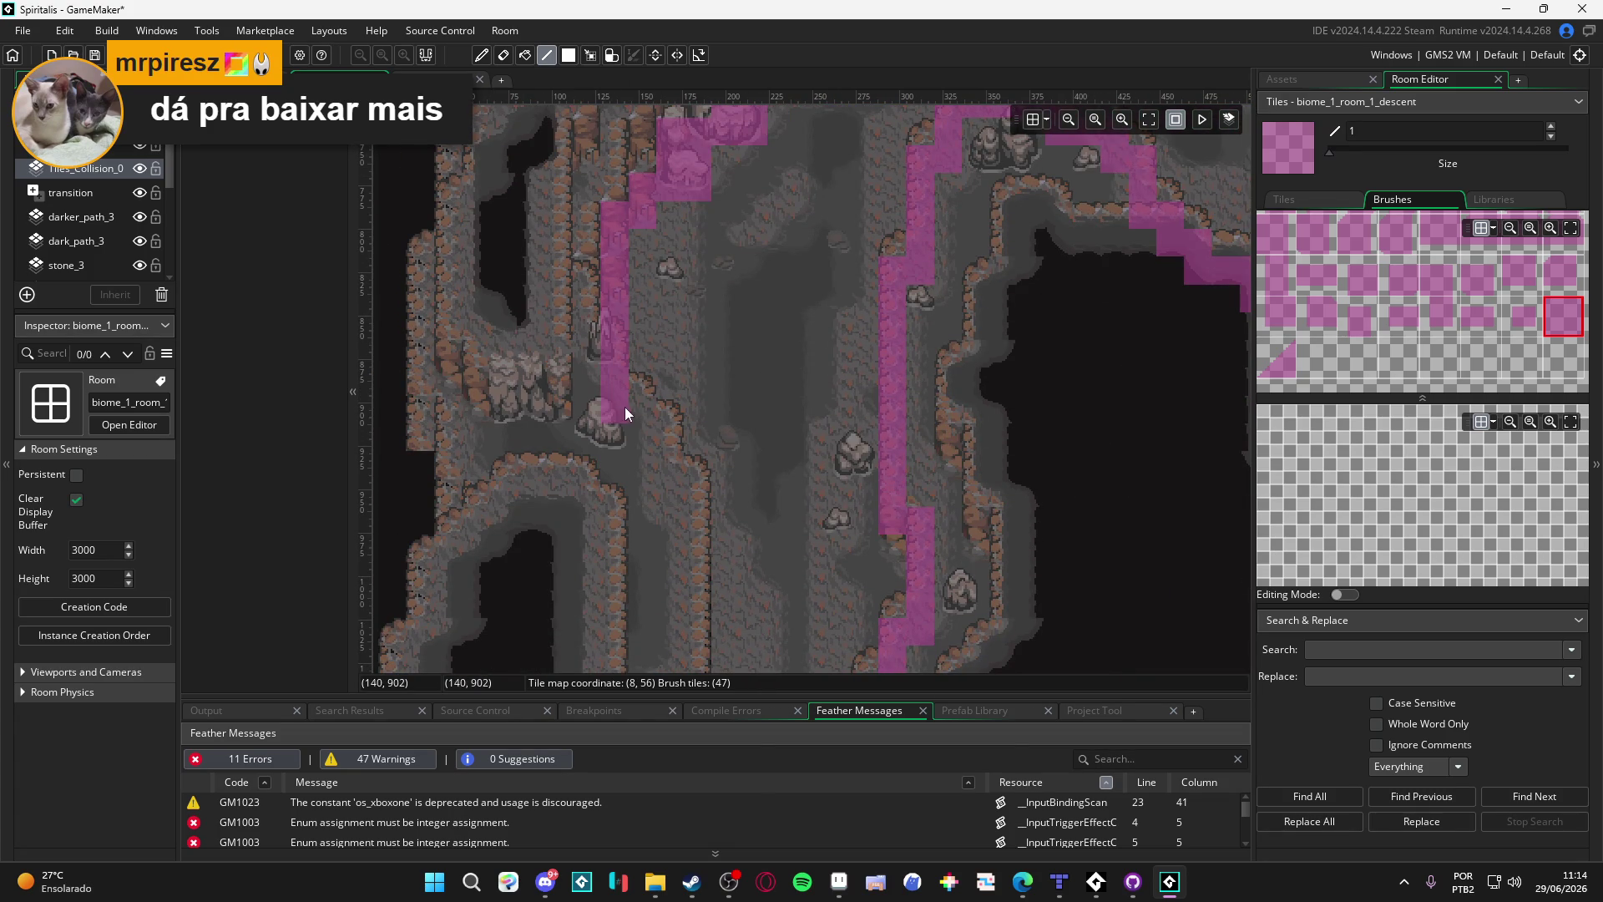
pyautogui.moveTo(648, 450)
pyautogui.mouseDown()
pyautogui.moveTo(673, 447)
pyautogui.moveTo(674, 299)
pyautogui.moveTo(680, 582)
pyautogui.moveTo(698, 429)
pyautogui.moveTo(636, 472)
pyautogui.mouseUp()
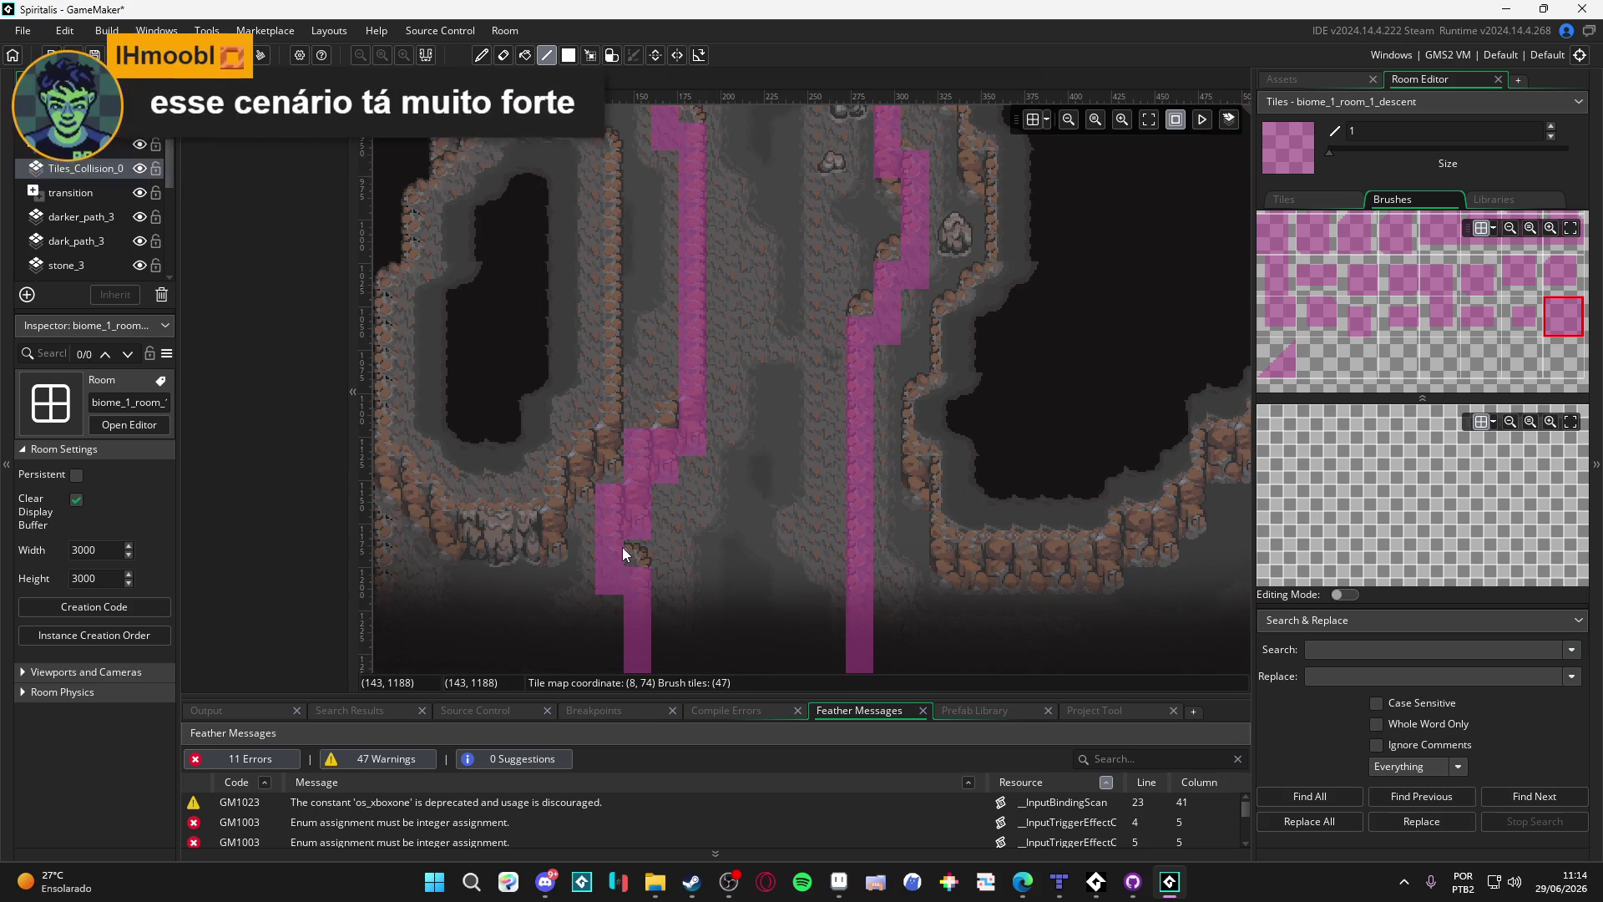
# Step: Zoom out to review the collision outline, then select the diagonal slope tile in Brushes
pyautogui.scroll(5, 622, 548)
pyautogui.scroll(-3, 663, 459)
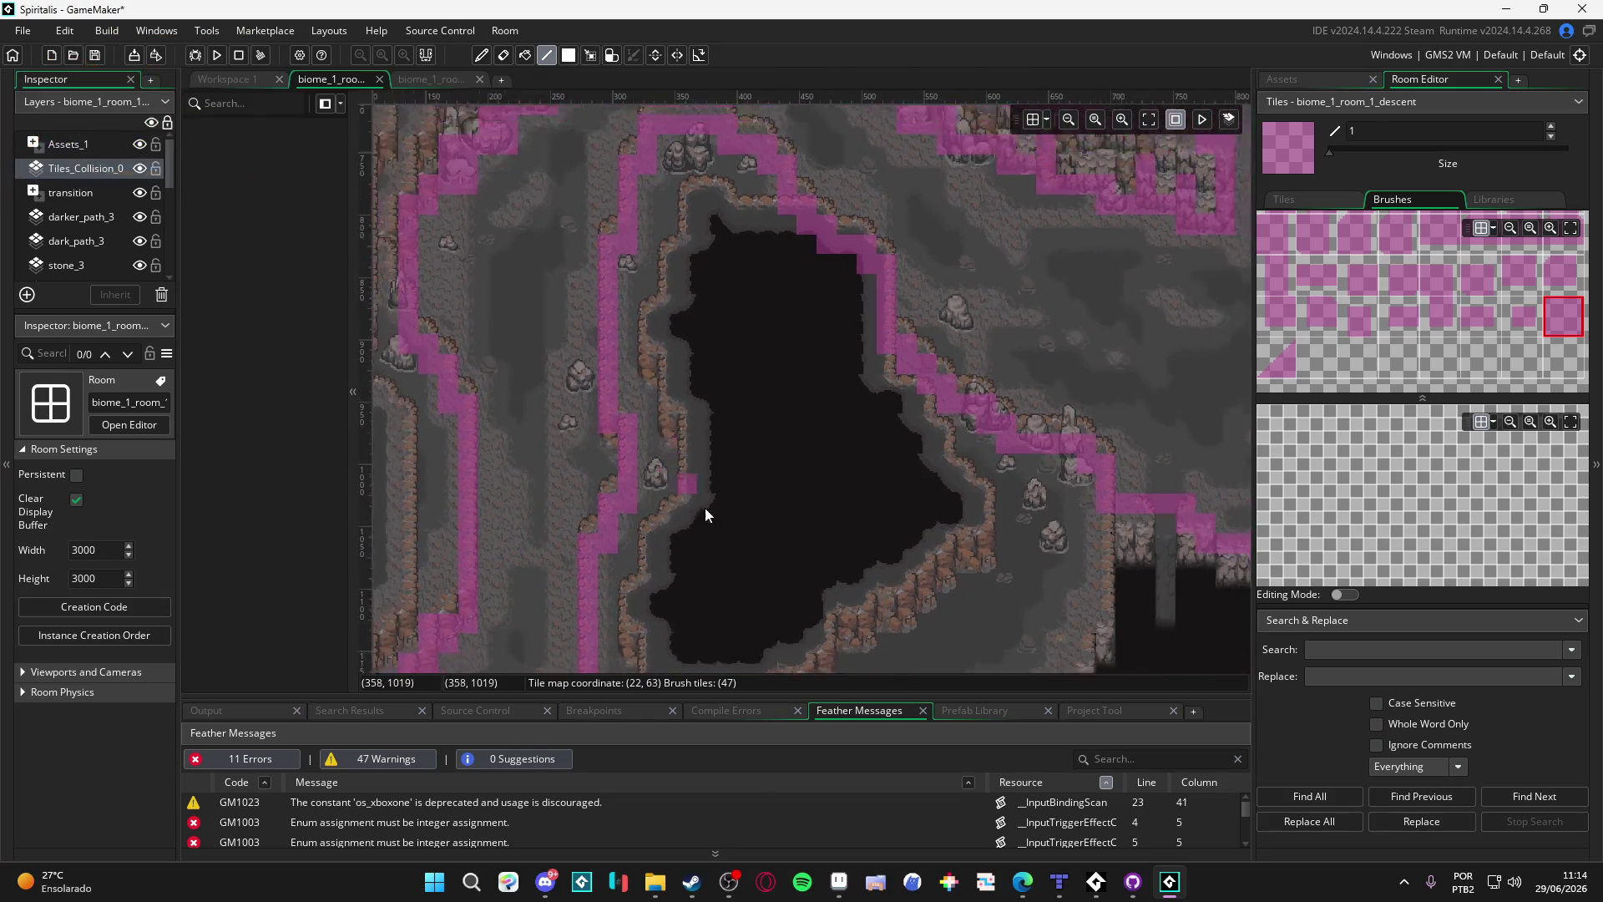
pyautogui.scroll(-5, 617, 392)
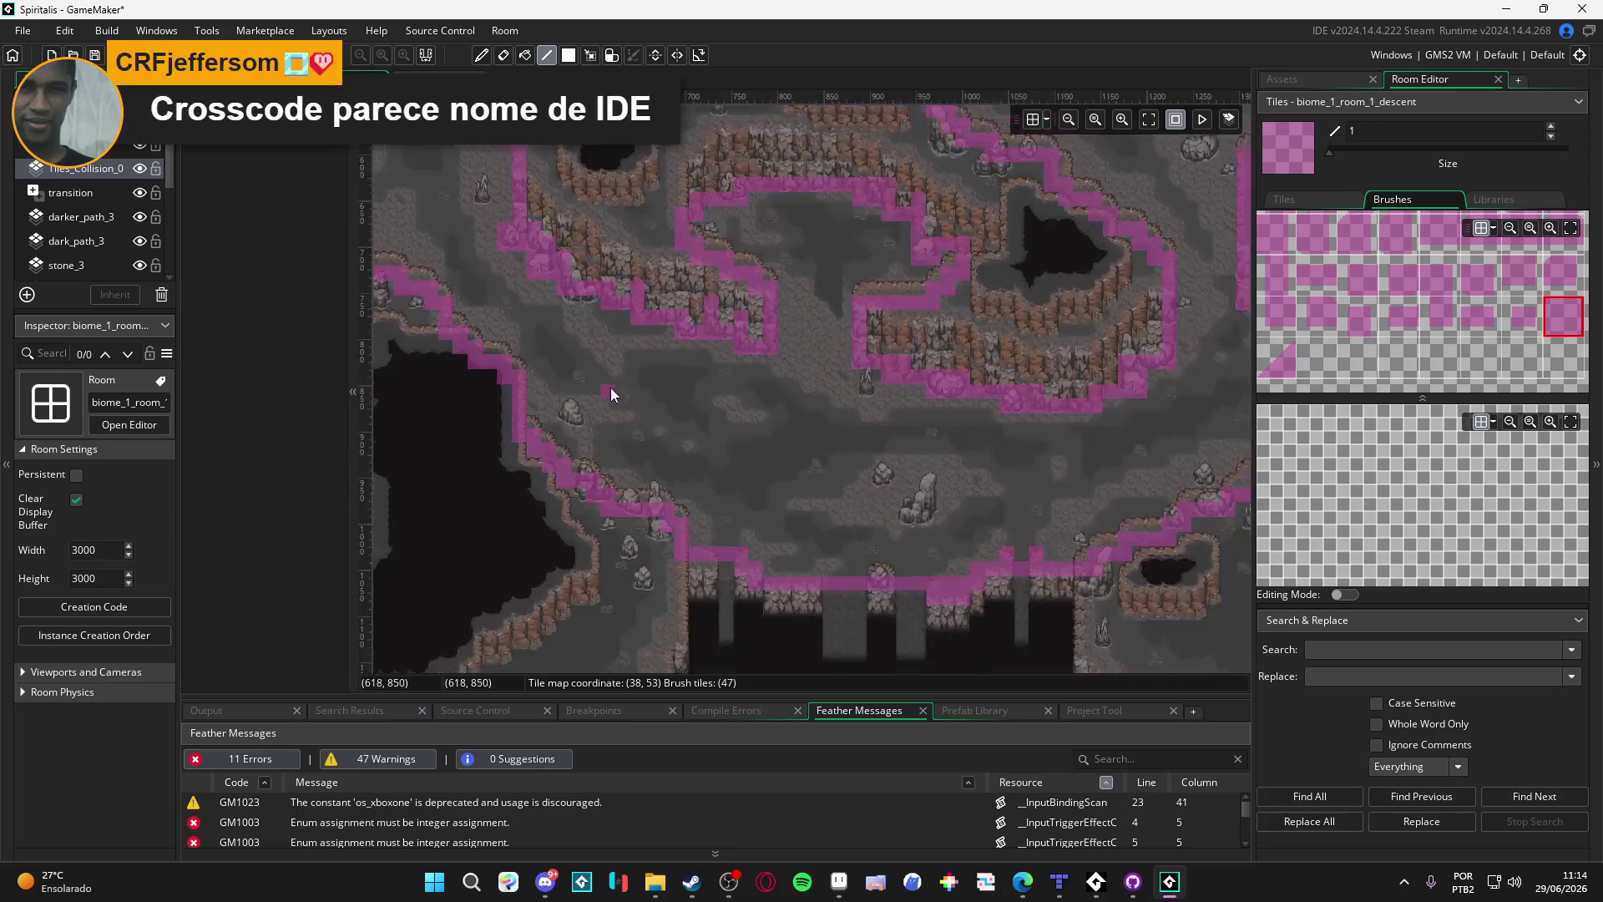
pyautogui.scroll(5, 635, 292)
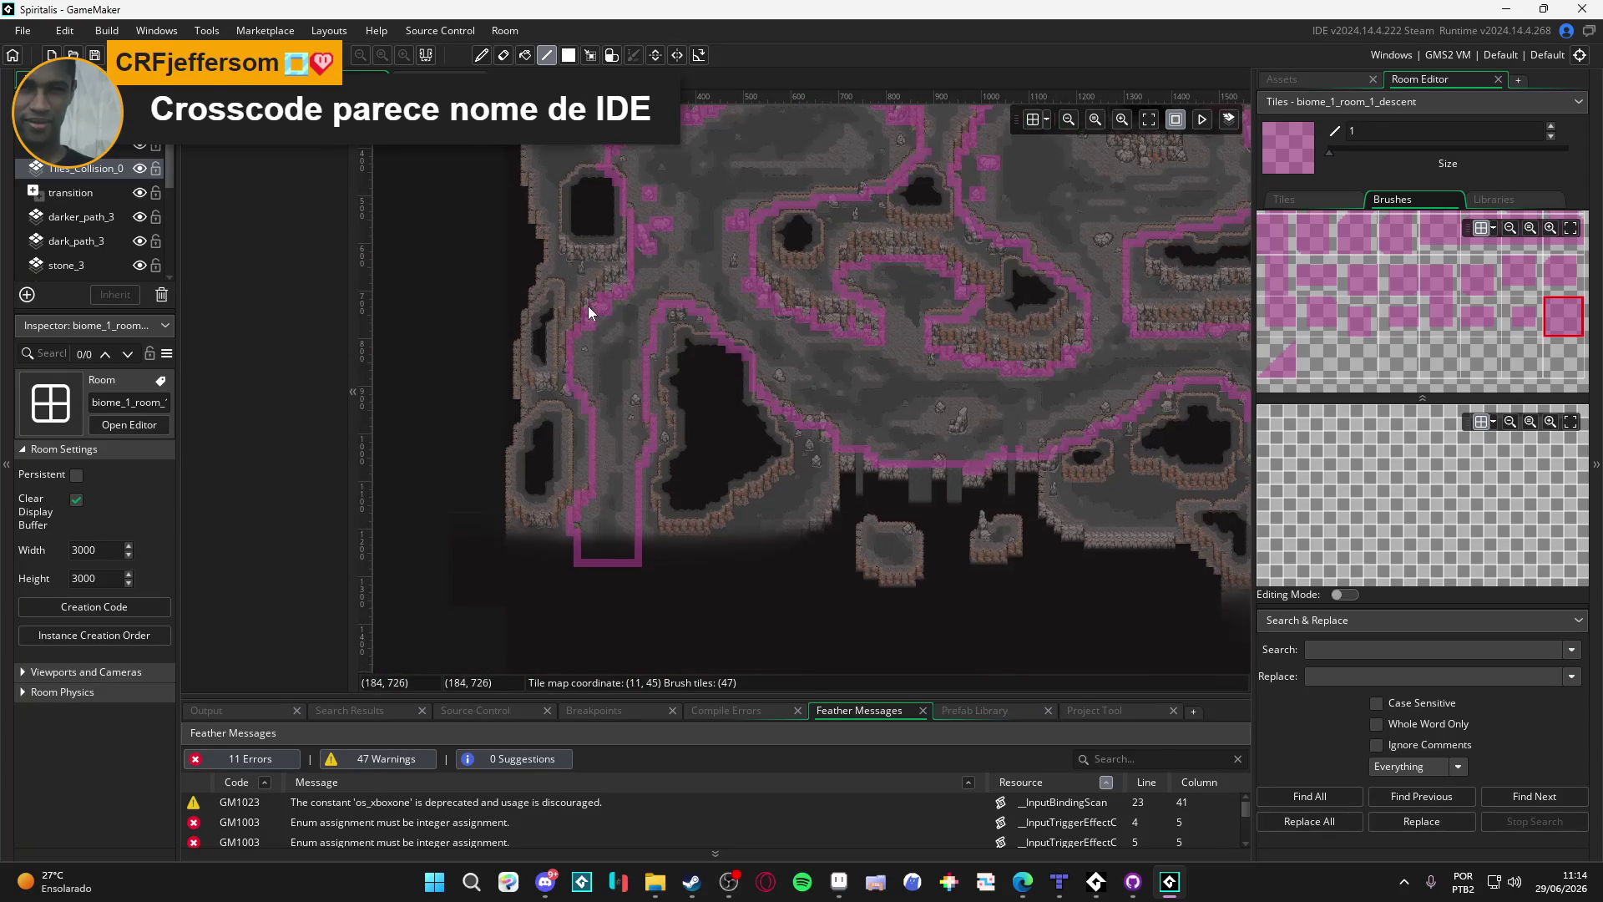
pyautogui.click(1292, 351)
pyautogui.scroll(10, 813, 599)
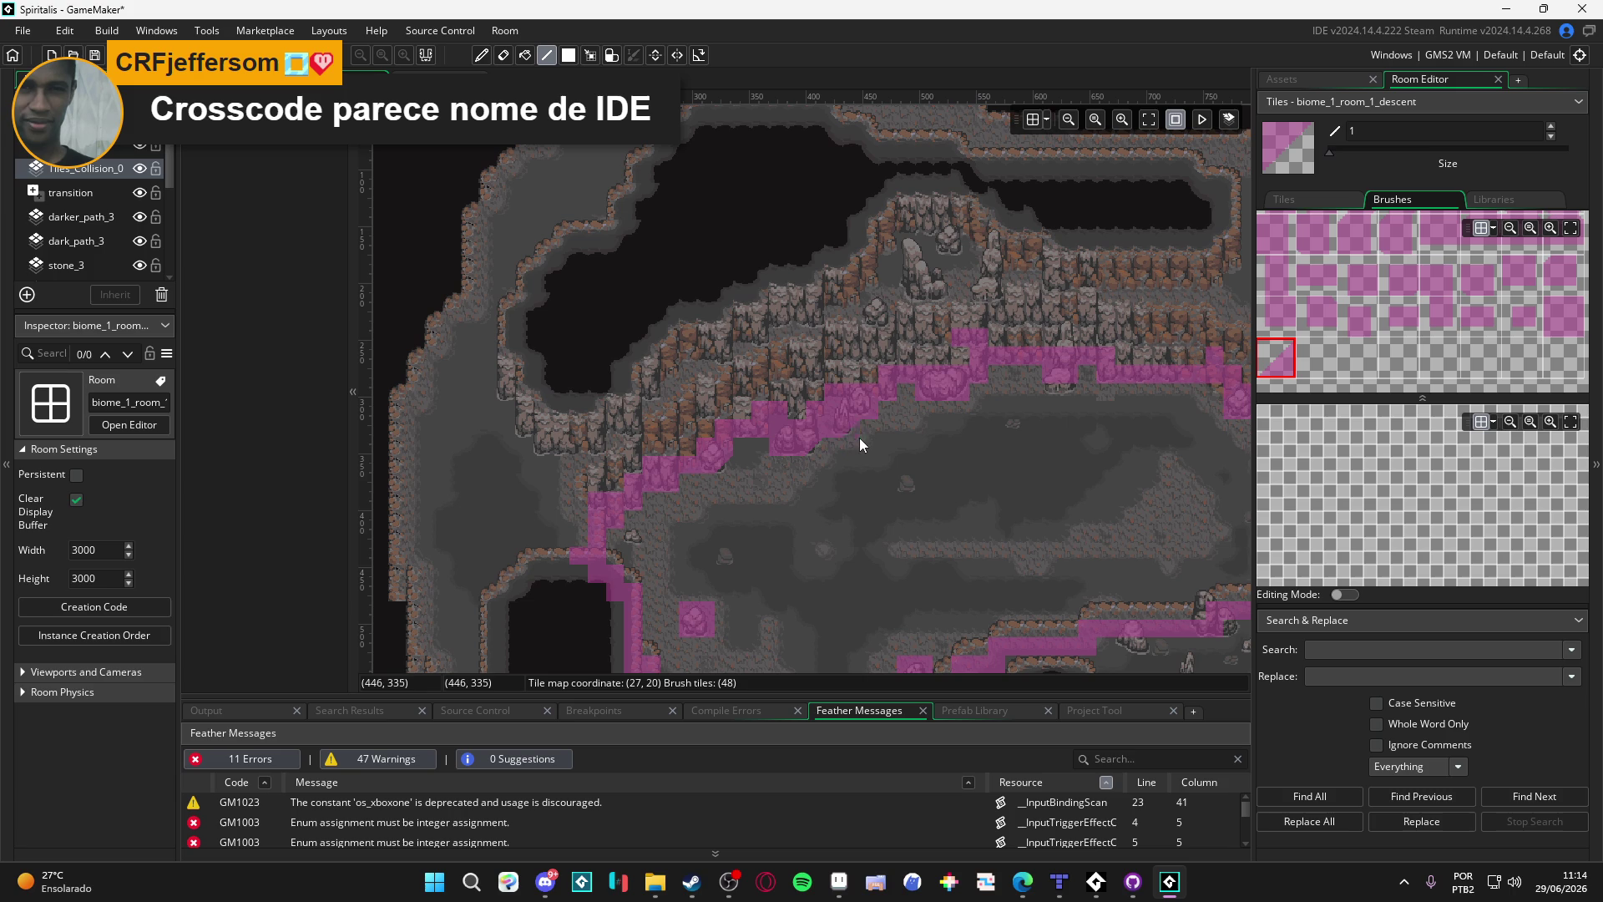
# Step: Zoom in on the upper cliff edge and paint a diagonal run of collision tiles up-right
pyautogui.scroll(2, 889, 395)
pyautogui.moveTo(890, 395); pyautogui.dragTo(748, 480)
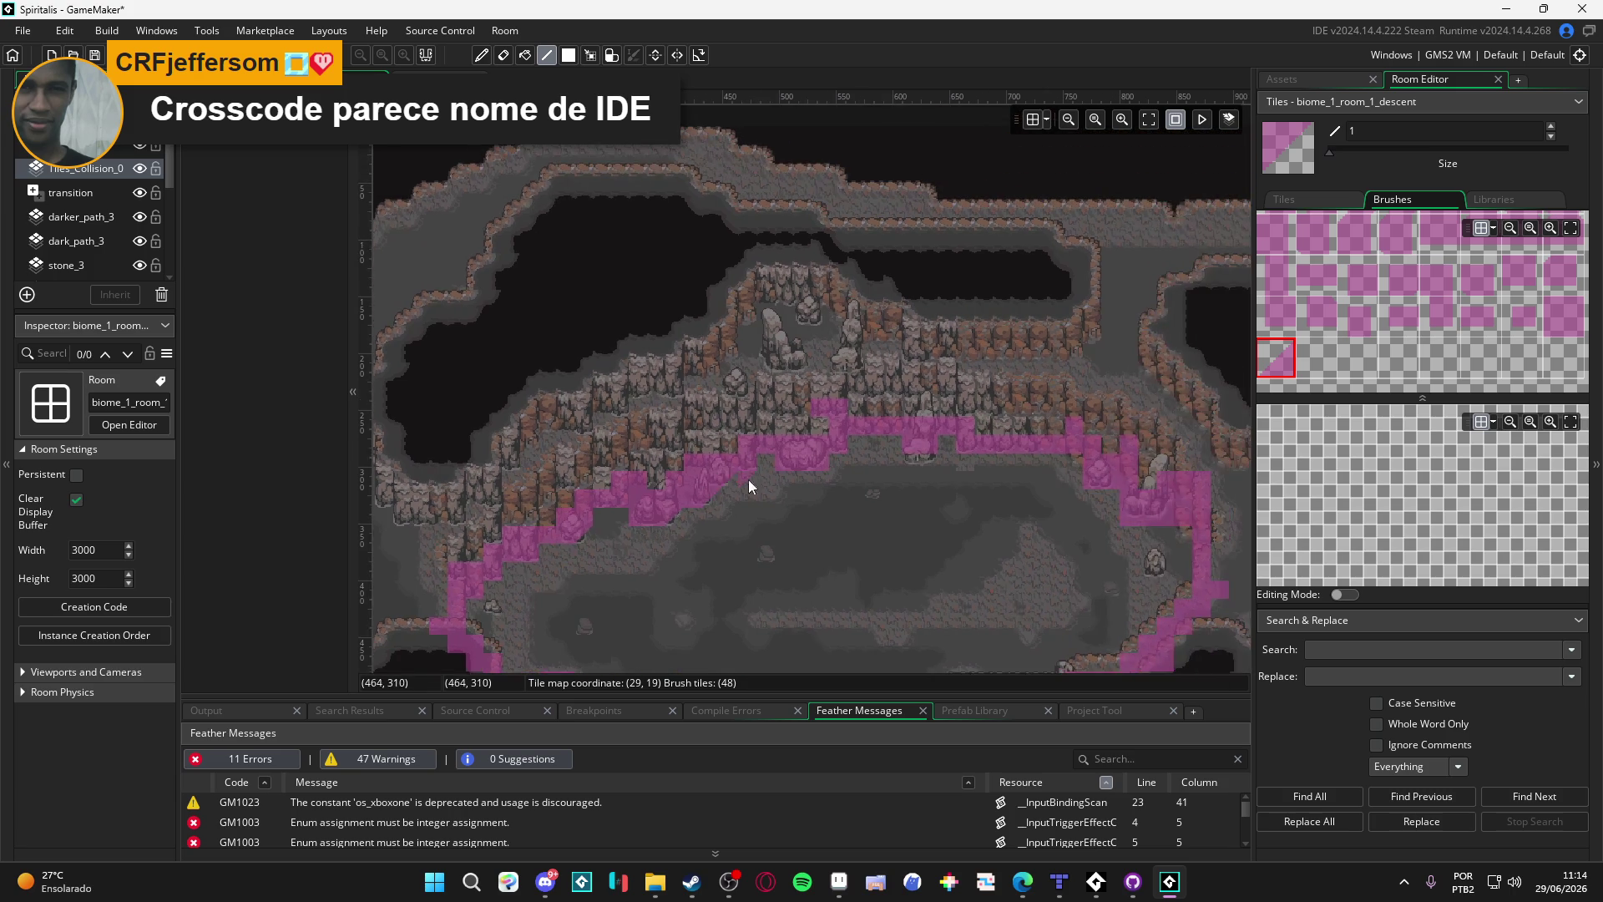
pyautogui.moveTo(881, 475); pyautogui.dragTo(724, 508)
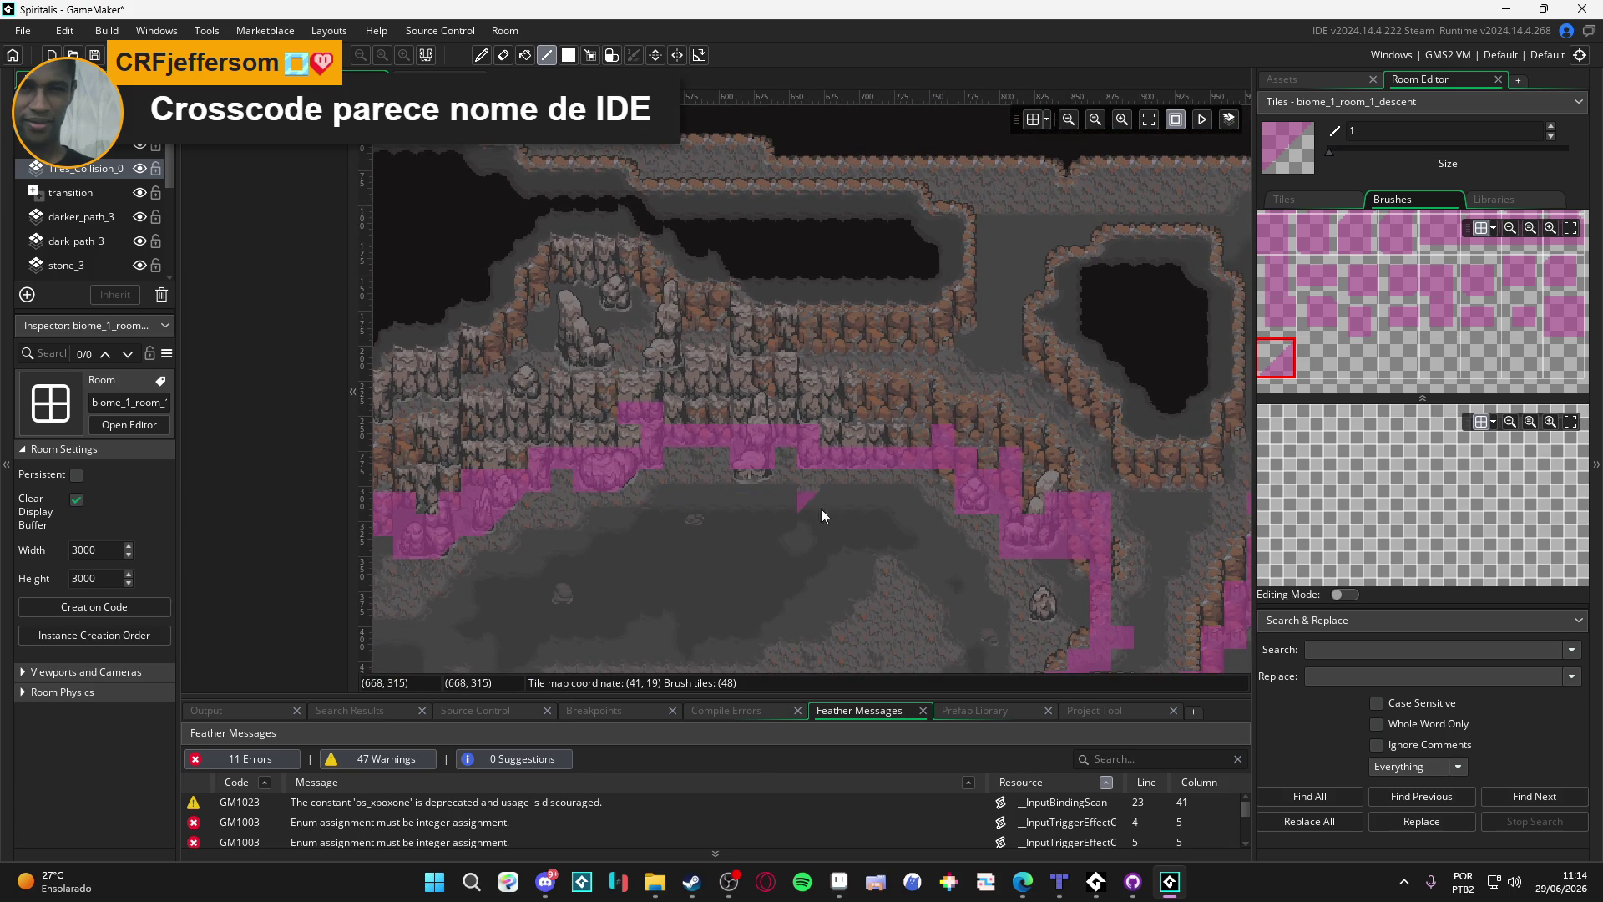
pyautogui.scroll(2, 825, 504)
pyautogui.moveTo(1051, 569)
pyautogui.mouseDown()
pyautogui.moveTo(670, 411)
pyautogui.moveTo(636, 430)
pyautogui.mouseUp()
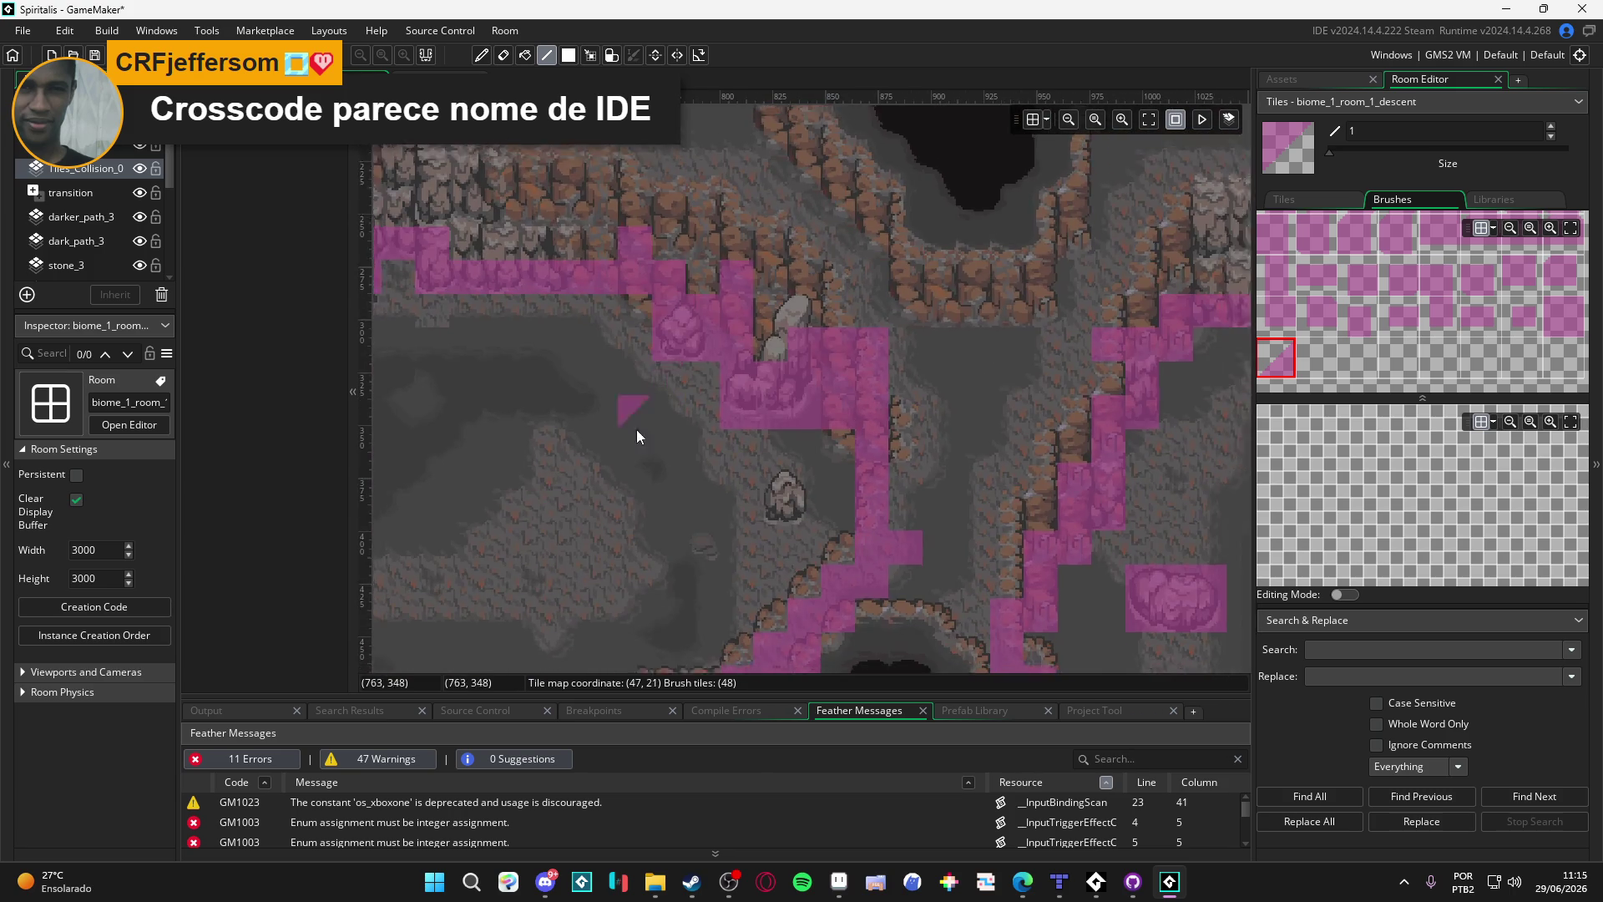
pyautogui.scroll(-2, 636, 429)
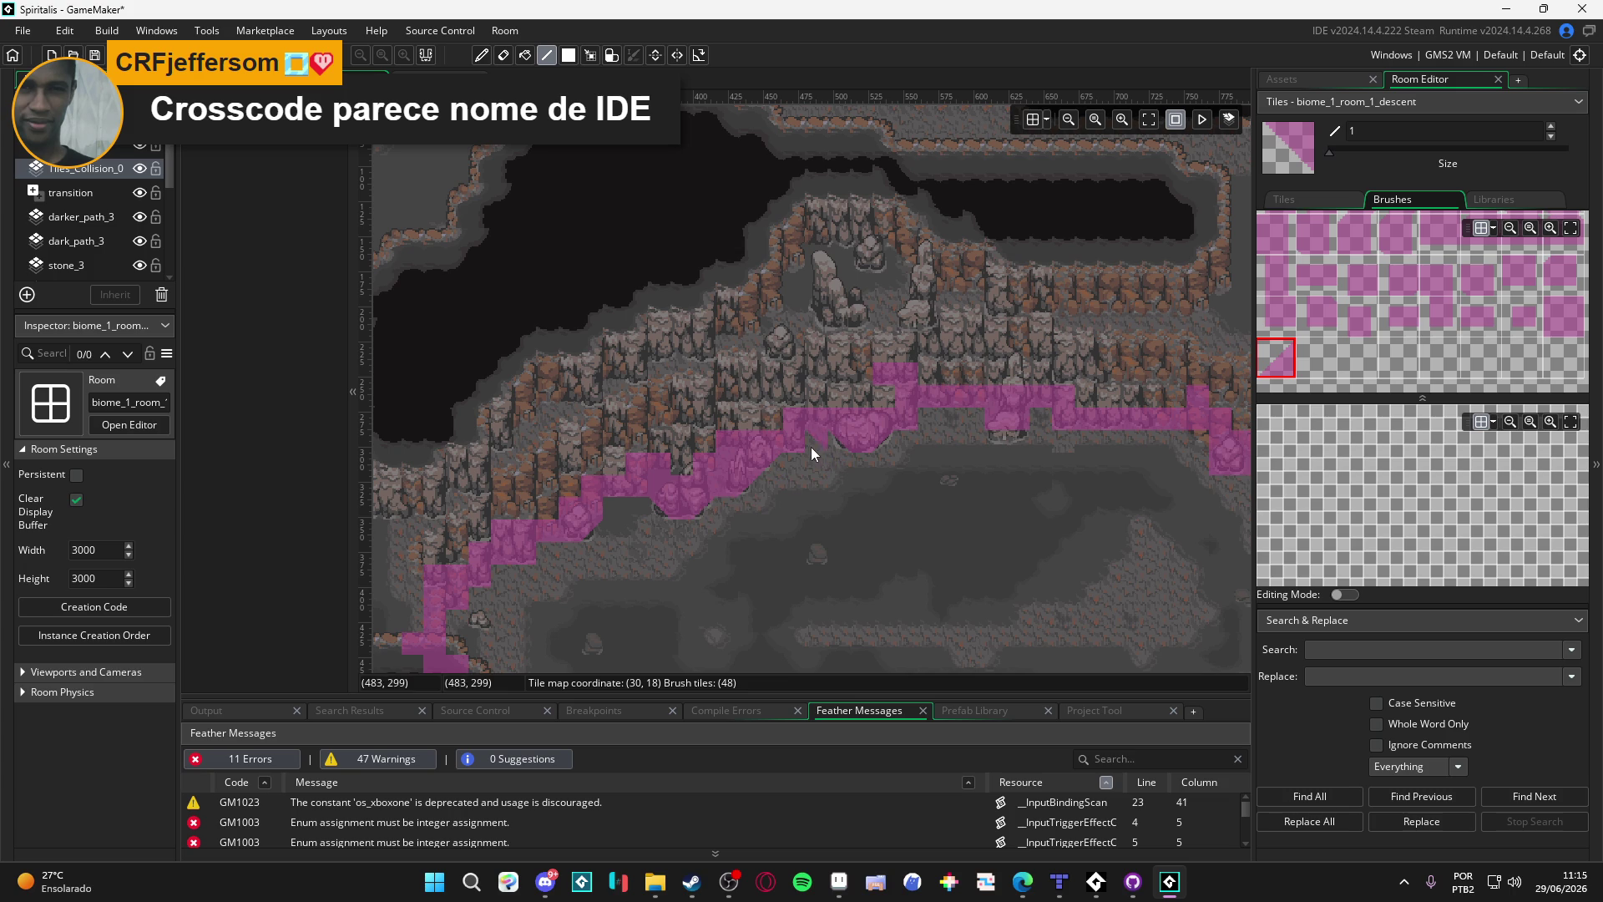
pyautogui.moveTo(810, 447); pyautogui.dragTo(780, 563)
pyautogui.scroll(1, 879, 522)
pyautogui.moveTo(900, 527)
pyautogui.mouseDown()
pyautogui.moveTo(771, 567)
pyautogui.moveTo(794, 530)
pyautogui.moveTo(833, 538)
pyautogui.moveTo(762, 494)
pyautogui.moveTo(821, 441)
pyautogui.mouseUp()
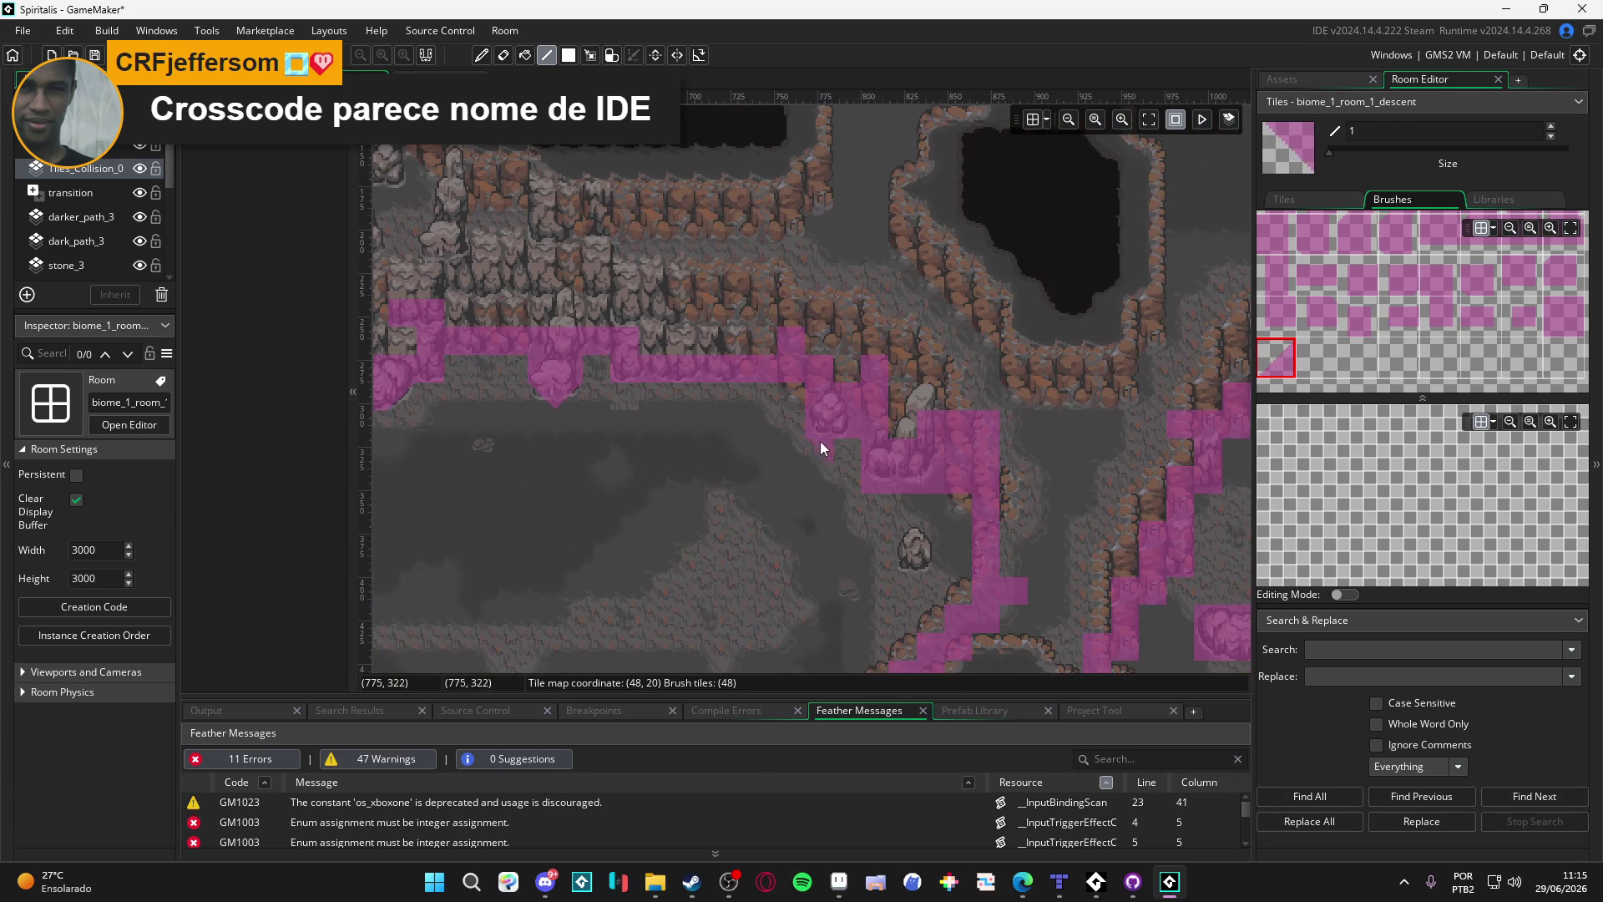
pyautogui.scroll(-5, 874, 479)
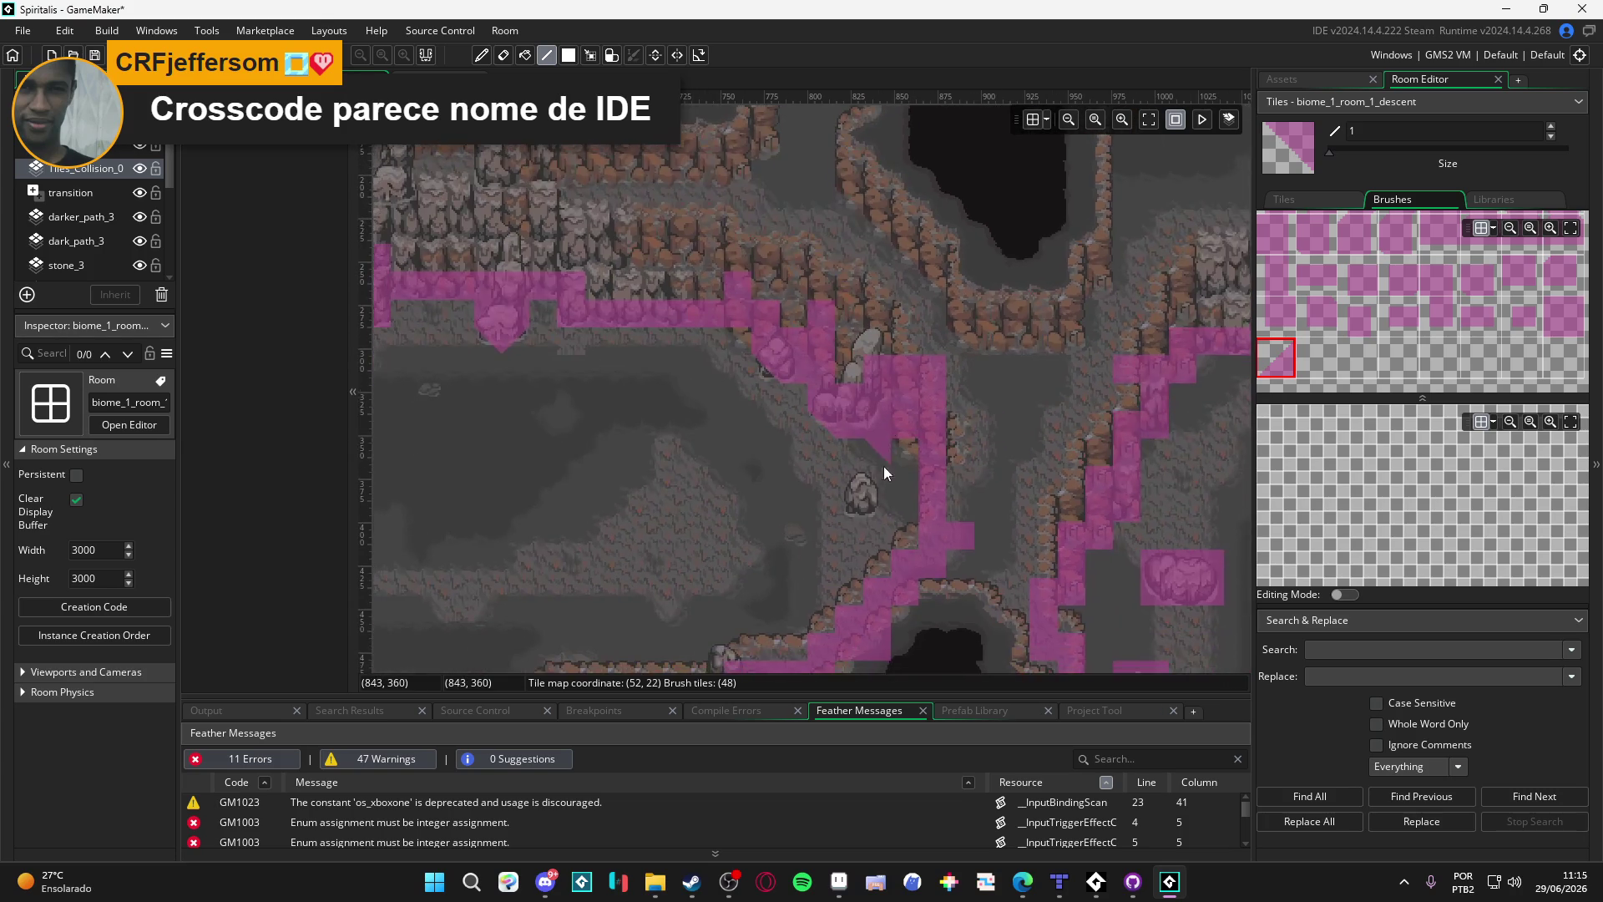
pyautogui.moveTo(916, 368)
pyautogui.mouseDown()
pyautogui.moveTo(918, 343)
pyautogui.moveTo(934, 341)
pyautogui.mouseUp()
pyautogui.scroll(-2, 907, 379)
pyautogui.moveTo(901, 441); pyautogui.dragTo(977, 355)
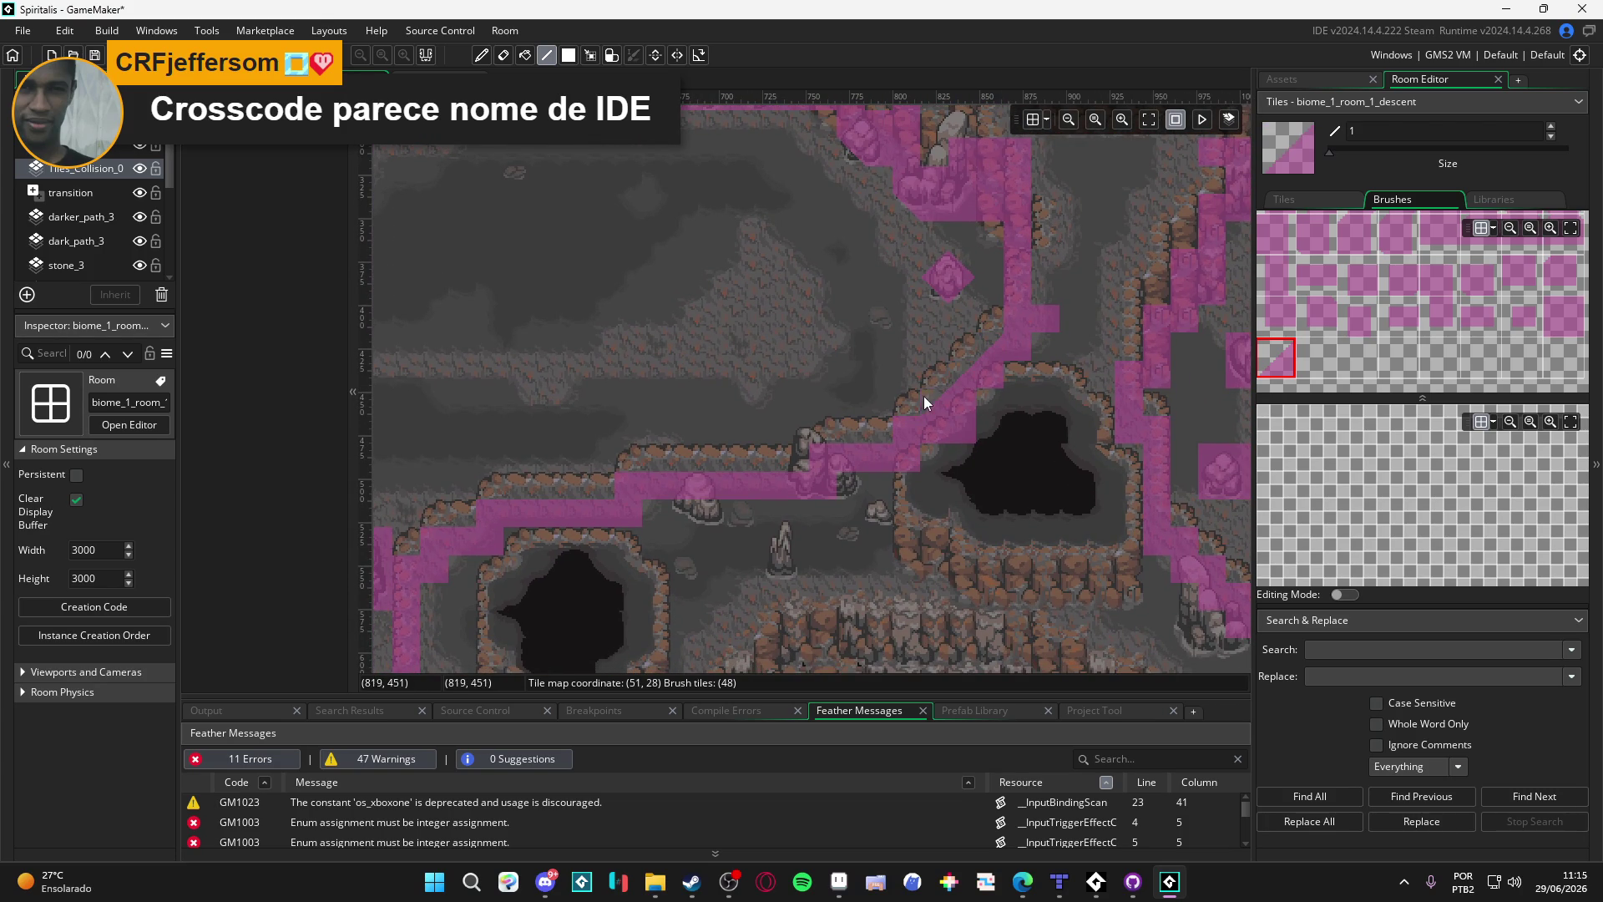
# Step: Fill the gap between two collision peaks further left
pyautogui.hscroll(-3, 715, 477)
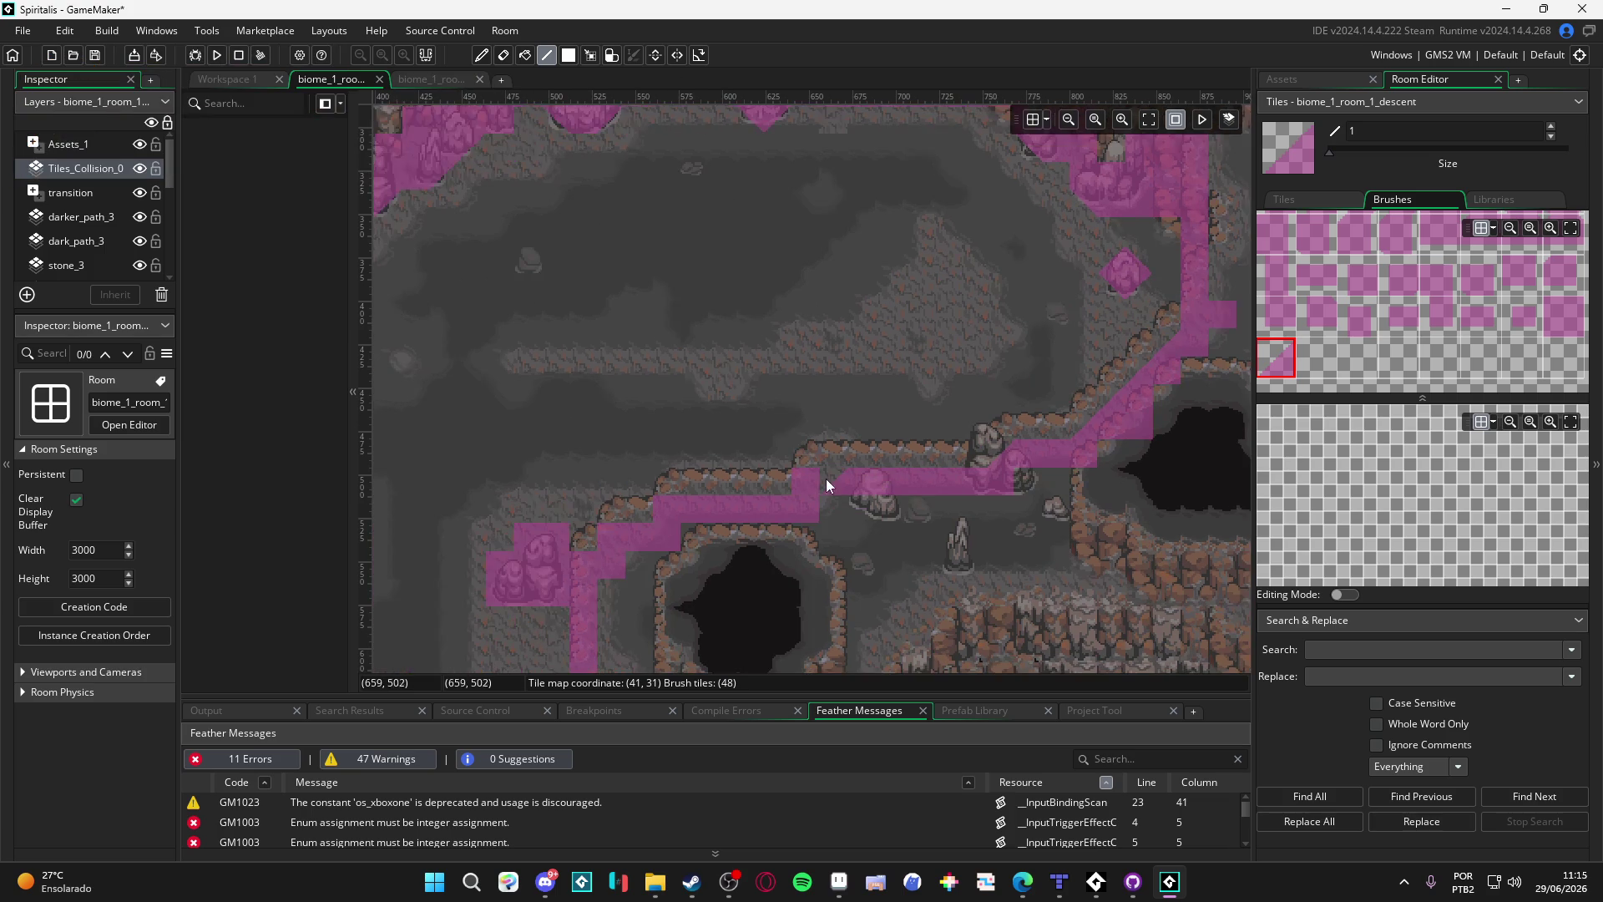
pyautogui.hscroll(-3, 679, 506)
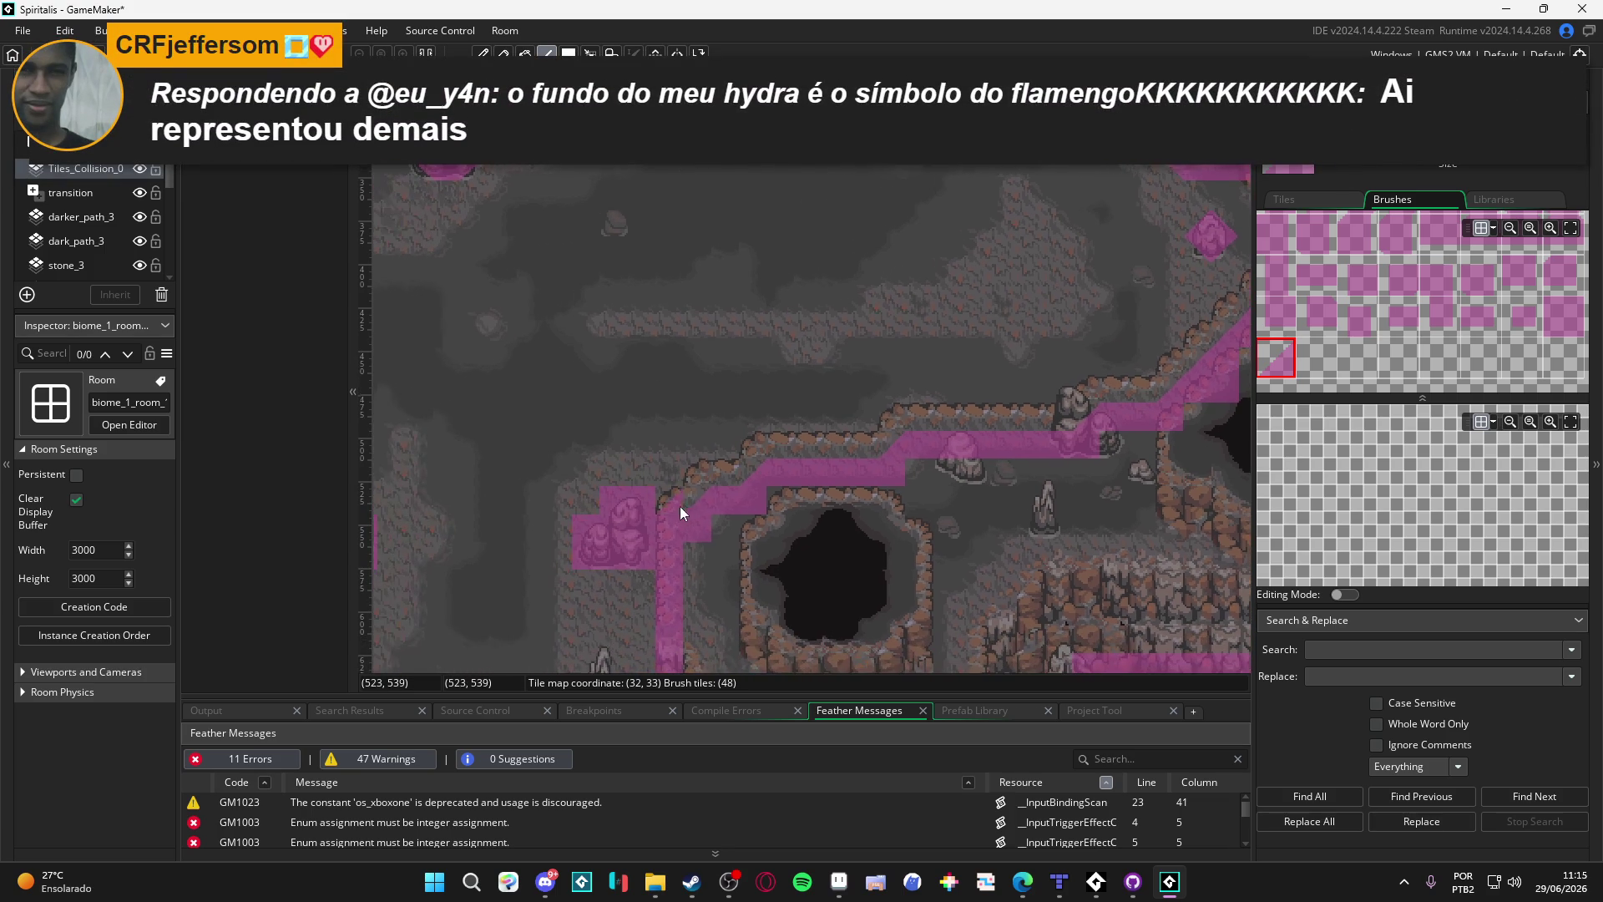
pyautogui.scroll(-2, 581, 510)
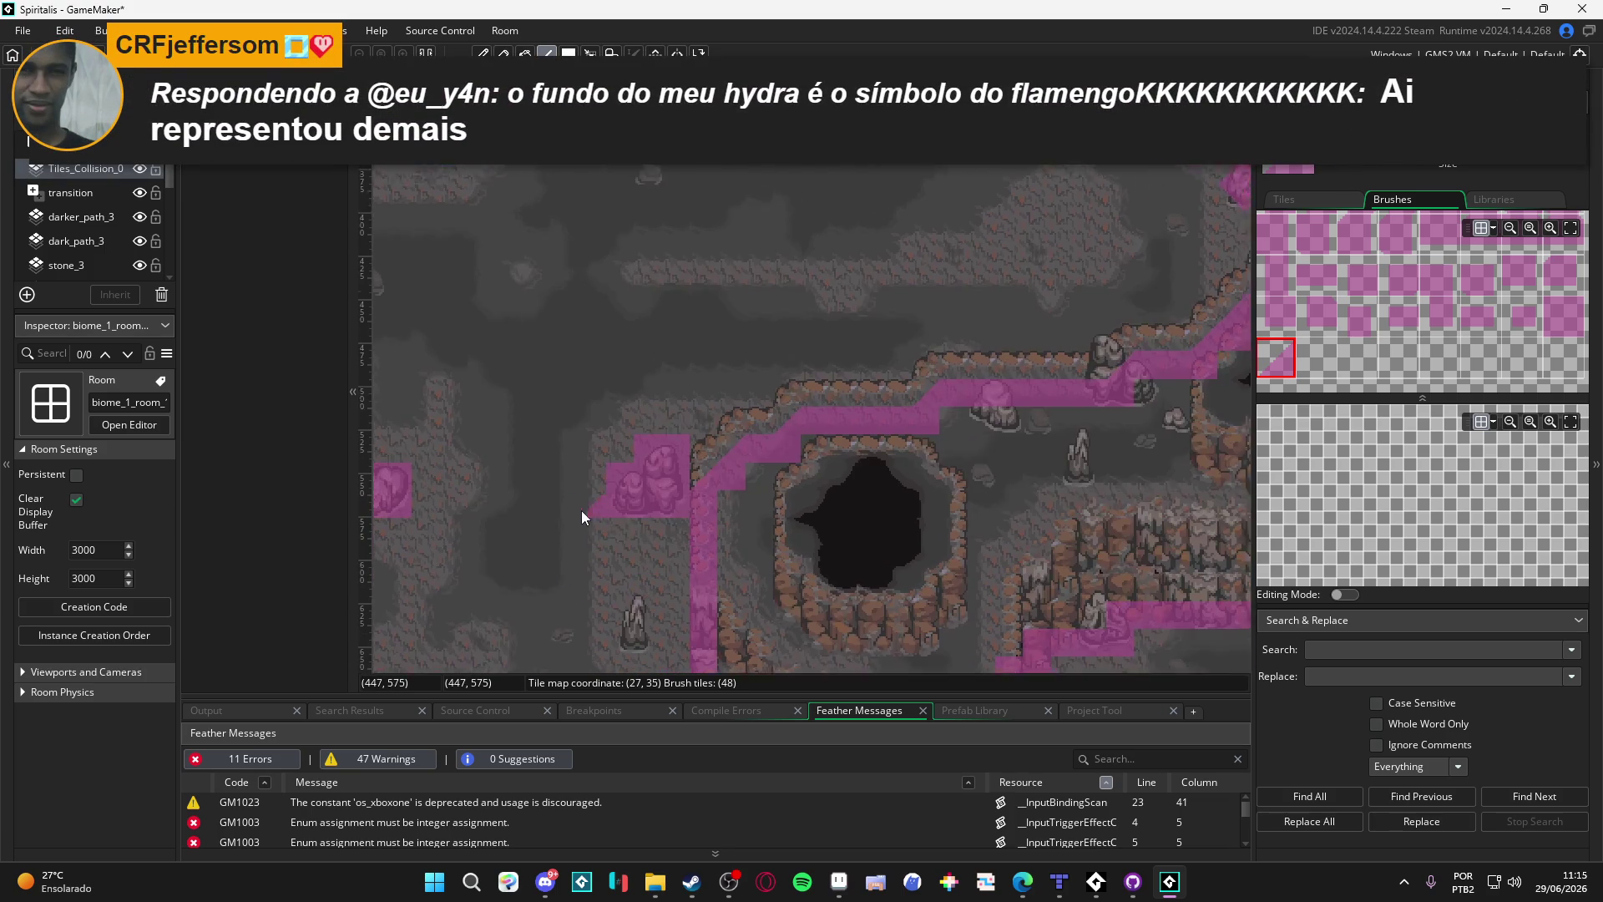
pyautogui.hscroll(-1, 584, 505)
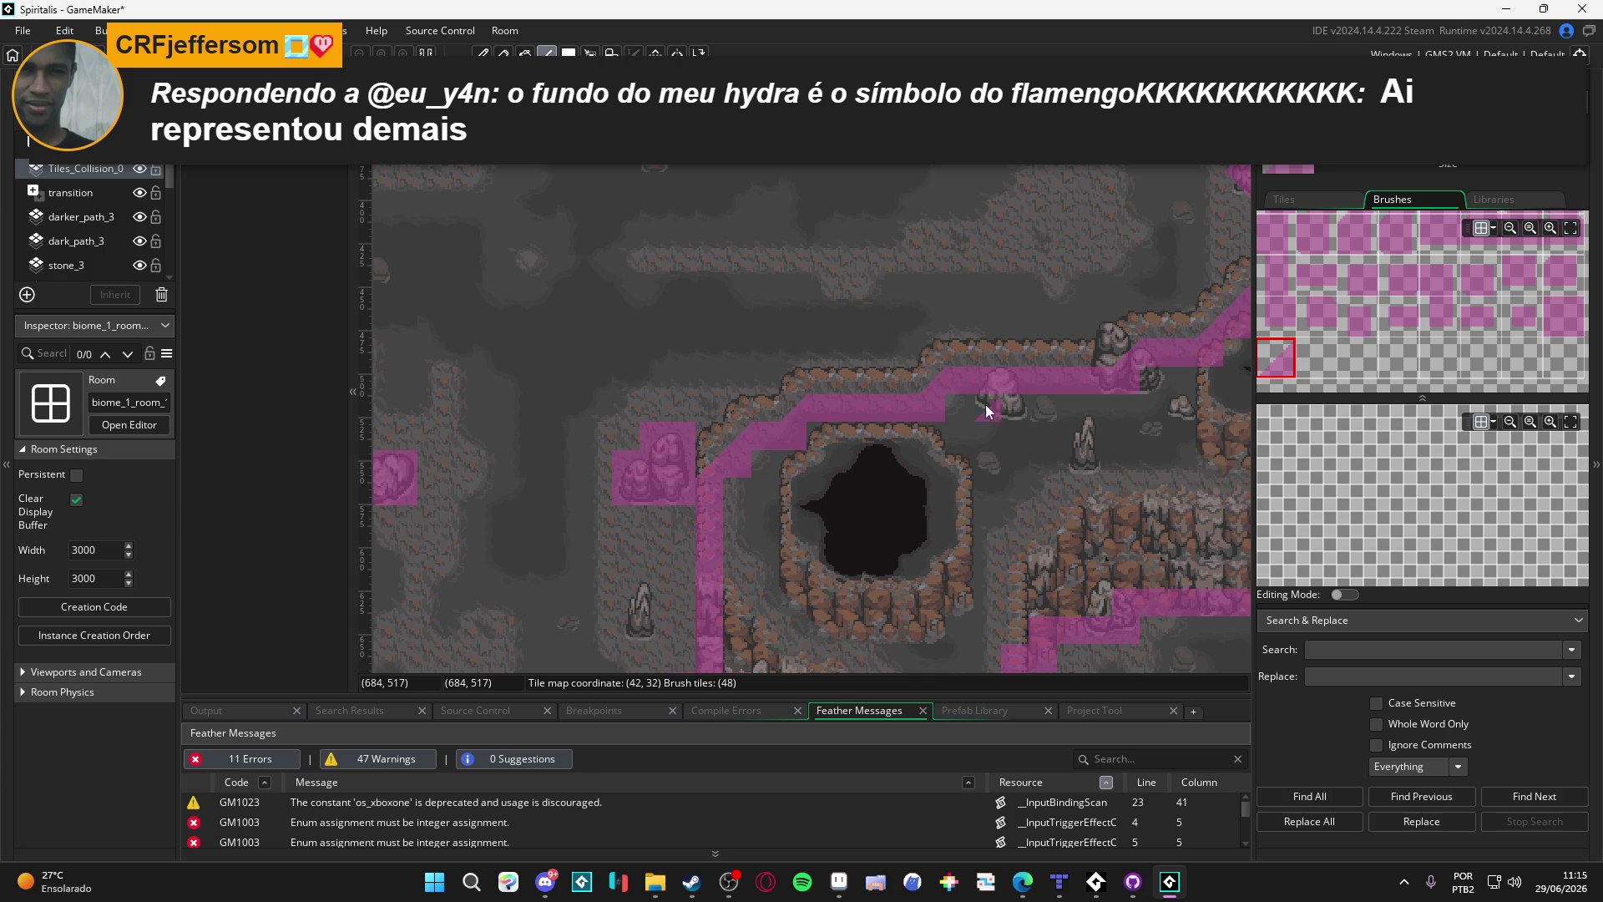
pyautogui.hscroll(-2, 974, 360)
pyautogui.scroll(-3, 966, 326)
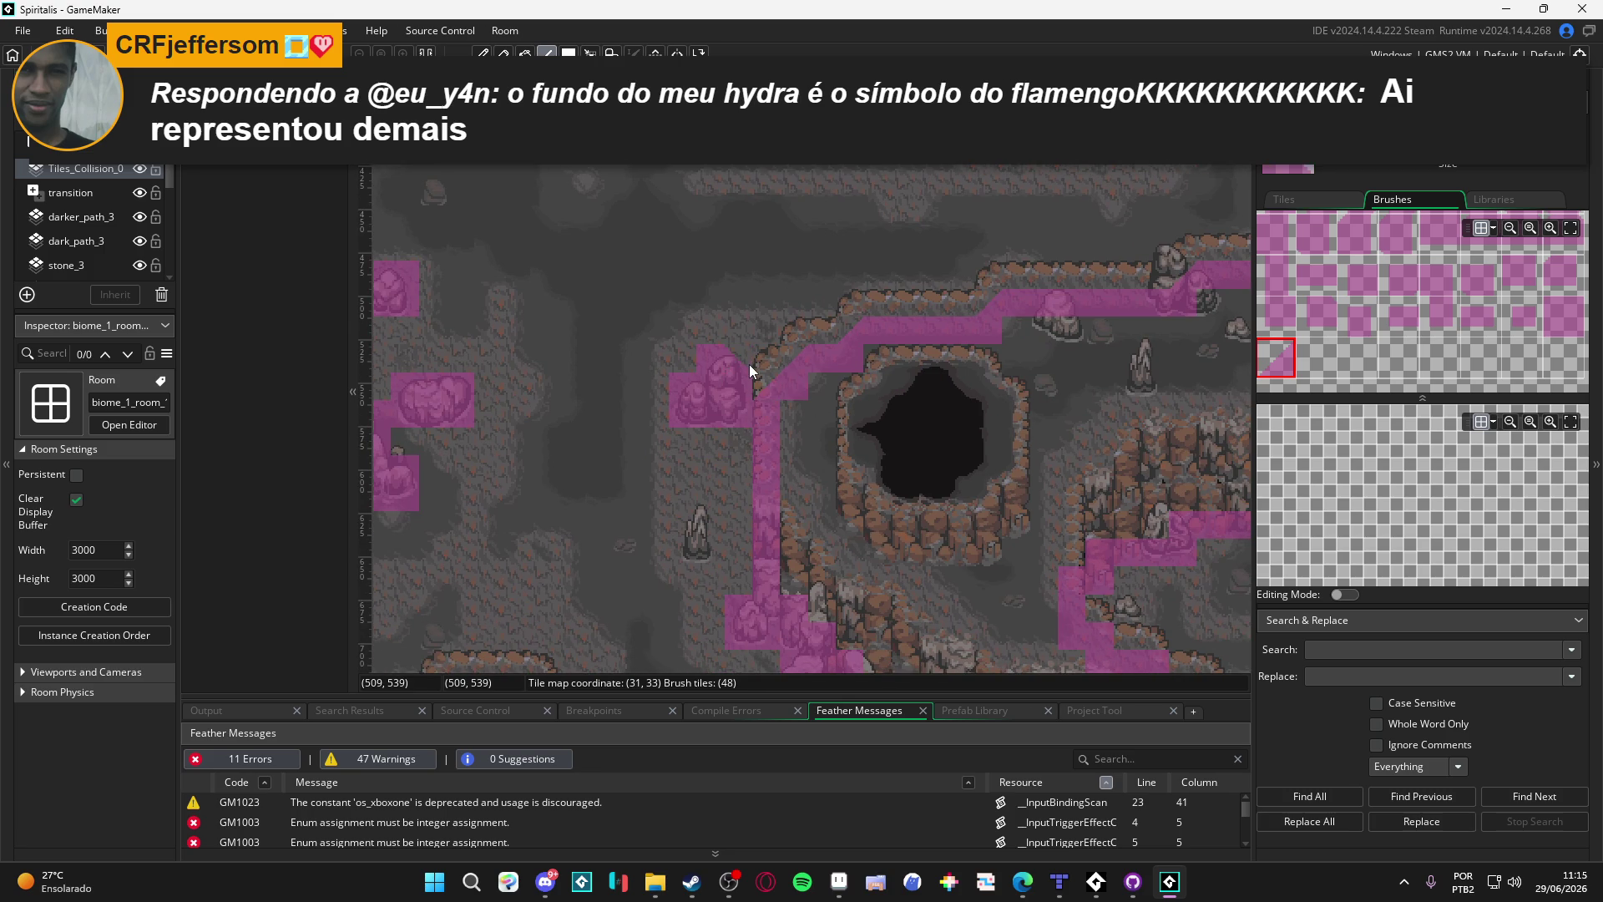
pyautogui.click(714, 367)
# Step: Replace the misplaced slope tile beside the rock with a square collision tile
pyautogui.hscroll(-3, 661, 442)
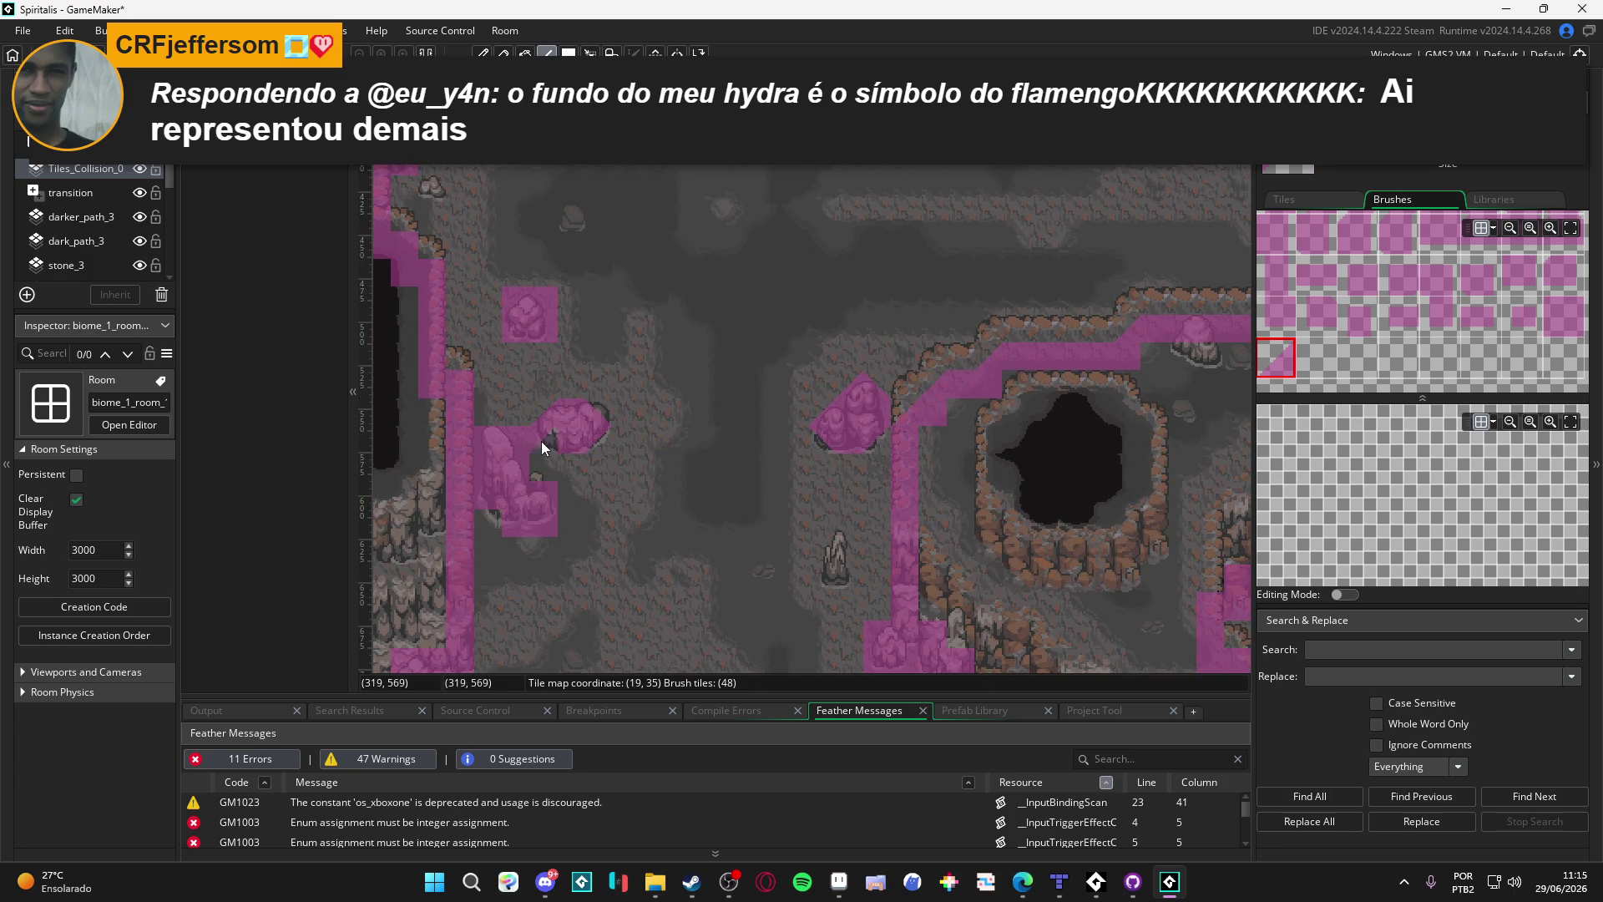
pyautogui.click(534, 494)
pyautogui.click(547, 503)
# Step: Trace the left cliff edge with diagonal slope tiles, including its corner
pyautogui.click(1562, 318)
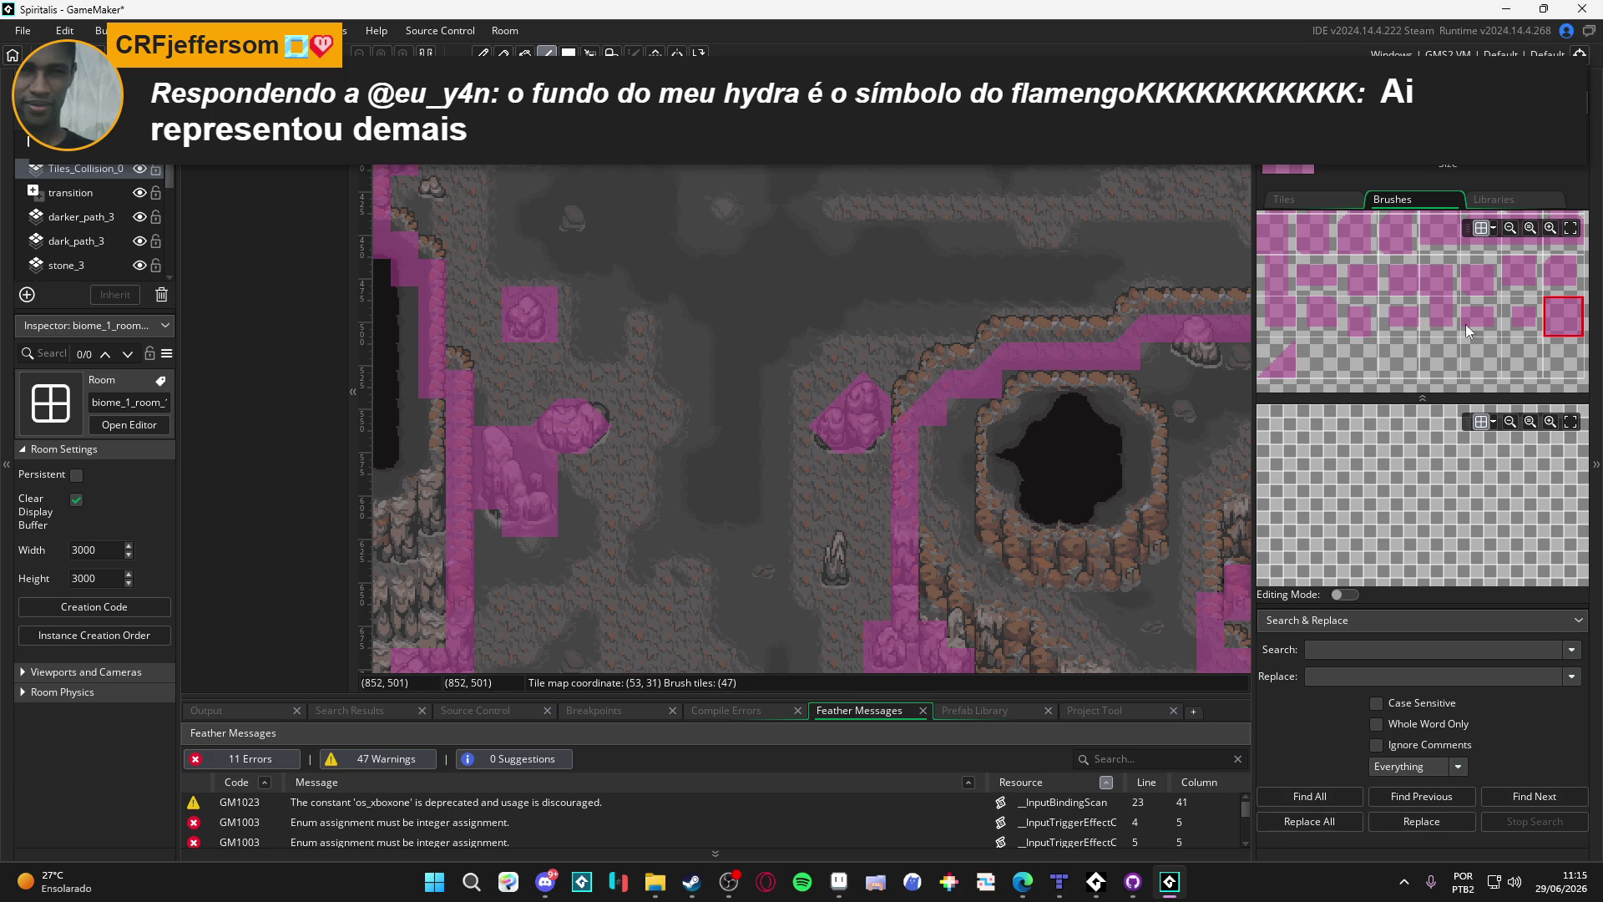
pyautogui.click(1271, 378)
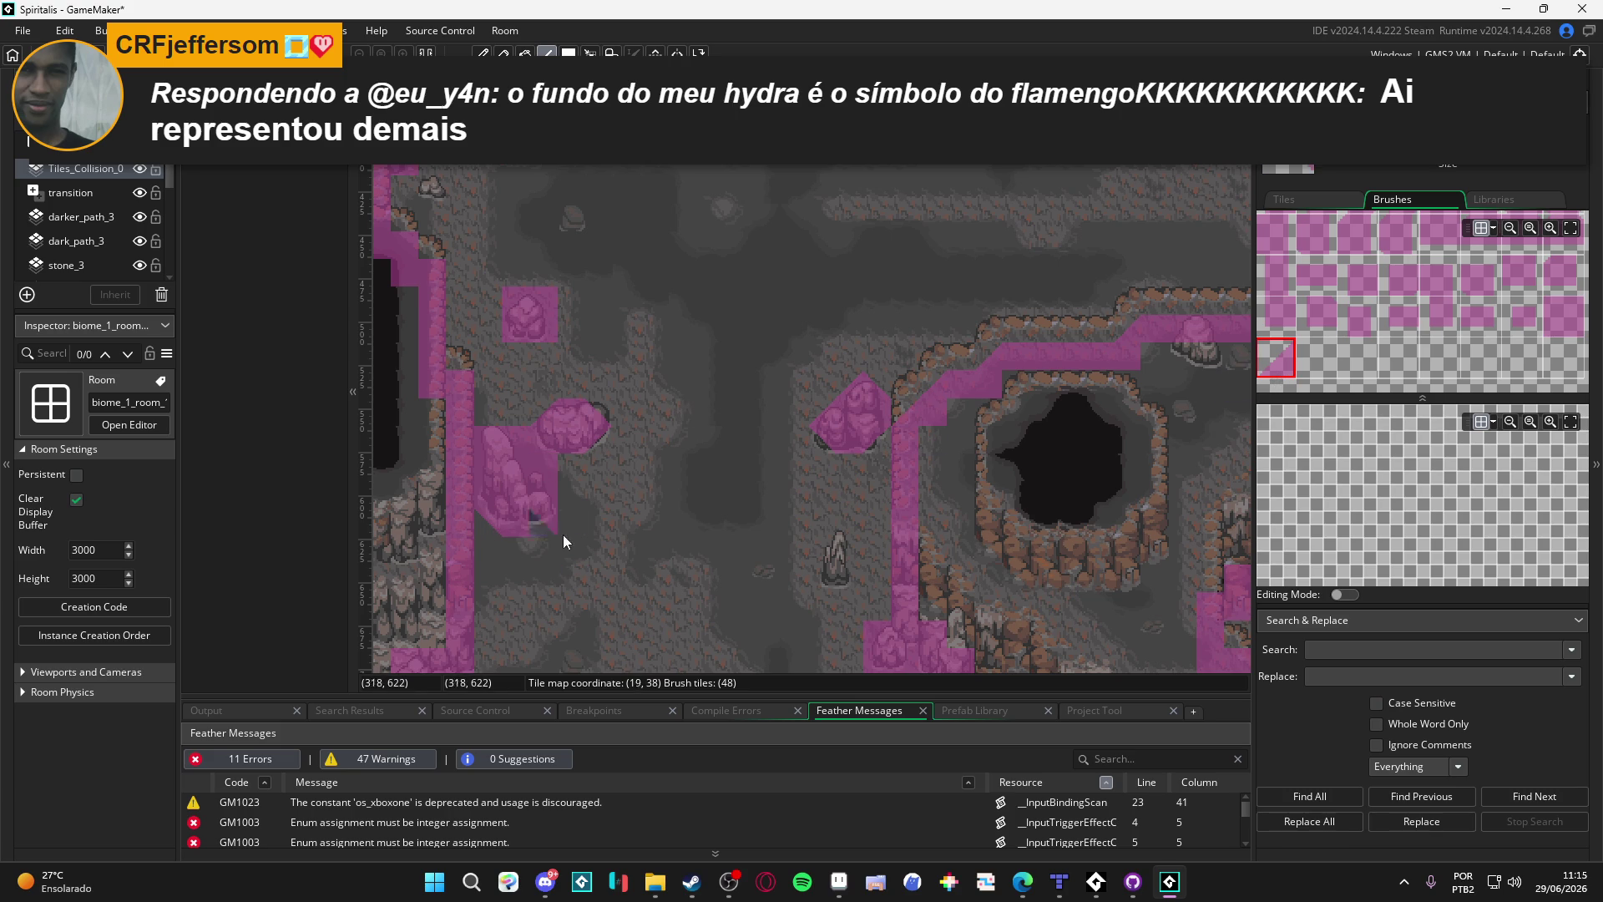
pyautogui.scroll(1, 542, 518)
pyautogui.hscroll(-2, 595, 498)
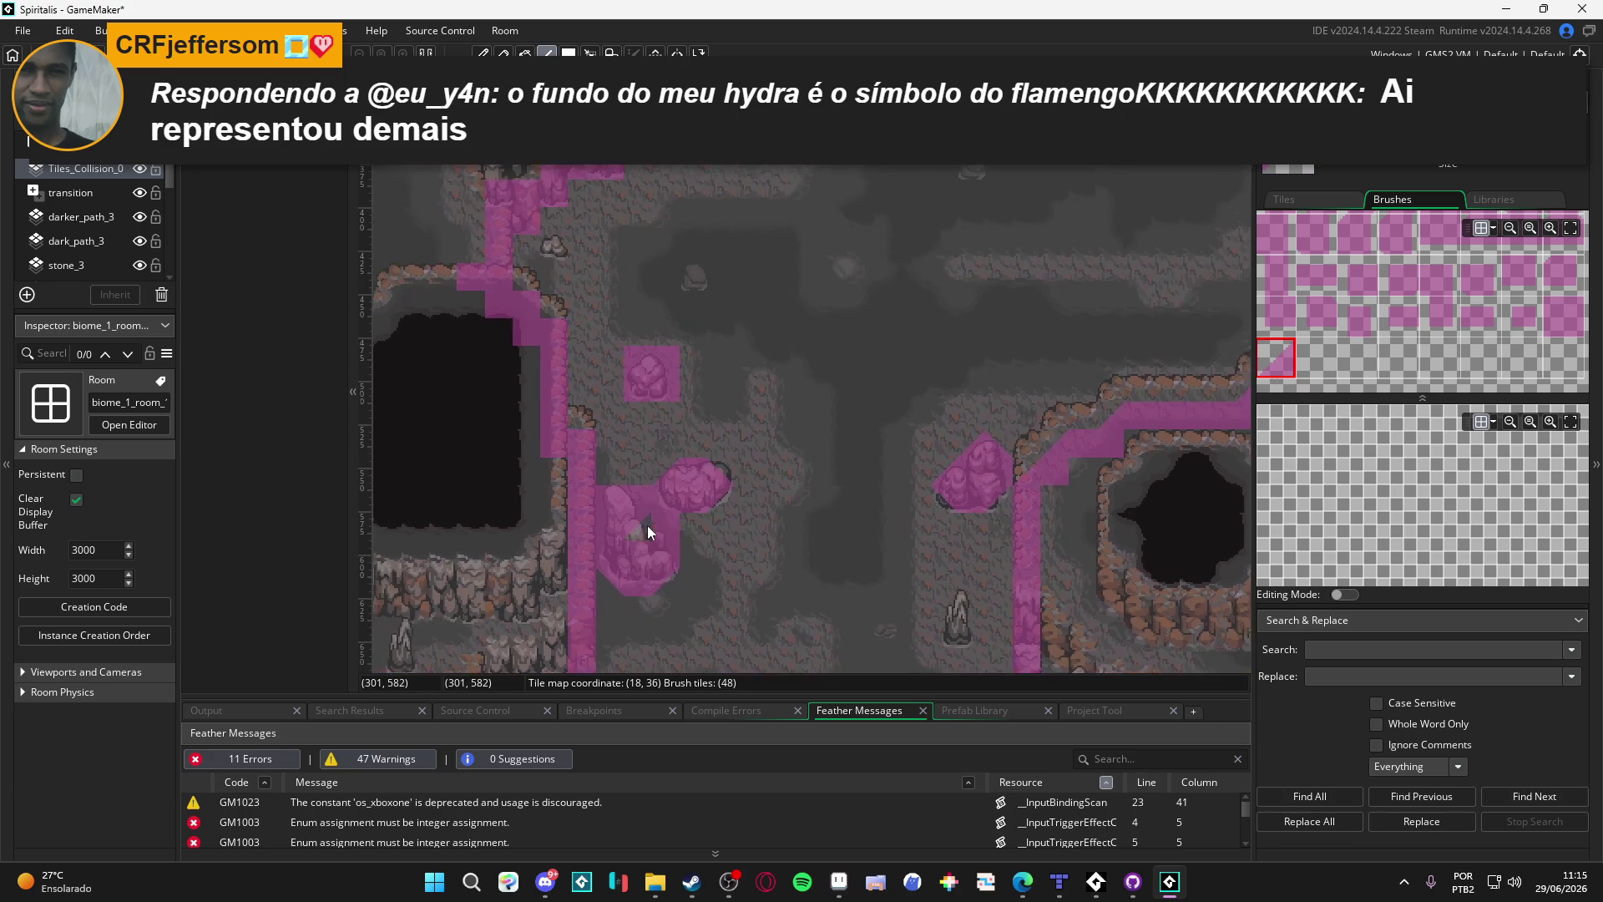
pyautogui.scroll(2, 587, 428)
pyautogui.moveTo(563, 450); pyautogui.dragTo(548, 422)
pyautogui.click(548, 342)
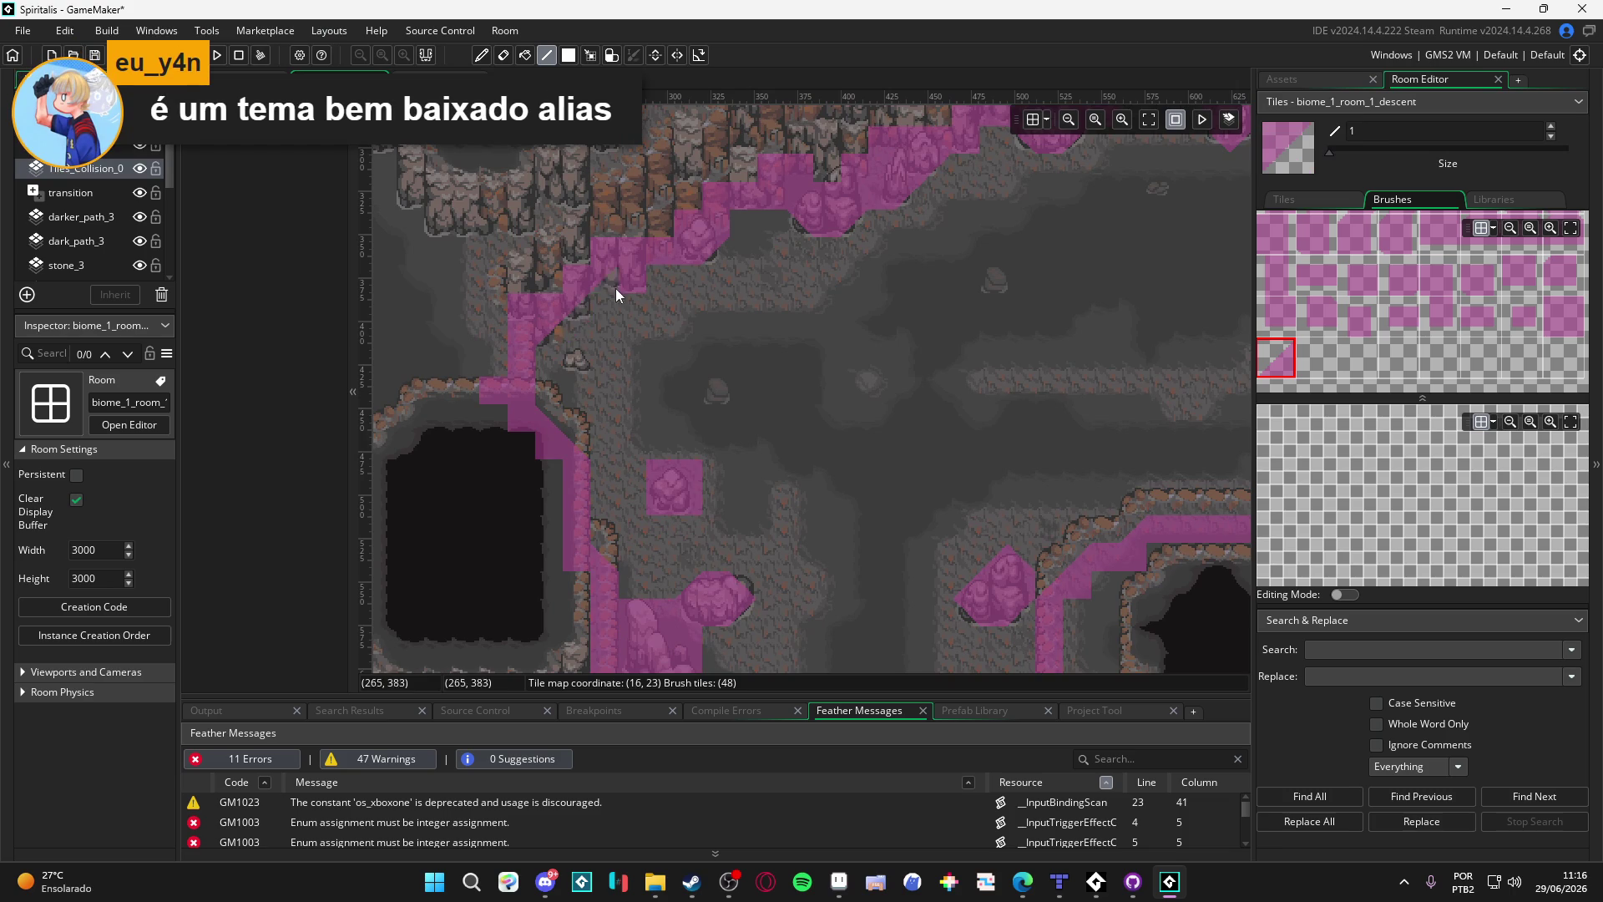
# Step: Place a diagonal slope tile on the stepped corner further up and right
pyautogui.scroll(2, 658, 405)
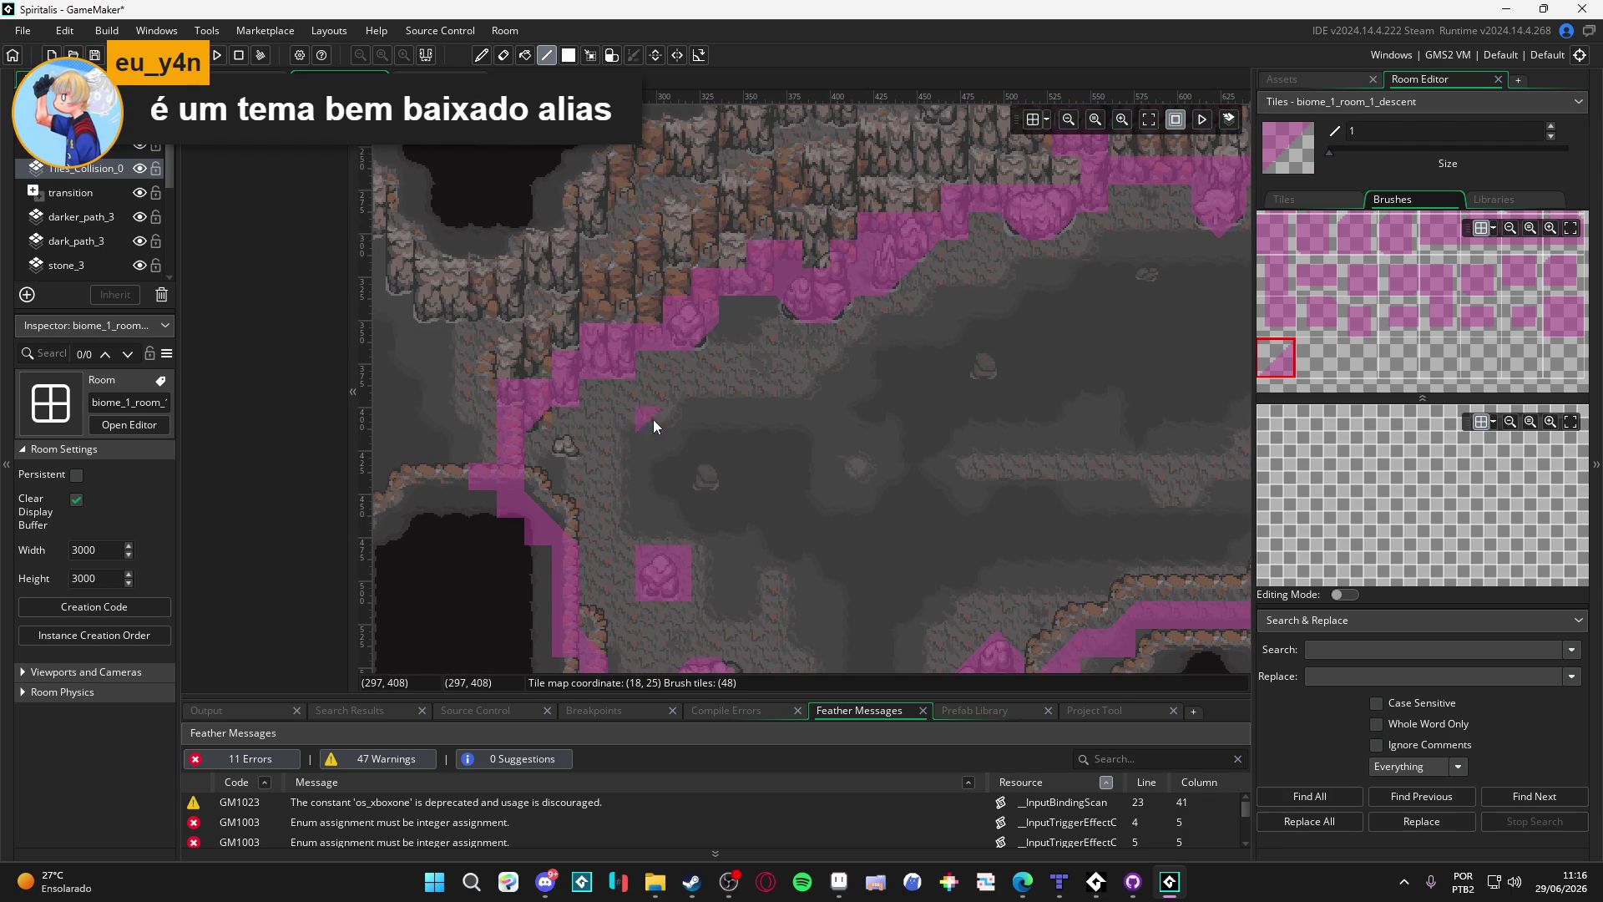
pyautogui.hscroll(1, 670, 414)
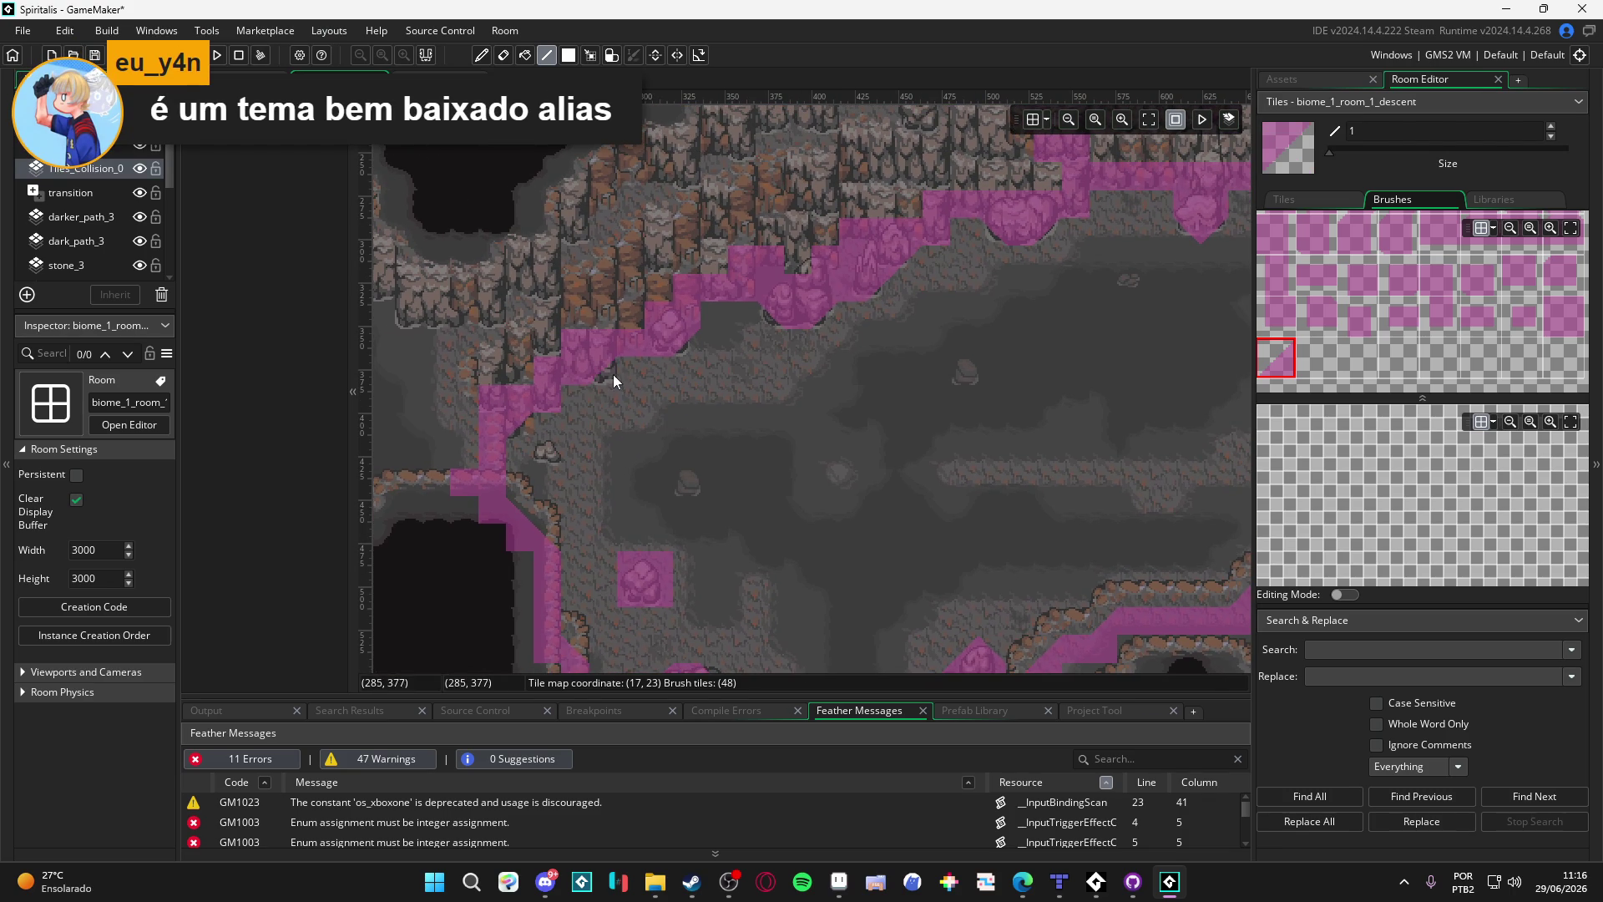
pyautogui.scroll(2, 663, 468)
pyautogui.hscroll(5, 662, 467)
pyautogui.scroll(-1, 730, 421)
pyautogui.click(639, 363)
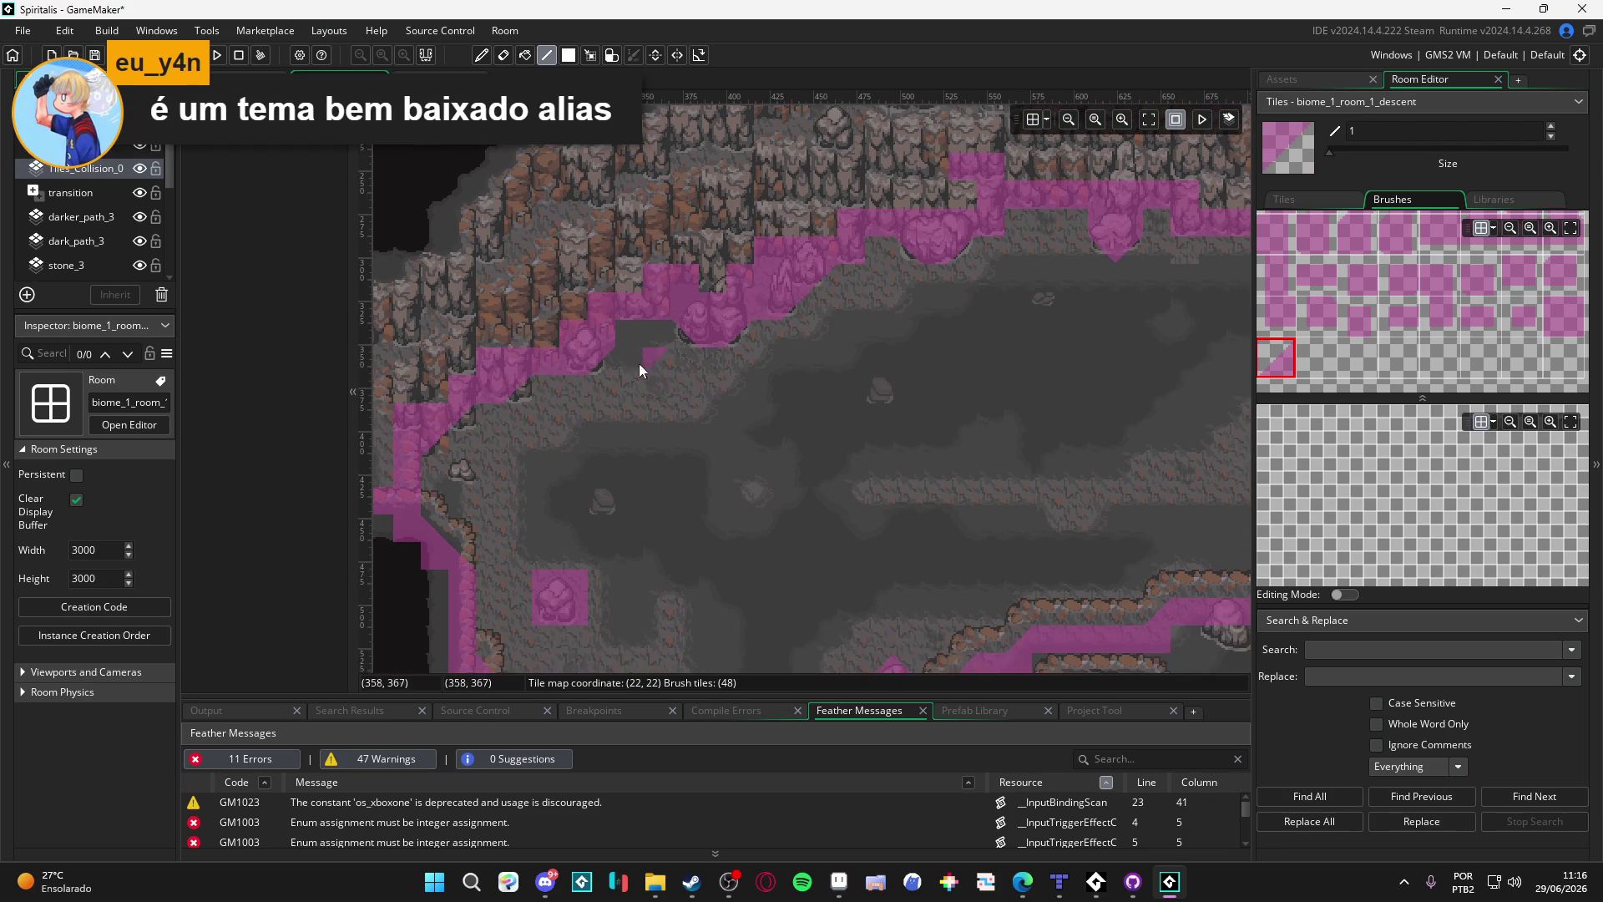
# Step: Switch to the biome_1_room_0_arrival room
pyautogui.scroll(2, 710, 401)
pyautogui.hscroll(3, 752, 435)
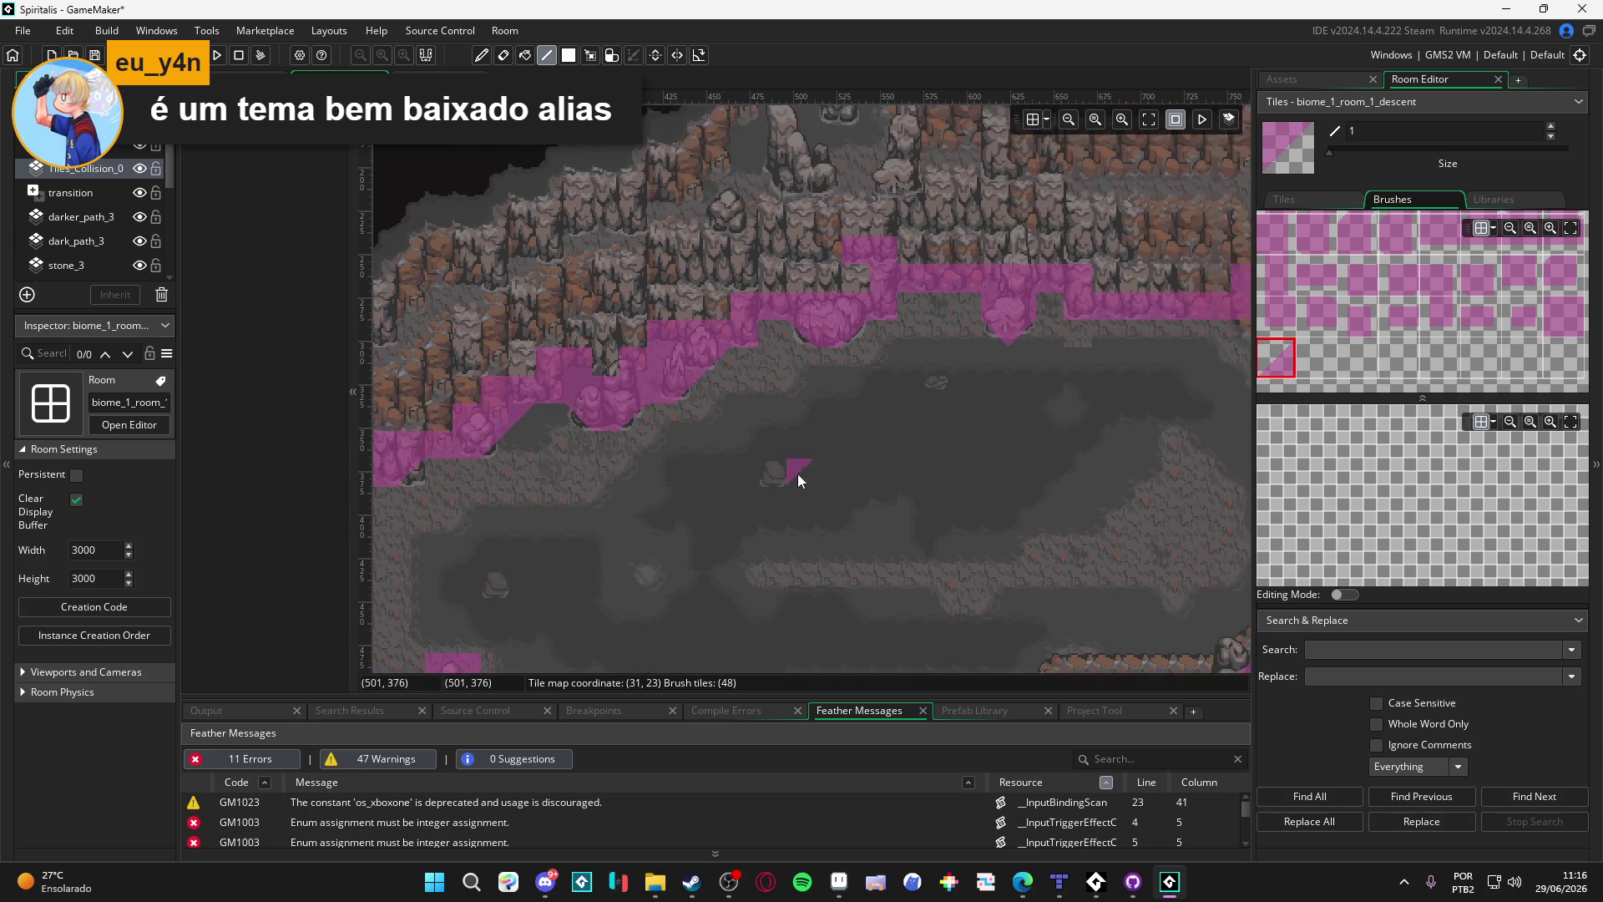
pyautogui.scroll(2, 763, 342)
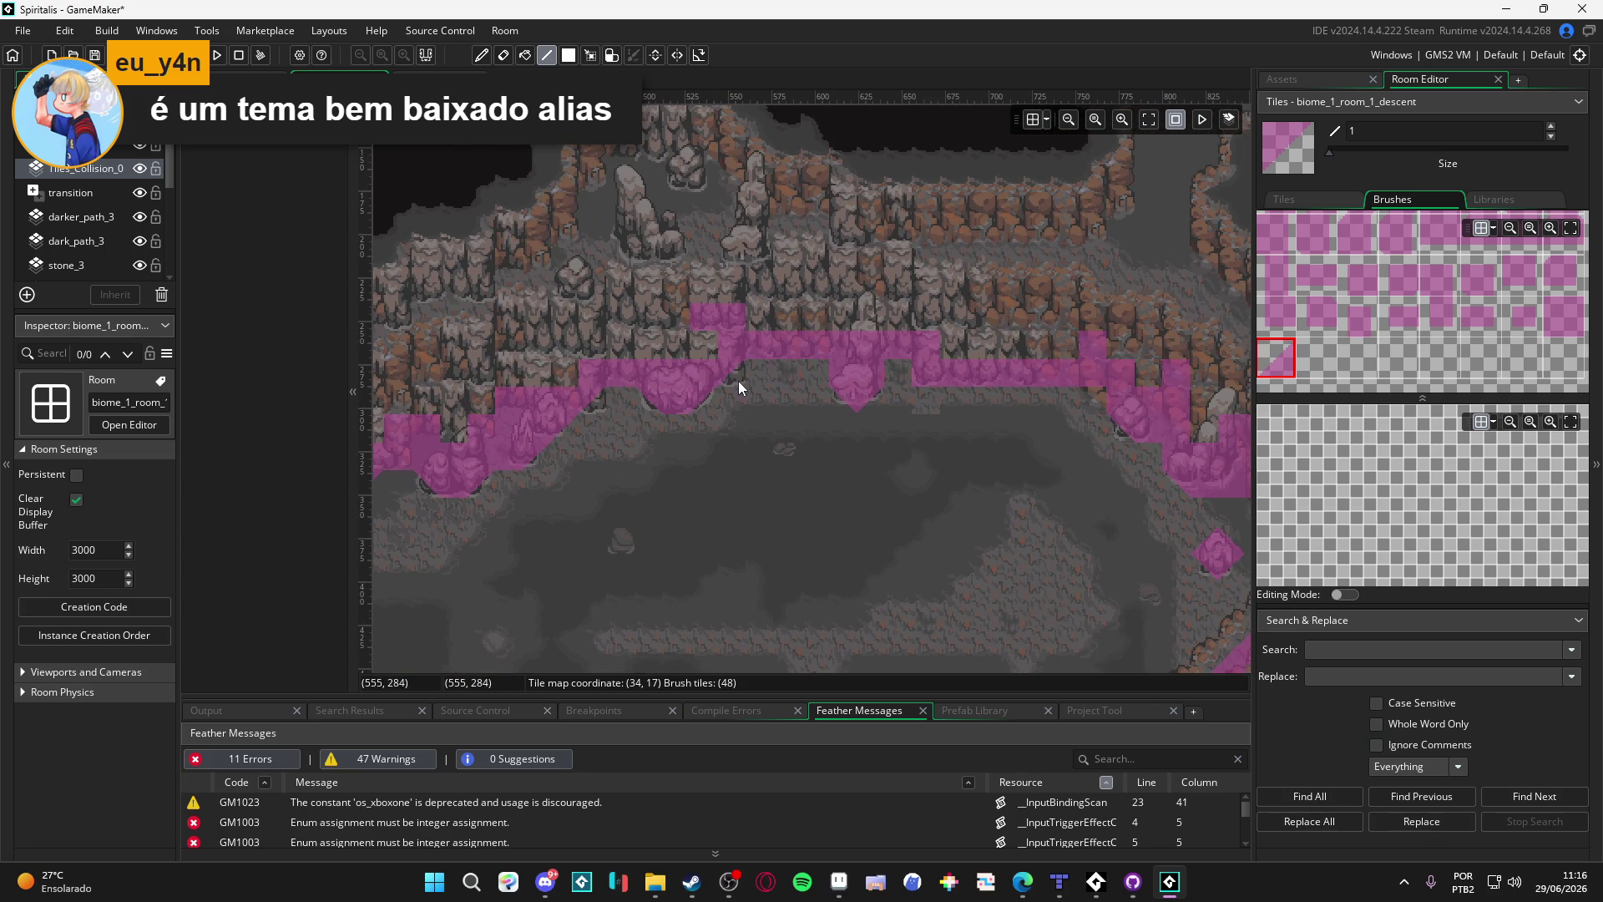
pyautogui.hscroll(6, 739, 381)
pyautogui.hscroll(6, 867, 439)
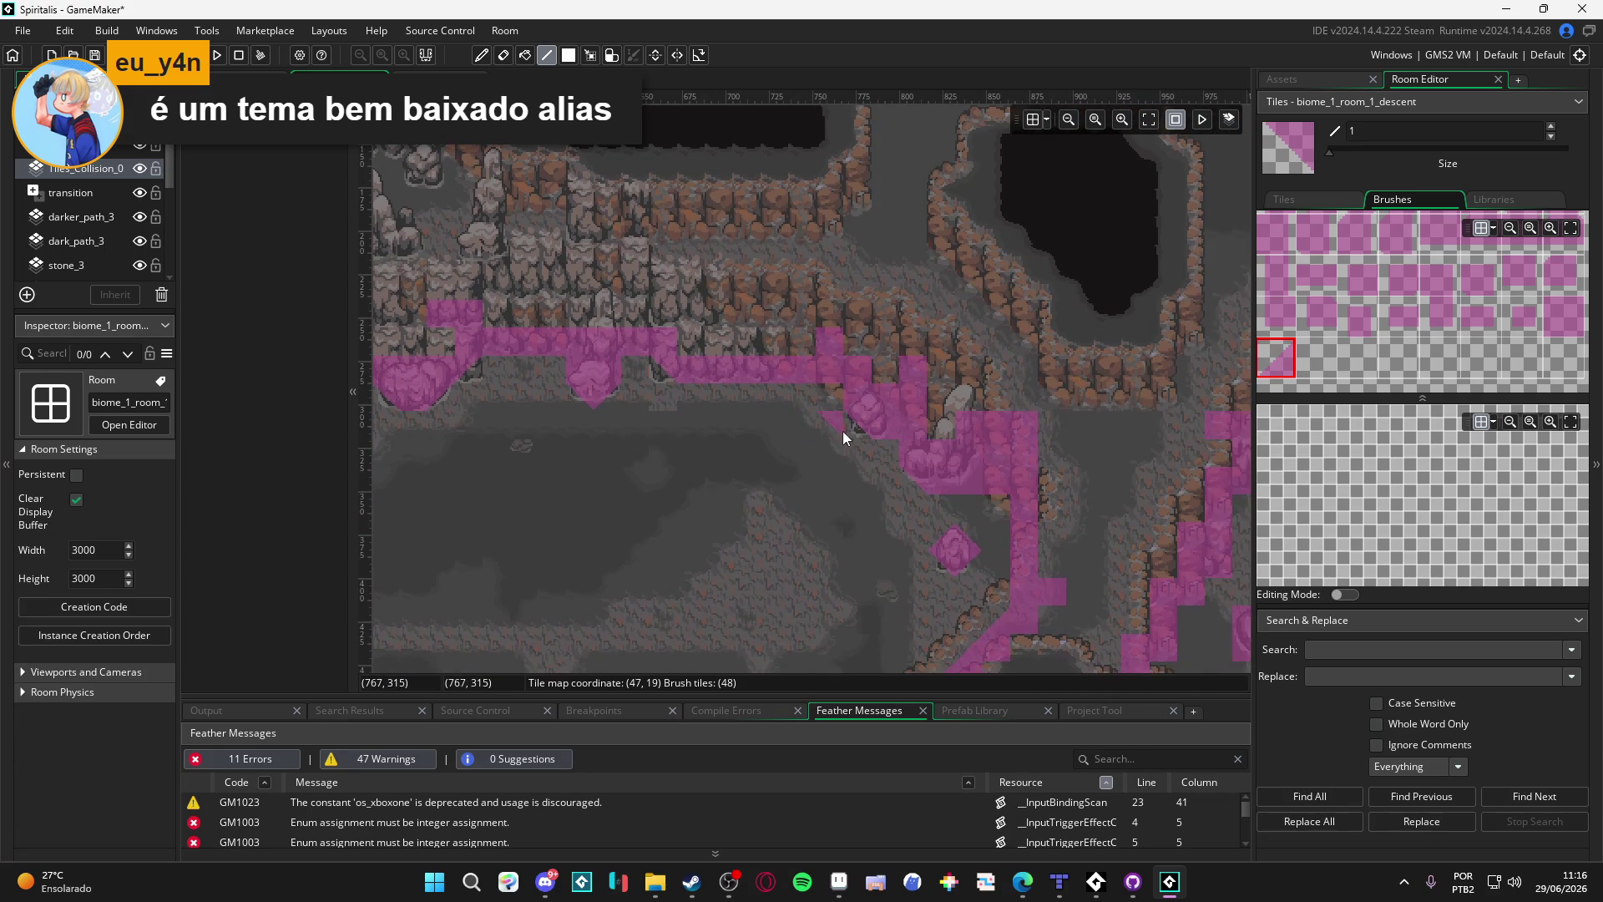
pyautogui.scroll(-2, 752, 430)
pyautogui.scroll(-10, 773, 445)
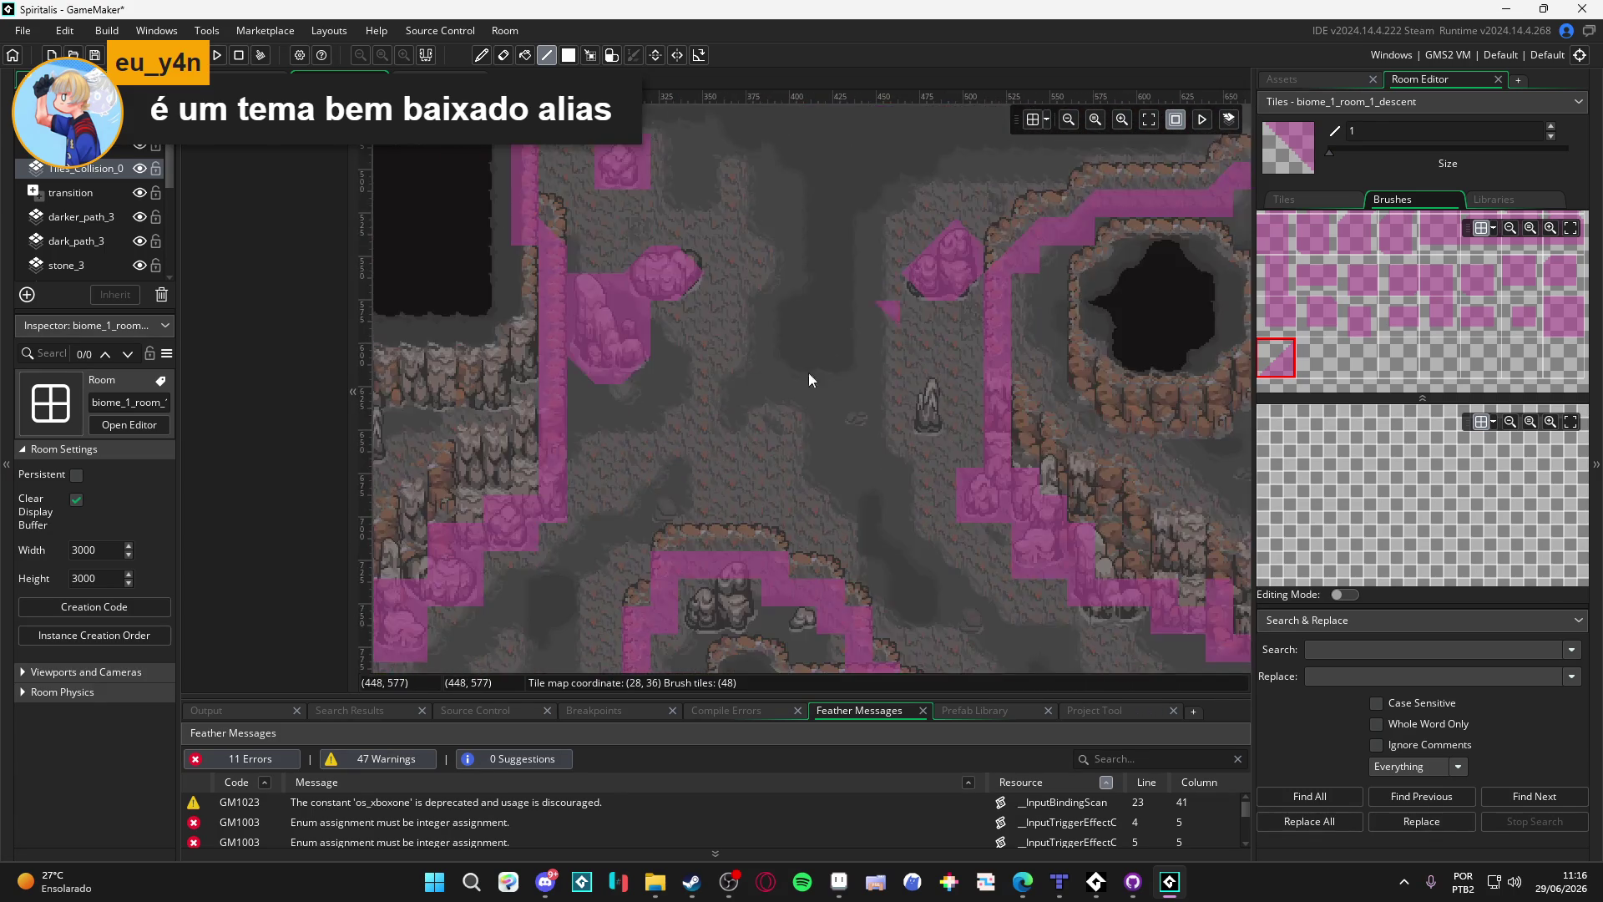
pyautogui.hscroll(-10, 808, 372)
pyautogui.click(451, 77)
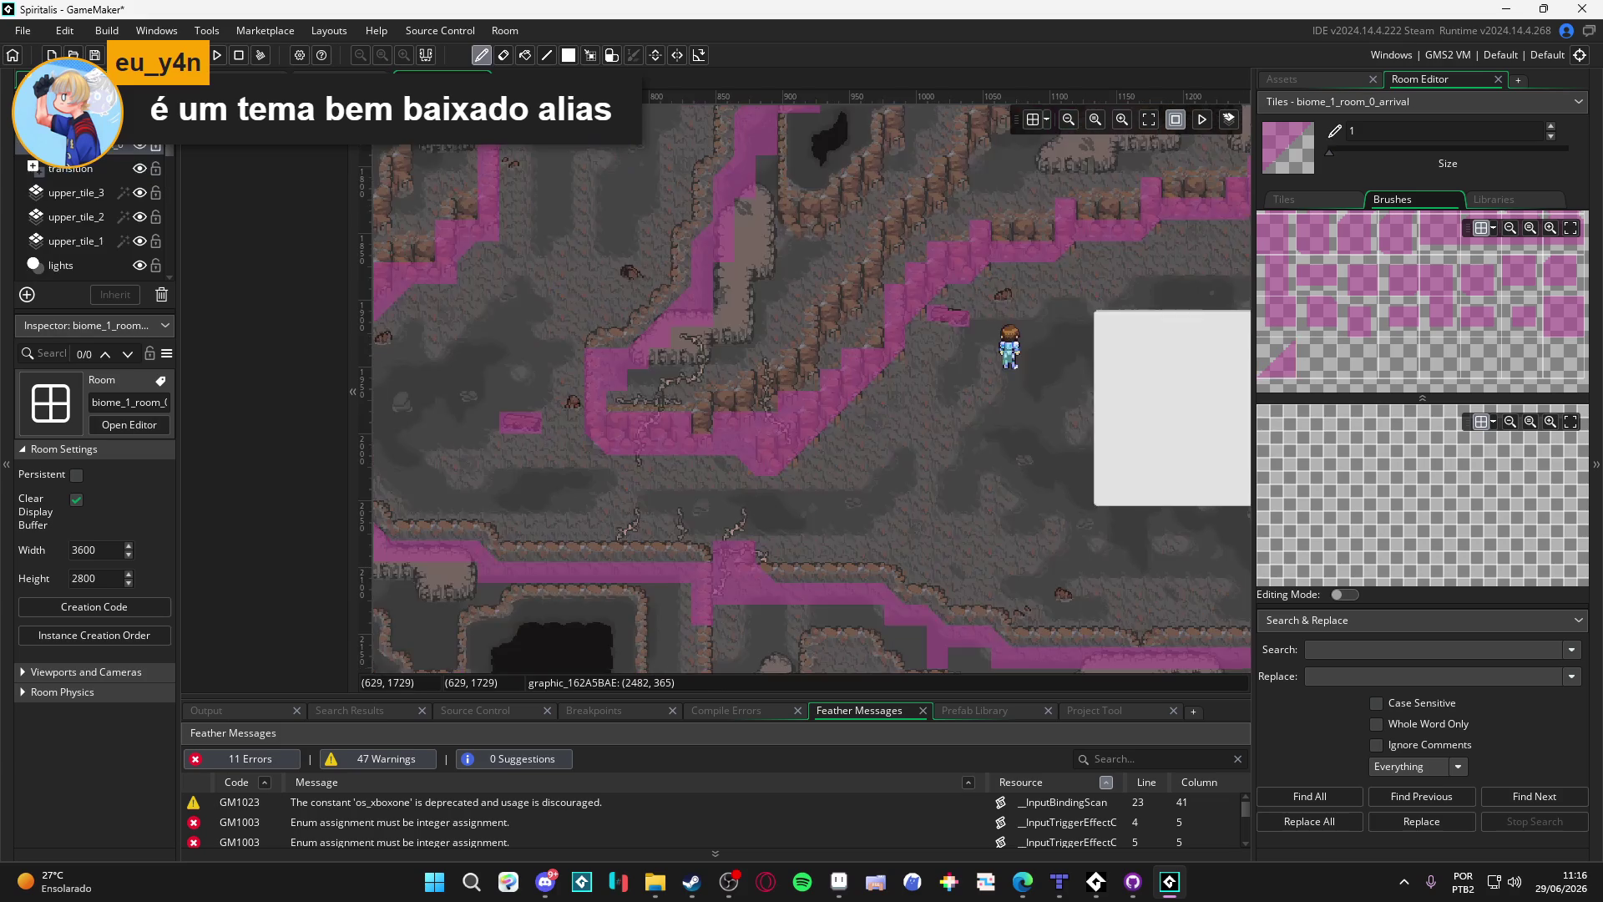
# Step: Look over the arrival room's collision, then go back to biome_1_room_1_descent
pyautogui.scroll(7, 733, 187)
pyautogui.hscroll(-2, 690, 291)
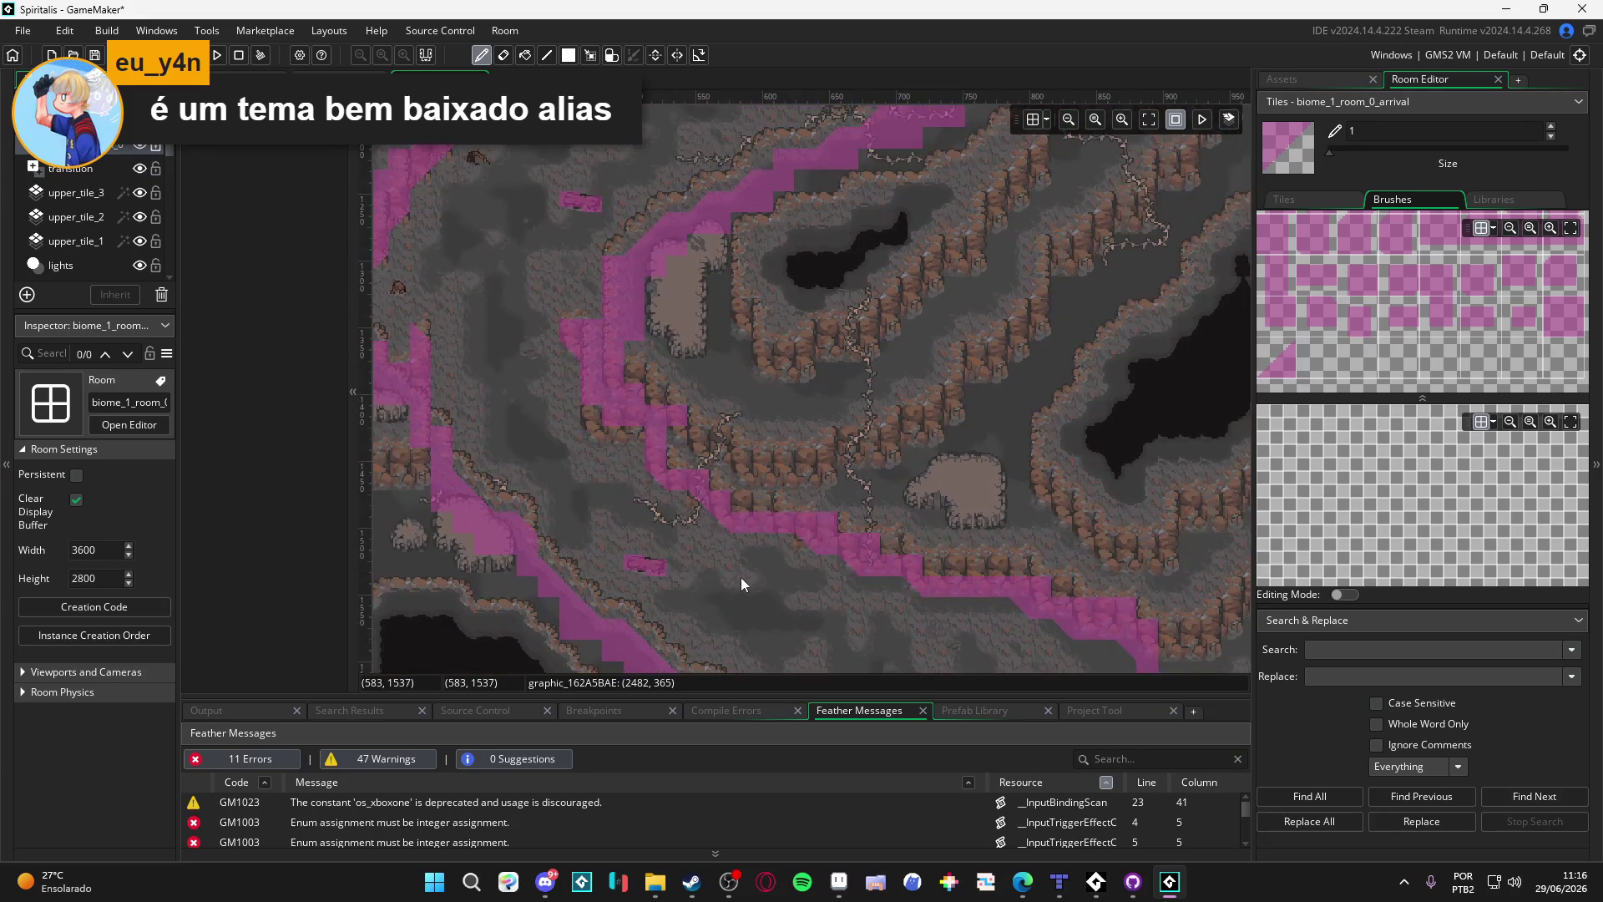
pyautogui.scroll(-5, 537, 307)
pyautogui.hscroll(2, 537, 306)
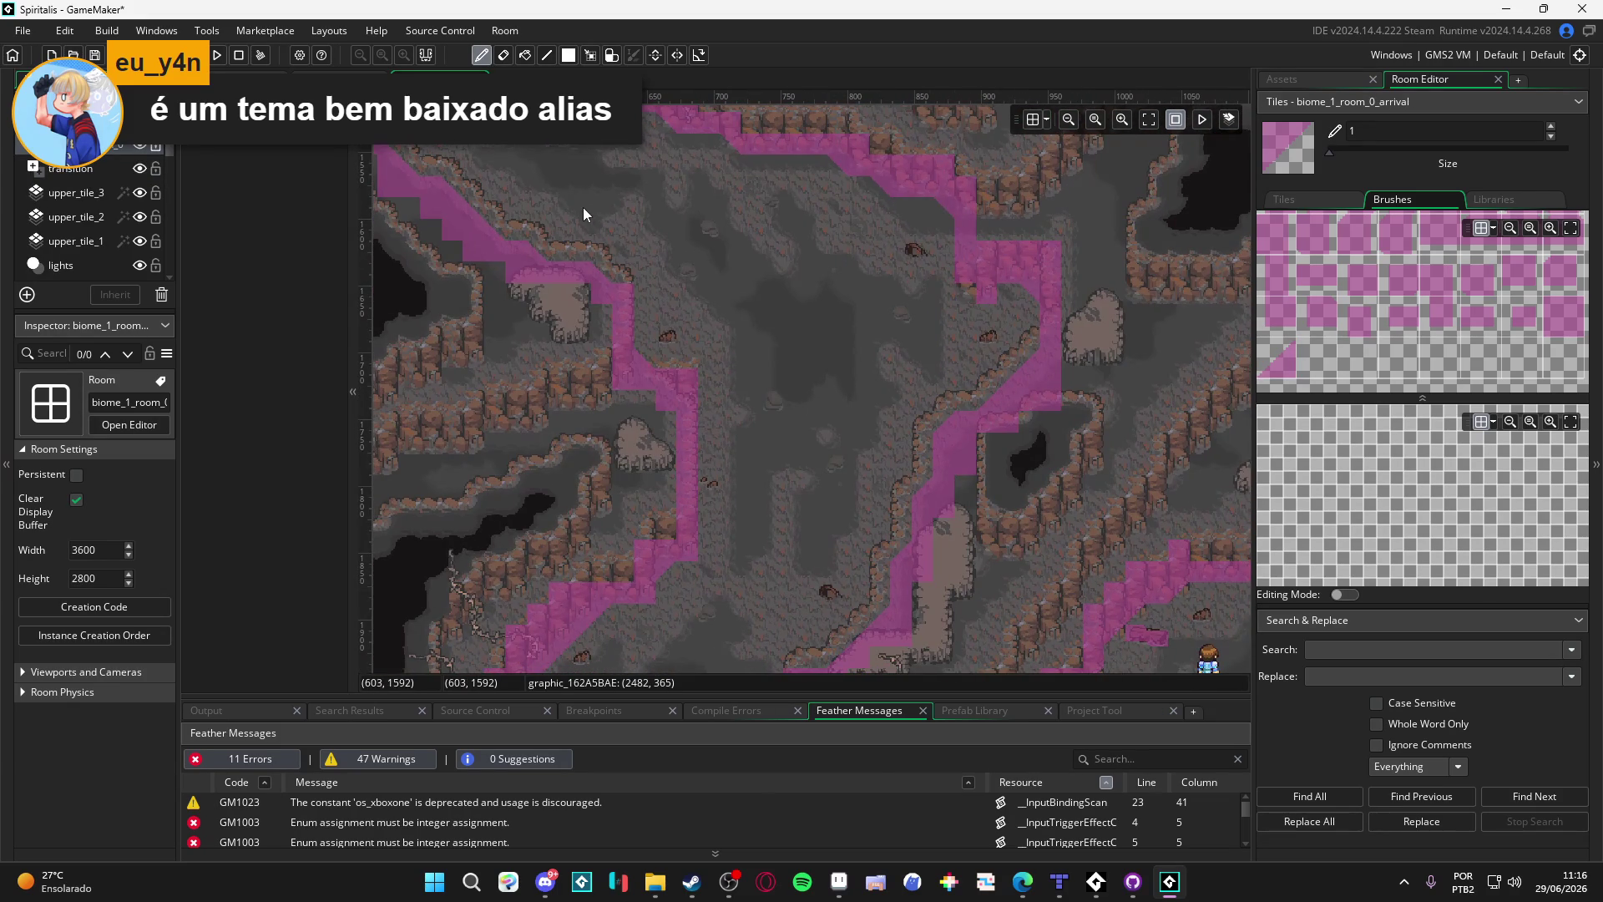
pyautogui.click(338, 77)
pyautogui.scroll(-2, 665, 341)
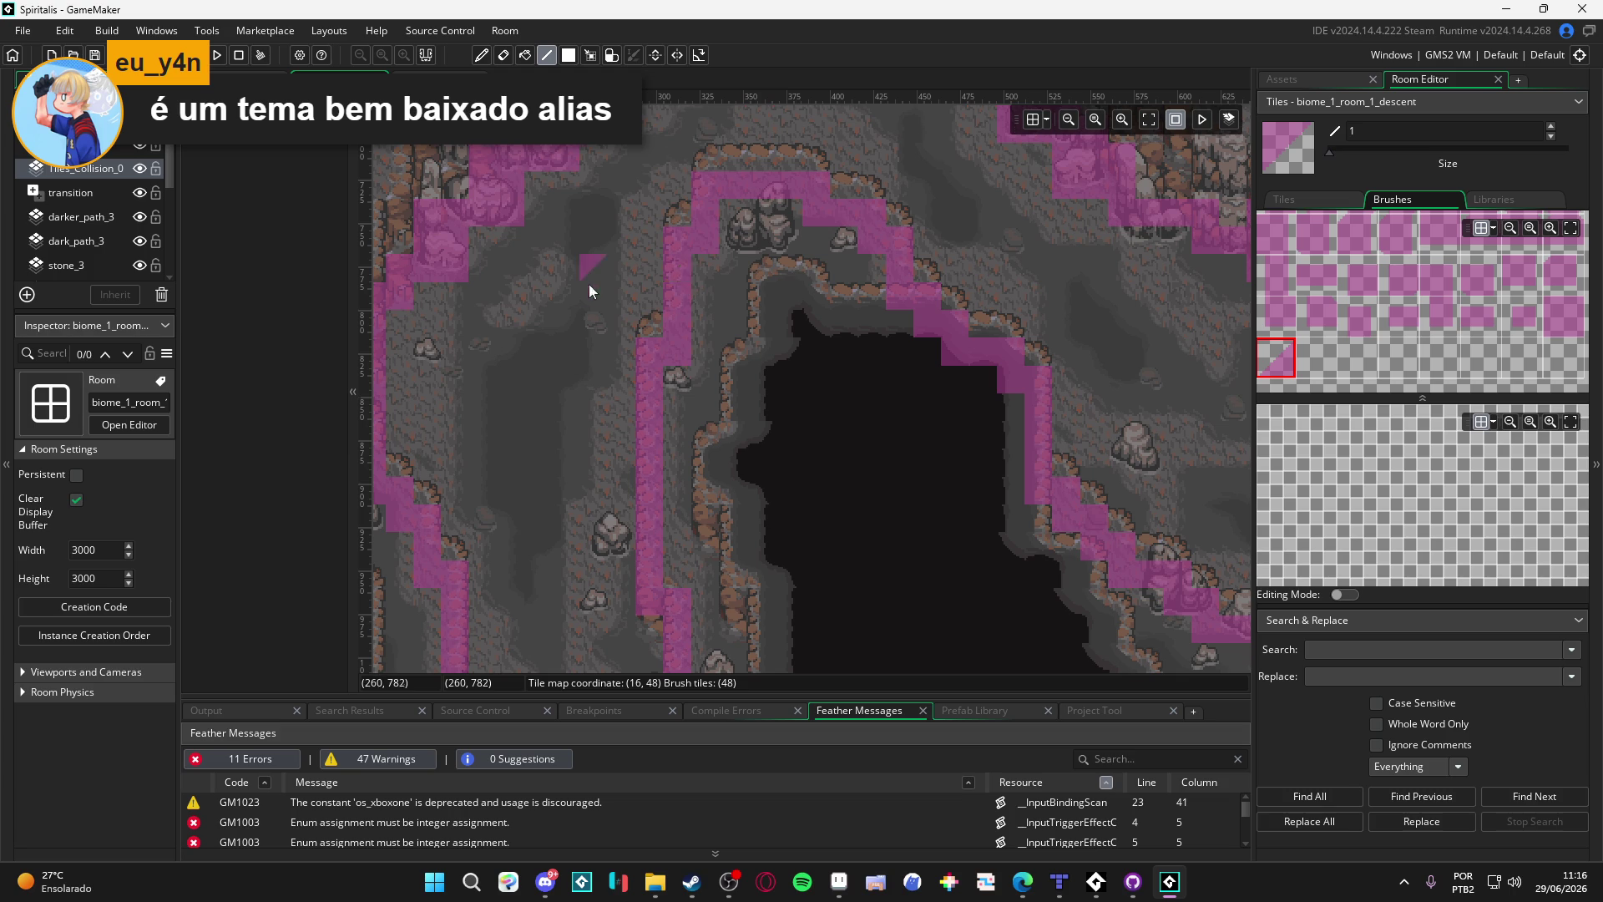
# Step: Rotate the slope tile with Z and paint diagonal slopes down the pit's cliff edge
pyautogui.scroll(3, 590, 284)
pyautogui.press('z')
pyautogui.press('z')
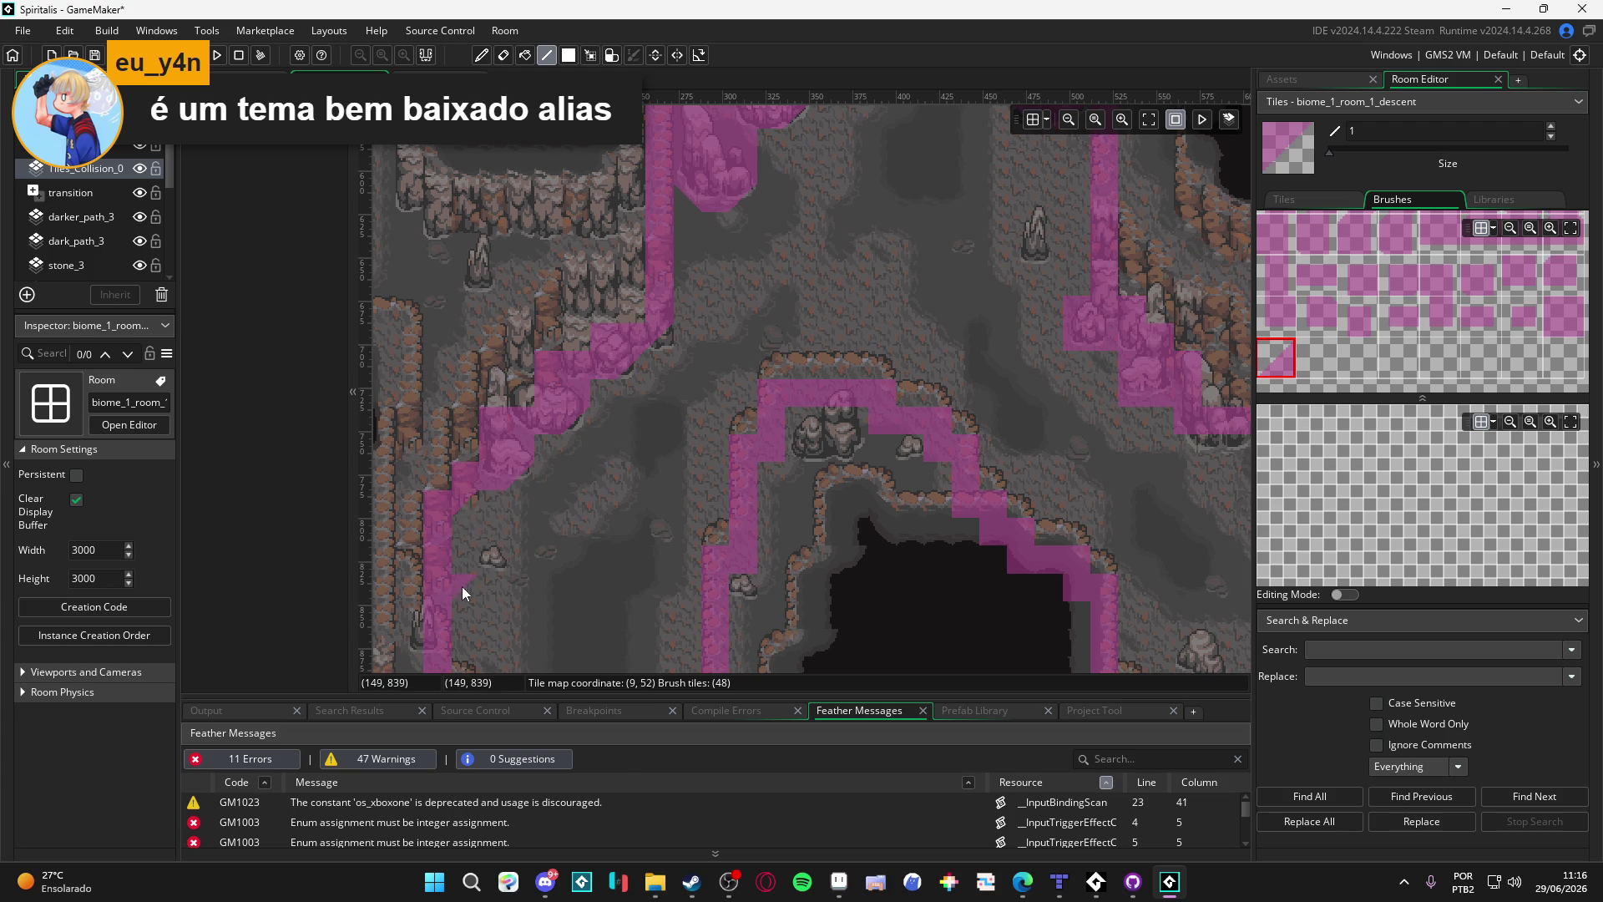
pyautogui.scroll(-5, 462, 587)
pyautogui.press('z')
# Step: Reorient the slope tile with Z and place slopes at the next cliff corner
pyautogui.press('z')
pyautogui.moveTo(495, 287); pyautogui.dragTo(536, 365)
pyautogui.scroll(2, 600, 425)
pyautogui.hscroll(2, 639, 354)
pyautogui.press('z')
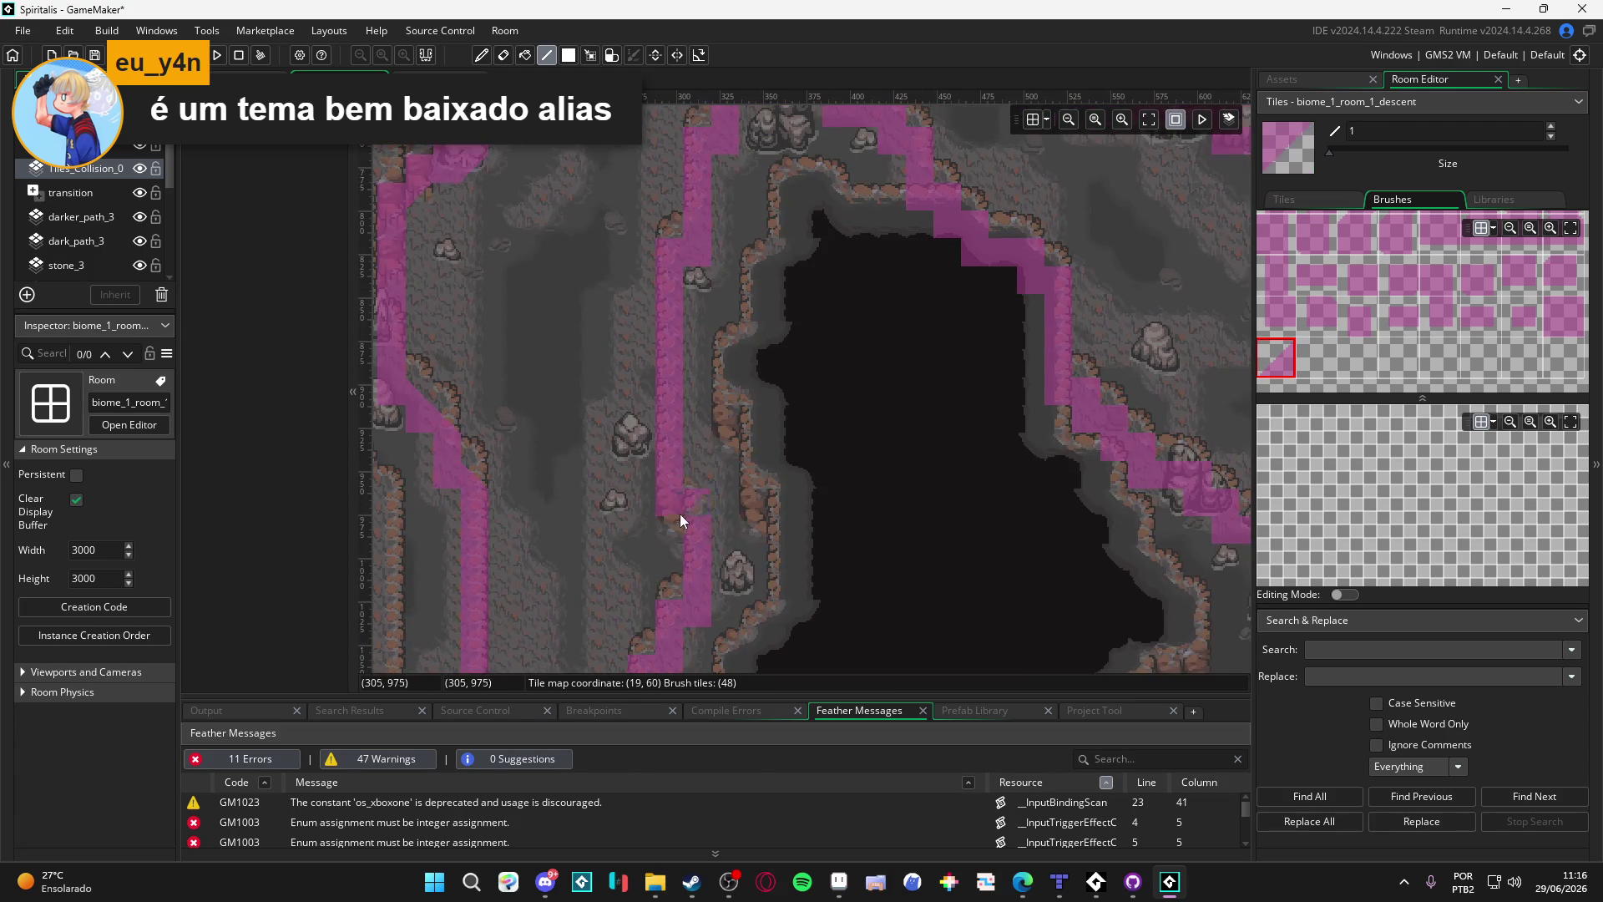
pyautogui.scroll(1, 698, 330)
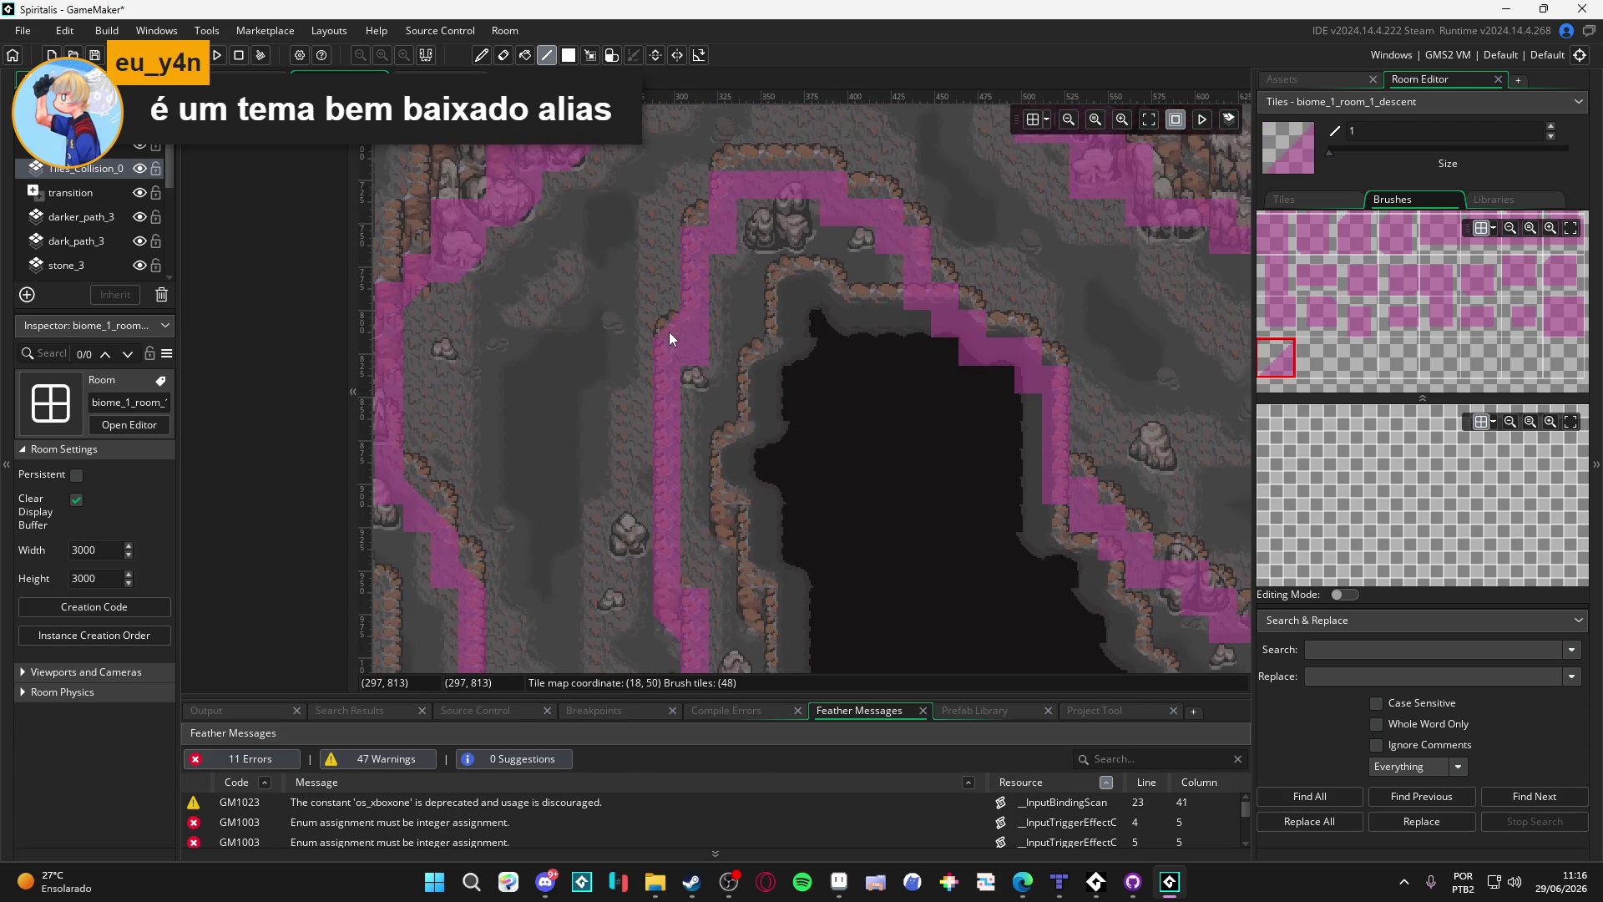
pyautogui.scroll(-3, 653, 351)
pyautogui.hscroll(1, 635, 325)
pyautogui.scroll(-2, 663, 377)
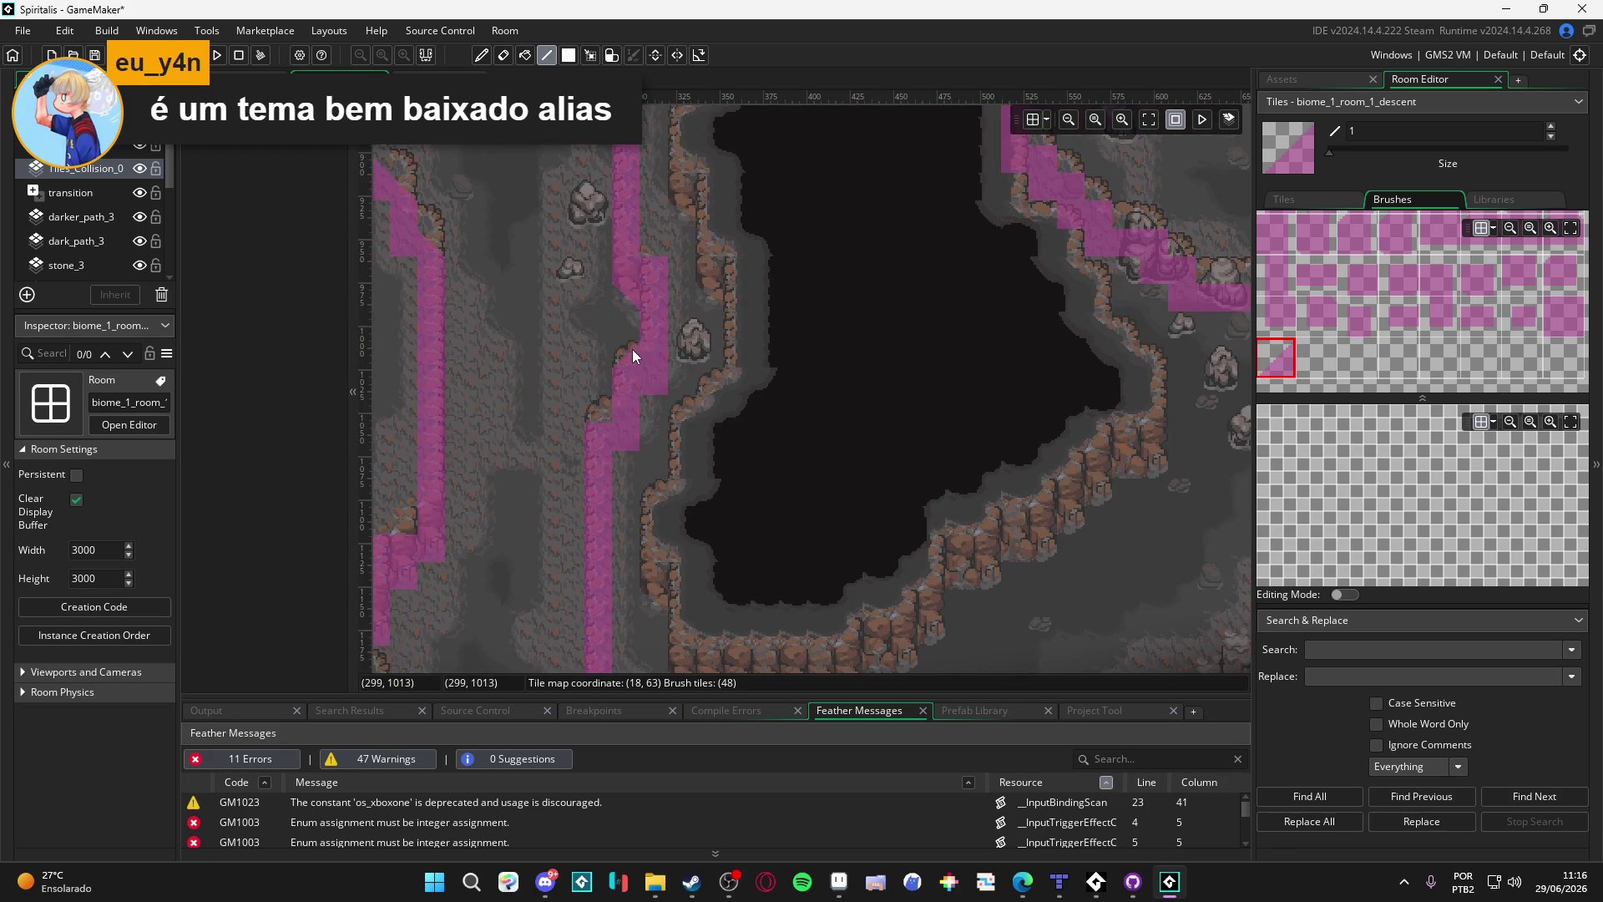
pyautogui.press('z')
pyautogui.press('z')
pyautogui.press('z')
pyautogui.press('z')
pyautogui.click(602, 435)
# Step: Move right along the lower ledge and place a slope tile on its step
pyautogui.scroll(-5, 623, 487)
pyautogui.hscroll(-4, 649, 442)
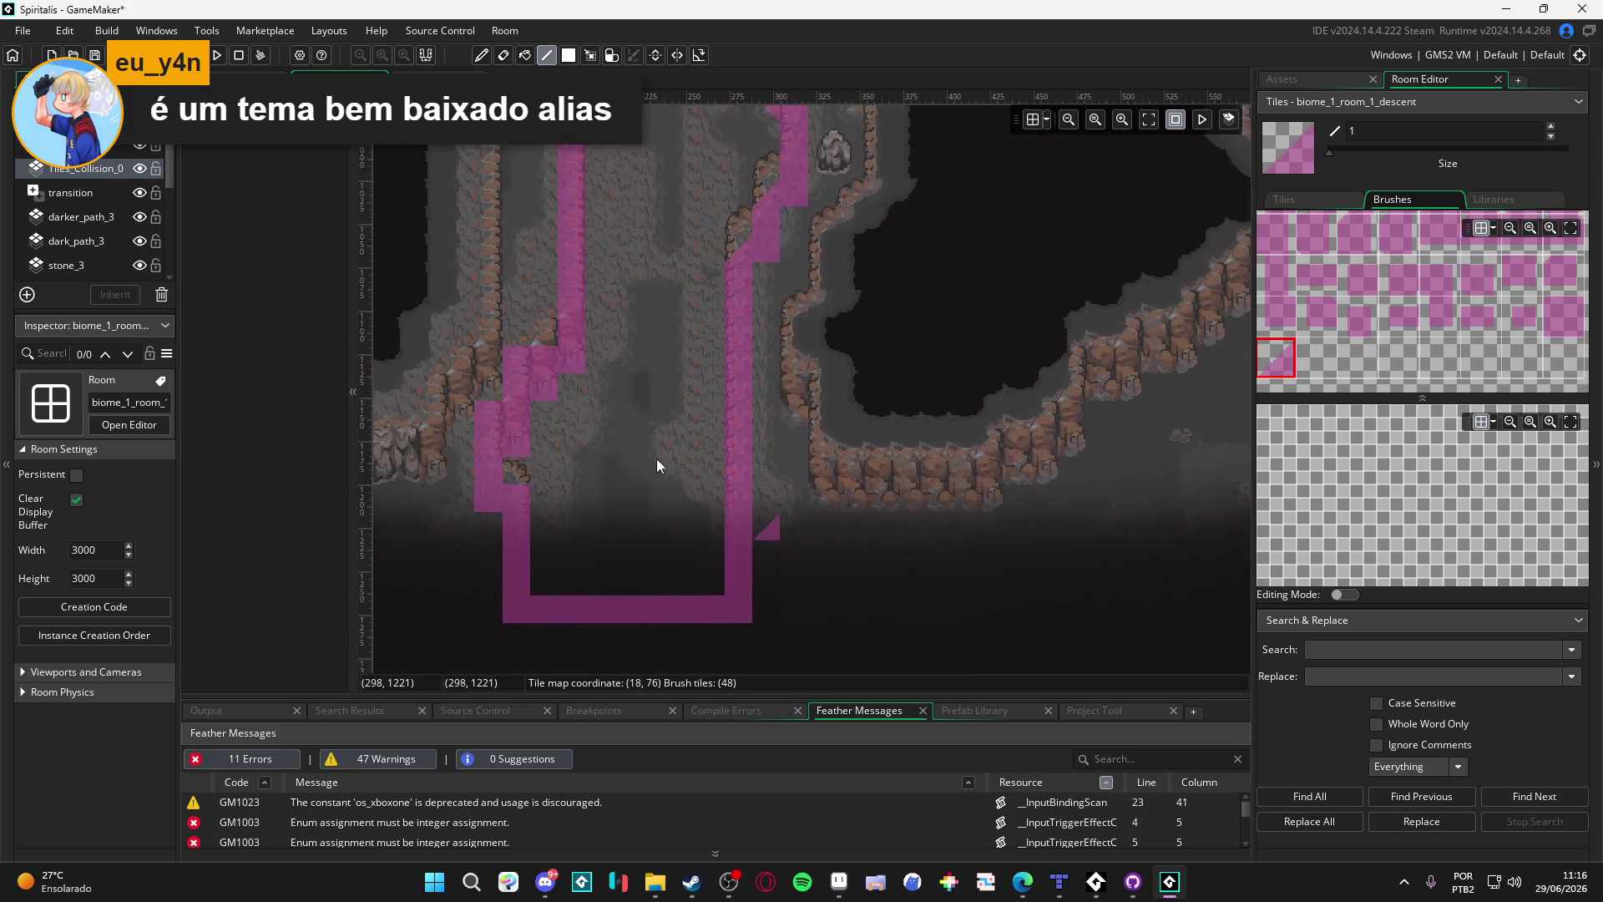
pyautogui.scroll(4, 657, 459)
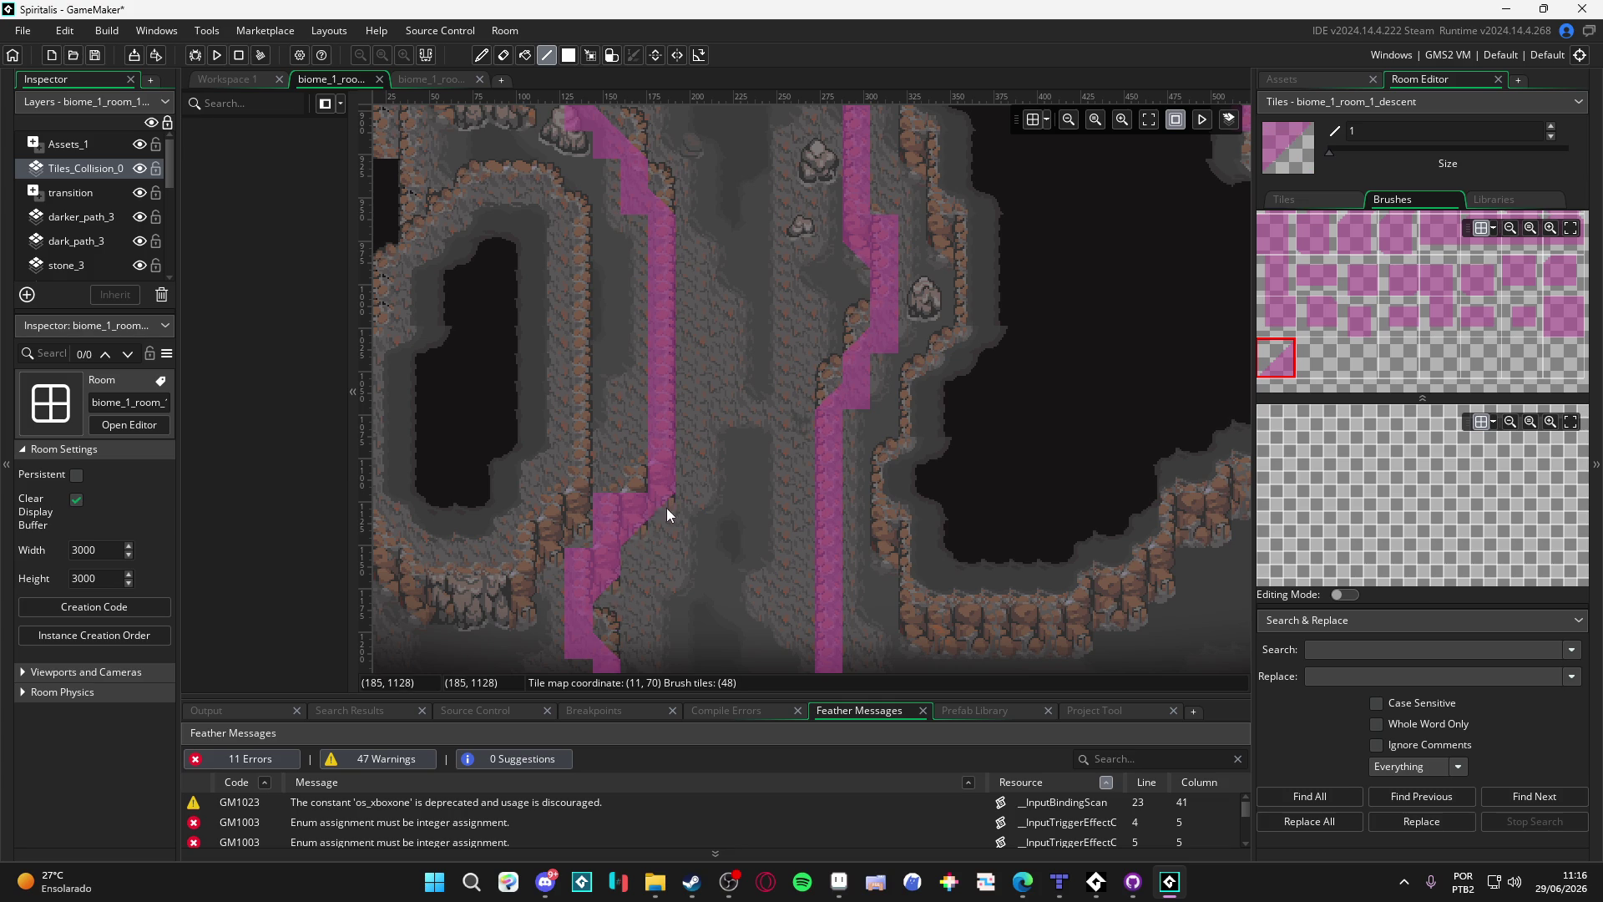
pyautogui.scroll(6, 666, 507)
pyautogui.hscroll(1, 709, 508)
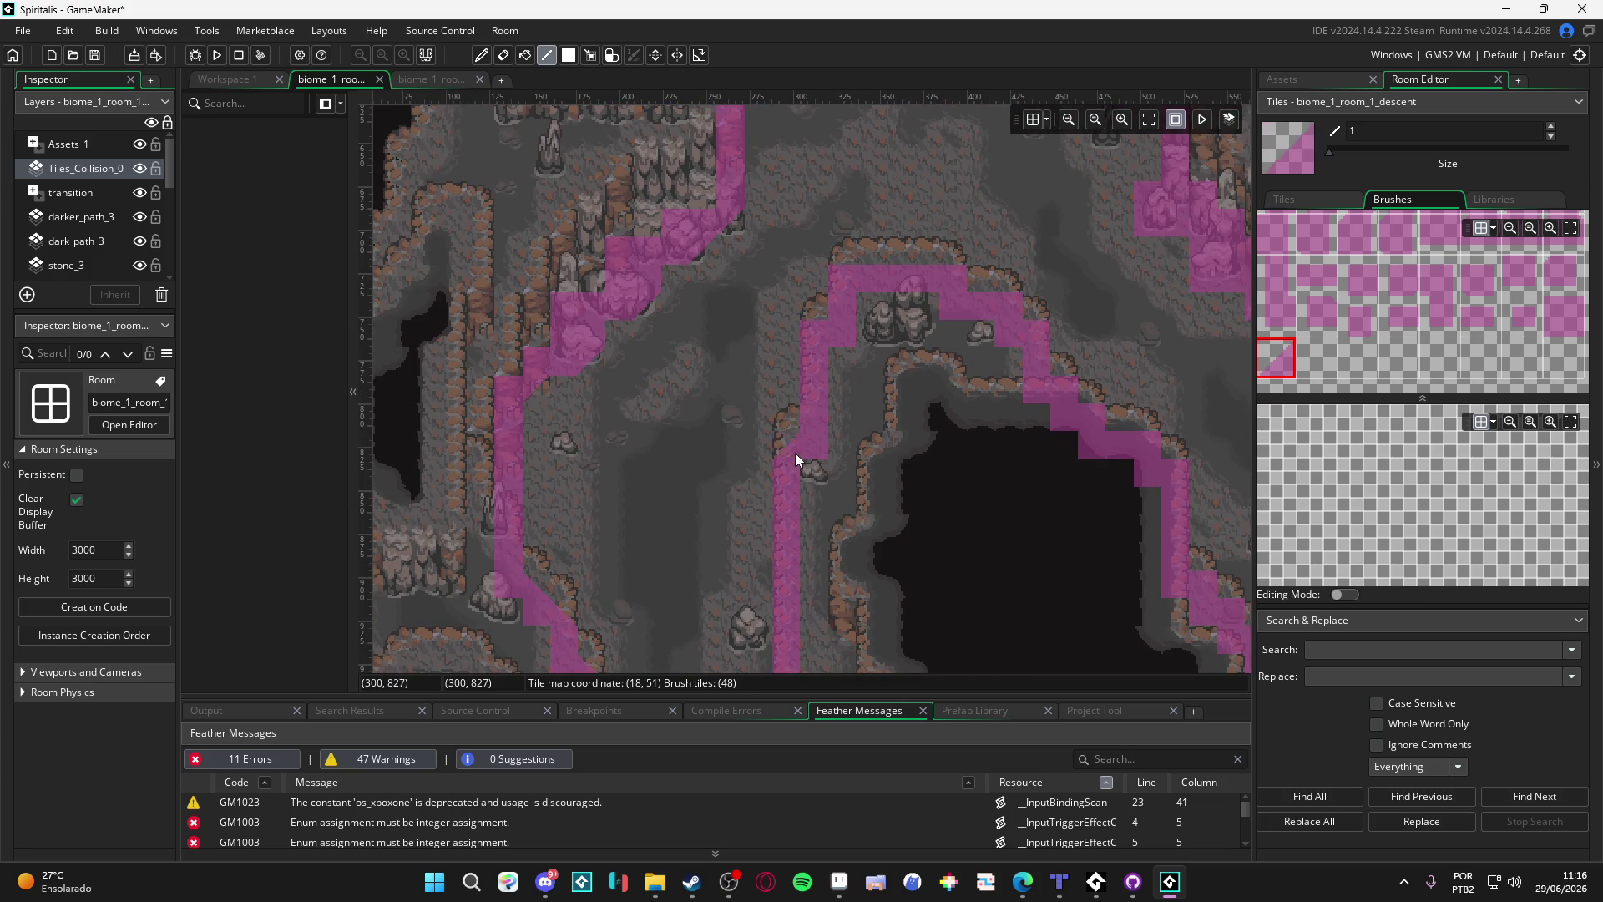
pyautogui.hscroll(2, 827, 282)
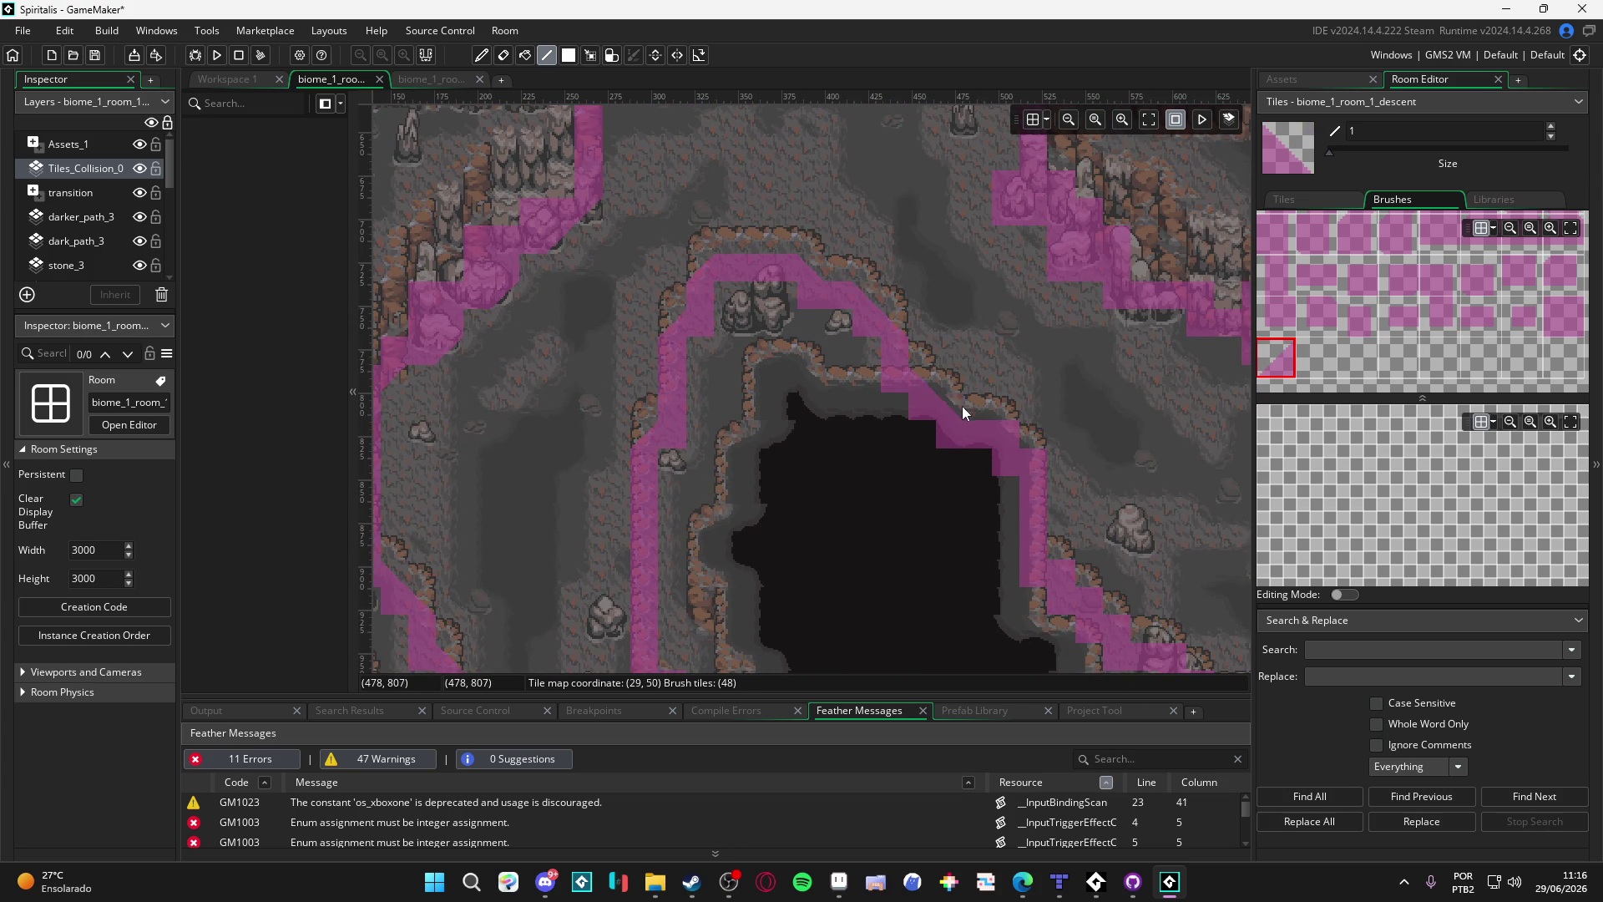
pyautogui.hscroll(1, 968, 366)
pyautogui.scroll(-1, 968, 367)
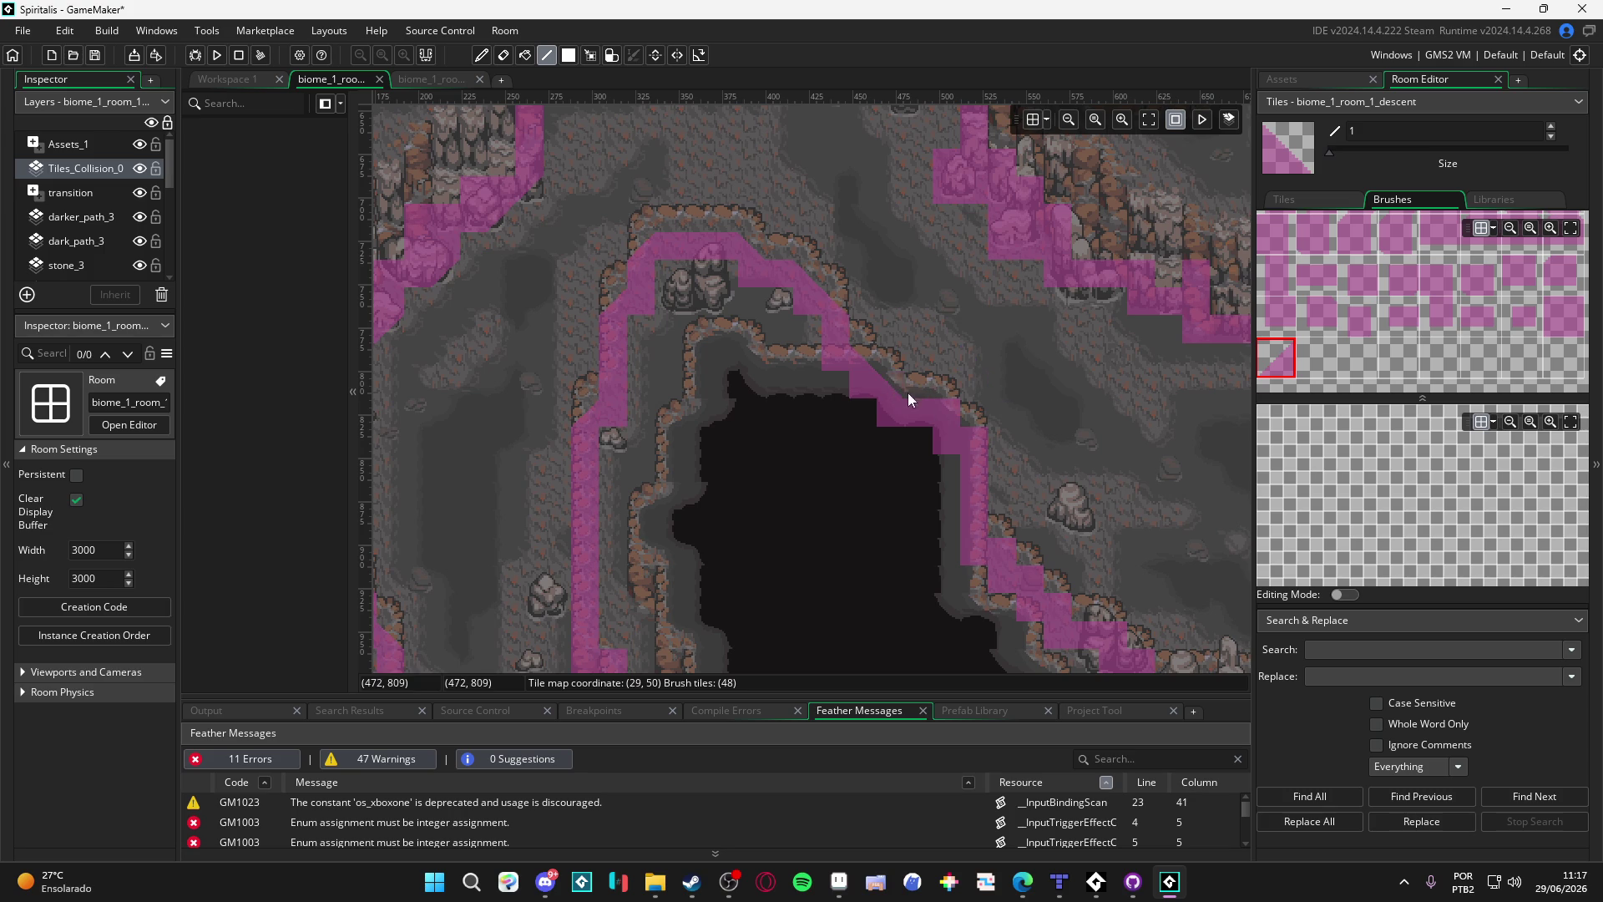
pyautogui.scroll(-3, 812, 374)
pyautogui.hscroll(3, 813, 375)
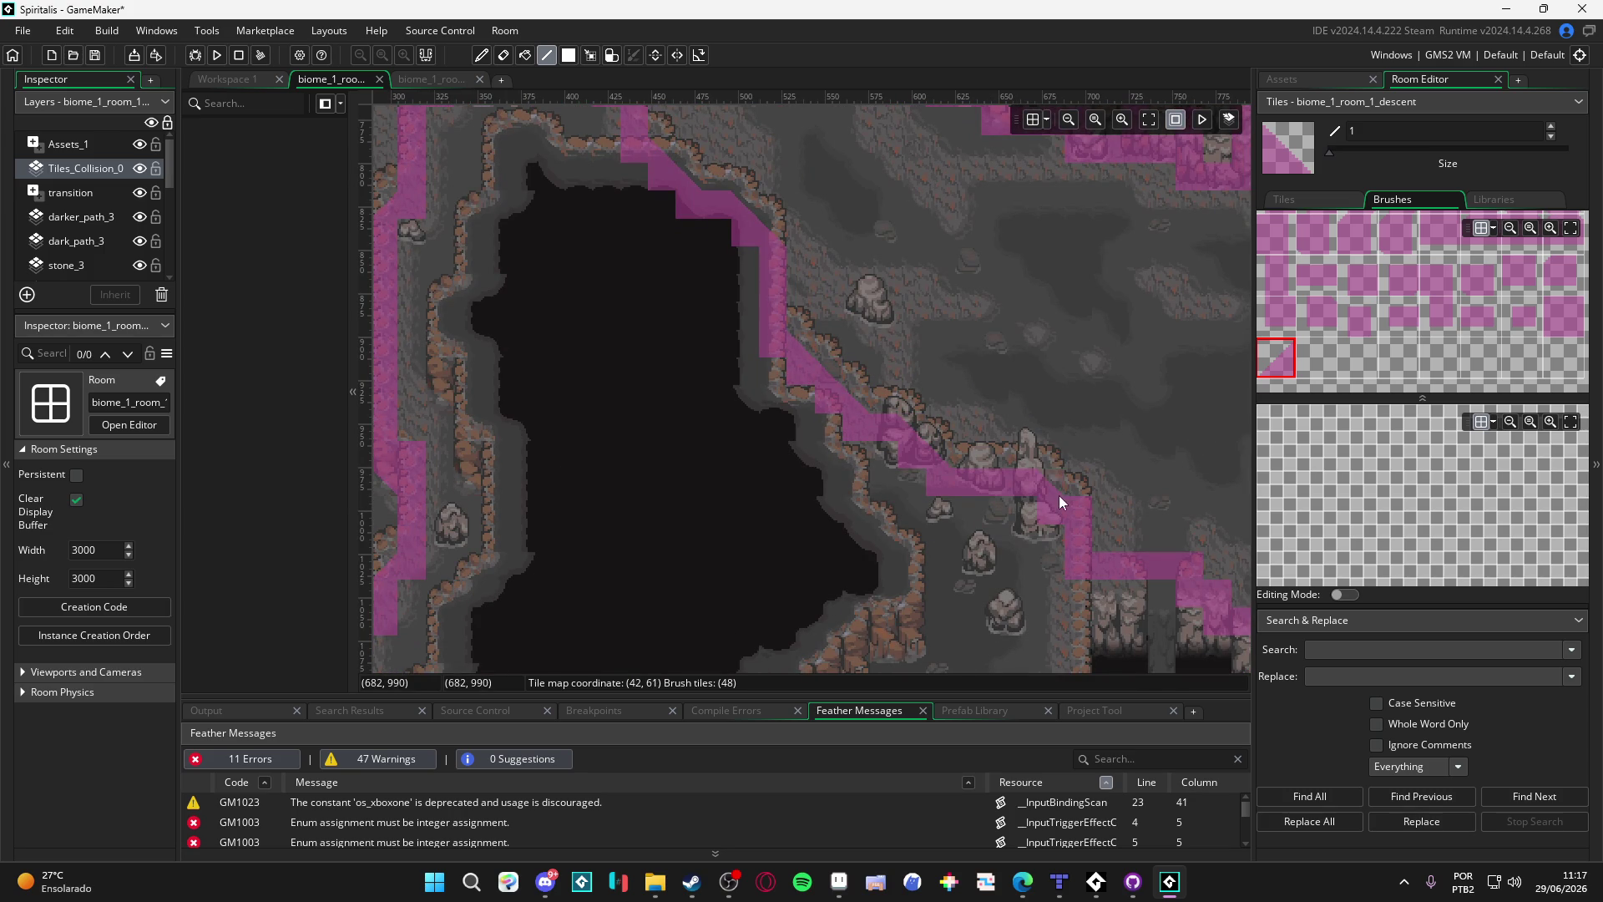
pyautogui.scroll(-2, 758, 433)
pyautogui.hscroll(6, 758, 434)
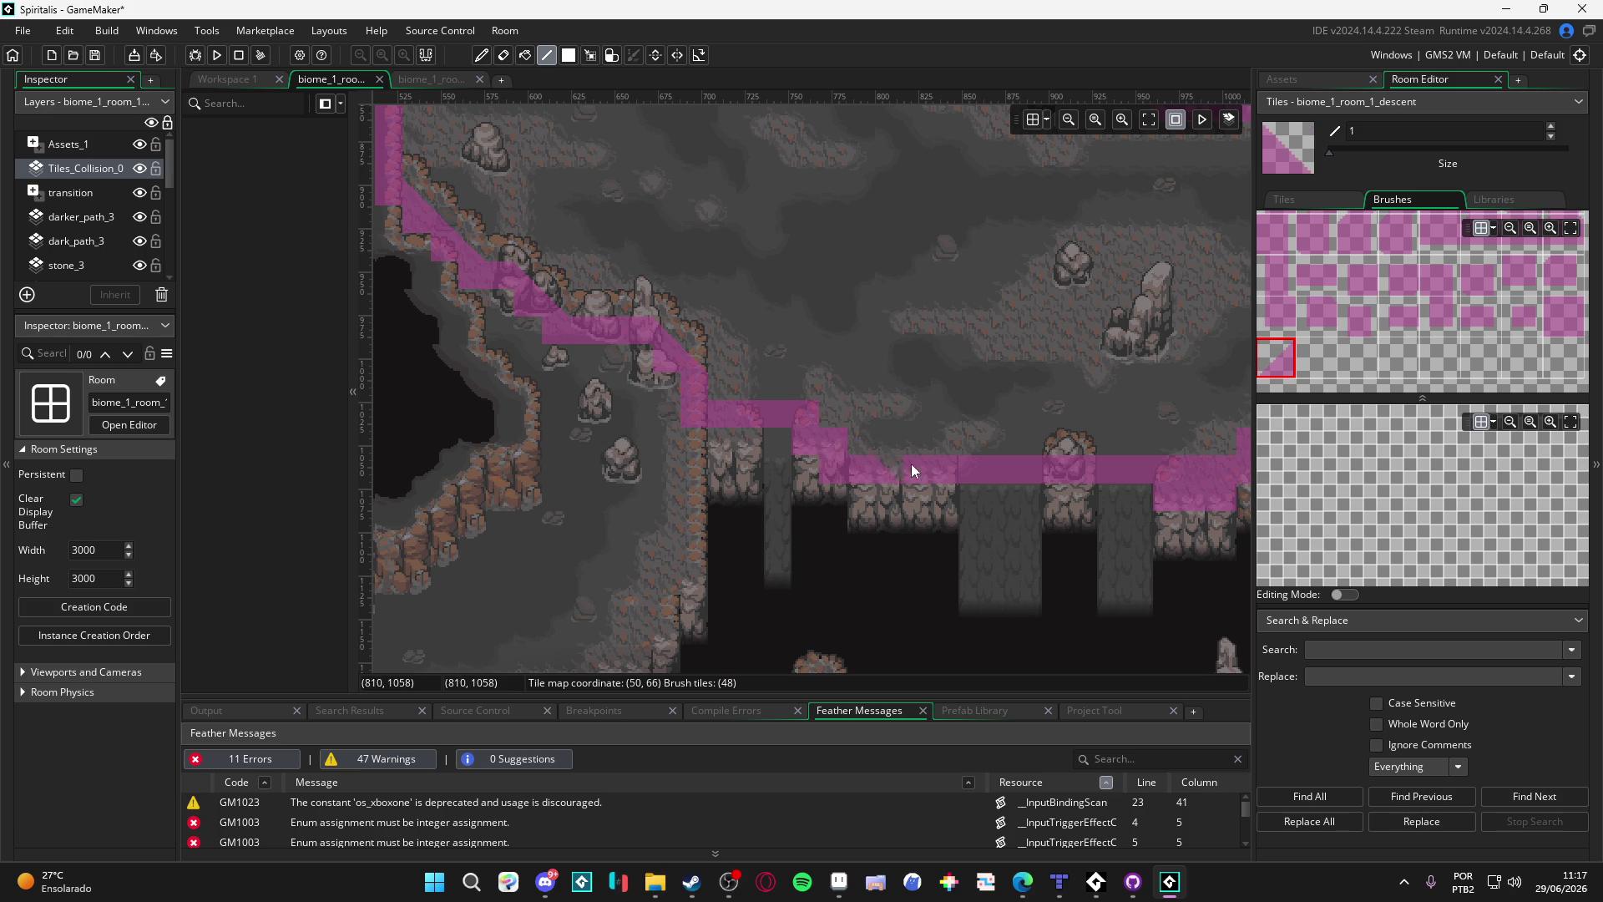
pyautogui.hscroll(5, 836, 445)
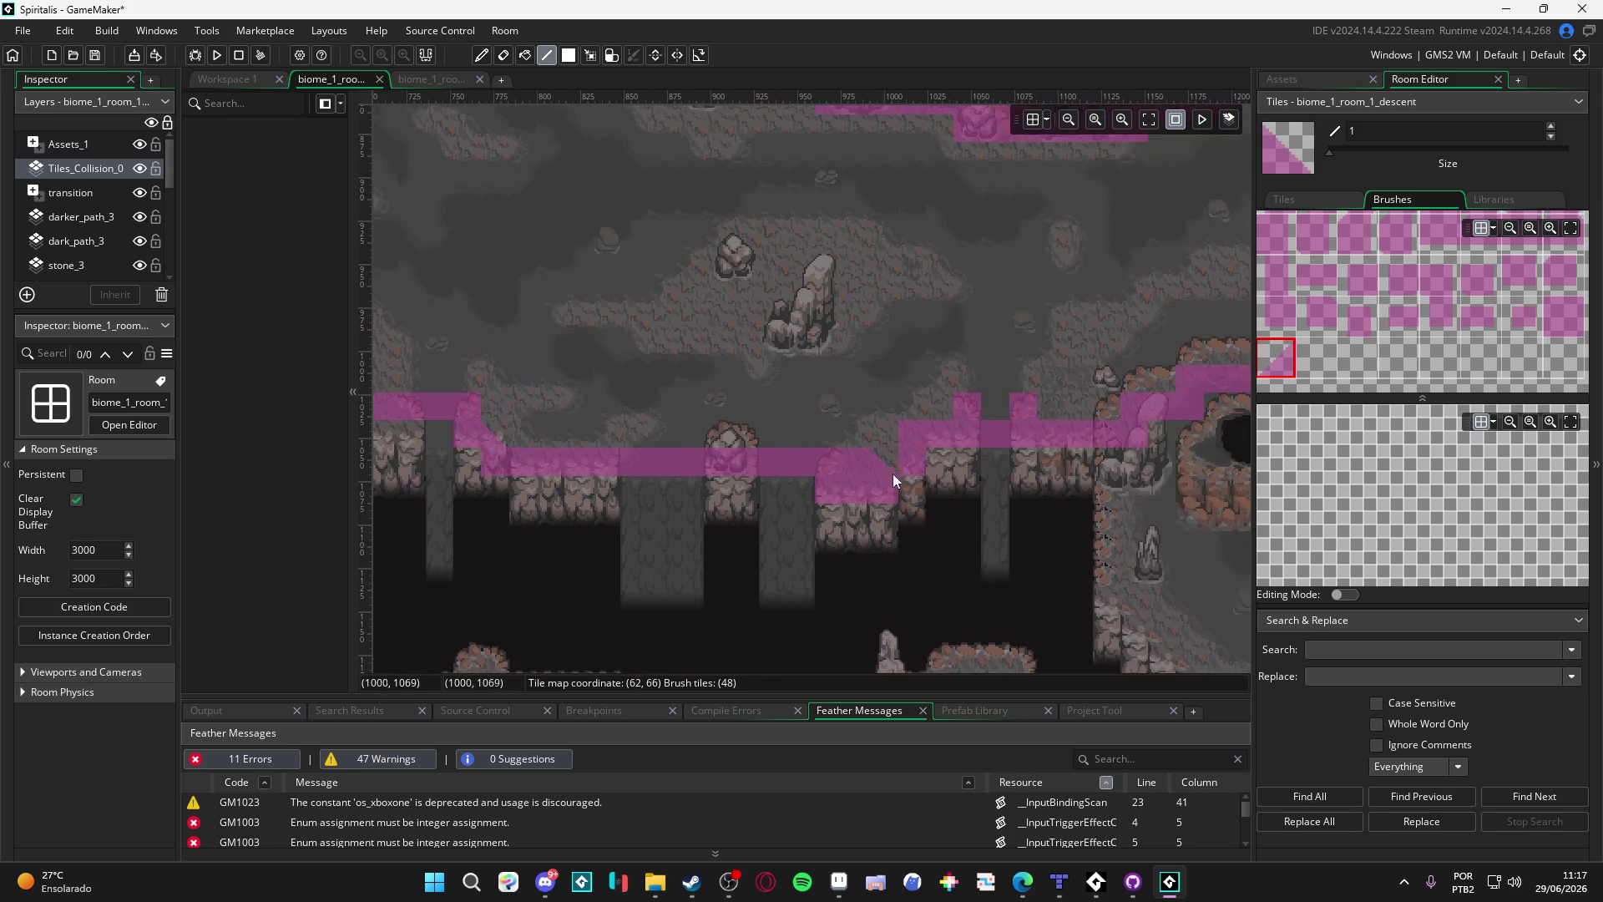
pyautogui.click(911, 433)
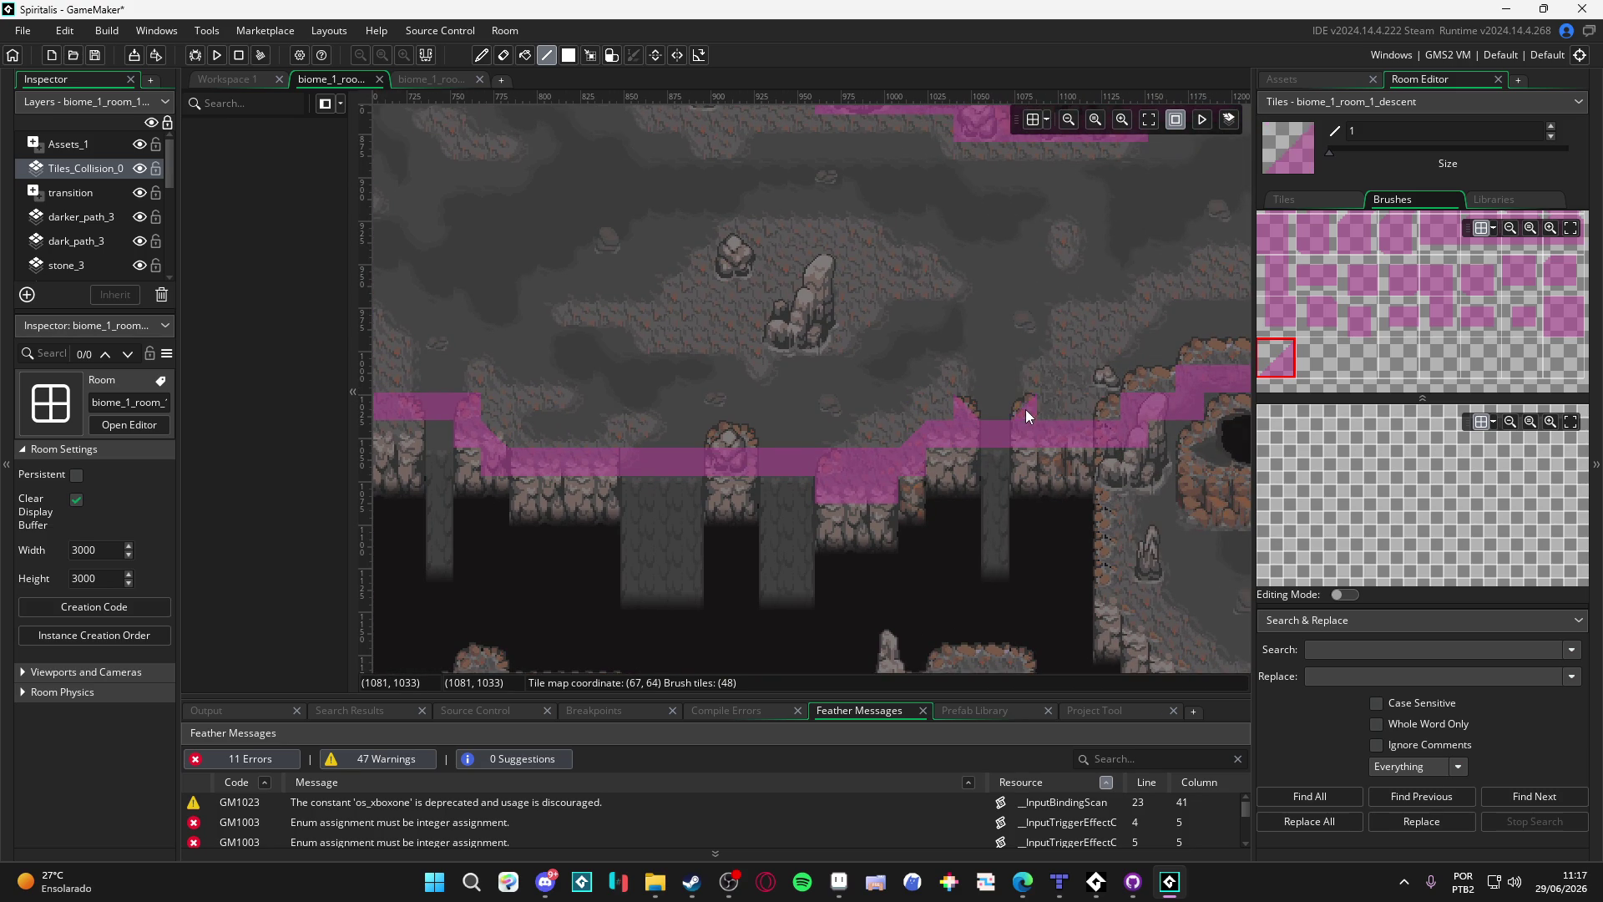
# Step: Follow the lower ledge down the cave and erase a stray ledge-corner tile
pyautogui.moveTo(1045, 420); pyautogui.dragTo(971, 441)
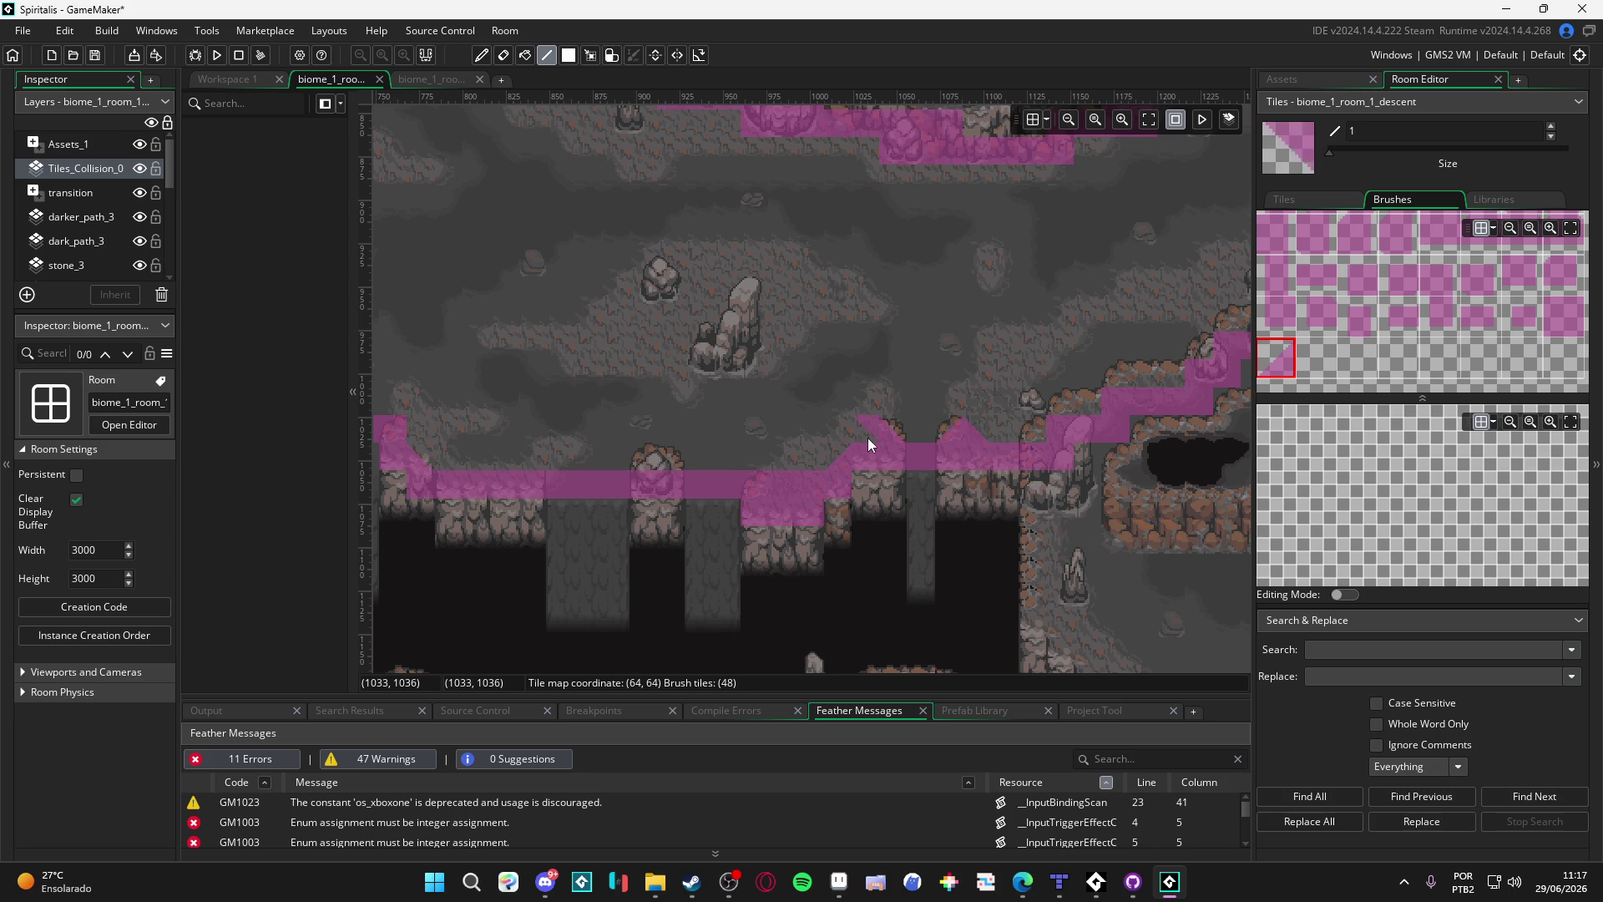
pyautogui.moveTo(919, 437); pyautogui.dragTo(931, 472)
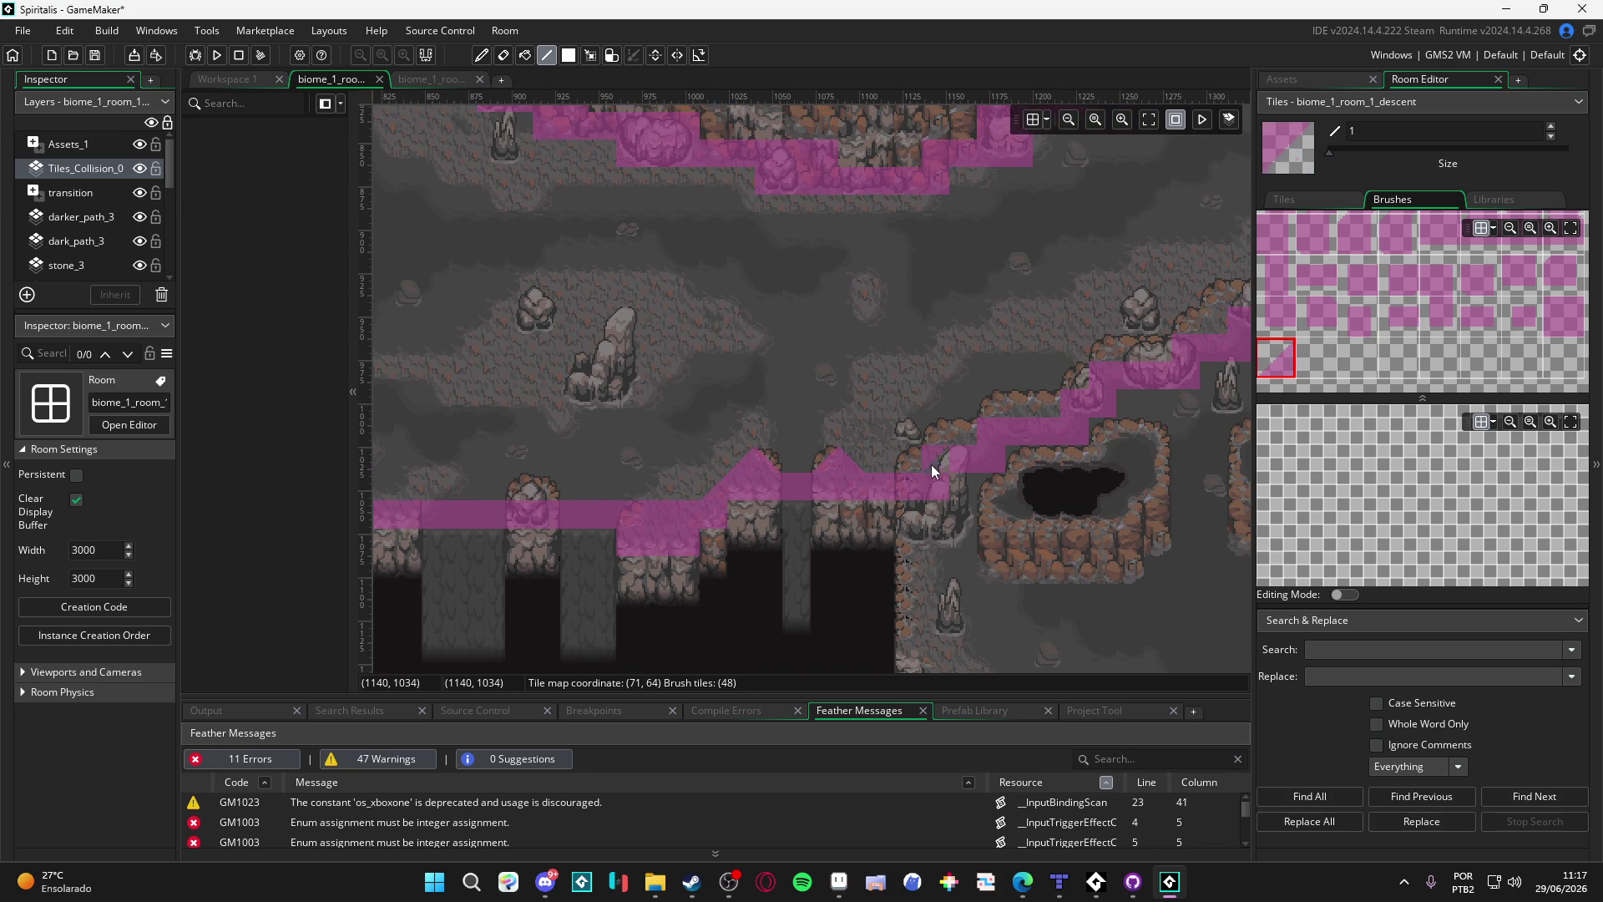
pyautogui.moveTo(965, 450)
pyautogui.mouseDown()
pyautogui.moveTo(817, 492)
pyautogui.moveTo(963, 445)
pyautogui.mouseUp()
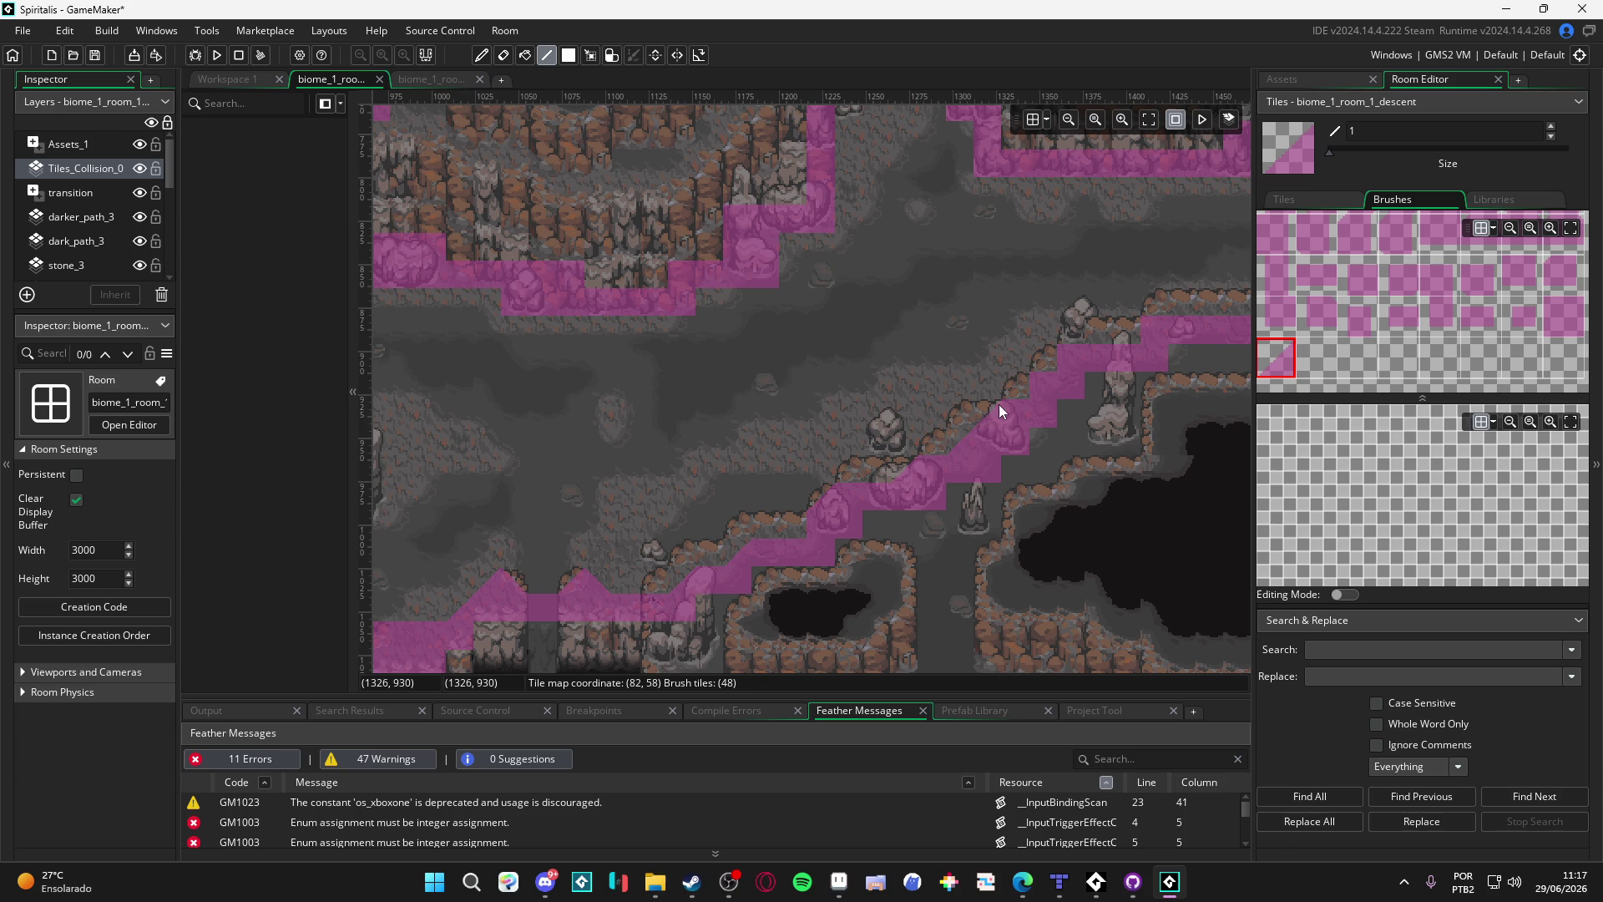
pyautogui.moveTo(1043, 363); pyautogui.dragTo(641, 569)
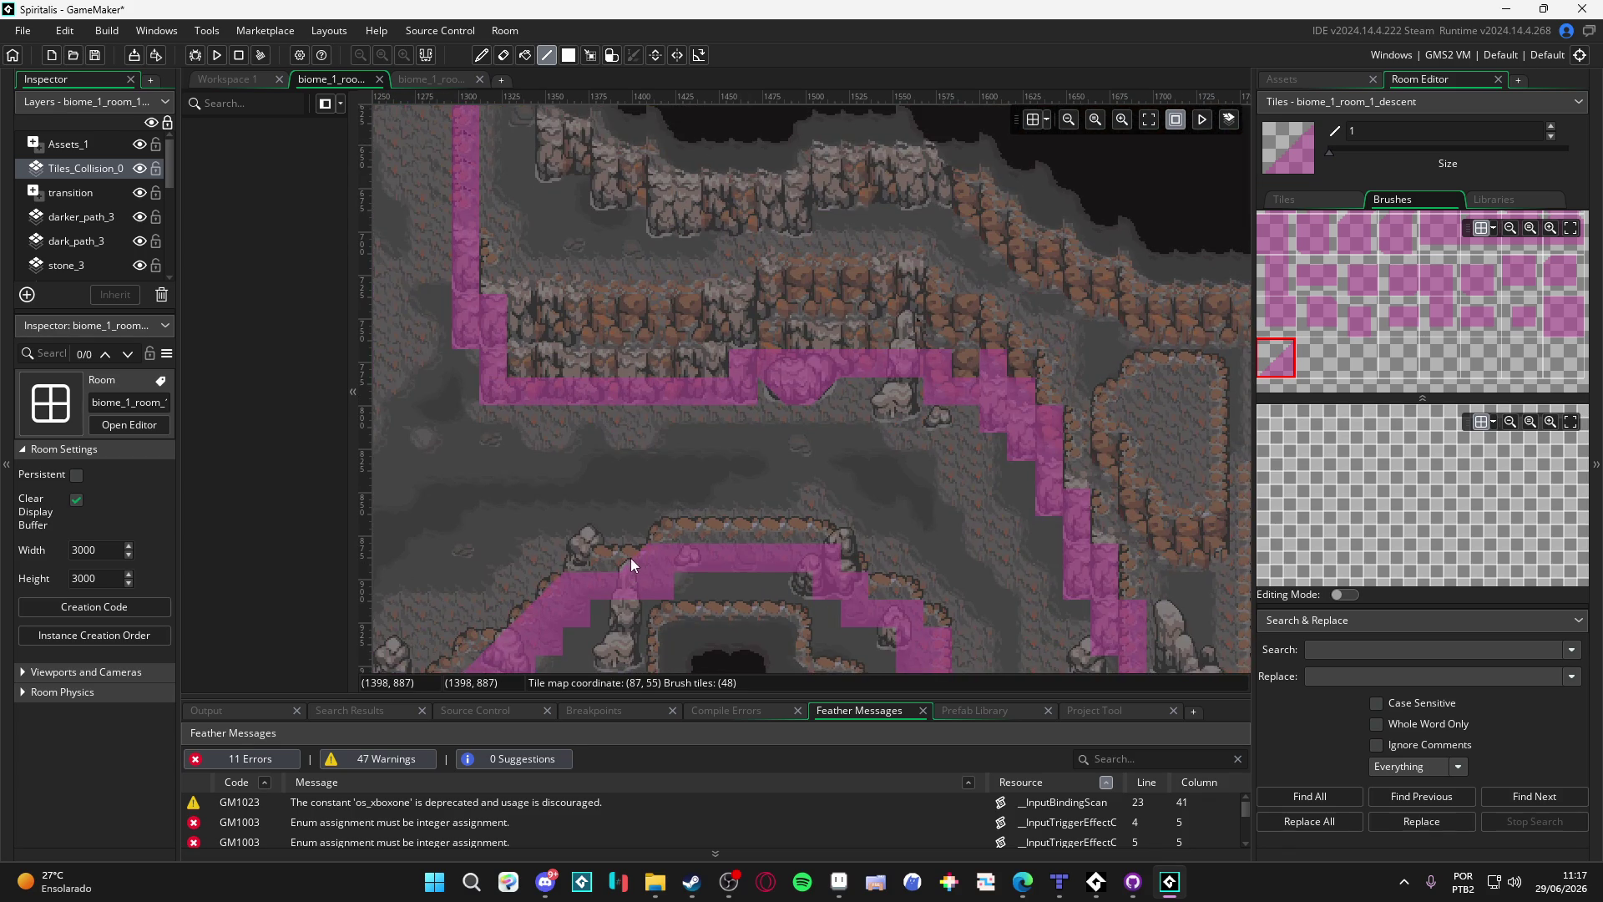
pyautogui.moveTo(756, 547); pyautogui.dragTo(769, 475)
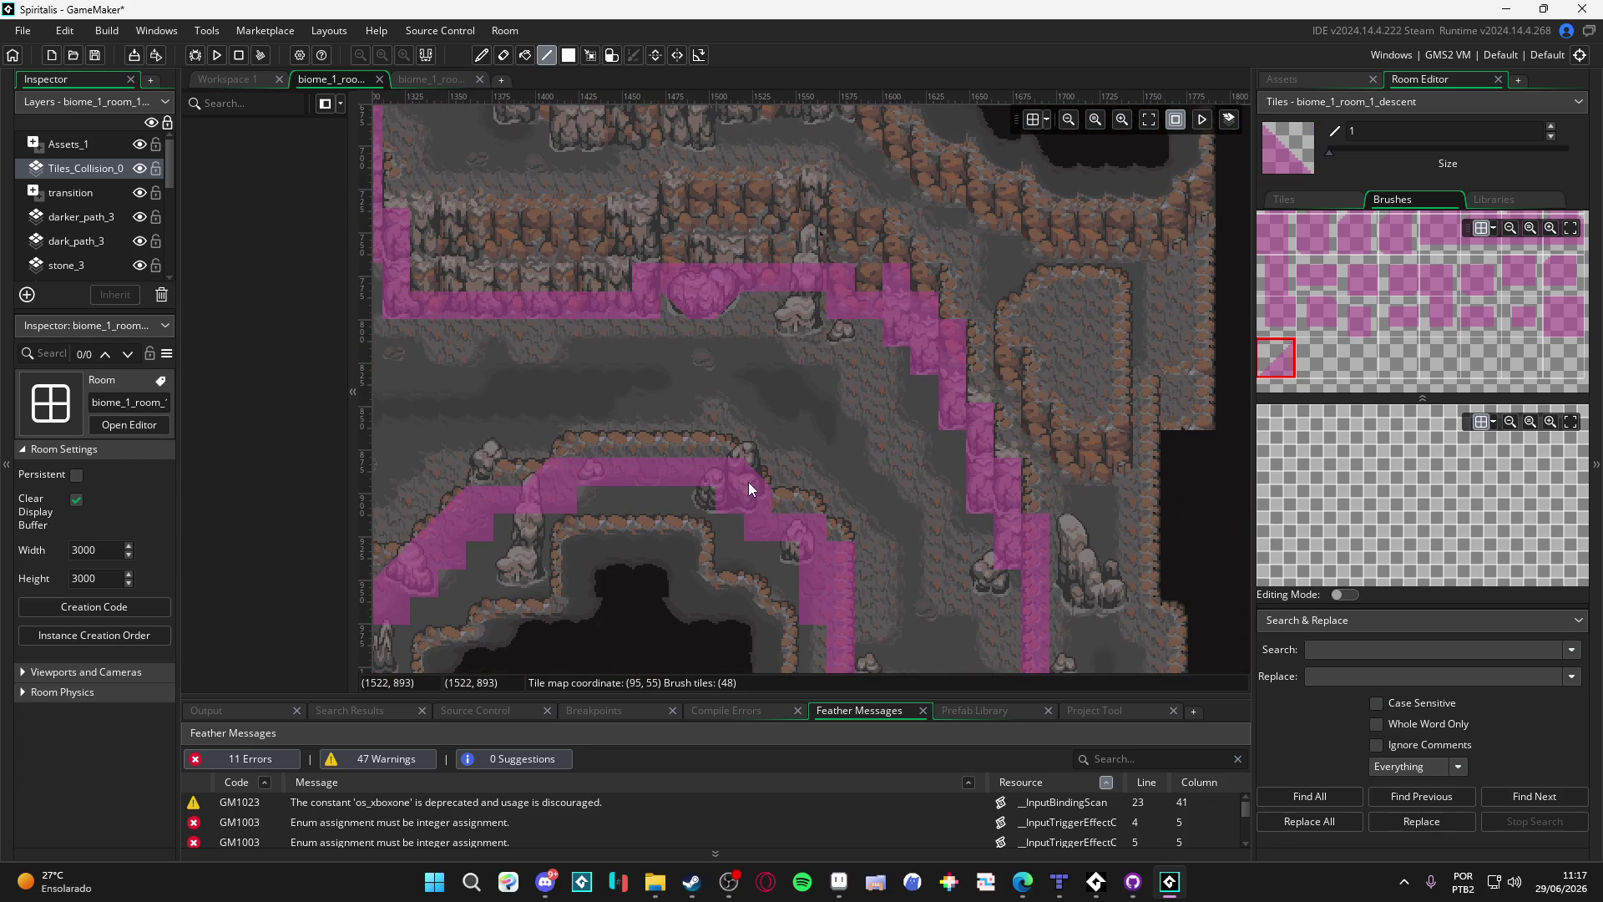
pyautogui.press('e')
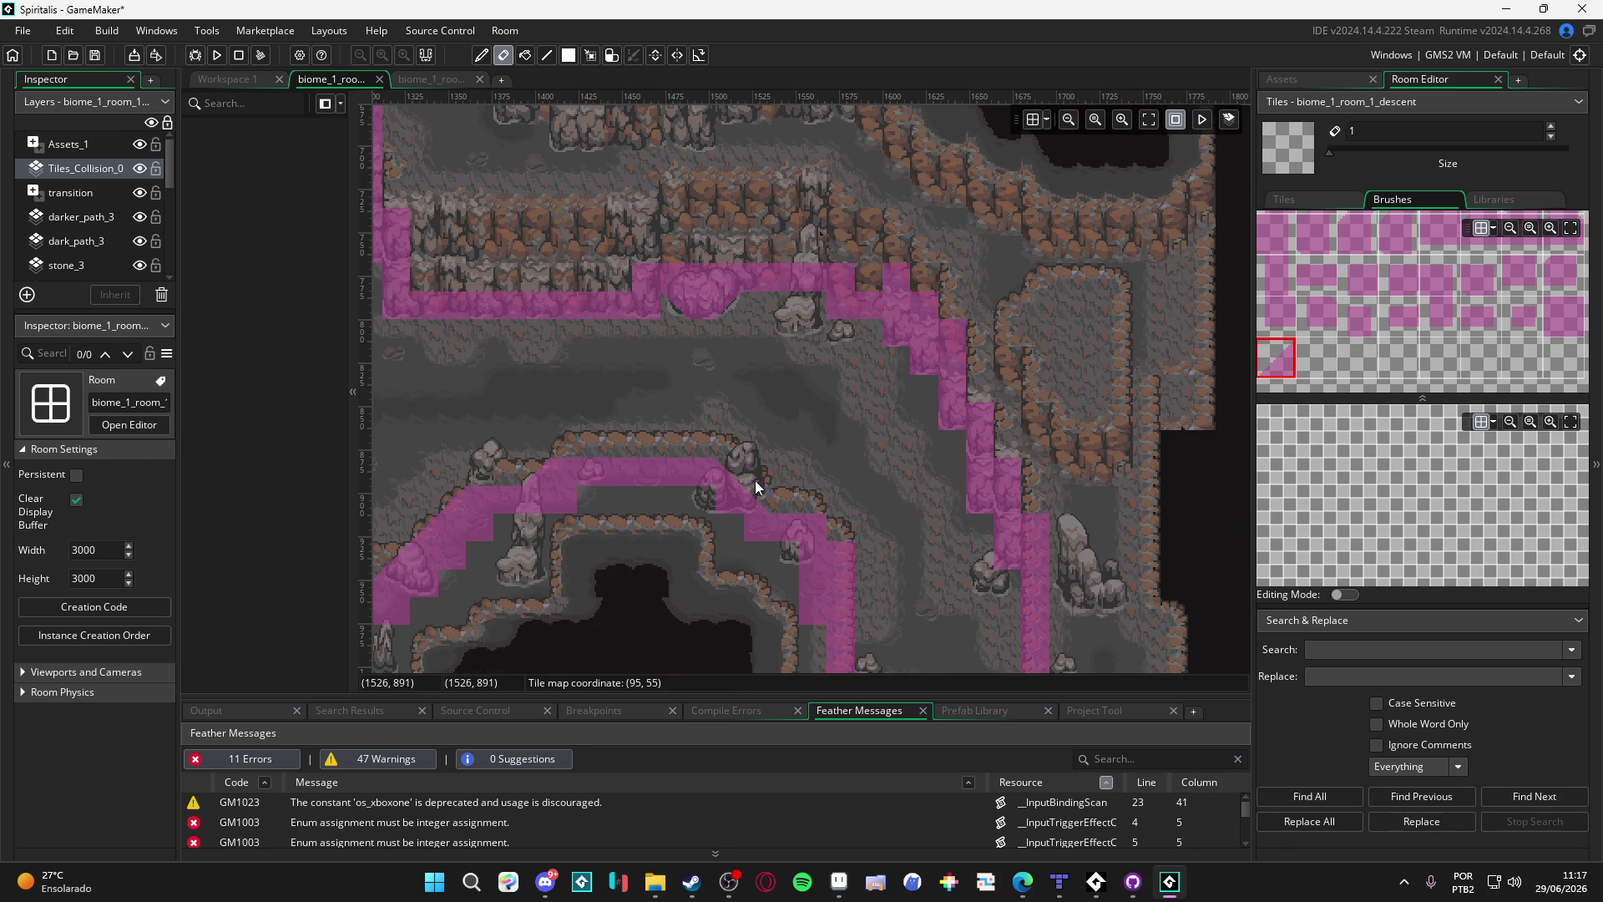
pyautogui.press('d')
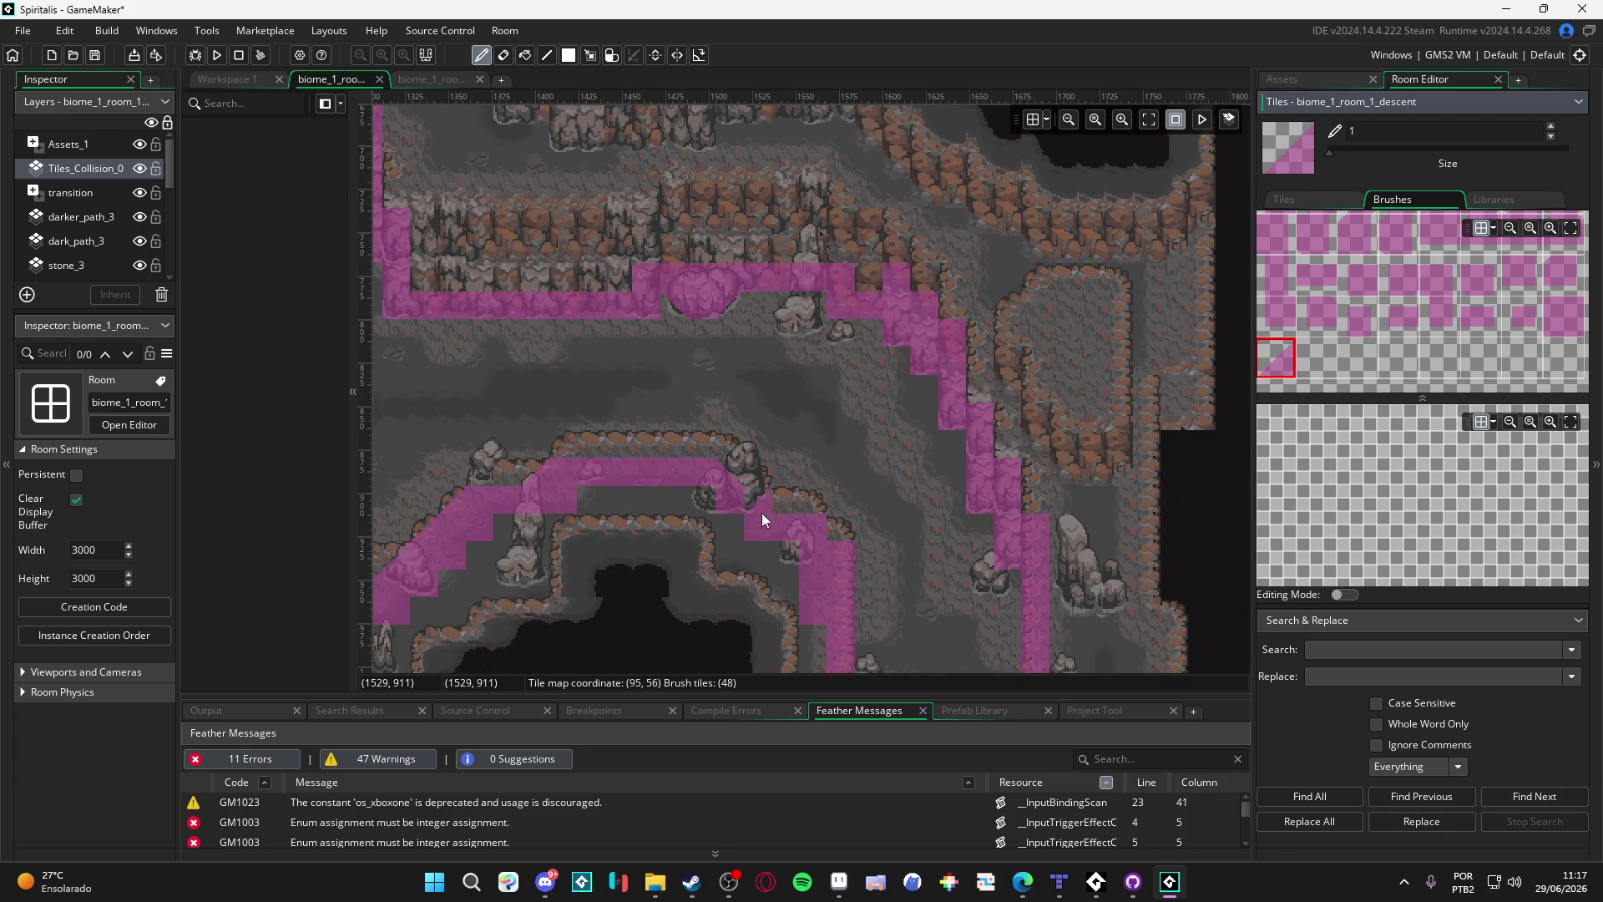
# Step: Place a slope tile at the lower corner of the central passage's collision column
pyautogui.scroll(-5, 802, 440)
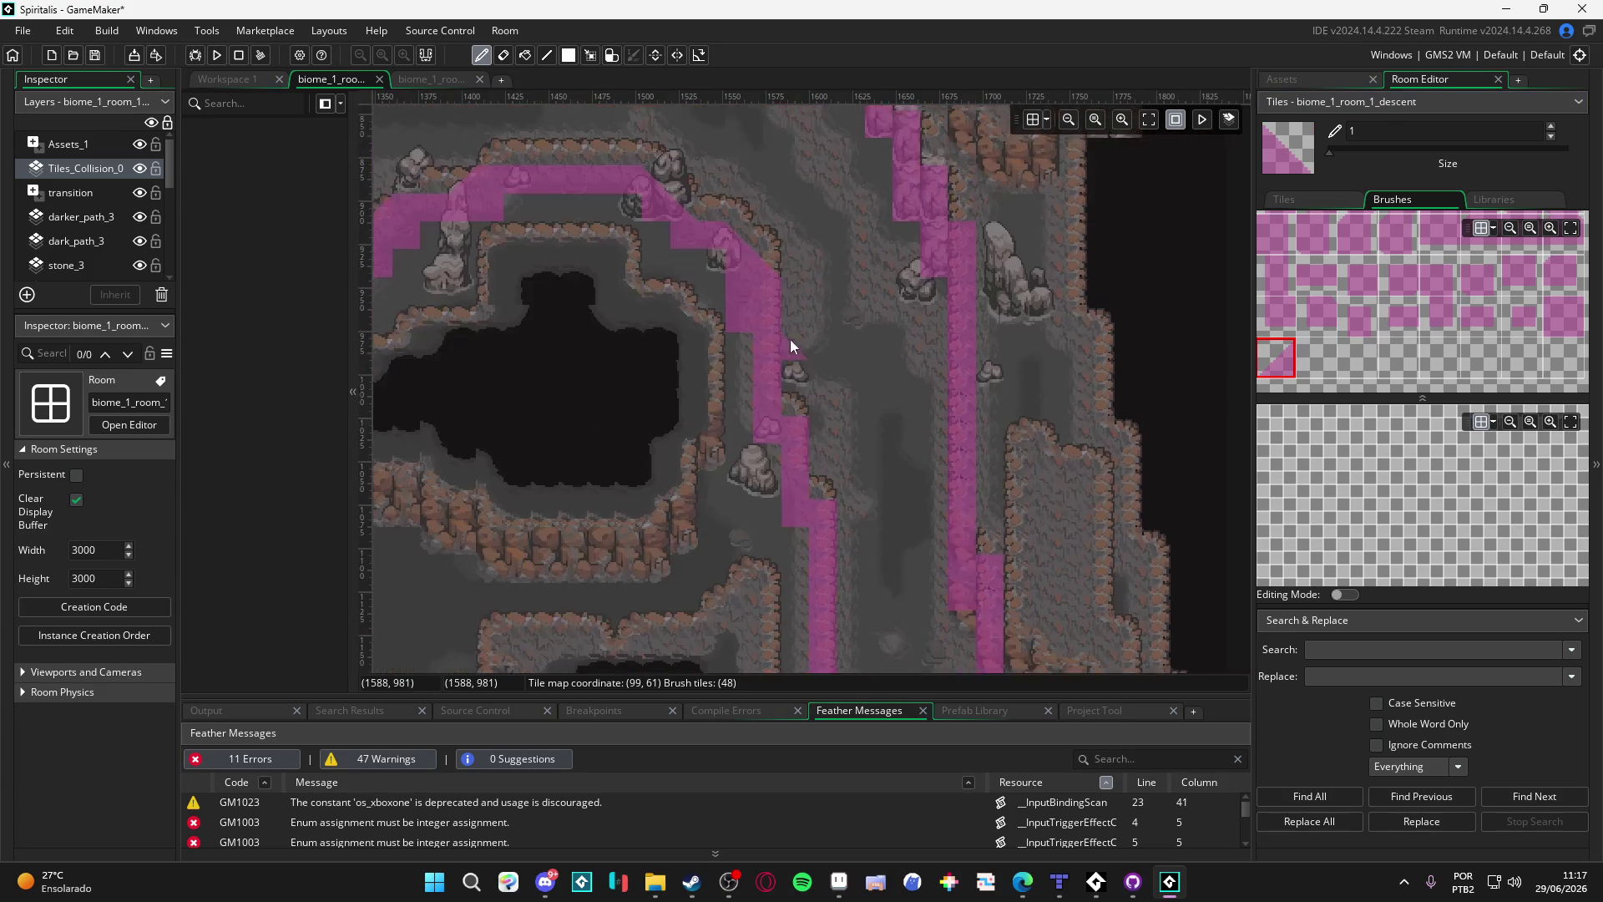
pyautogui.scroll(-1, 815, 413)
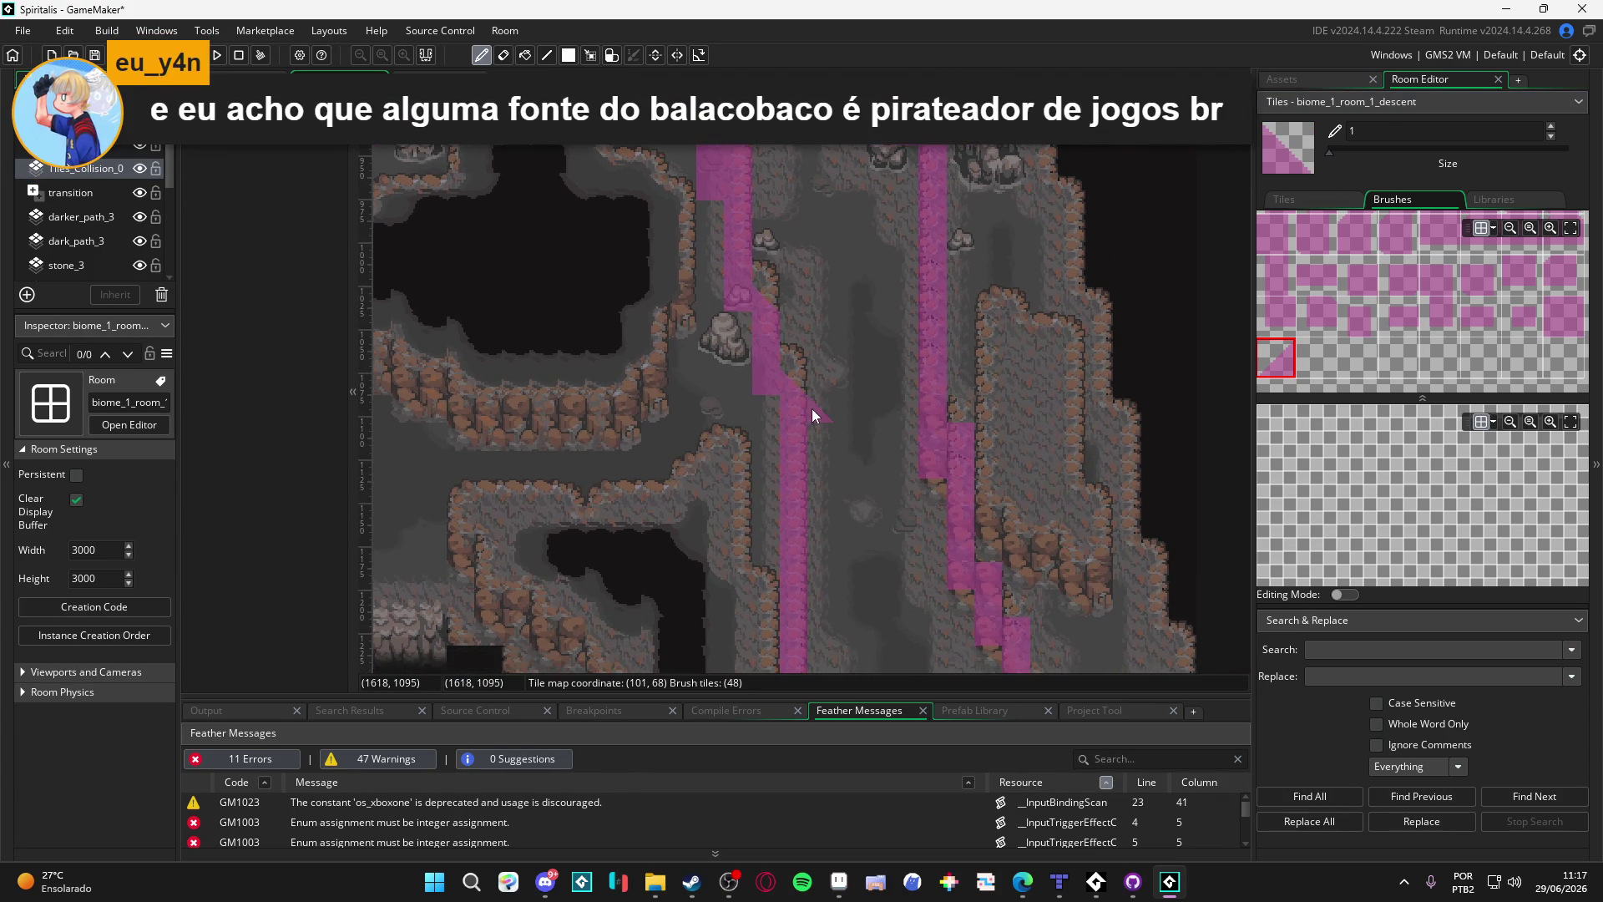
pyautogui.scroll(-1, 824, 389)
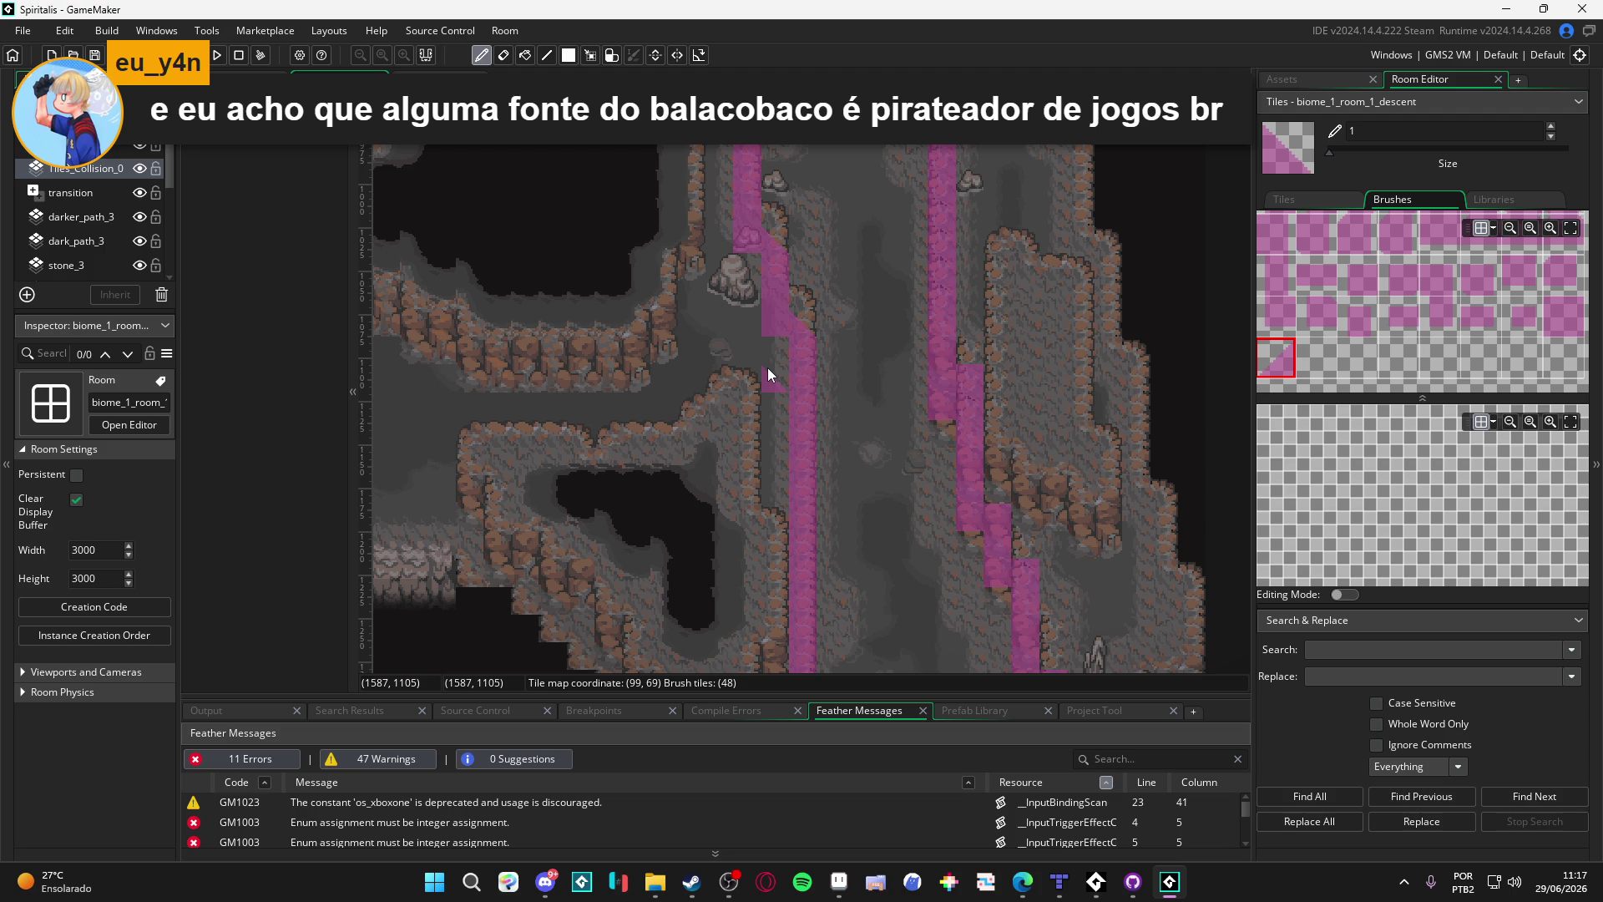
pyautogui.moveTo(846, 363)
pyautogui.mouseDown()
pyautogui.moveTo(795, 181)
pyautogui.moveTo(781, 622)
pyautogui.moveTo(739, 463)
pyautogui.moveTo(827, 496)
pyautogui.mouseUp()
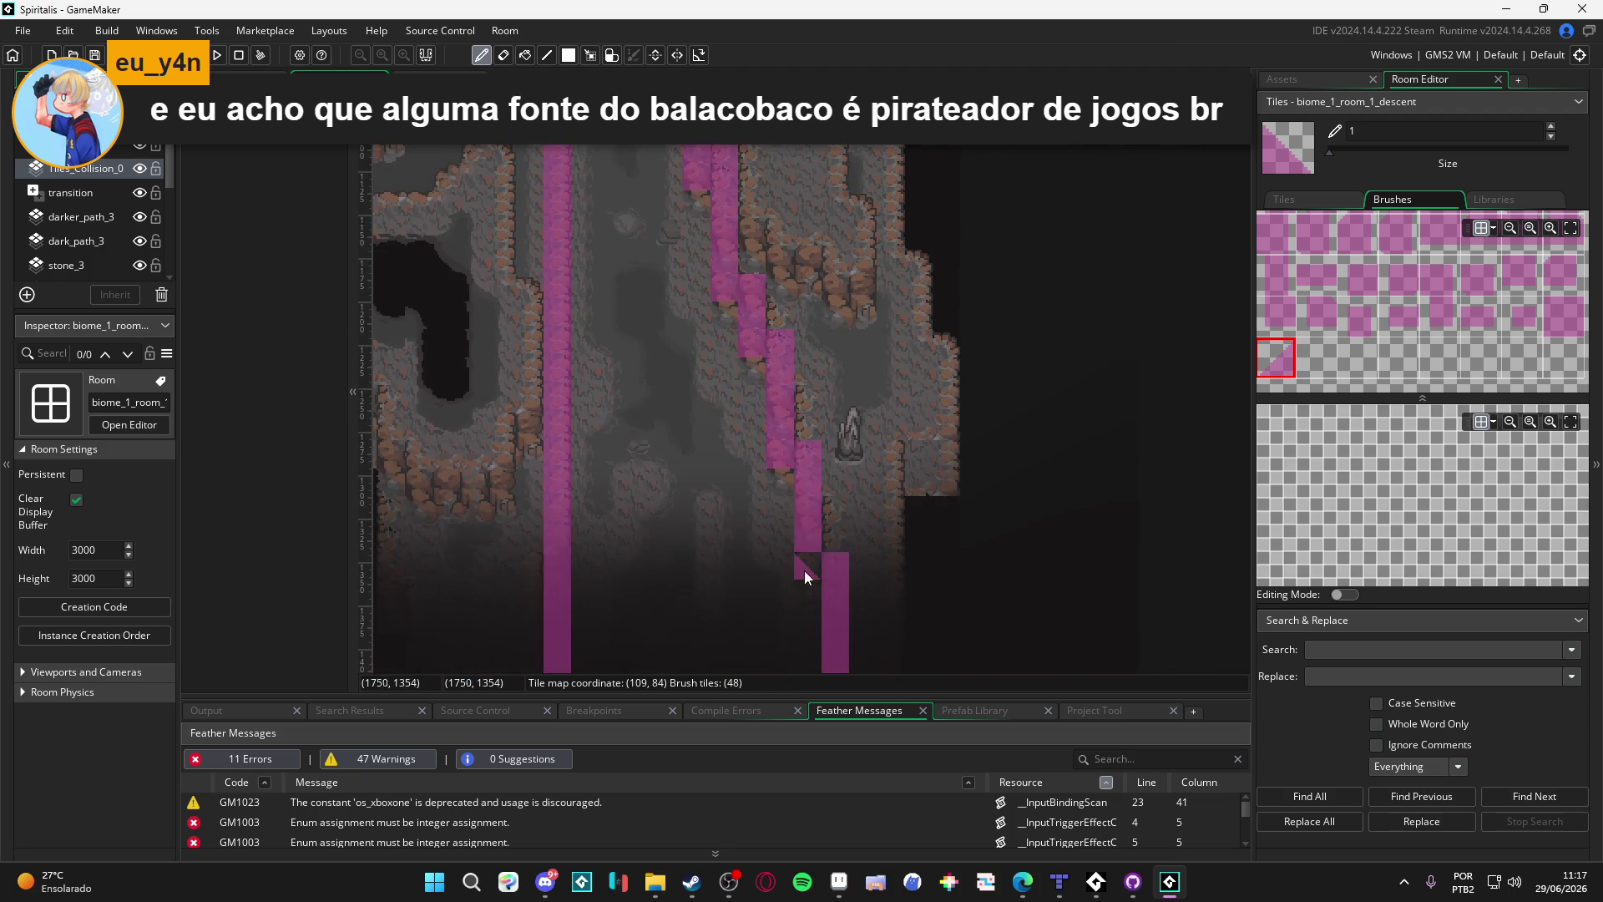
pyautogui.moveTo(805, 569); pyautogui.dragTo(744, 422)
pyautogui.click(744, 422)
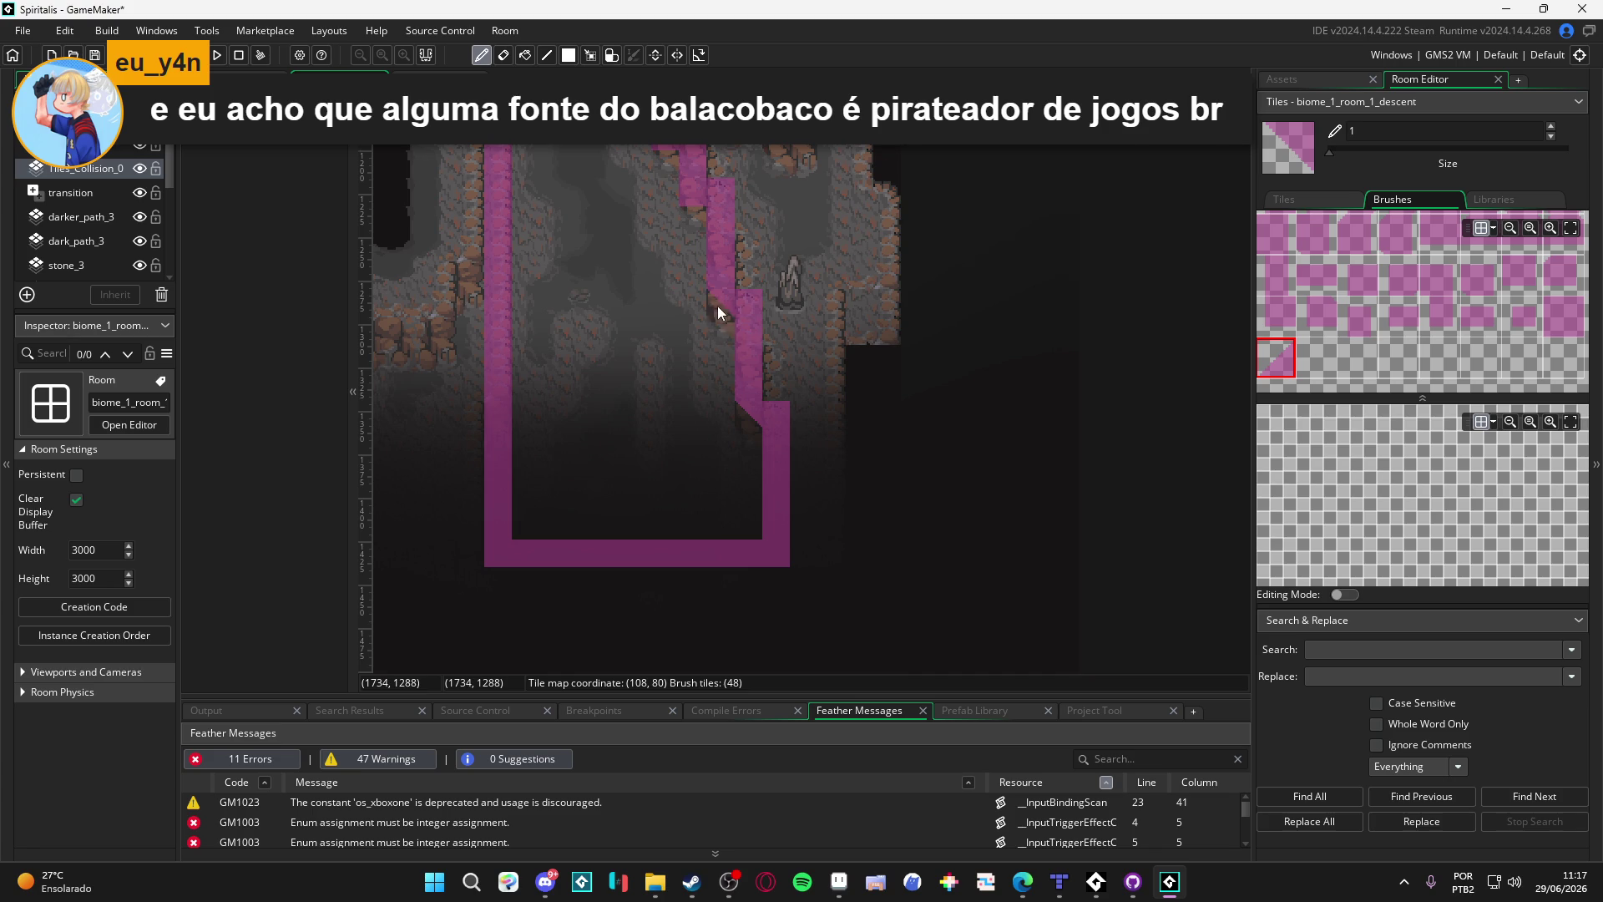
# Step: Add a slope tile at the loop's inner bottom corner and fill the notch beside it
pyautogui.moveTo(719, 306); pyautogui.dragTo(735, 400)
pyautogui.click(780, 496)
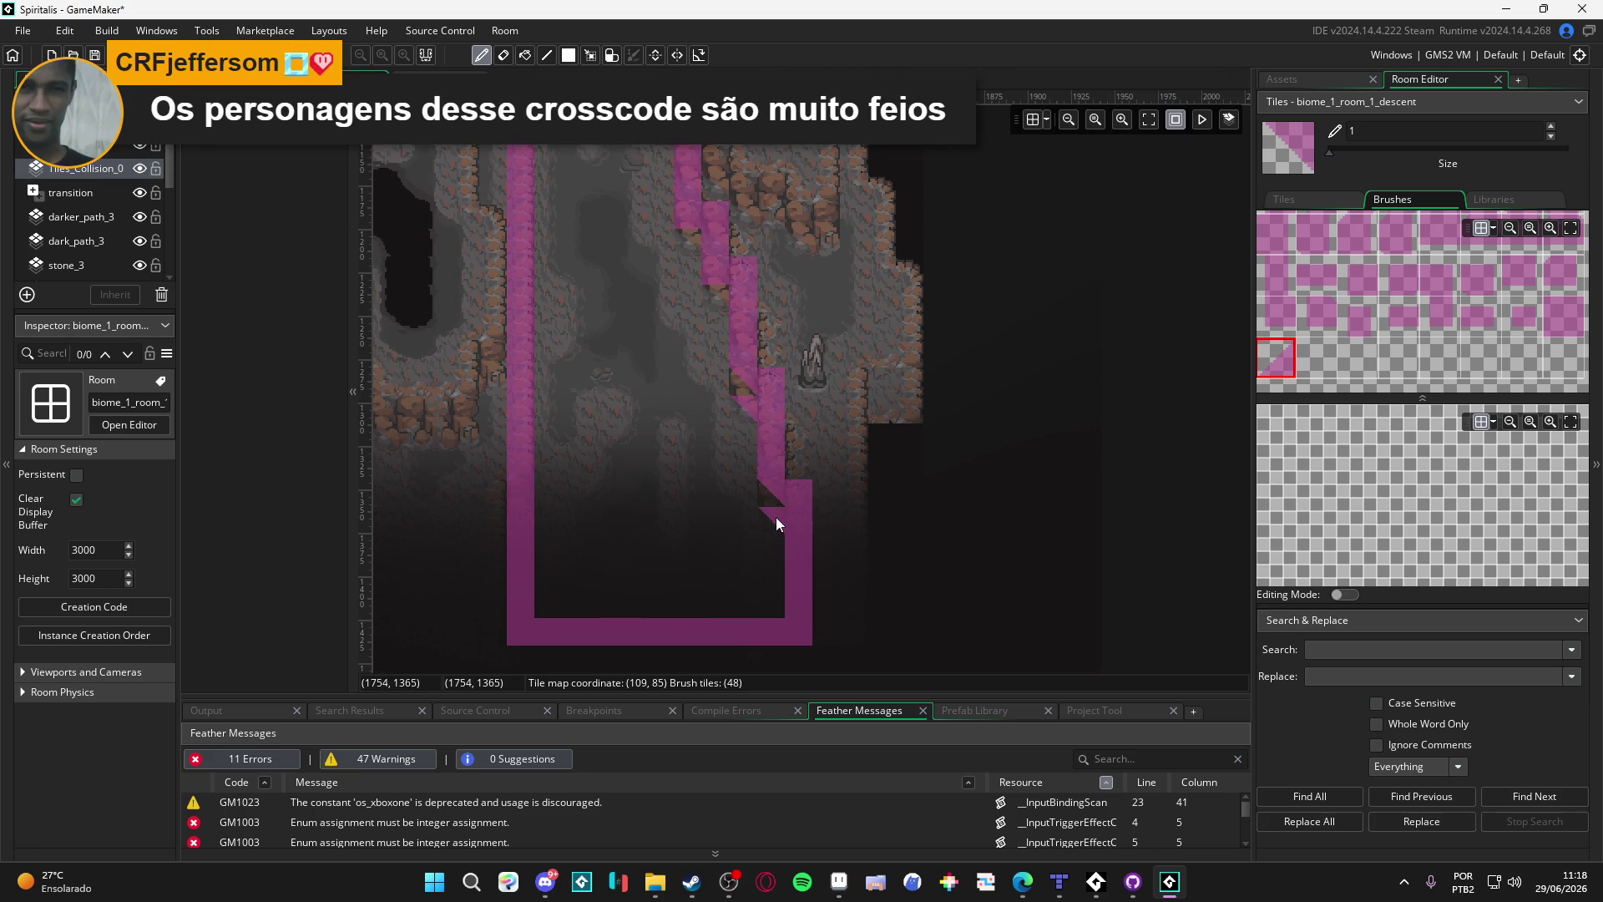
pyautogui.click(766, 499)
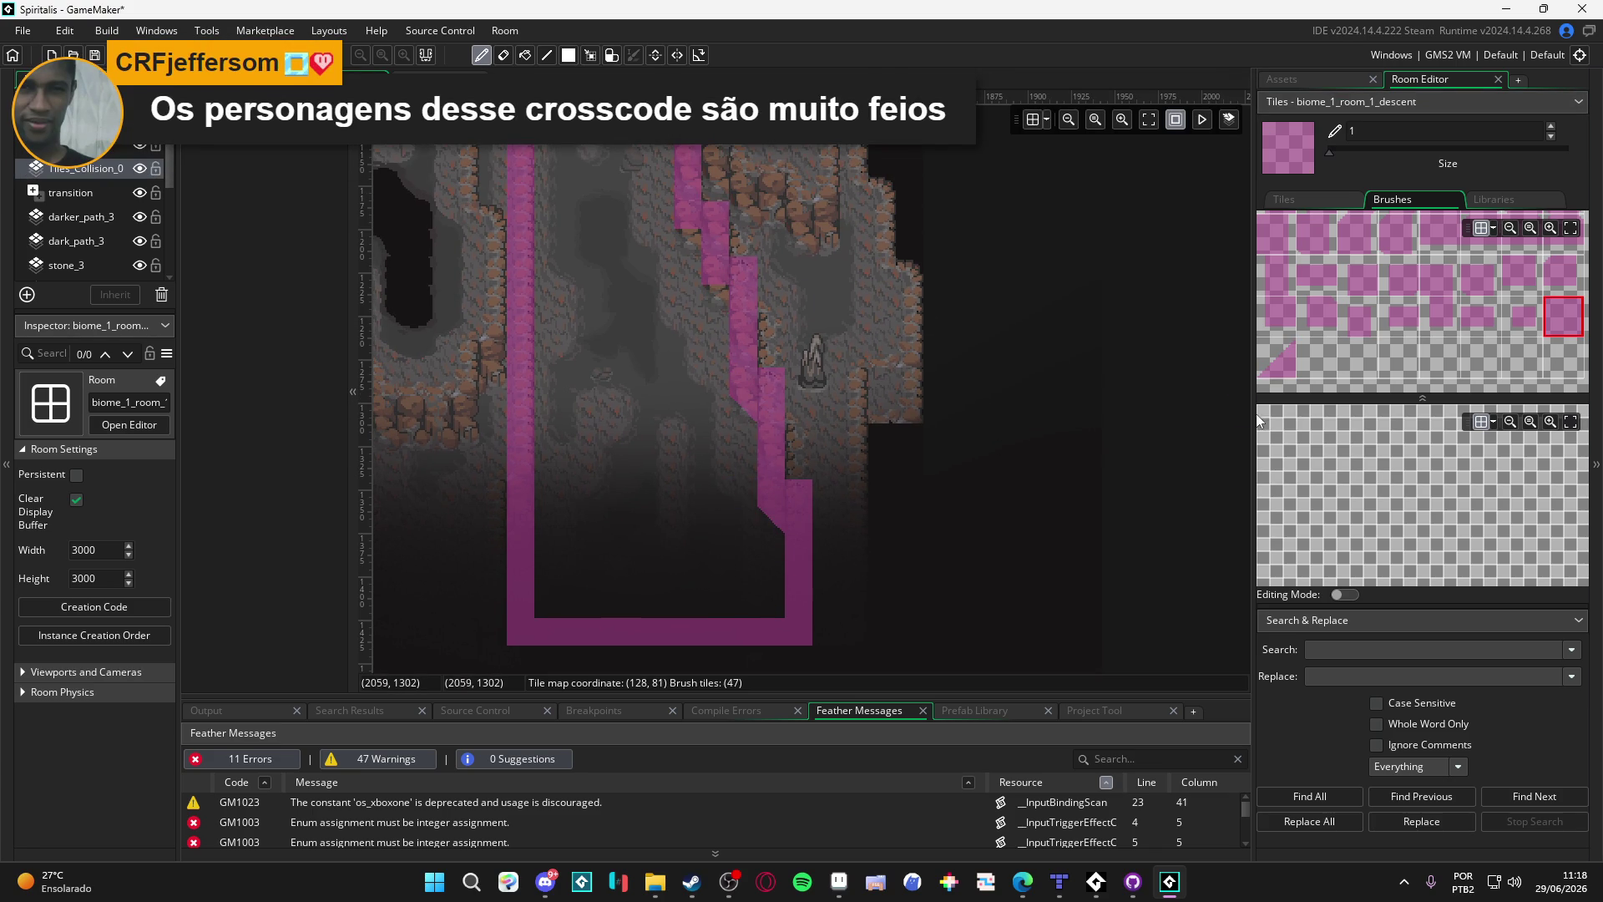
# Step: Paint square collision tiles under the upper ledge strip and a slope below it
pyautogui.click(1287, 372)
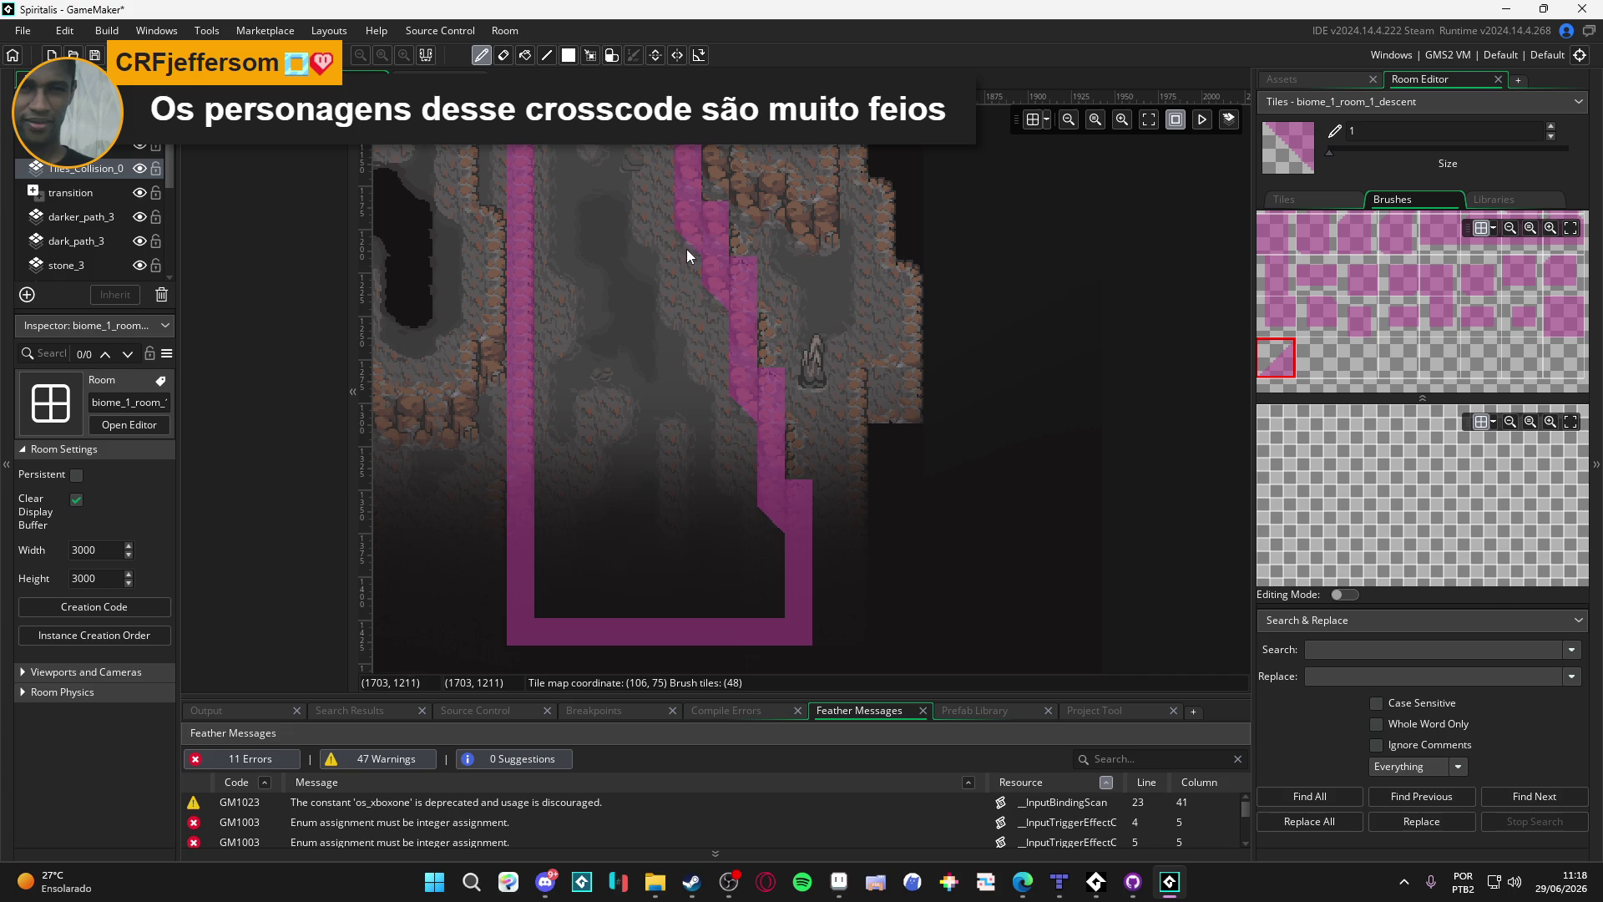
pyautogui.moveTo(667, 201); pyautogui.dragTo(733, 484)
pyautogui.scroll(5, 716, 403)
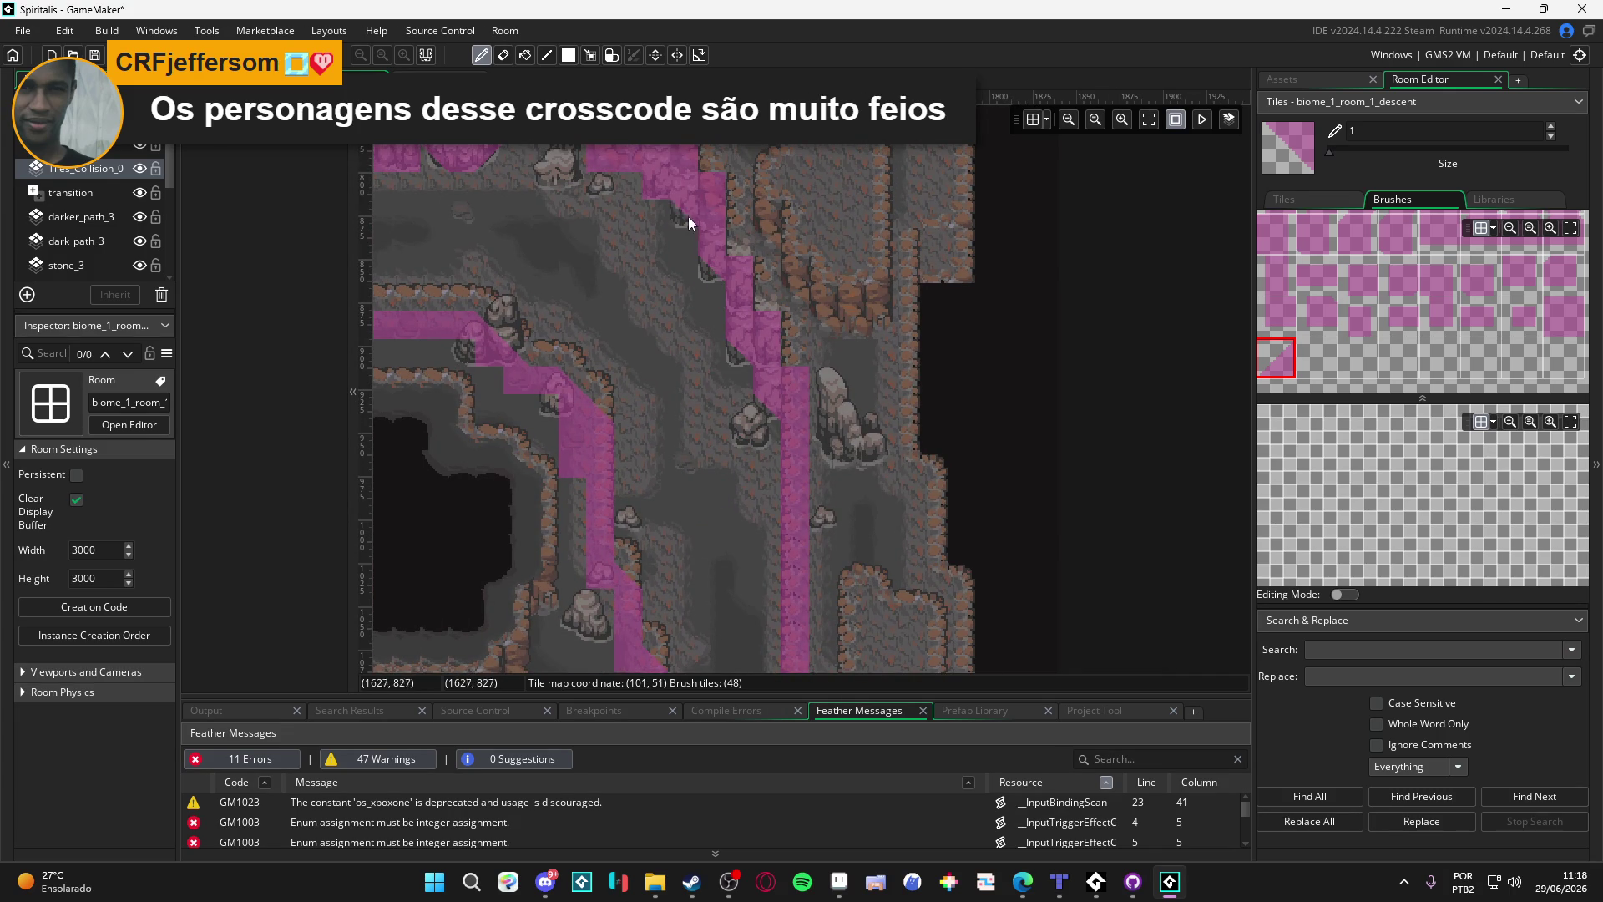
pyautogui.scroll(5, 595, 164)
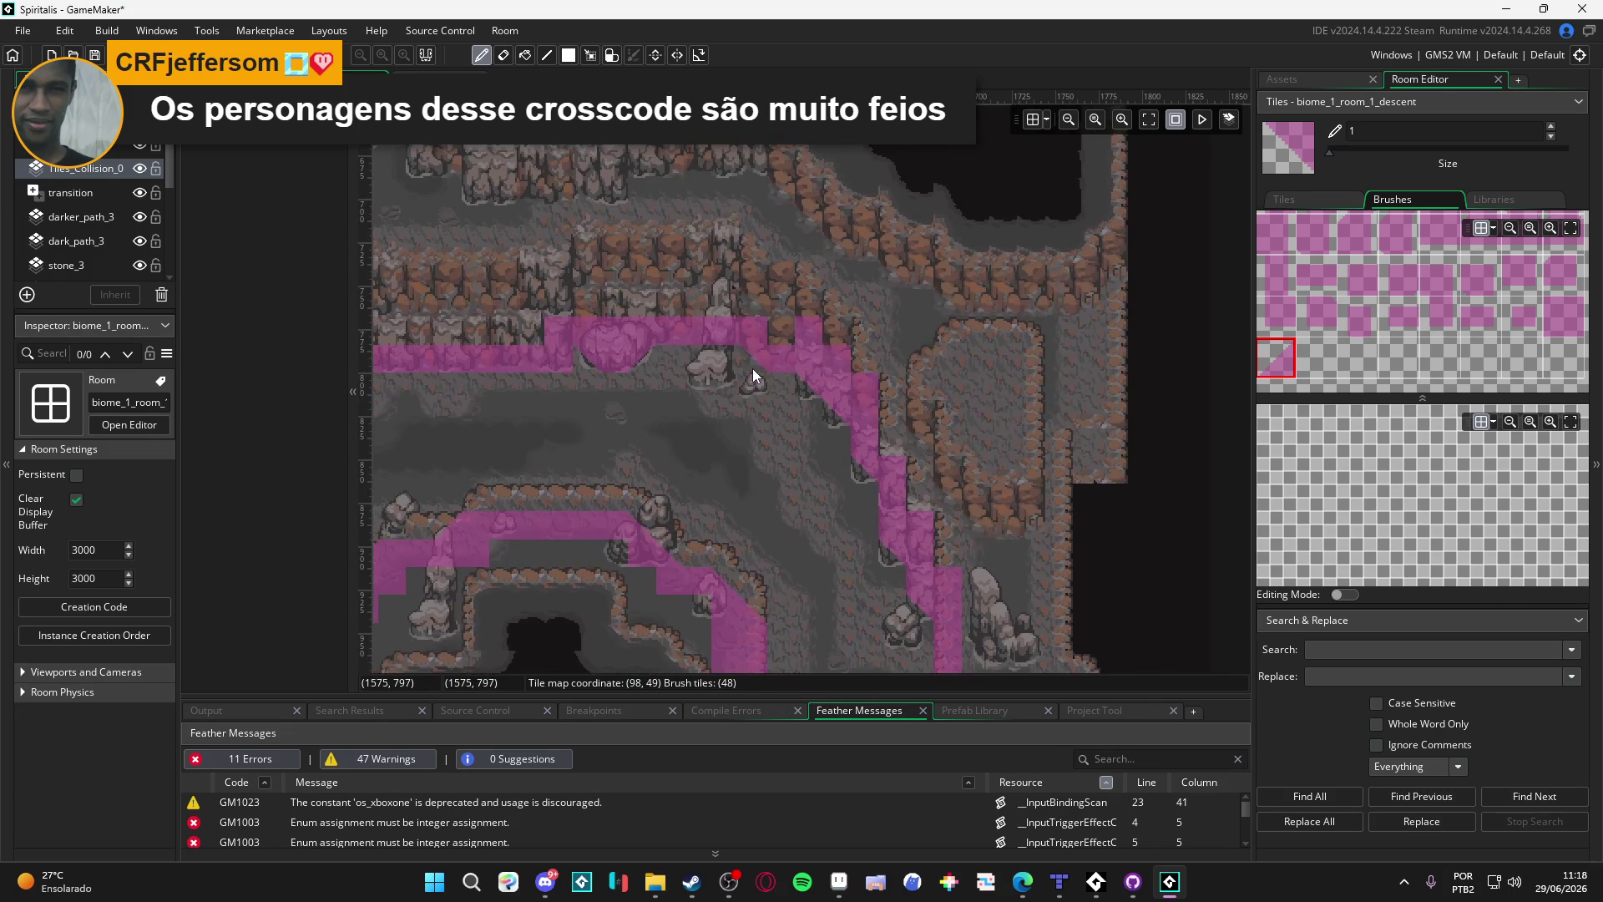
pyautogui.click(1564, 316)
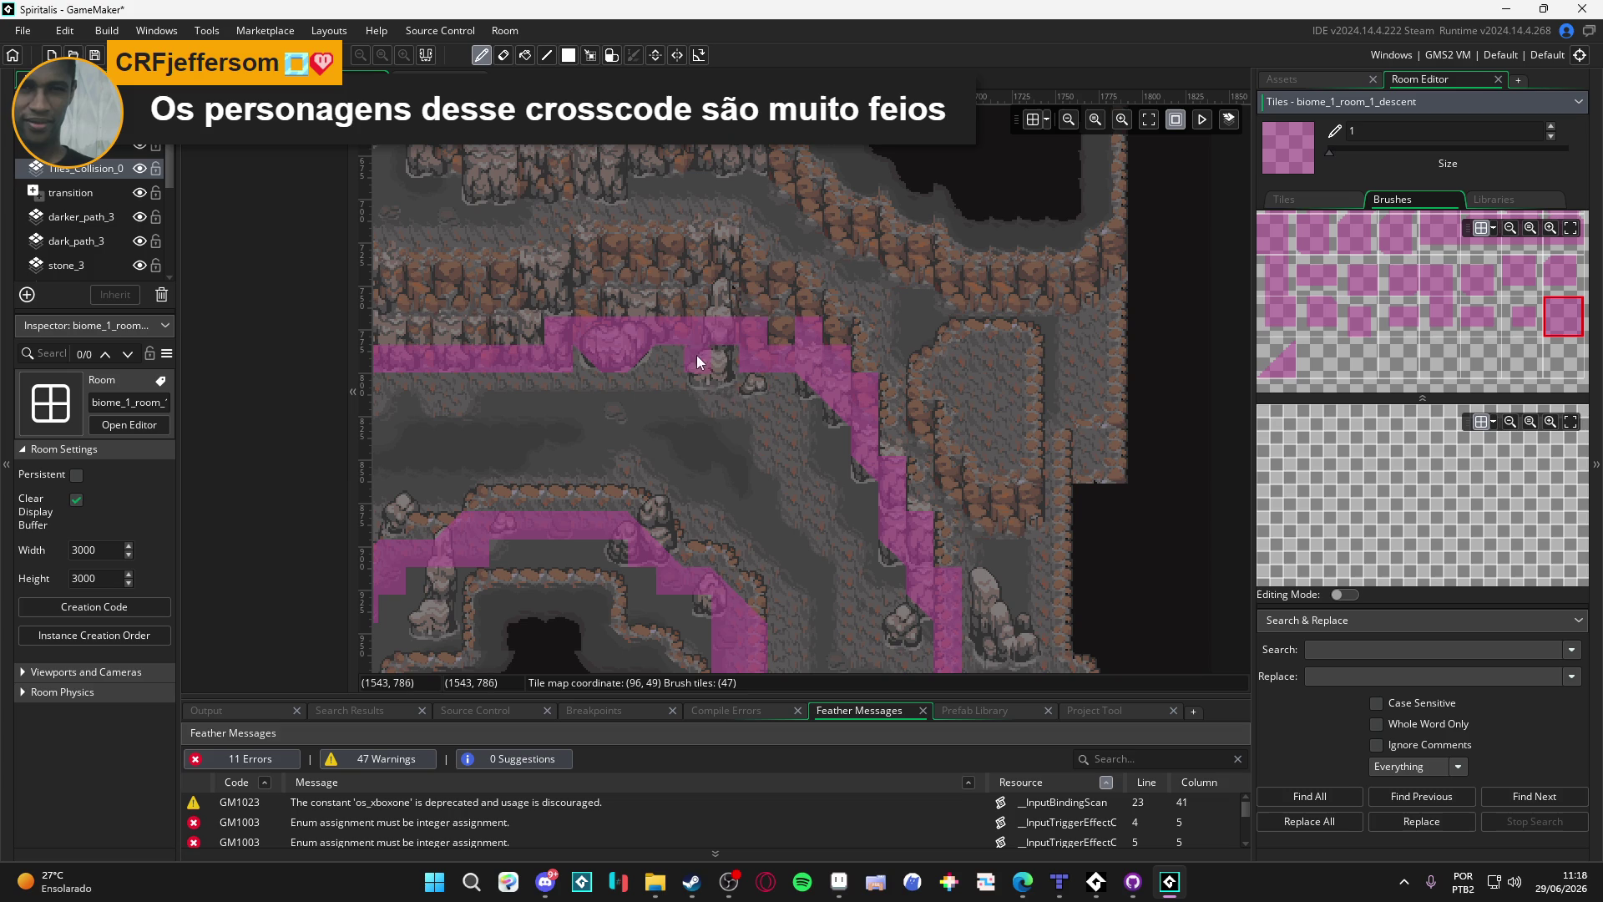
pyautogui.click(716, 364)
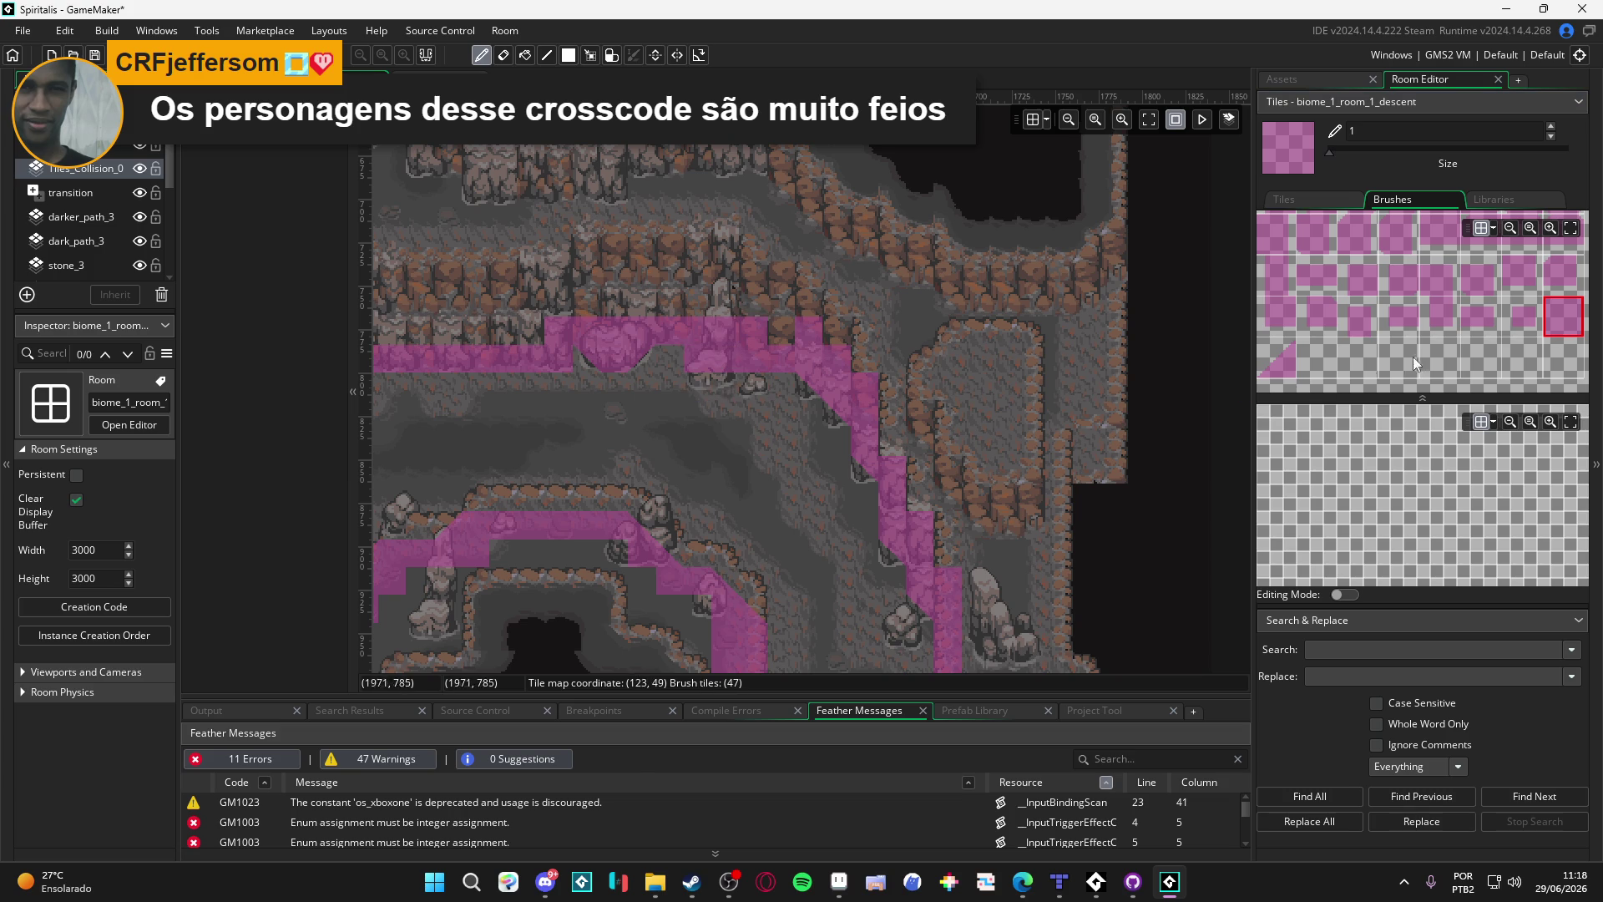
pyautogui.click(1276, 357)
pyautogui.click(703, 382)
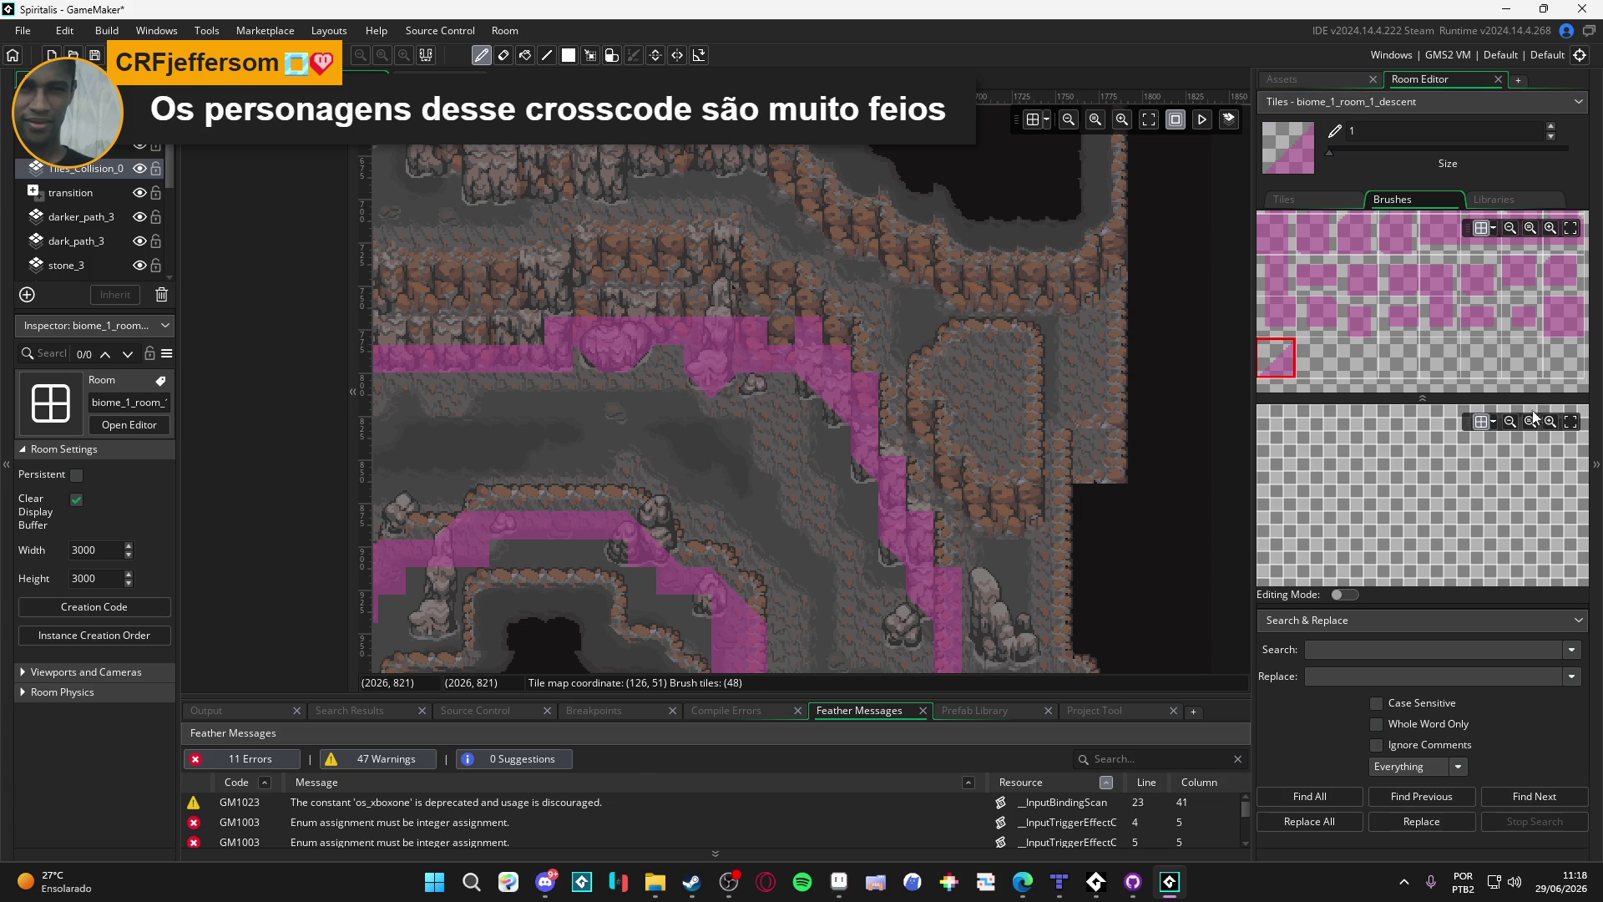
# Step: Rotate the slope tile twice, fill the strip's gap and round its corner with a slope
pyautogui.click(1558, 320)
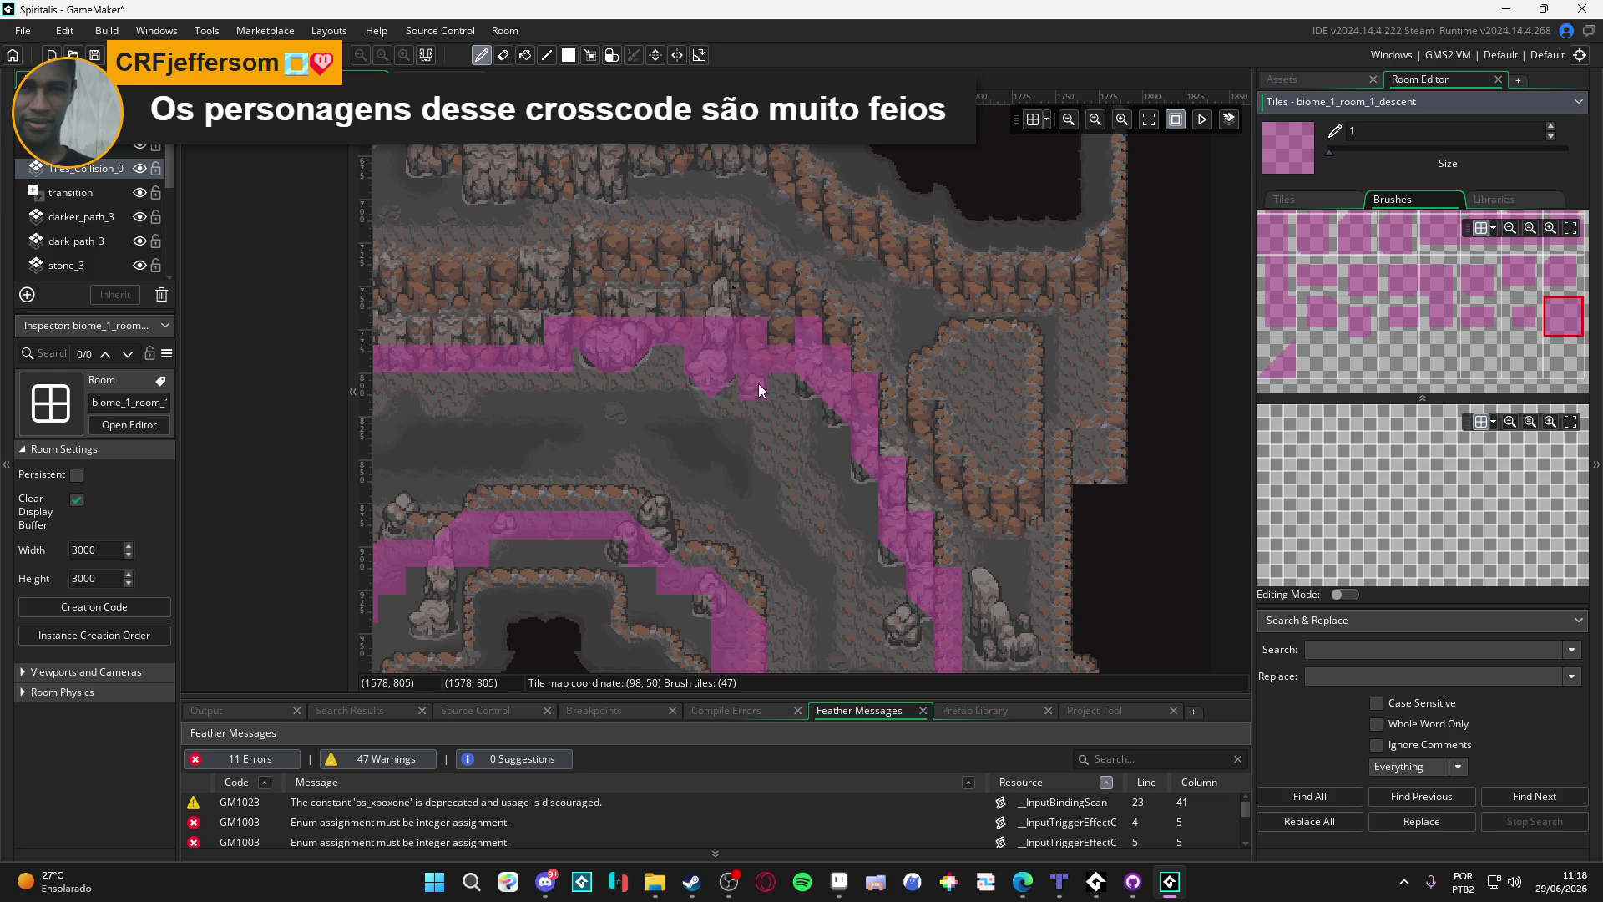
pyautogui.click(1280, 358)
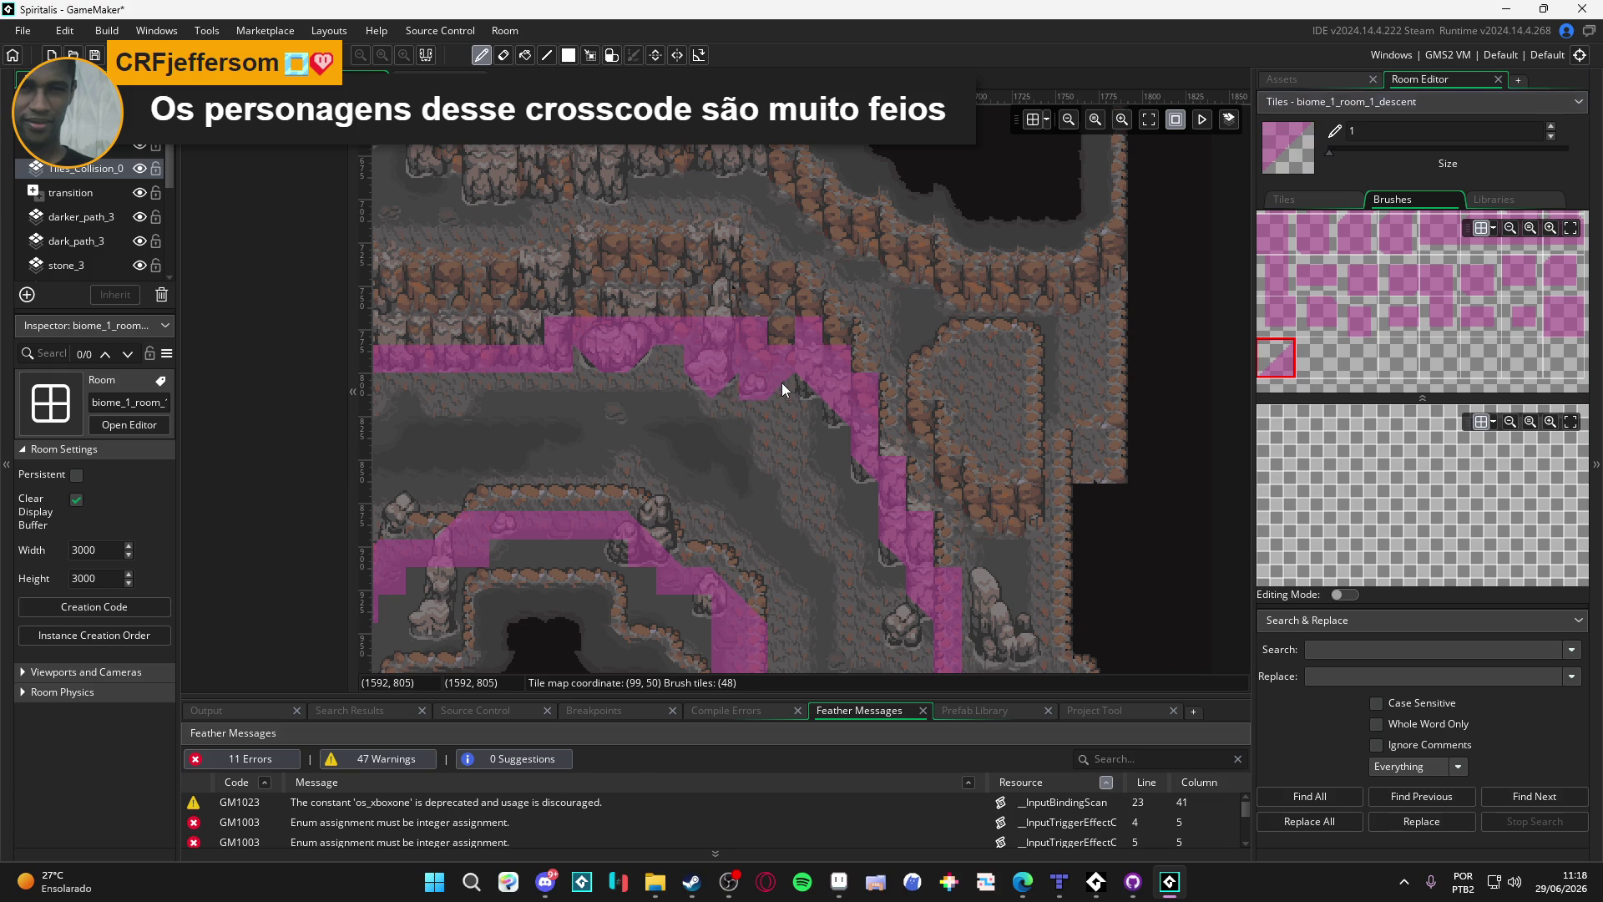
pyautogui.press('z')
pyautogui.press('z')
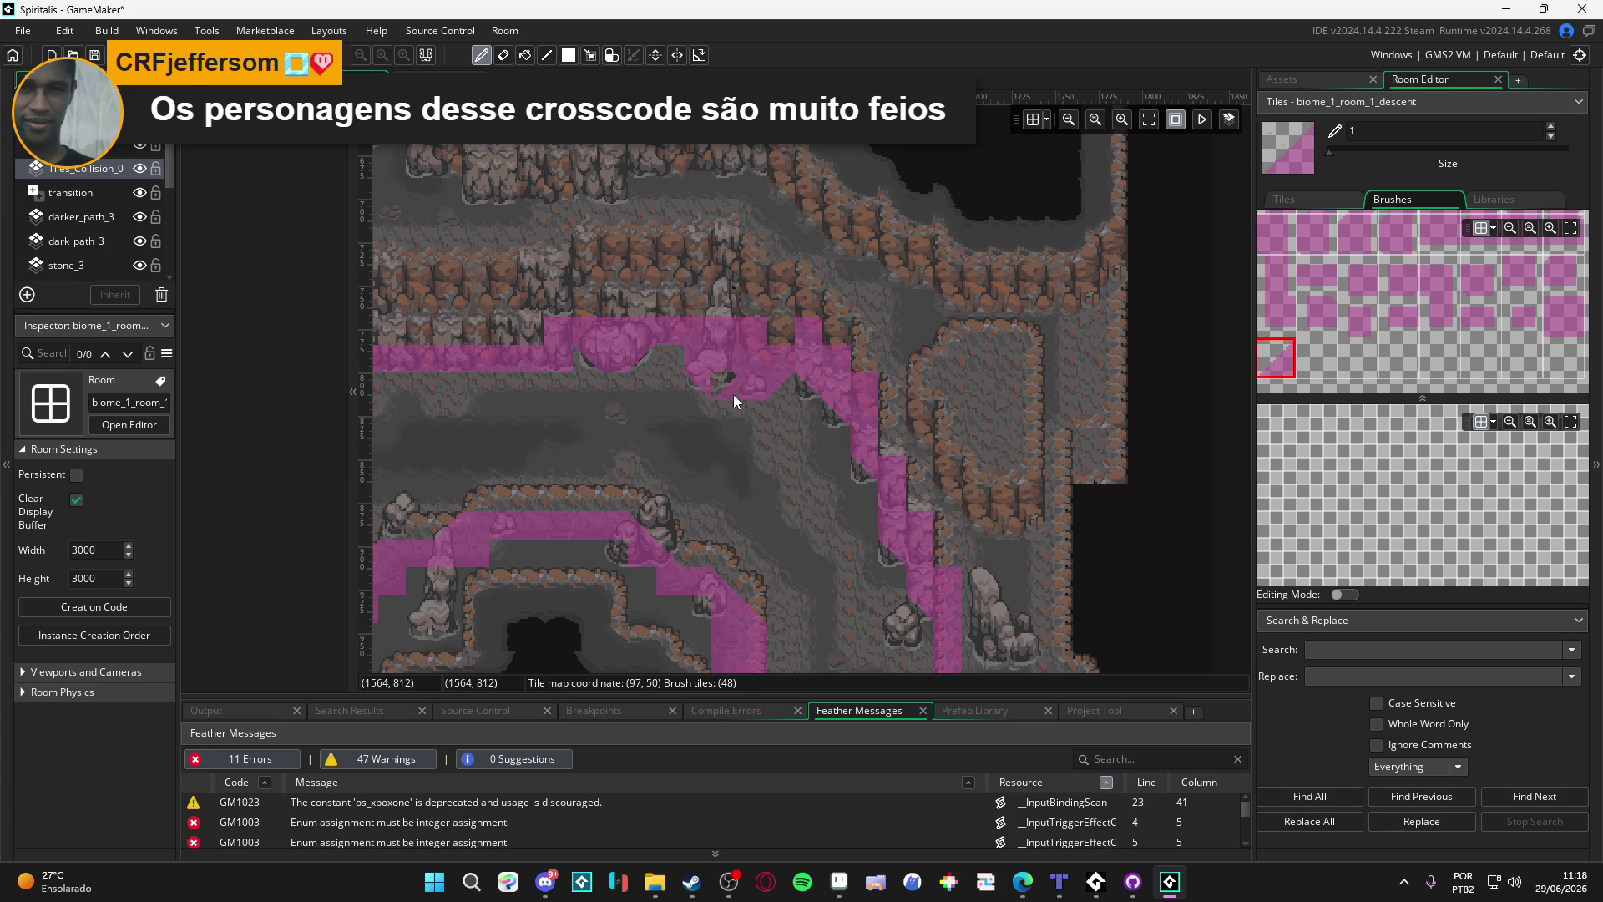
pyautogui.press('z')
pyautogui.hscroll(-2, 734, 395)
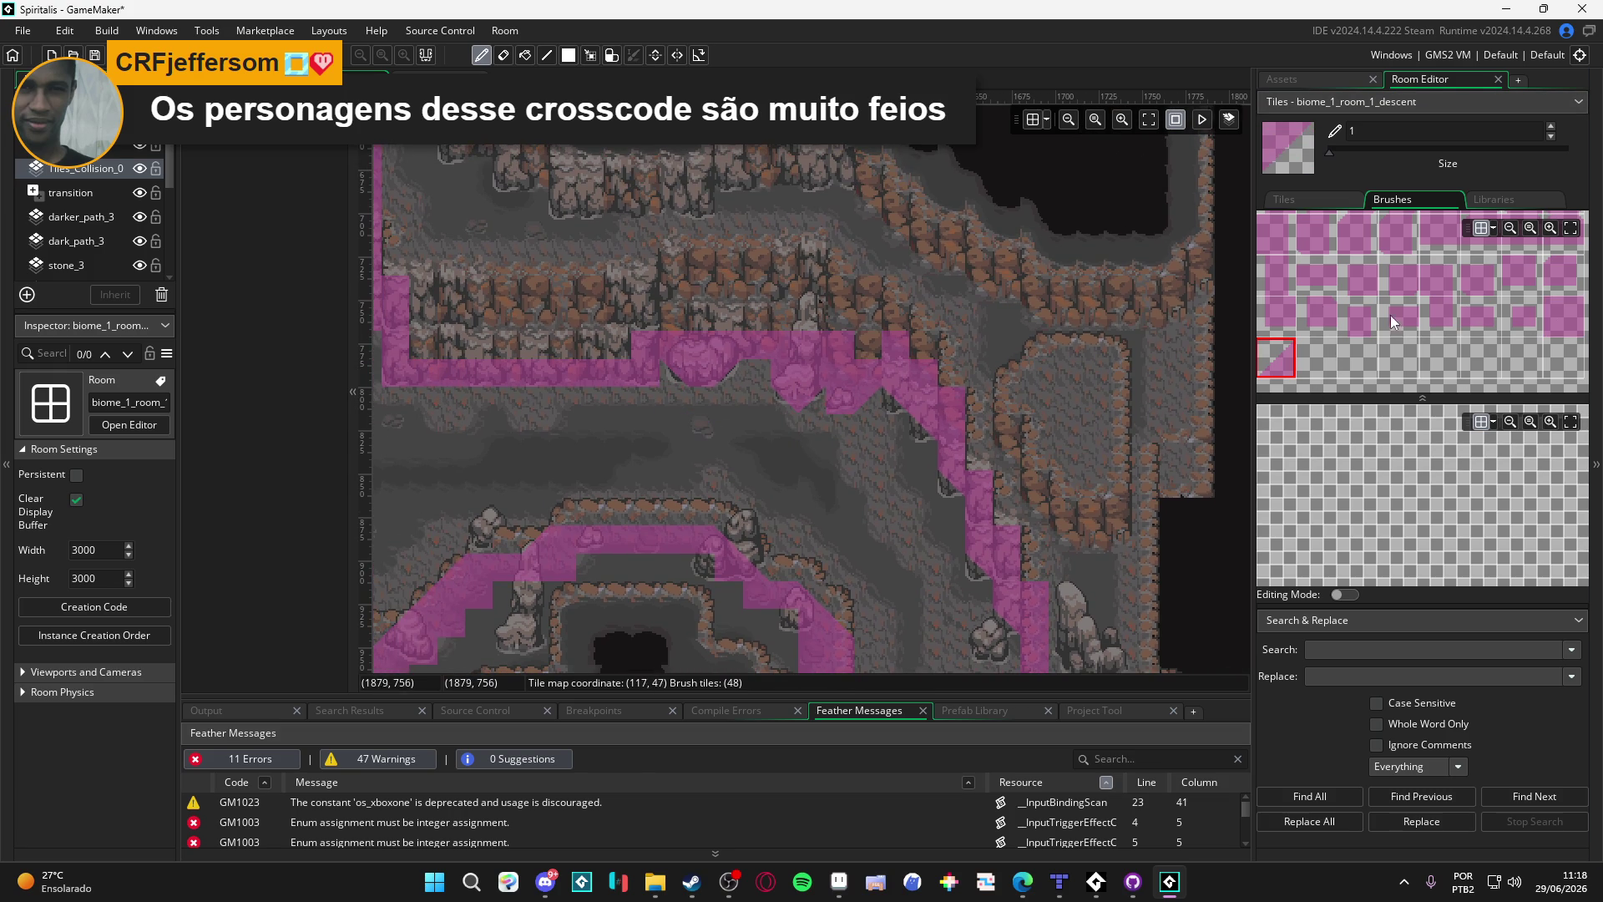
pyautogui.click(1557, 324)
pyautogui.hscroll(-2, 752, 422)
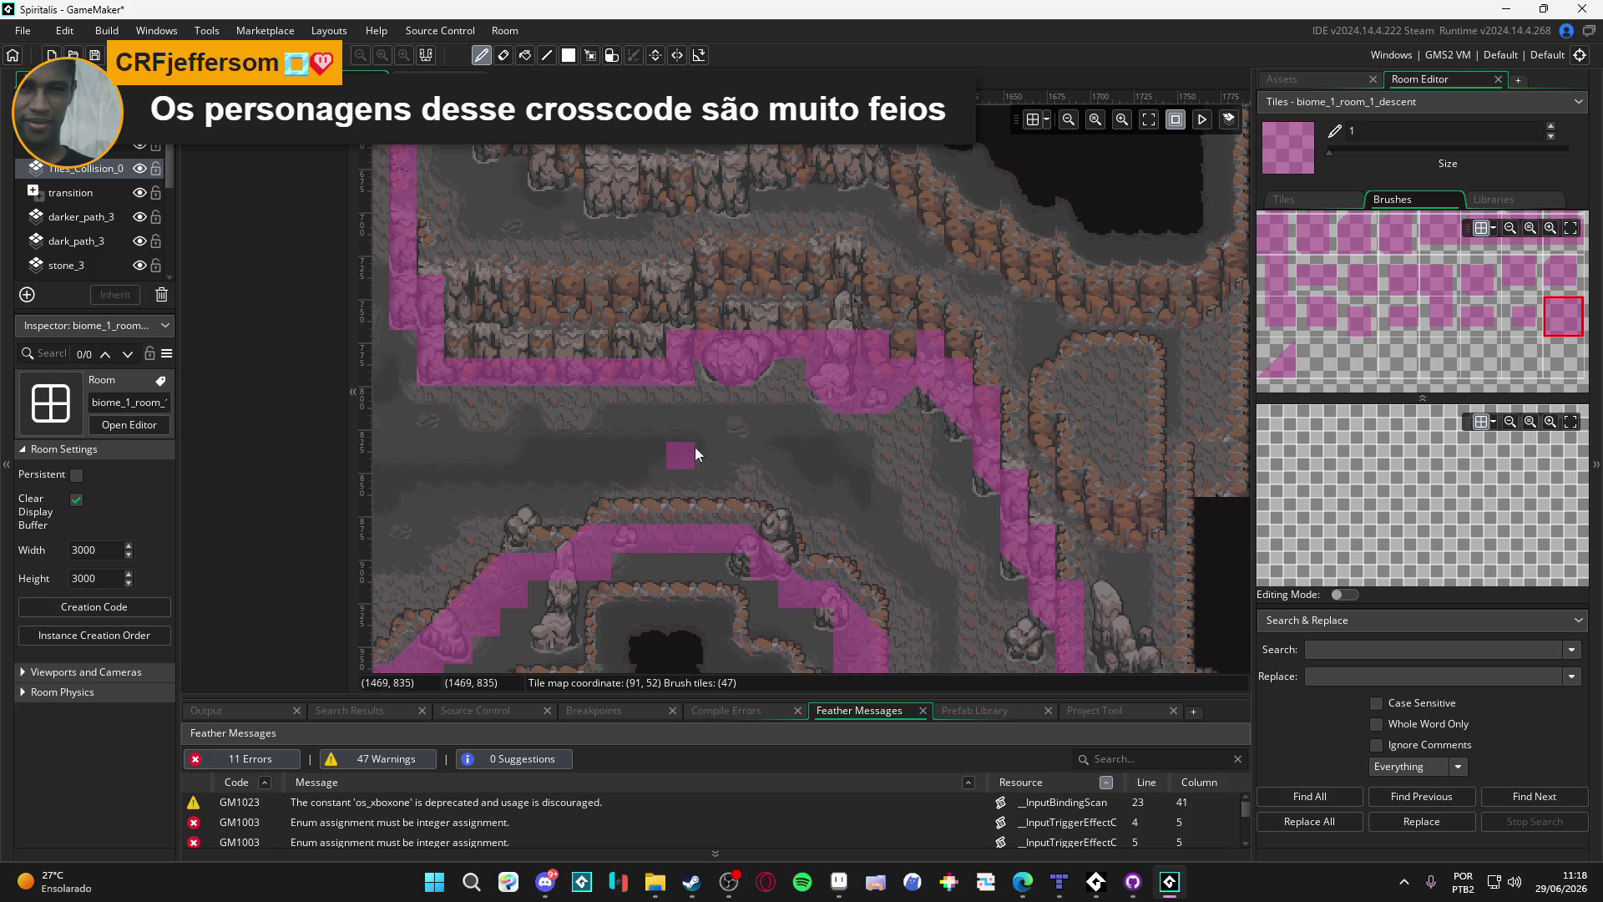
pyautogui.click(1265, 361)
pyautogui.hscroll(-2, 440, 413)
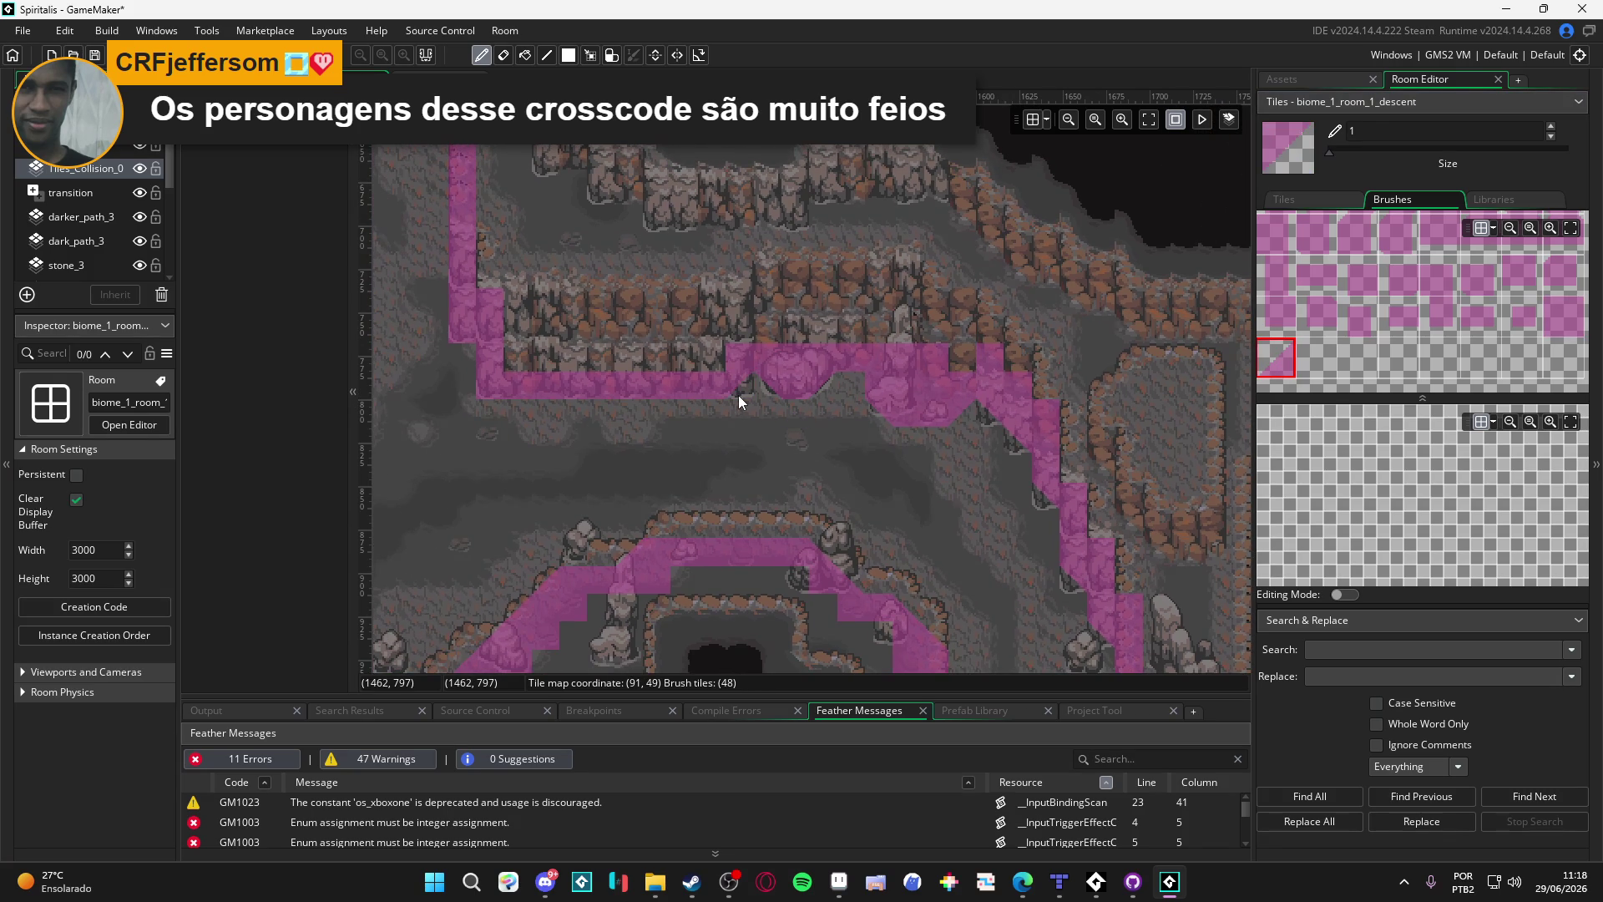
pyautogui.hscroll(-2, 638, 440)
pyautogui.scroll(1, 636, 440)
pyautogui.moveTo(606, 429); pyautogui.dragTo(657, 442)
pyautogui.click(570, 429)
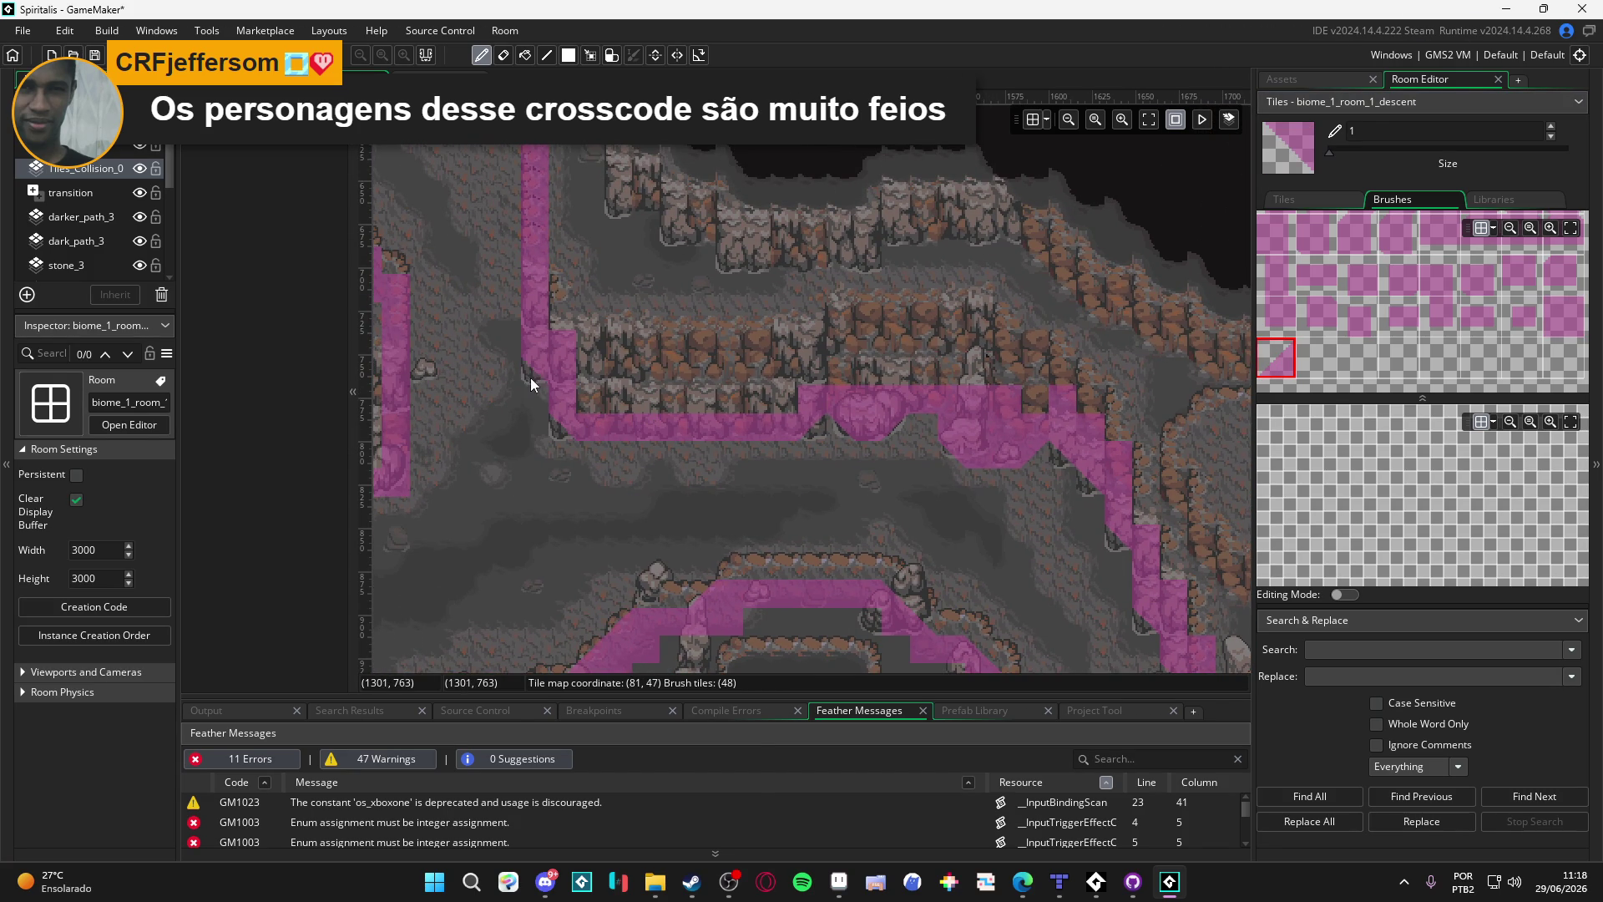
# Step: Reshape the diagonal collision edge and trim the protruding tongue near the pond
pyautogui.scroll(5, 584, 442)
pyautogui.hscroll(-5, 636, 460)
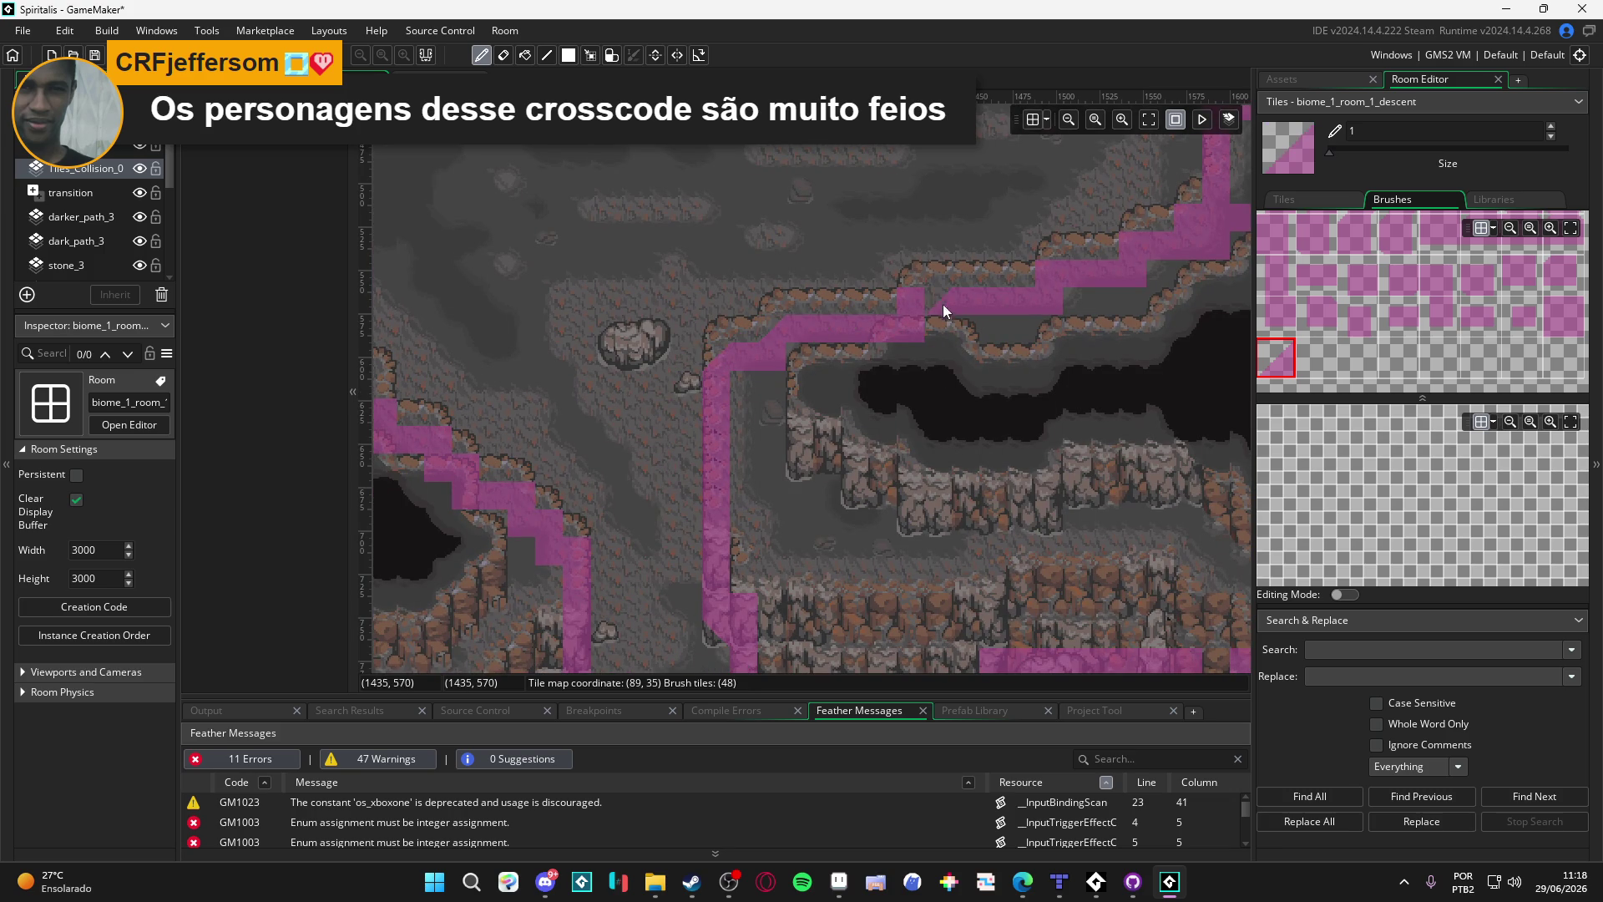
pyautogui.hscroll(7, 802, 385)
pyautogui.scroll(4, 698, 470)
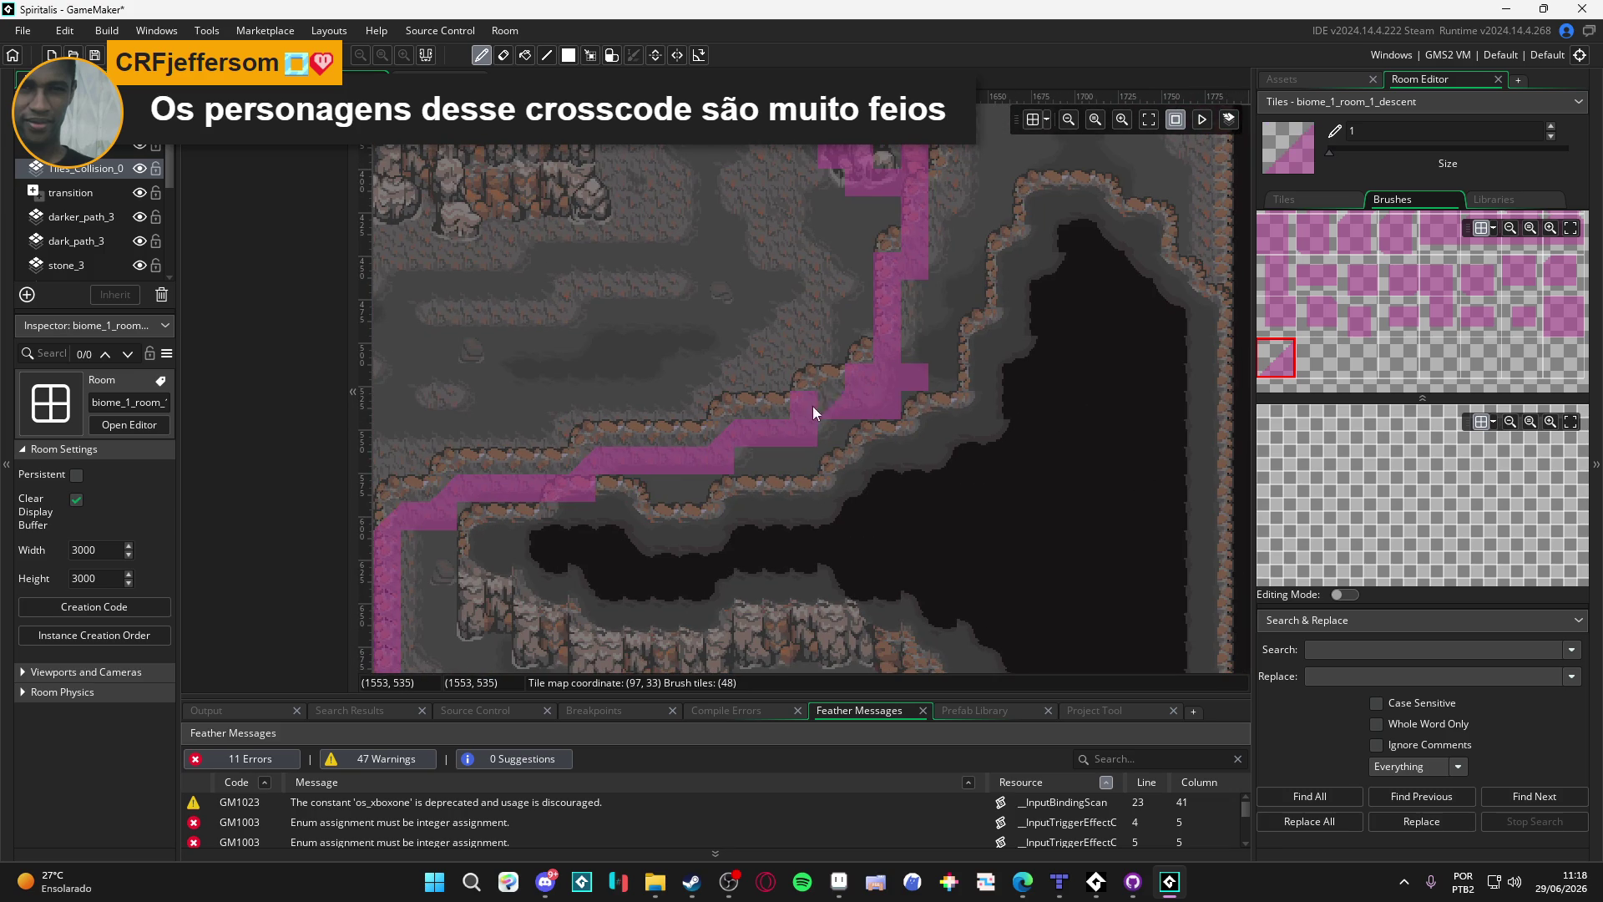
pyautogui.moveTo(889, 385); pyautogui.dragTo(853, 432)
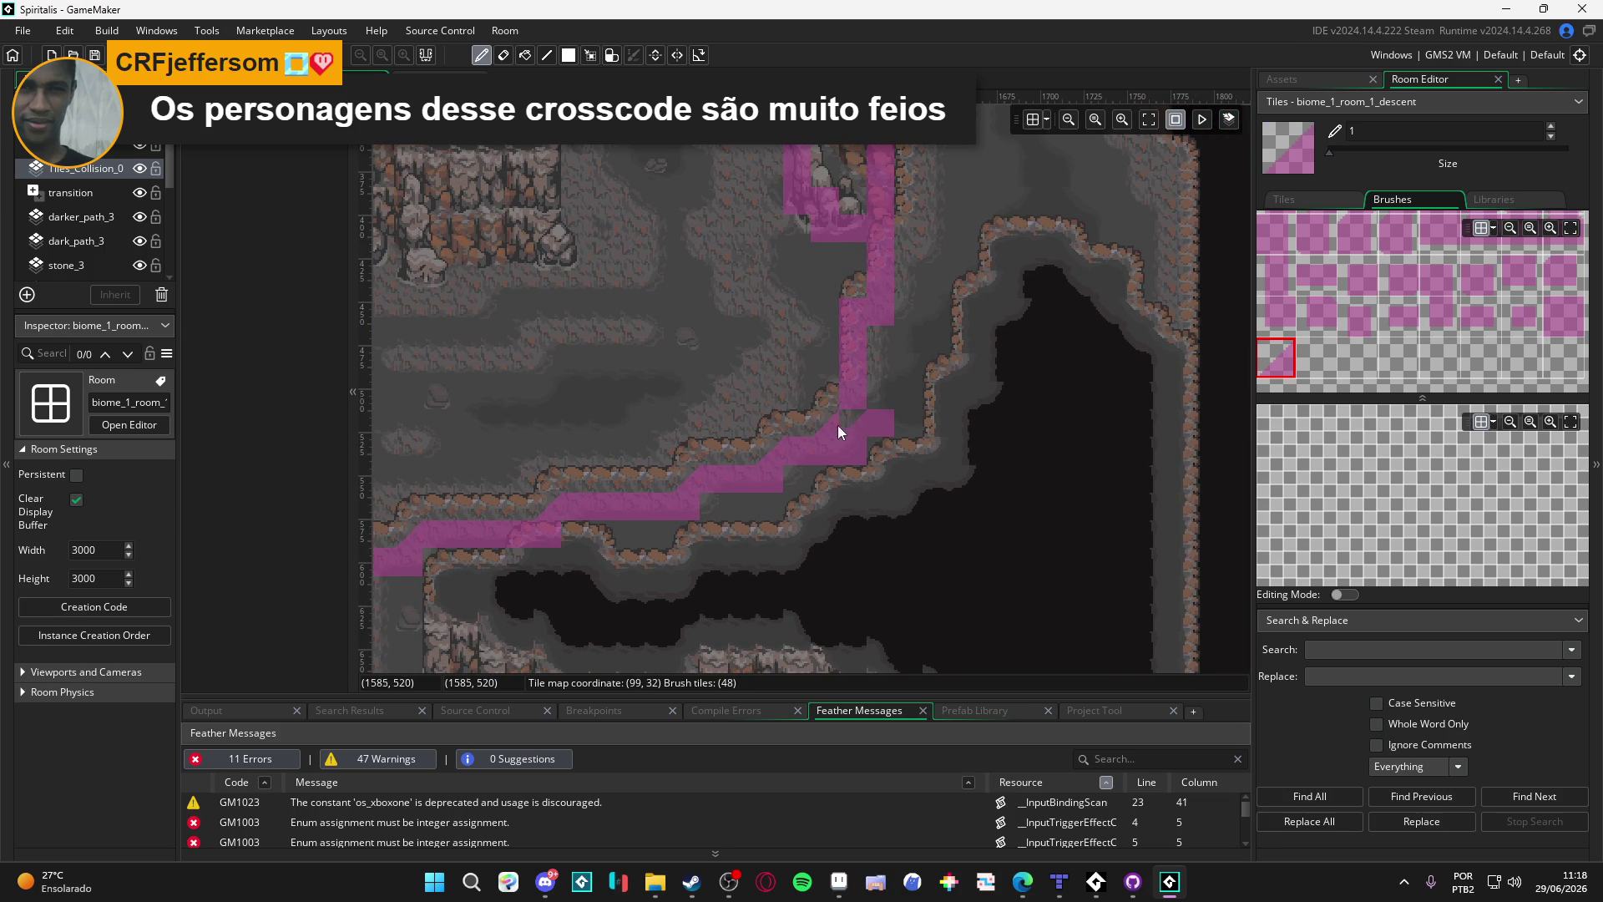
pyautogui.moveTo(763, 339)
pyautogui.mouseDown()
pyautogui.moveTo(923, 293)
pyautogui.moveTo(741, 501)
pyautogui.mouseUp()
pyautogui.click(848, 498)
pyautogui.click(820, 409)
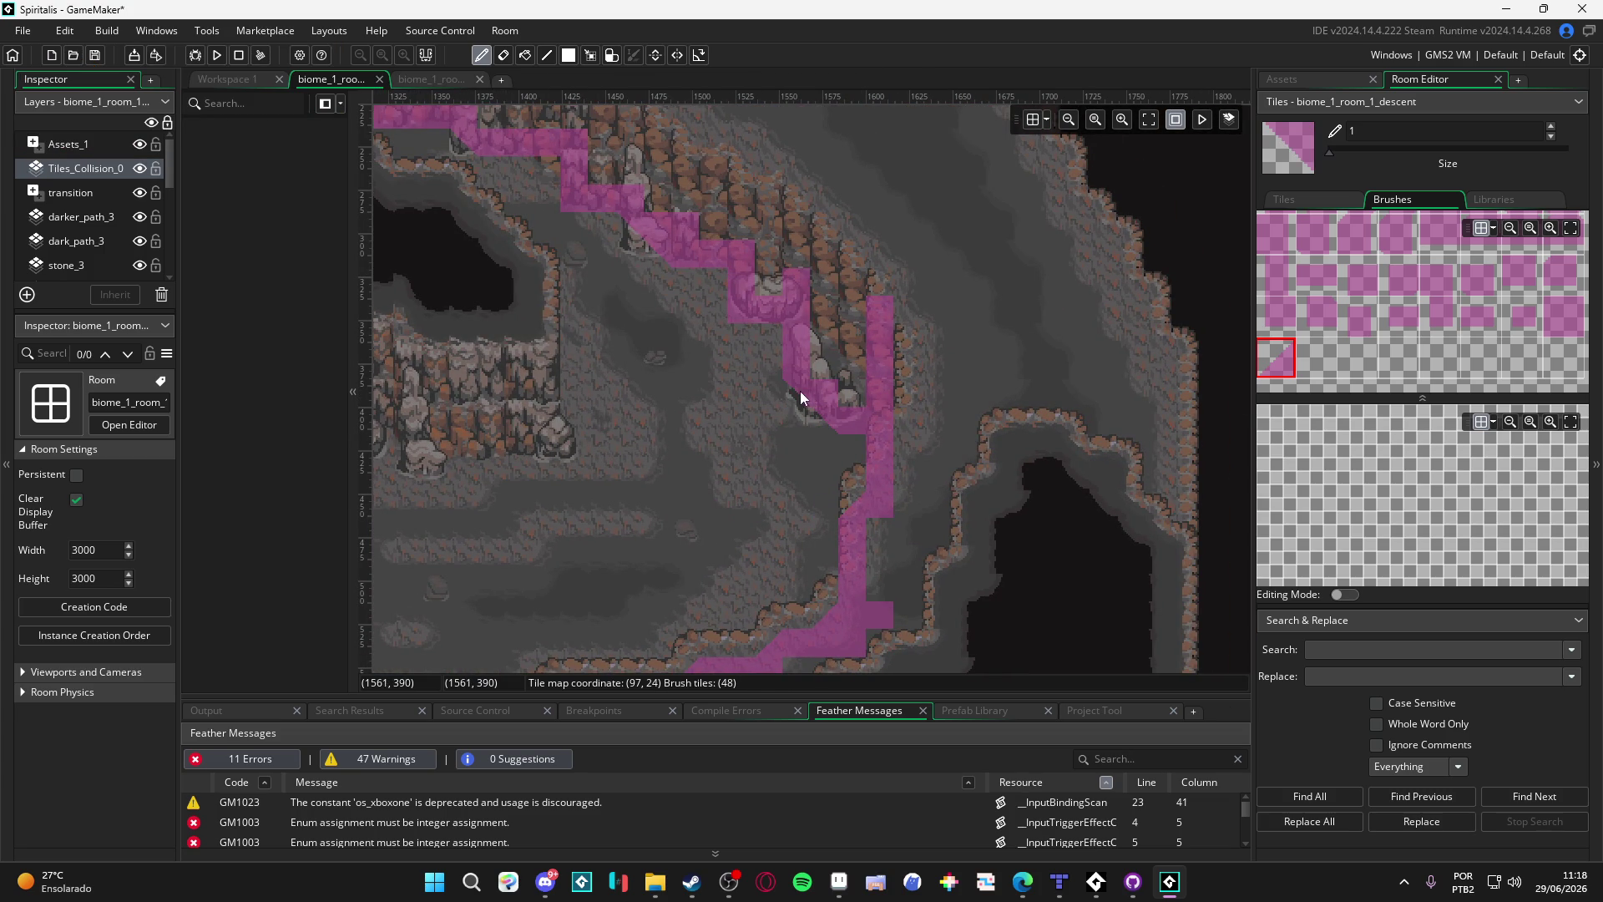
pyautogui.moveTo(651, 257)
pyautogui.mouseDown()
pyautogui.moveTo(765, 464)
pyautogui.moveTo(793, 372)
pyautogui.mouseUp()
pyautogui.scroll(-3, 691, 407)
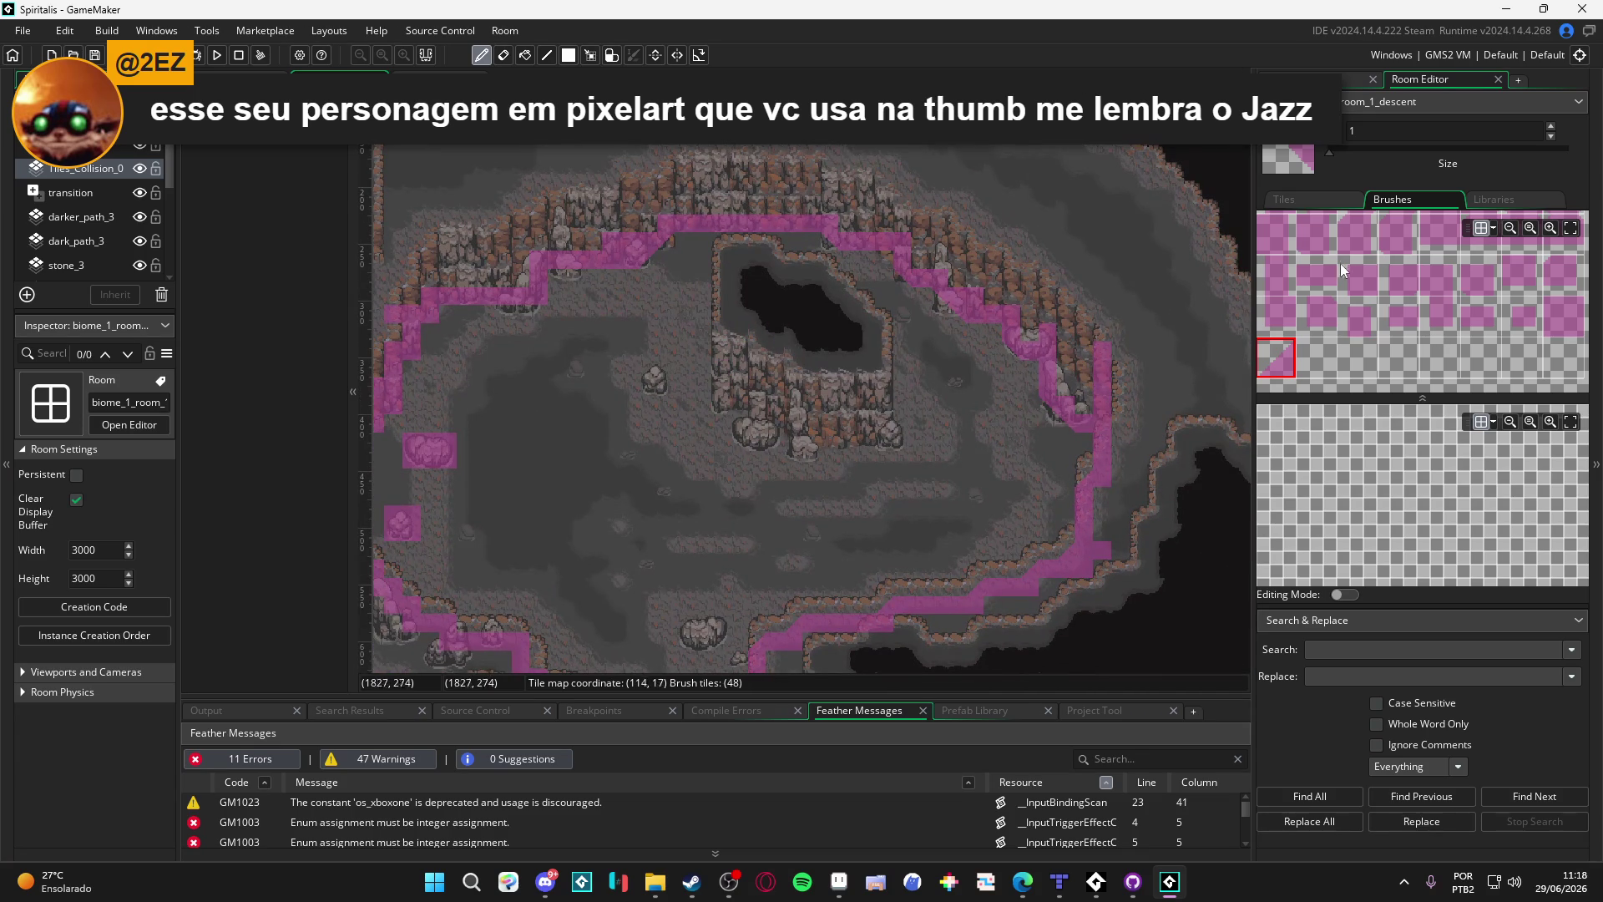
# Step: Trace square collision tiles along the pond ledge and the outcrop's right, top and left edges
pyautogui.click(1563, 317)
pyautogui.scroll(3, 730, 450)
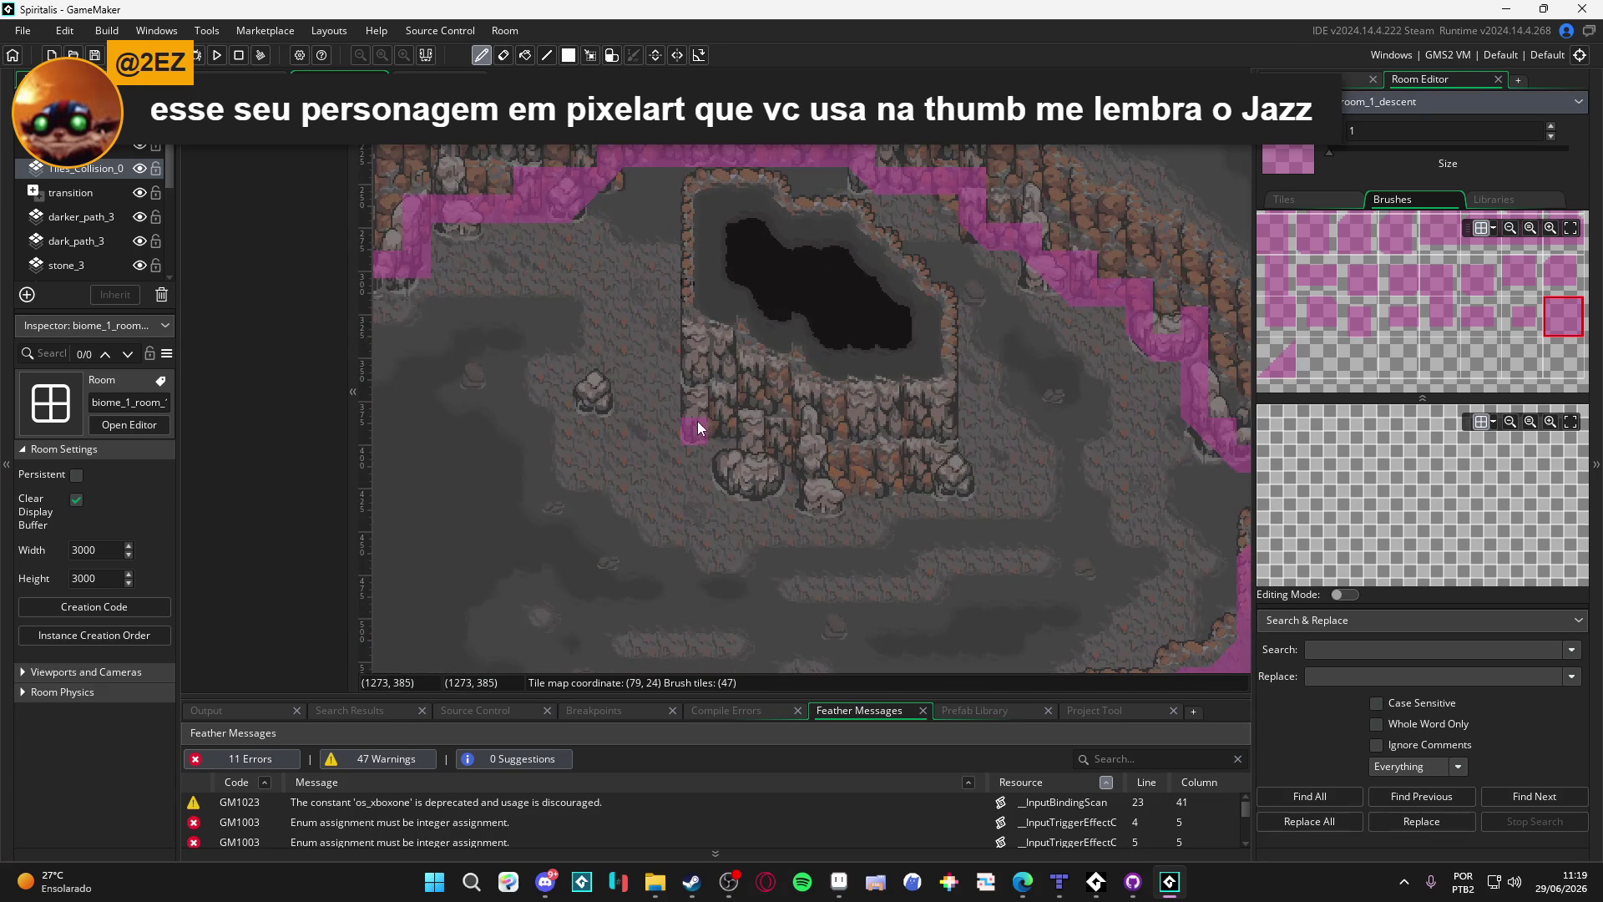
pyautogui.moveTo(704, 427)
pyautogui.mouseDown()
pyautogui.moveTo(778, 458)
pyautogui.moveTo(729, 487)
pyautogui.mouseUp()
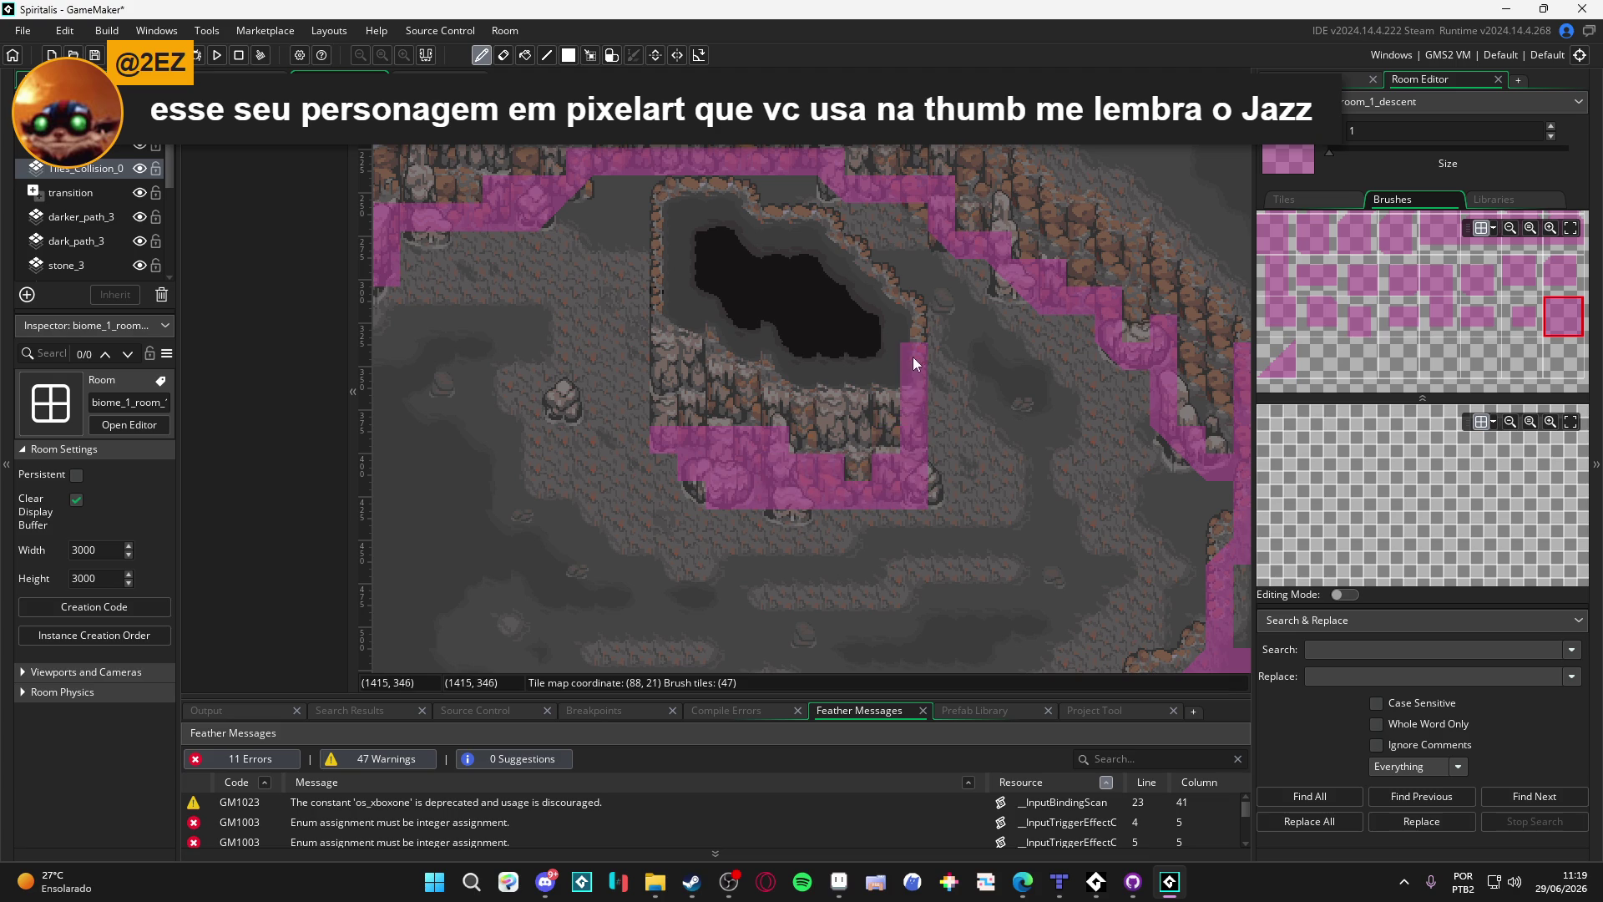
pyautogui.moveTo(913, 338); pyautogui.dragTo(858, 305)
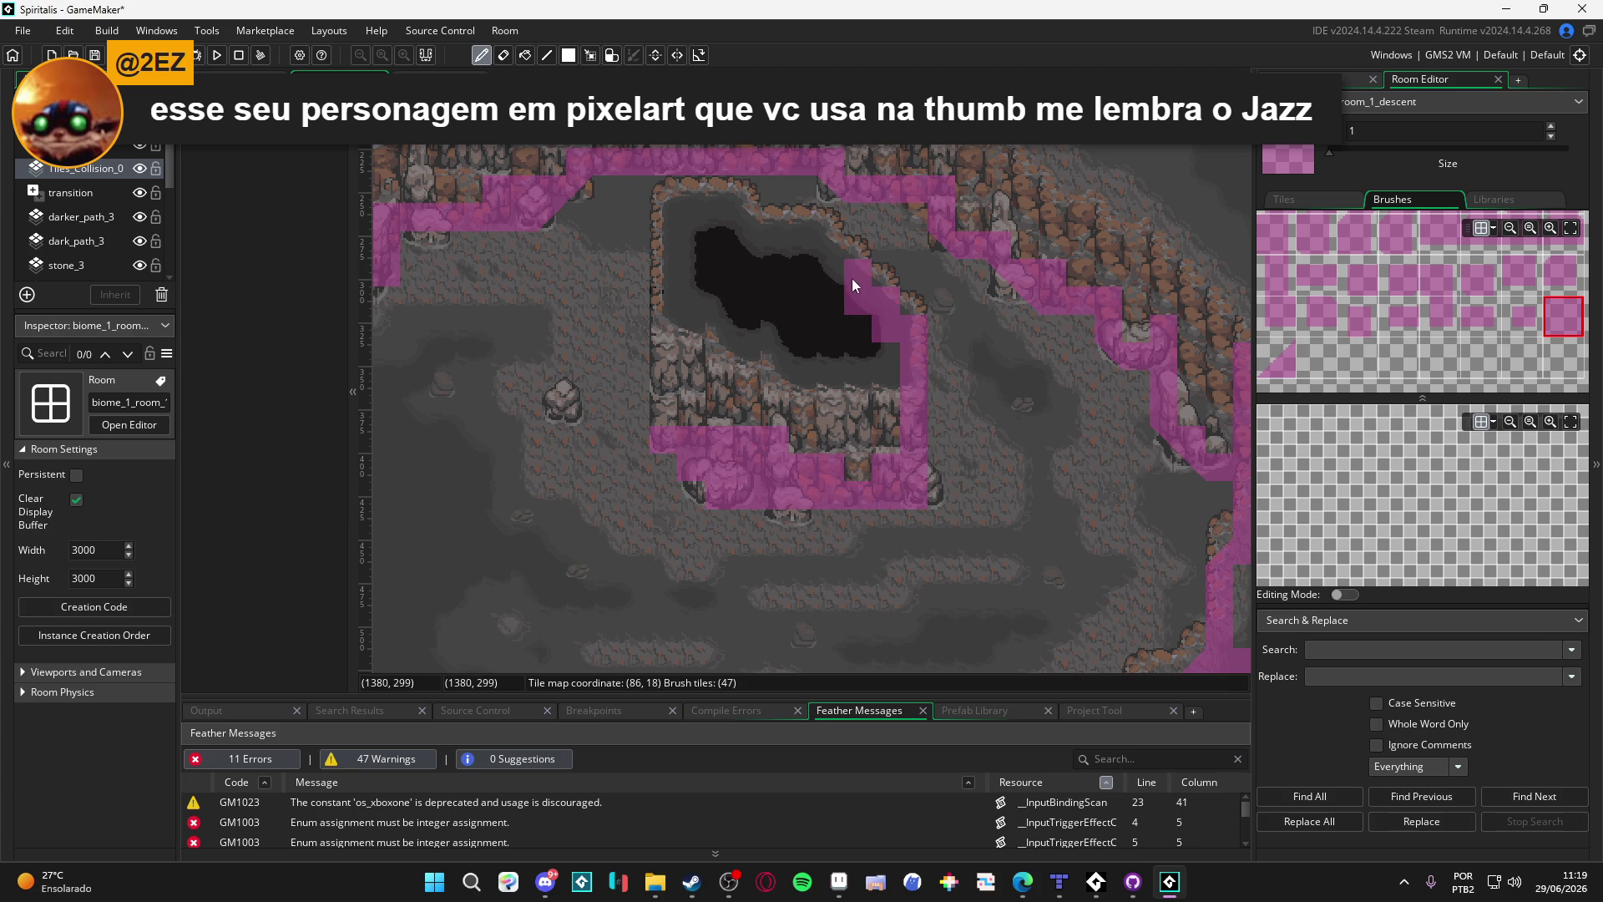
pyautogui.moveTo(745, 249)
pyautogui.mouseDown()
pyautogui.moveTo(750, 223)
pyautogui.moveTo(669, 225)
pyautogui.moveTo(662, 421)
pyautogui.mouseUp()
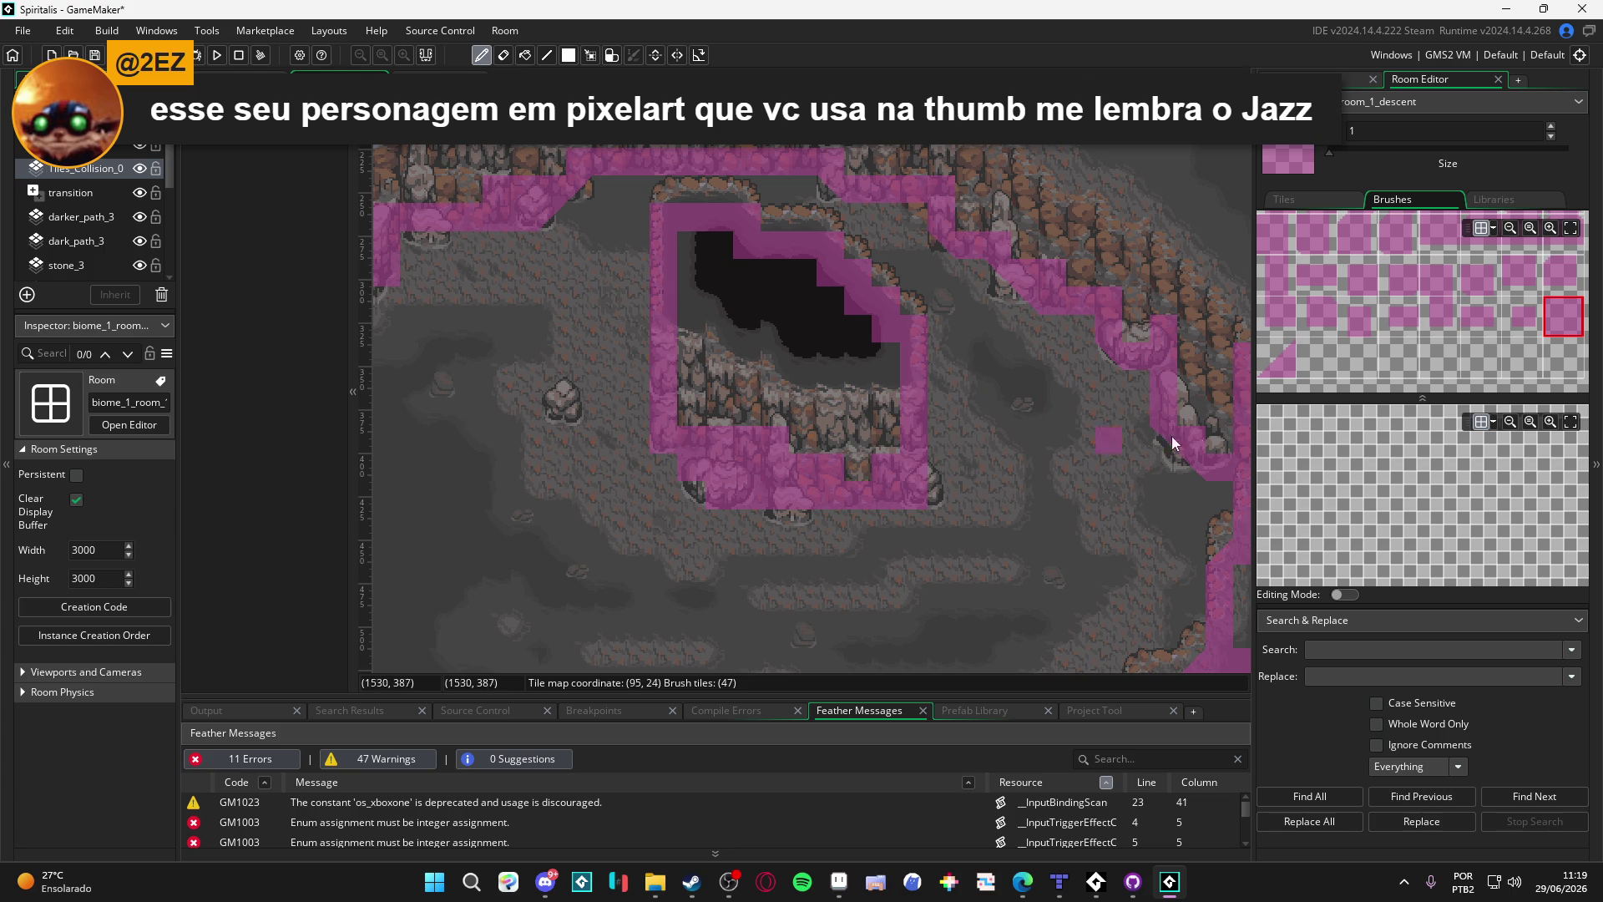
# Step: Bevel the outcrop's top-left, lower-left and bottom-right corners with rotated slopes, then save
pyautogui.click(1273, 353)
pyautogui.press('z')
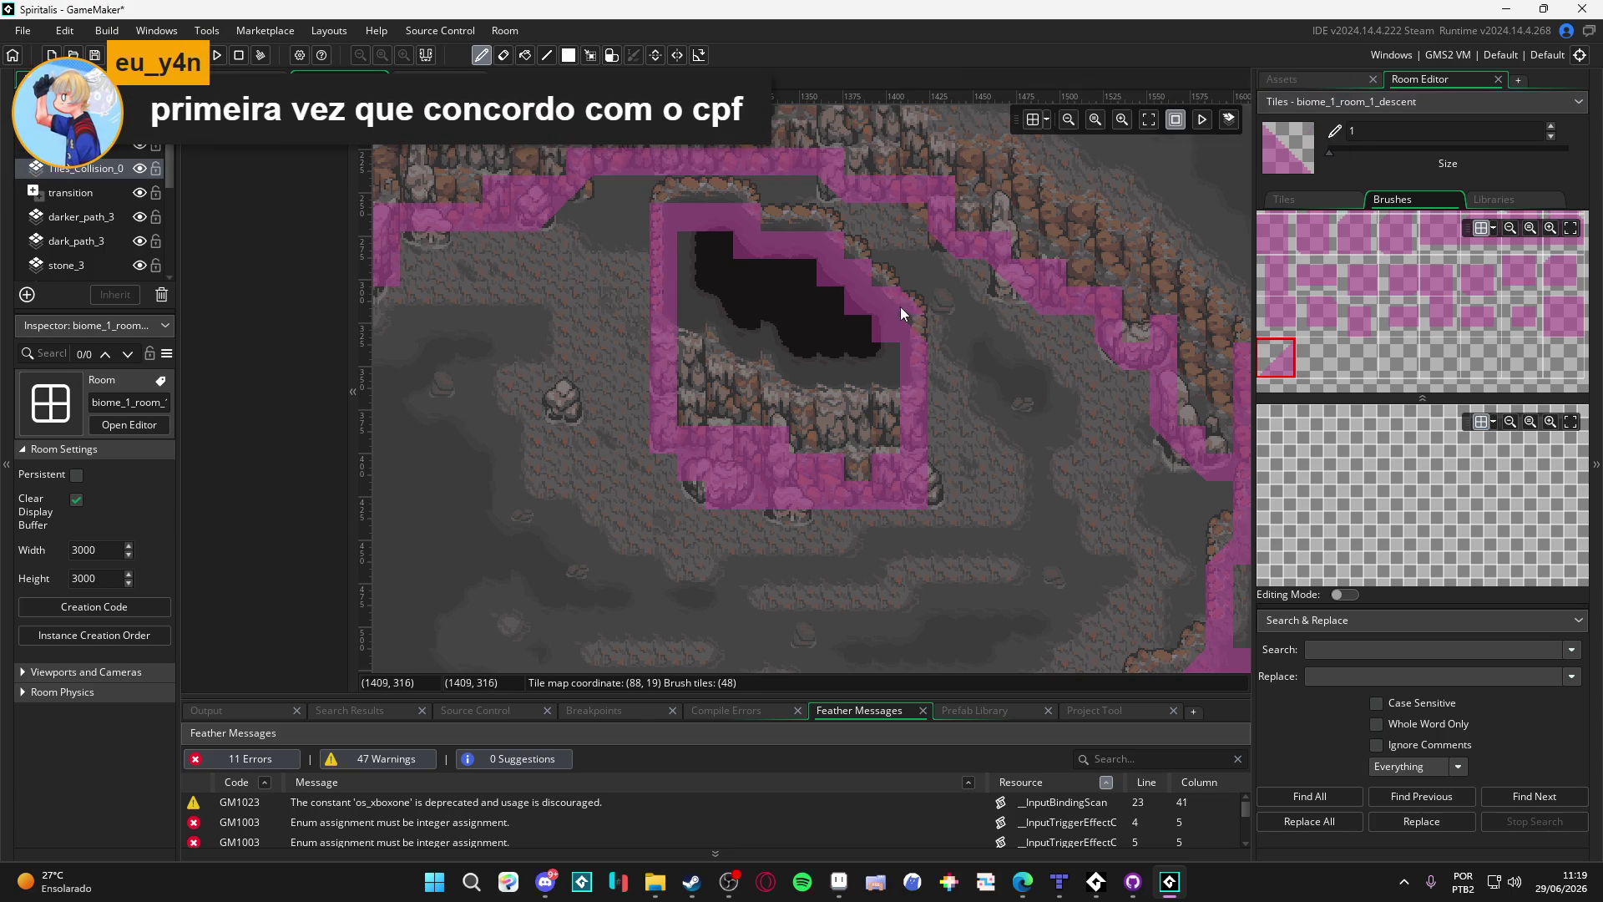
pyautogui.click(672, 225)
pyautogui.press('z')
pyautogui.press('z')
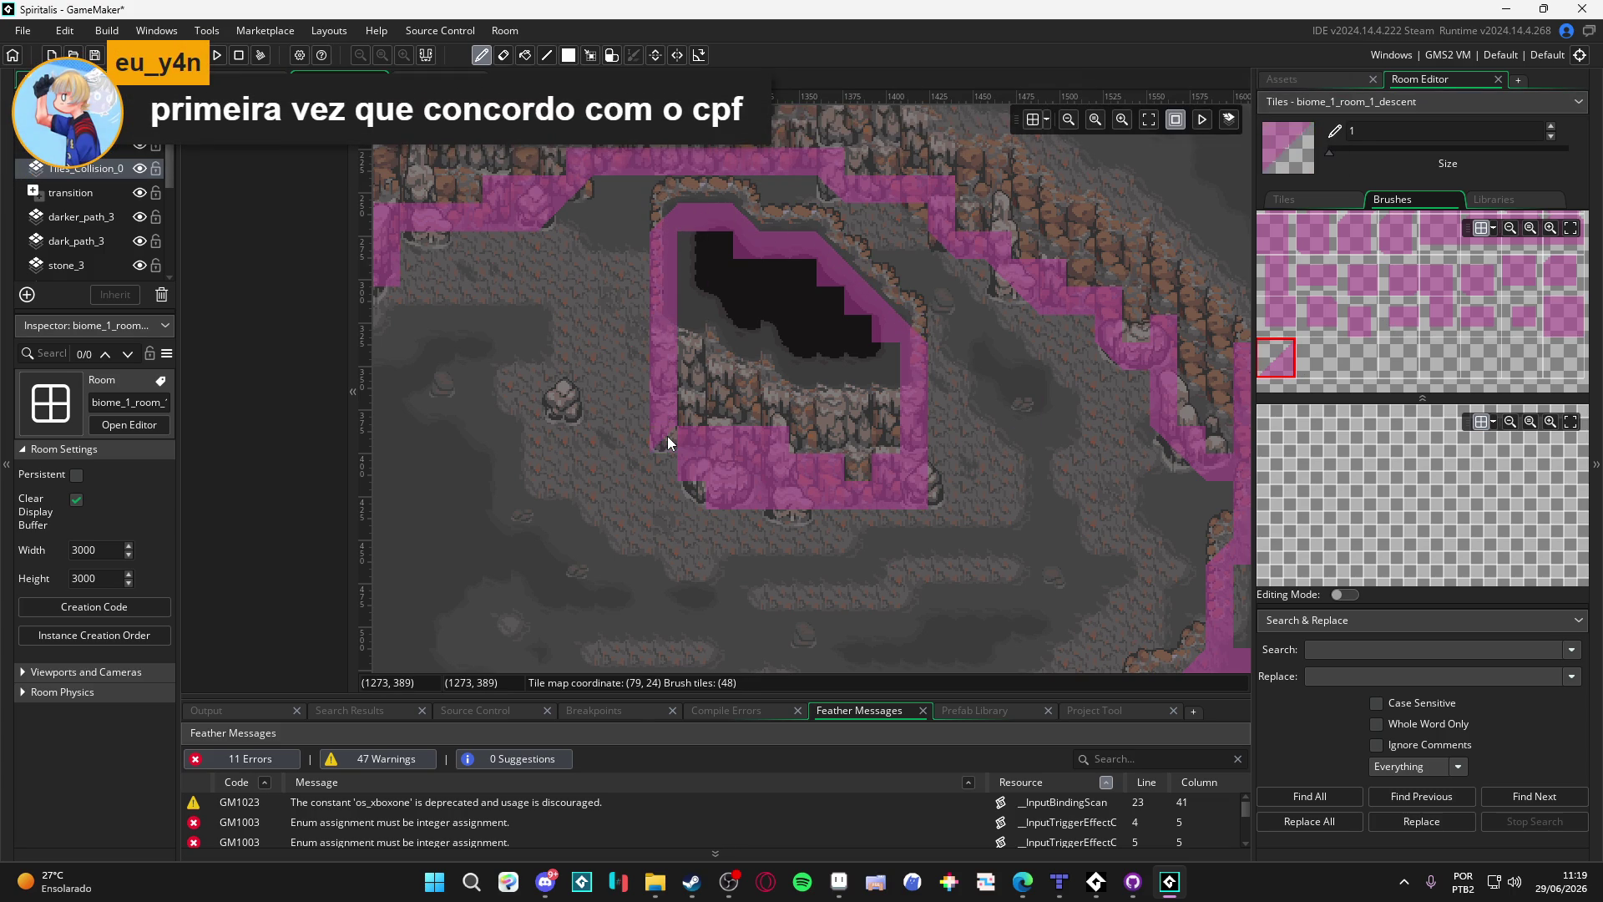
pyautogui.moveTo(668, 436)
pyautogui.mouseDown()
pyautogui.moveTo(673, 472)
pyautogui.moveTo(719, 504)
pyautogui.mouseUp()
pyautogui.press('z')
pyautogui.press('z')
pyautogui.click(919, 499)
pyautogui.hotkey('ctrl', 's')
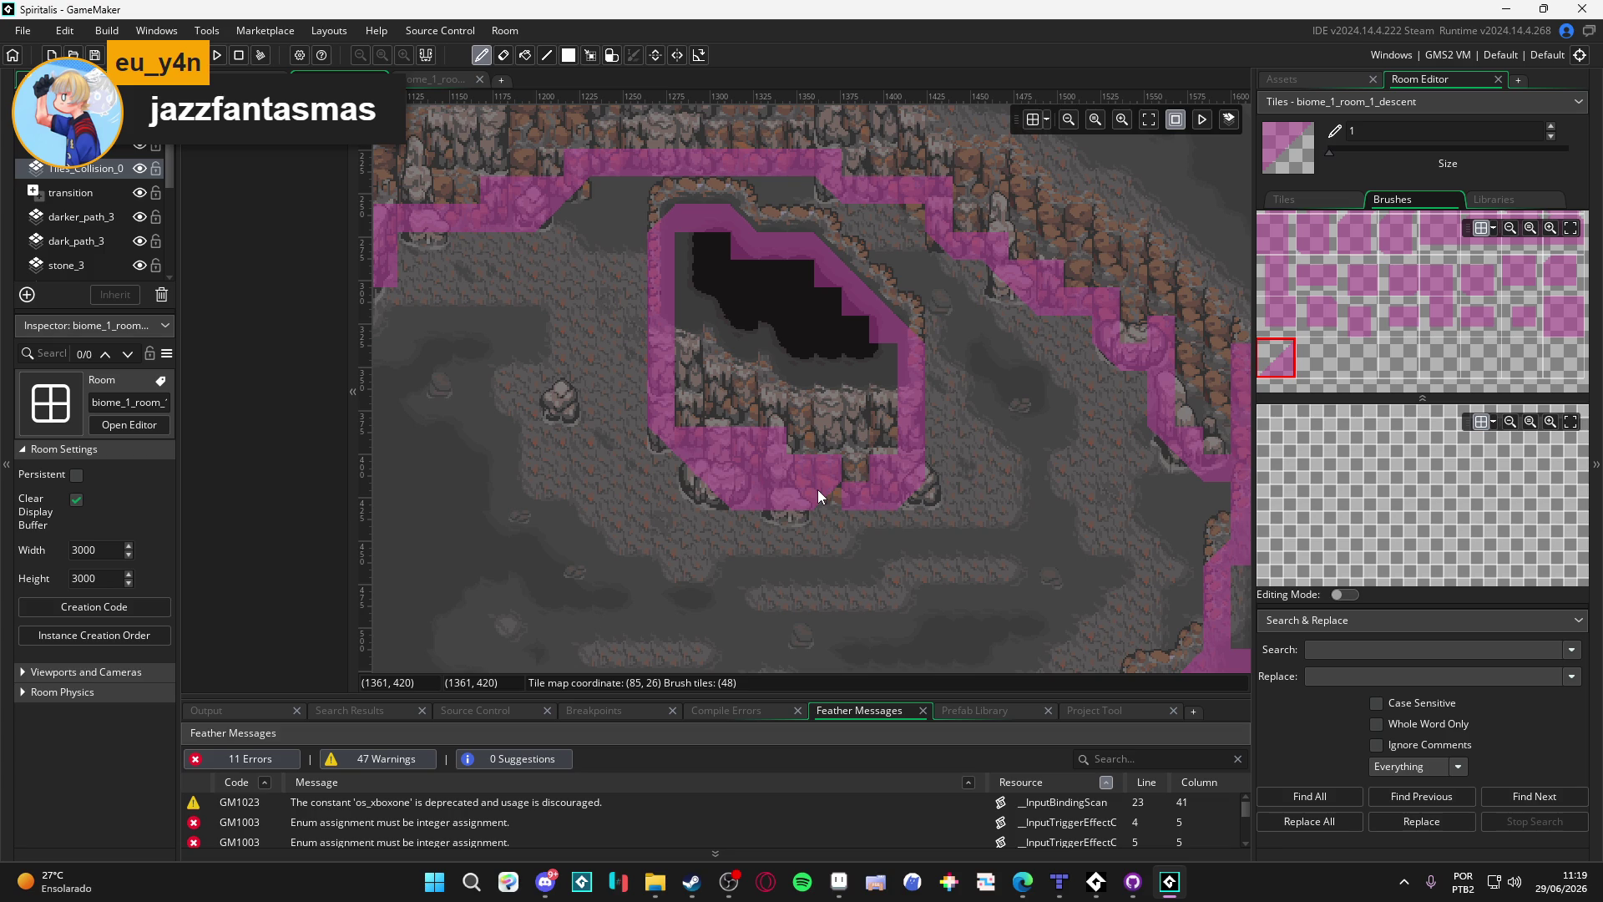
# Step: Stamp a horizontally mirrored slope tile at the outcrop's bottom corner
pyautogui.click(1558, 316)
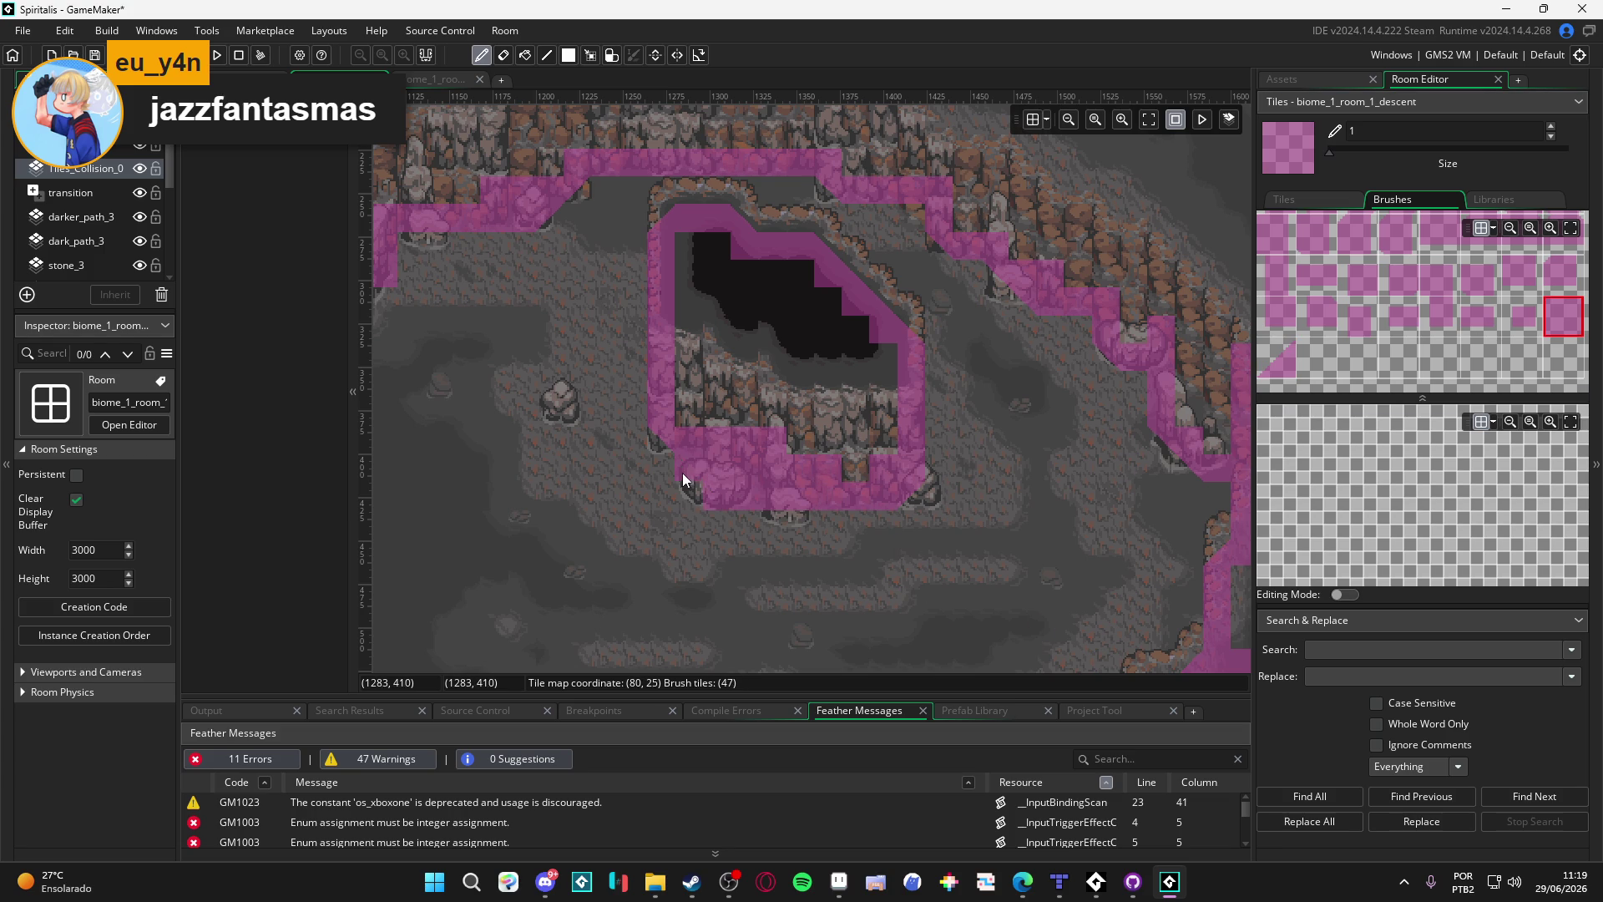
pyautogui.click(1276, 360)
pyautogui.click(693, 505)
pyautogui.press('x')
pyautogui.click(693, 508)
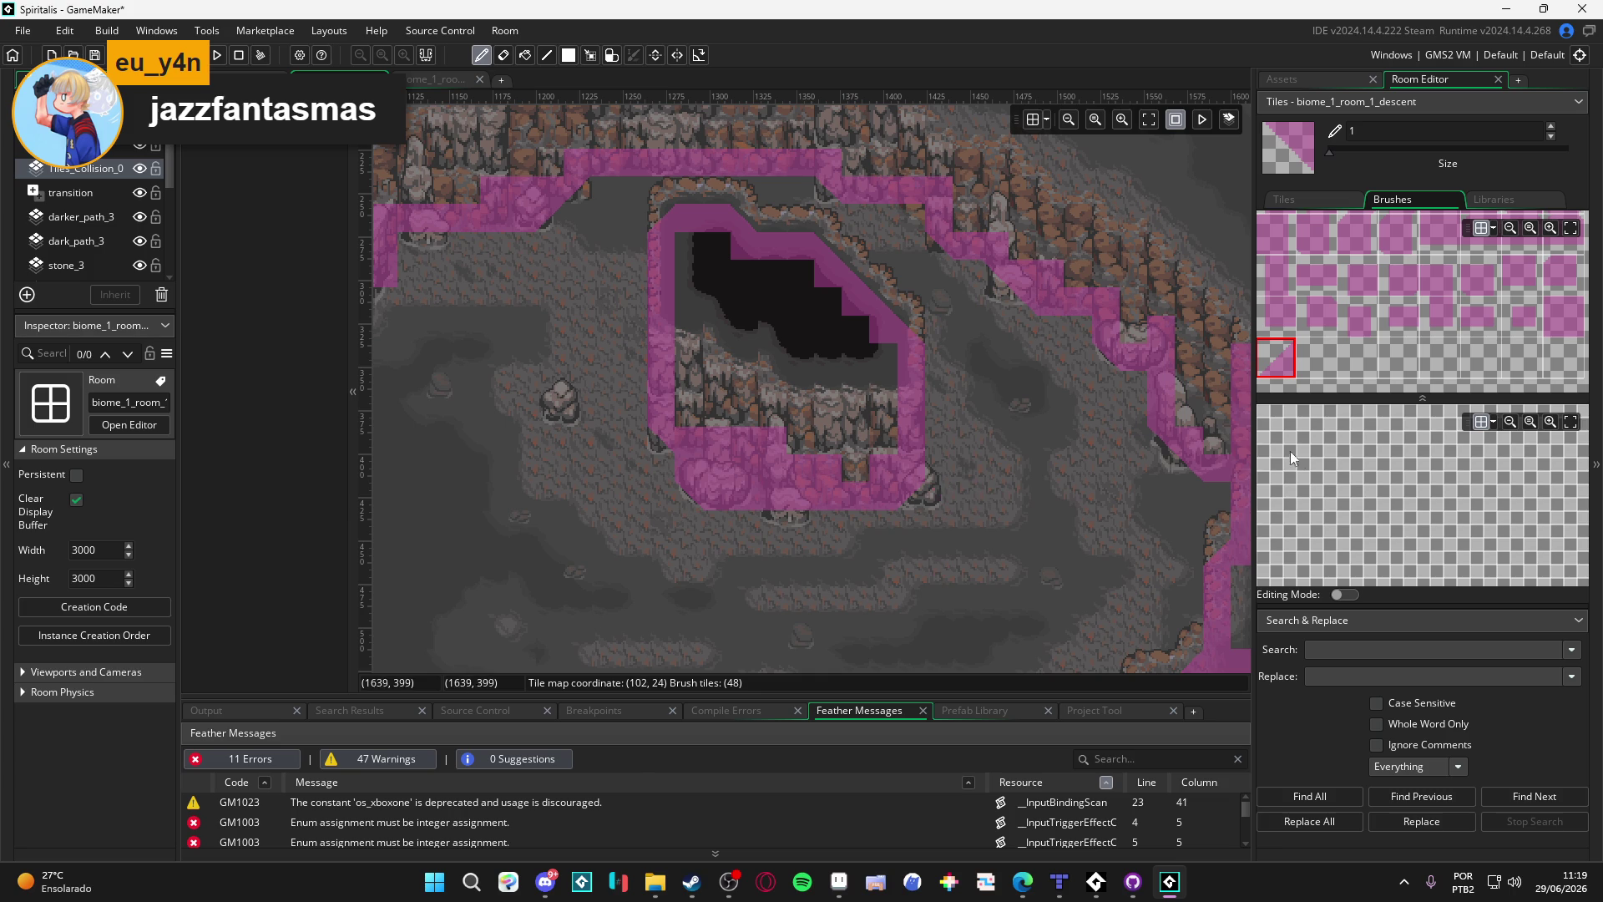
pyautogui.moveTo(762, 463); pyautogui.dragTo(816, 515)
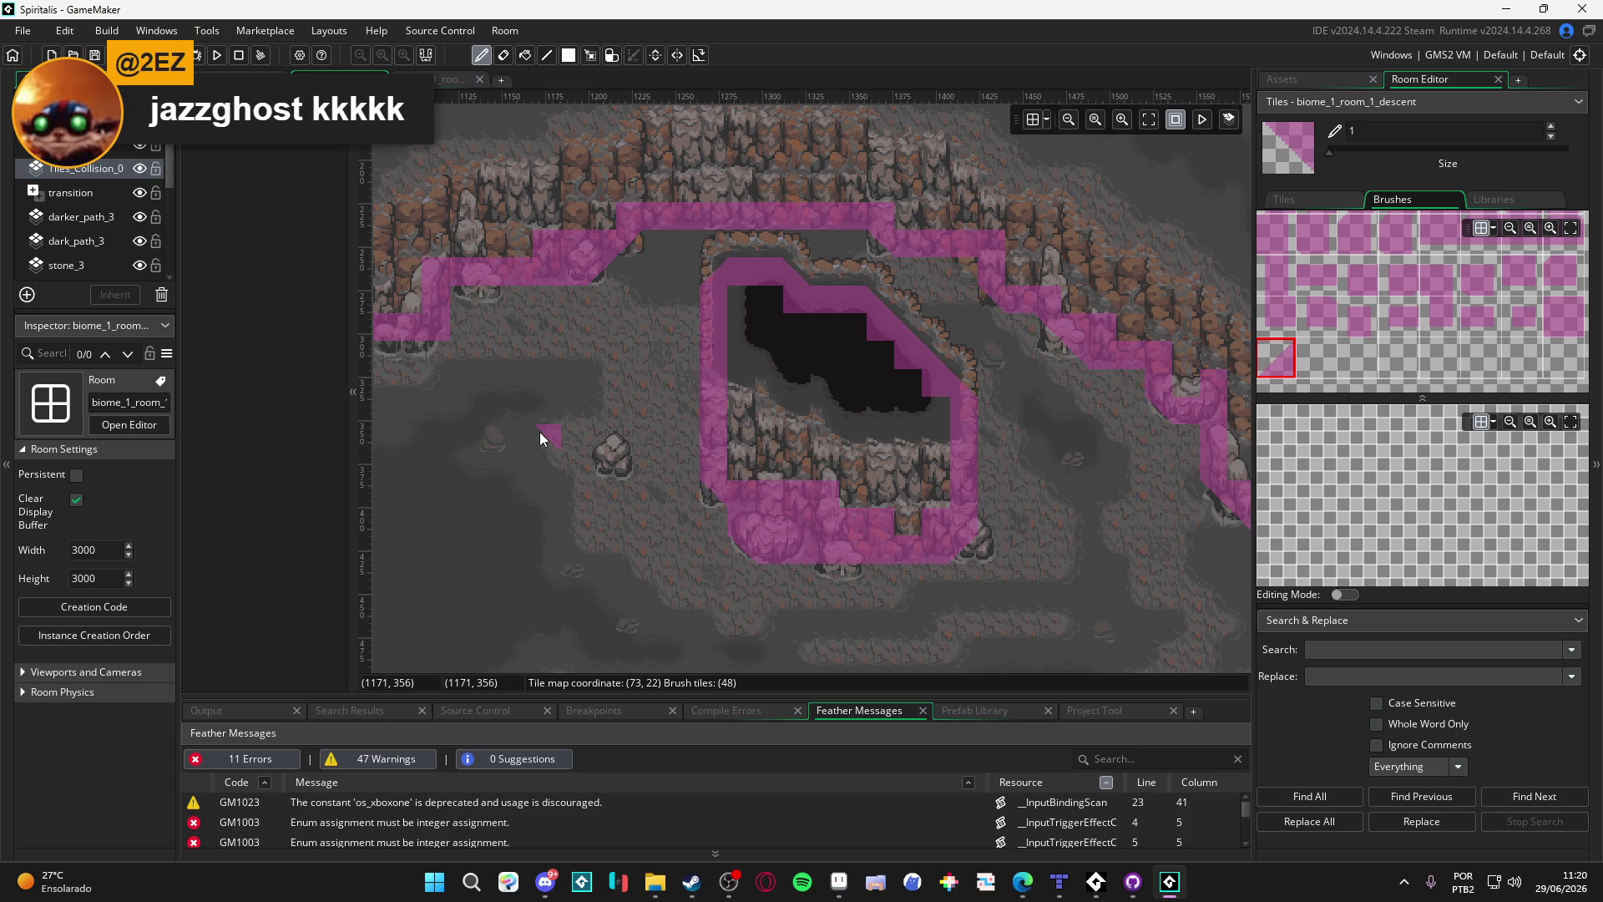
# Step: Fill a gap in the lower collision line and extend tiles up the cliff path
pyautogui.scroll(-1, 604, 458)
pyautogui.scroll(-2, 604, 457)
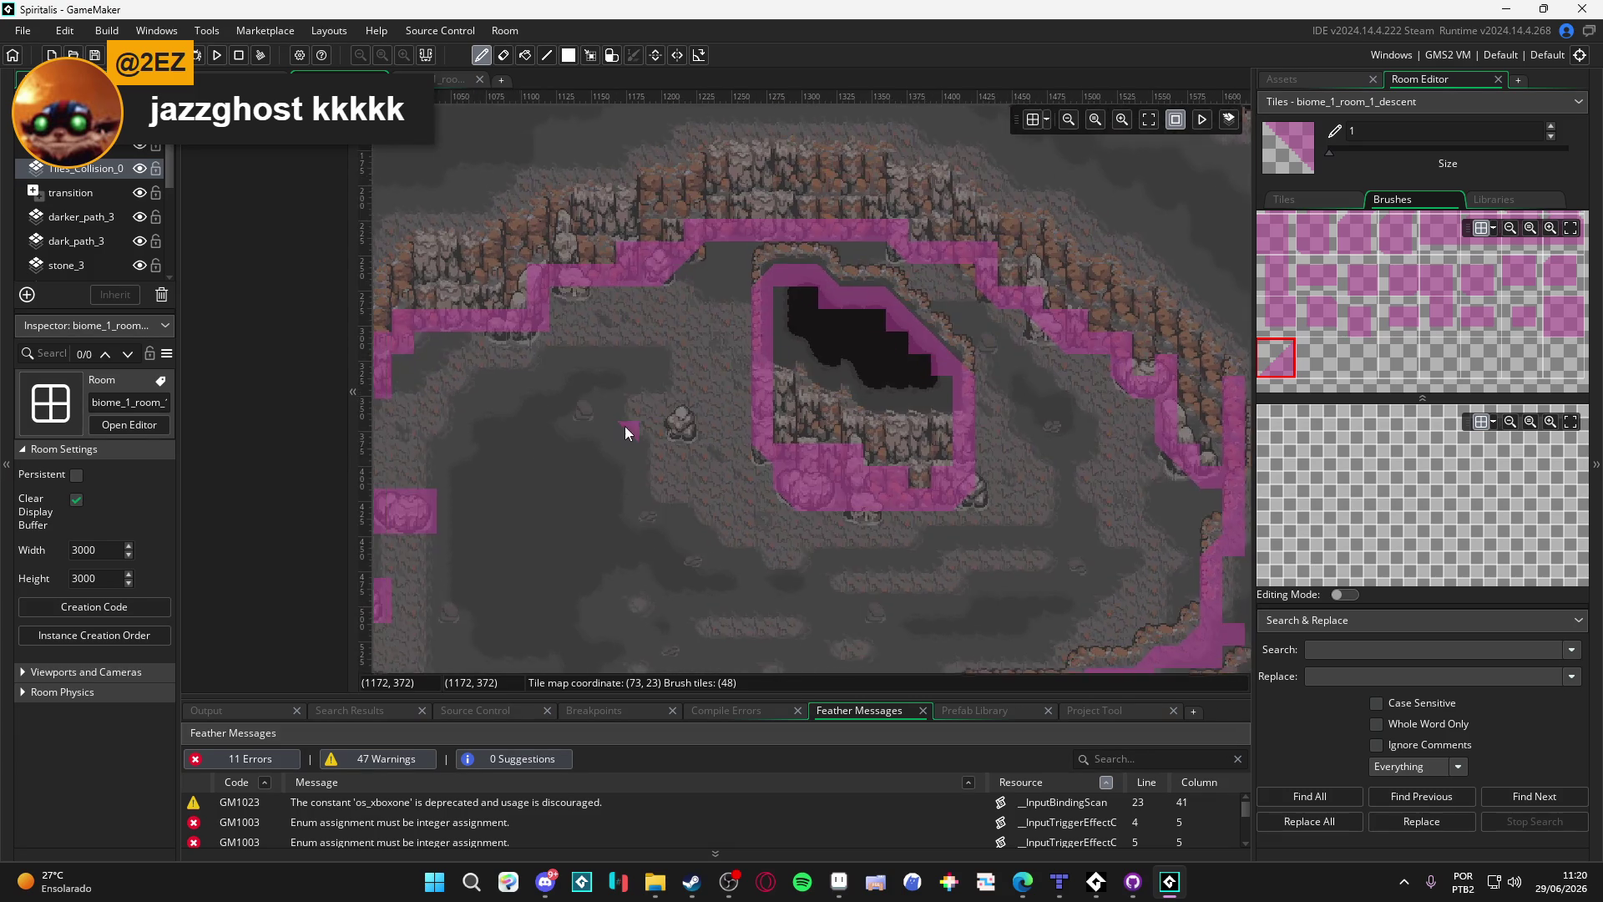
pyautogui.moveTo(625, 428); pyautogui.dragTo(681, 264)
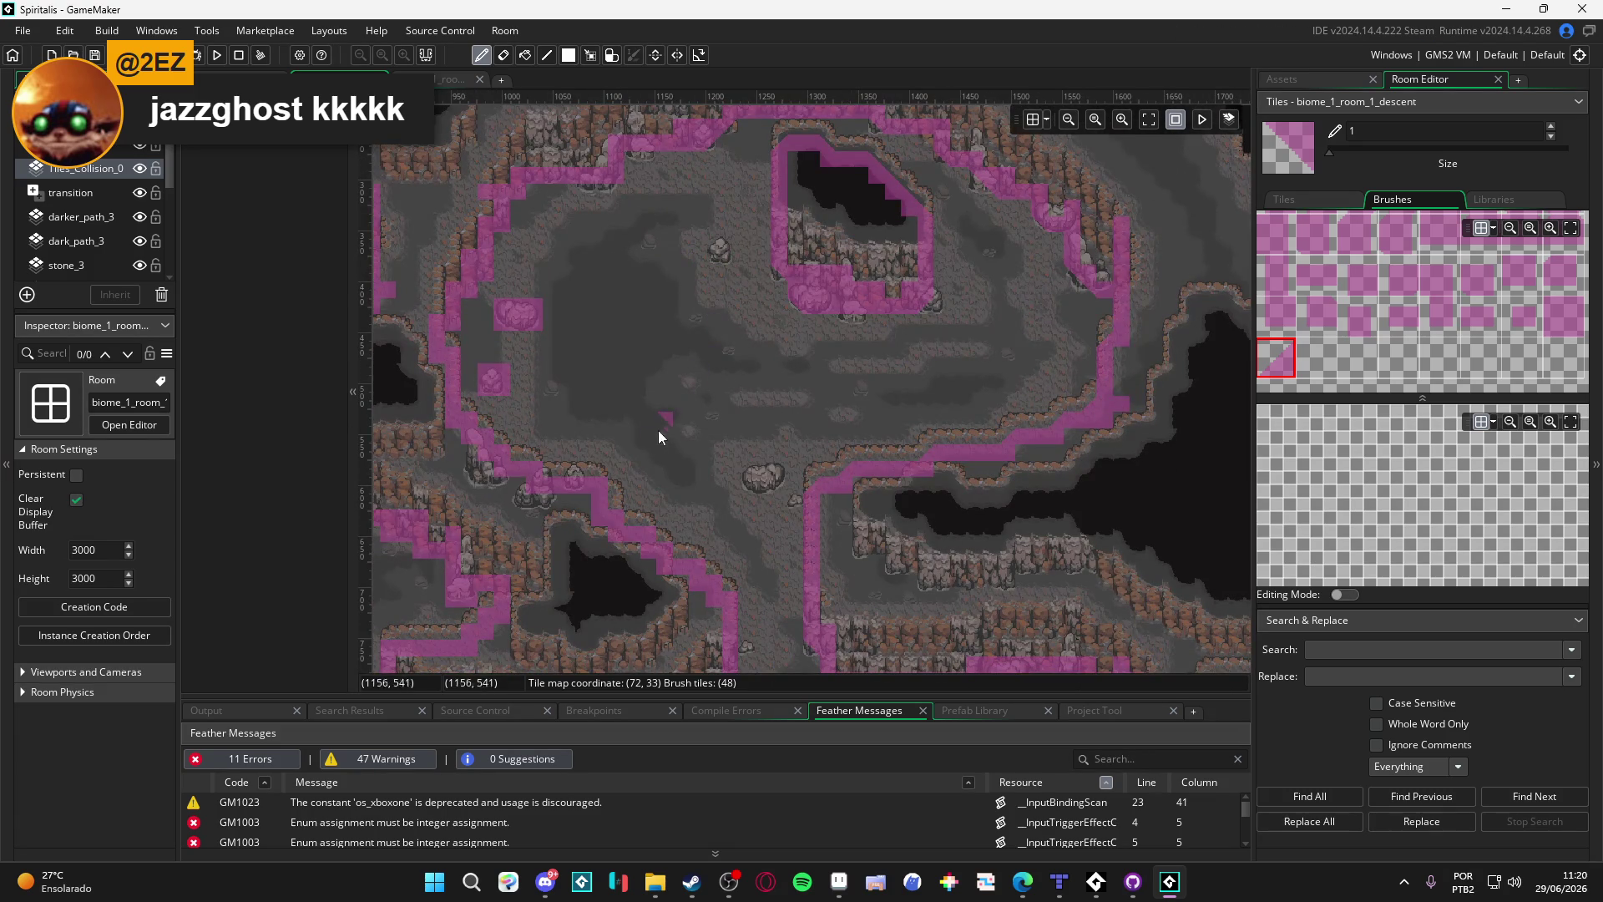
pyautogui.scroll(2, 618, 467)
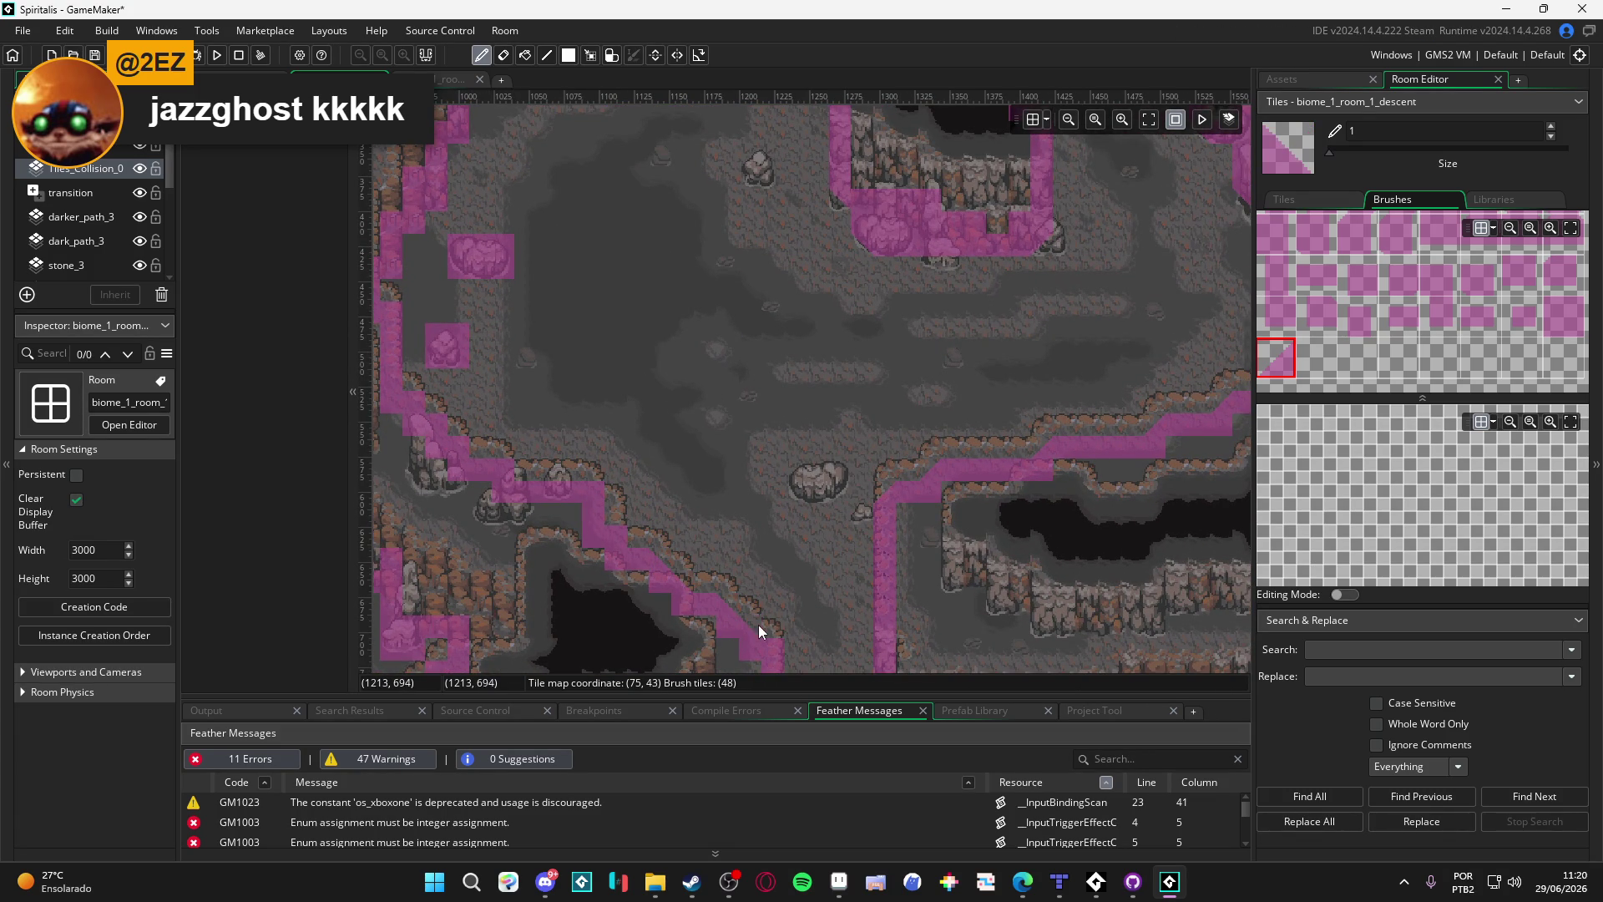
pyautogui.click(594, 480)
pyautogui.moveTo(505, 468); pyautogui.dragTo(440, 430)
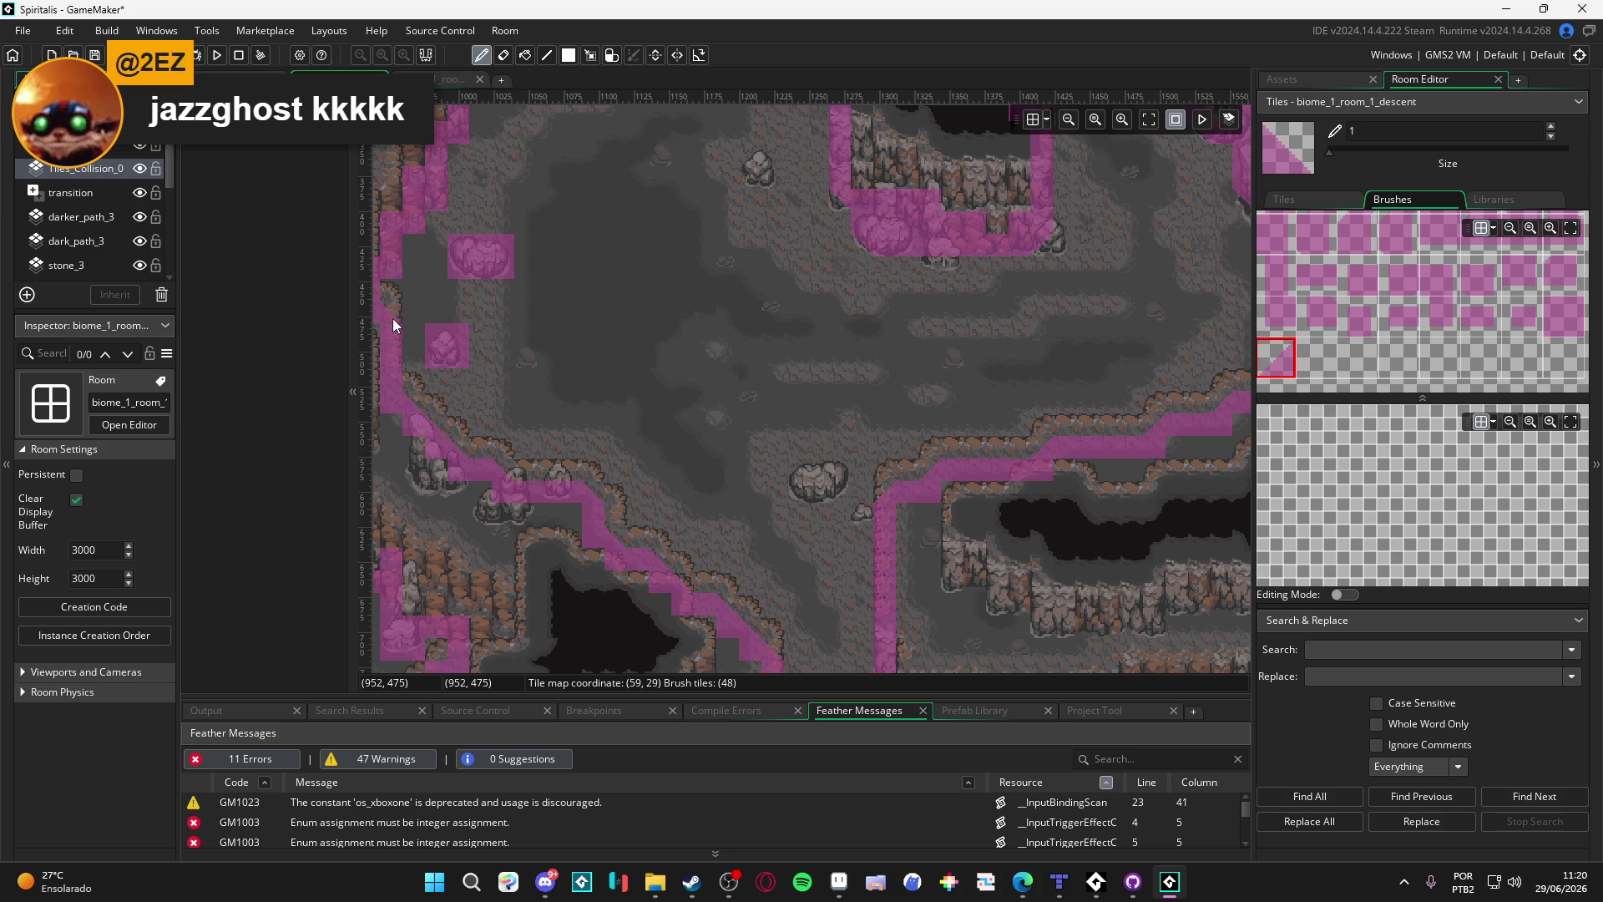
# Step: Pan and zoom across the cave room toward the upper cliffs and the left edge
pyautogui.scroll(2, 628, 413)
pyautogui.moveTo(398, 262)
pyautogui.mouseDown()
pyautogui.moveTo(627, 412)
pyautogui.moveTo(598, 445)
pyautogui.mouseUp()
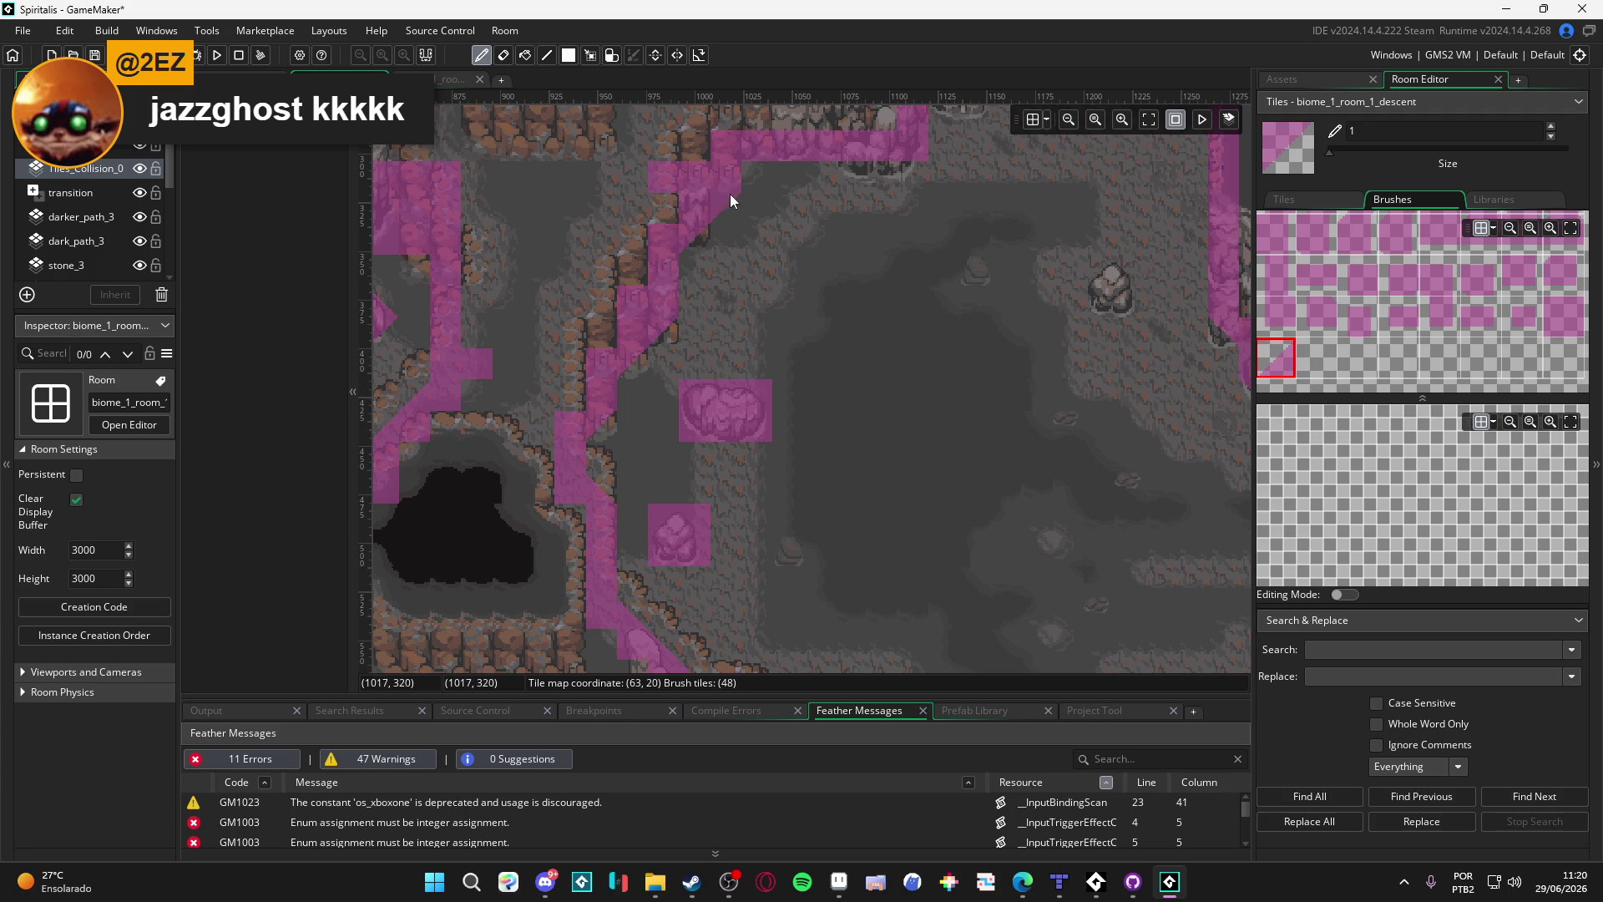
pyautogui.moveTo(799, 202); pyautogui.dragTo(764, 373)
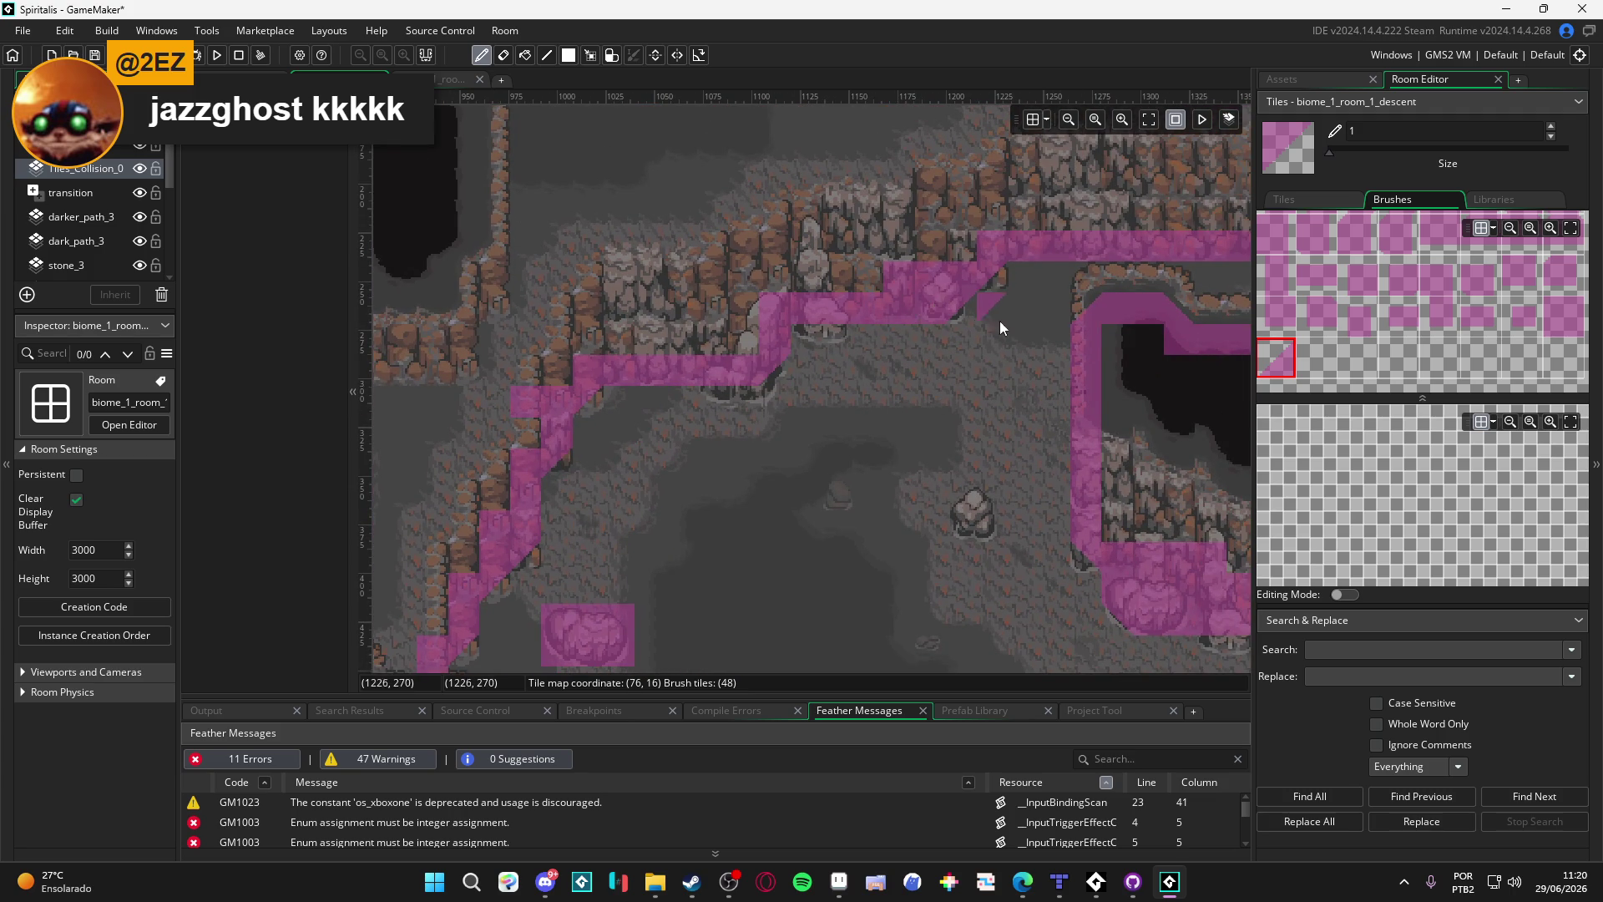
pyautogui.moveTo(1000, 321); pyautogui.dragTo(845, 372)
pyautogui.scroll(-3, 844, 371)
pyautogui.moveTo(898, 435)
pyautogui.mouseDown()
pyautogui.moveTo(796, 312)
pyautogui.moveTo(821, 391)
pyautogui.moveTo(747, 262)
pyautogui.mouseUp()
pyautogui.scroll(-5, 717, 310)
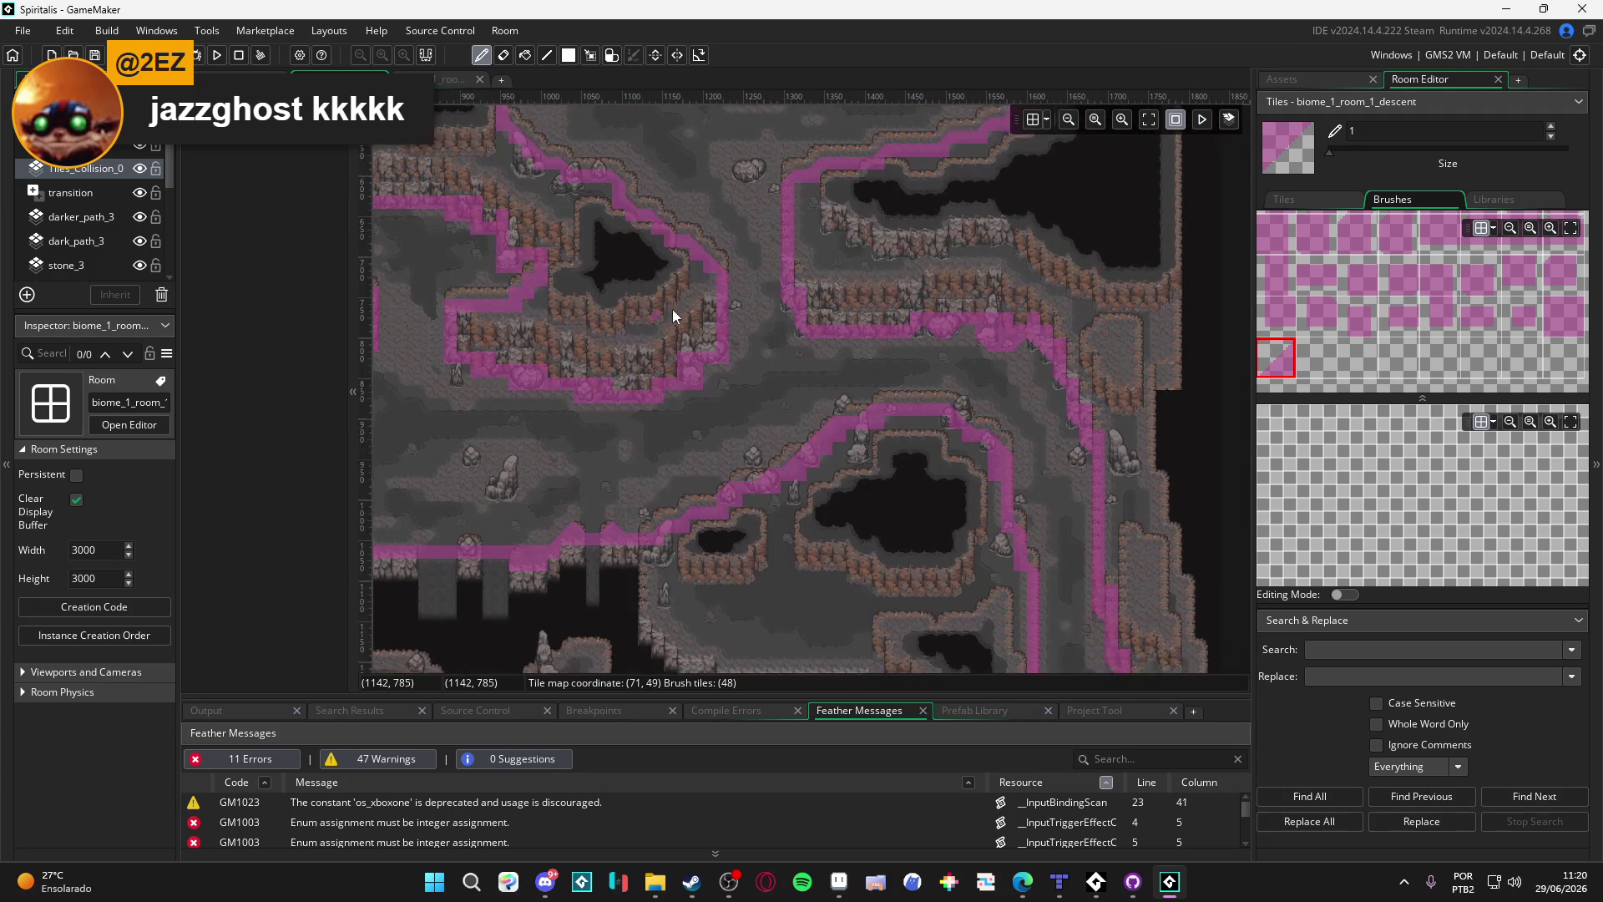
pyautogui.hscroll(-2, 673, 309)
pyautogui.scroll(3, 729, 323)
pyautogui.hscroll(-4, 813, 384)
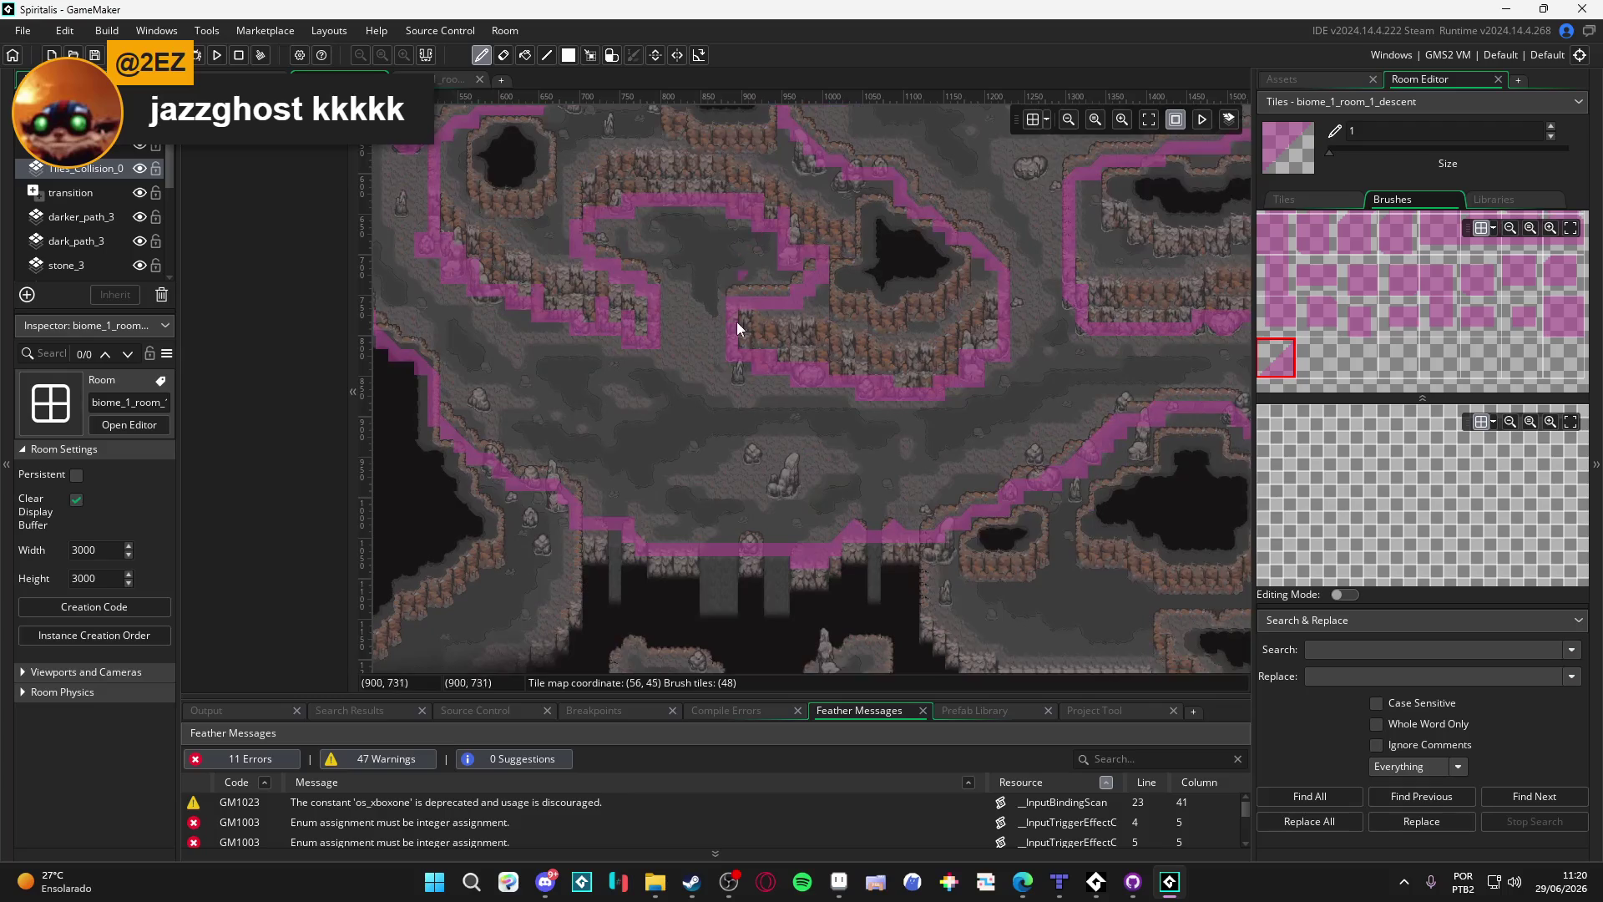
pyautogui.moveTo(805, 390); pyautogui.dragTo(868, 465)
pyautogui.moveTo(673, 414)
pyautogui.mouseDown()
pyautogui.moveTo(765, 472)
pyautogui.moveTo(743, 235)
pyautogui.mouseUp()
pyautogui.scroll(1, 789, 257)
pyautogui.press('m')
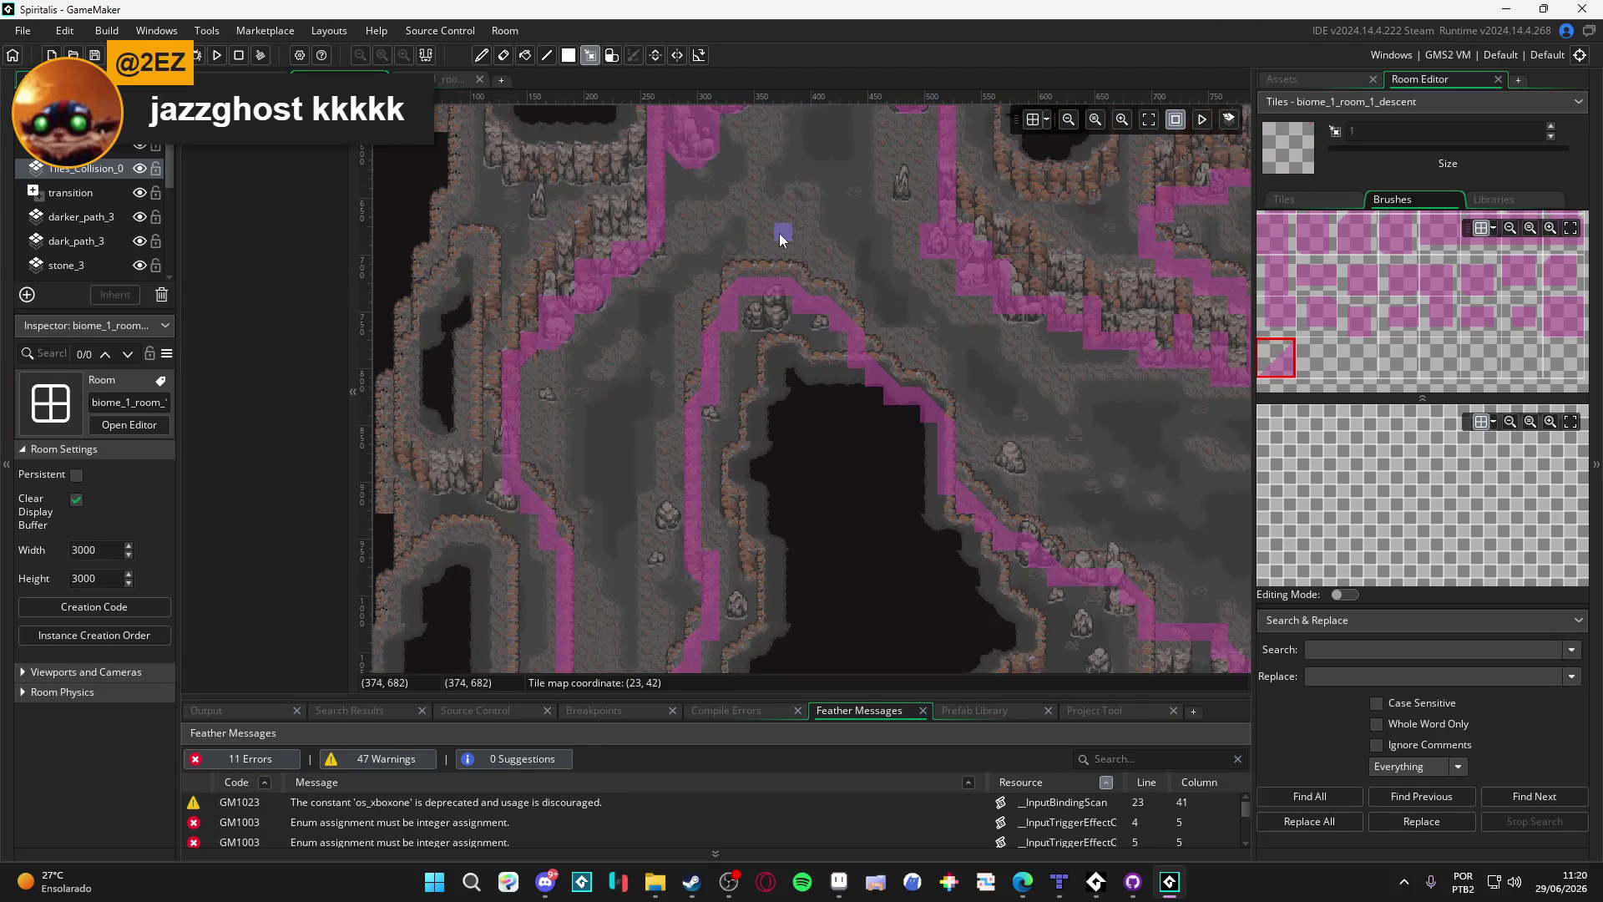
pyautogui.scroll(1, 779, 234)
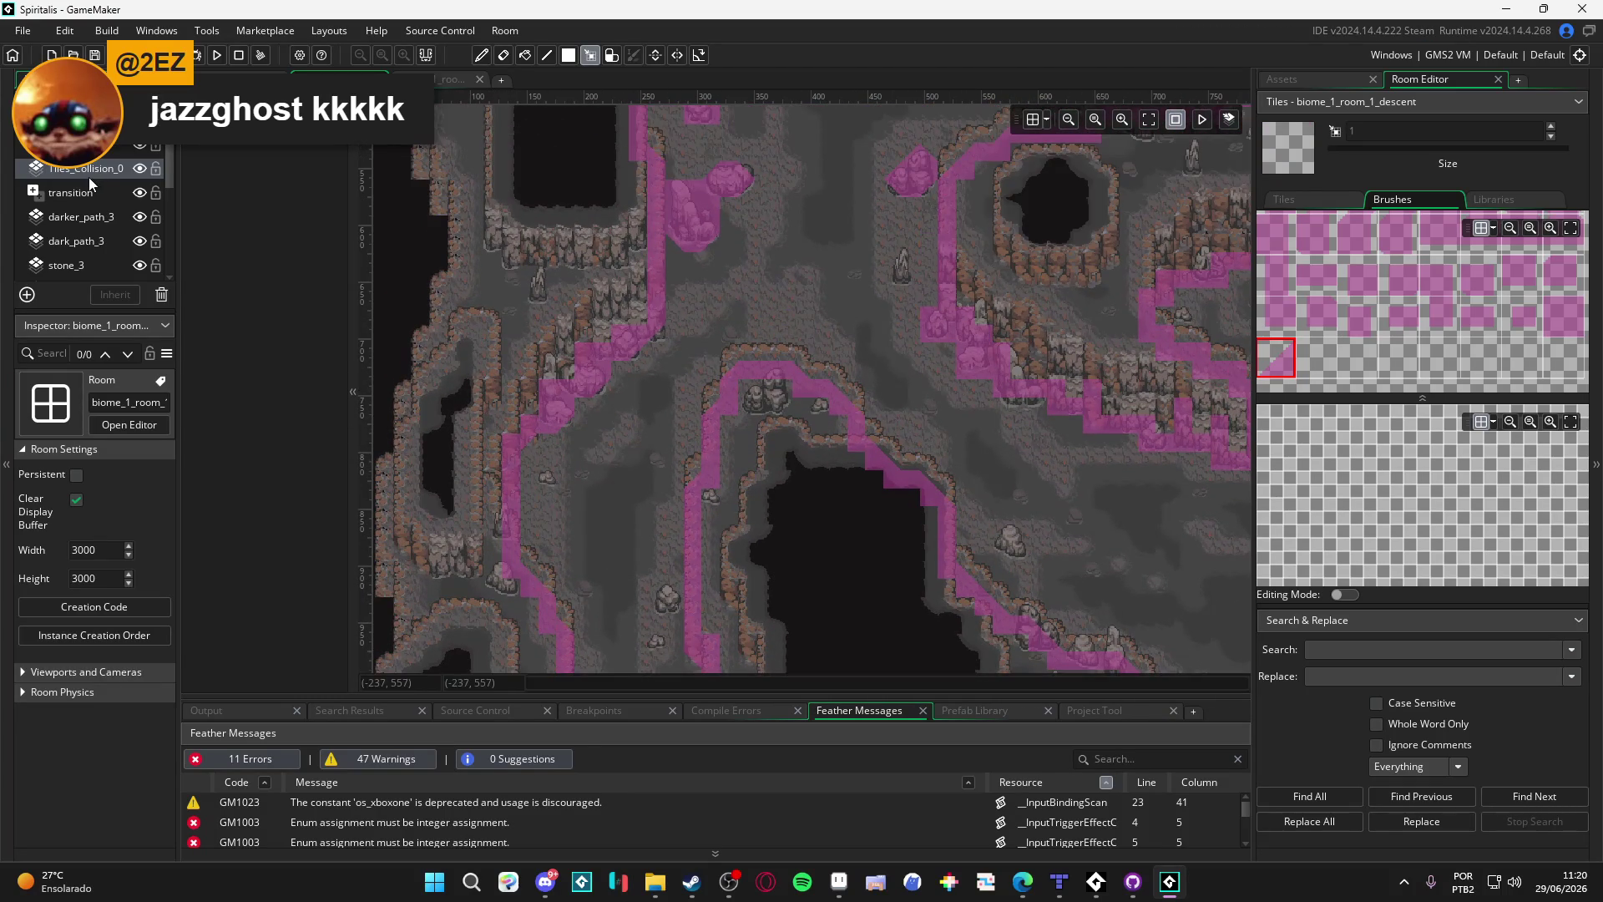
pyautogui.keyDown('alt'); pyautogui.click(776, 352); pyautogui.keyUp('alt')
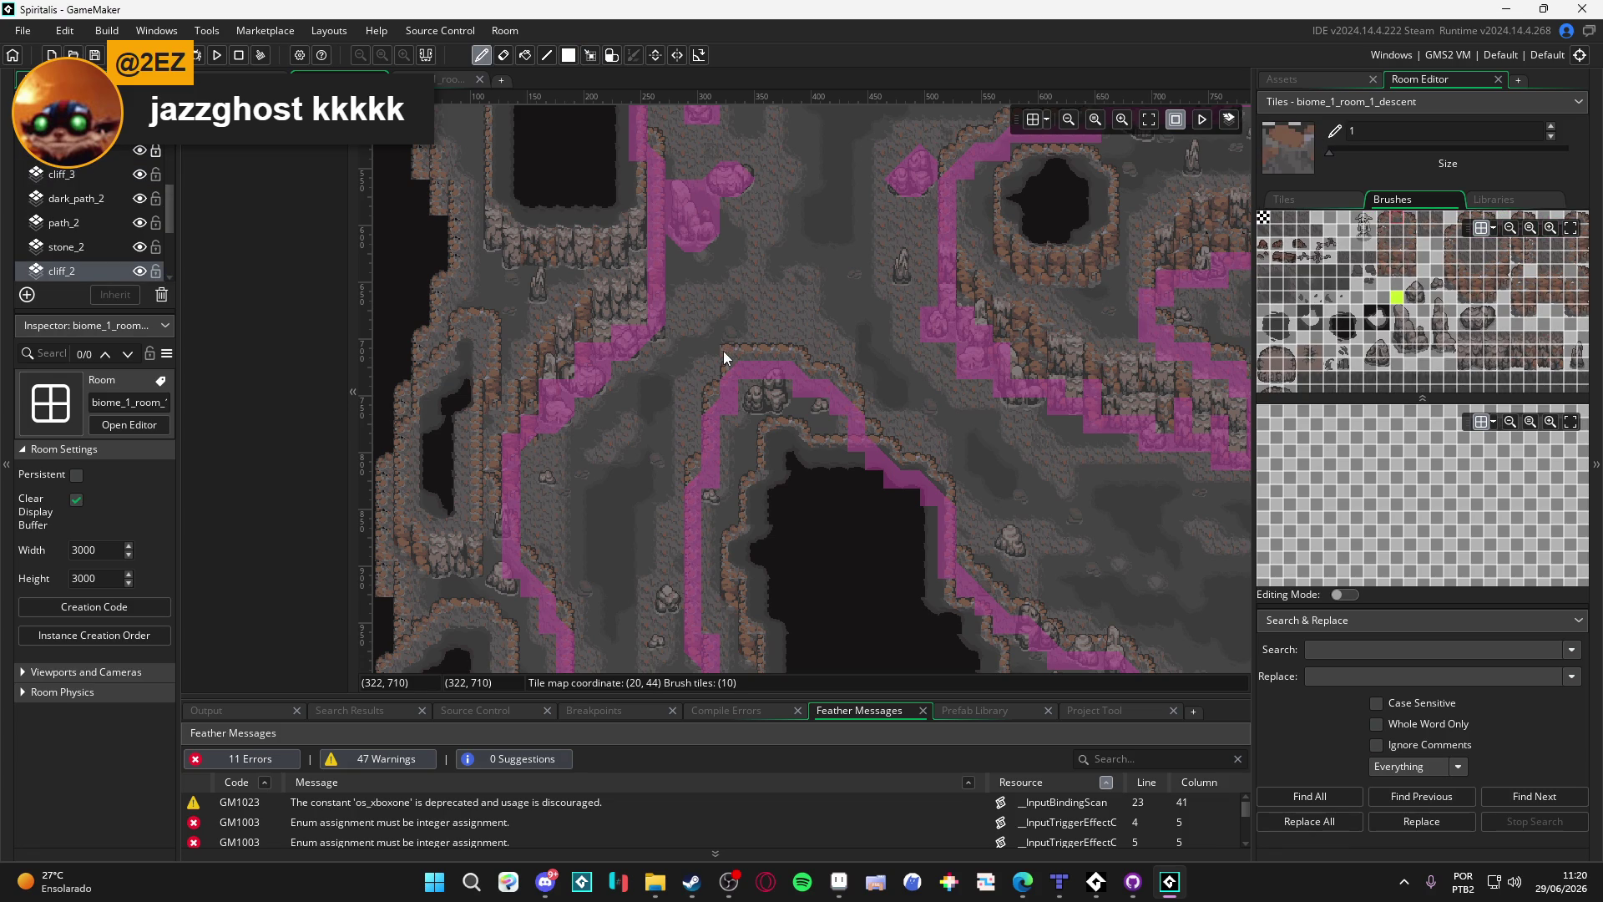
pyautogui.click(451, 79)
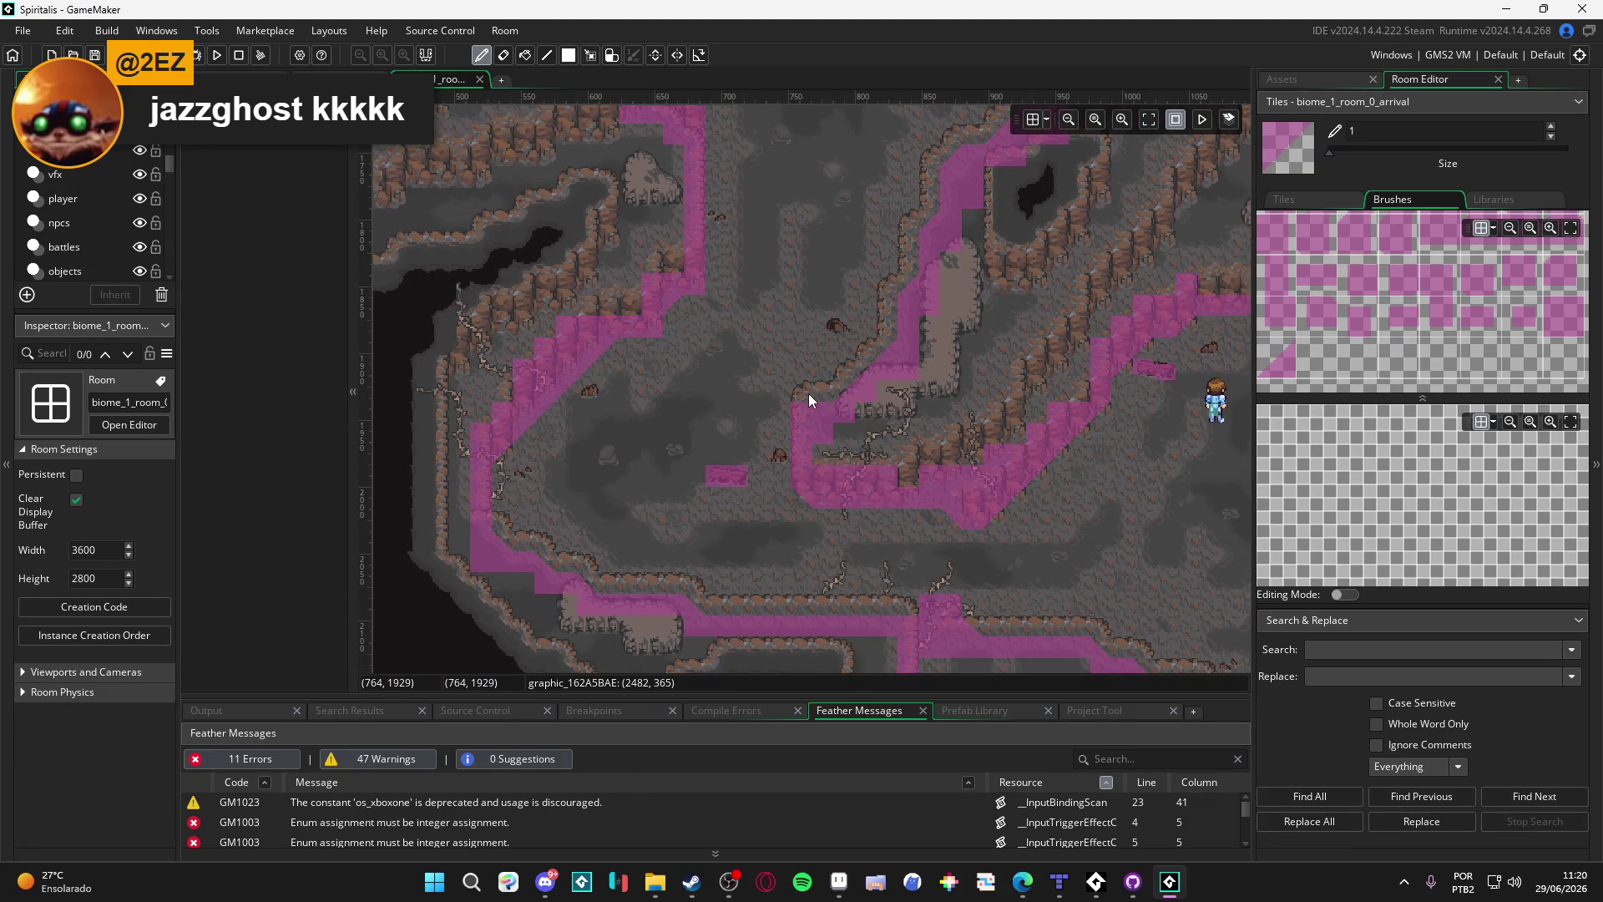
pyautogui.keyDown('alt'); pyautogui.click(808, 395); pyautogui.keyUp('alt')
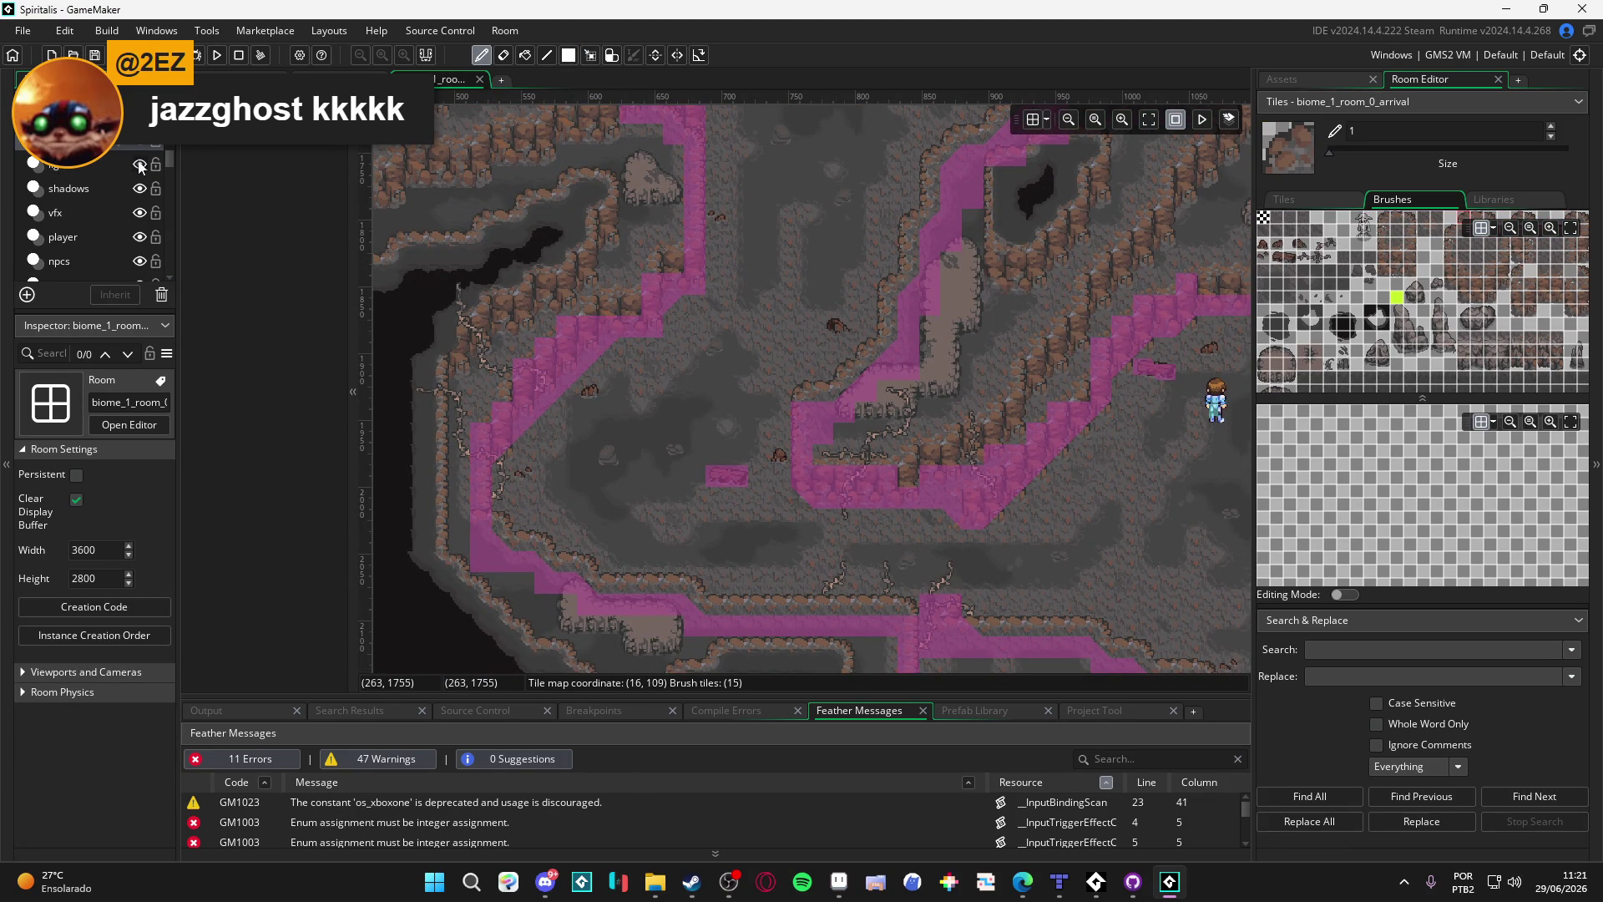
pyautogui.click(119, 142)
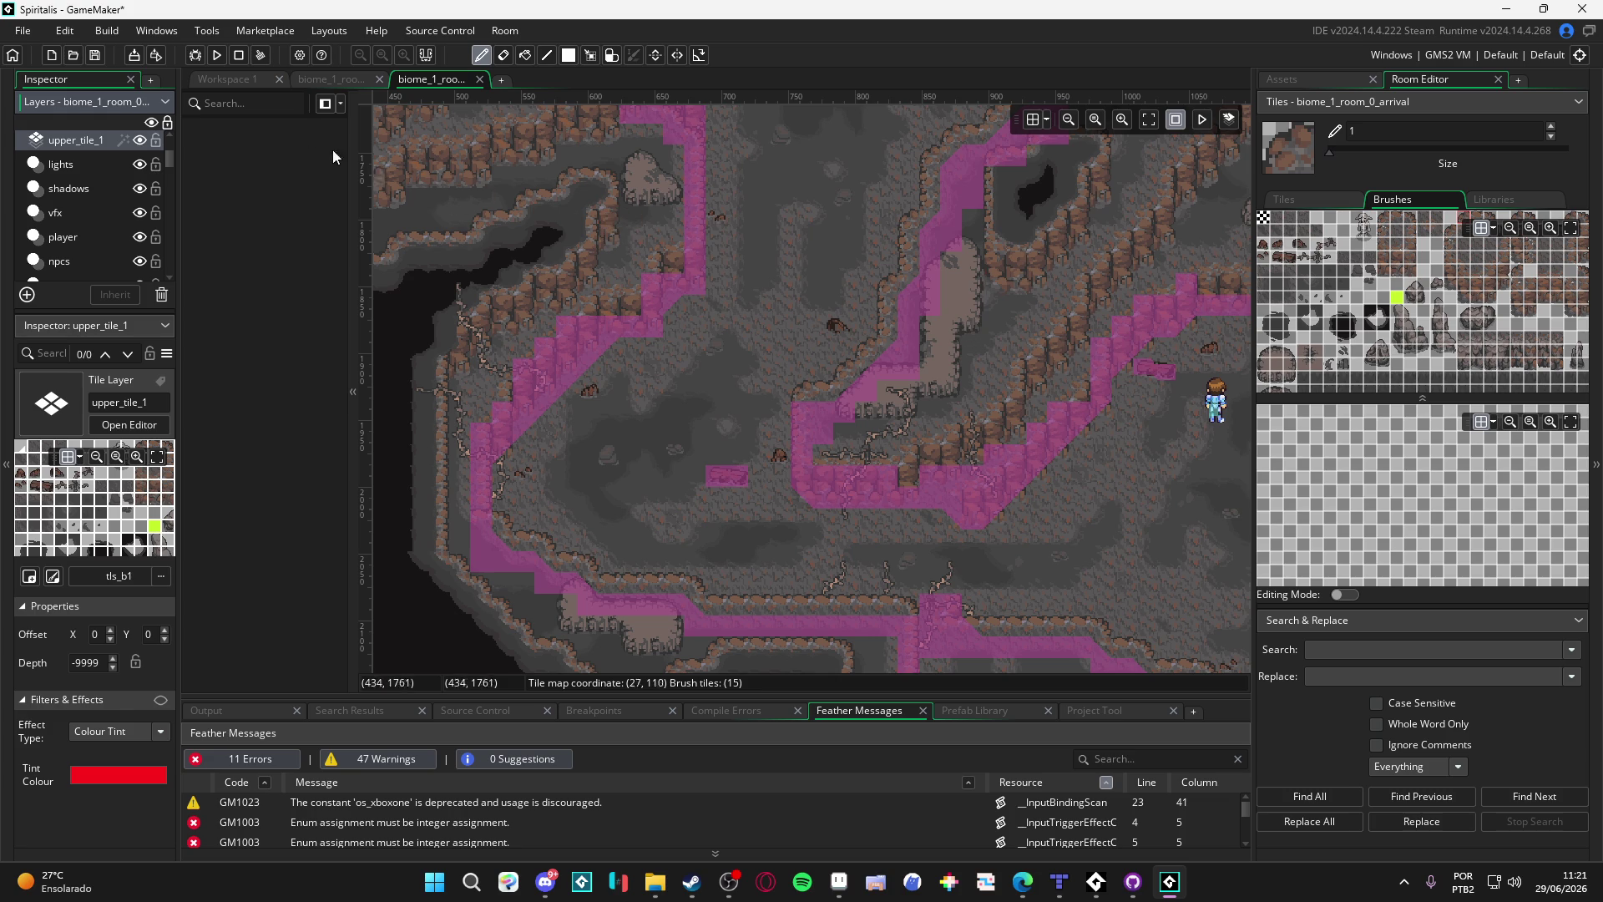
pyautogui.click(345, 81)
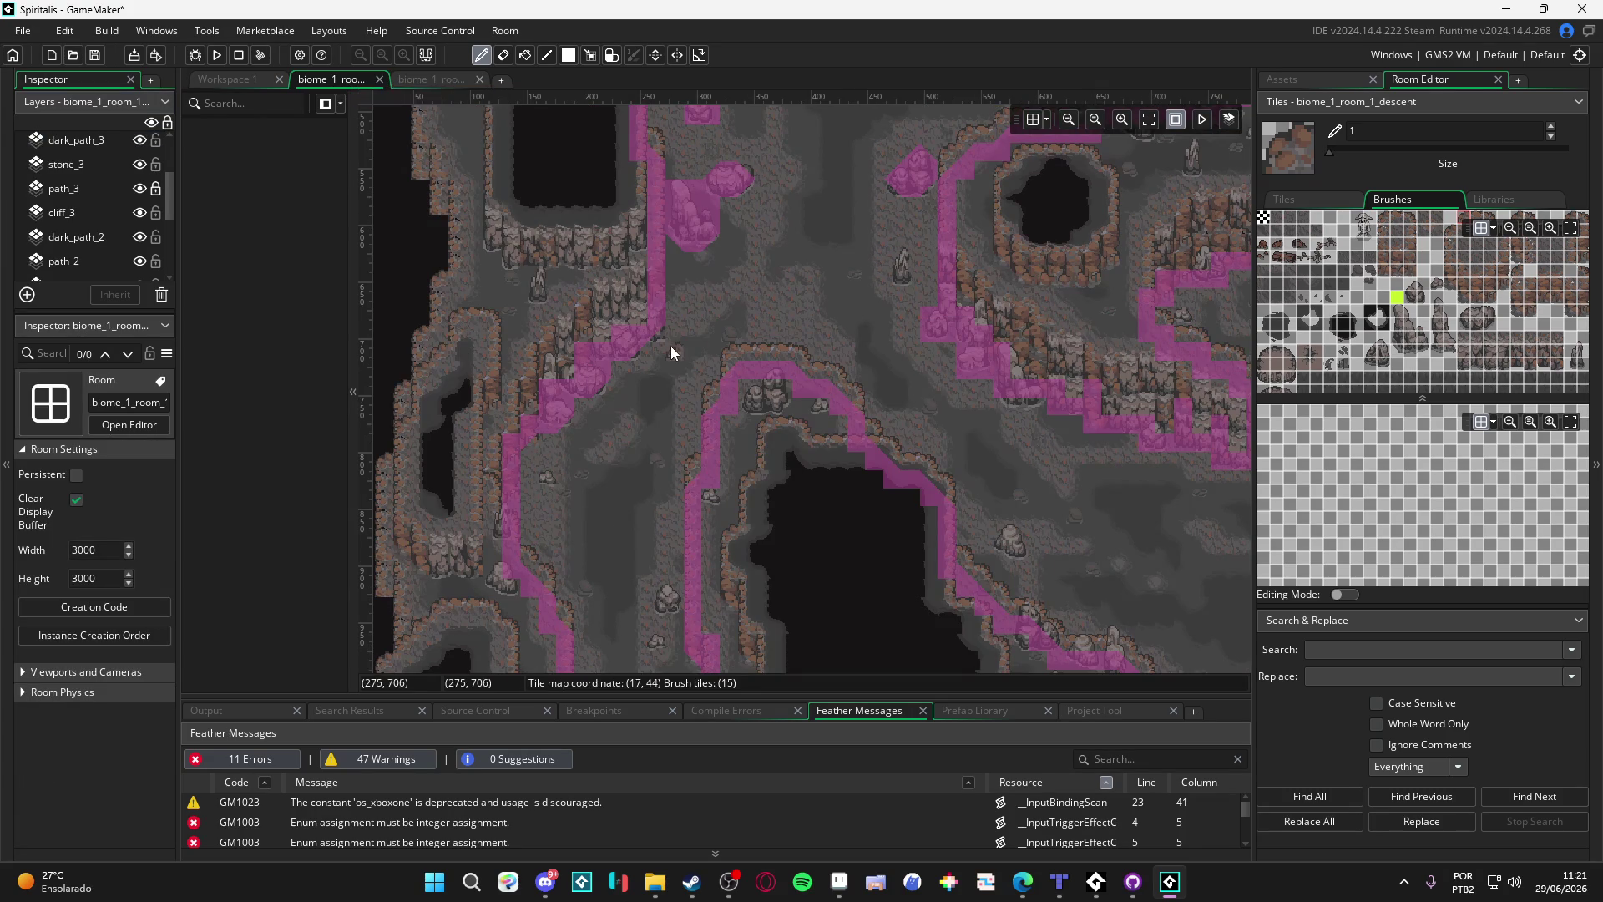
# Step: Eyedrop the magenta collision tile, pick the slope tile and rotate it for the ledge's lower corners
pyautogui.scroll(-2, 735, 320)
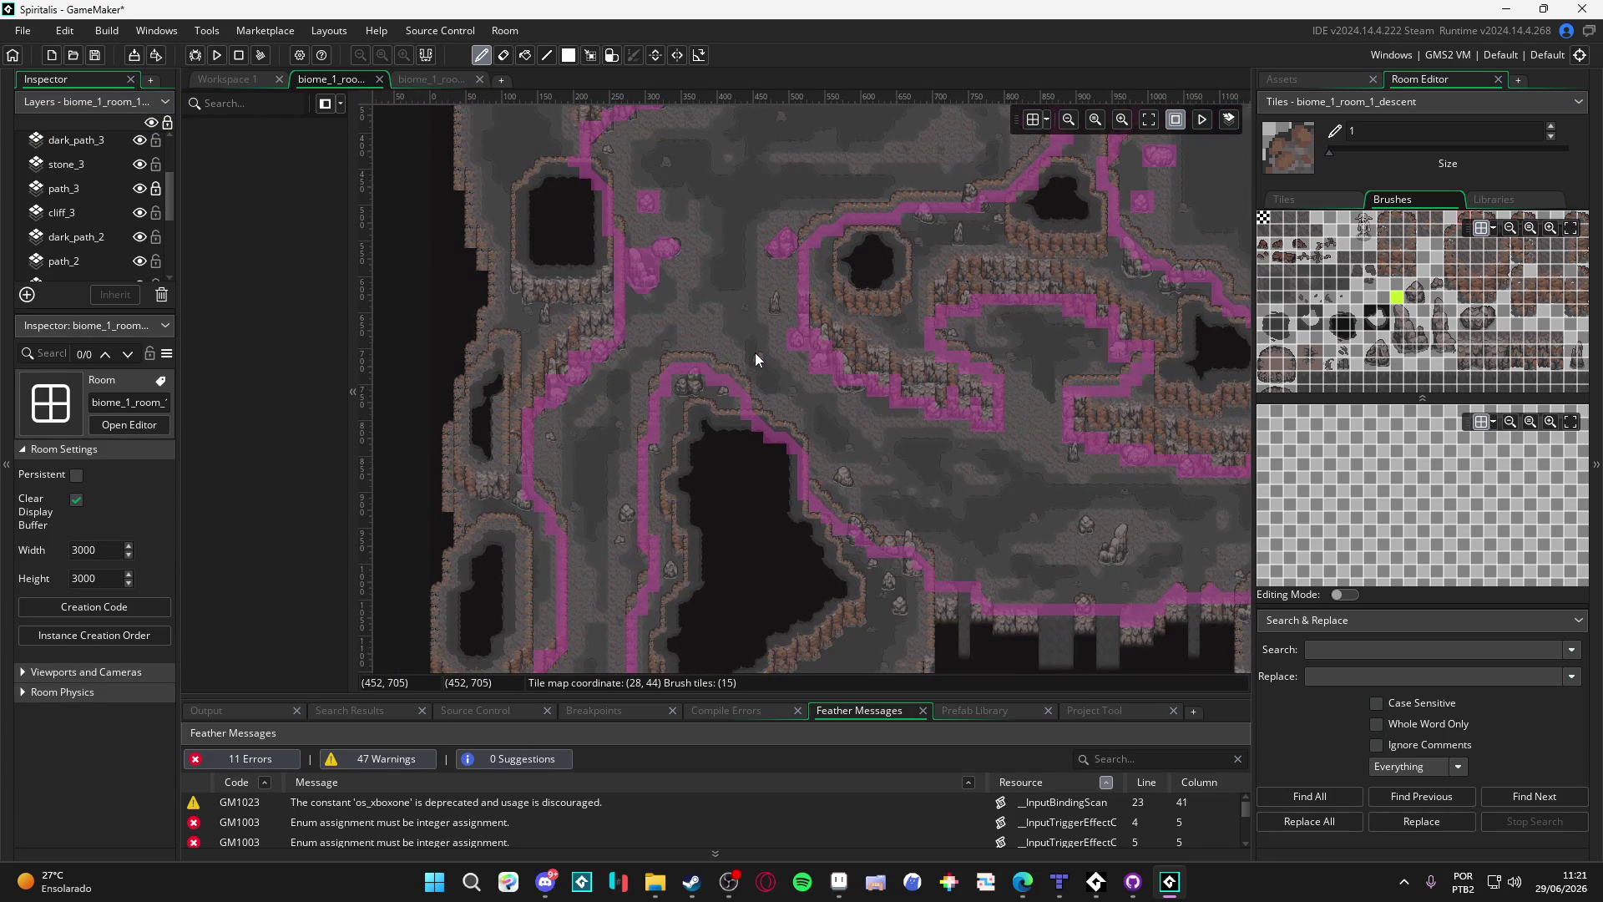
pyautogui.moveTo(749, 240); pyautogui.dragTo(677, 407)
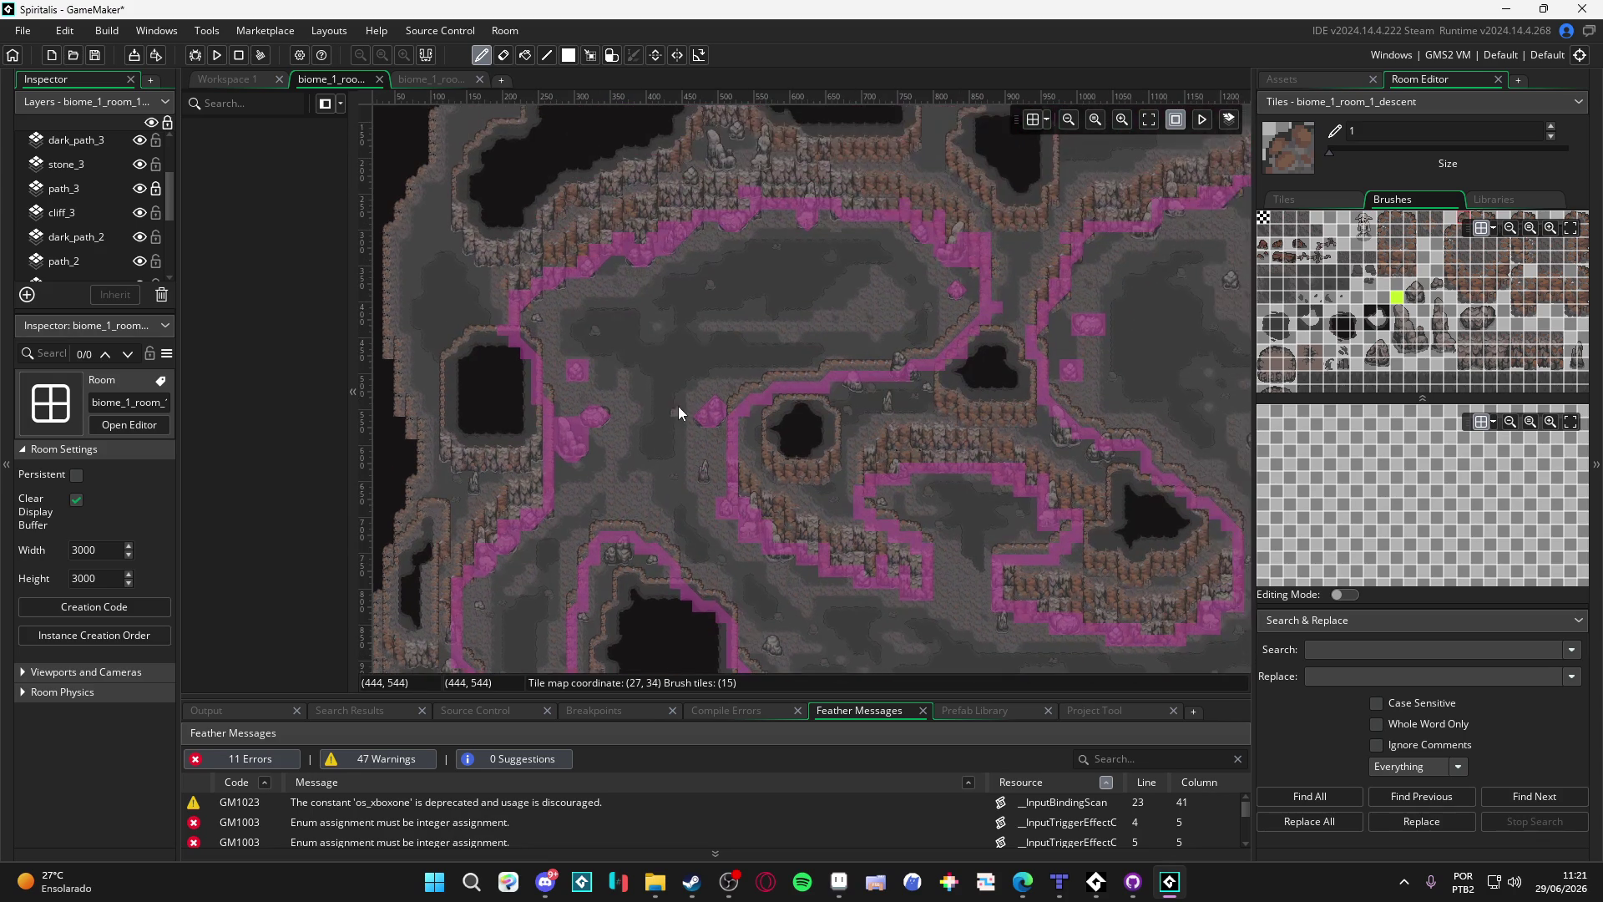
pyautogui.hscroll(3, 903, 368)
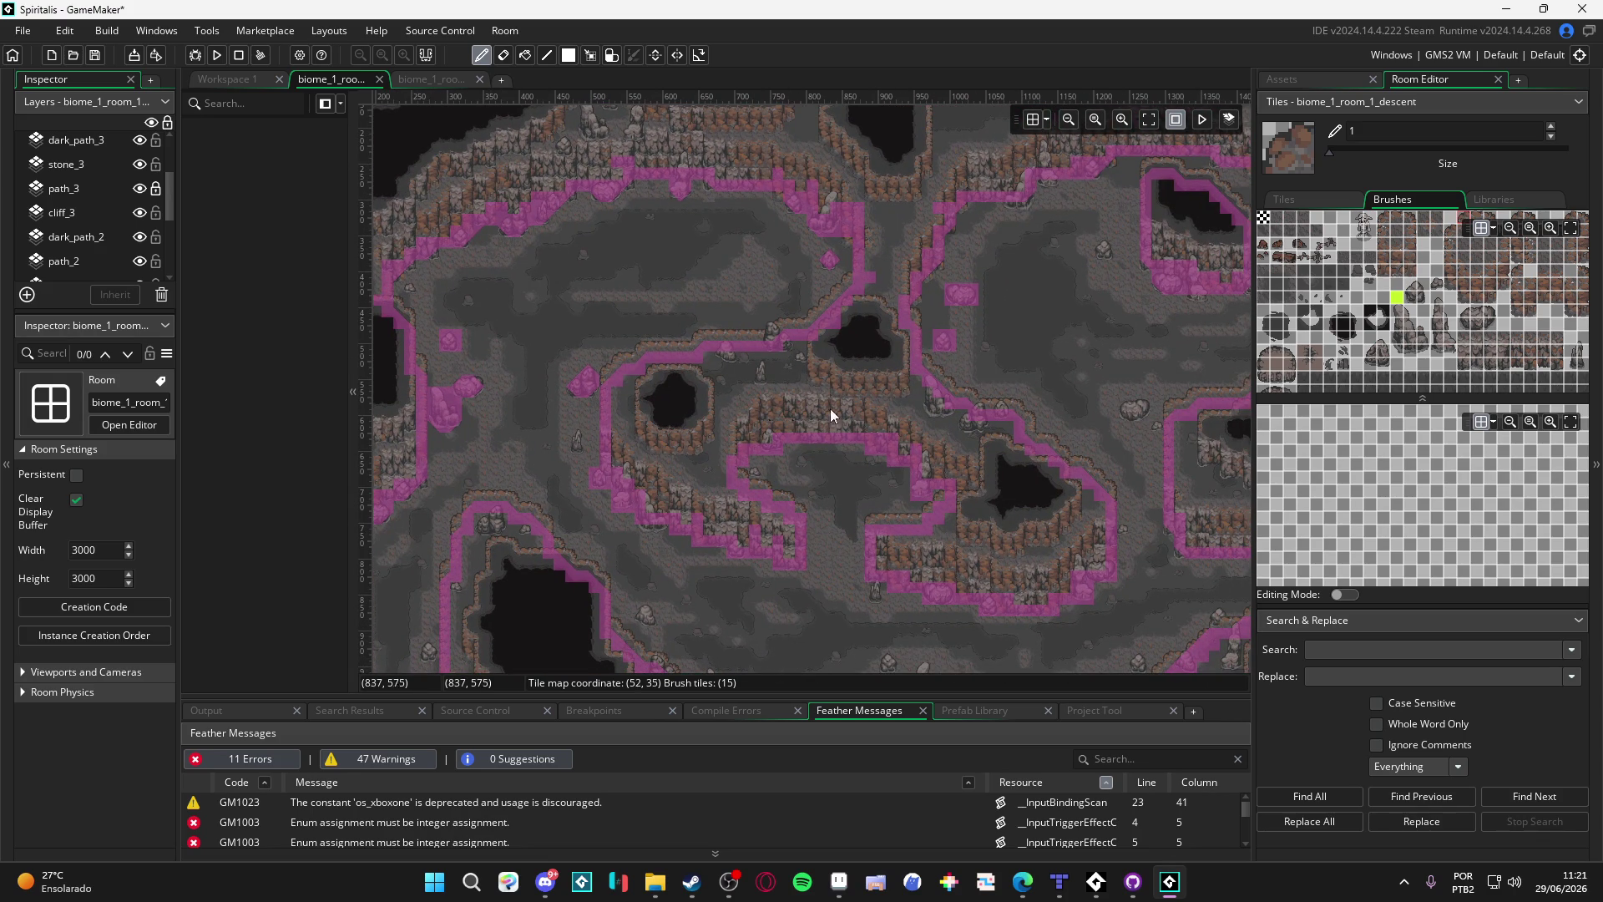
pyautogui.scroll(2, 809, 549)
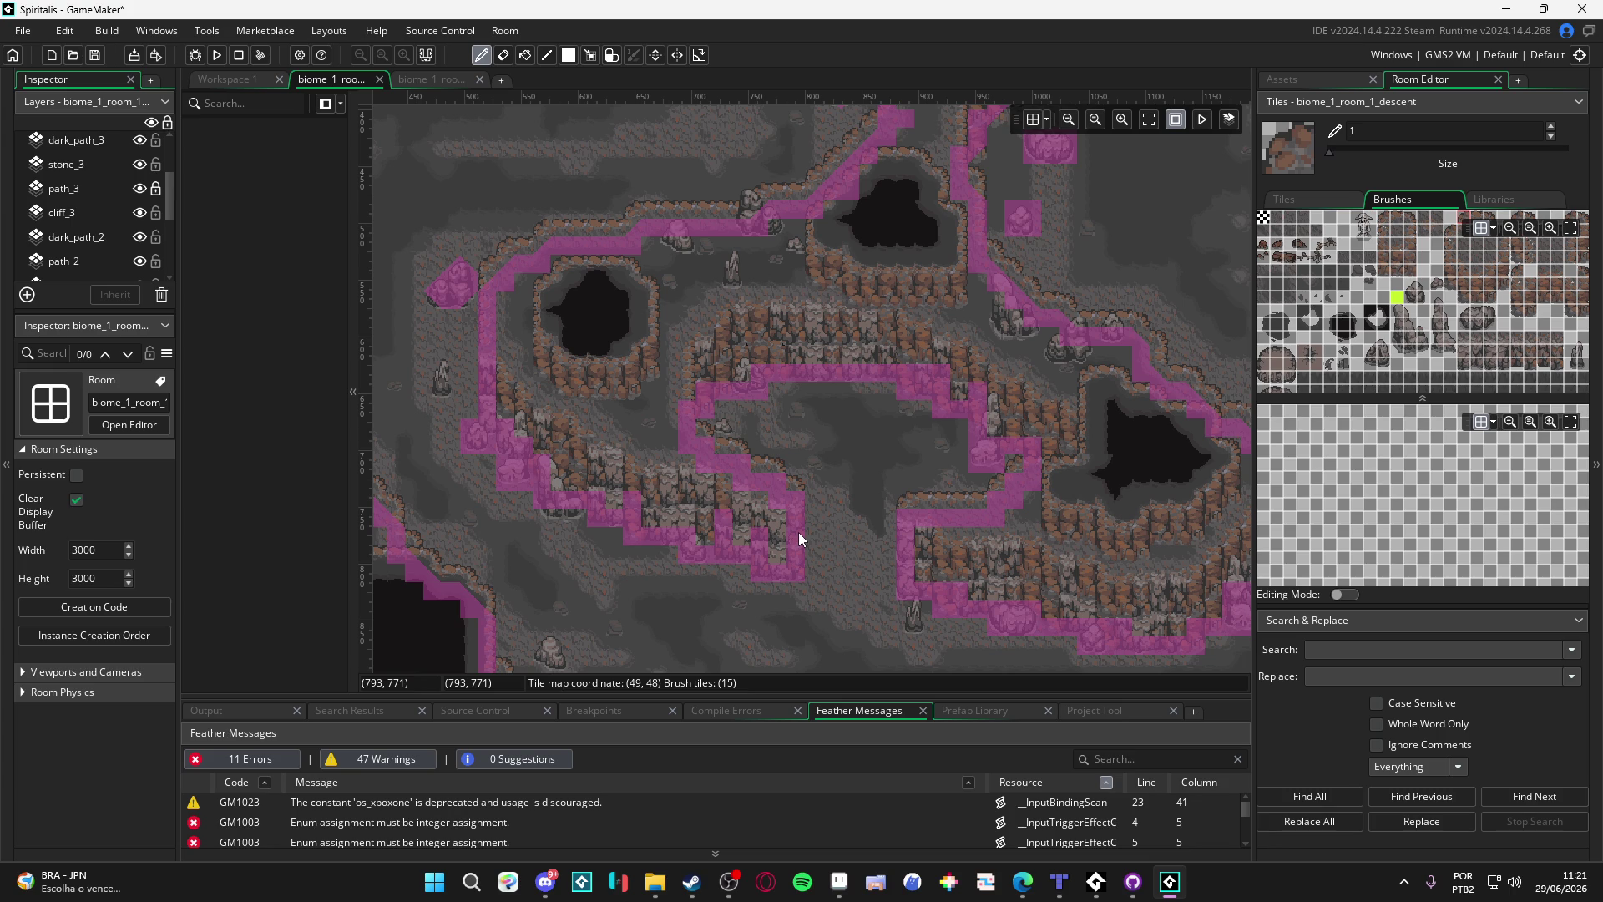
pyautogui.moveTo(665, 411); pyautogui.dragTo(684, 408)
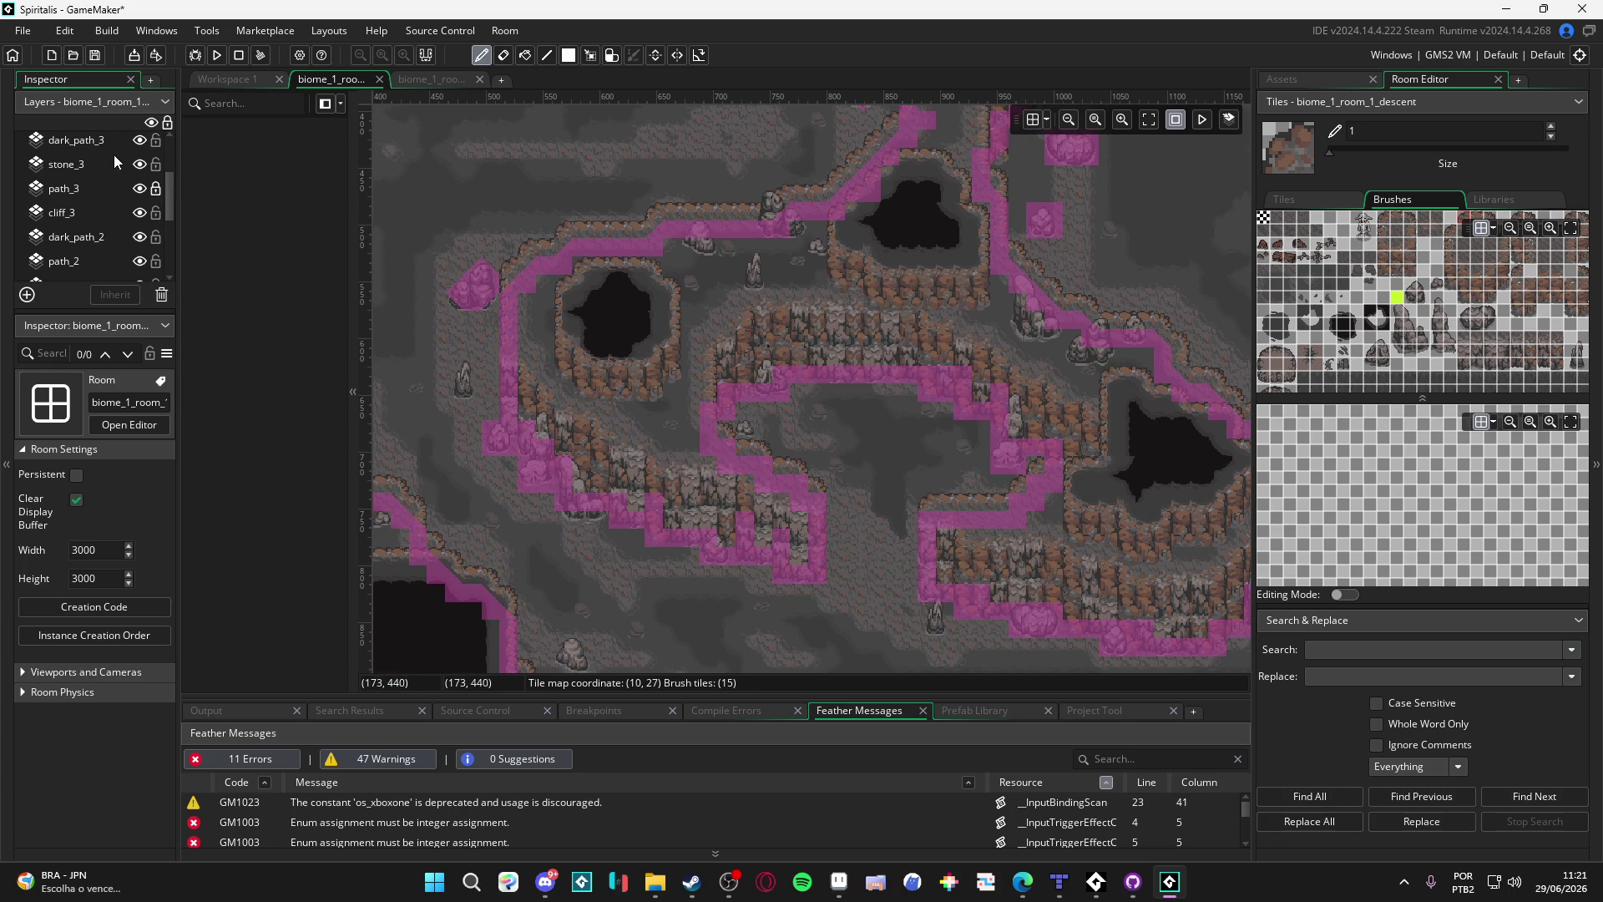
pyautogui.keyDown('alt'); pyautogui.click(743, 390); pyautogui.keyUp('alt')
pyautogui.click(1277, 363)
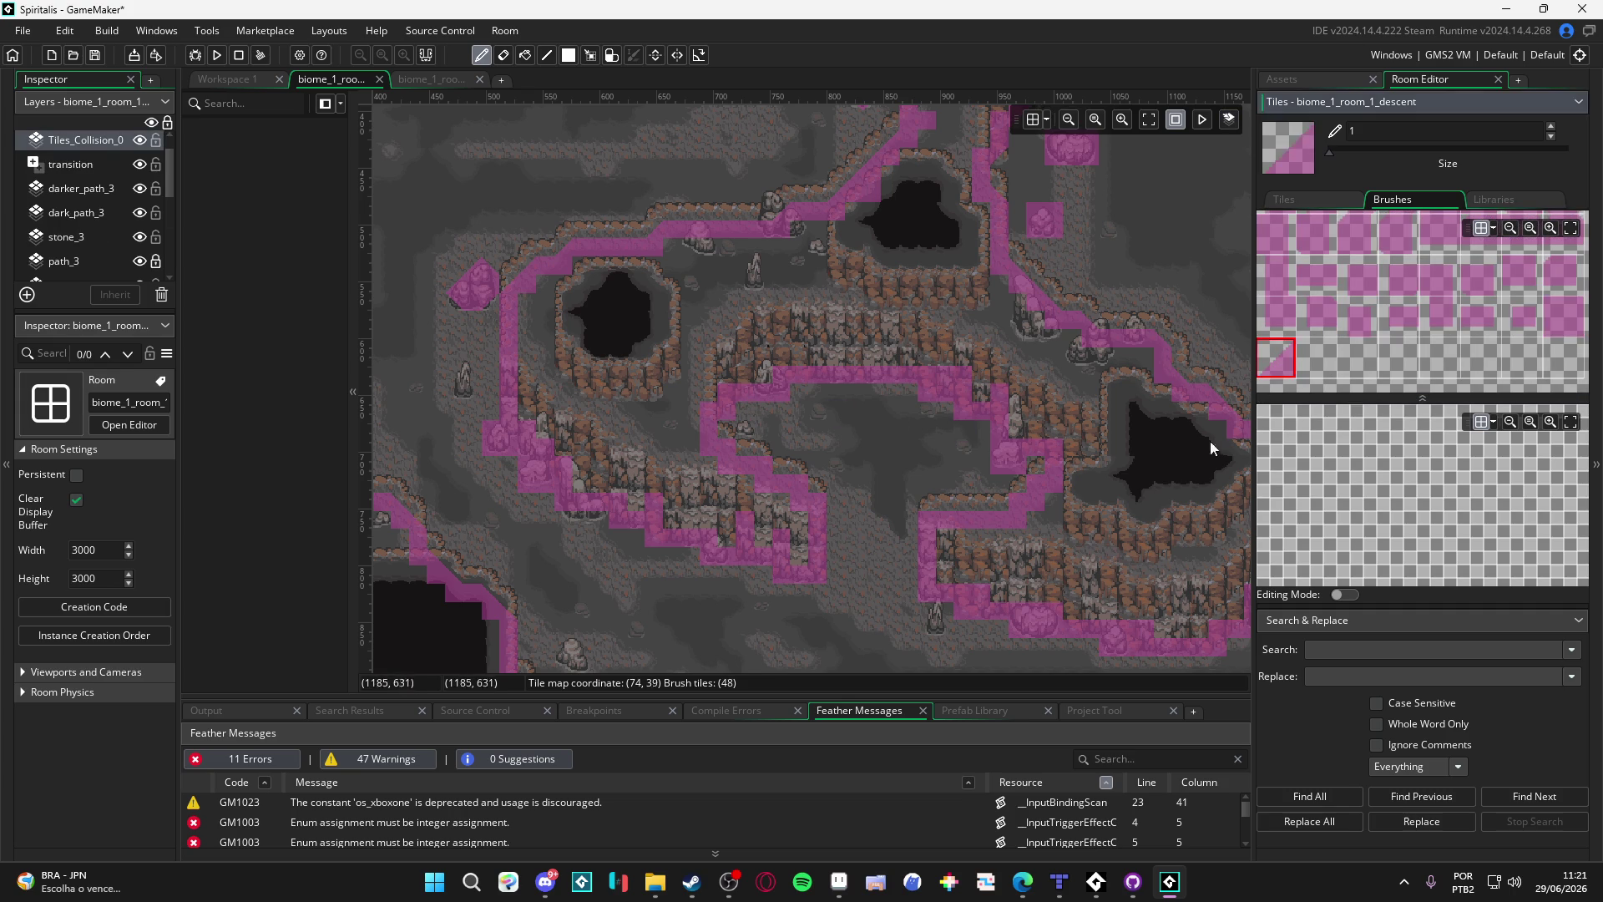
pyautogui.scroll(-3, 1096, 590)
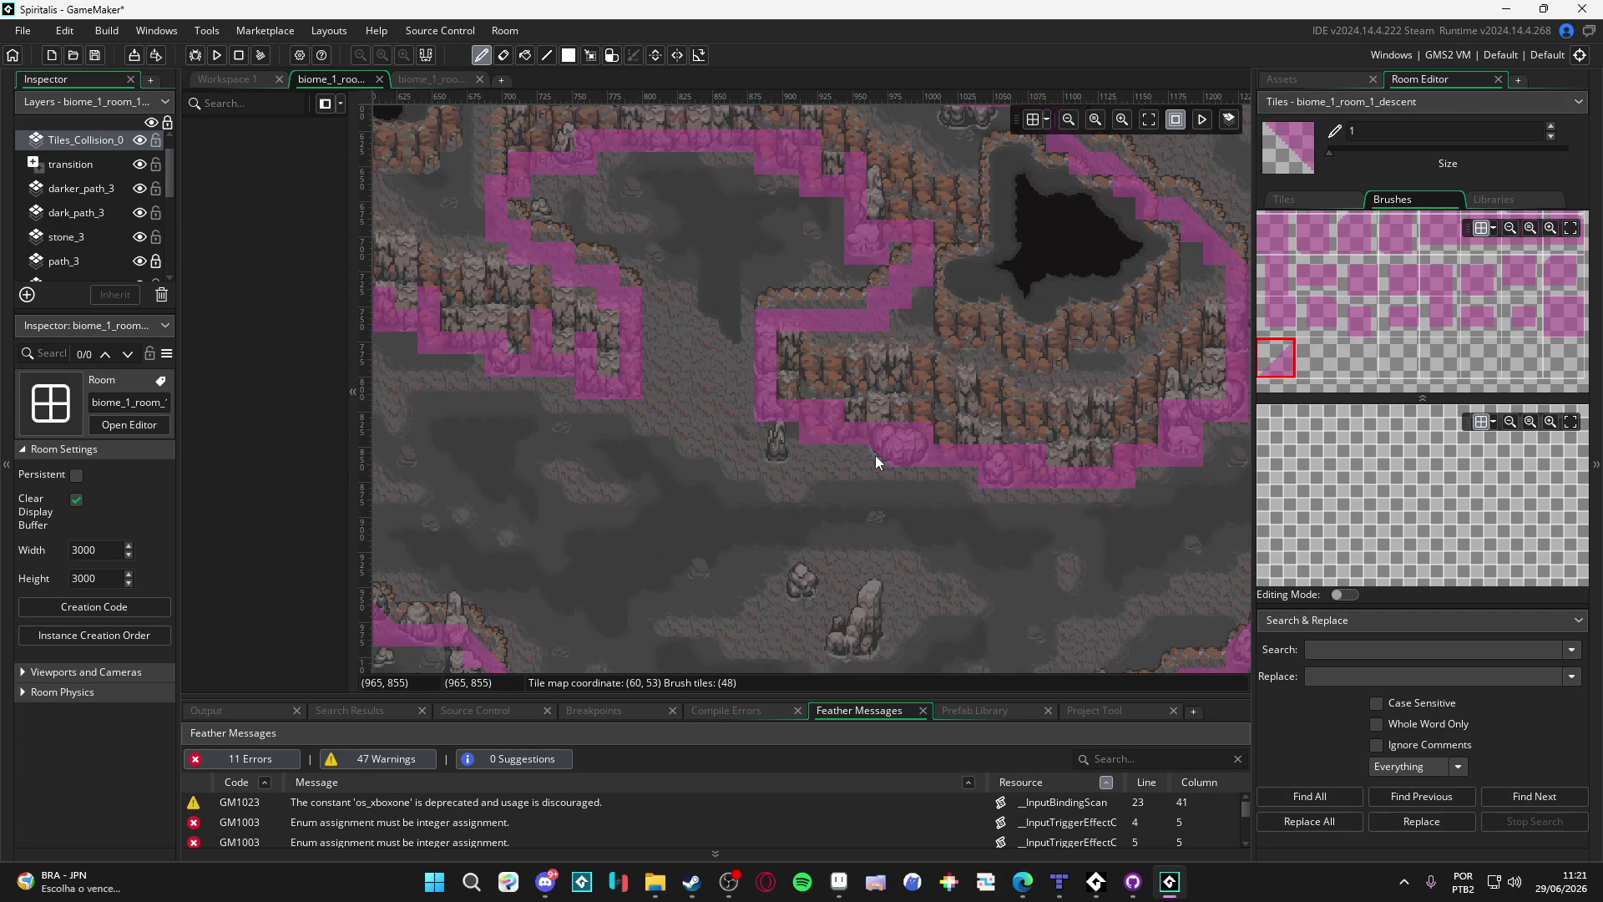
pyautogui.hscroll(3, 949, 465)
pyautogui.press('z')
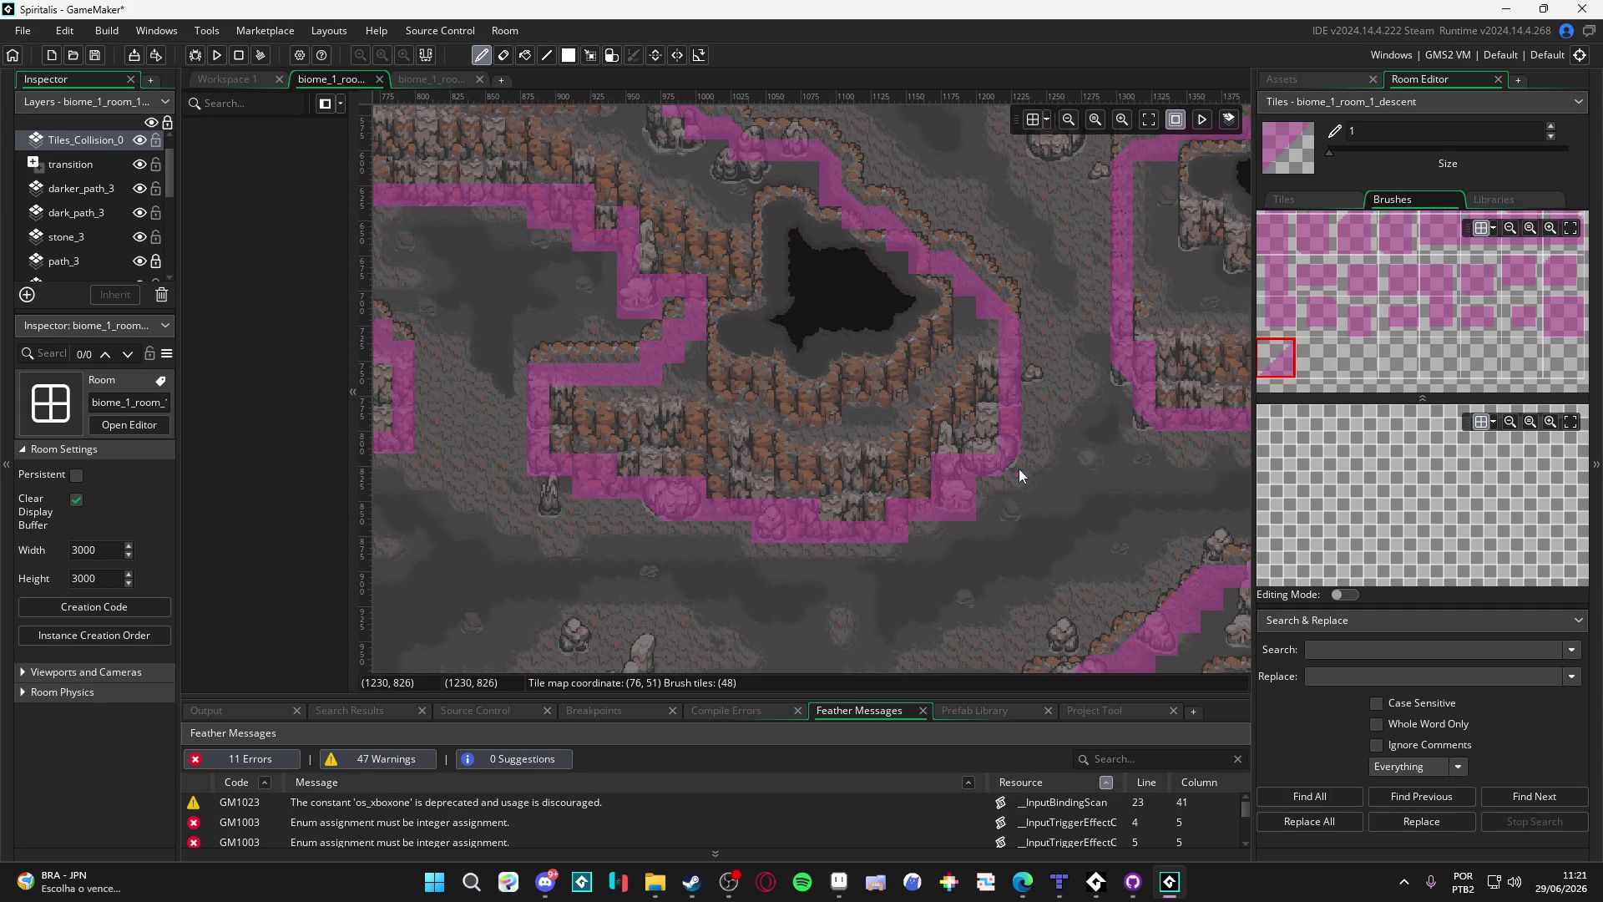